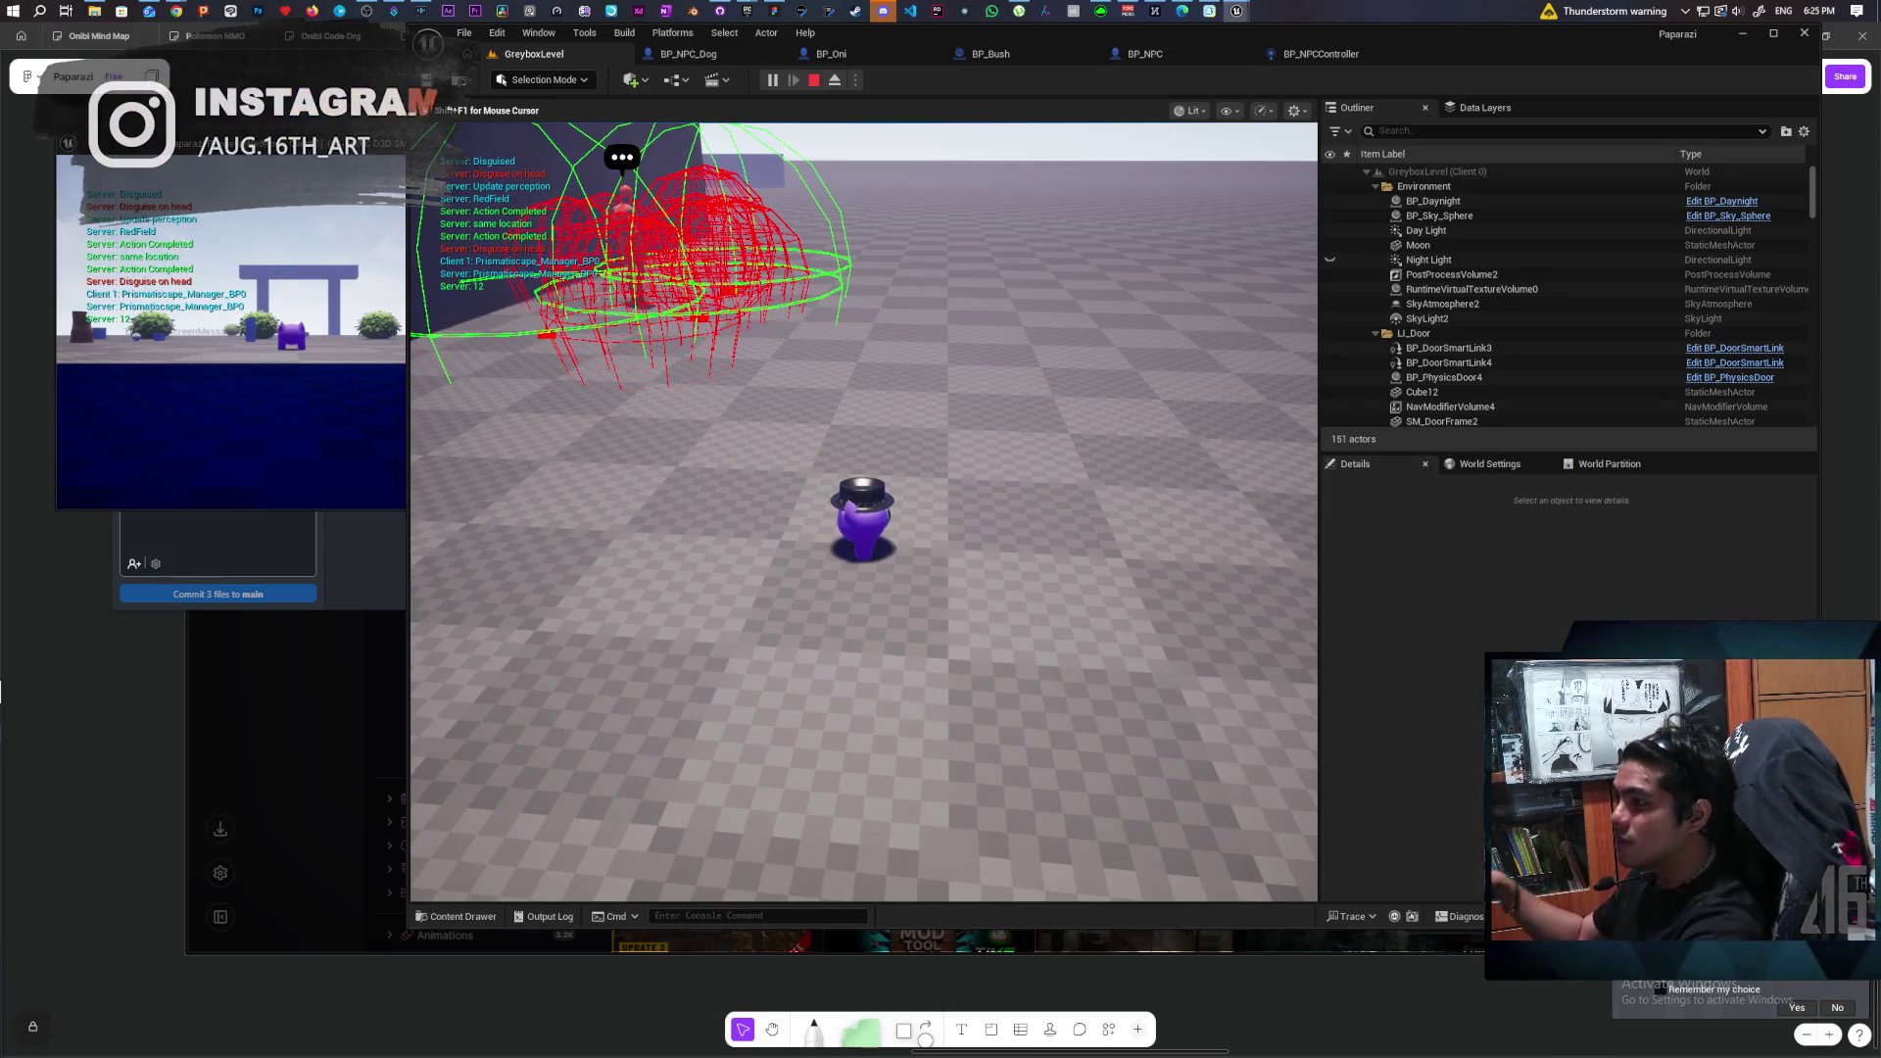
# End Play In Editor and switch from BP_NPCController to the BP_NPC EventGraph.
pyautogui.hotkey('shift', 'F1')
pyautogui.press('Escape')
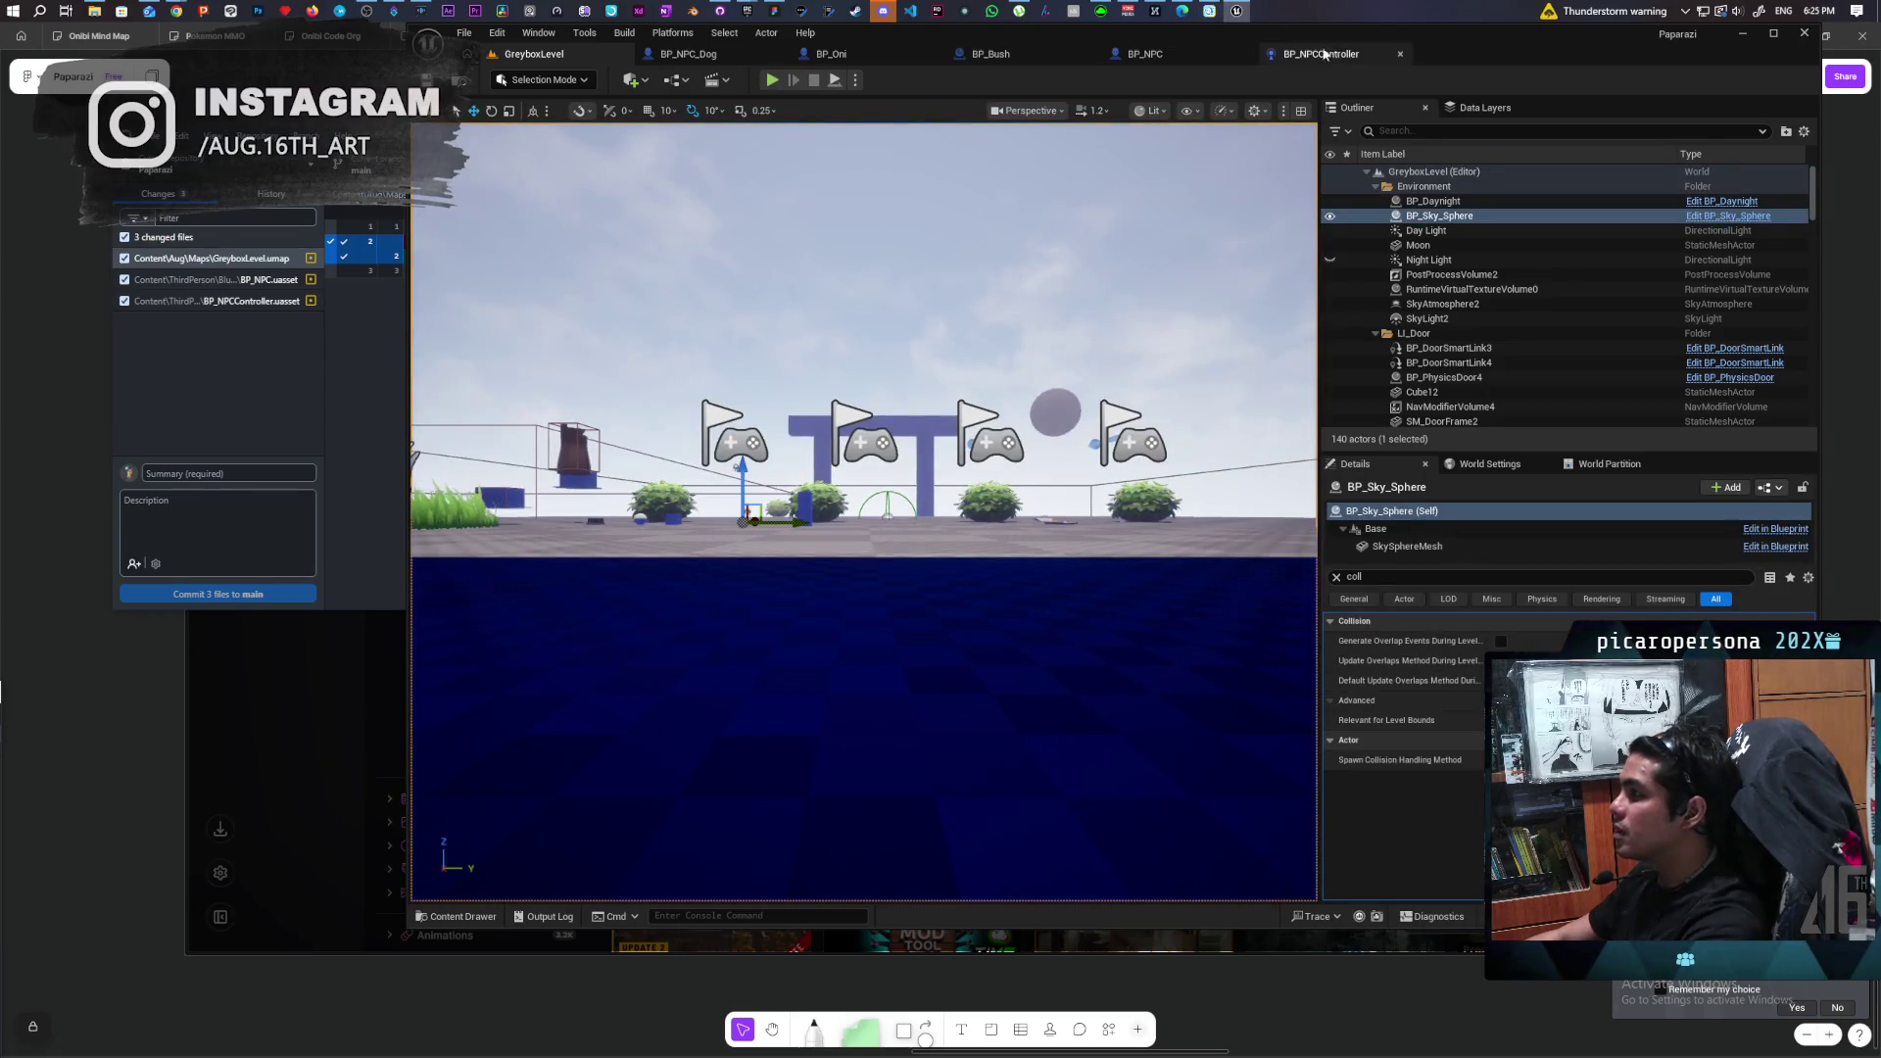
pyautogui.click(1321, 54)
pyautogui.scroll(-2, 1164, 139)
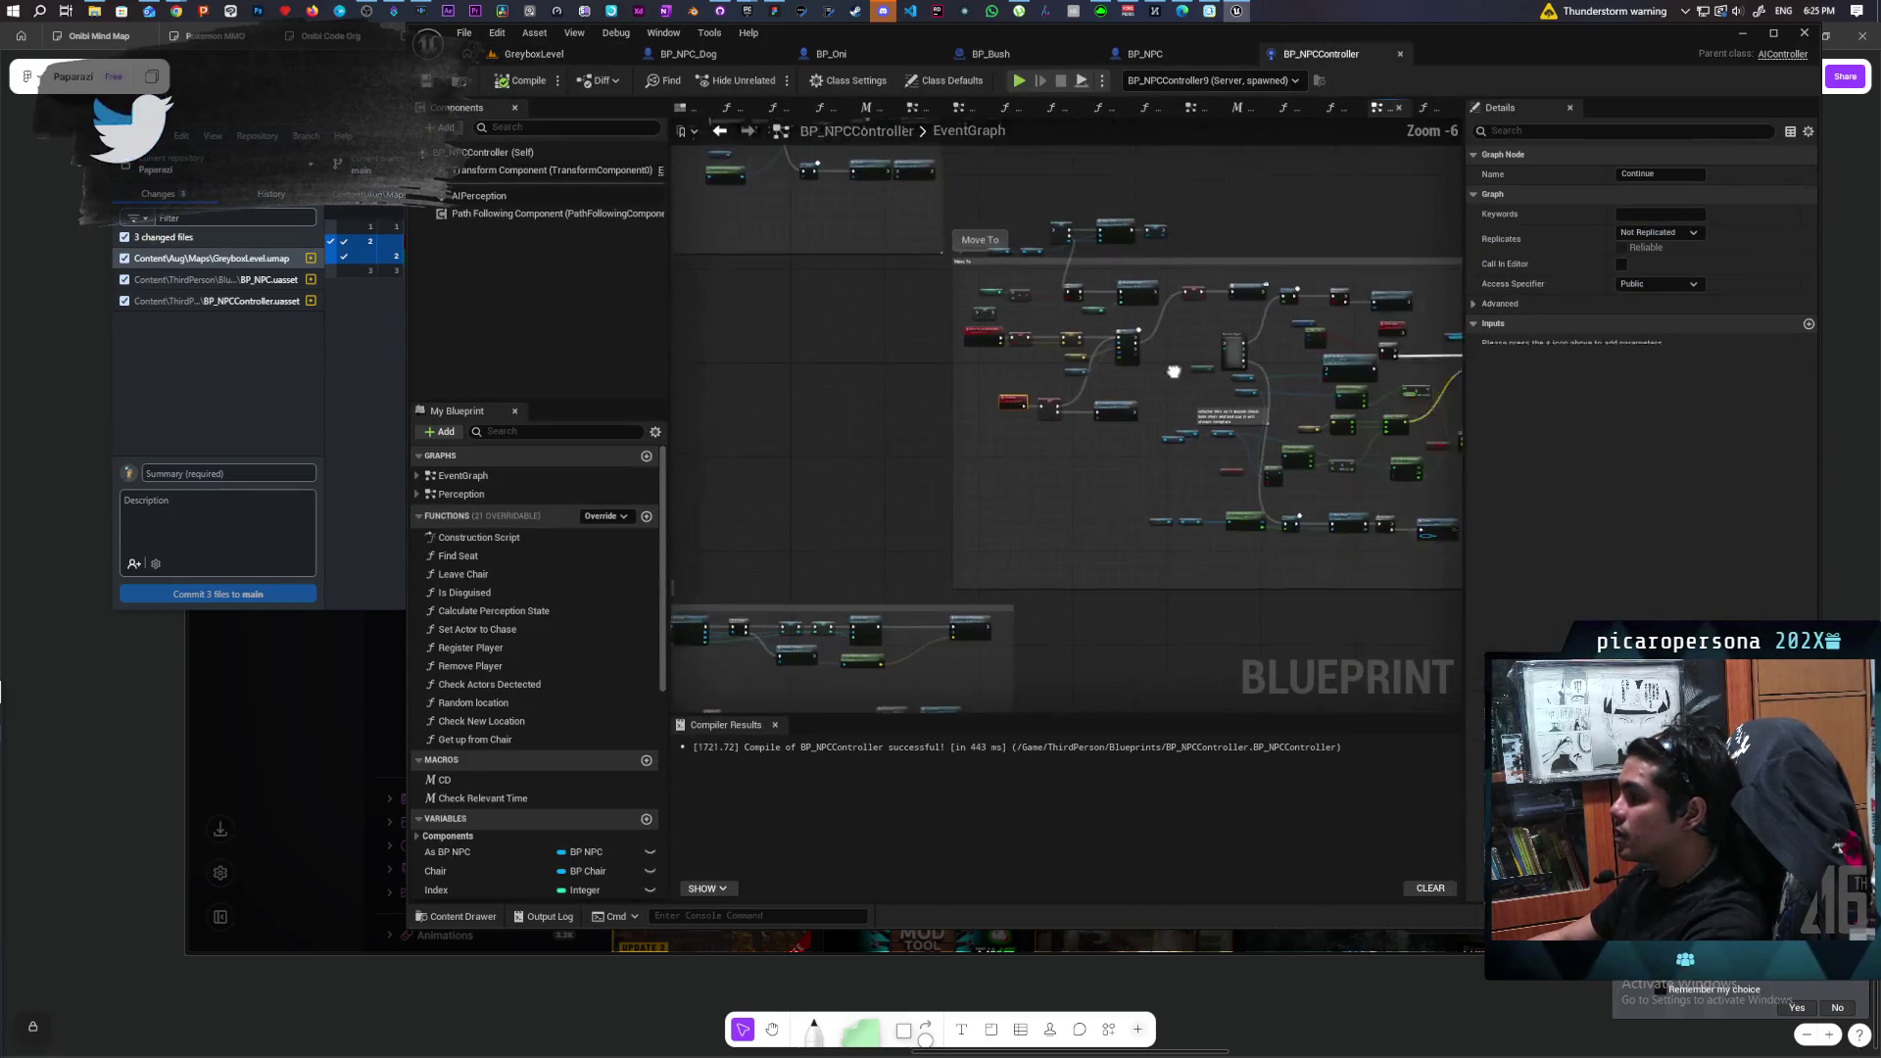
pyautogui.click(1146, 54)
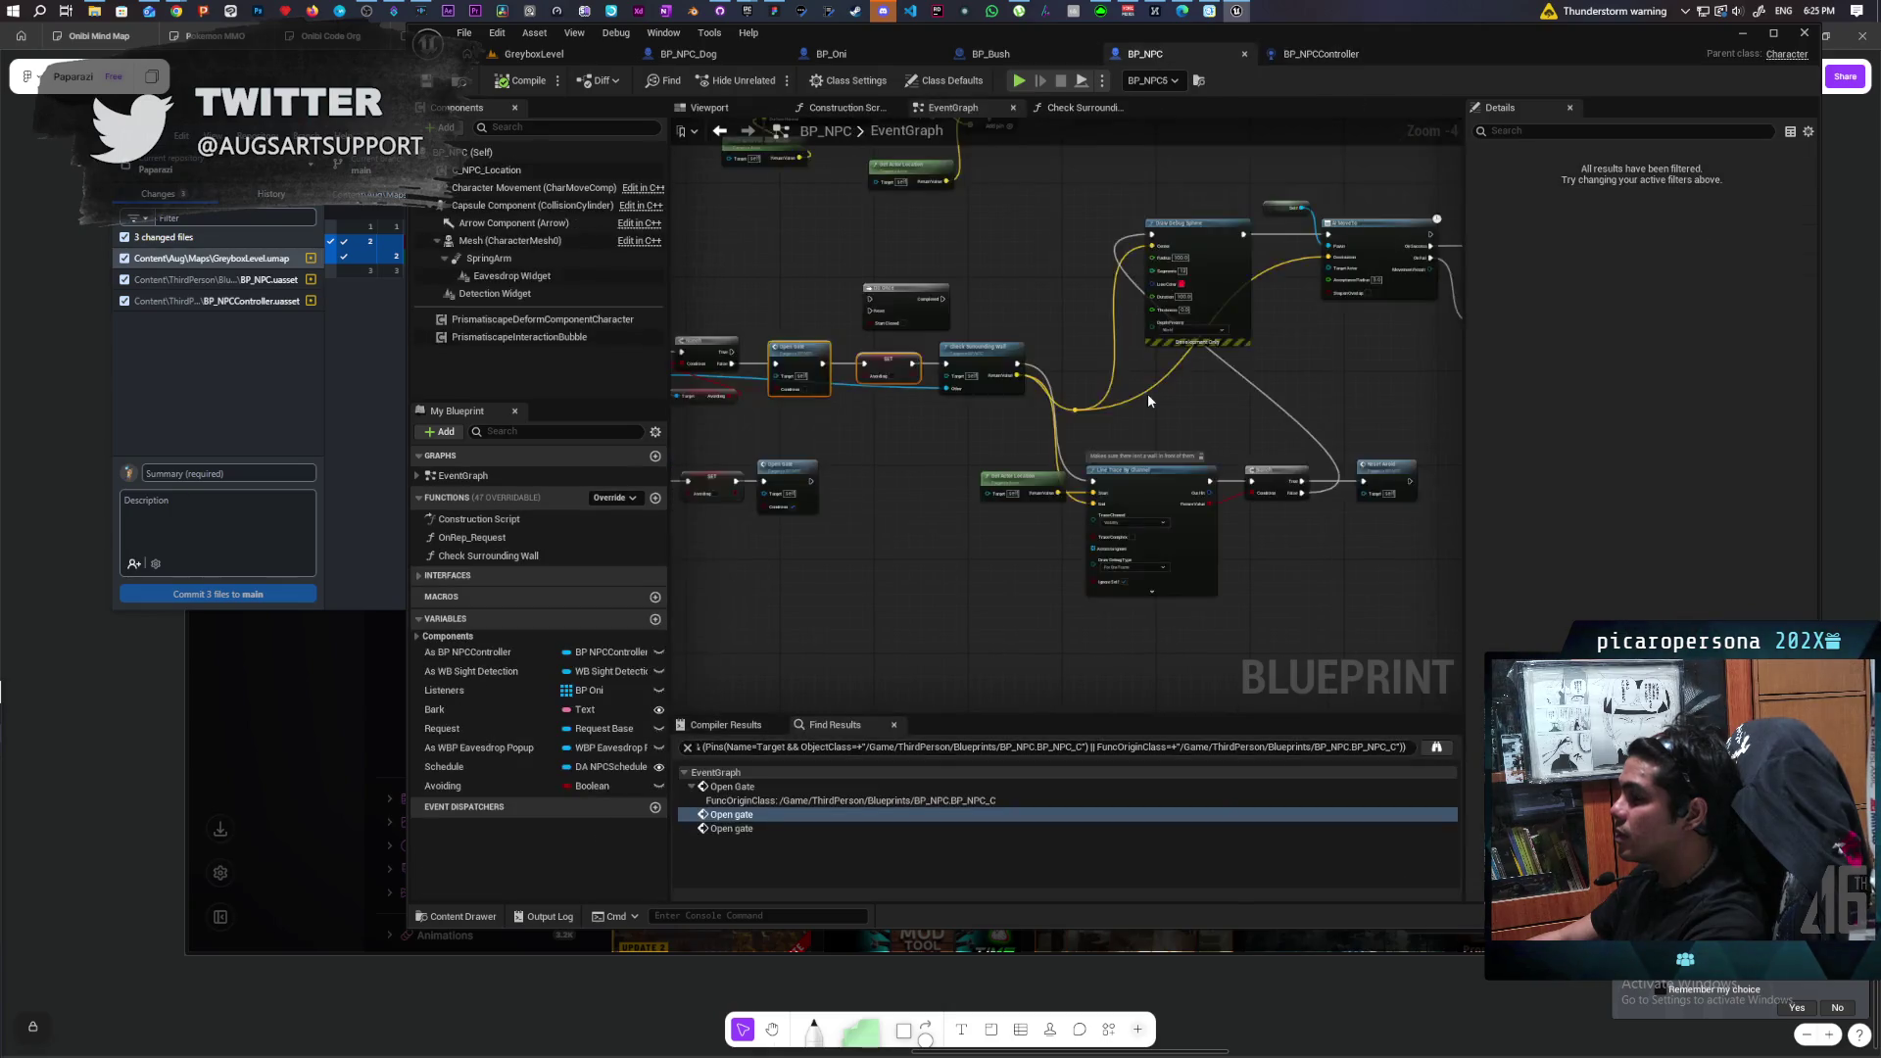
pyautogui.moveTo(1196, 361)
pyautogui.mouseDown()
pyautogui.moveTo(1068, 446)
pyautogui.moveTo(1273, 349)
pyautogui.moveTo(1303, 358)
pyautogui.mouseUp()
pyautogui.moveTo(1080, 423)
pyautogui.mouseDown()
pyautogui.moveTo(965, 524)
pyautogui.moveTo(863, 539)
pyautogui.mouseUp()
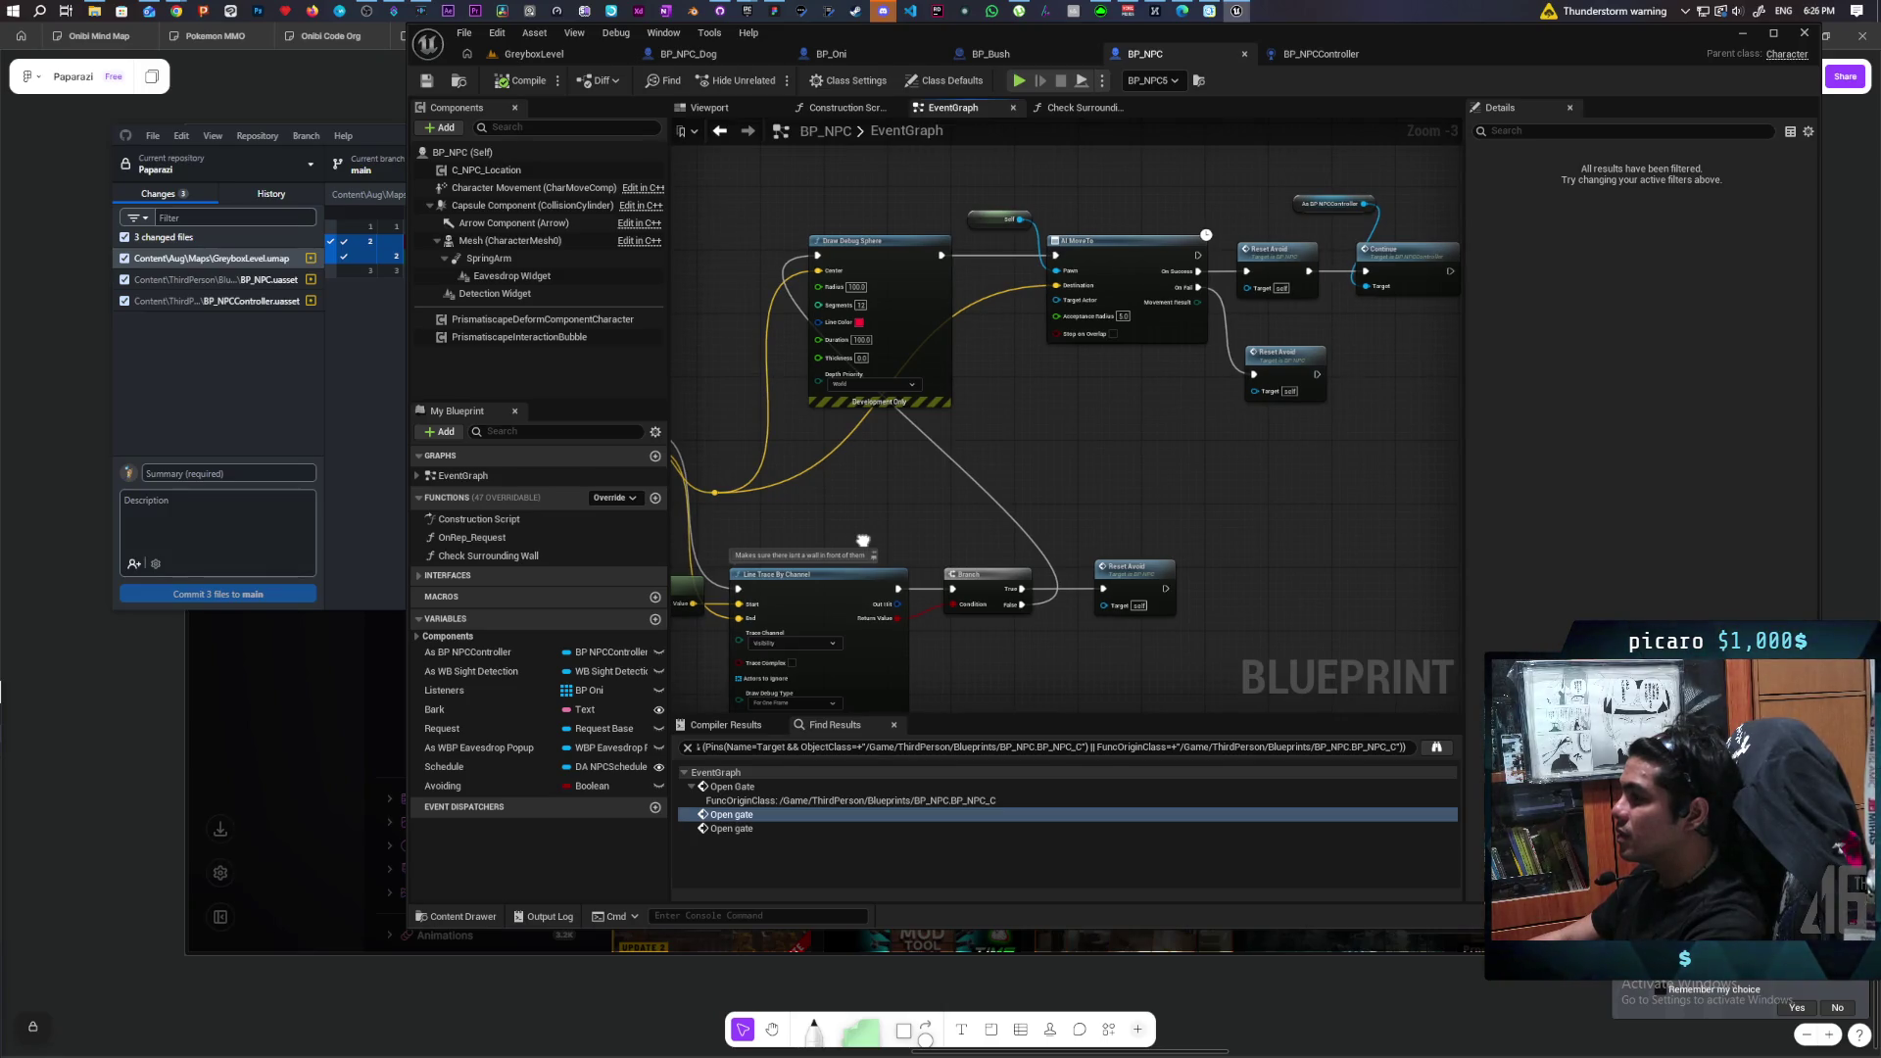
pyautogui.moveTo(863, 540)
pyautogui.mouseDown()
pyautogui.moveTo(867, 486)
pyautogui.moveTo(1170, 458)
pyautogui.mouseUp()
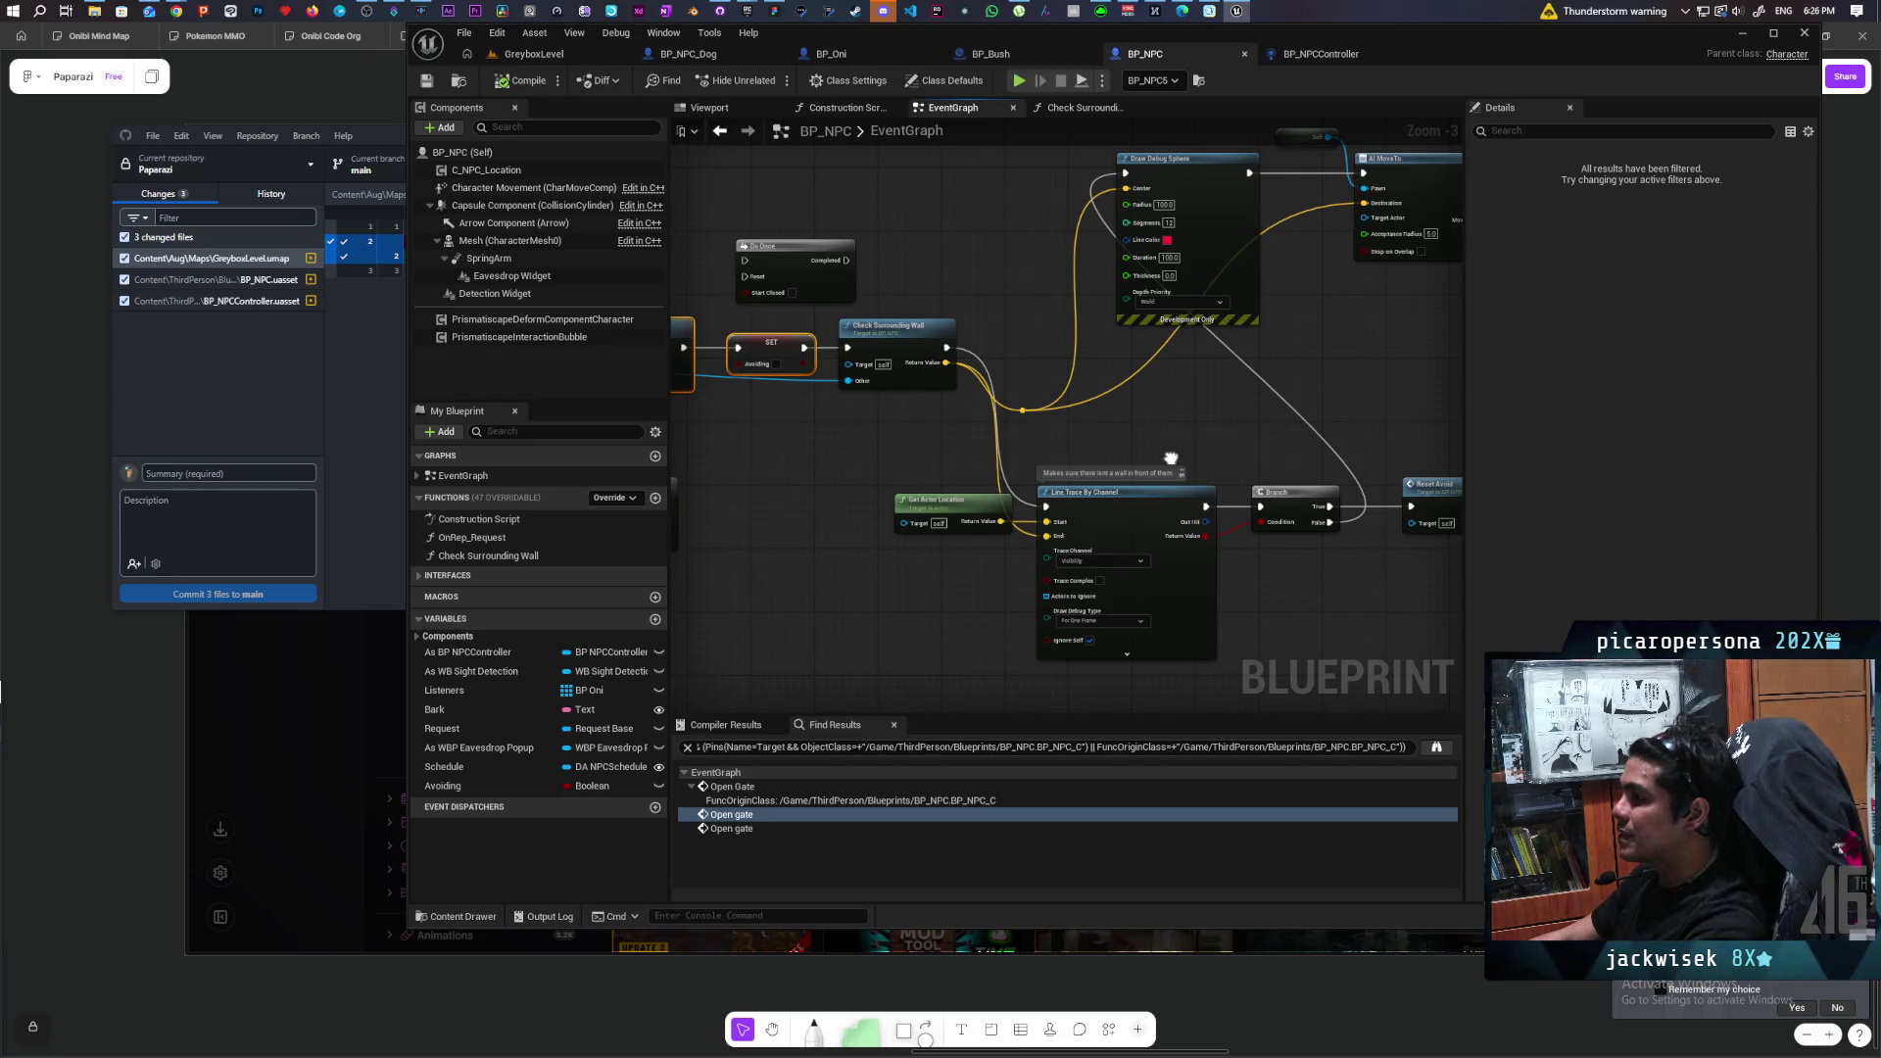
pyautogui.moveTo(1171, 458)
pyautogui.mouseDown()
pyautogui.moveTo(1303, 468)
pyautogui.moveTo(1062, 458)
pyautogui.moveTo(1456, 437)
pyautogui.mouseUp()
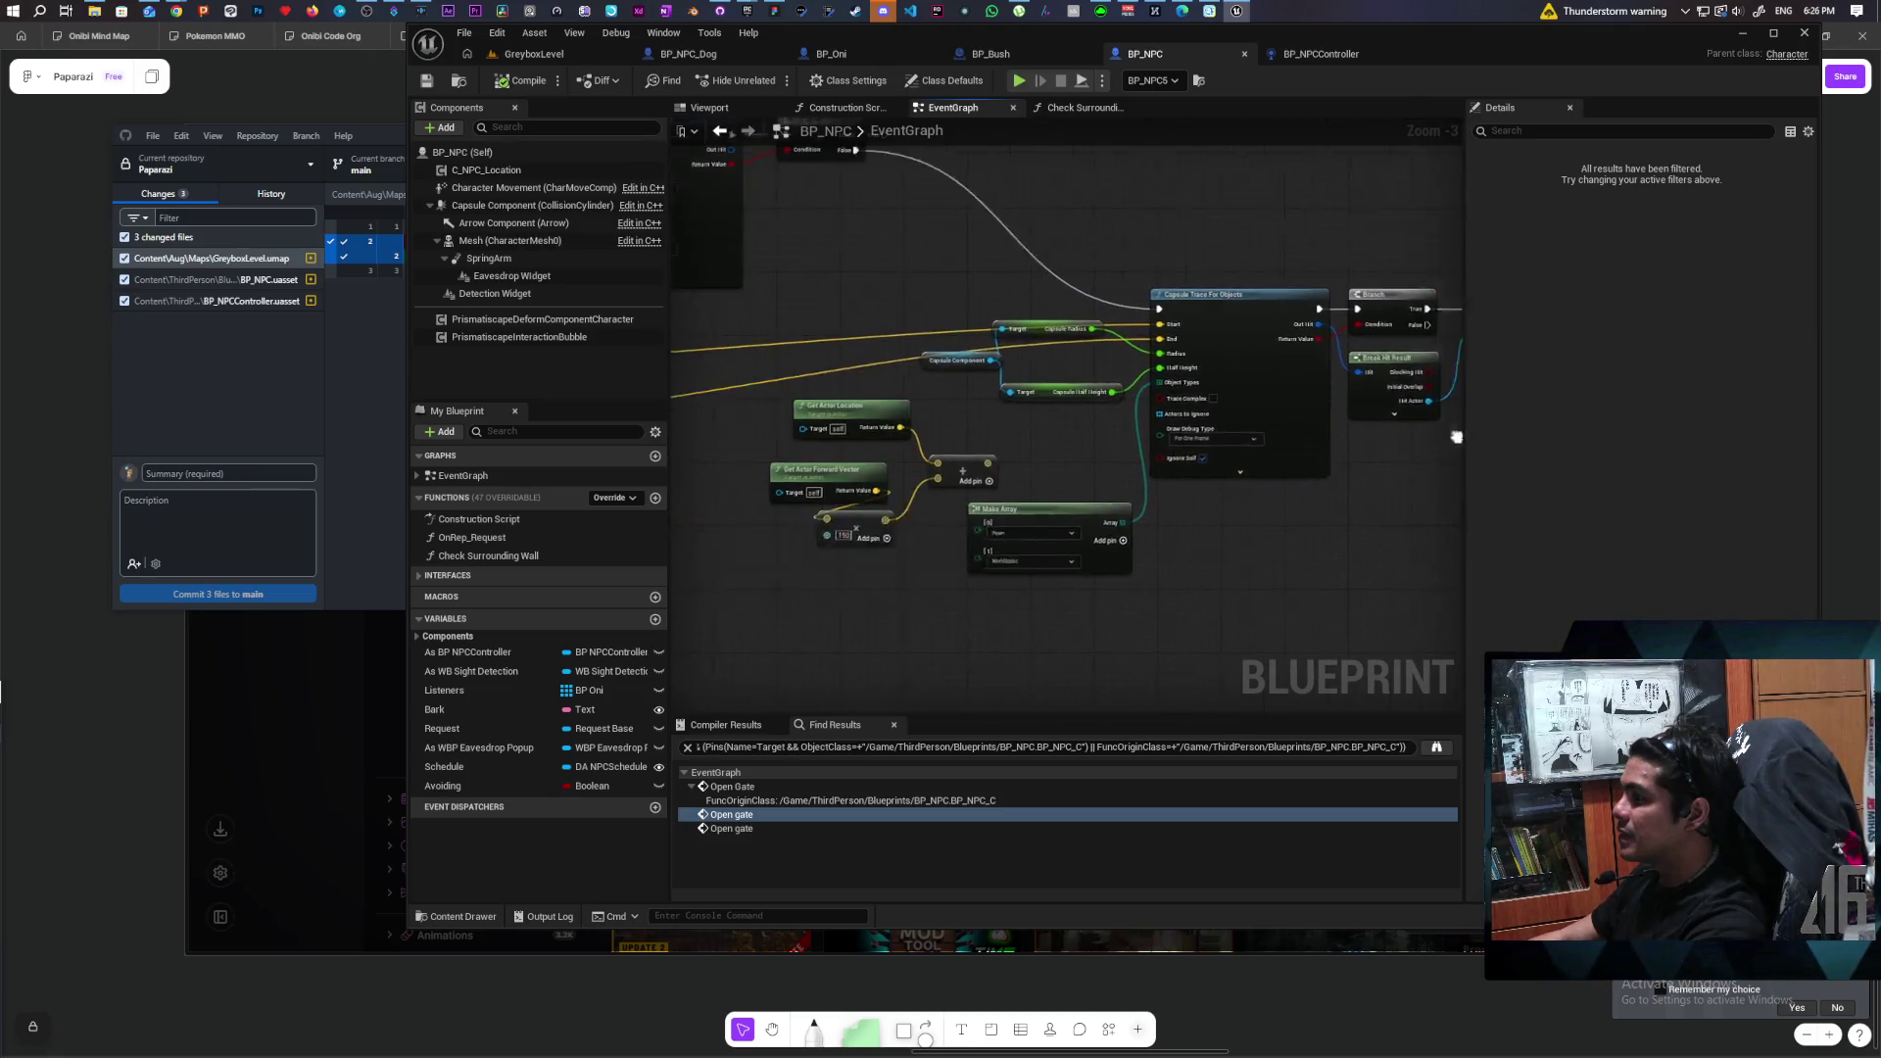
pyautogui.scroll(-3, 1274, 449)
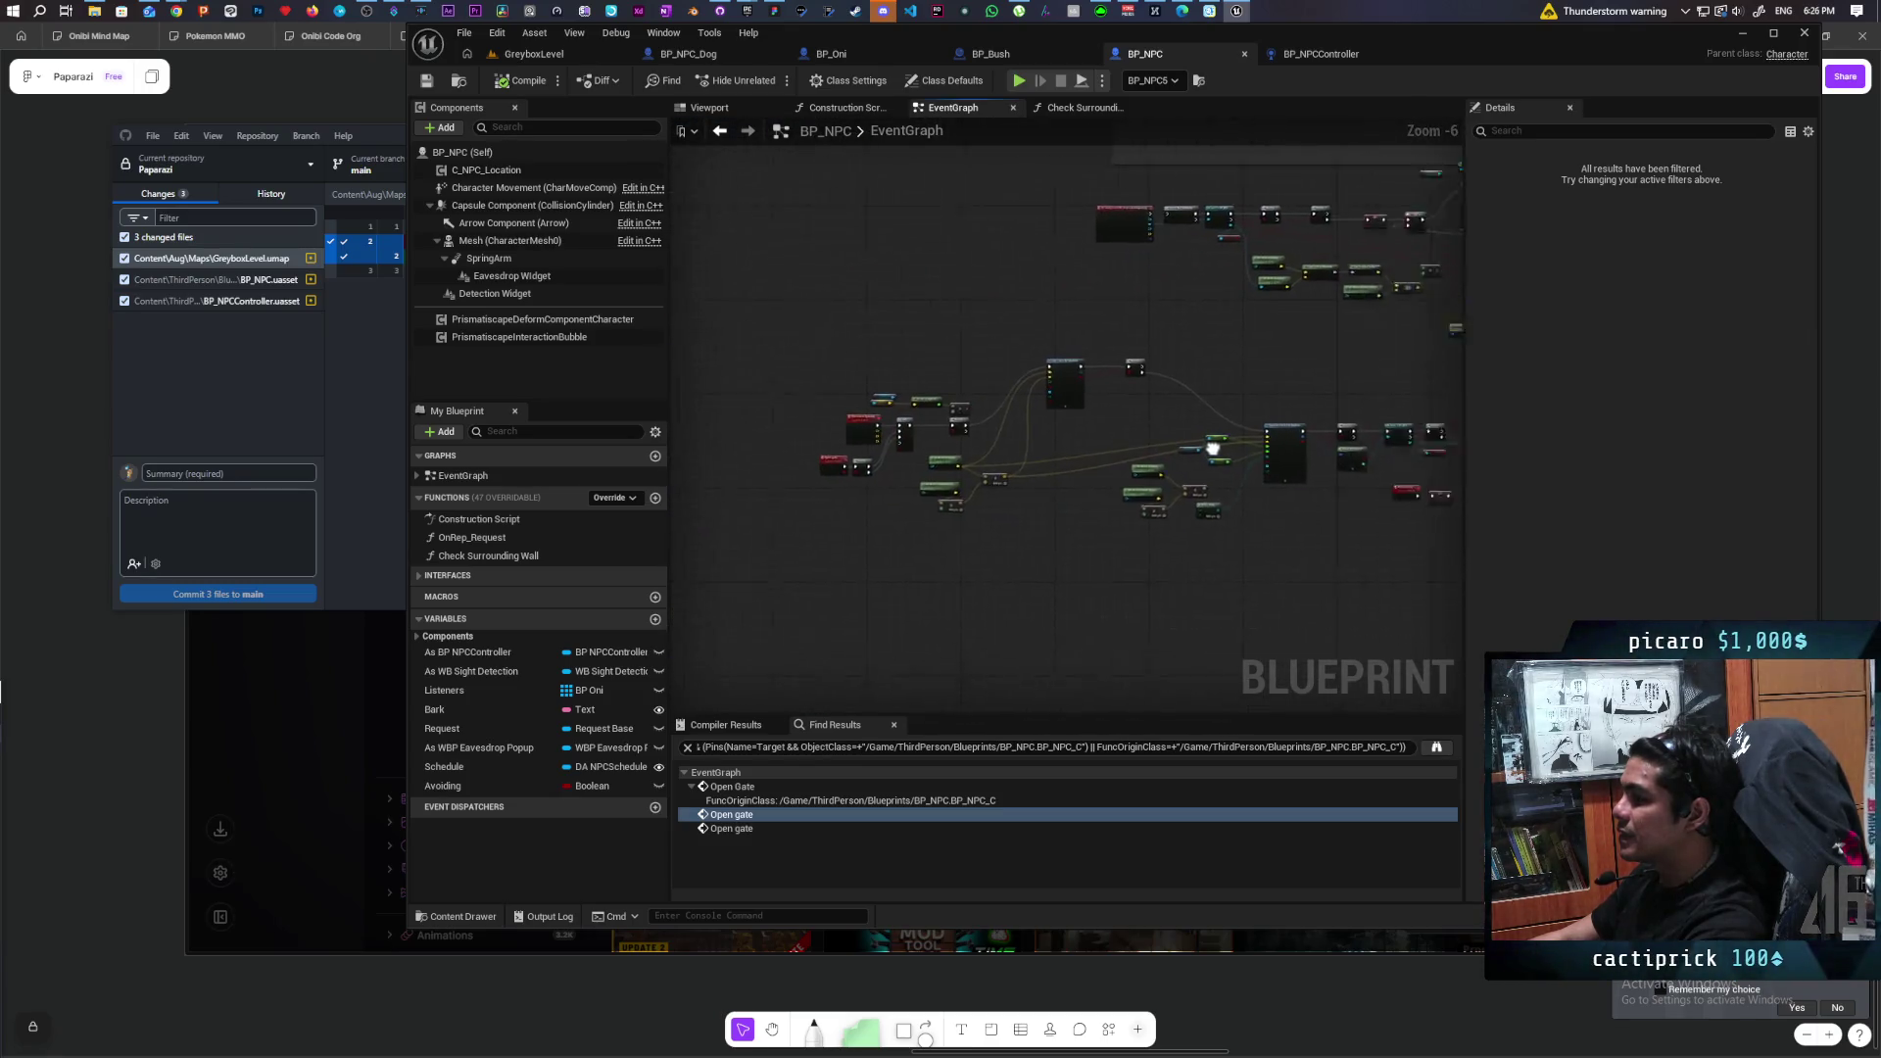
pyautogui.scroll(3, 1212, 449)
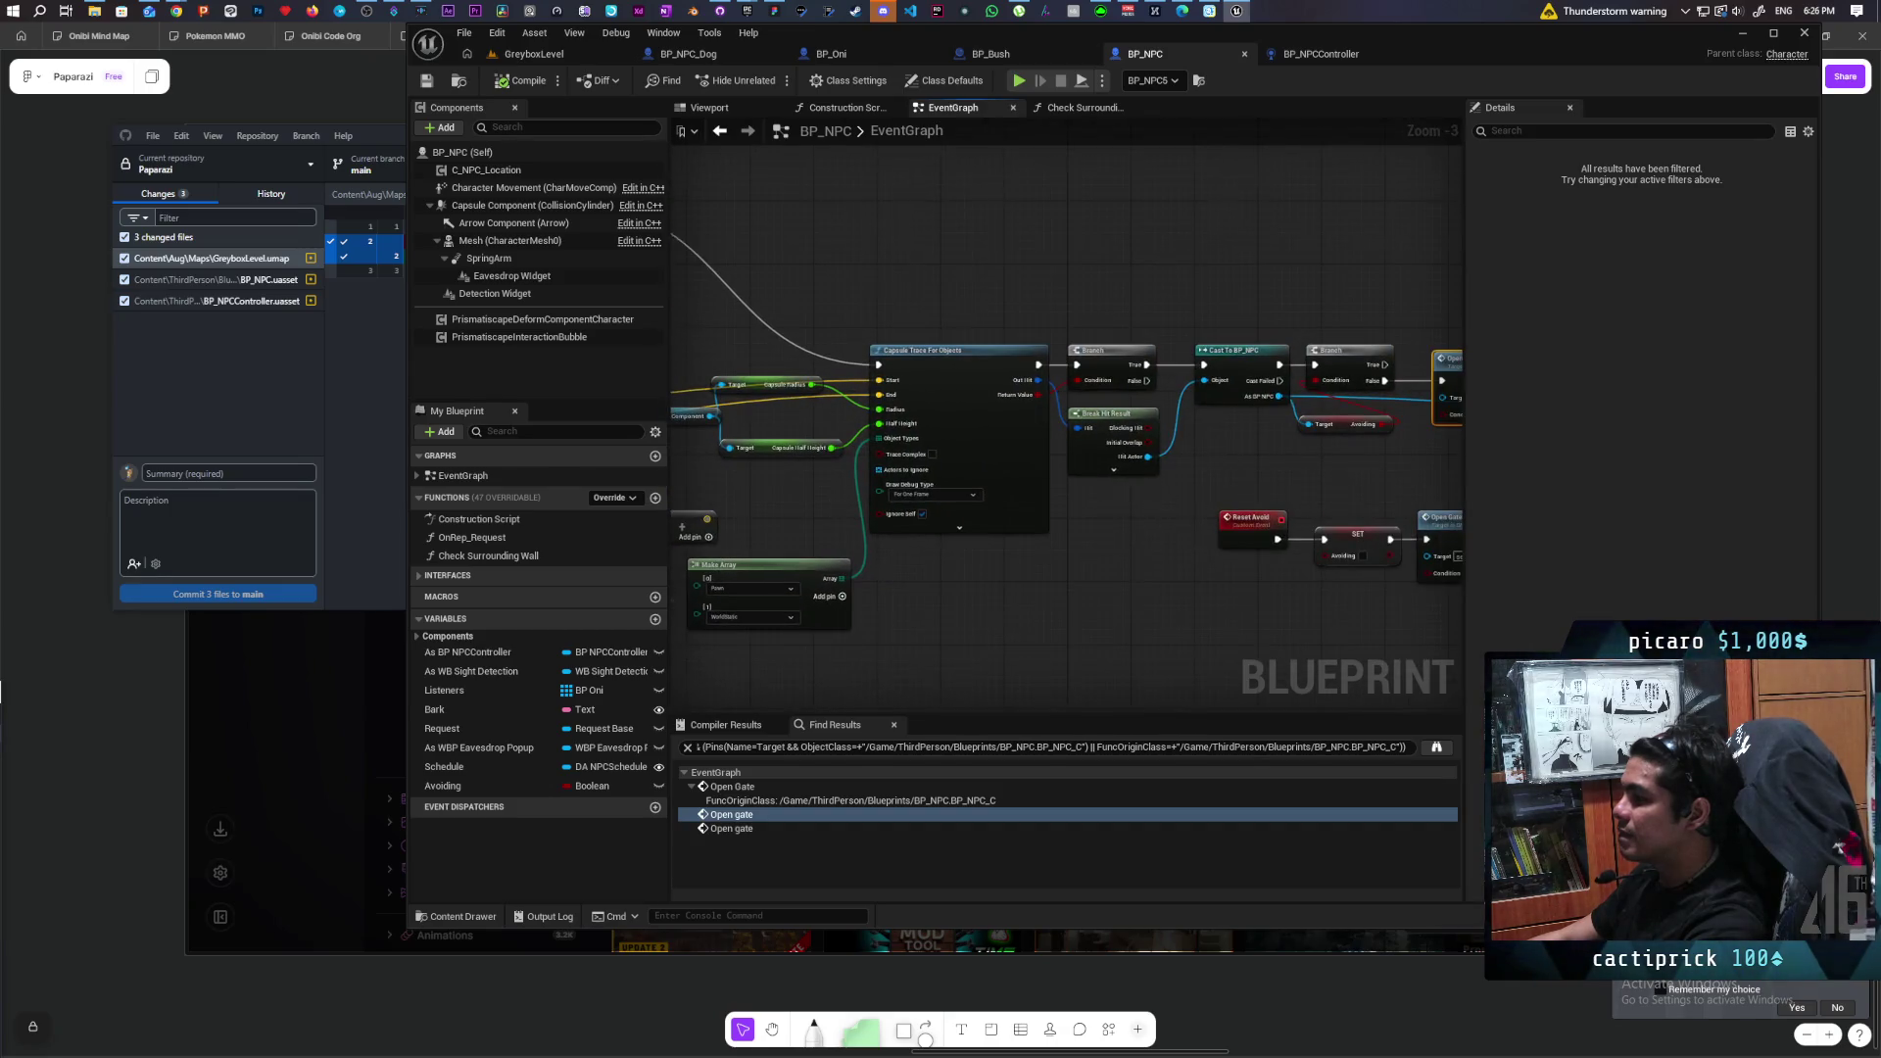
pyautogui.moveTo(1450, 498)
pyautogui.mouseDown()
pyautogui.moveTo(1008, 402)
pyautogui.moveTo(793, 379)
pyautogui.mouseUp()
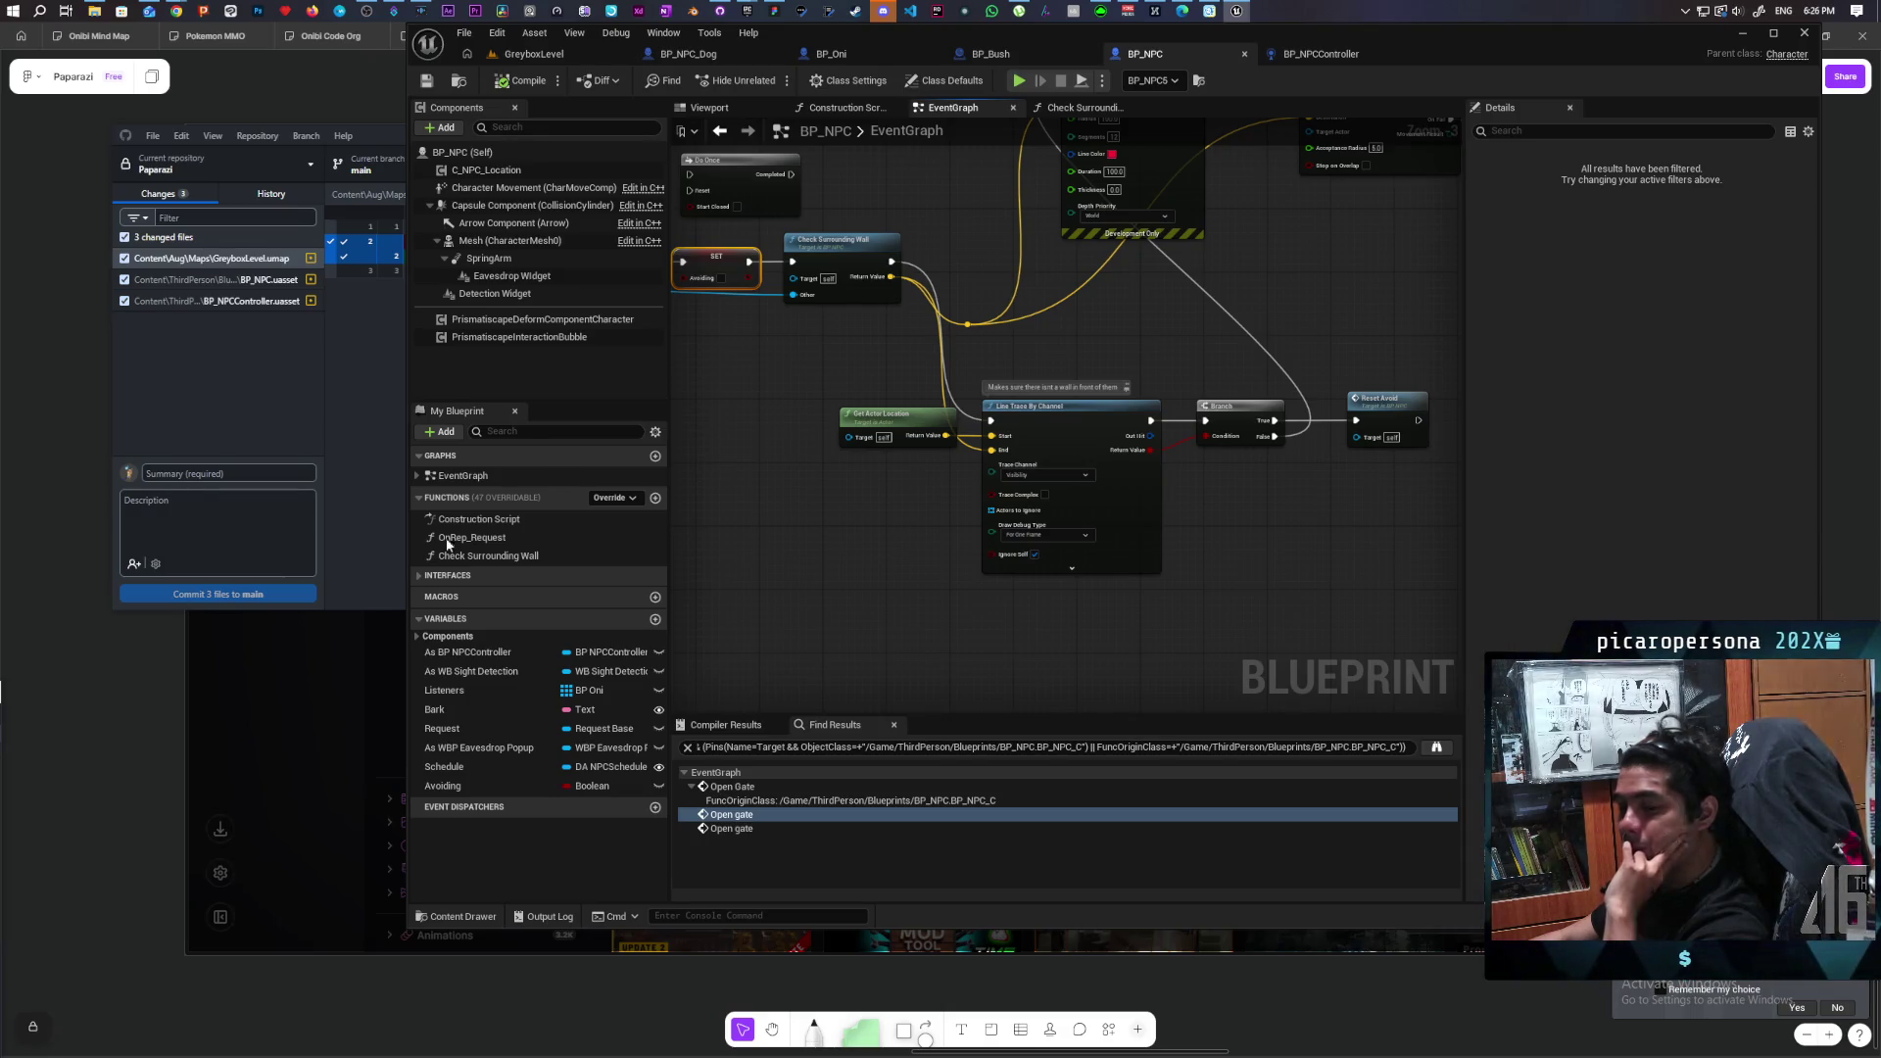
pyautogui.moveTo(1302, 491)
pyautogui.mouseDown()
pyautogui.moveTo(1273, 608)
pyautogui.moveTo(1261, 572)
pyautogui.moveTo(1160, 577)
pyautogui.moveTo(1382, 487)
pyautogui.mouseUp()
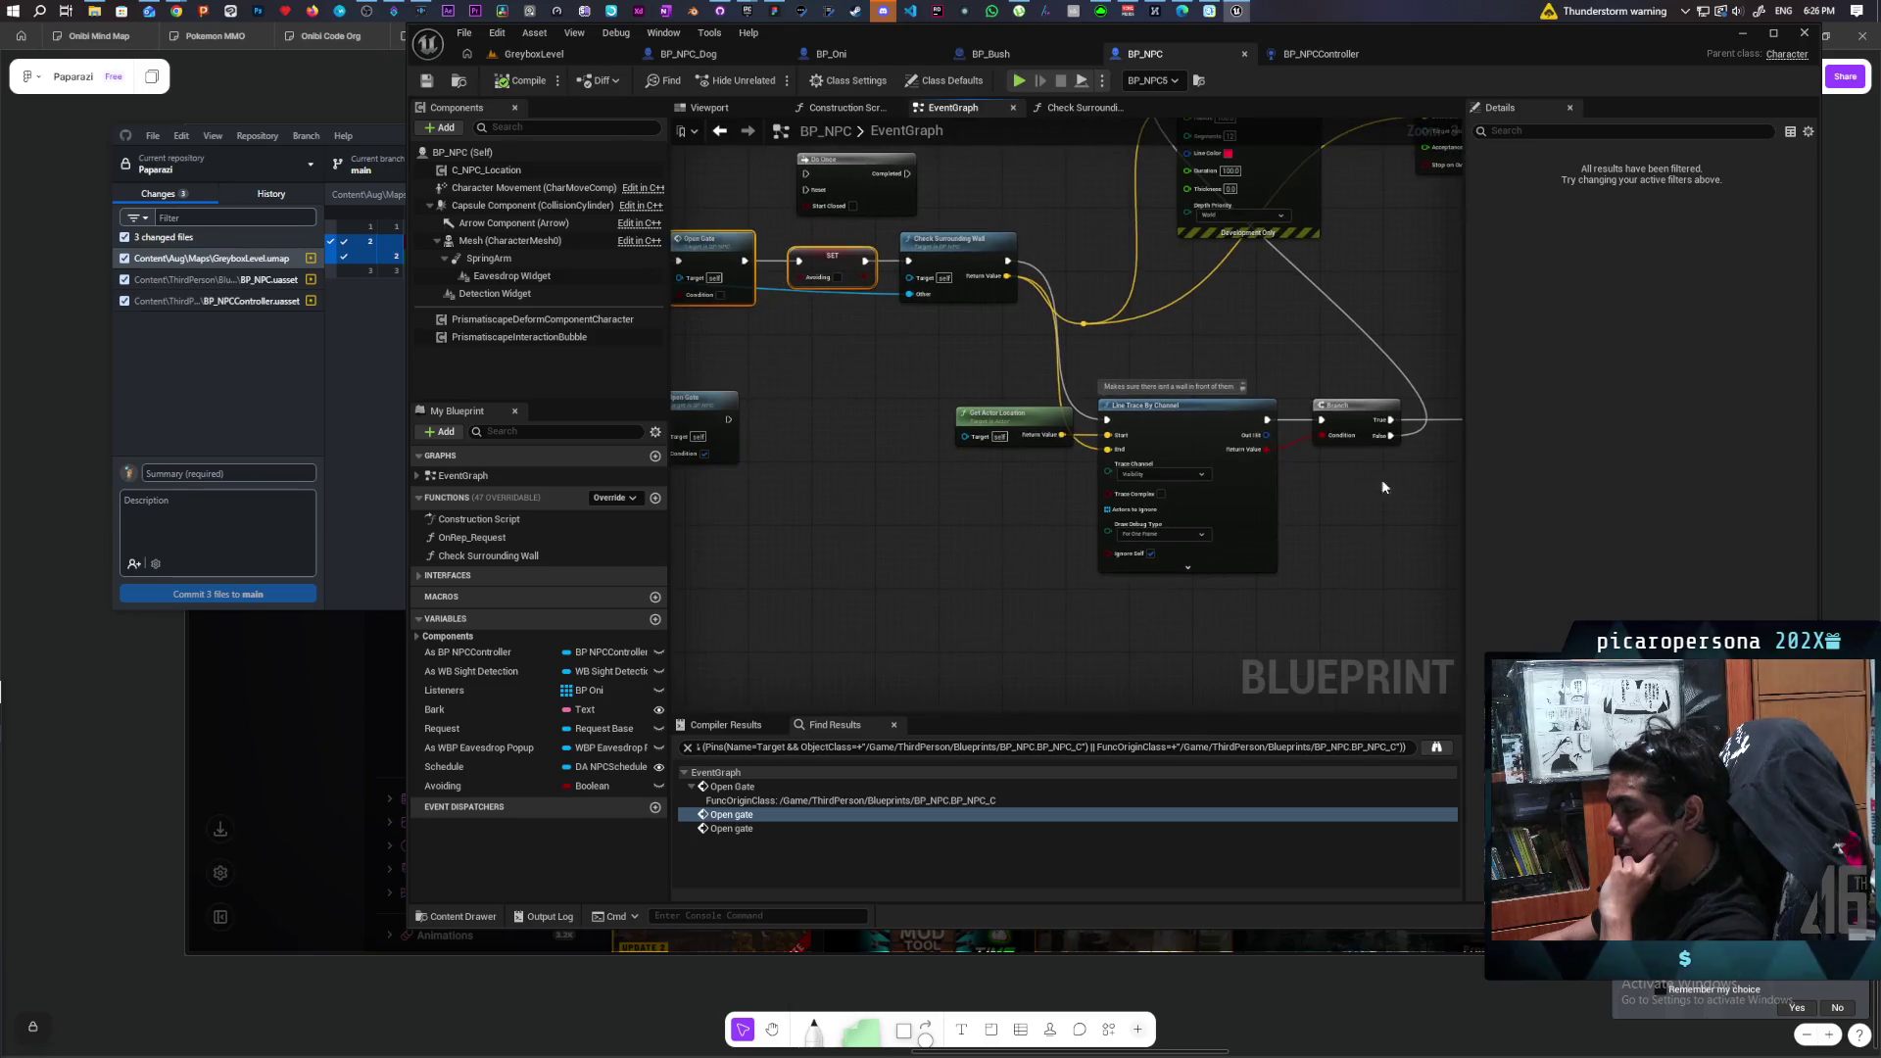
pyautogui.scroll(-1, 840, 509)
pyautogui.scroll(-1, 1140, 501)
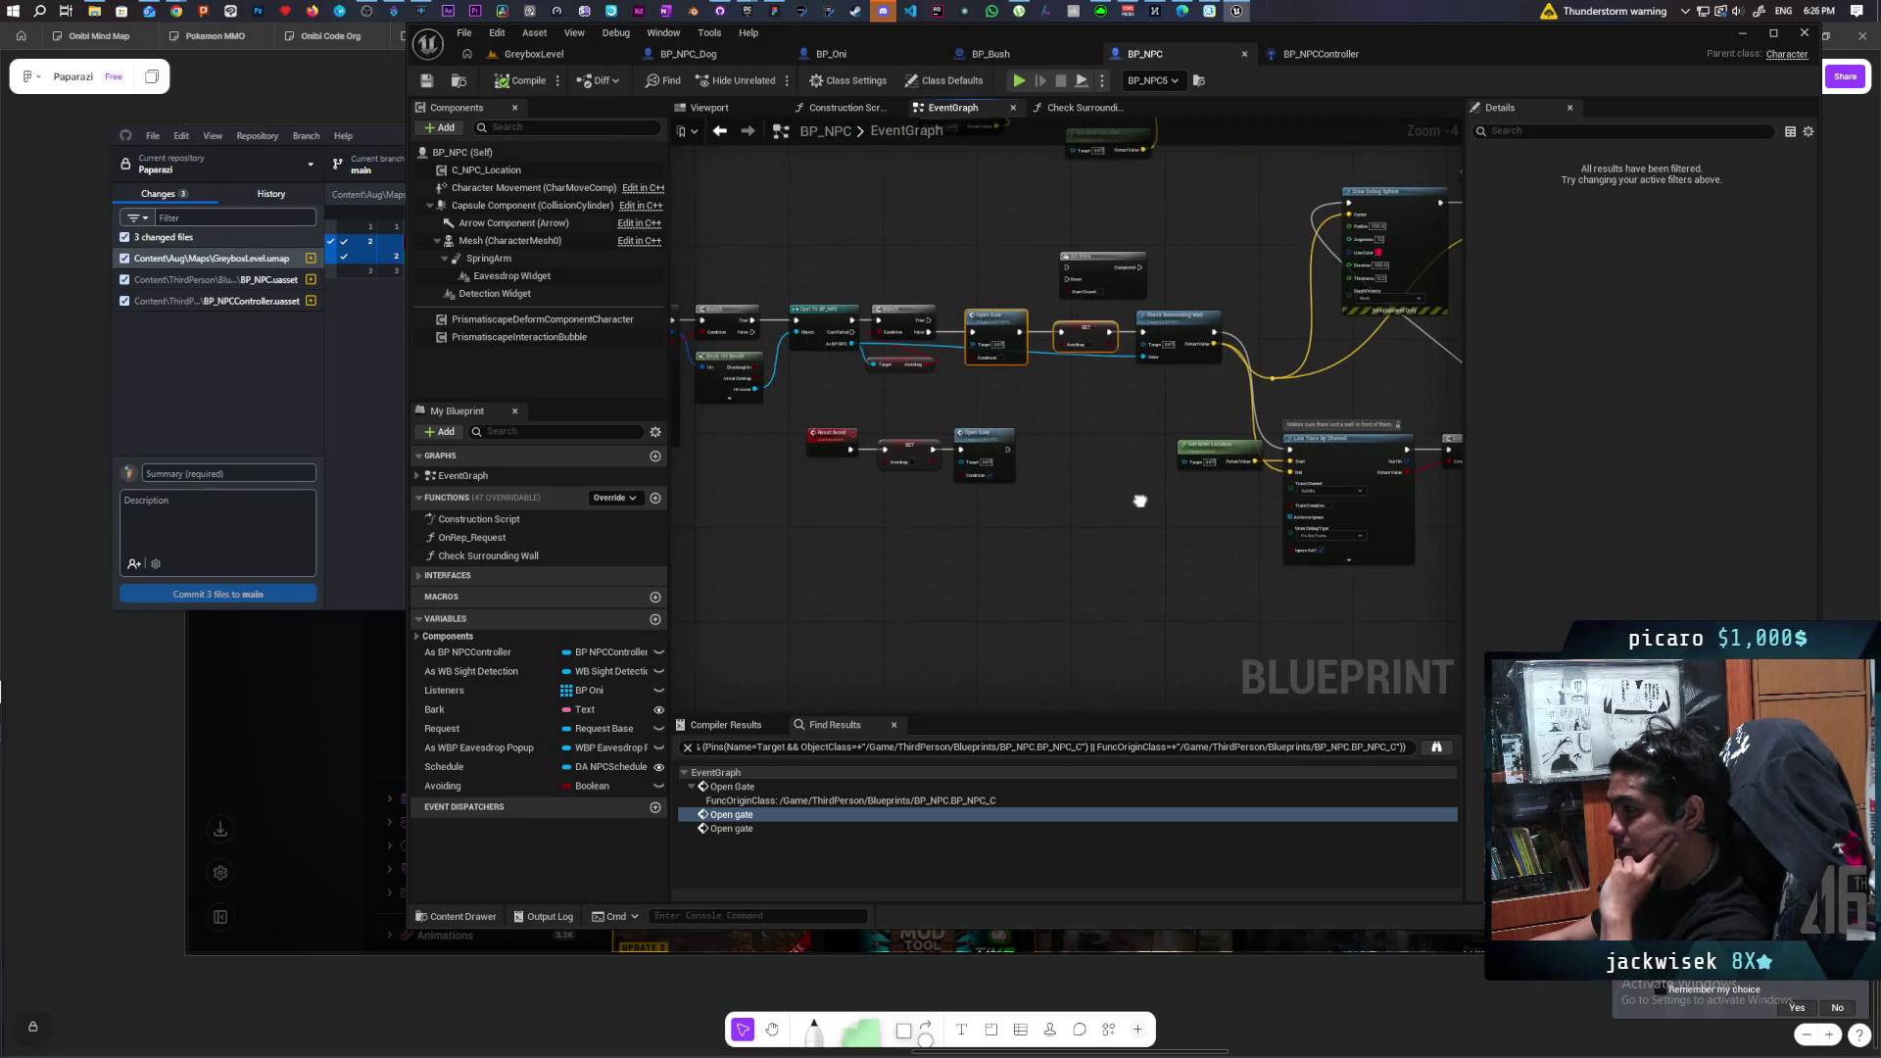
pyautogui.moveTo(1139, 500)
pyautogui.mouseDown()
pyautogui.moveTo(852, 527)
pyautogui.moveTo(756, 588)
pyautogui.moveTo(1055, 592)
pyautogui.moveTo(1447, 525)
pyautogui.moveTo(1034, 538)
pyautogui.moveTo(1297, 520)
pyautogui.moveTo(1133, 513)
pyautogui.moveTo(1353, 487)
pyautogui.mouseUp()
pyautogui.scroll(1, 1102, 514)
pyautogui.scroll(1, 895, 524)
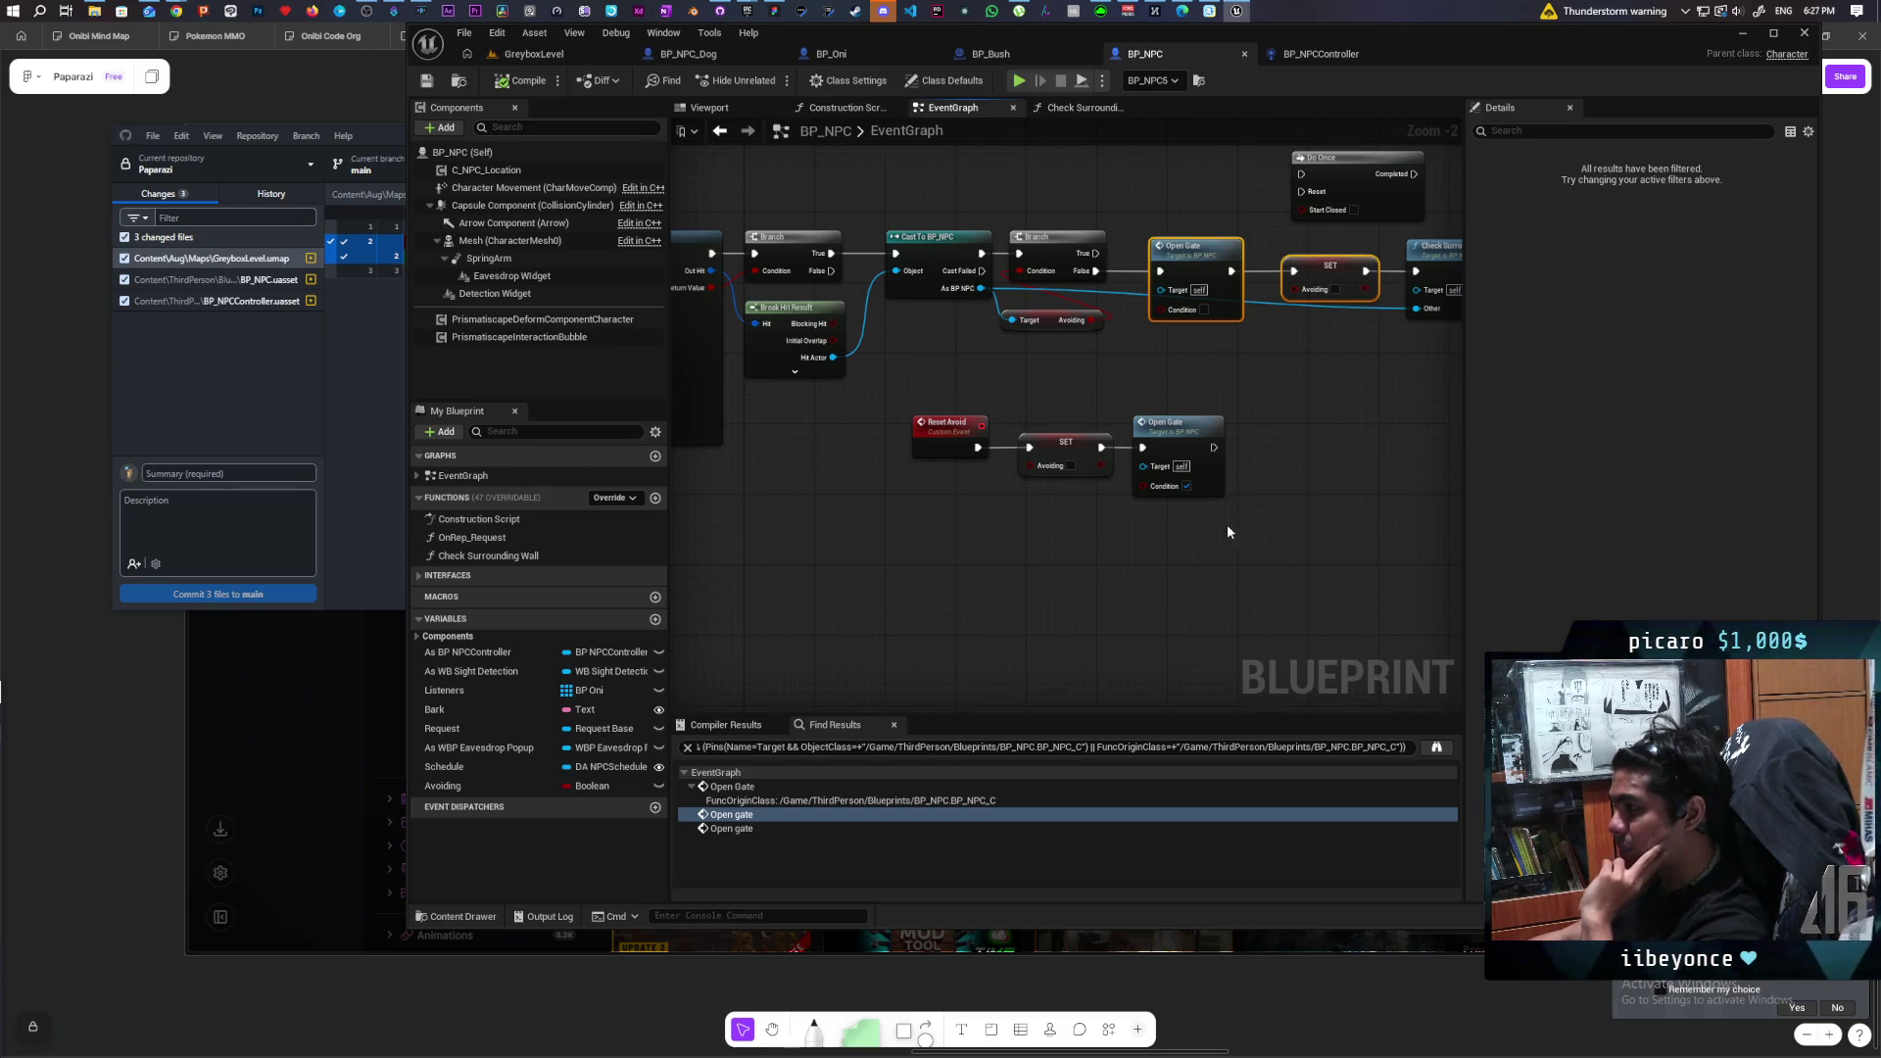
pyautogui.scroll(2, 1163, 479)
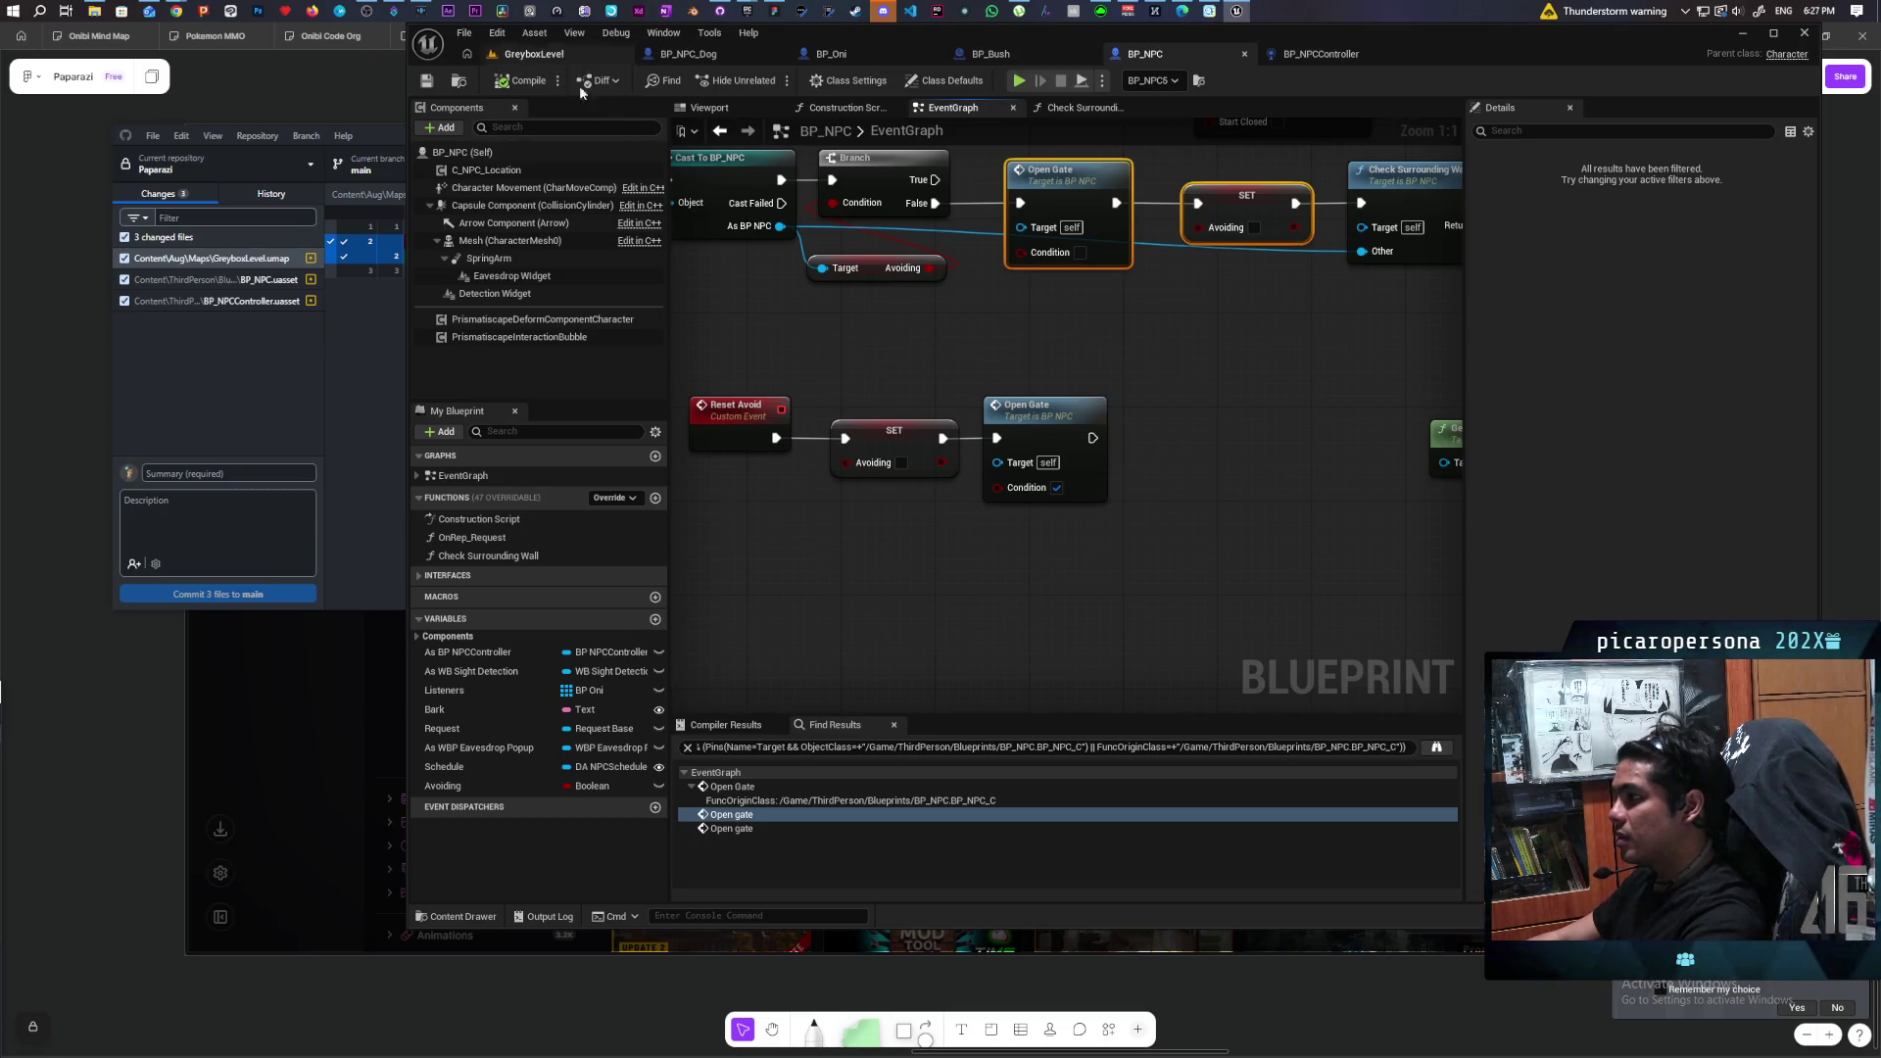
# Make the SET node set Avoiding to true and compile BP_NPC.
pyautogui.moveTo(943, 287); pyautogui.dragTo(1008, 358)
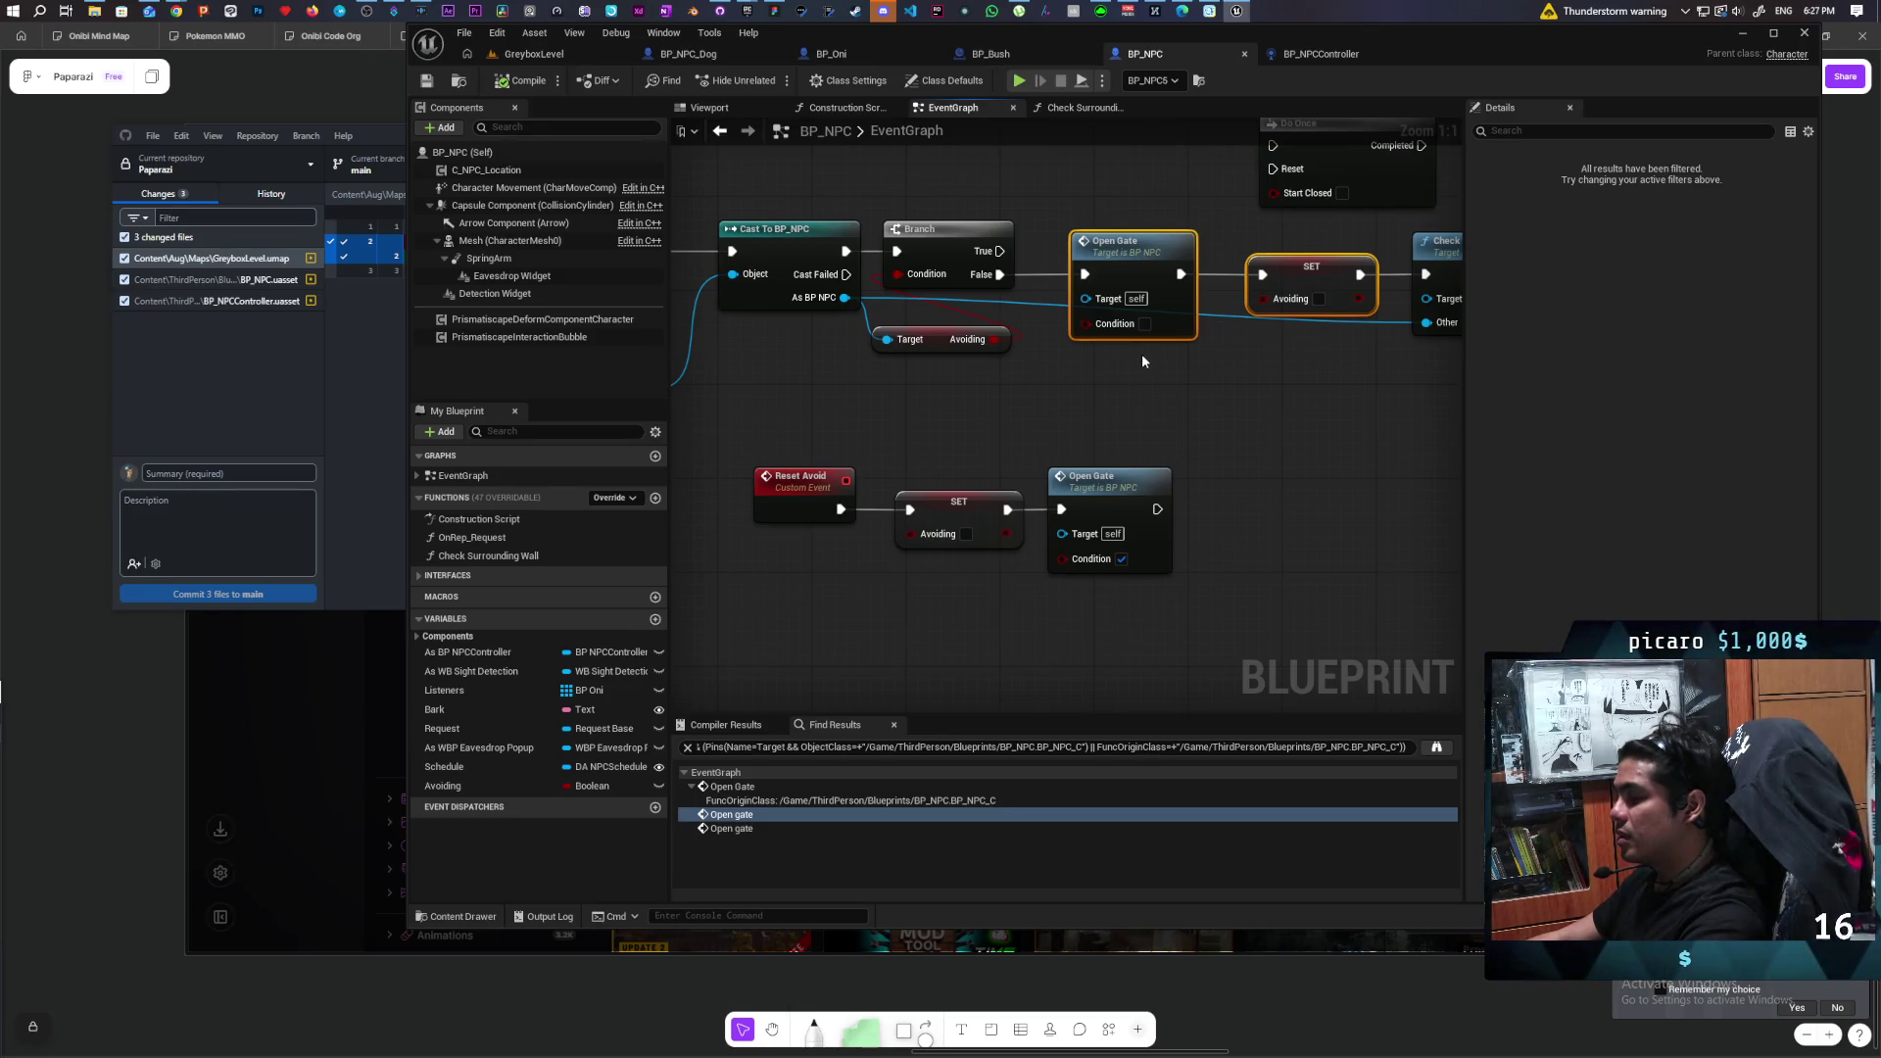
pyautogui.click(1319, 298)
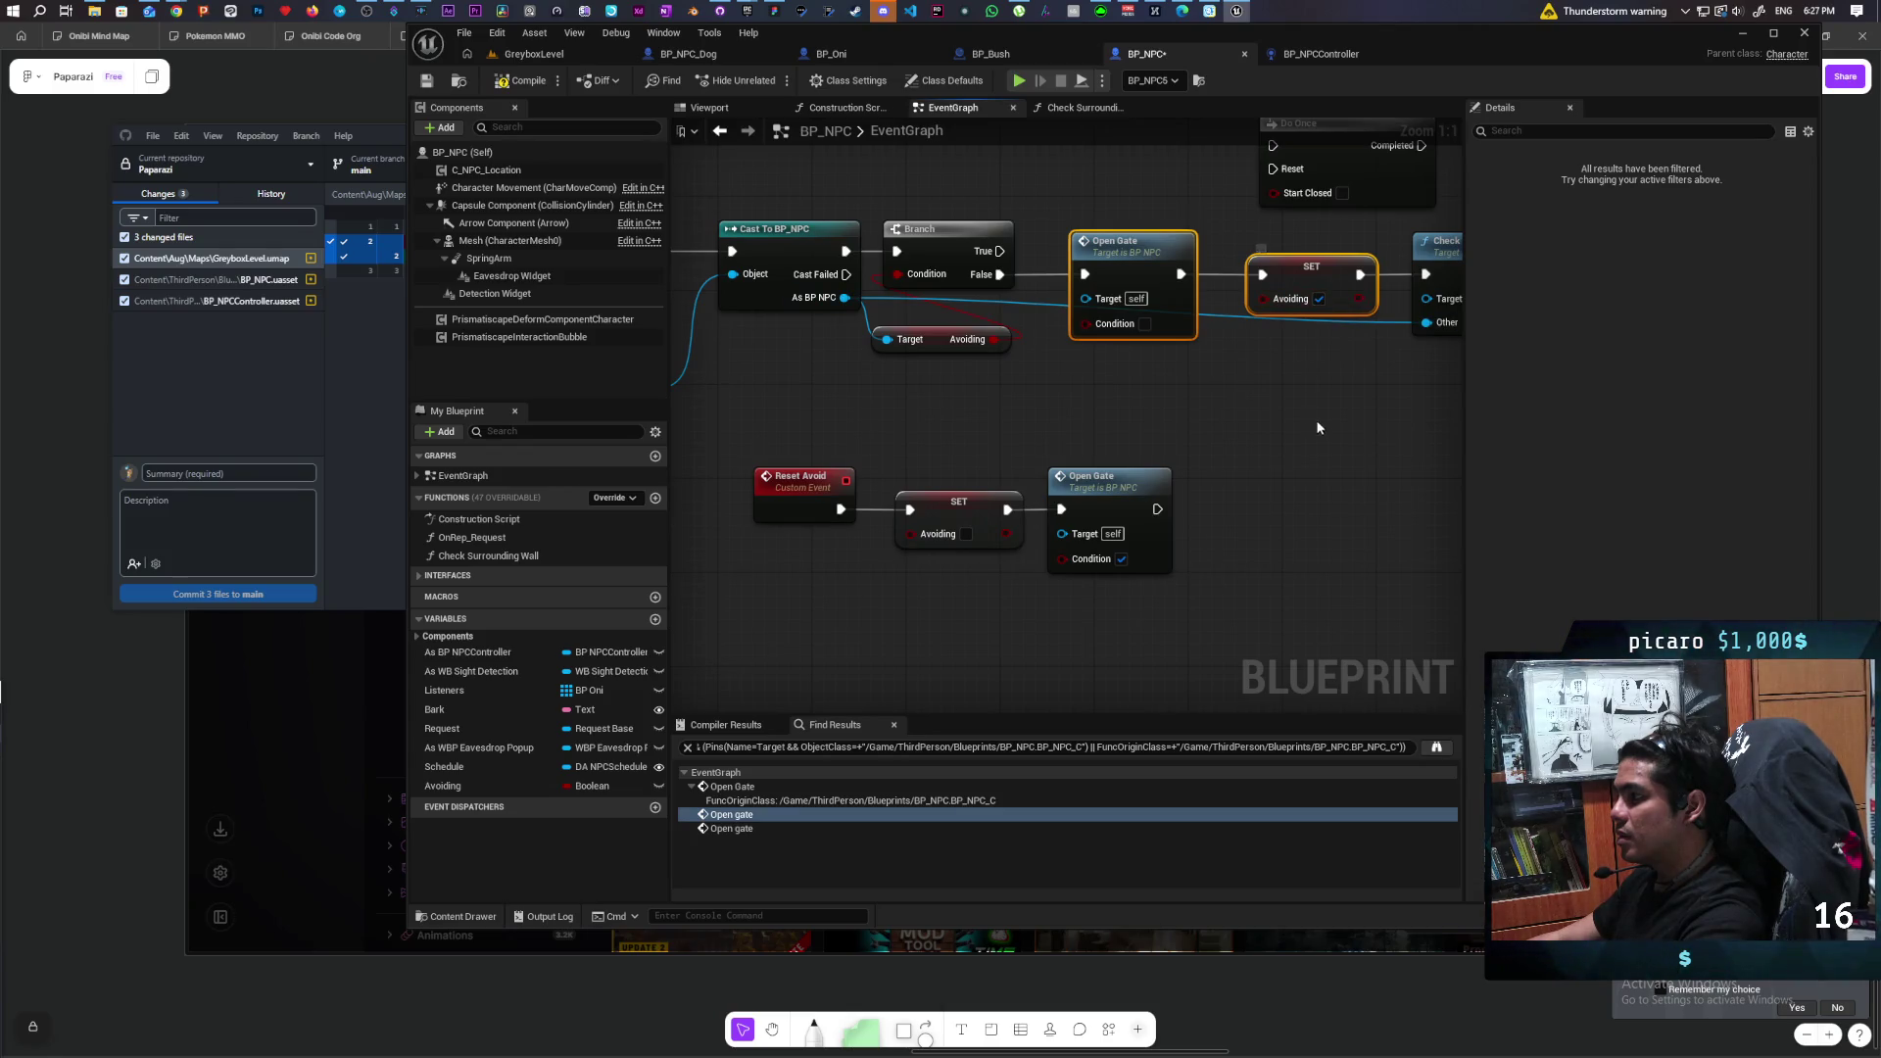
pyautogui.click(527, 78)
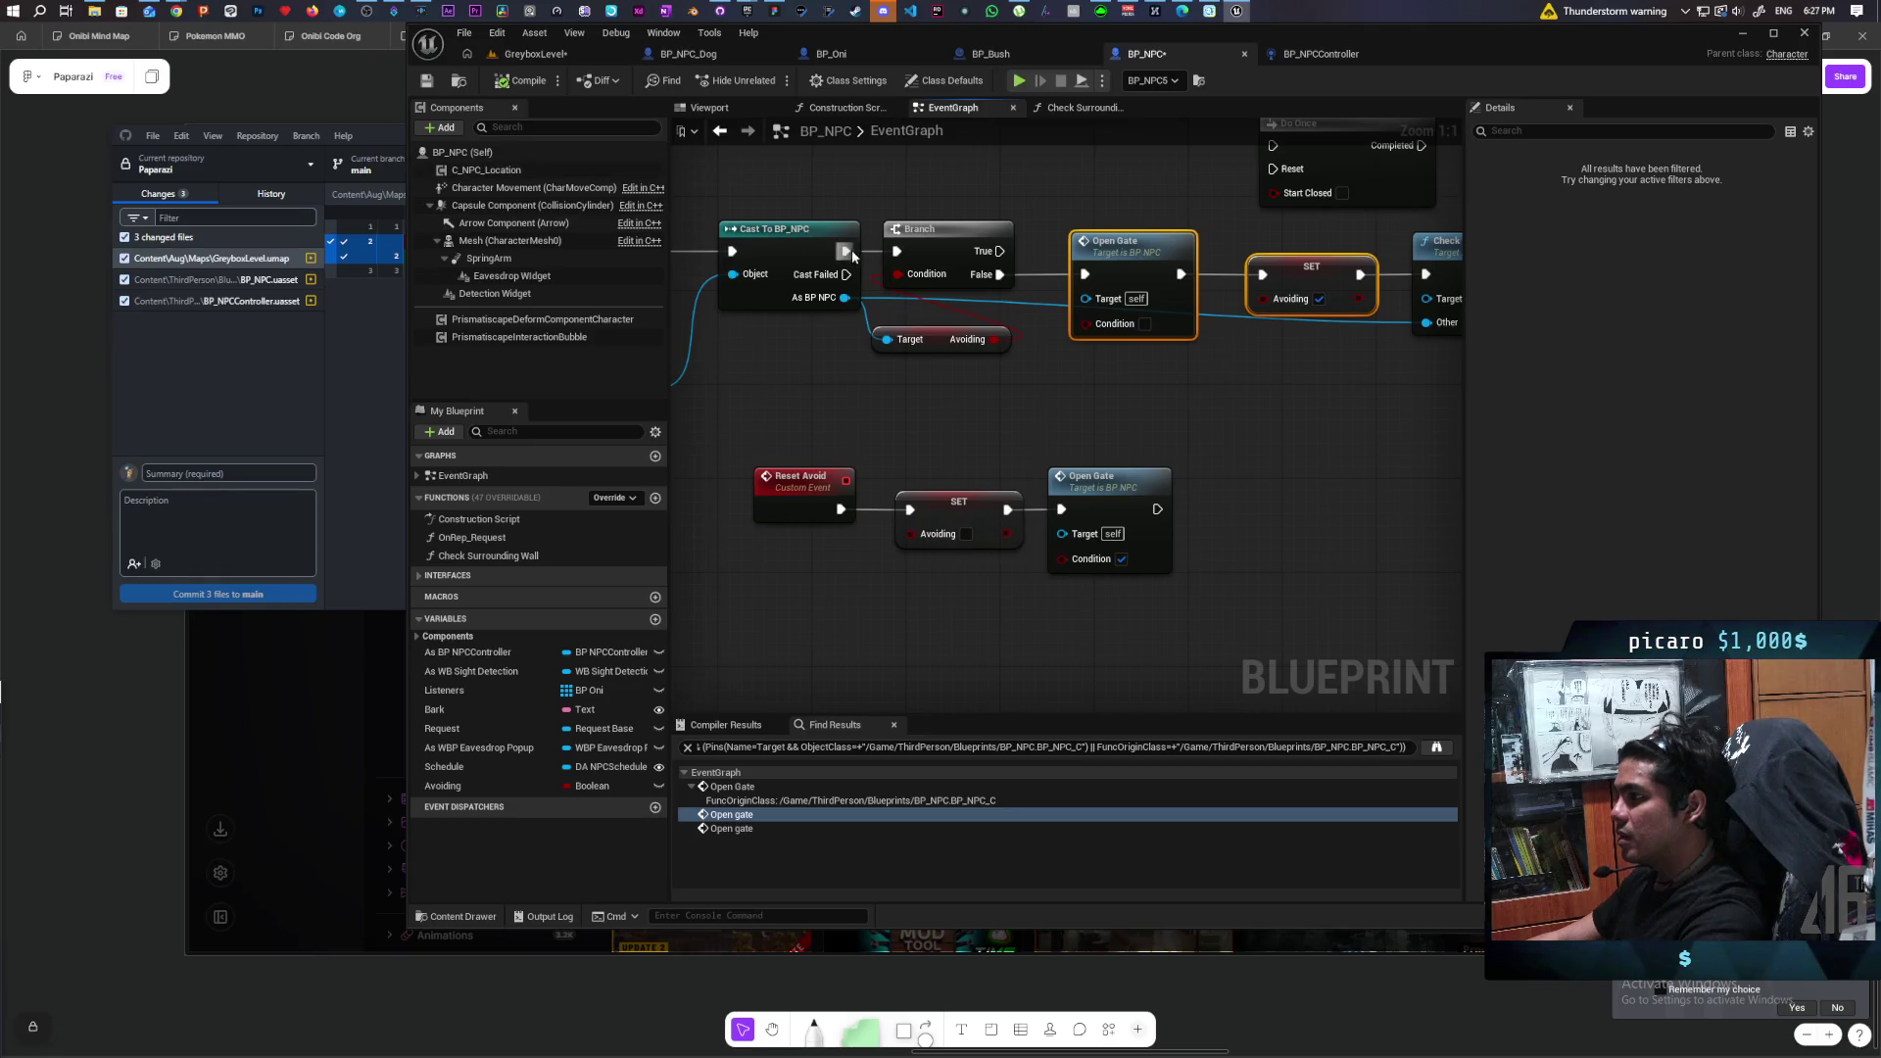
# Put Open Gate into the chain after the cast, move Branch below, and play GreyboxLevel.
pyautogui.moveTo(1222, 303)
pyautogui.mouseDown()
pyautogui.moveTo(945, 311)
pyautogui.moveTo(897, 434)
pyautogui.moveTo(1155, 370)
pyautogui.mouseUp()
pyautogui.moveTo(1018, 340); pyautogui.dragTo(997, 203)
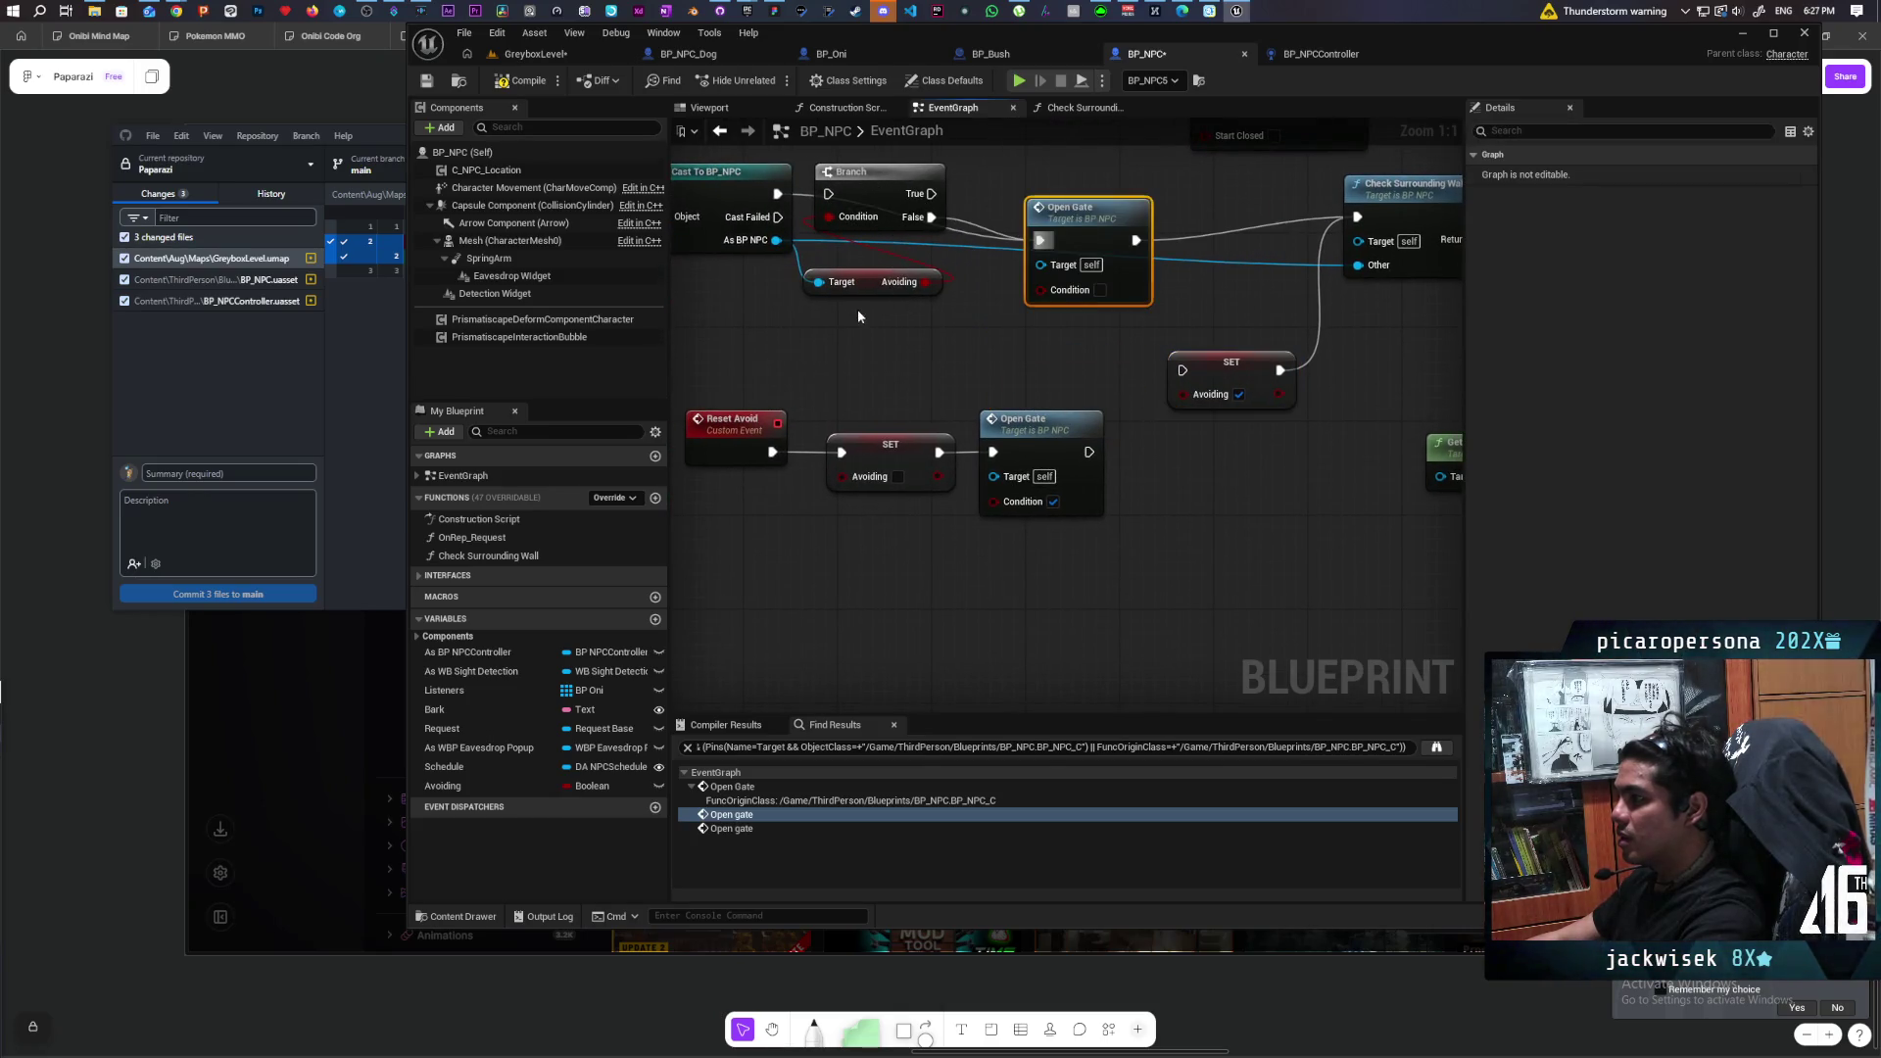
pyautogui.moveTo(859, 317)
pyautogui.mouseDown()
pyautogui.moveTo(796, 159)
pyautogui.moveTo(889, 326)
pyautogui.mouseUp()
pyautogui.moveTo(1086, 238); pyautogui.dragTo(1063, 203)
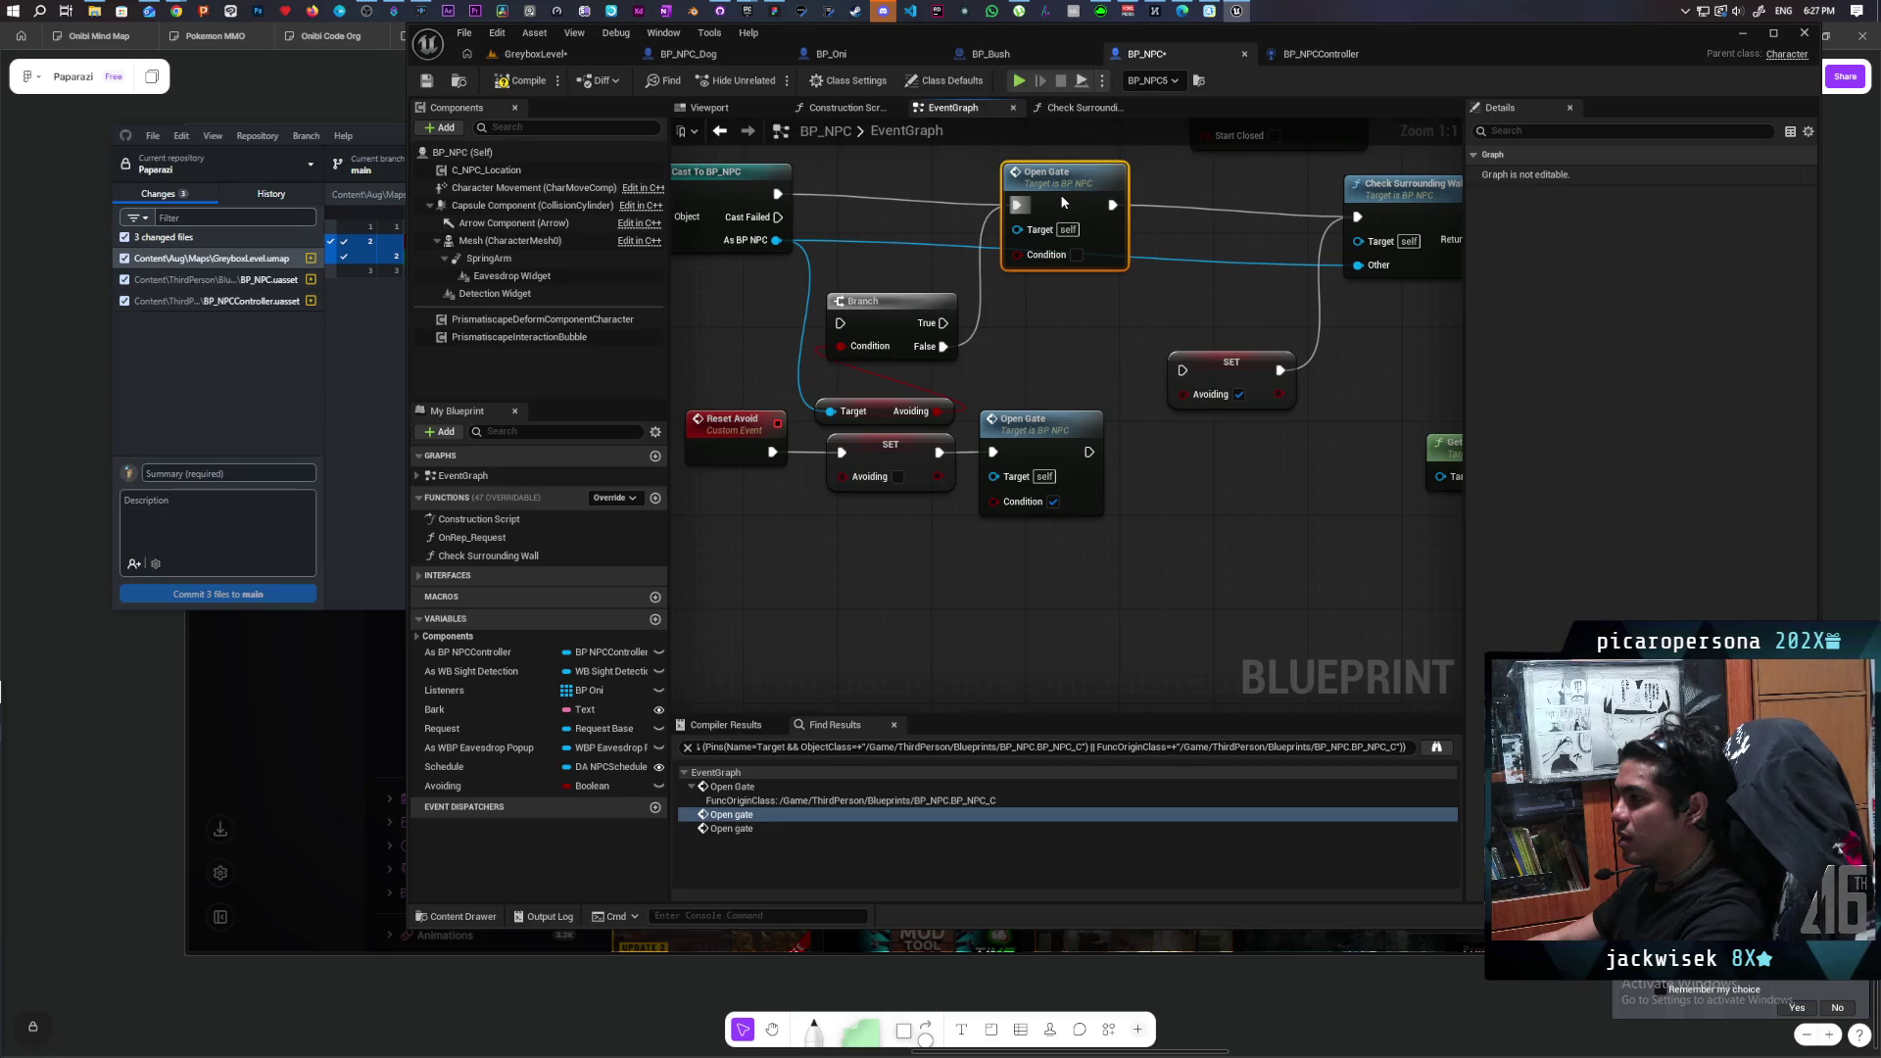
pyautogui.click(541, 56)
pyautogui.click(771, 81)
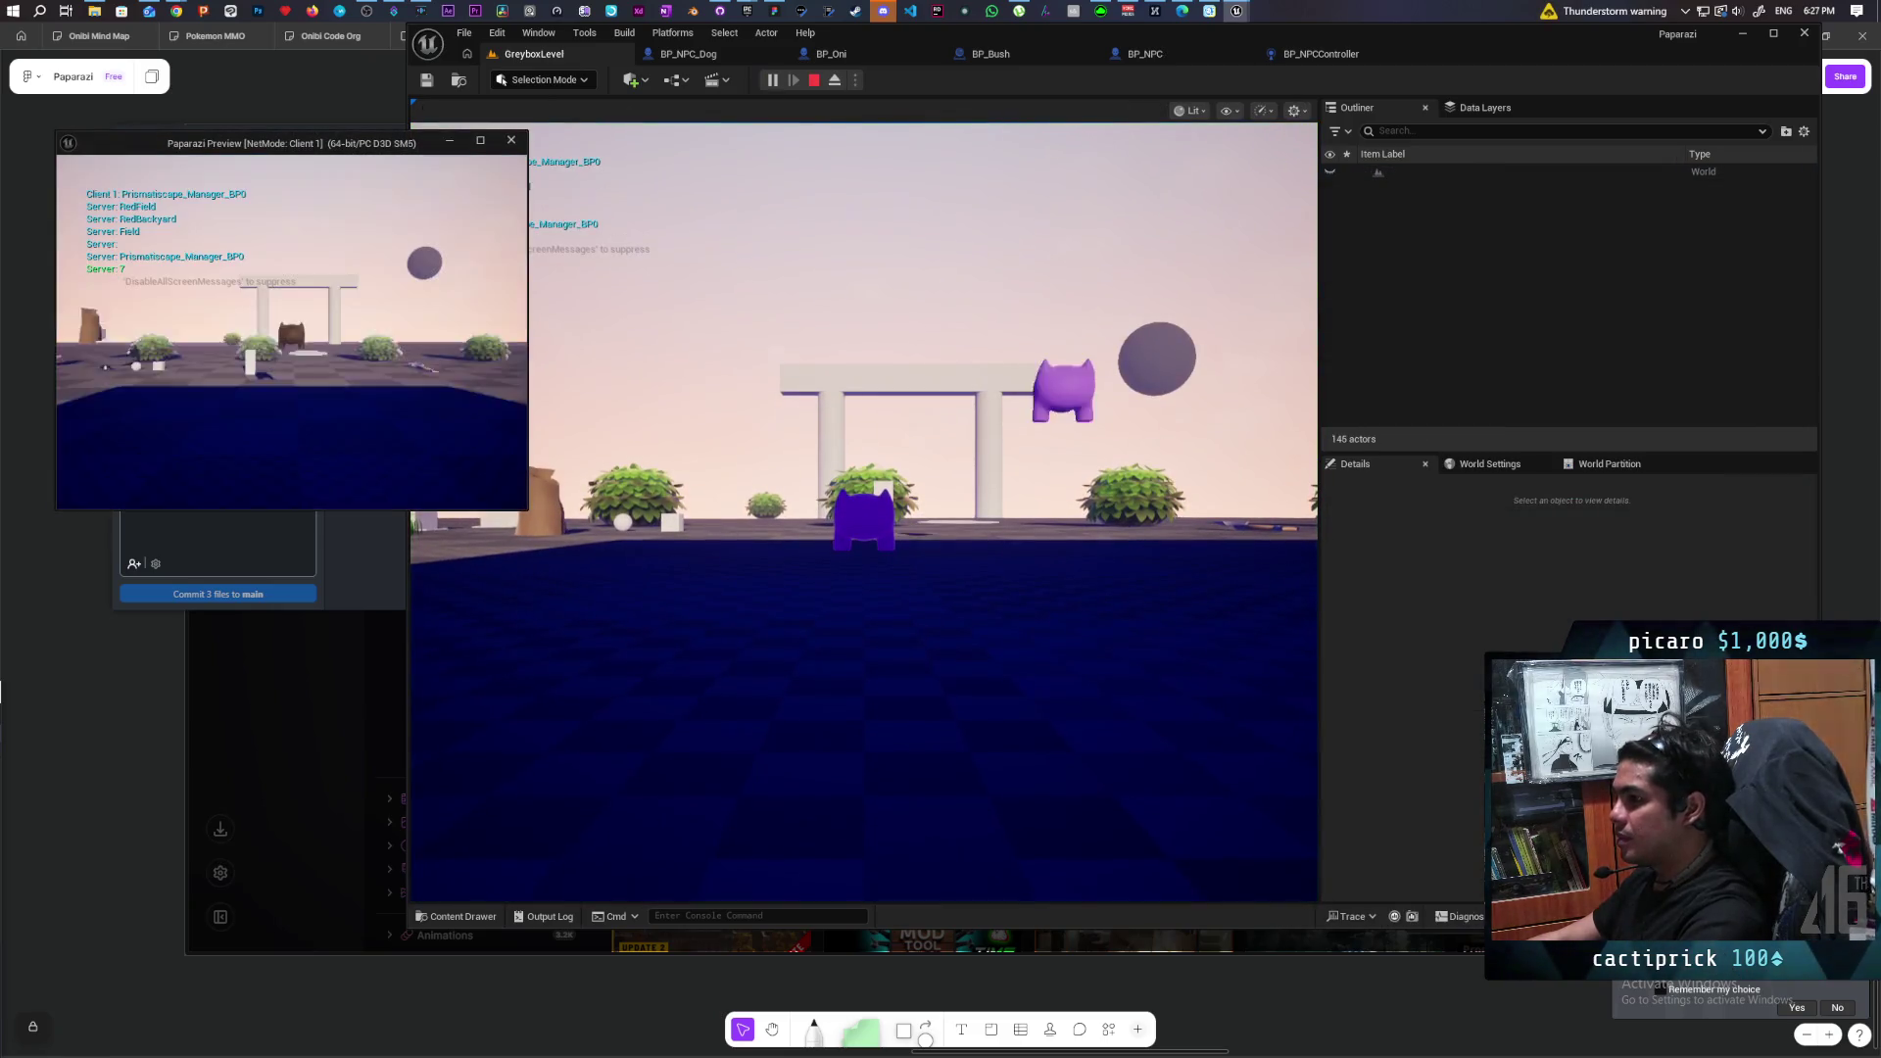
# Walk the character over the ramp toward the red NPCs and dome, then eject with F8.
pyautogui.click(862, 510)
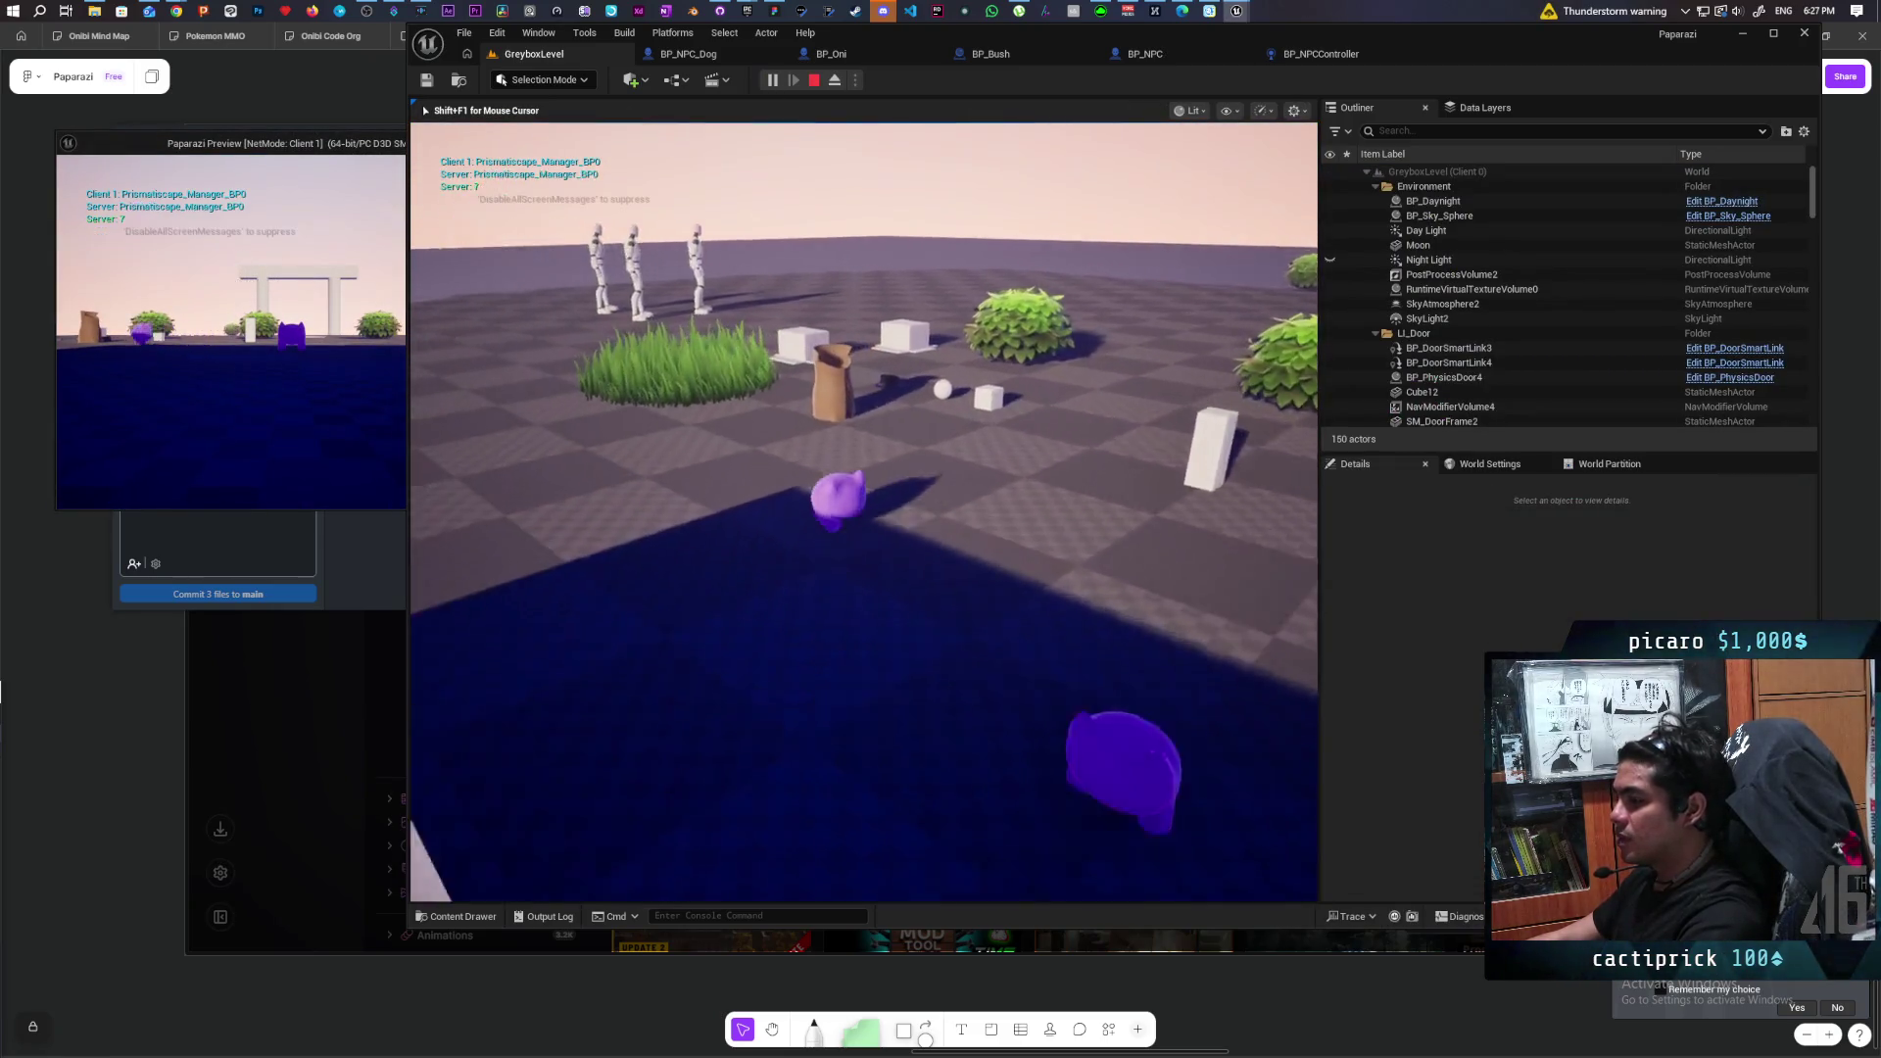
pyautogui.press('w')
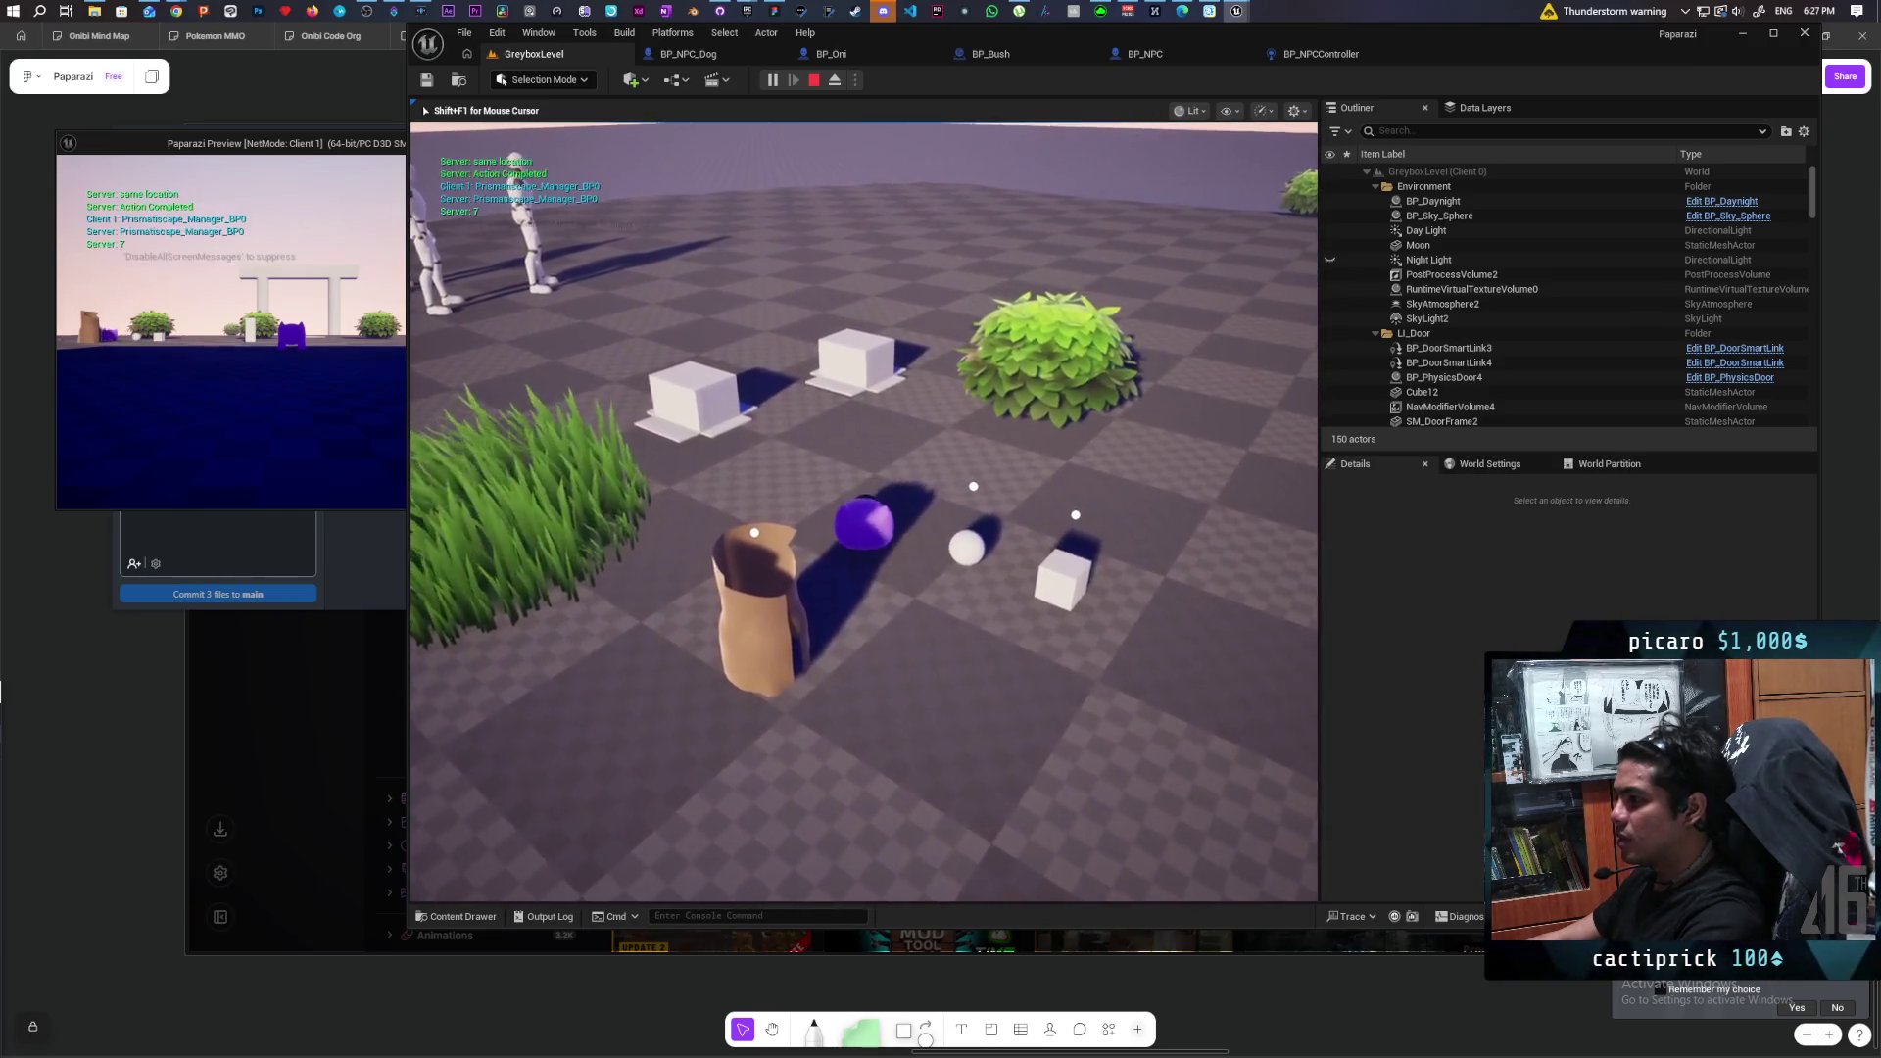
pyautogui.press('w')
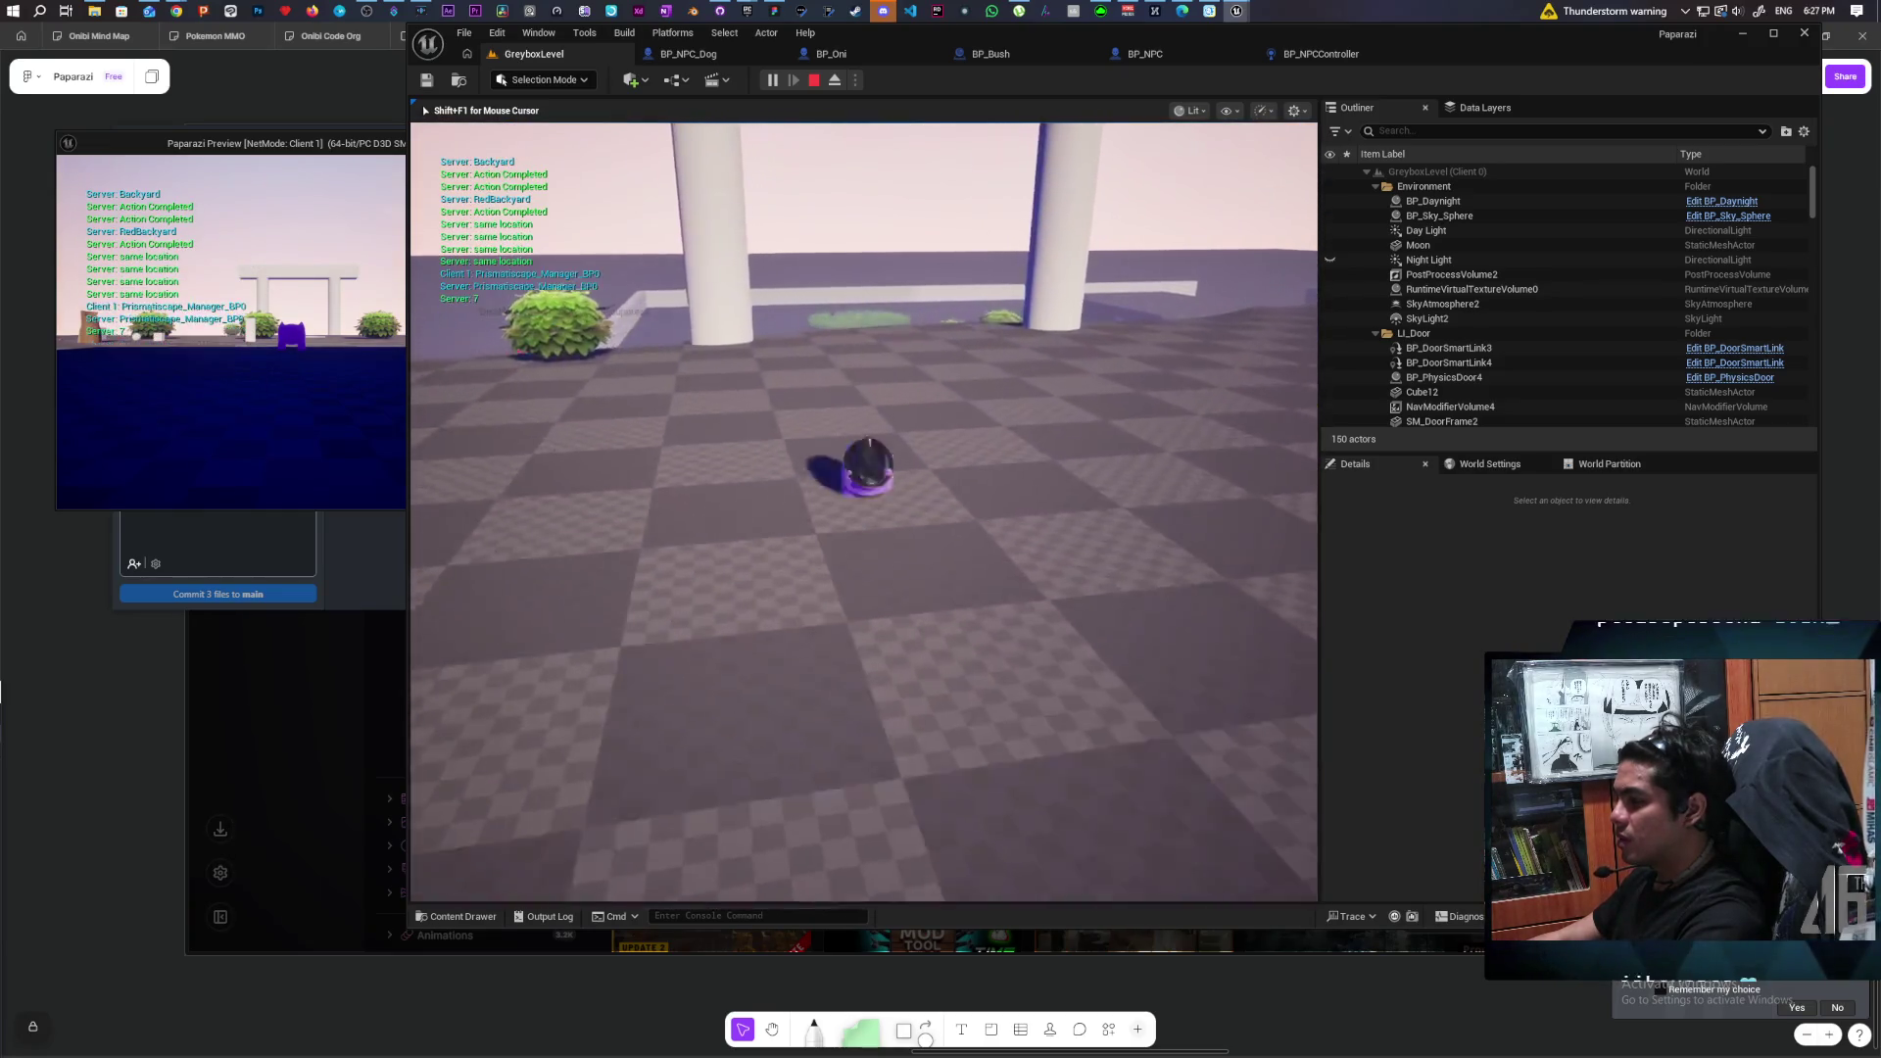
pyautogui.press('w')
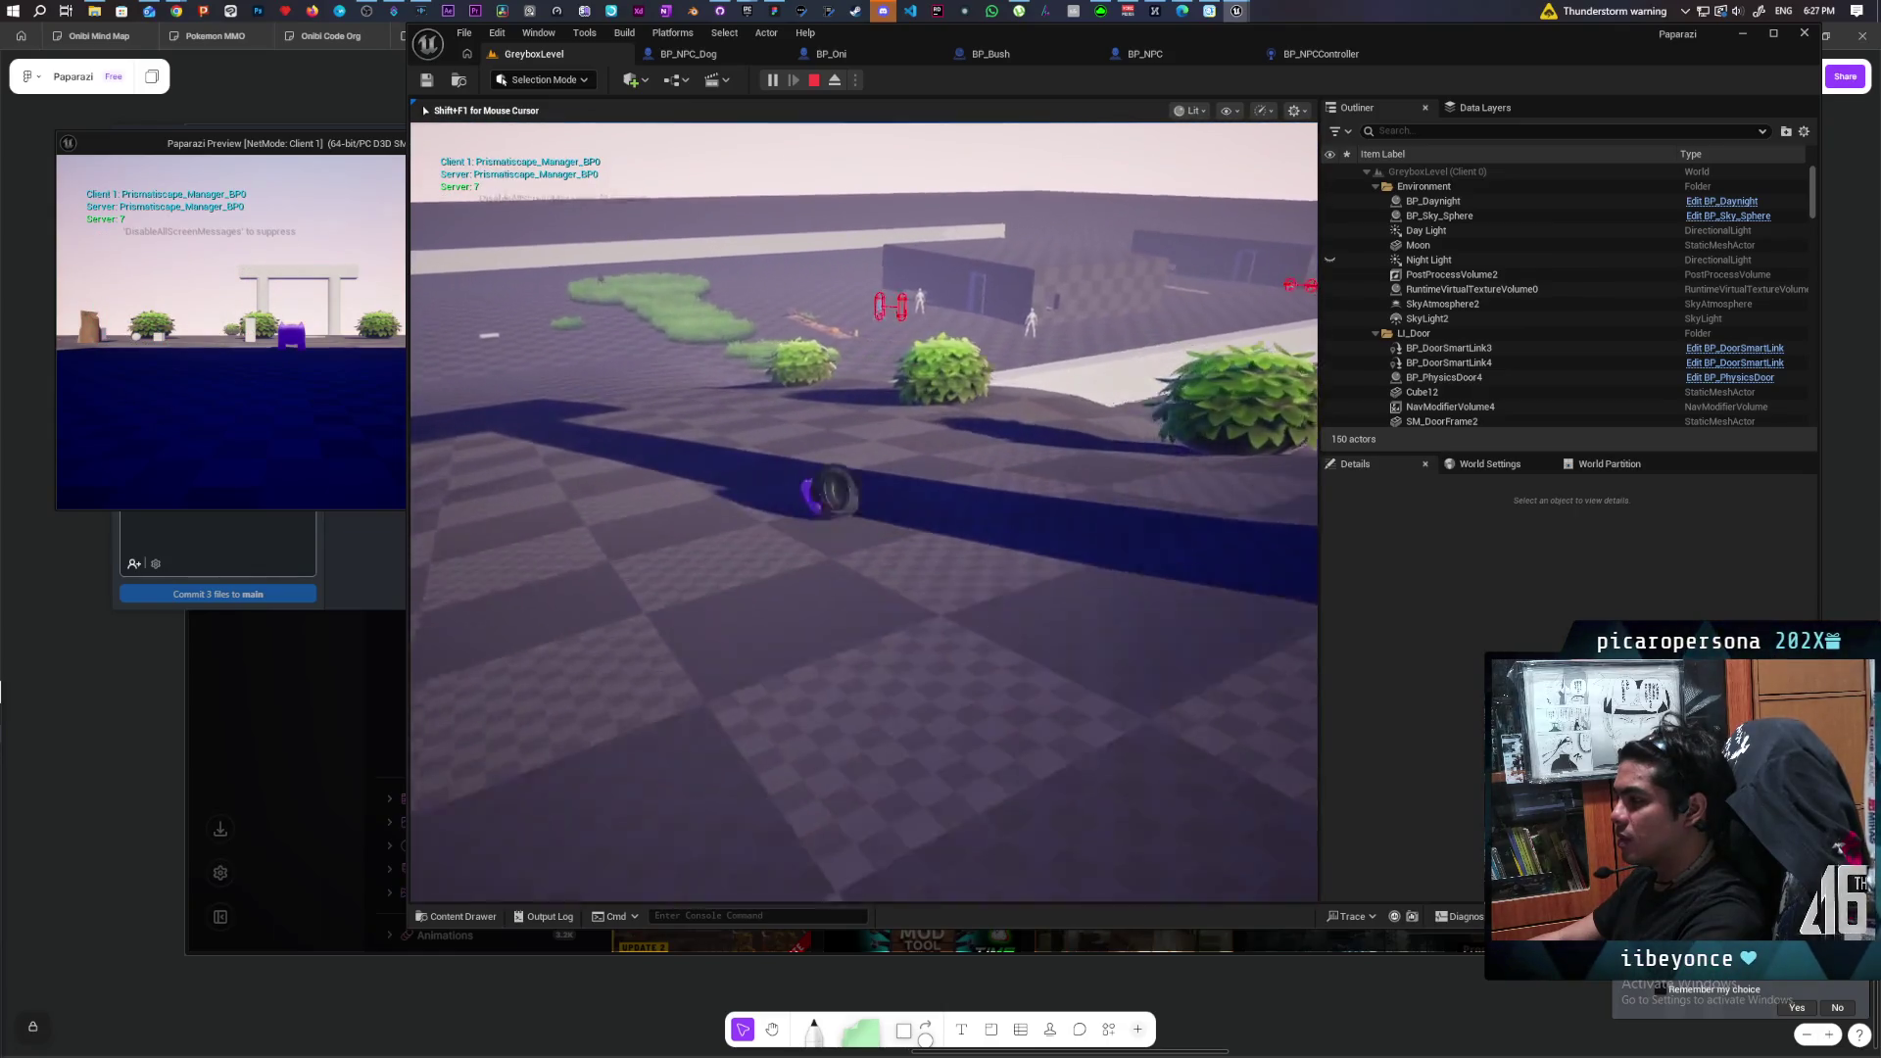
pyautogui.press('w')
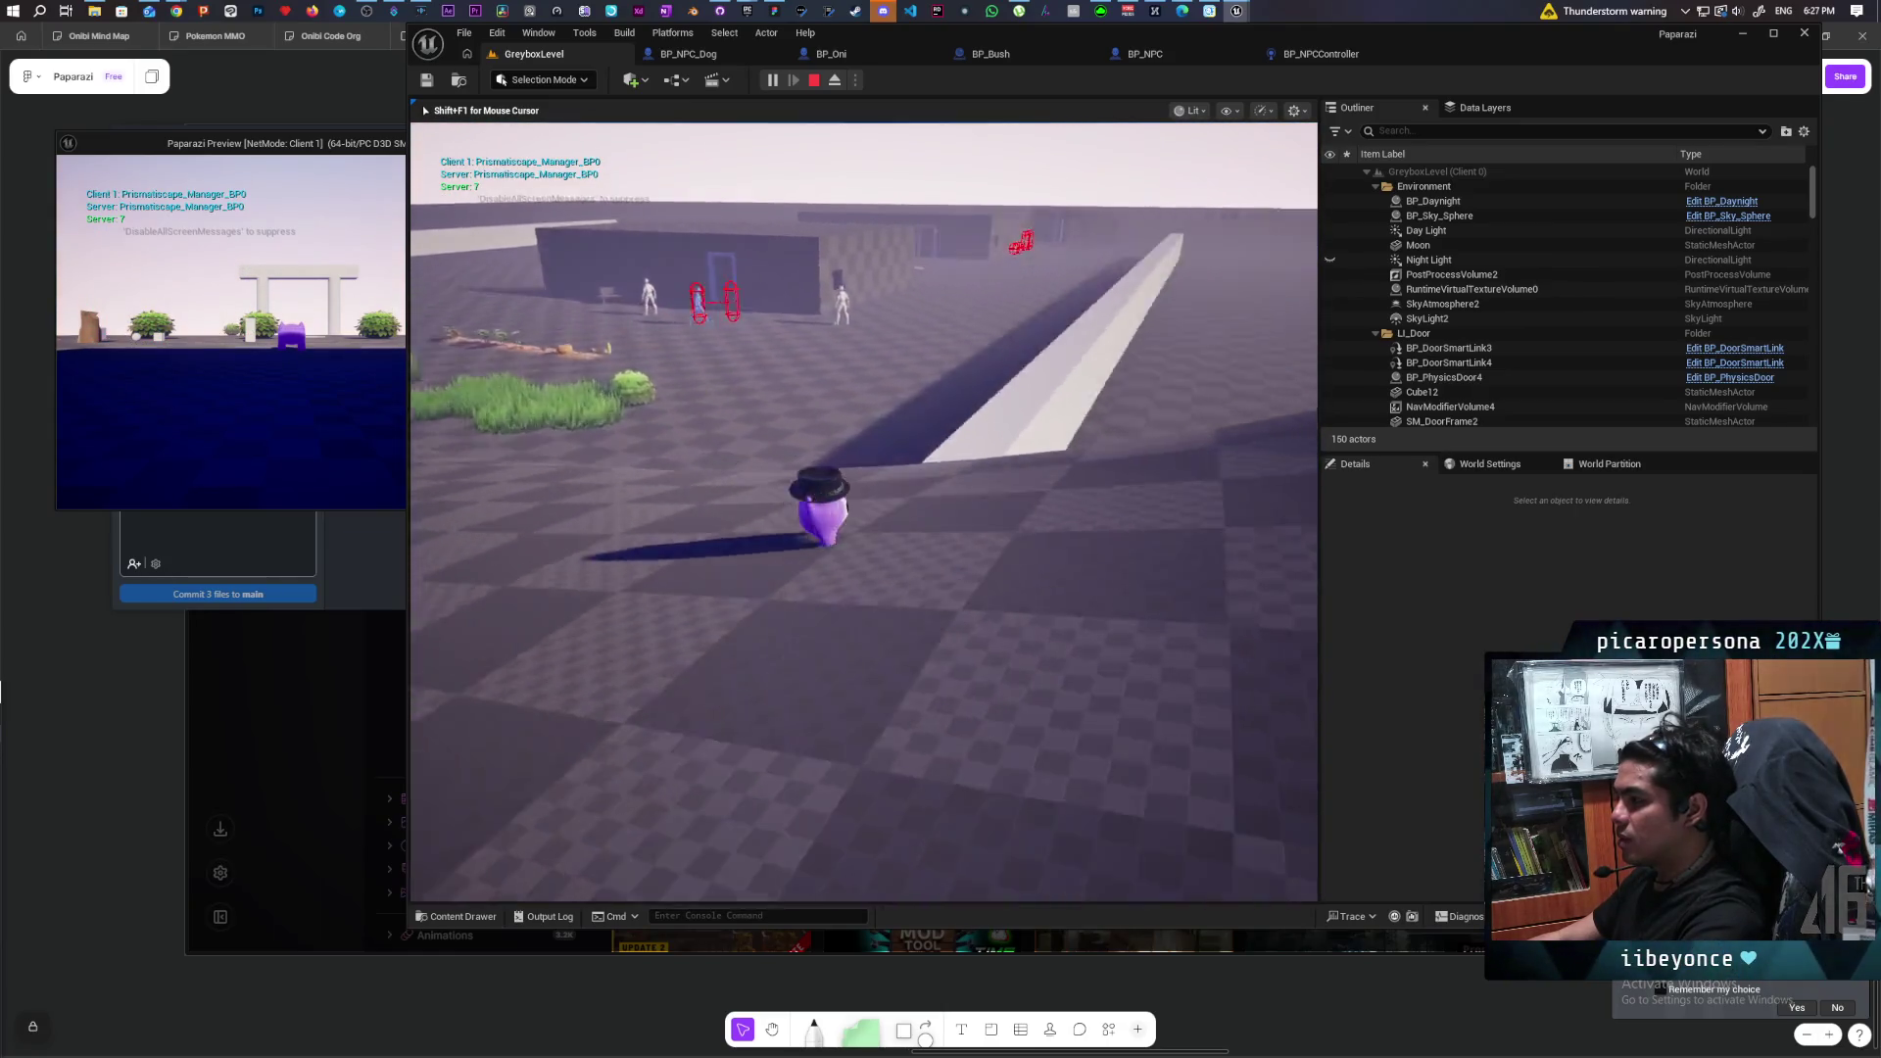
pyautogui.press('w')
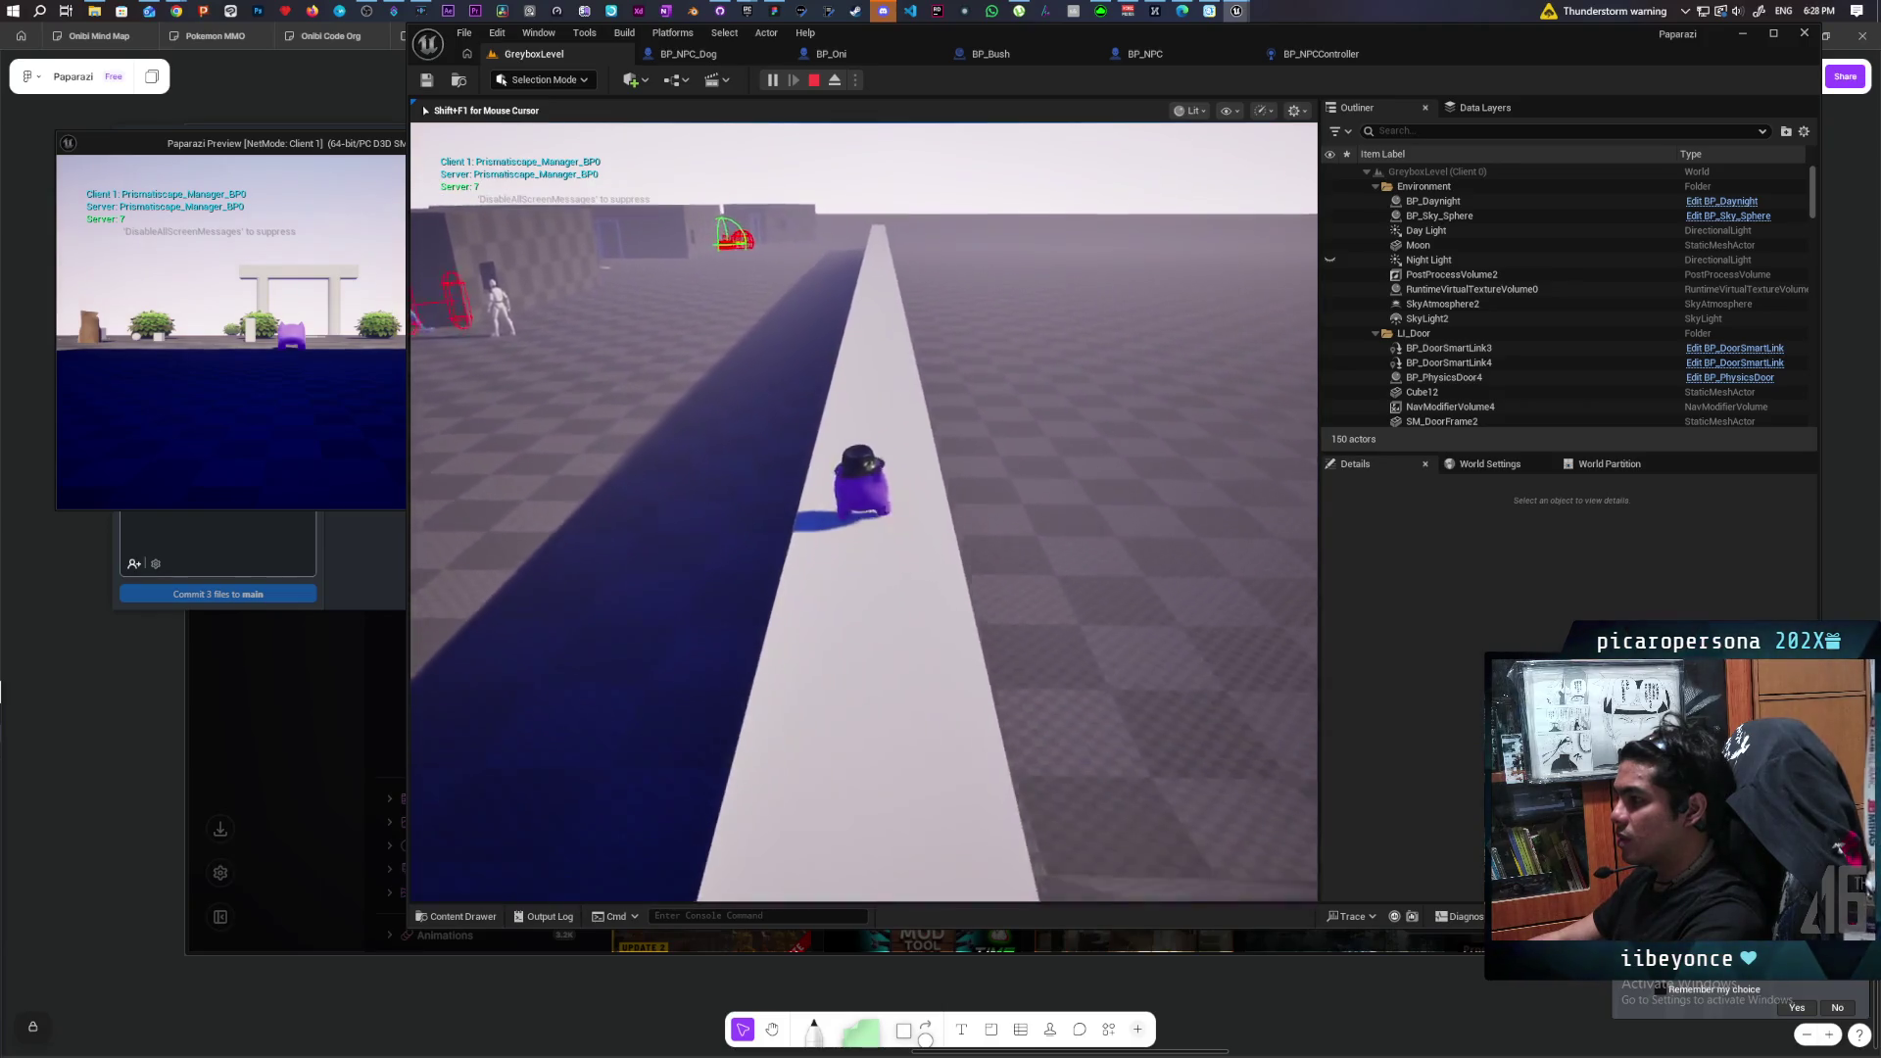
pyautogui.press('w')
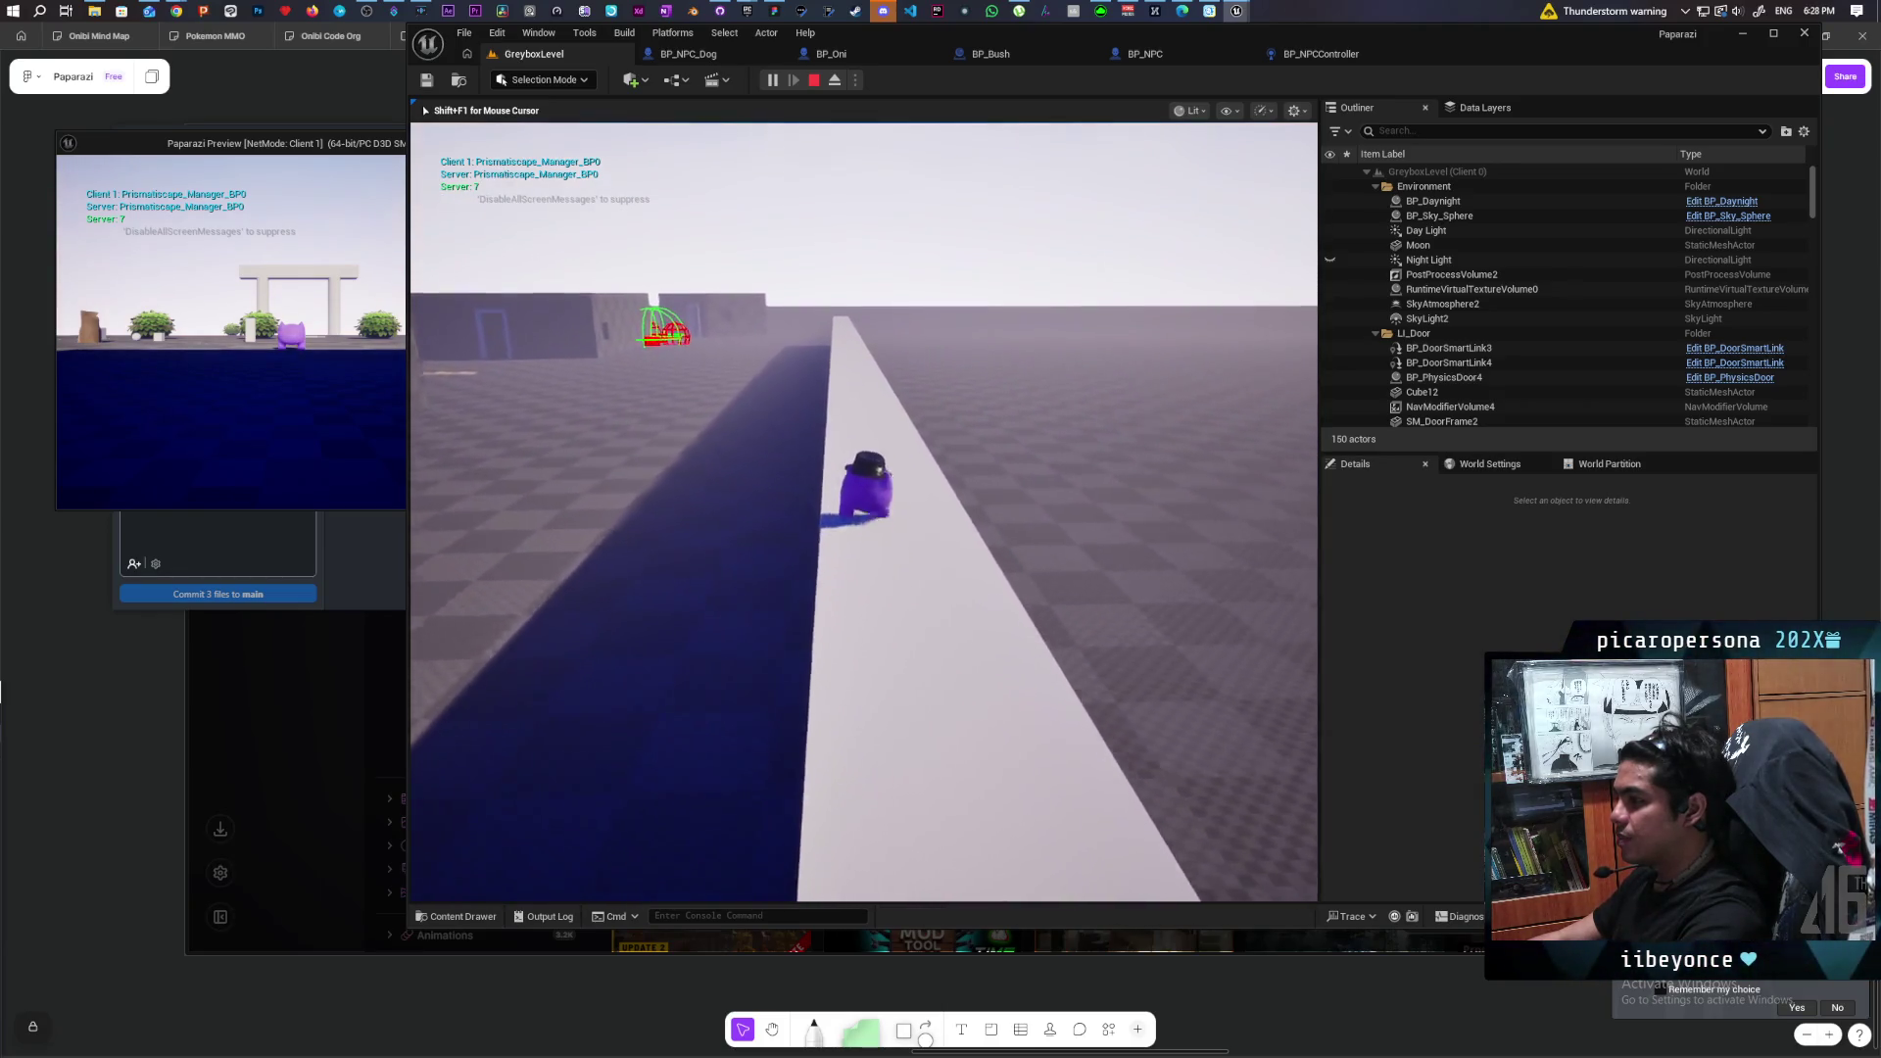
pyautogui.press('w')
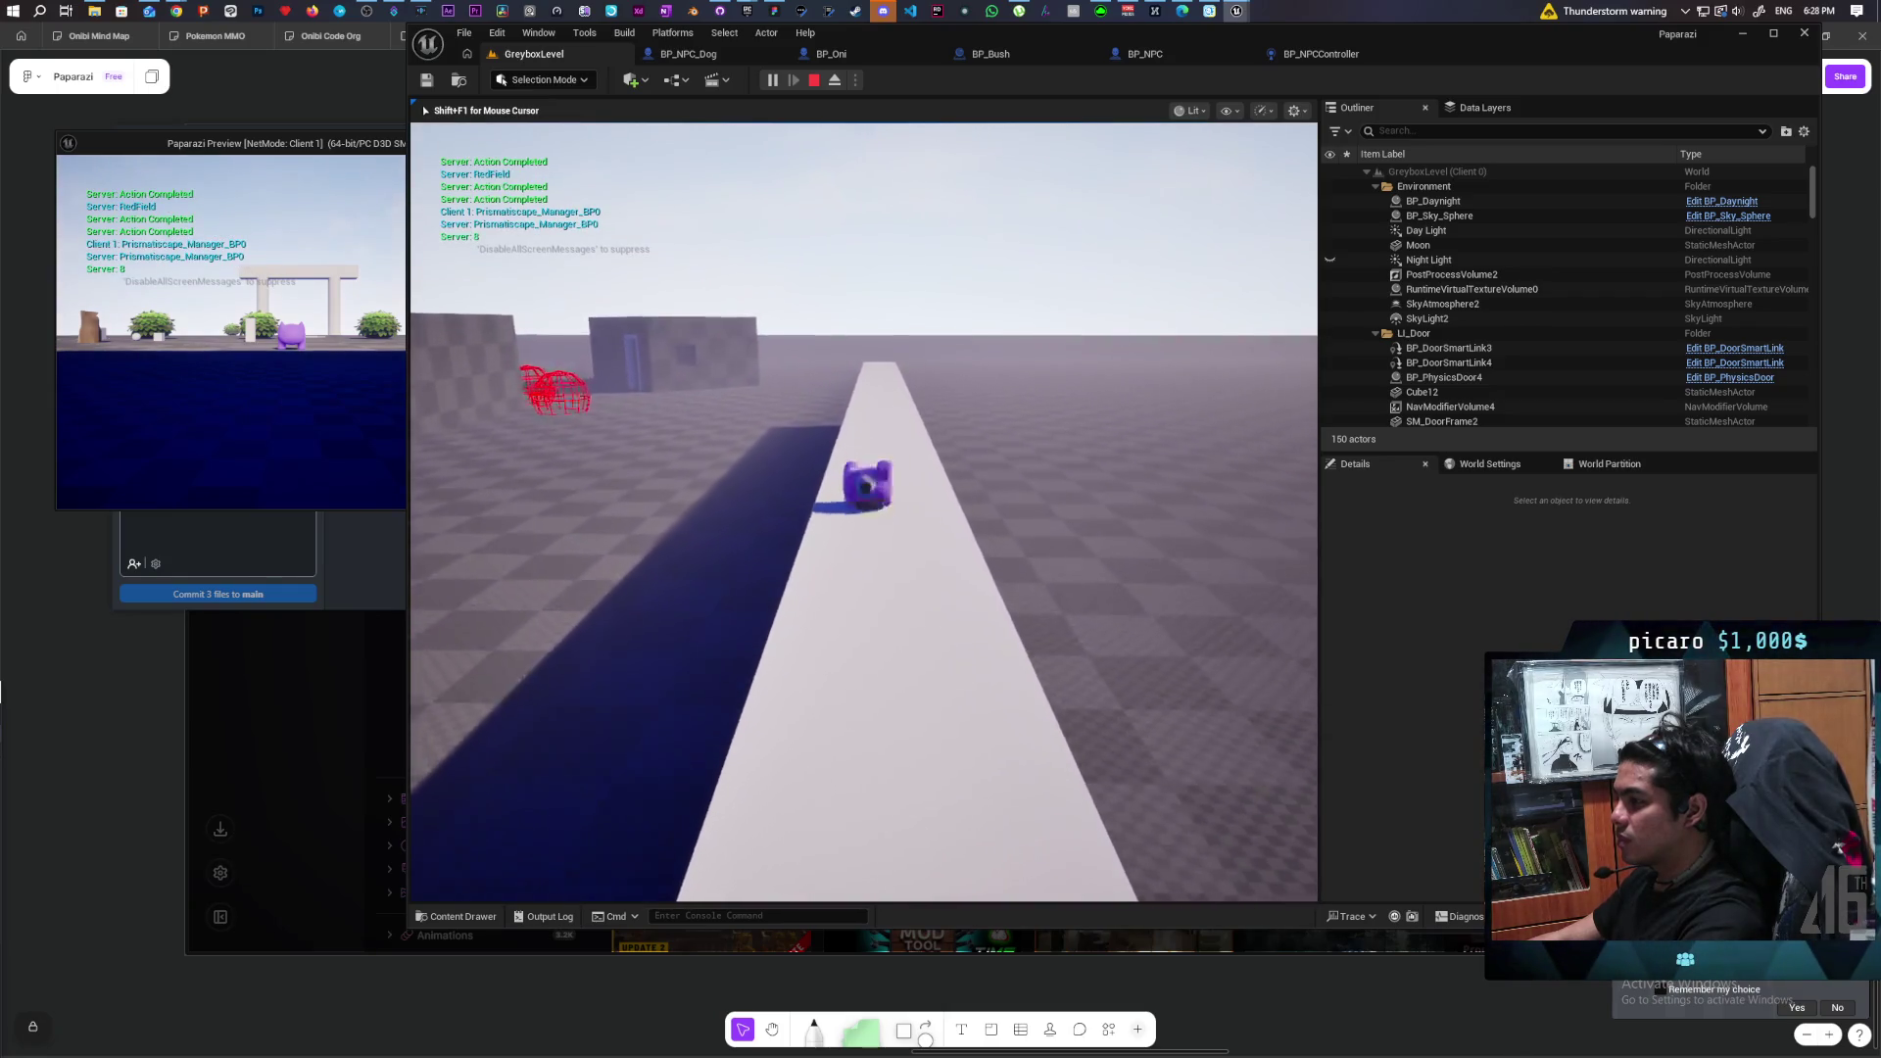
pyautogui.press('w')
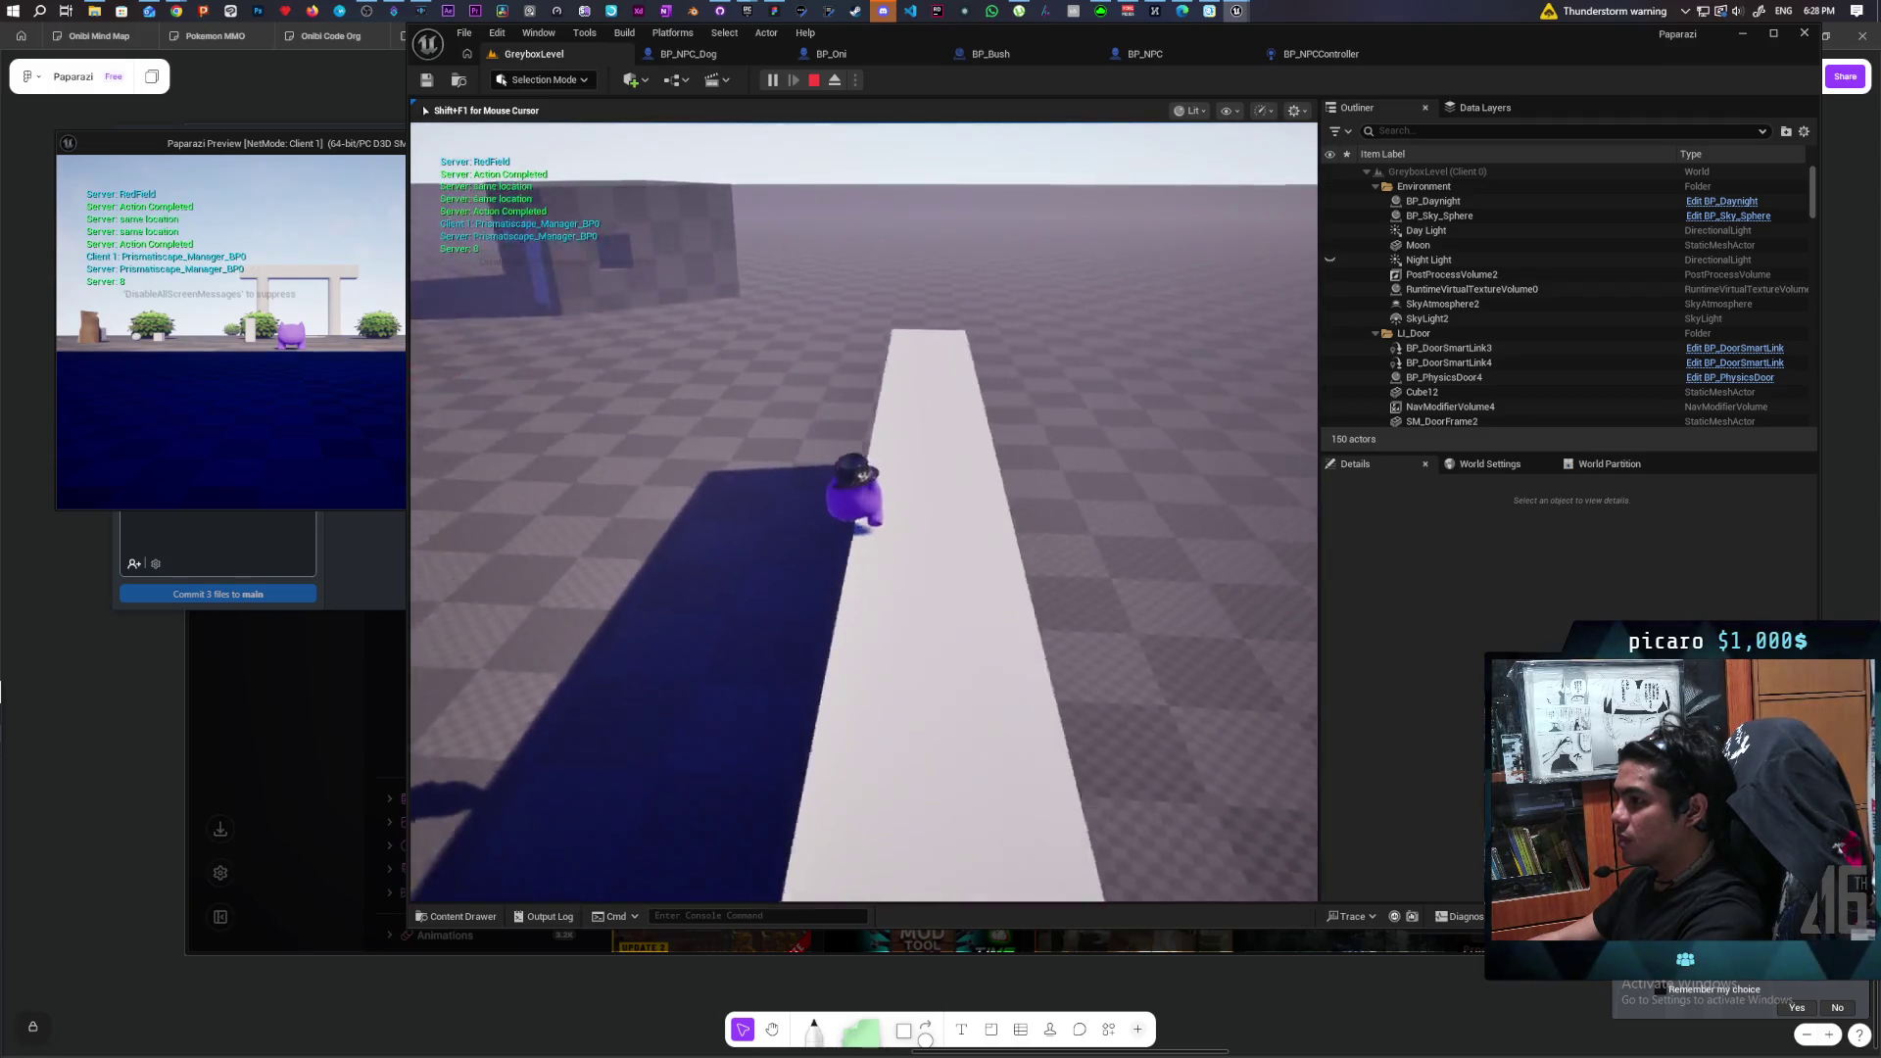
pyautogui.press('w')
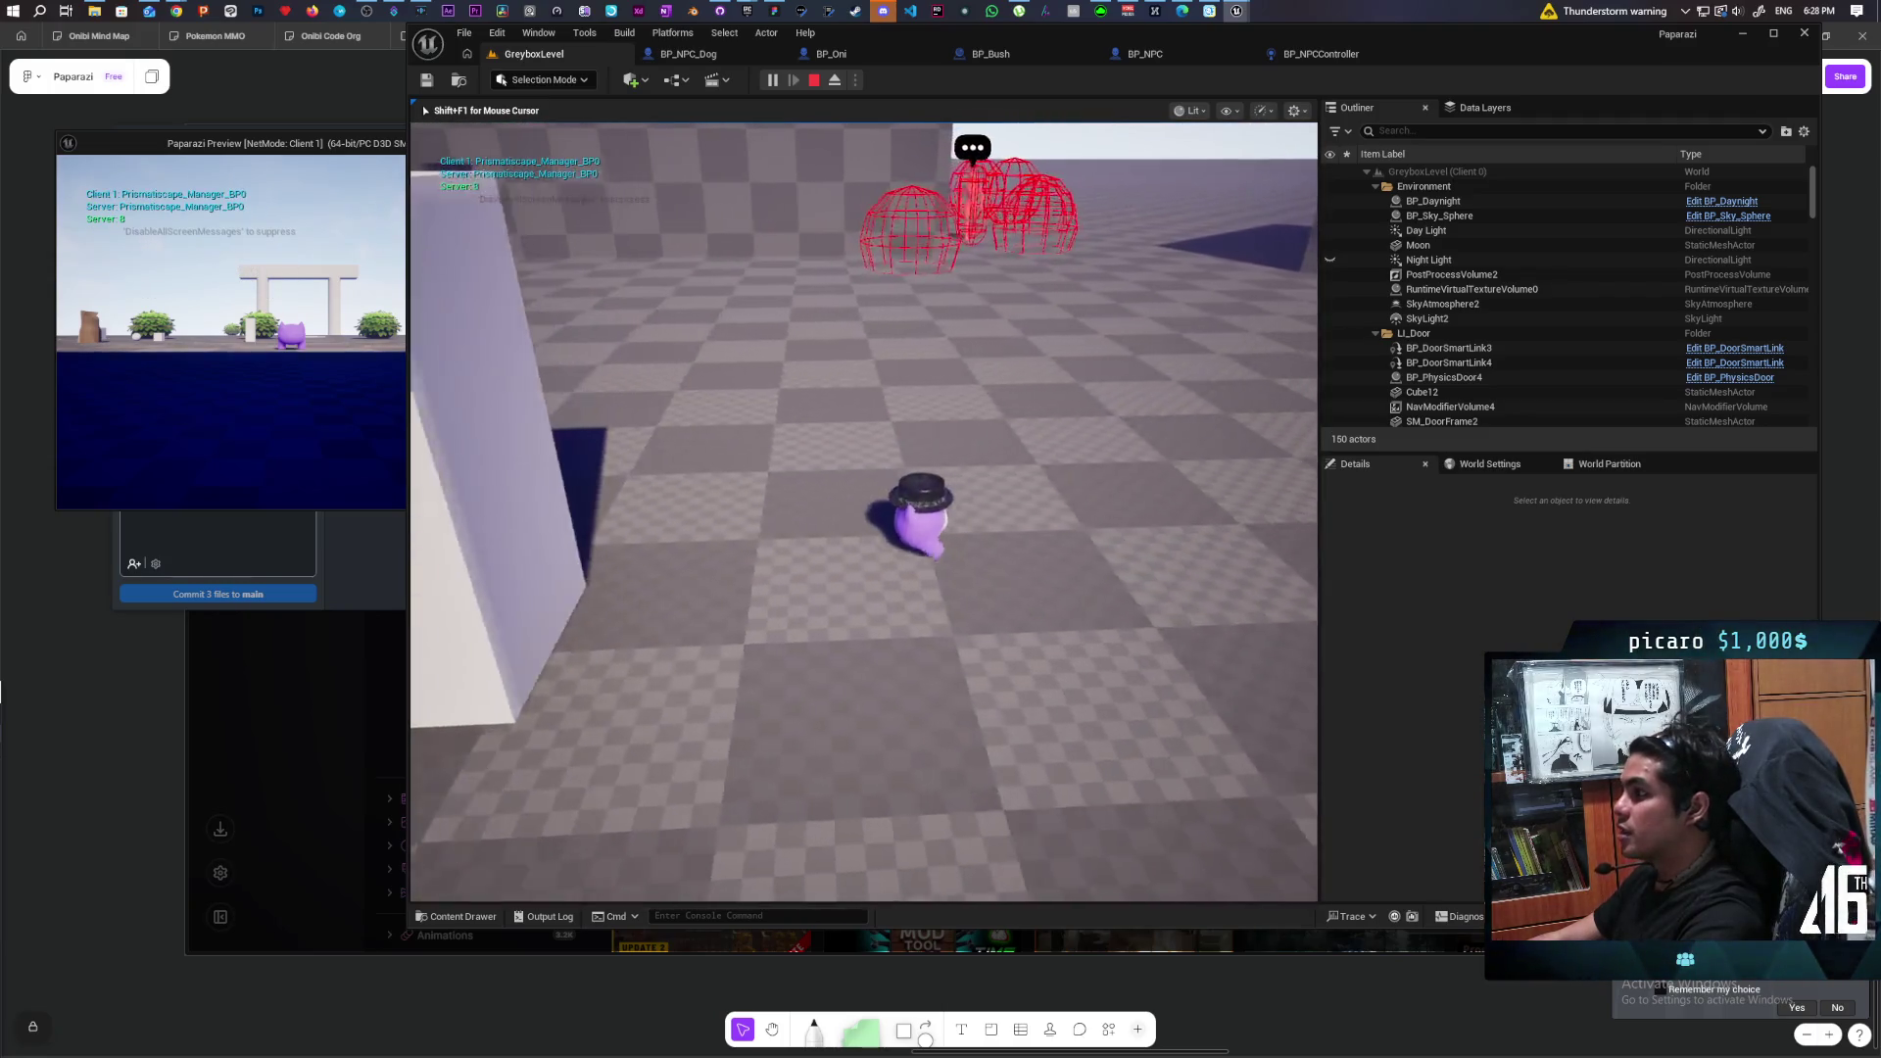
pyautogui.press('w')
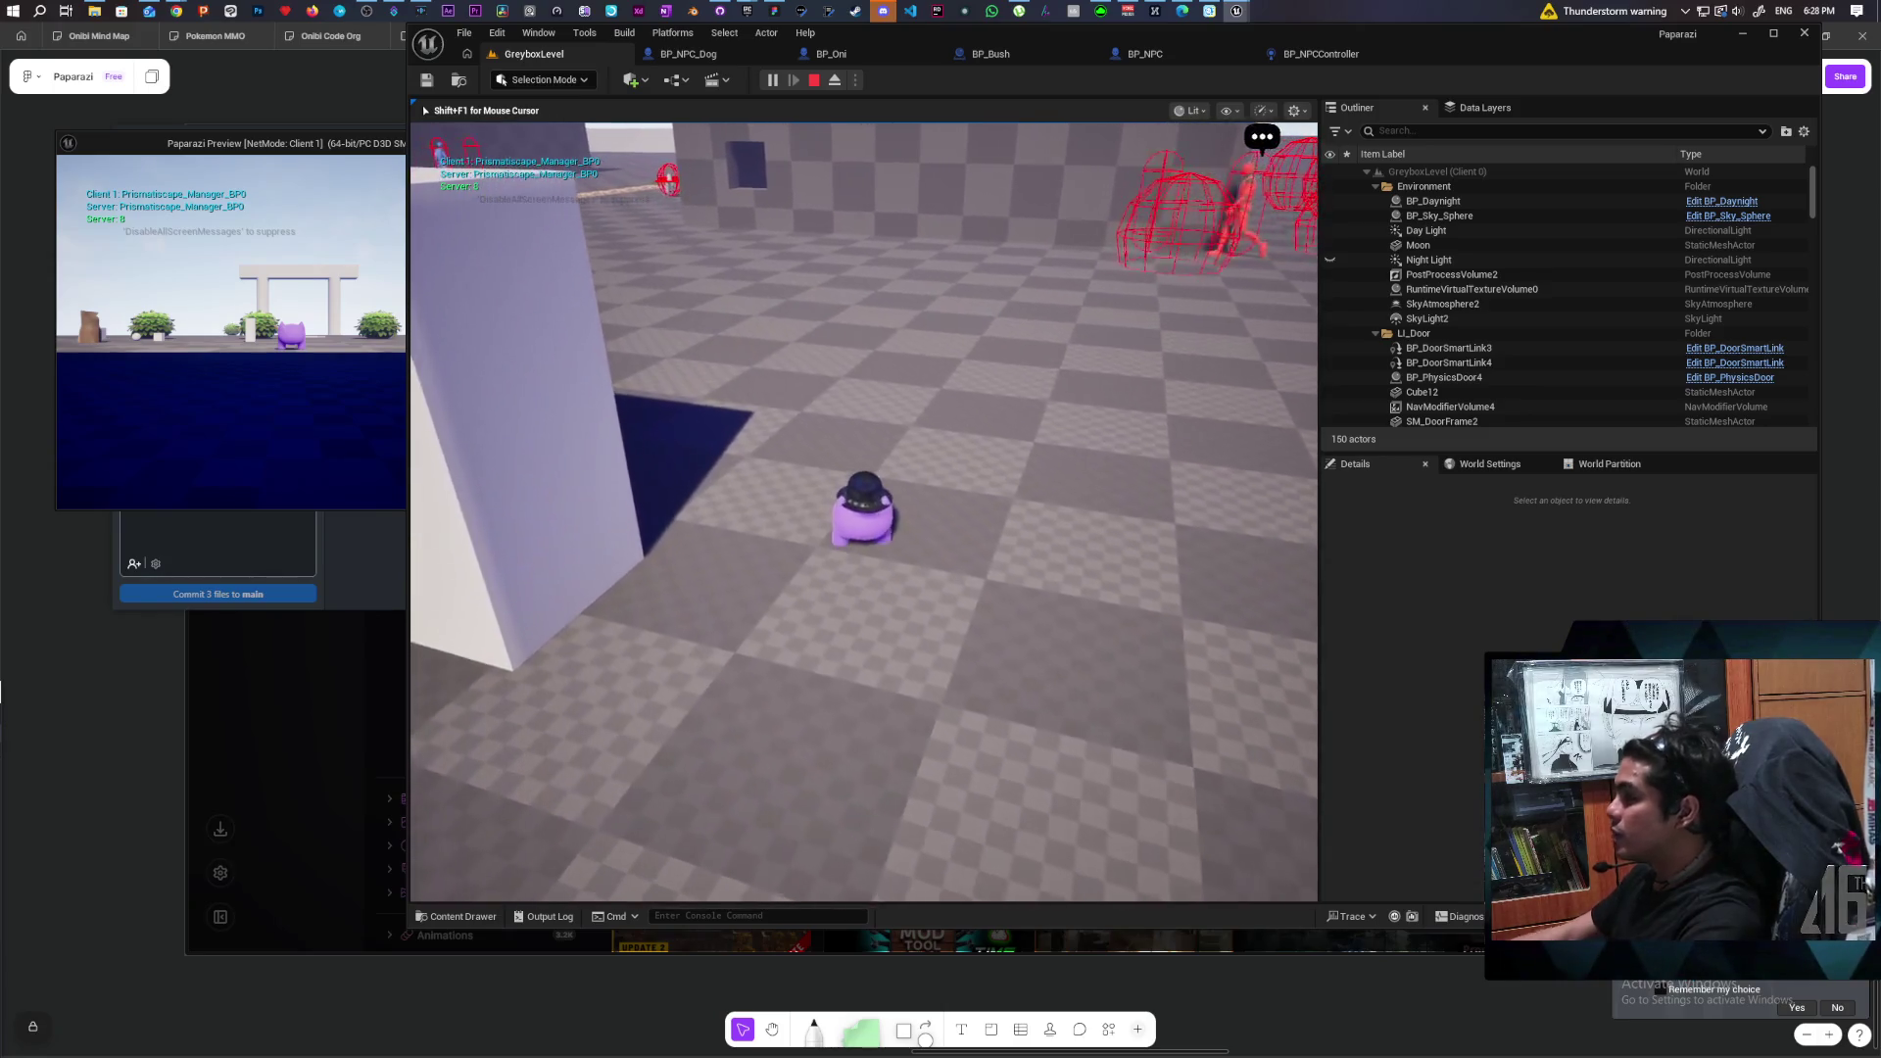
pyautogui.press('w')
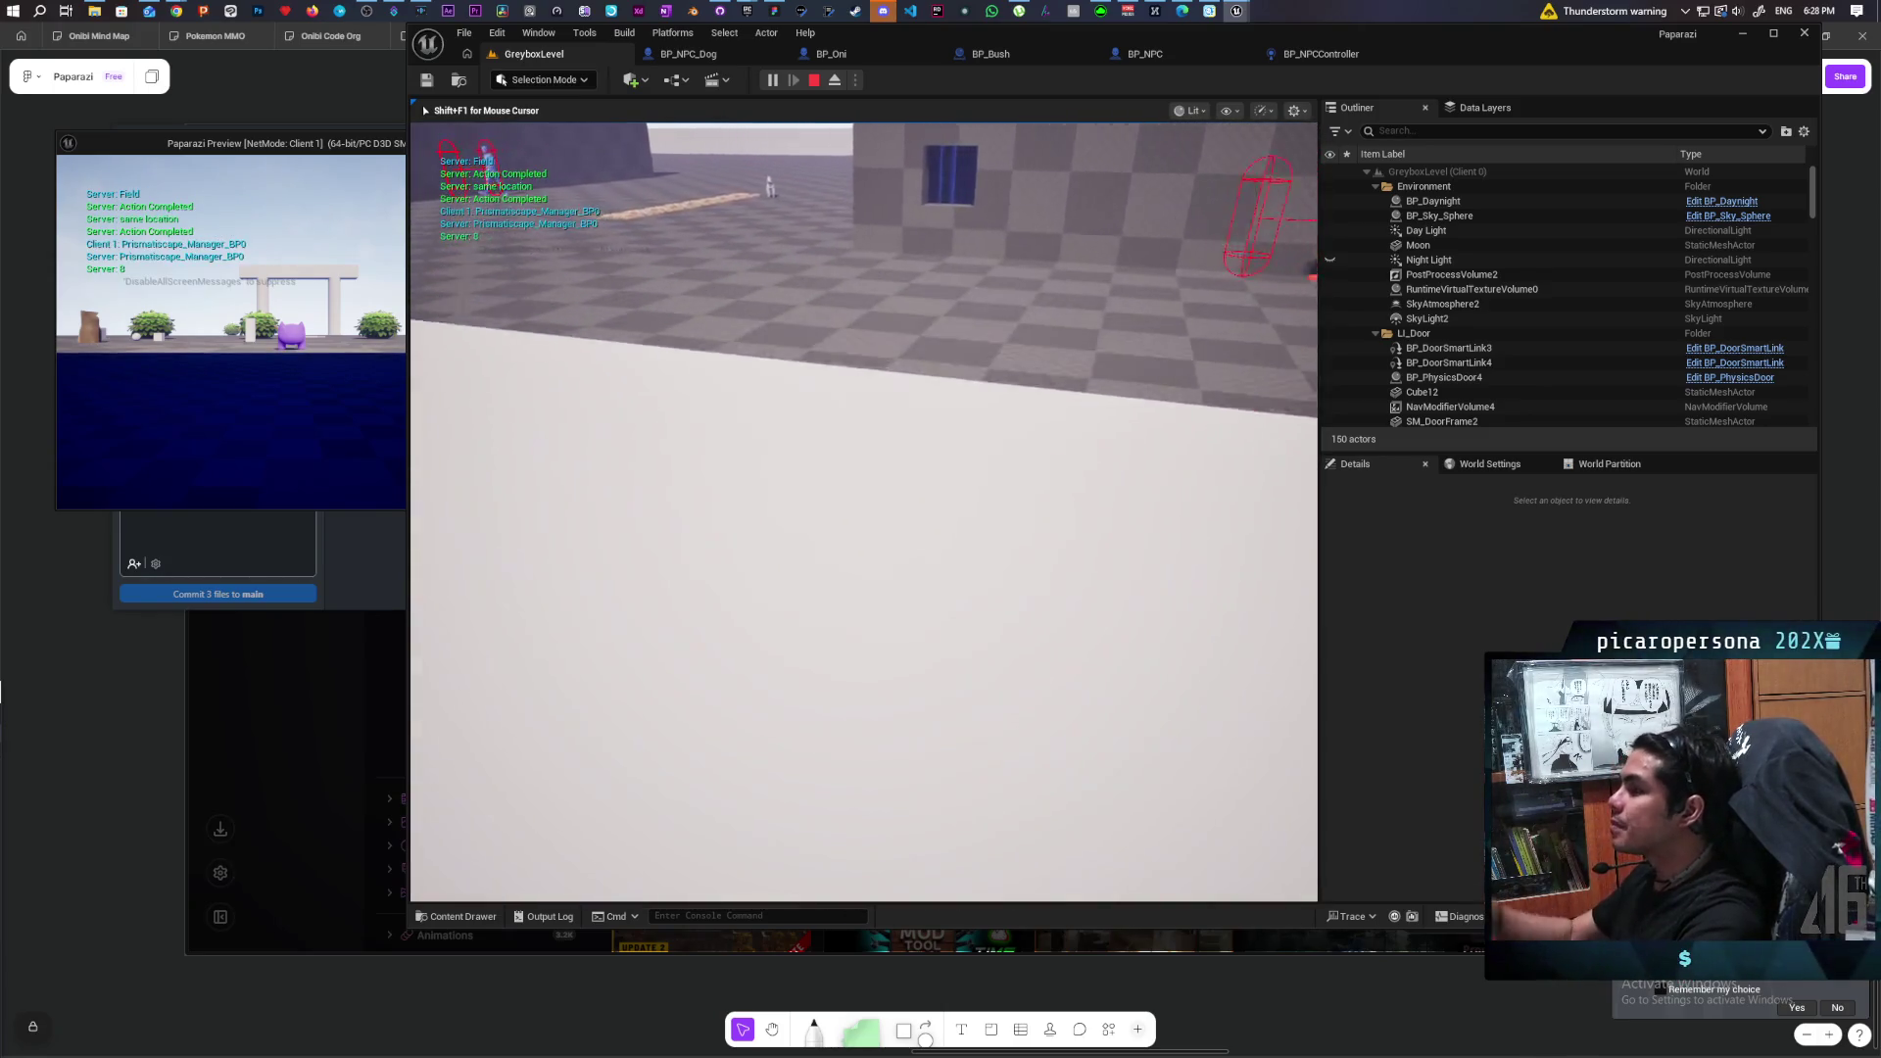
pyautogui.press('w')
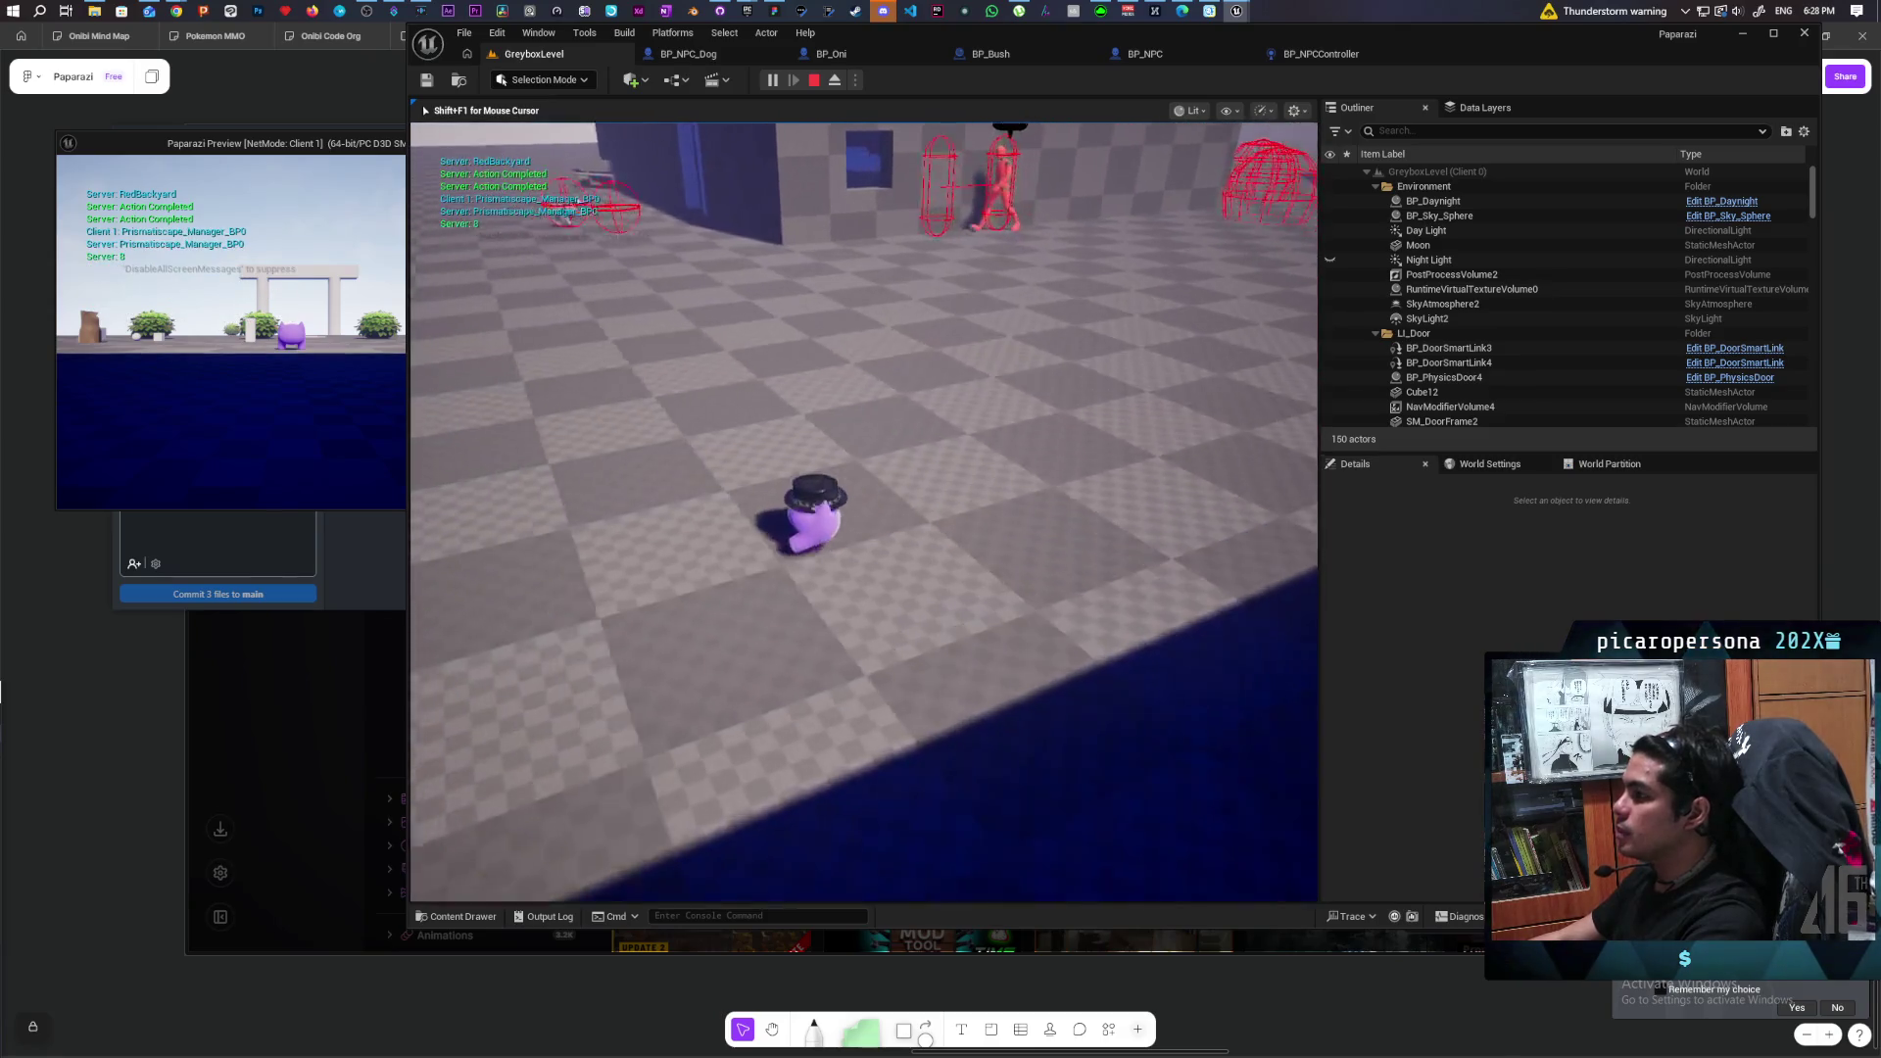
pyautogui.press('w')
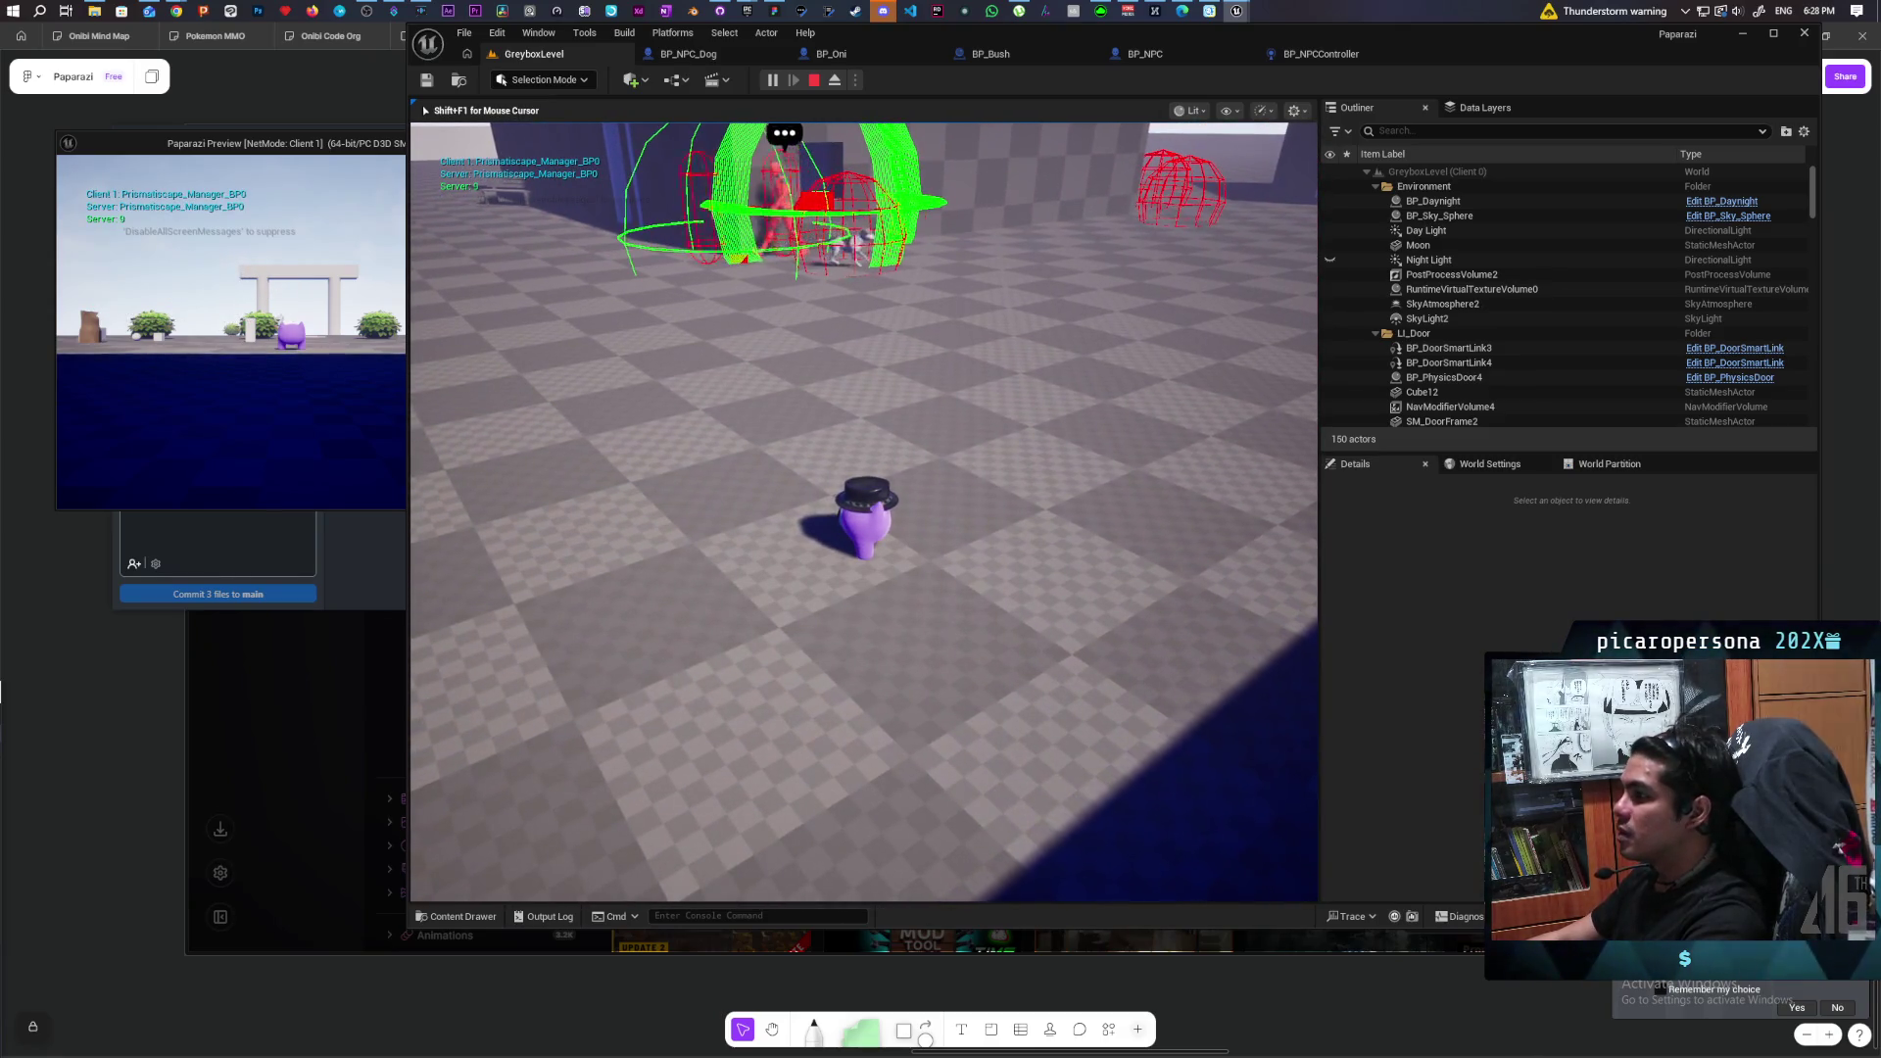
pyautogui.press('w')
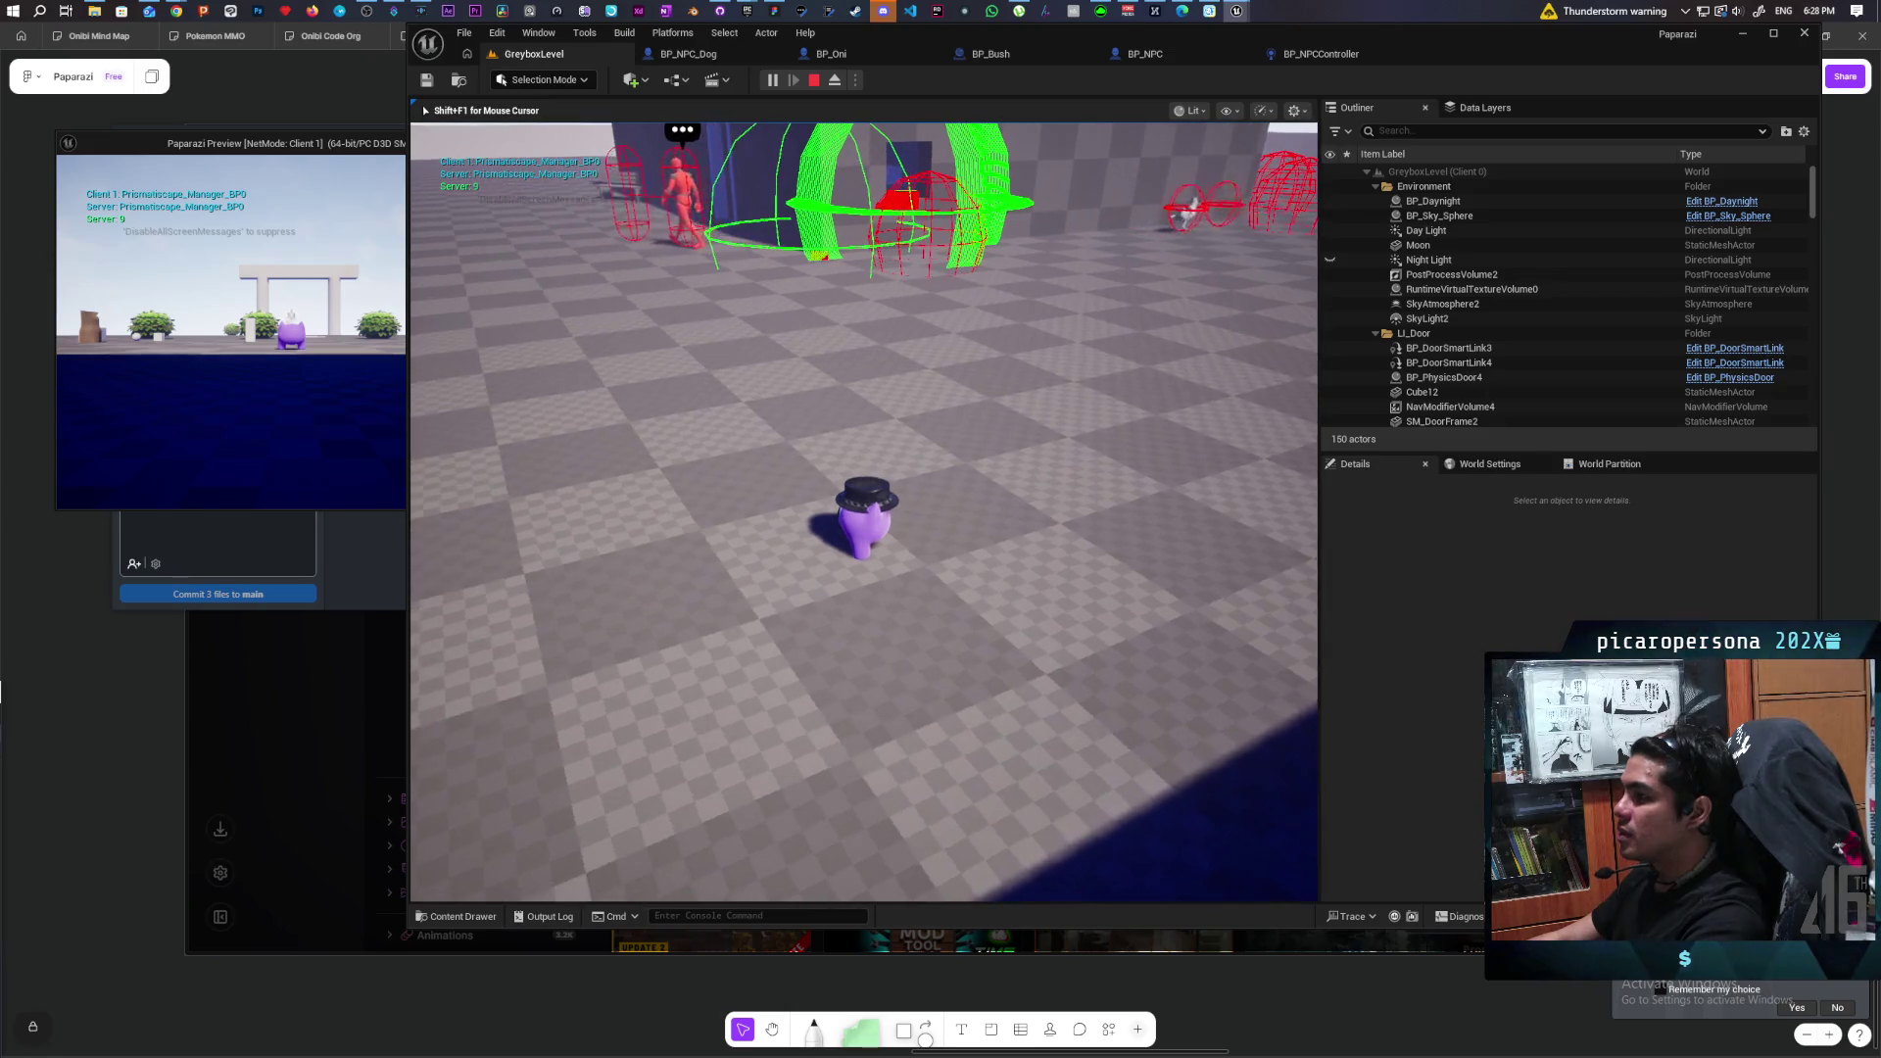
pyautogui.press('w')
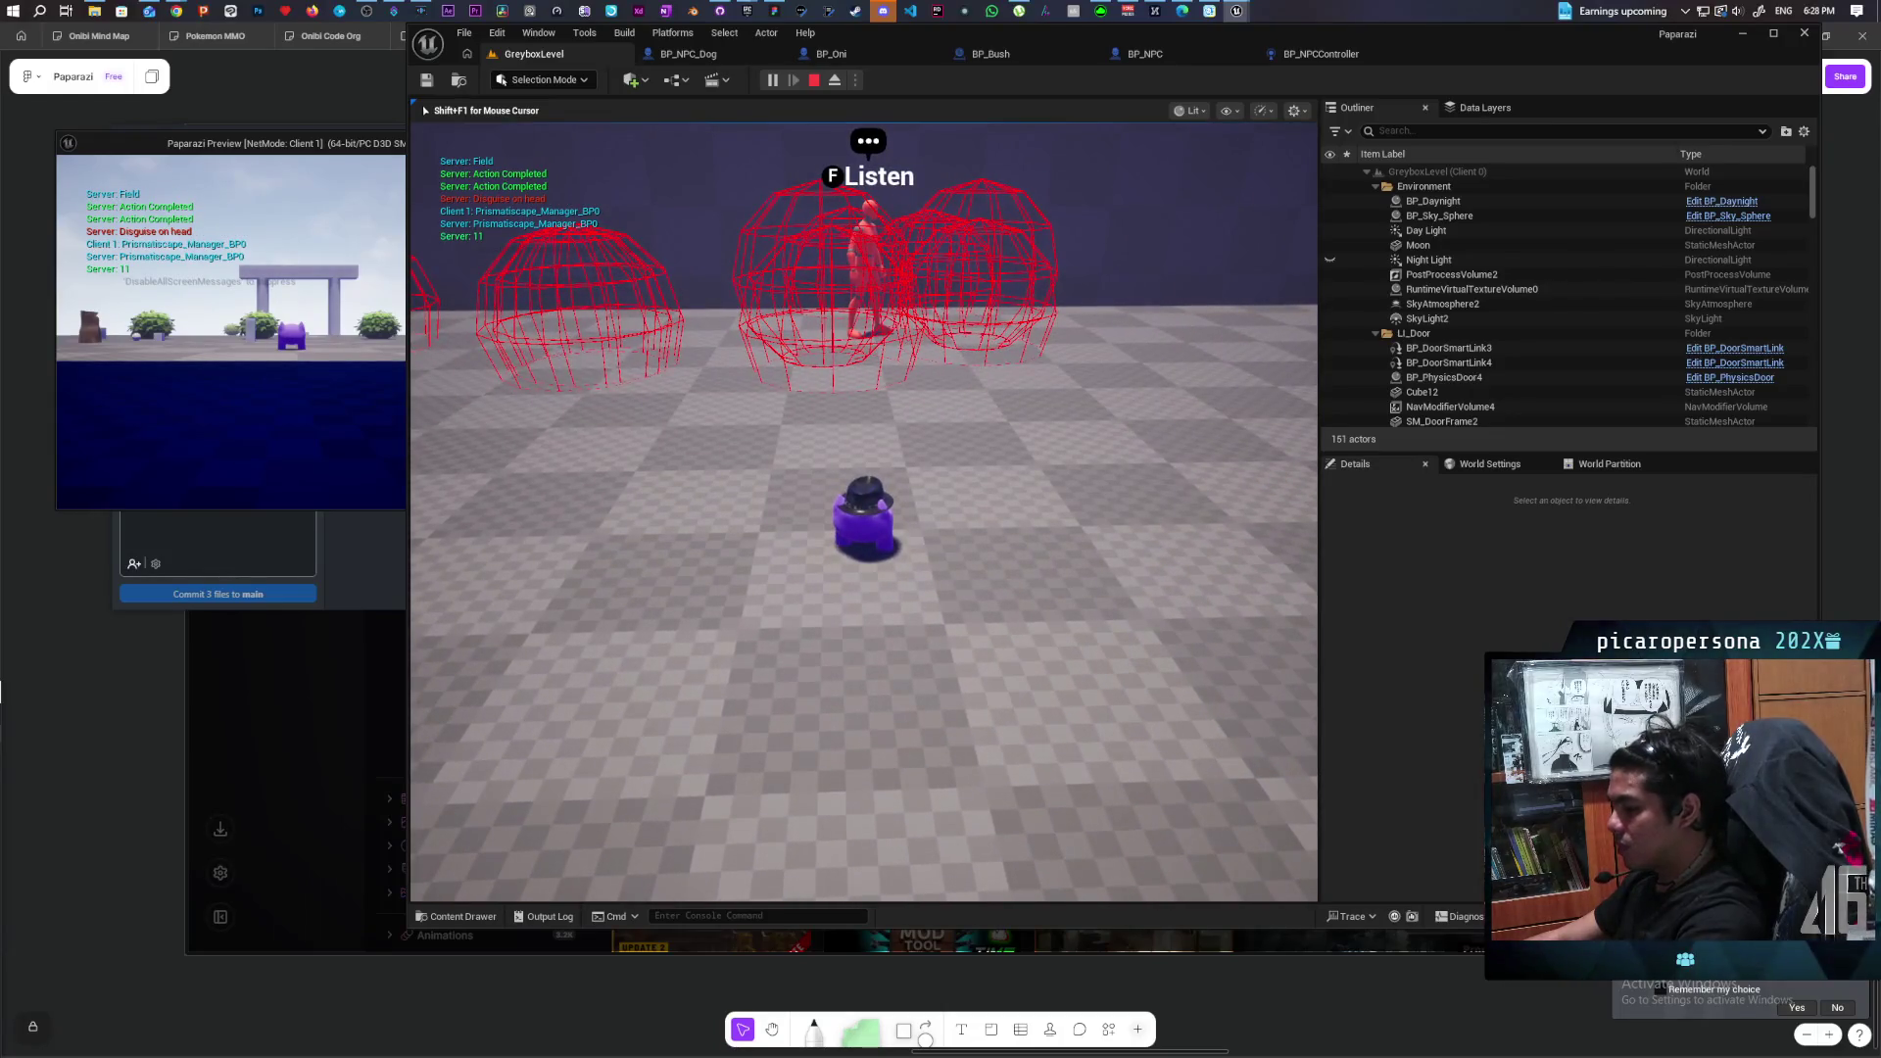
pyautogui.press('F8')
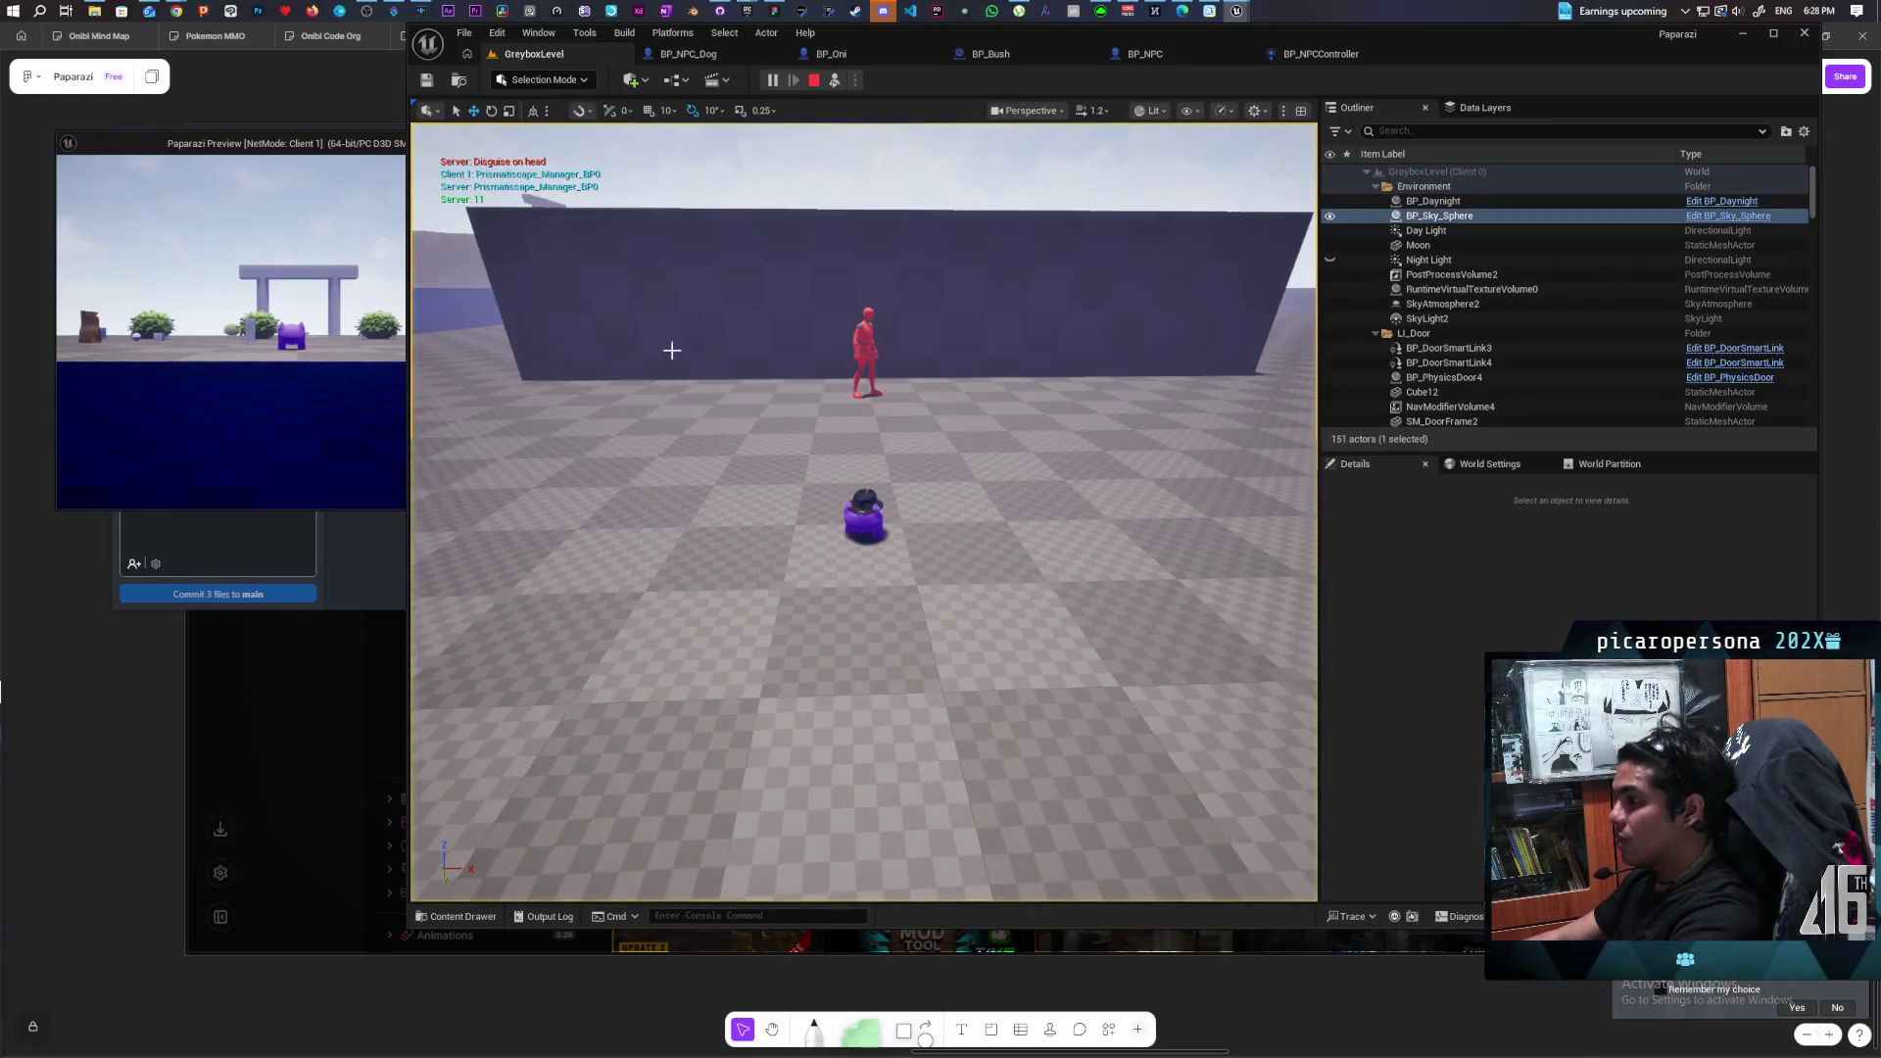
# Pause the game, select the red NPC BP_NPC5, and view it in BP_NPC's EventGraph.
pyautogui.click(772, 80)
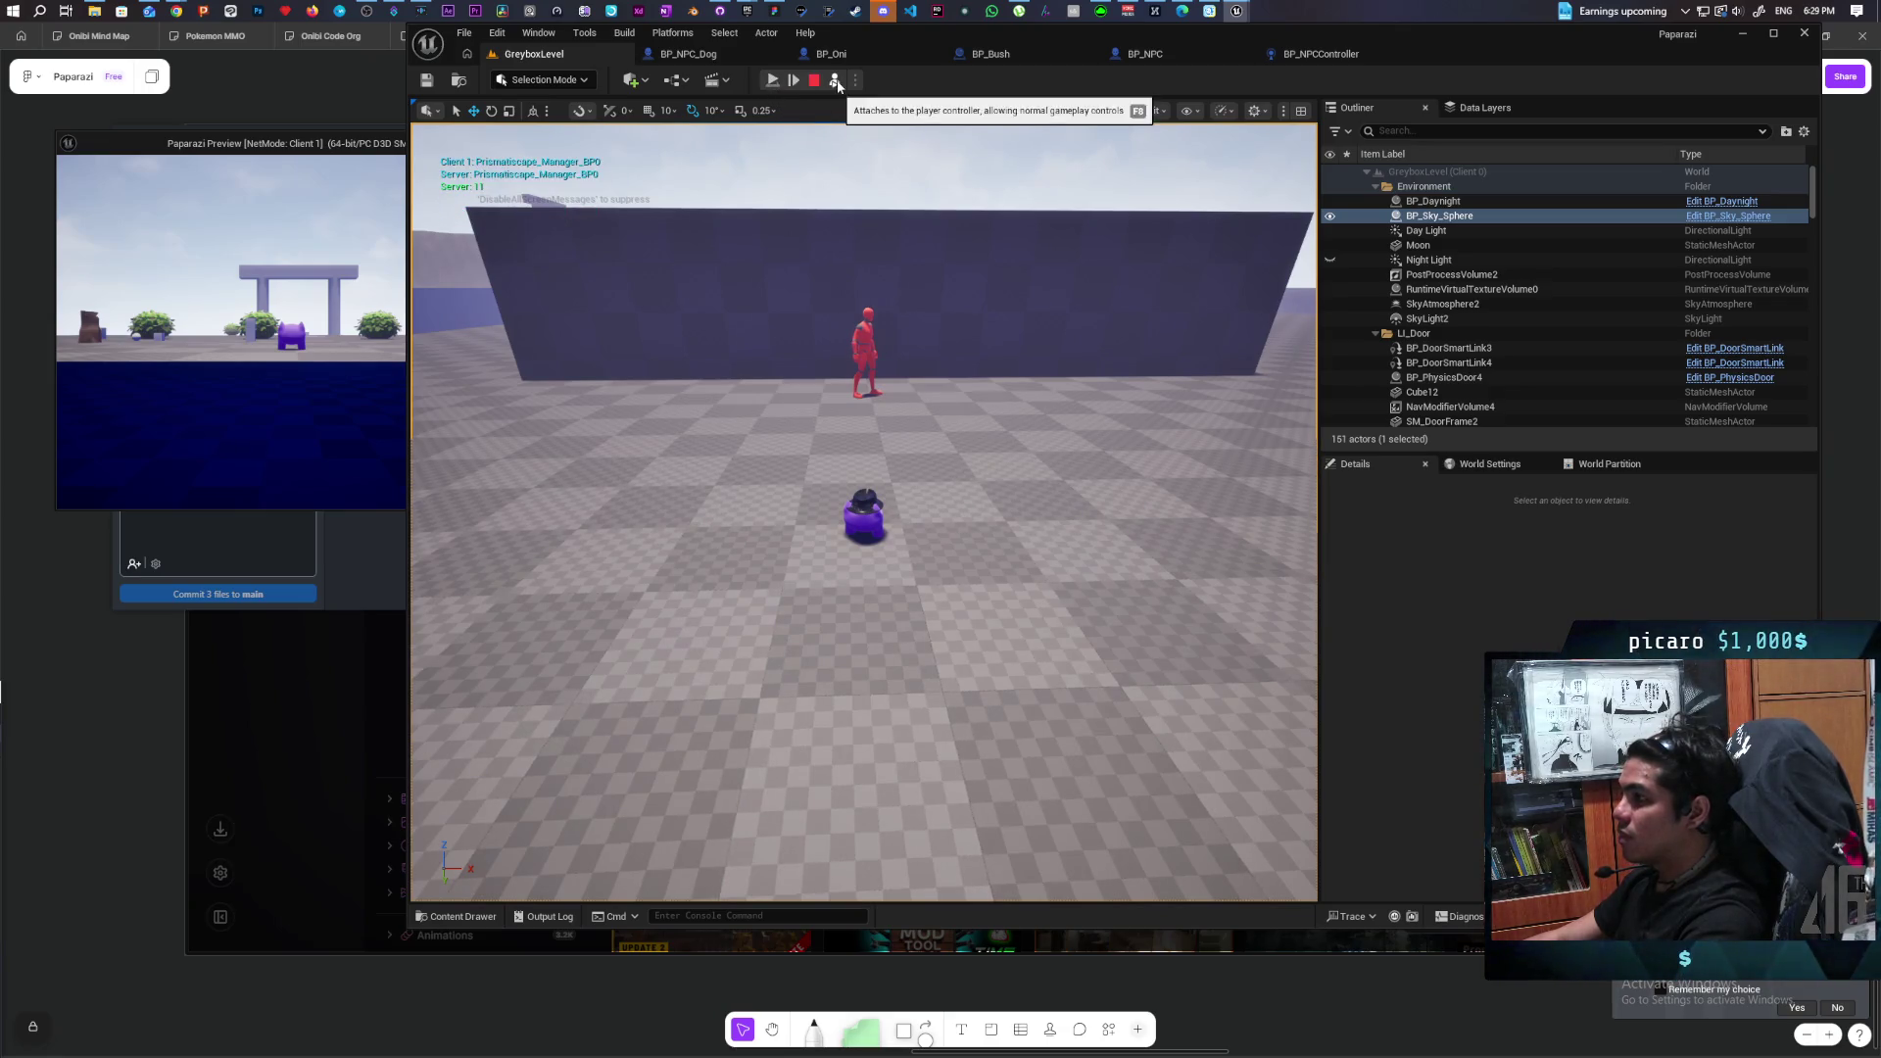
pyautogui.click(865, 353)
pyautogui.click(1110, 56)
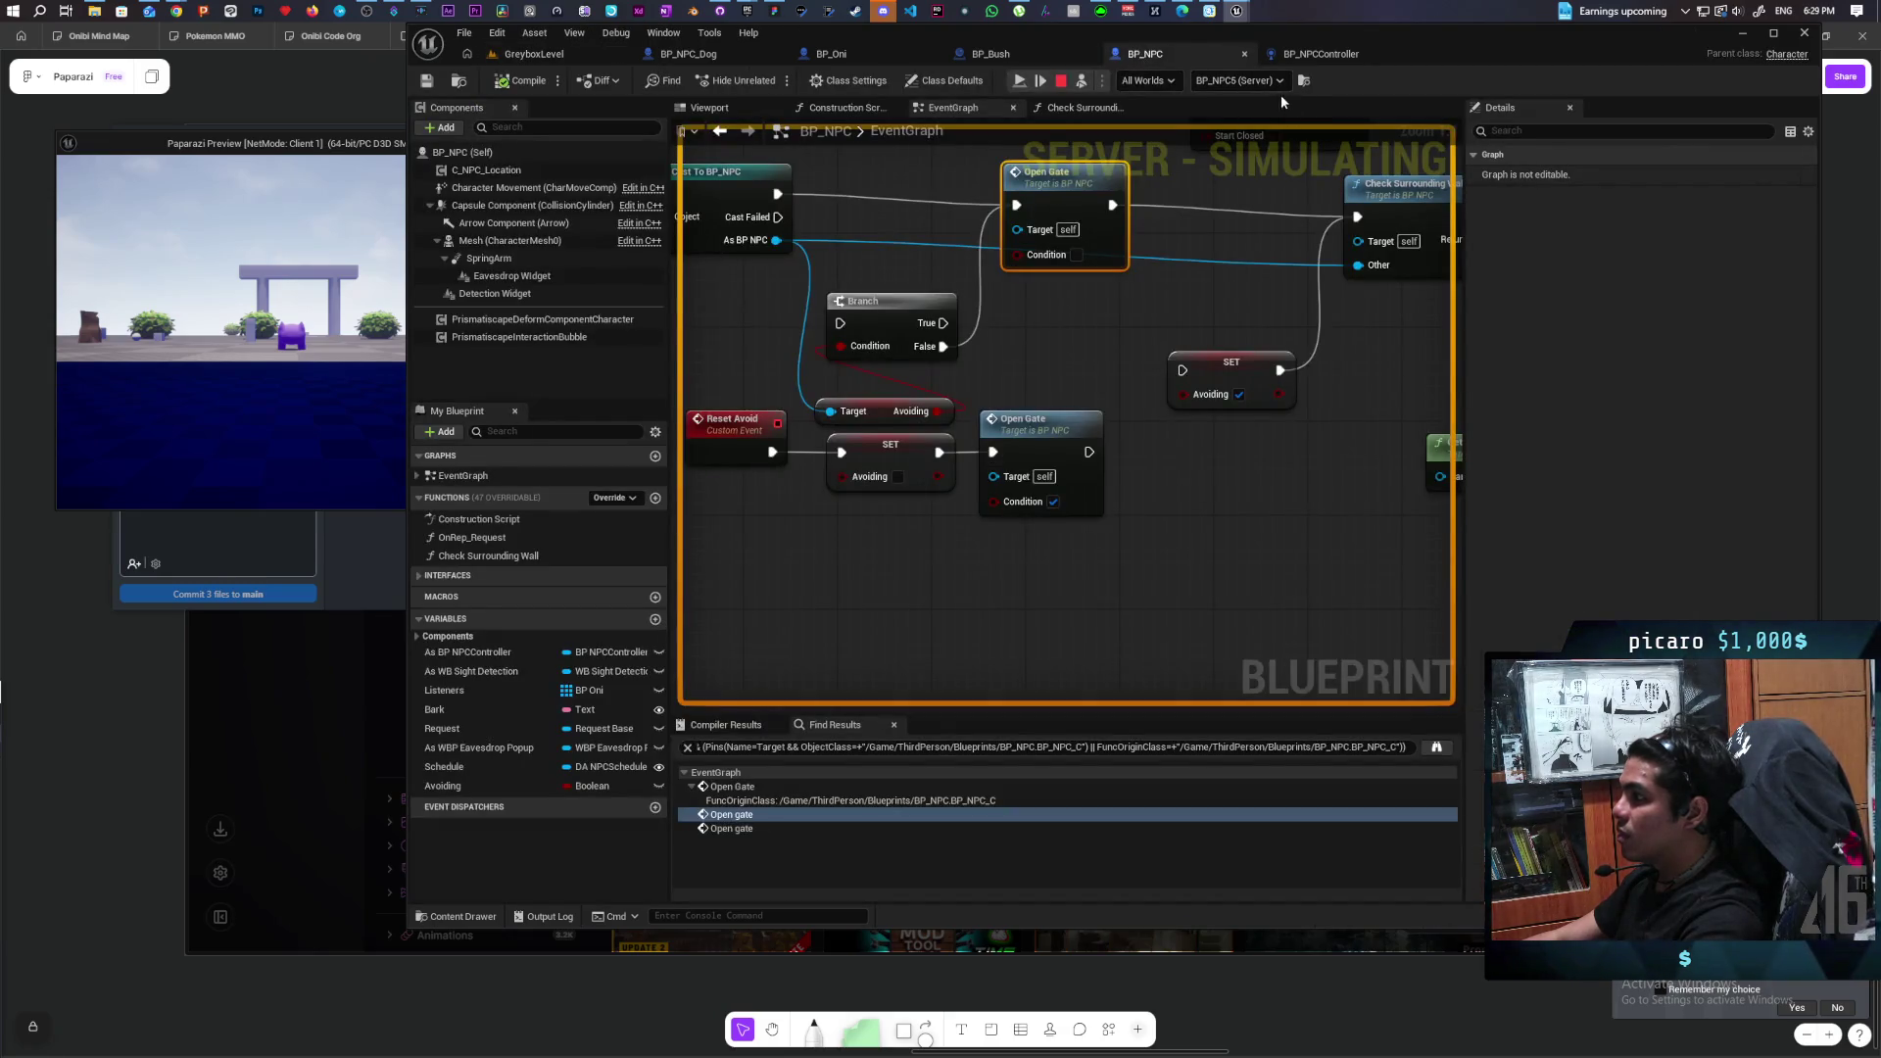
pyautogui.scroll(-10, 1084, 372)
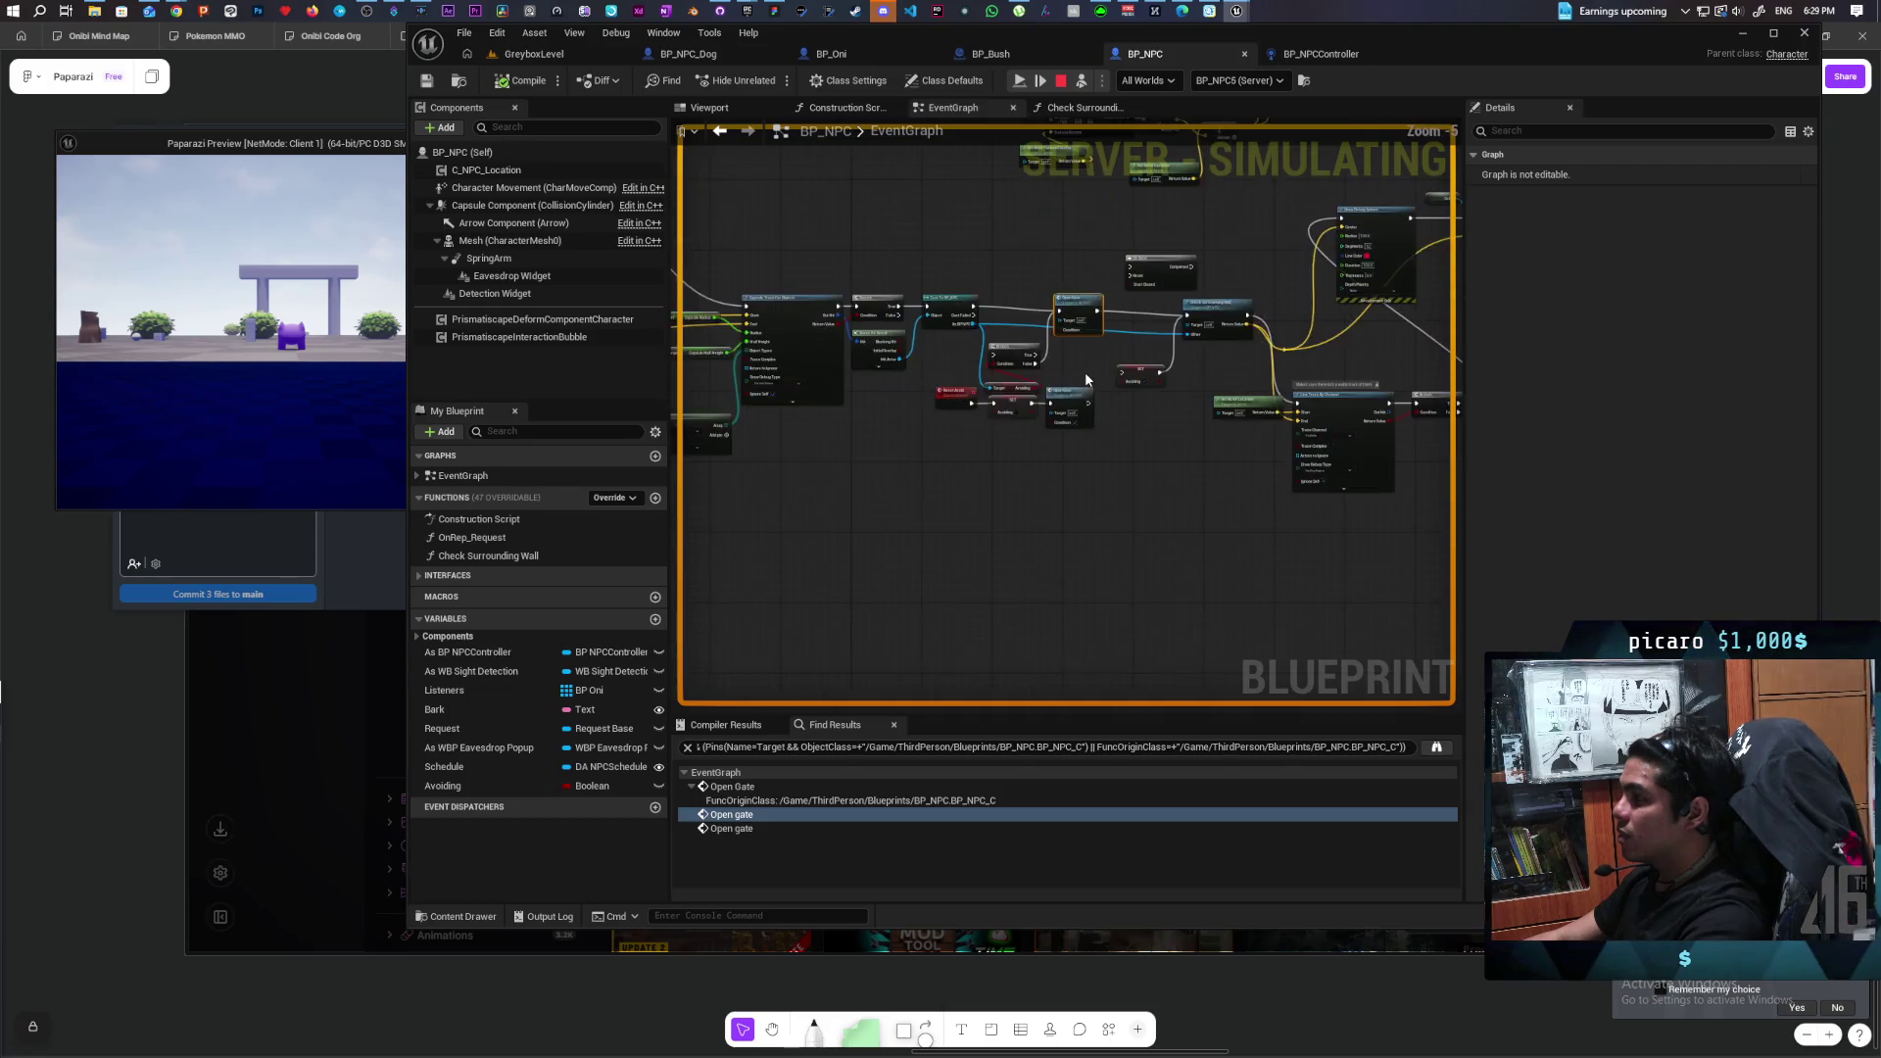
pyautogui.moveTo(1004, 309)
pyautogui.mouseDown()
pyautogui.moveTo(1071, 411)
pyautogui.moveTo(954, 402)
pyautogui.moveTo(1116, 385)
pyautogui.mouseUp()
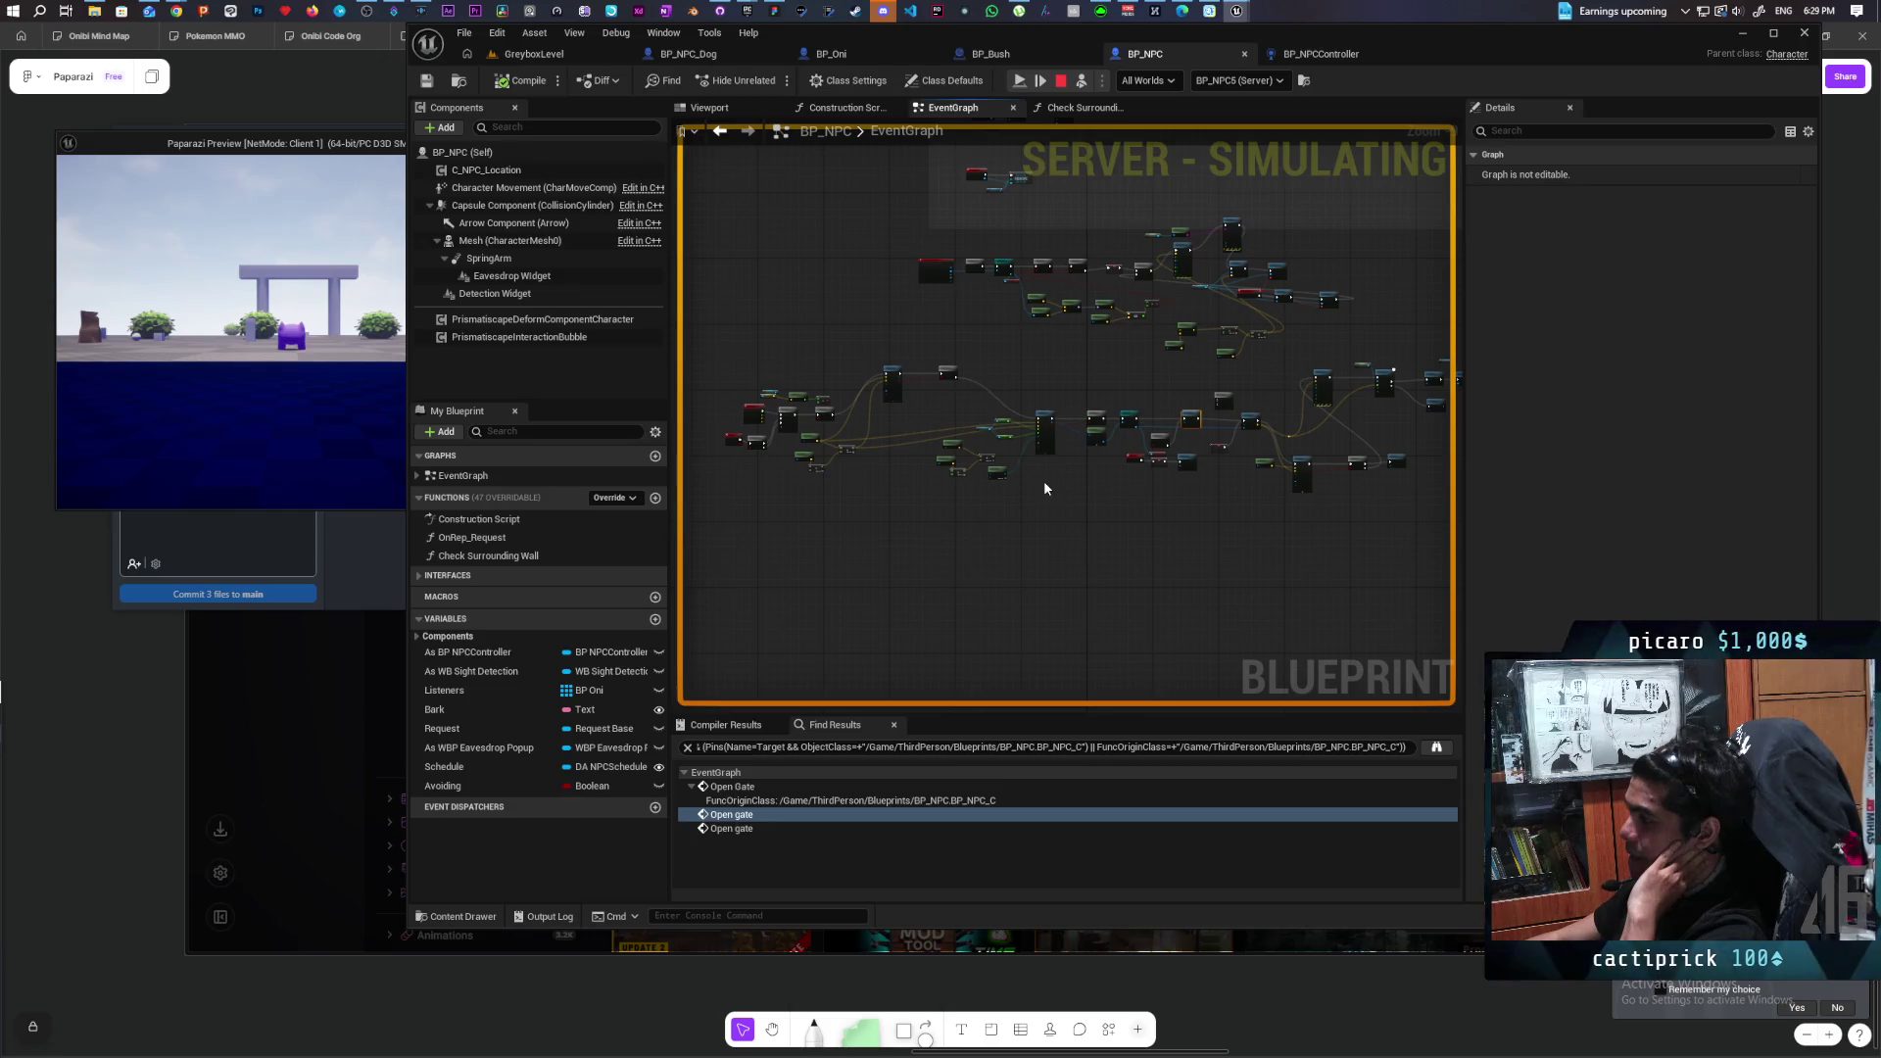
pyautogui.scroll(3, 1044, 487)
pyautogui.scroll(-2, 1044, 487)
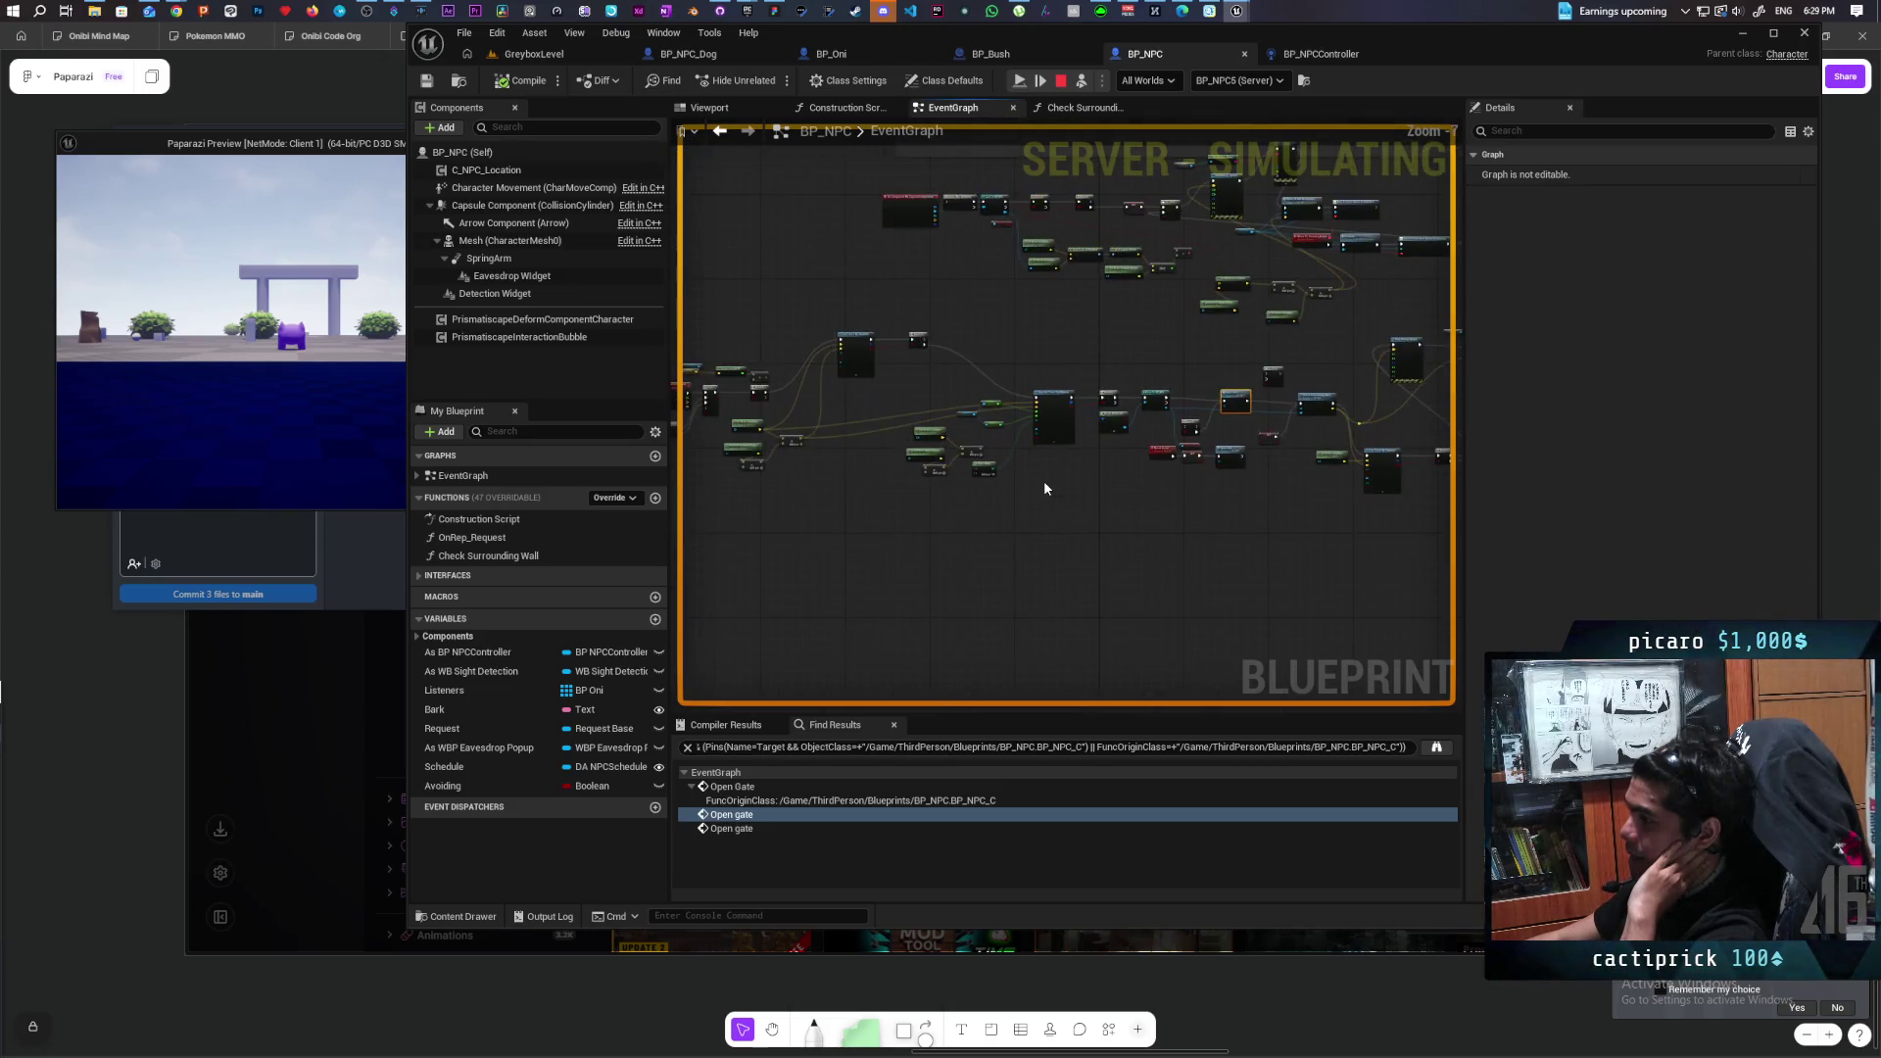
pyautogui.scroll(4, 1044, 487)
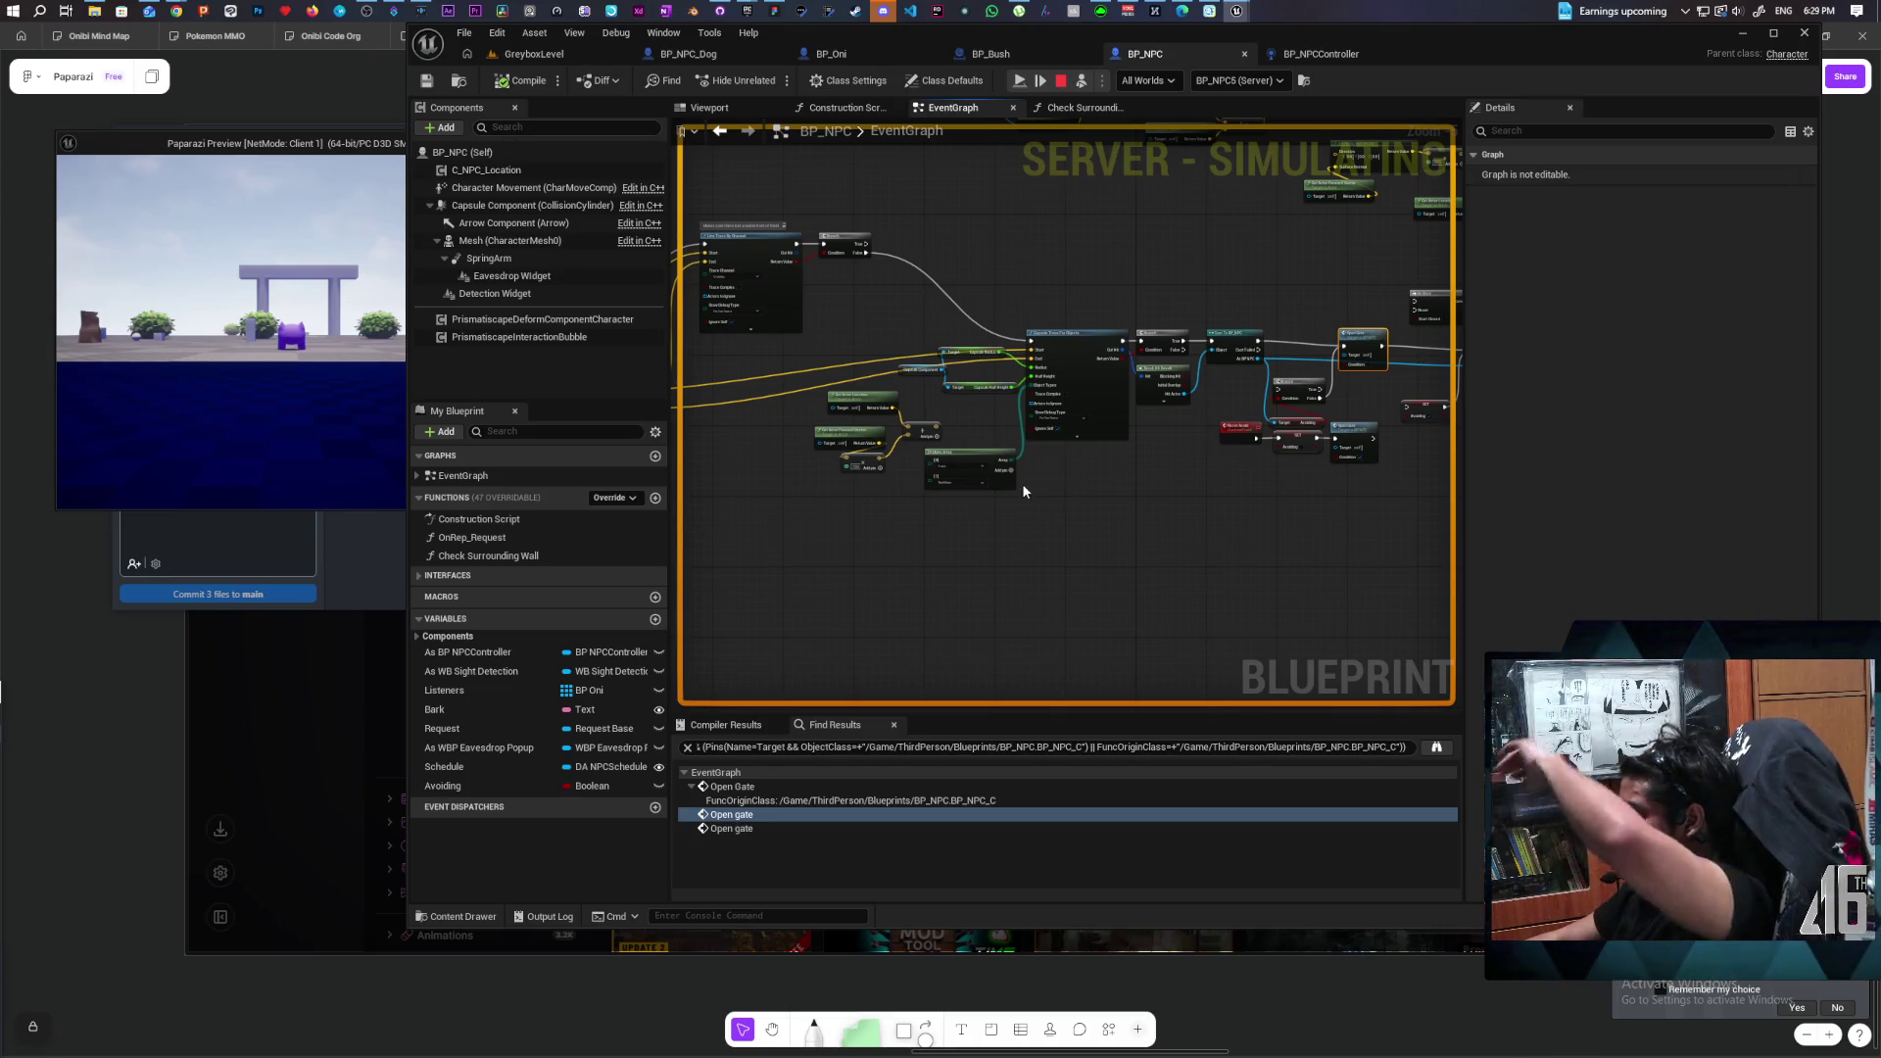
pyautogui.scroll(-5, 1031, 493)
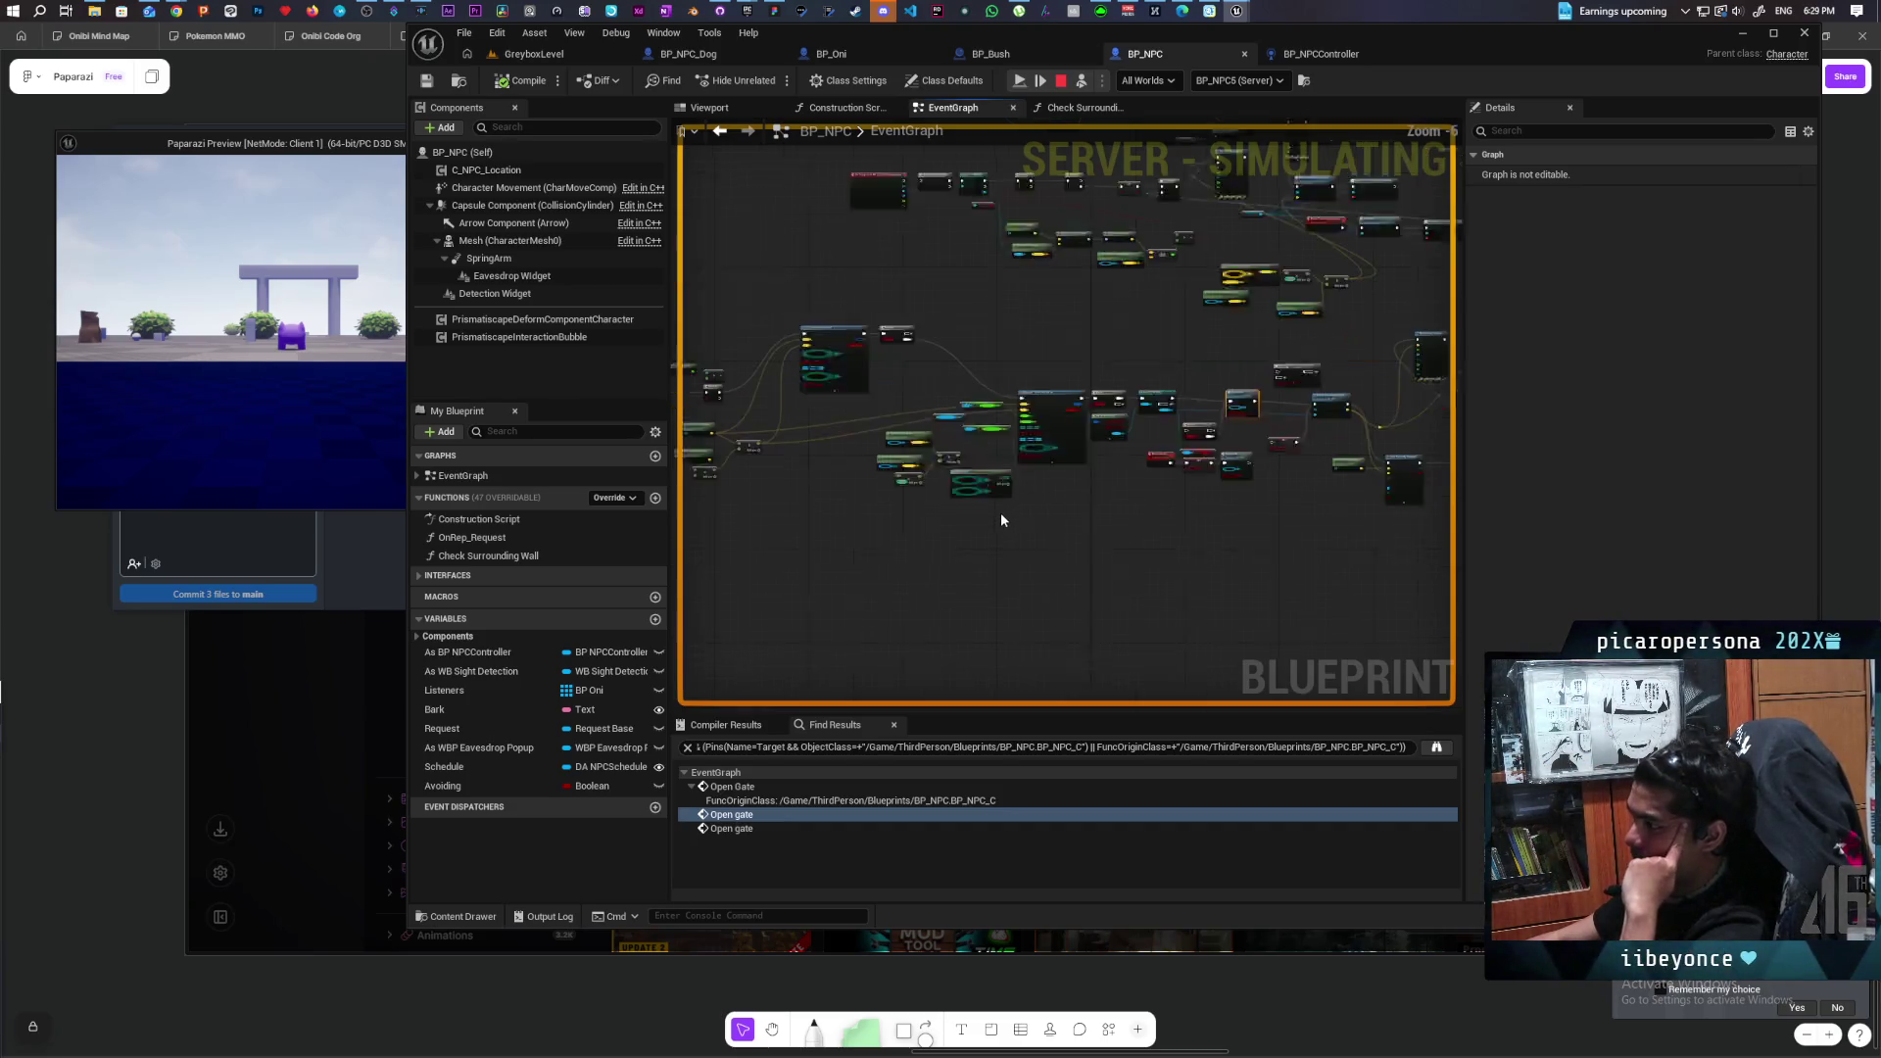
pyautogui.scroll(5, 1039, 510)
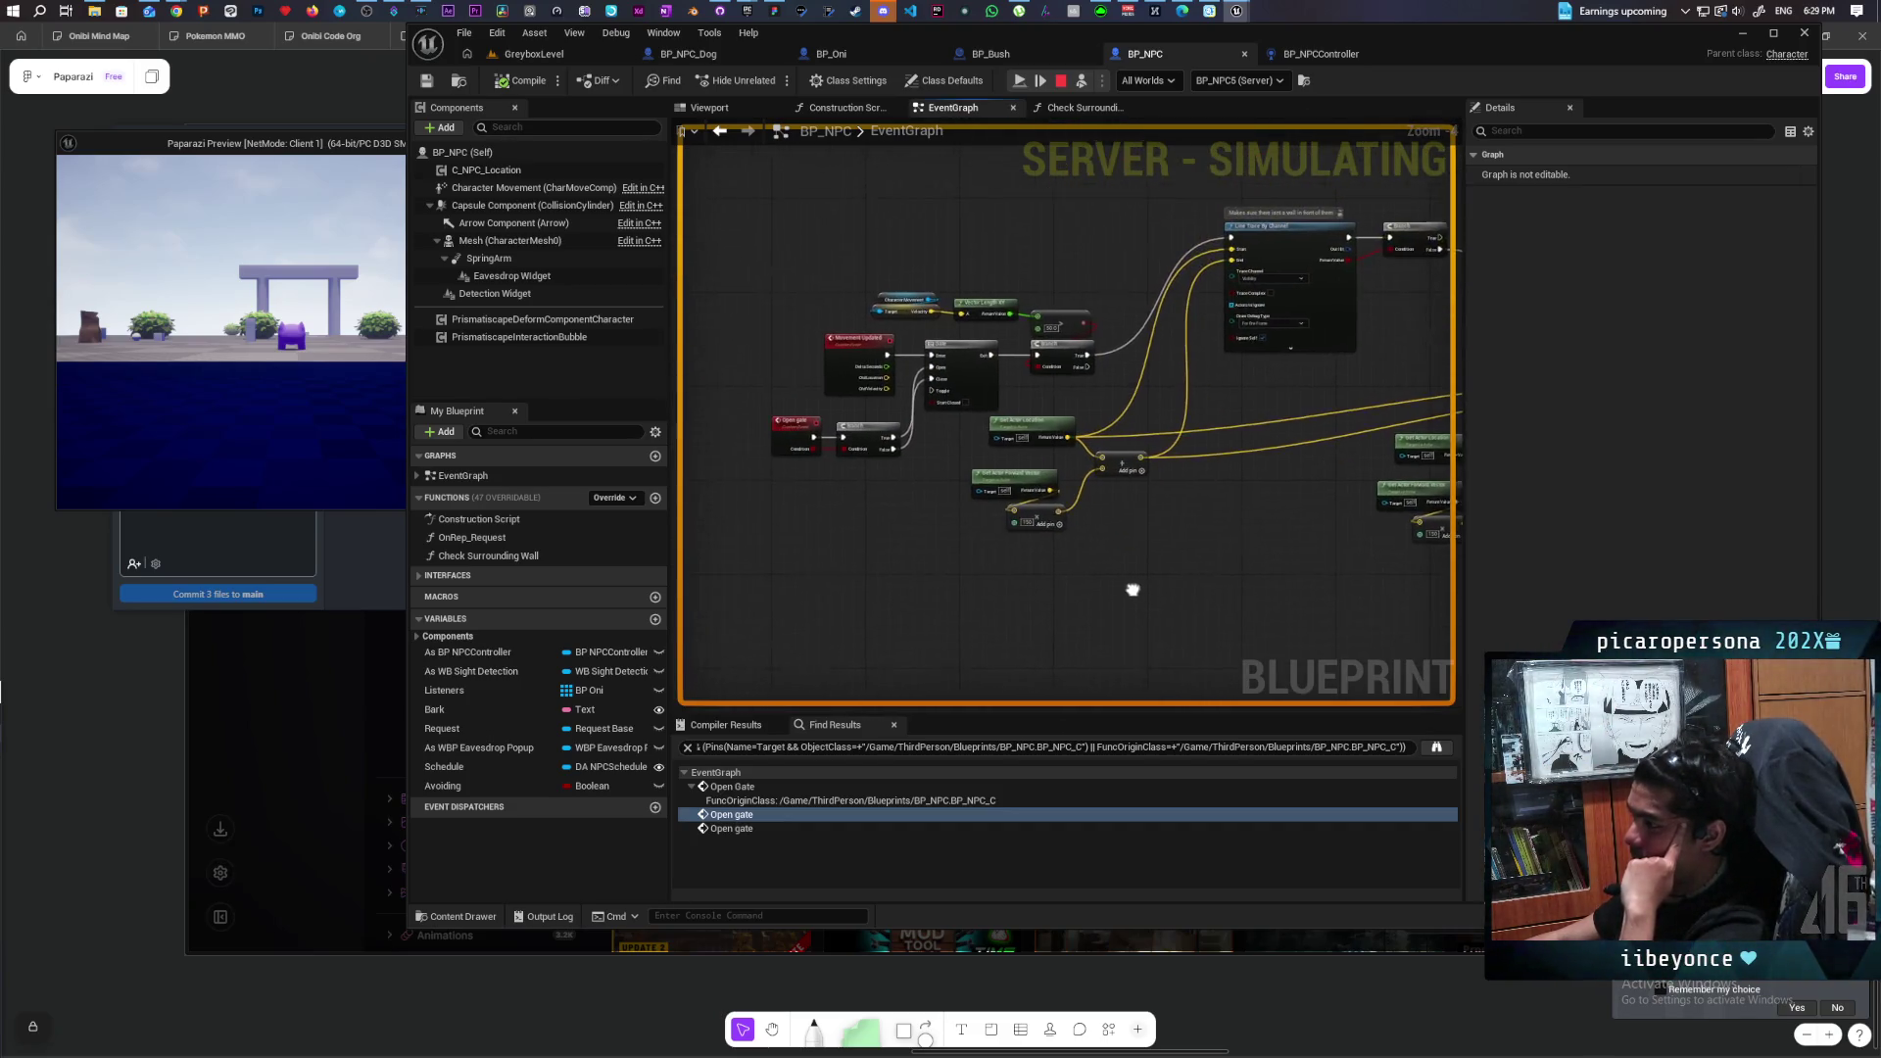
pyautogui.moveTo(1023, 623)
pyautogui.mouseDown()
pyautogui.moveTo(1025, 571)
pyautogui.moveTo(1214, 579)
pyautogui.moveTo(1065, 576)
pyautogui.mouseUp()
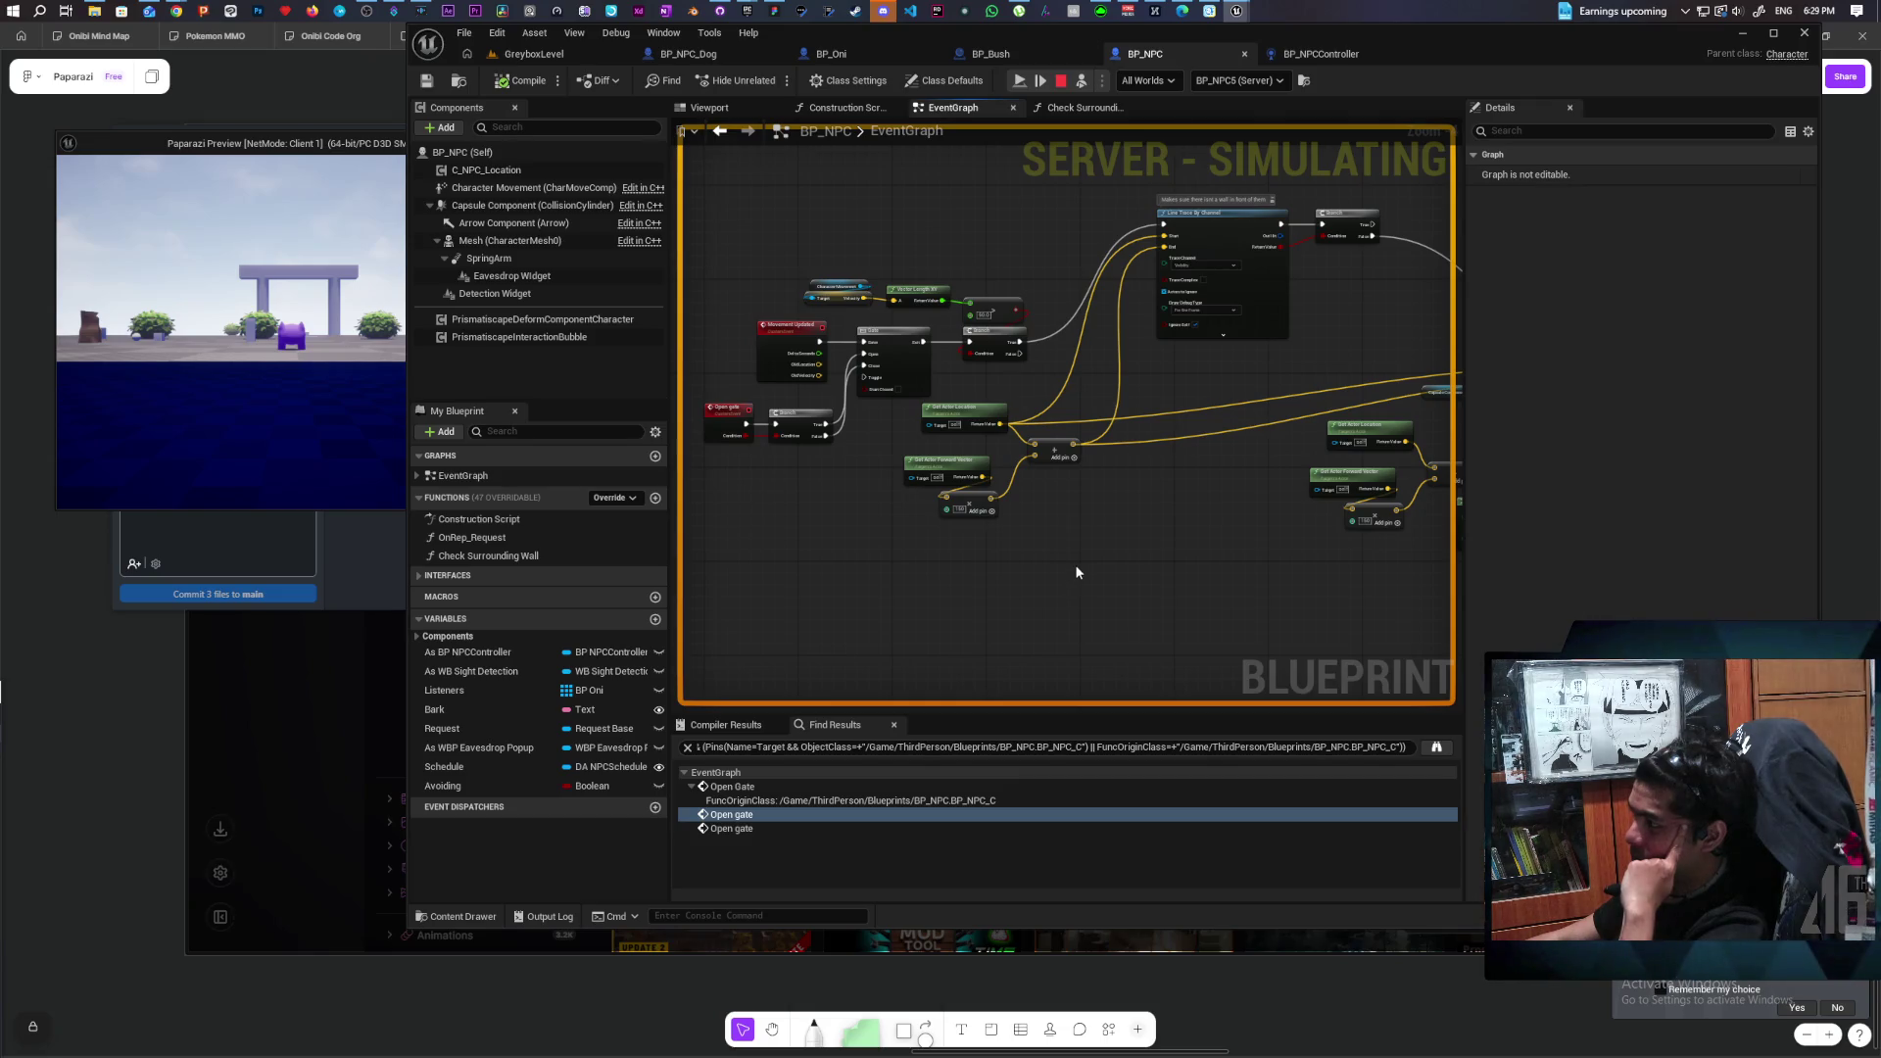
pyautogui.scroll(-6, 1074, 564)
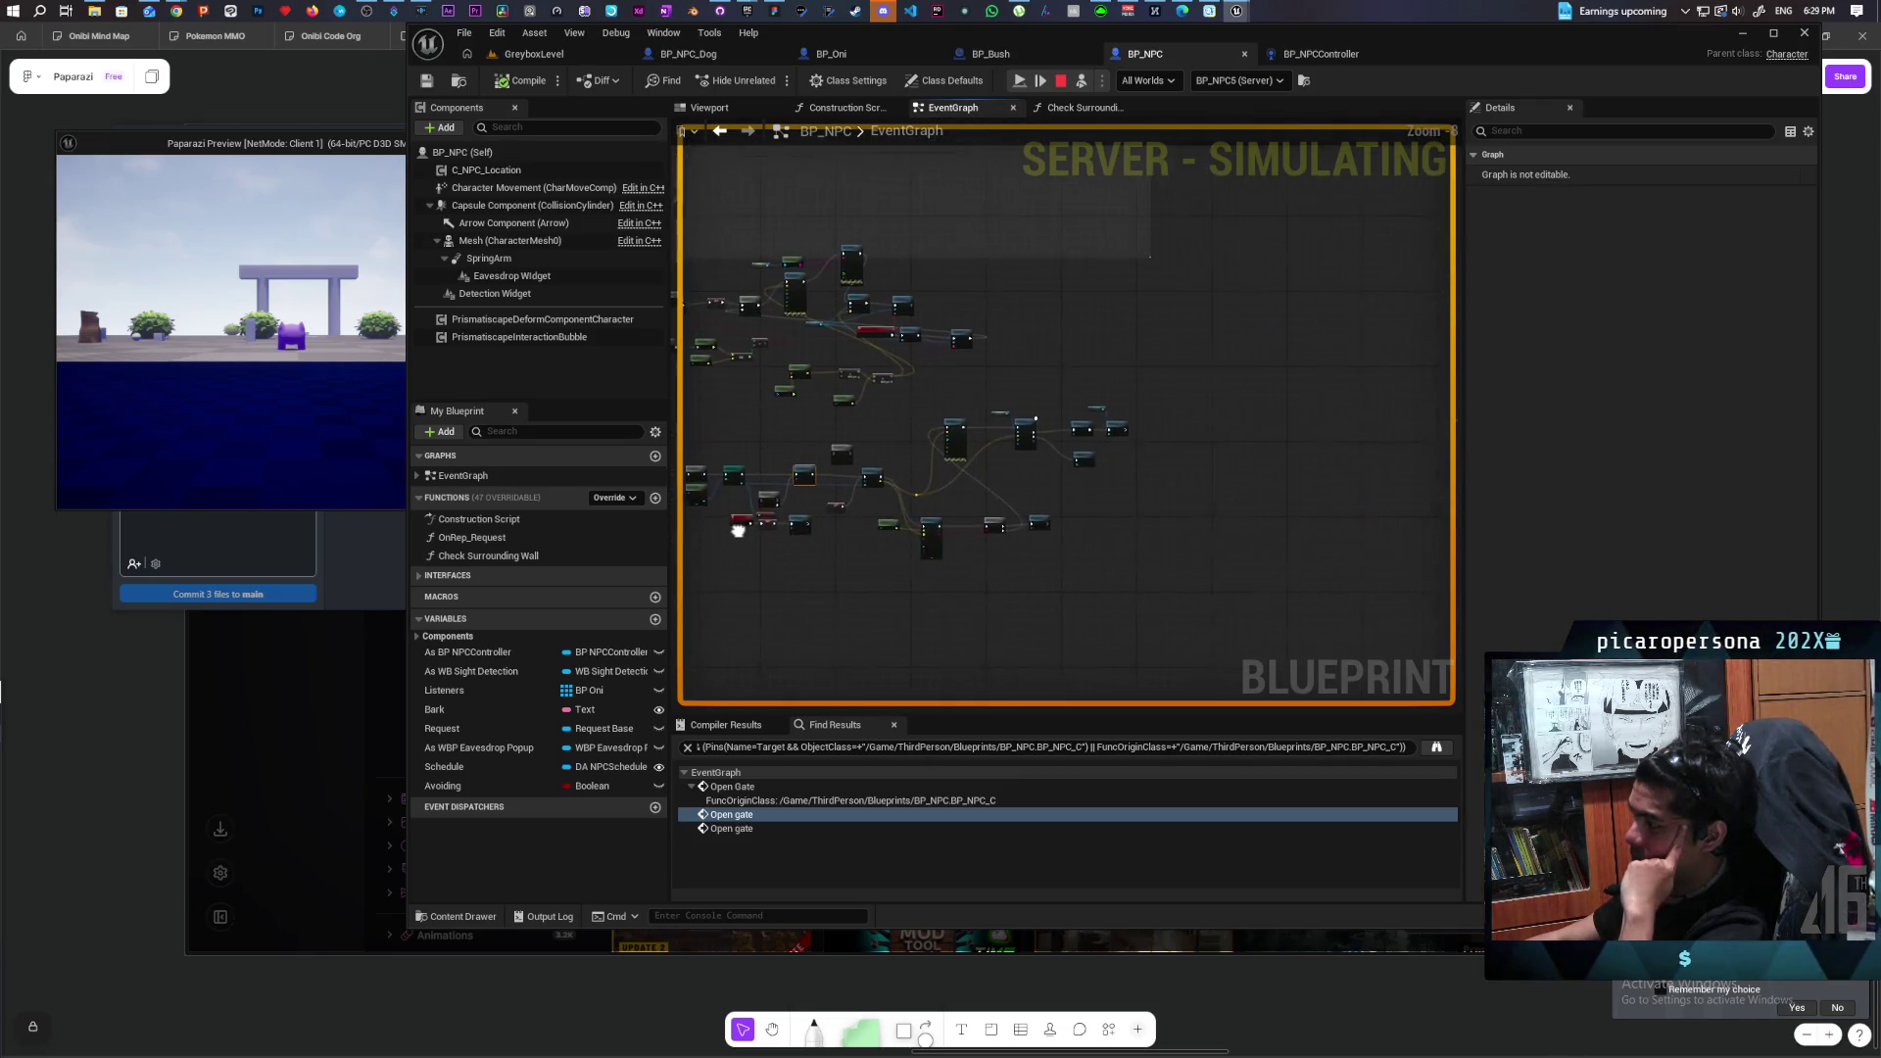
pyautogui.scroll(4, 1091, 488)
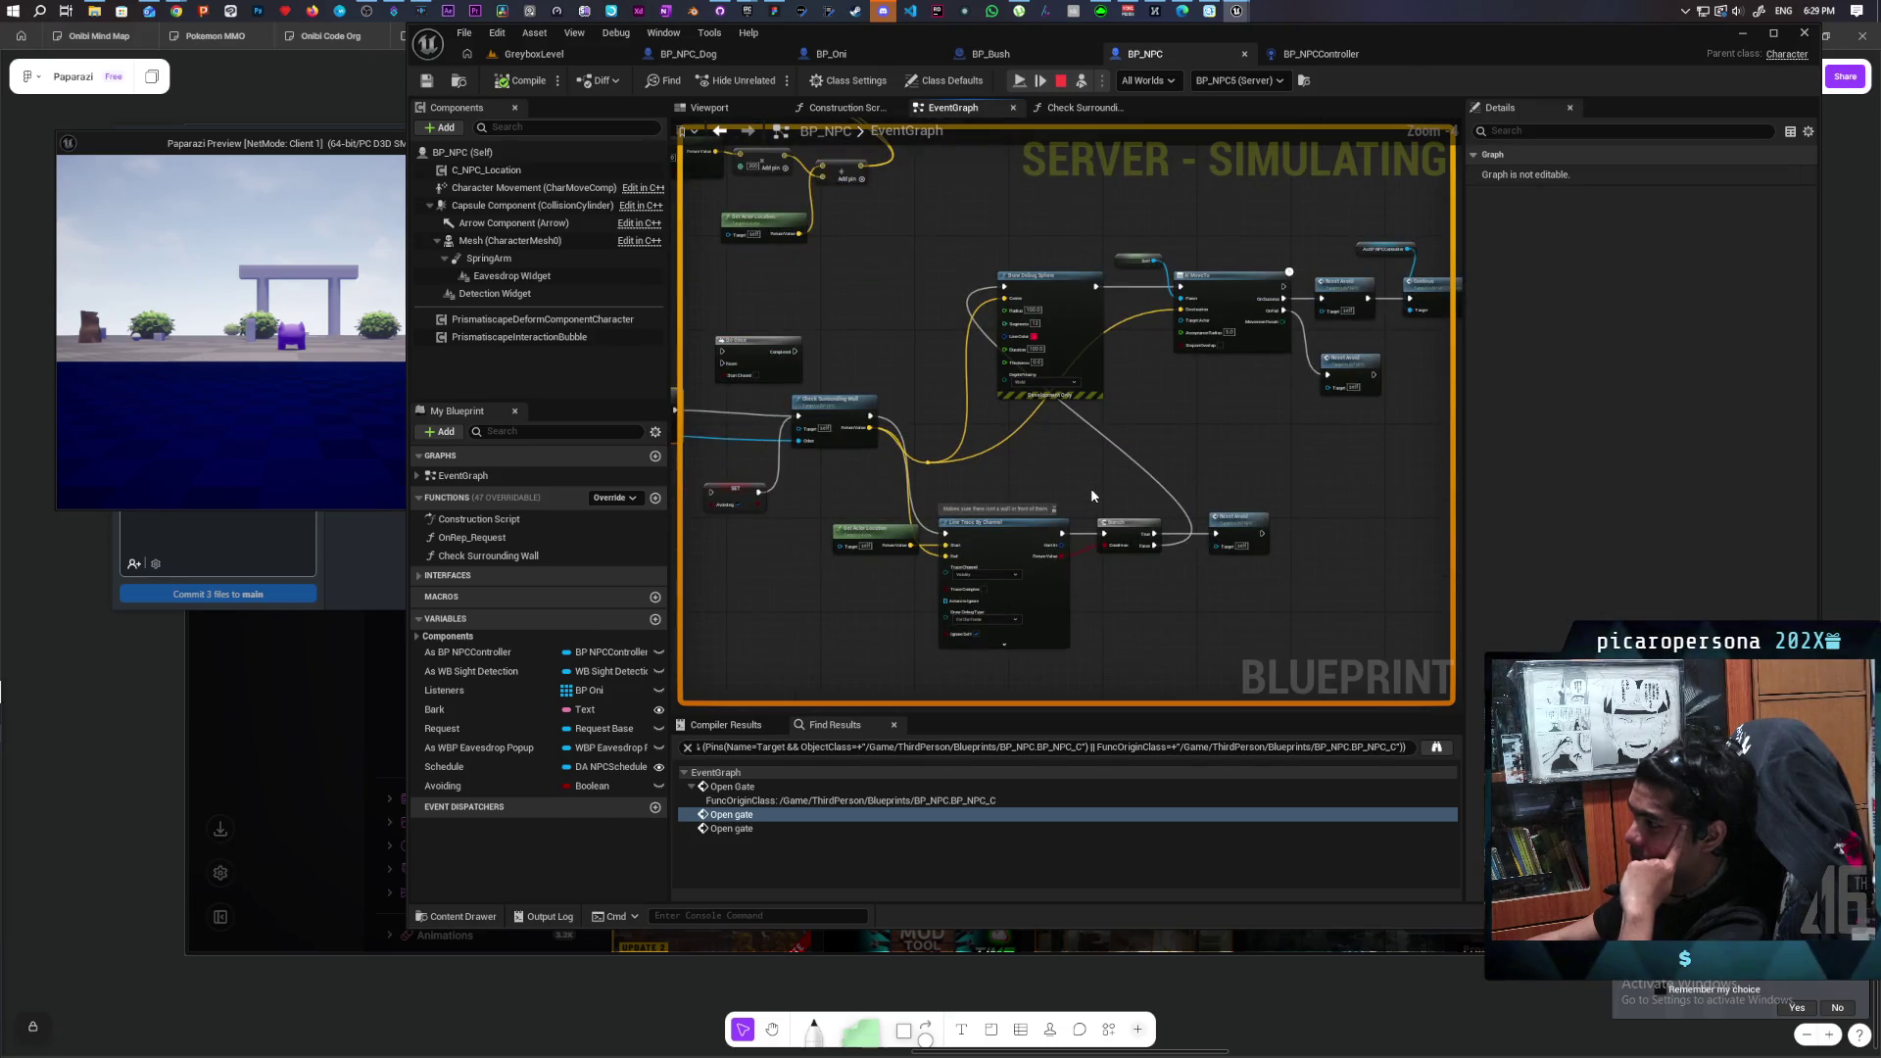
pyautogui.scroll(-2, 1090, 488)
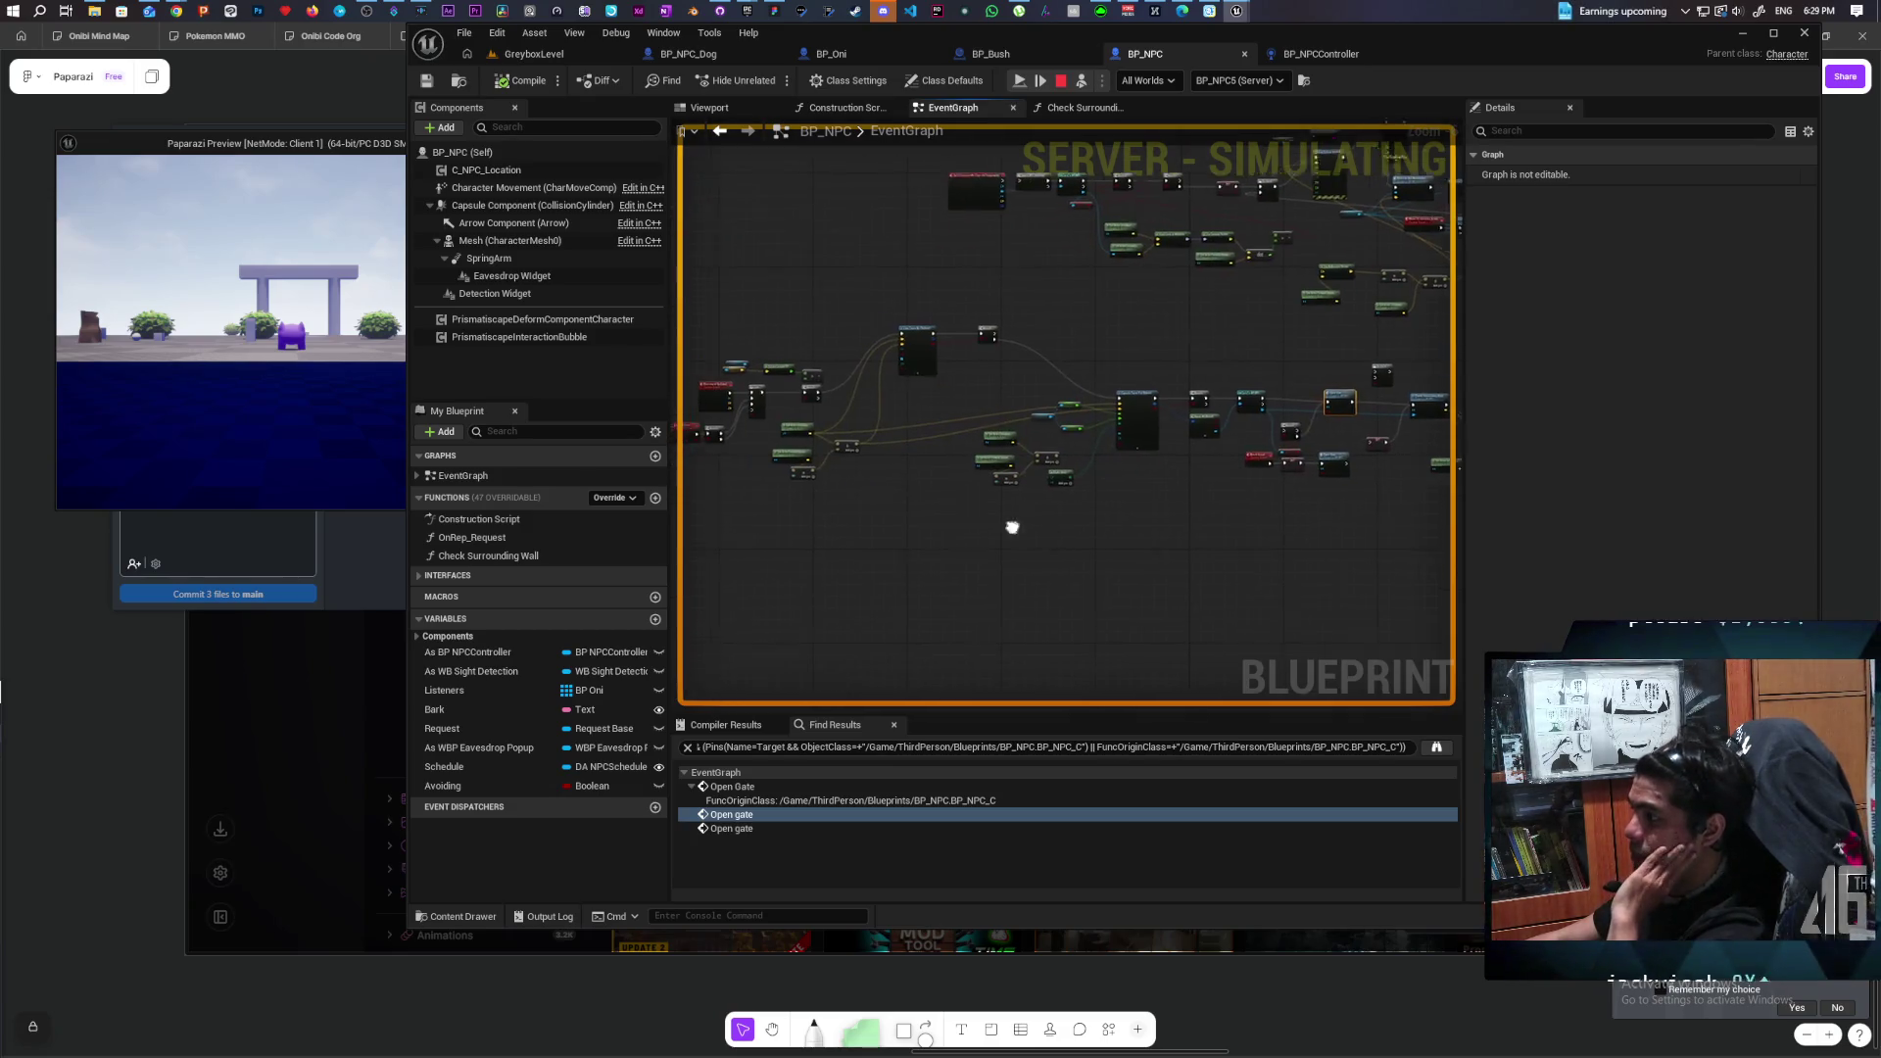
pyautogui.scroll(2, 1097, 512)
pyautogui.scroll(-3, 1096, 505)
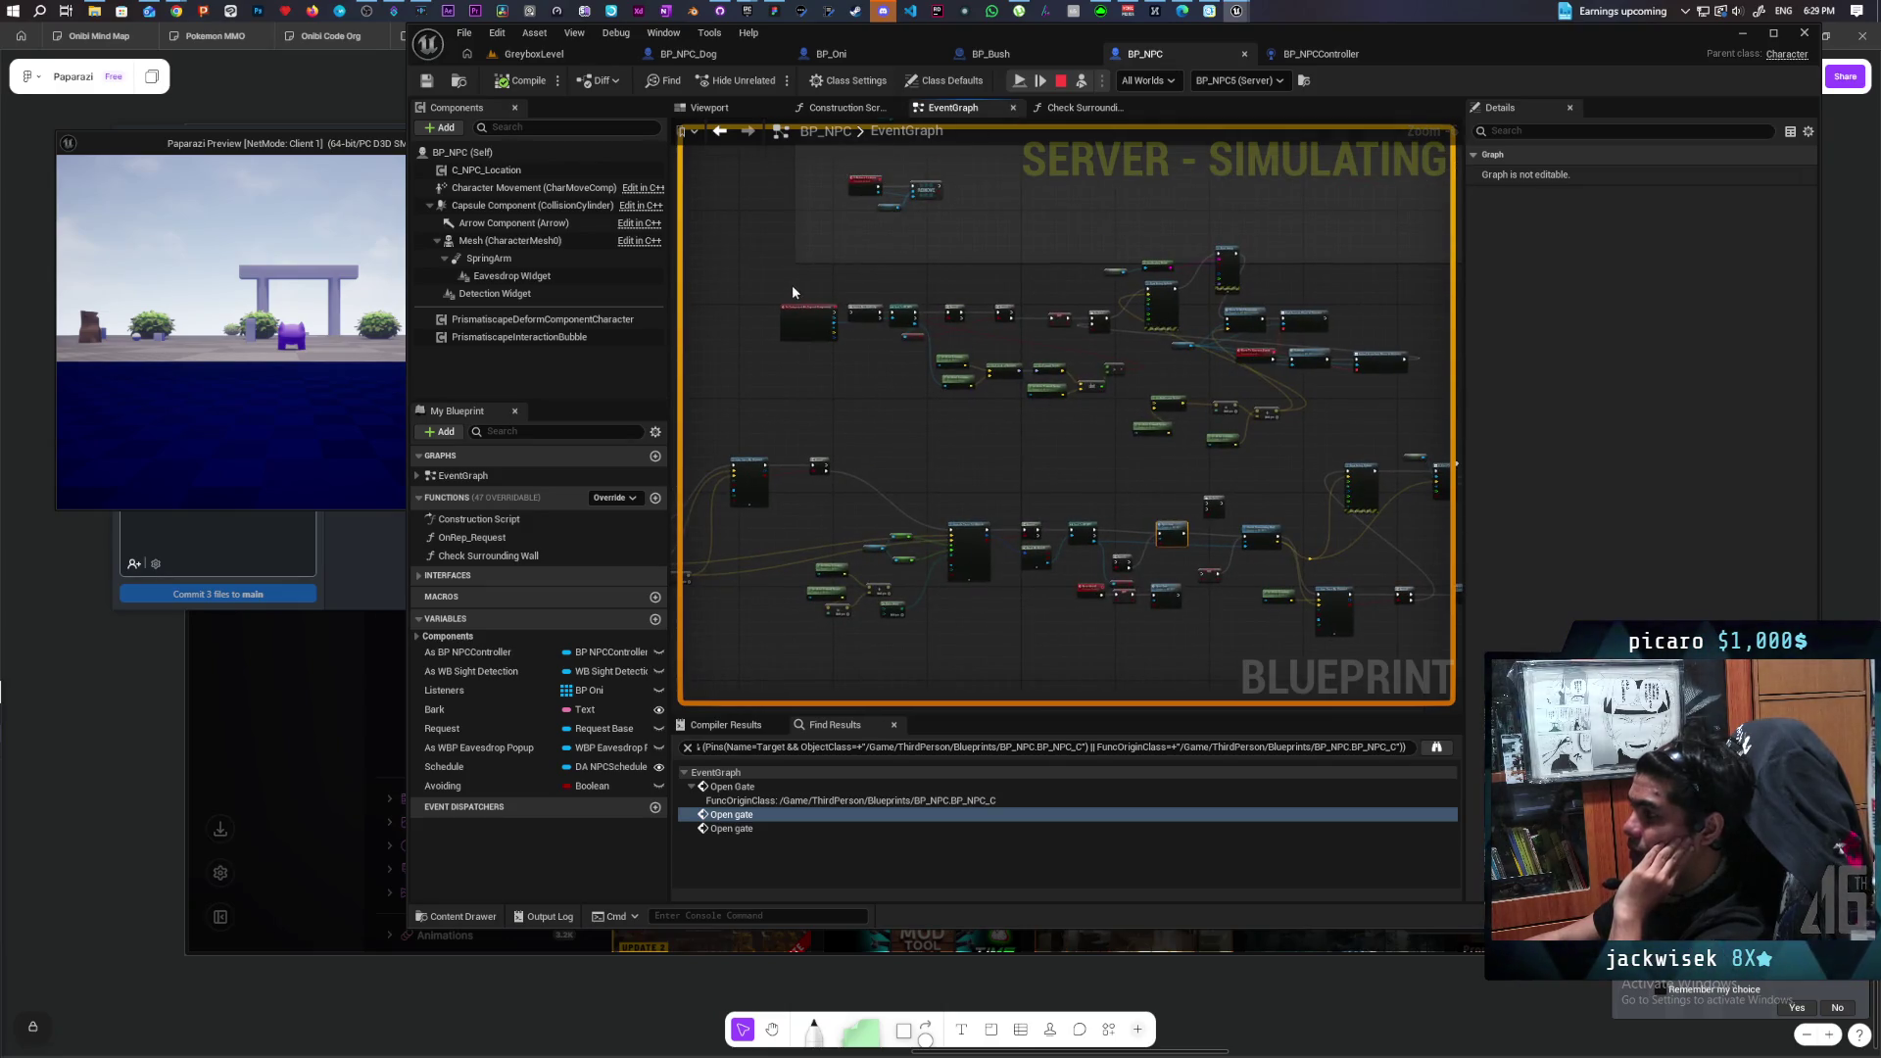
pyautogui.moveTo(786, 278)
pyautogui.mouseDown()
pyautogui.moveTo(1328, 377)
pyautogui.moveTo(1379, 411)
pyautogui.mouseUp()
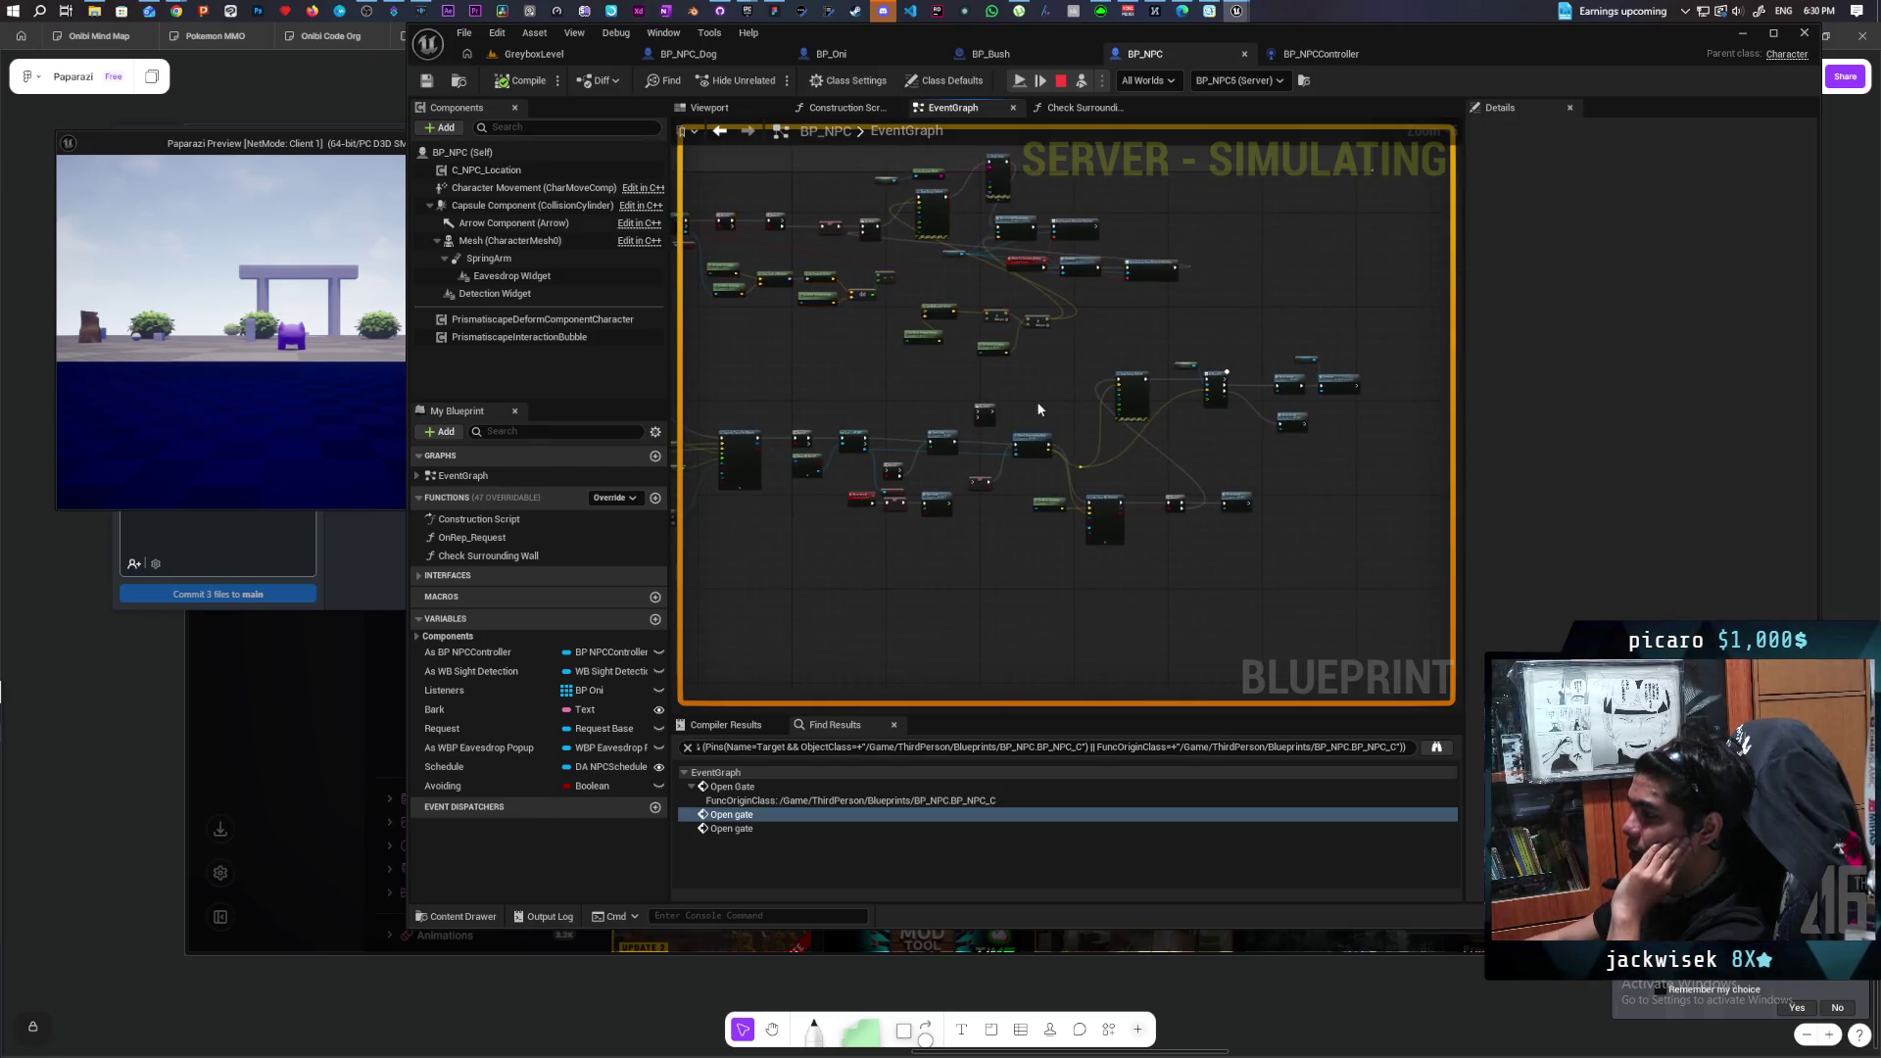
pyautogui.scroll(5, 1147, 380)
pyautogui.scroll(-2, 1195, 410)
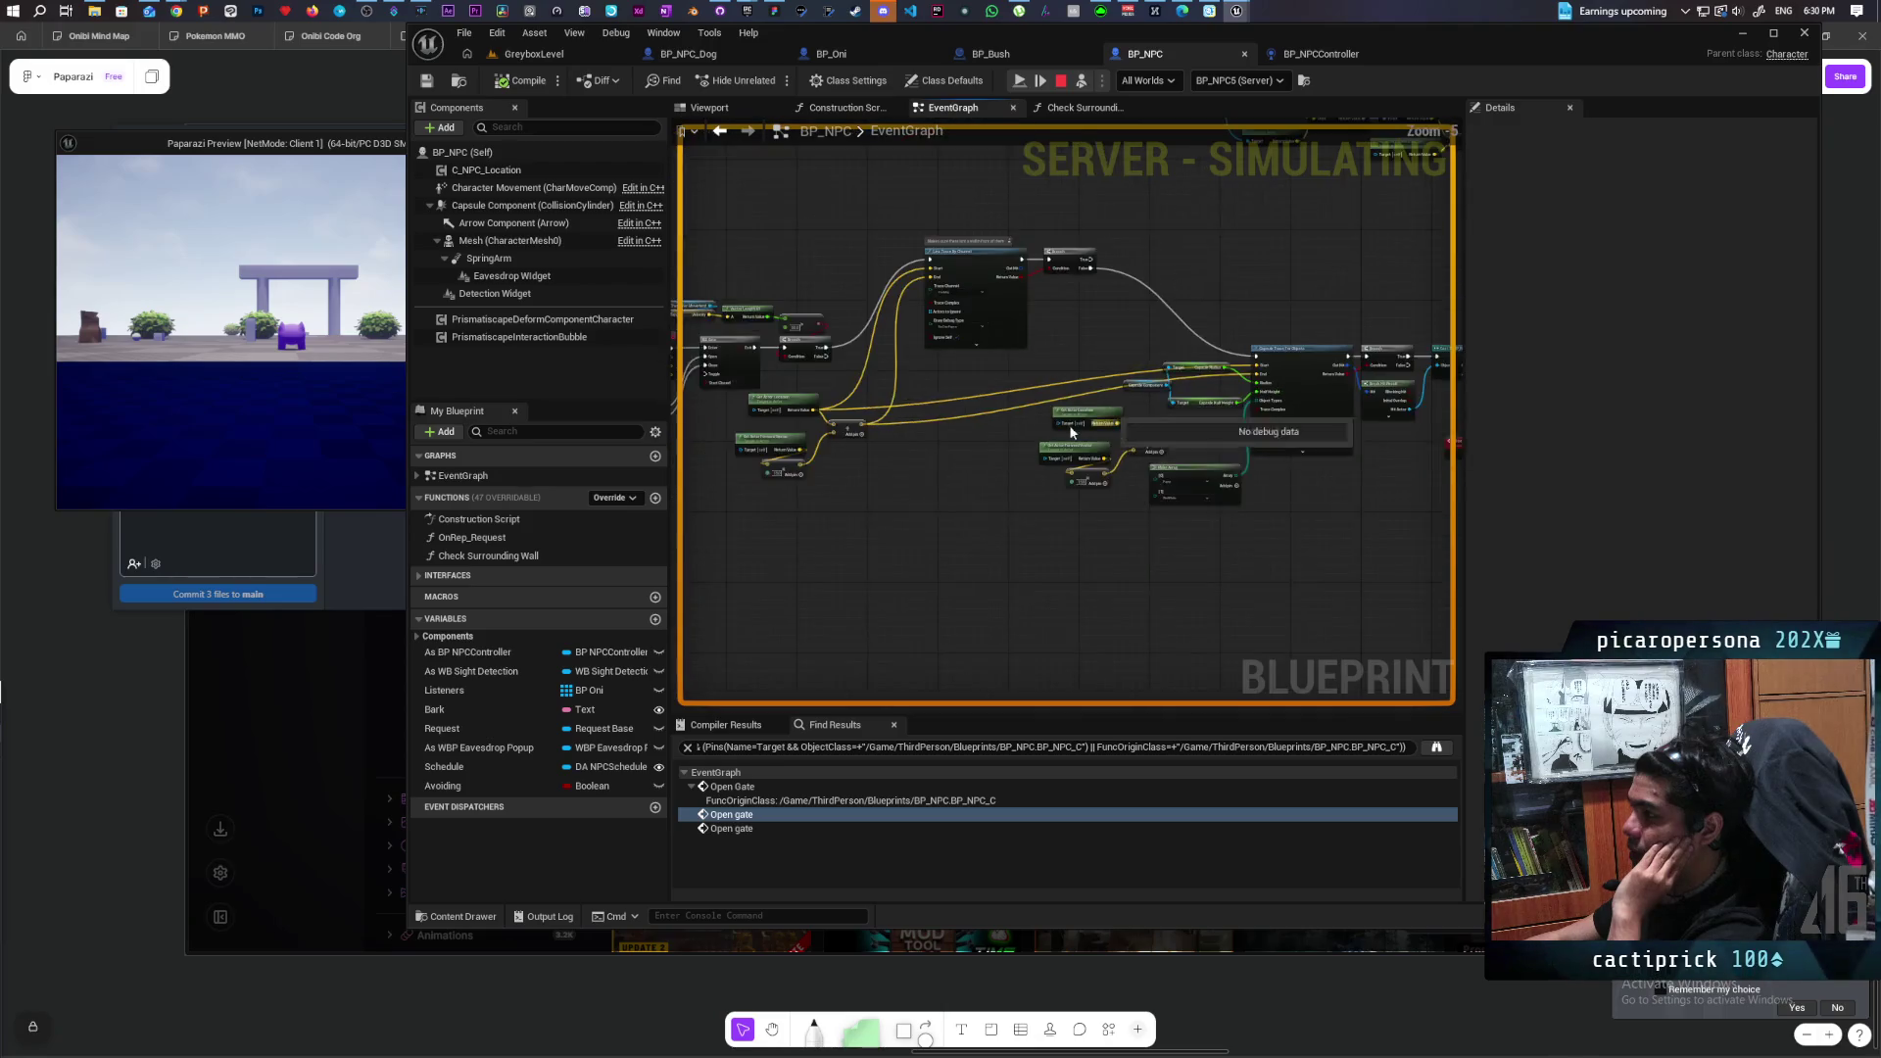
pyautogui.moveTo(1344, 423)
pyautogui.mouseDown()
pyautogui.moveTo(1213, 431)
pyautogui.moveTo(1142, 474)
pyautogui.moveTo(836, 497)
pyautogui.moveTo(1350, 456)
pyautogui.moveTo(774, 516)
pyautogui.moveTo(1249, 472)
pyautogui.mouseUp()
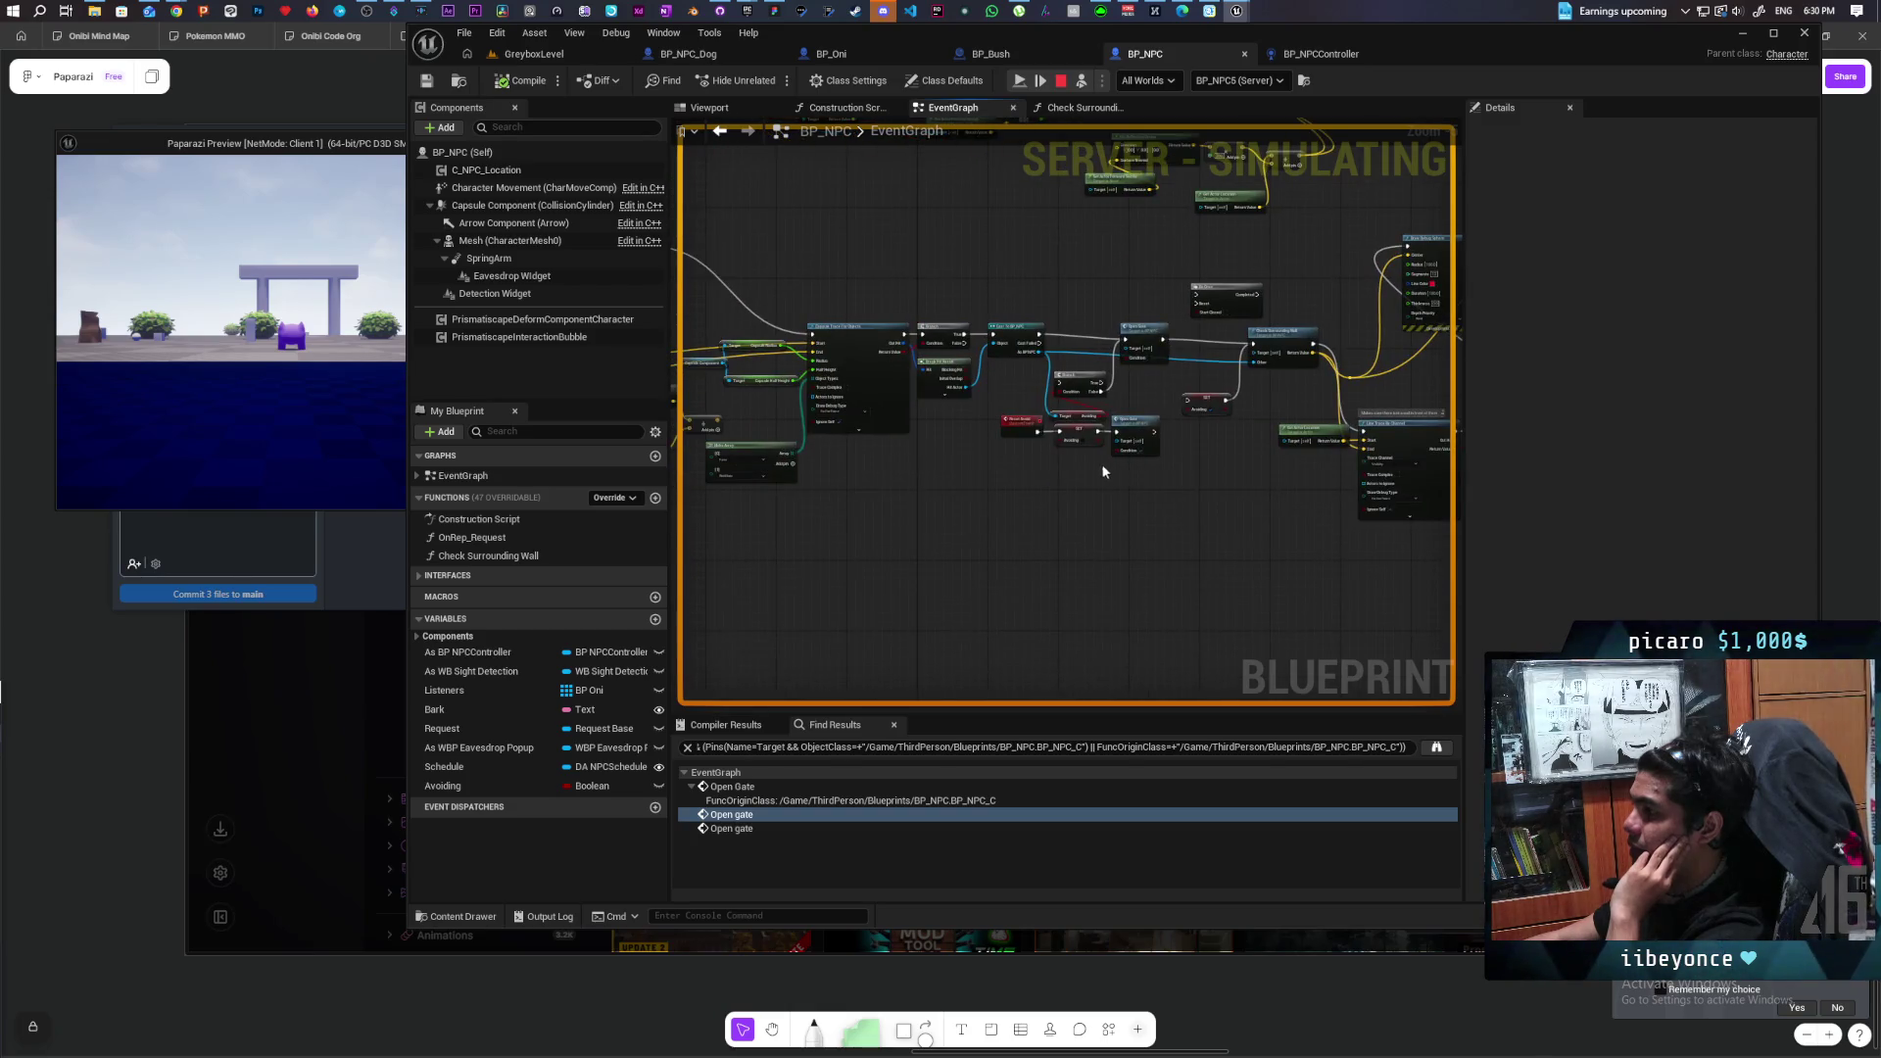
# Resume the GreyboxLevel game, possess the player, and walk toward the red NPC's perception spheres.
pyautogui.click(554, 57)
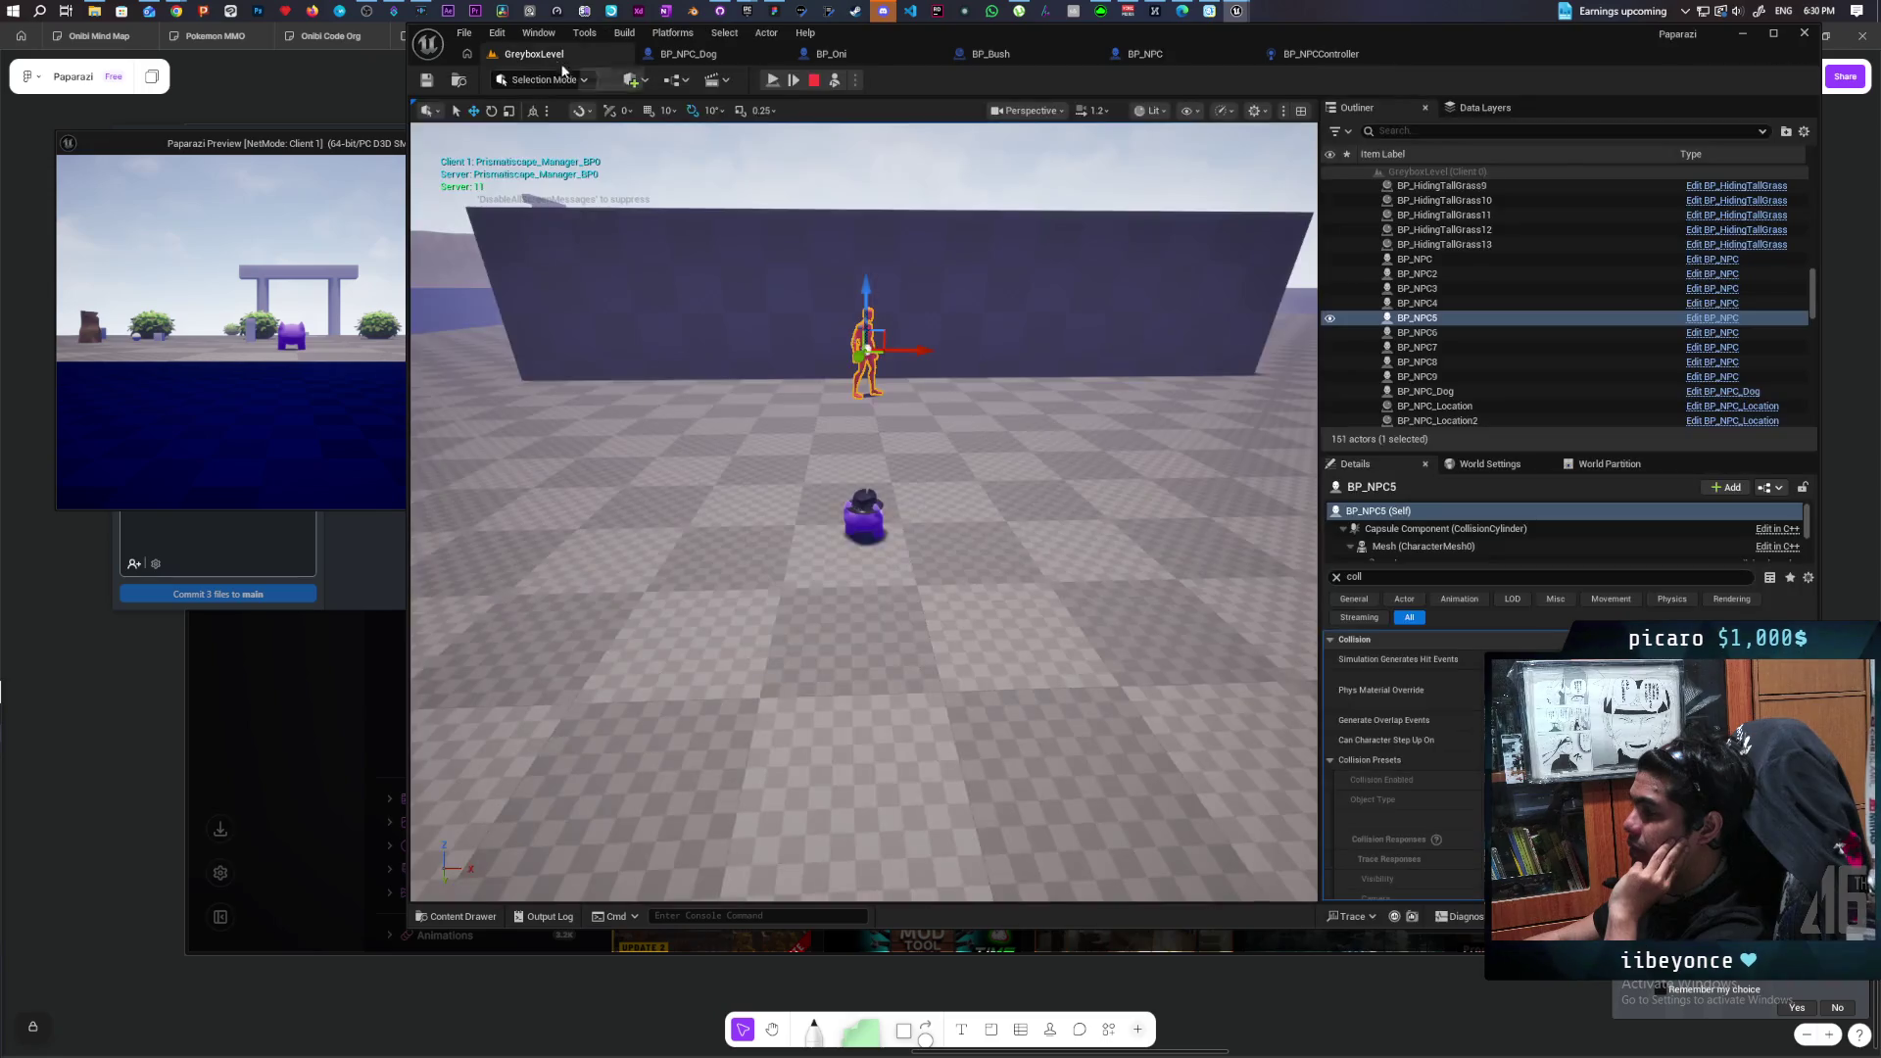
pyautogui.click(774, 80)
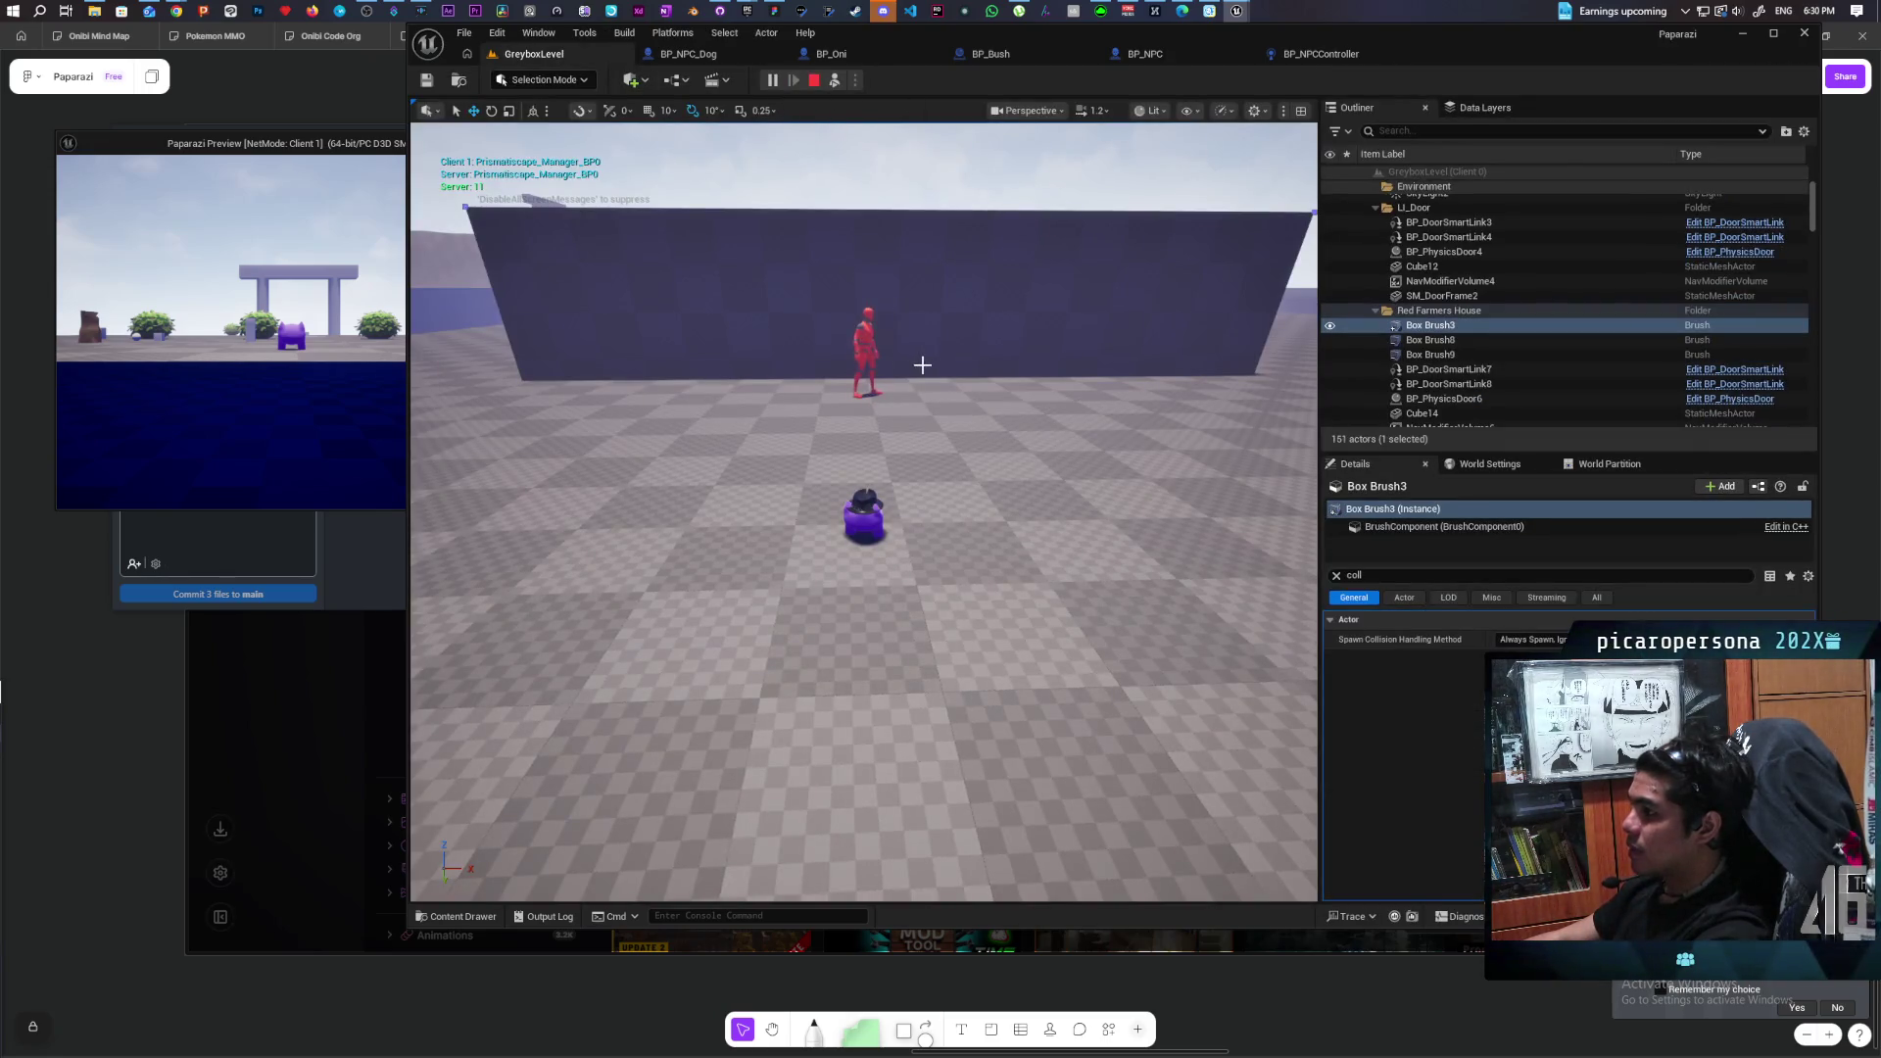
pyautogui.click(832, 80)
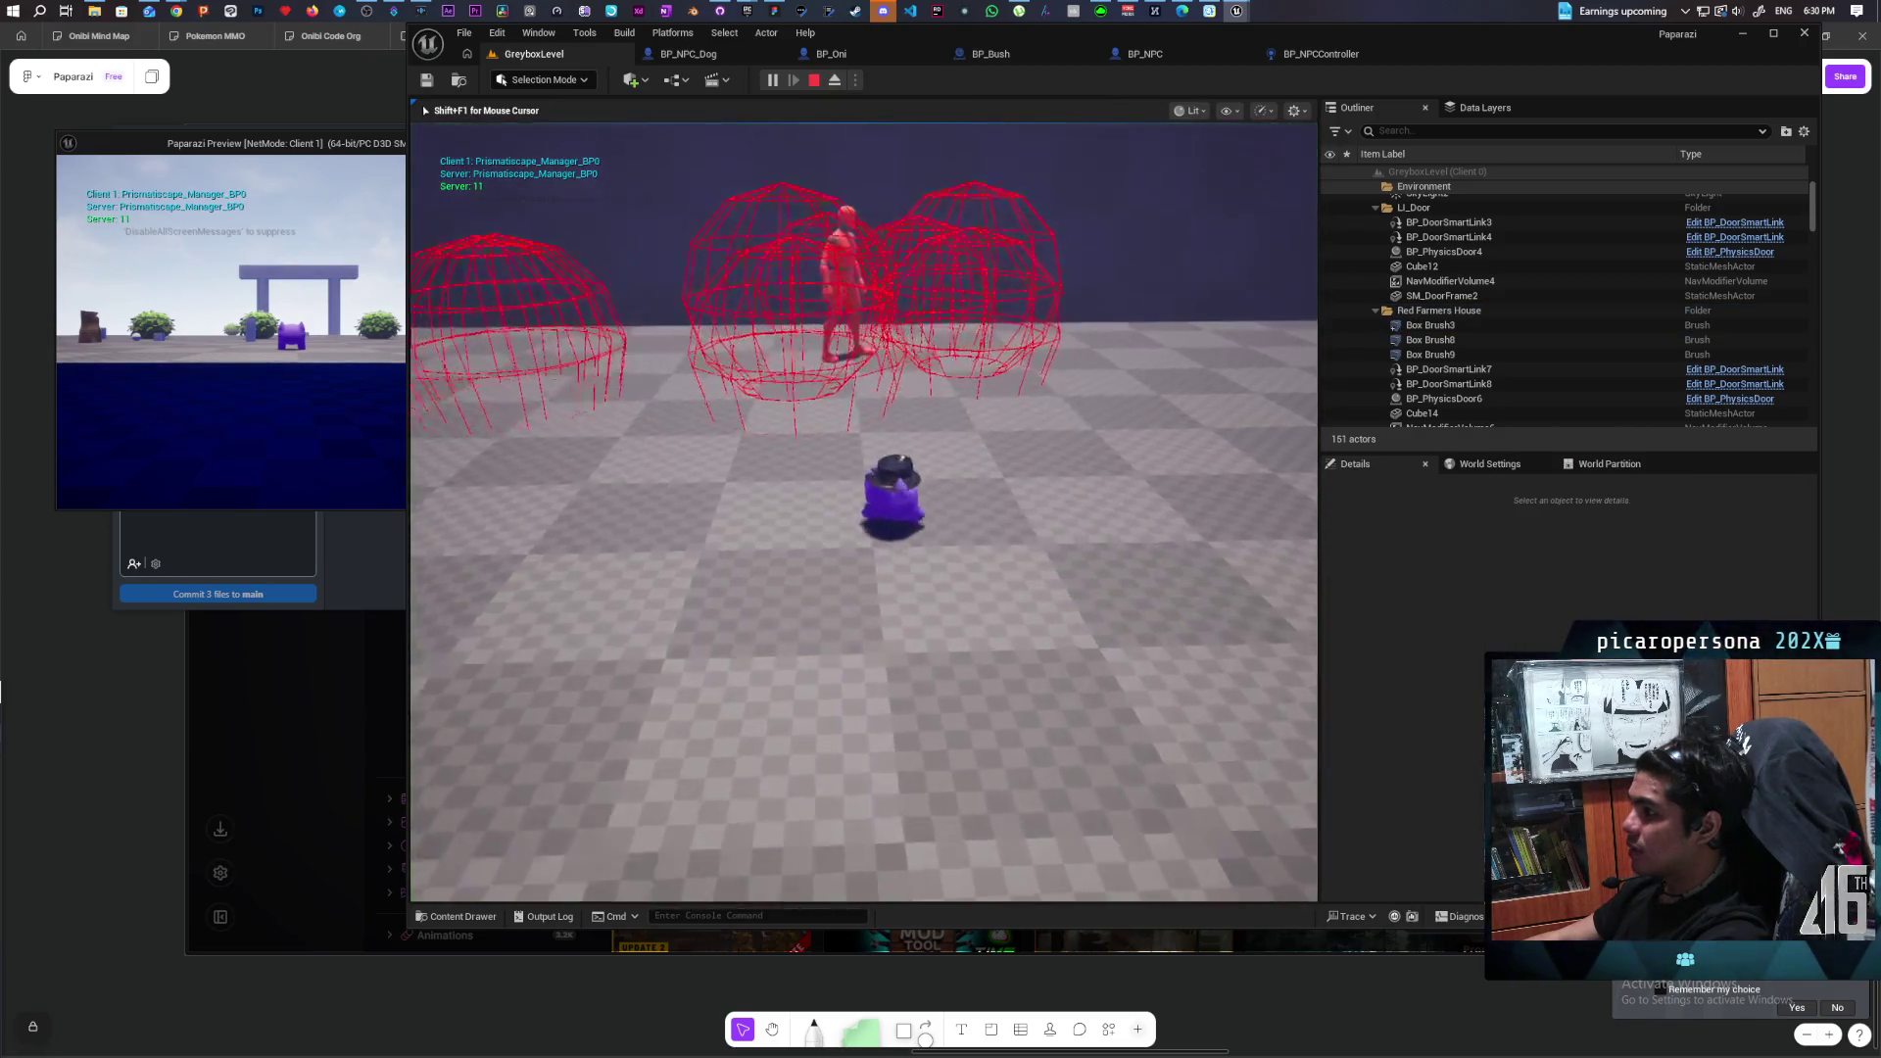
pyautogui.press('s')
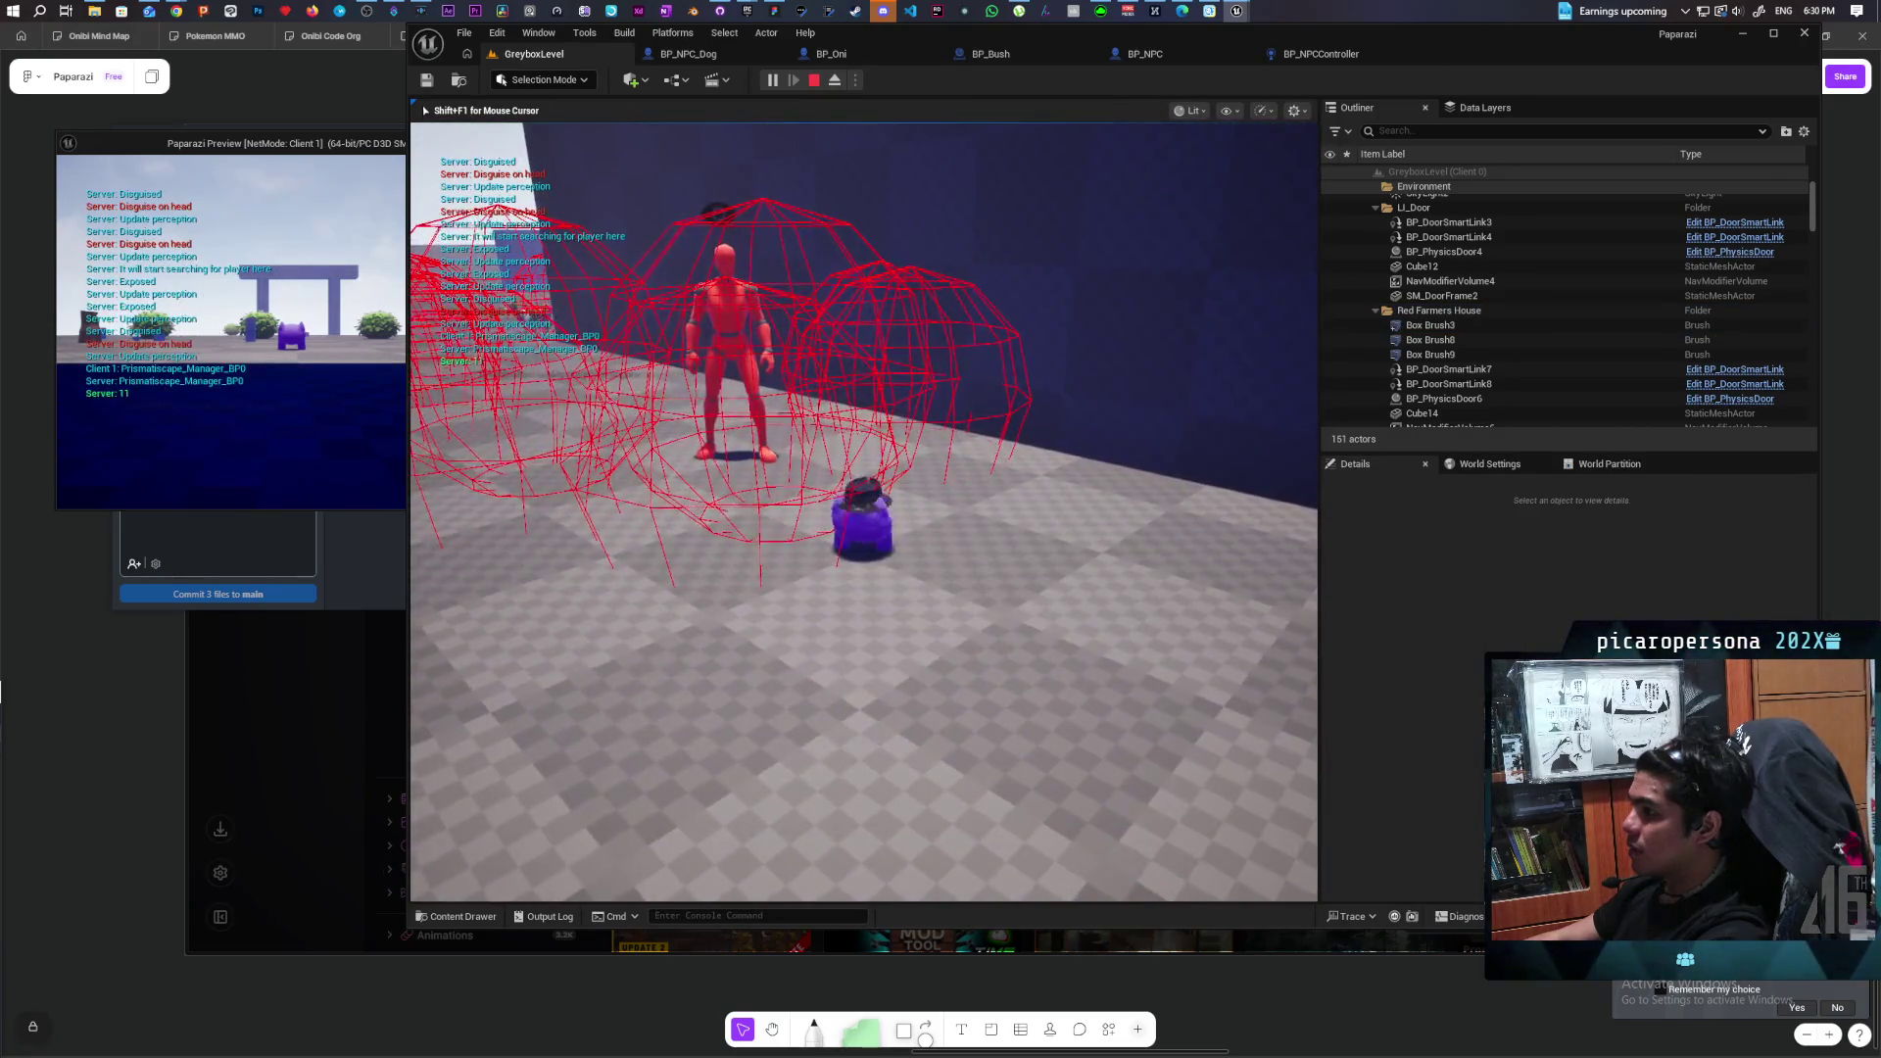
pyautogui.press('d')
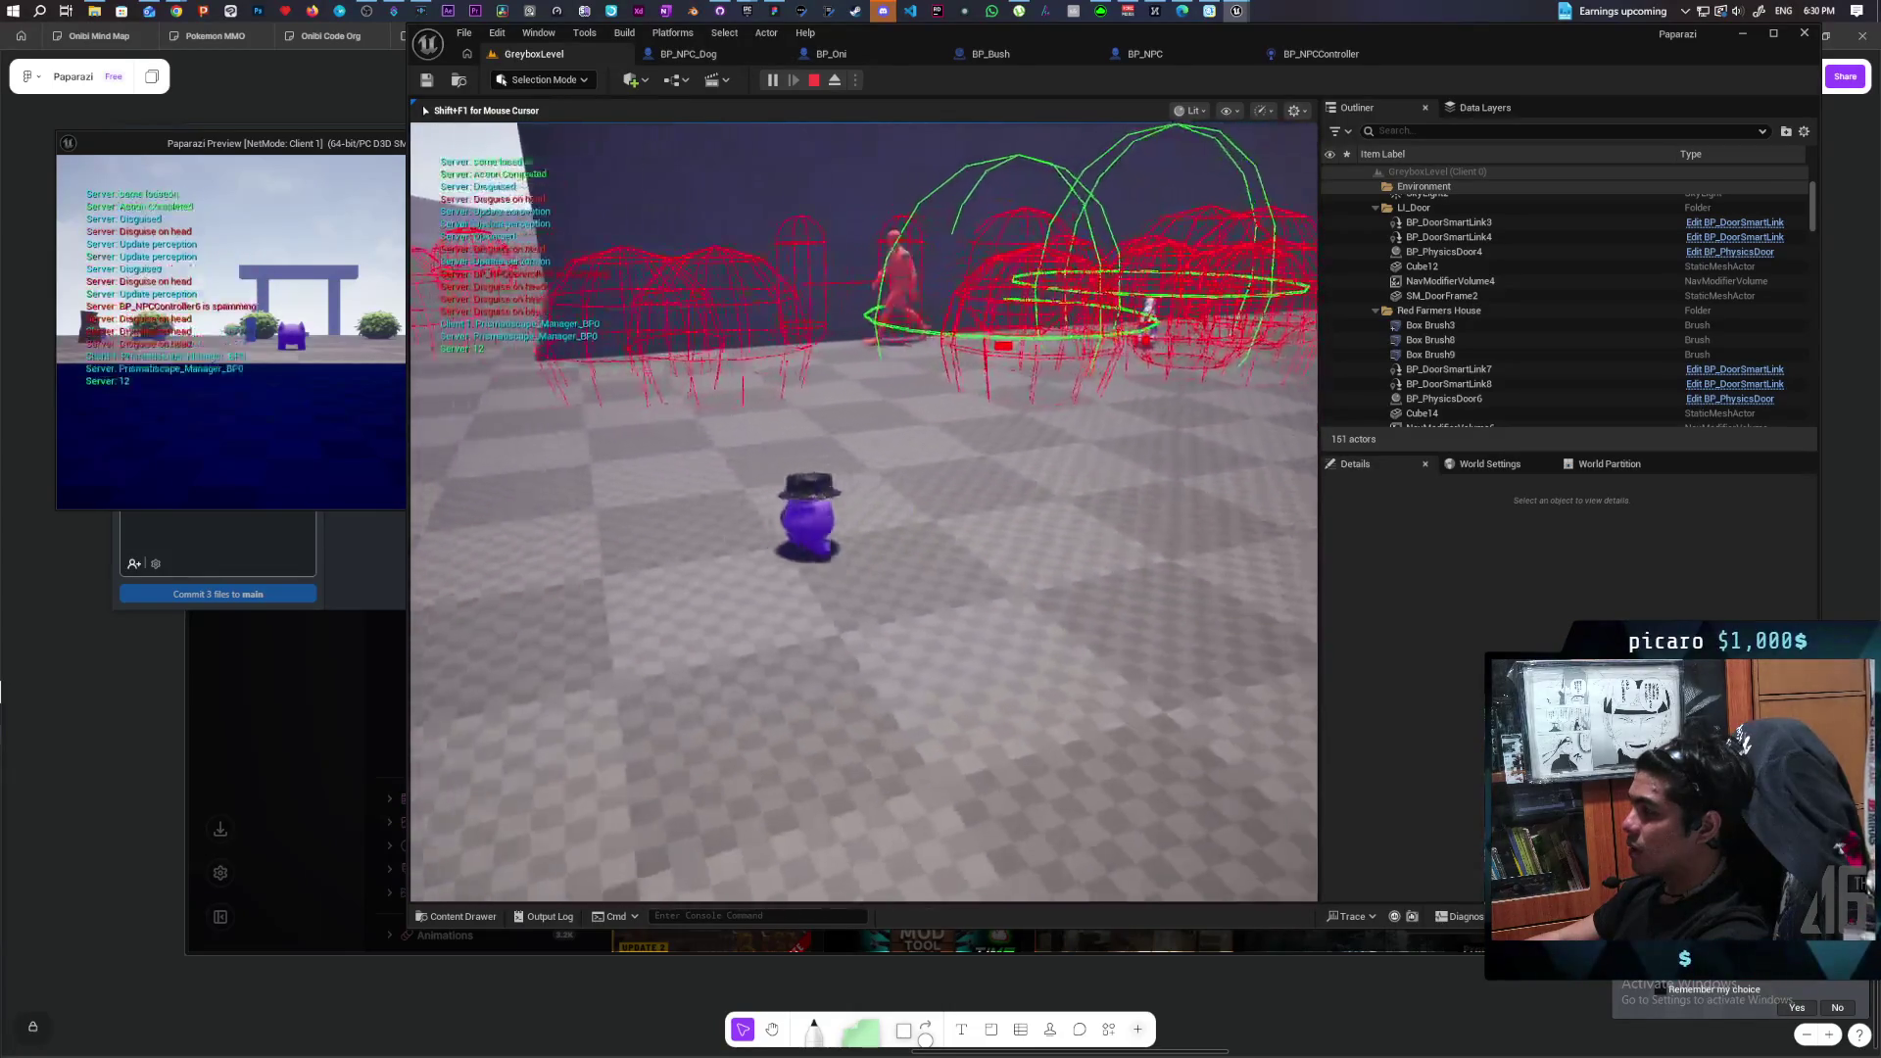
pyautogui.press('e')
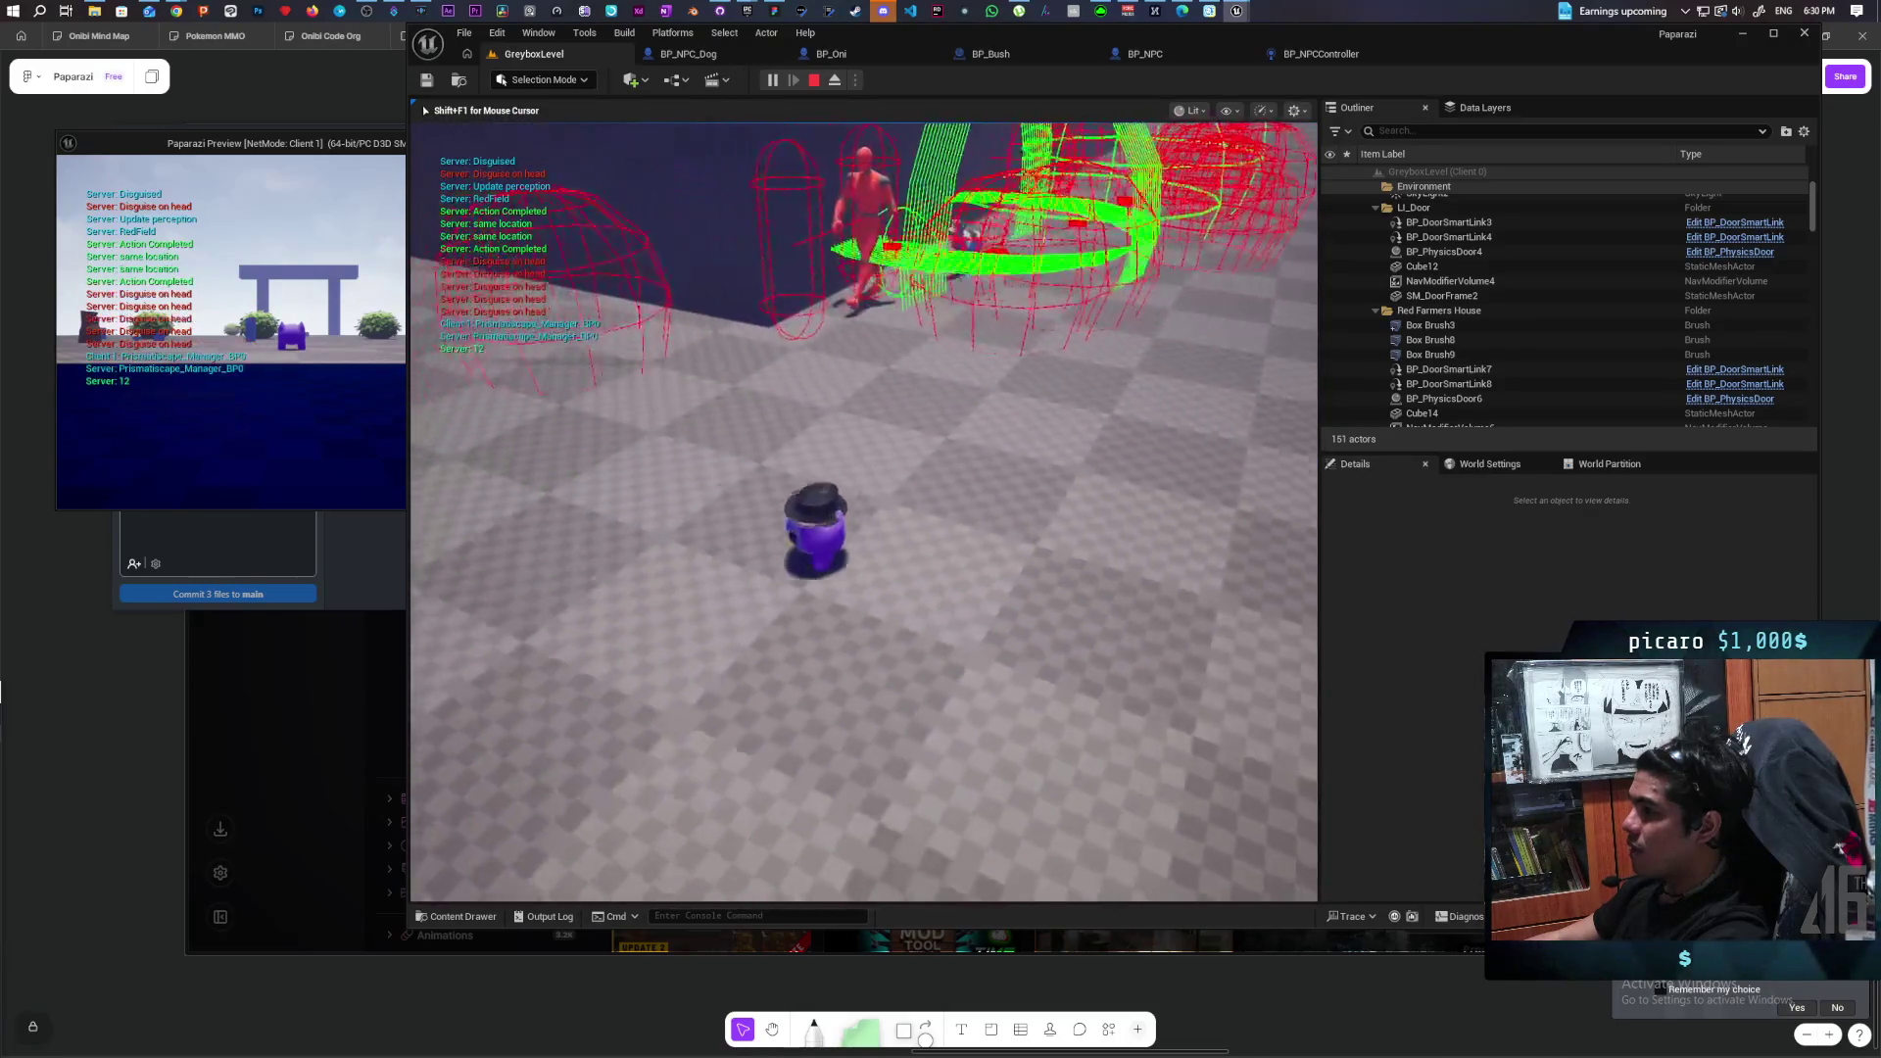
pyautogui.press('w')
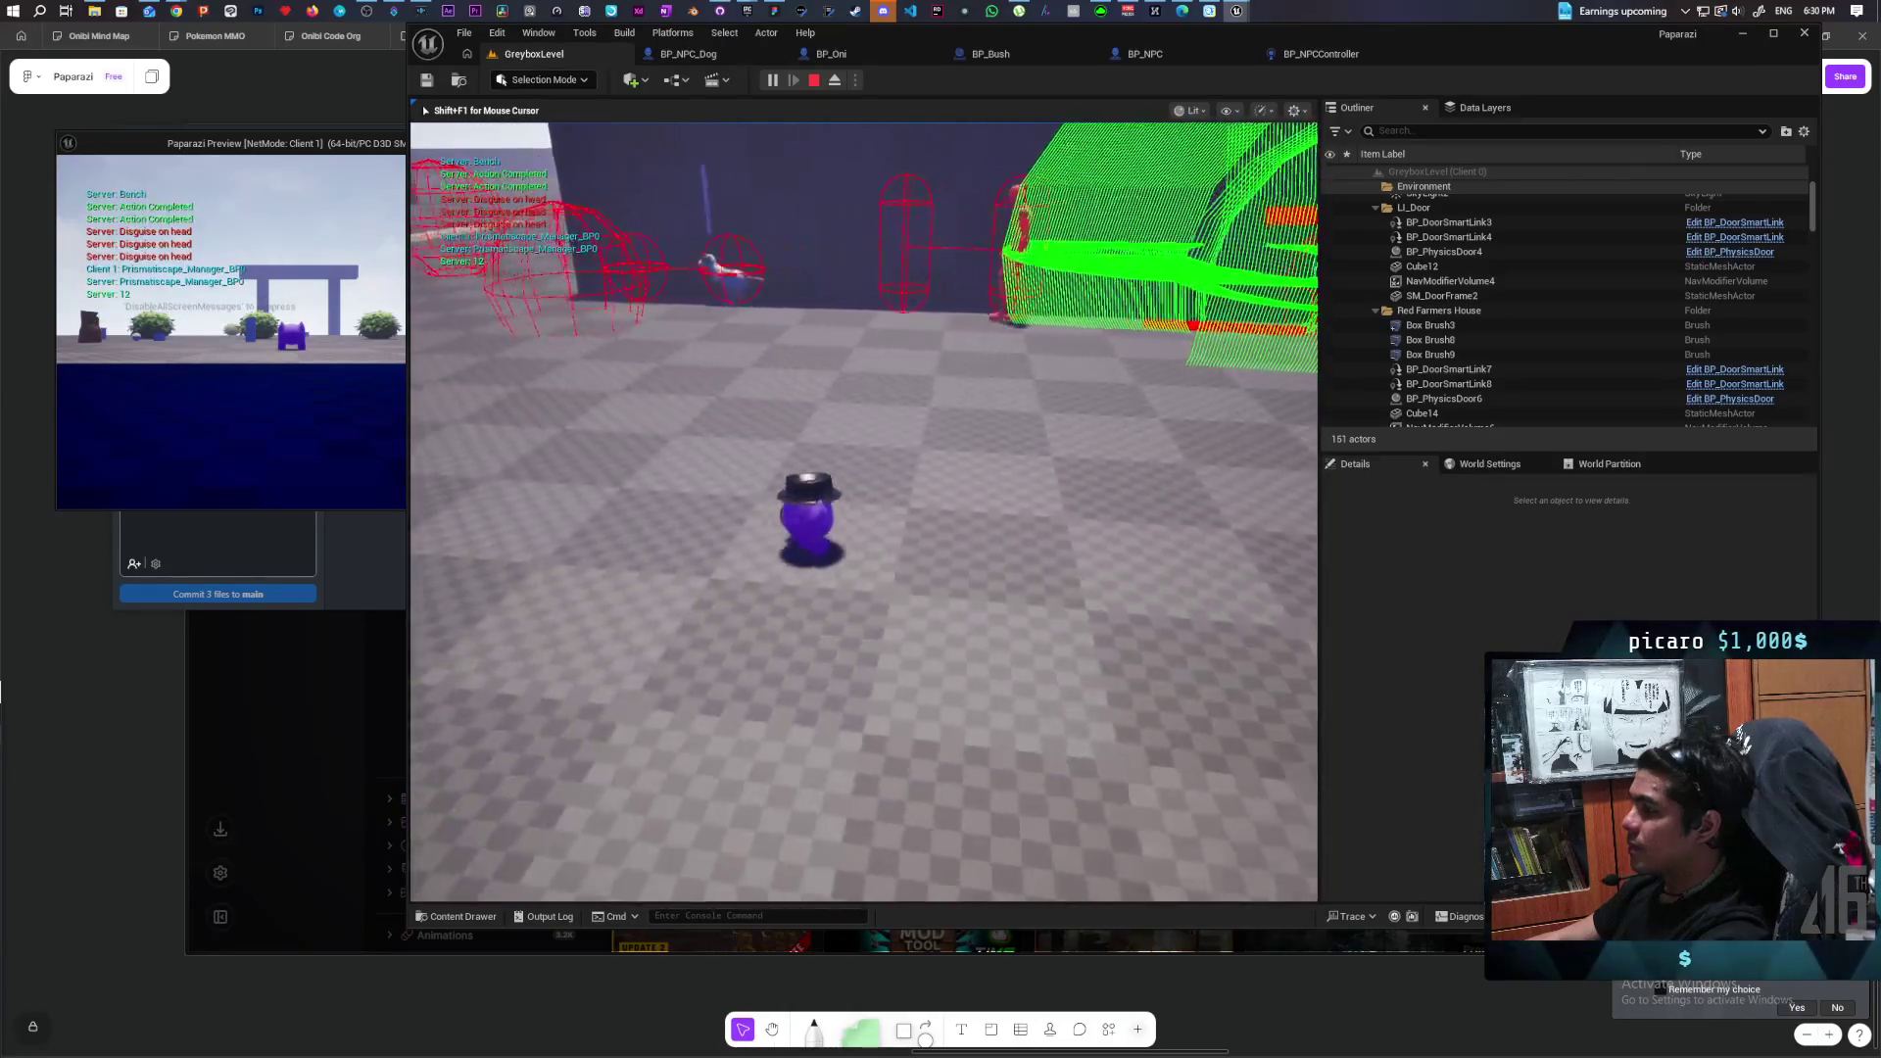
pyautogui.press('w')
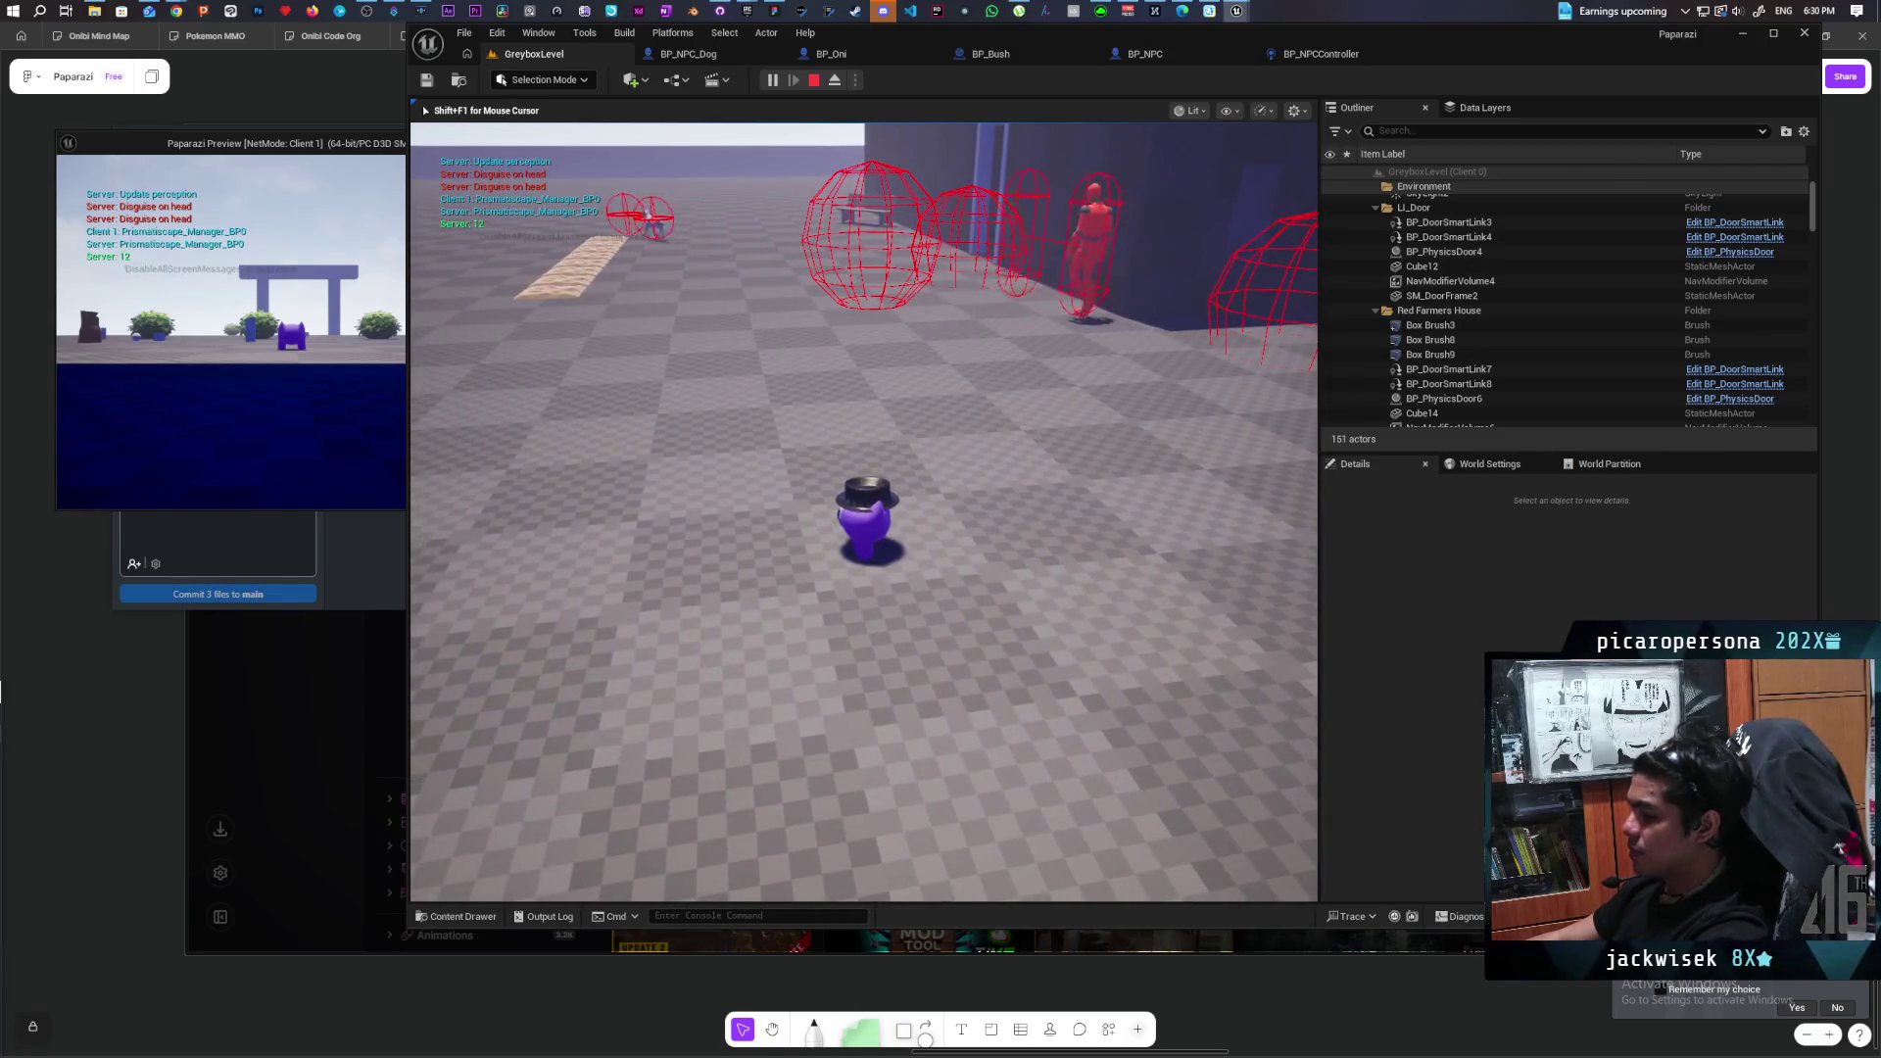
# Eject, pause, select the red NPC BP_NPC5, and return to BP_NPC's EventGraph.
pyautogui.press('F8')
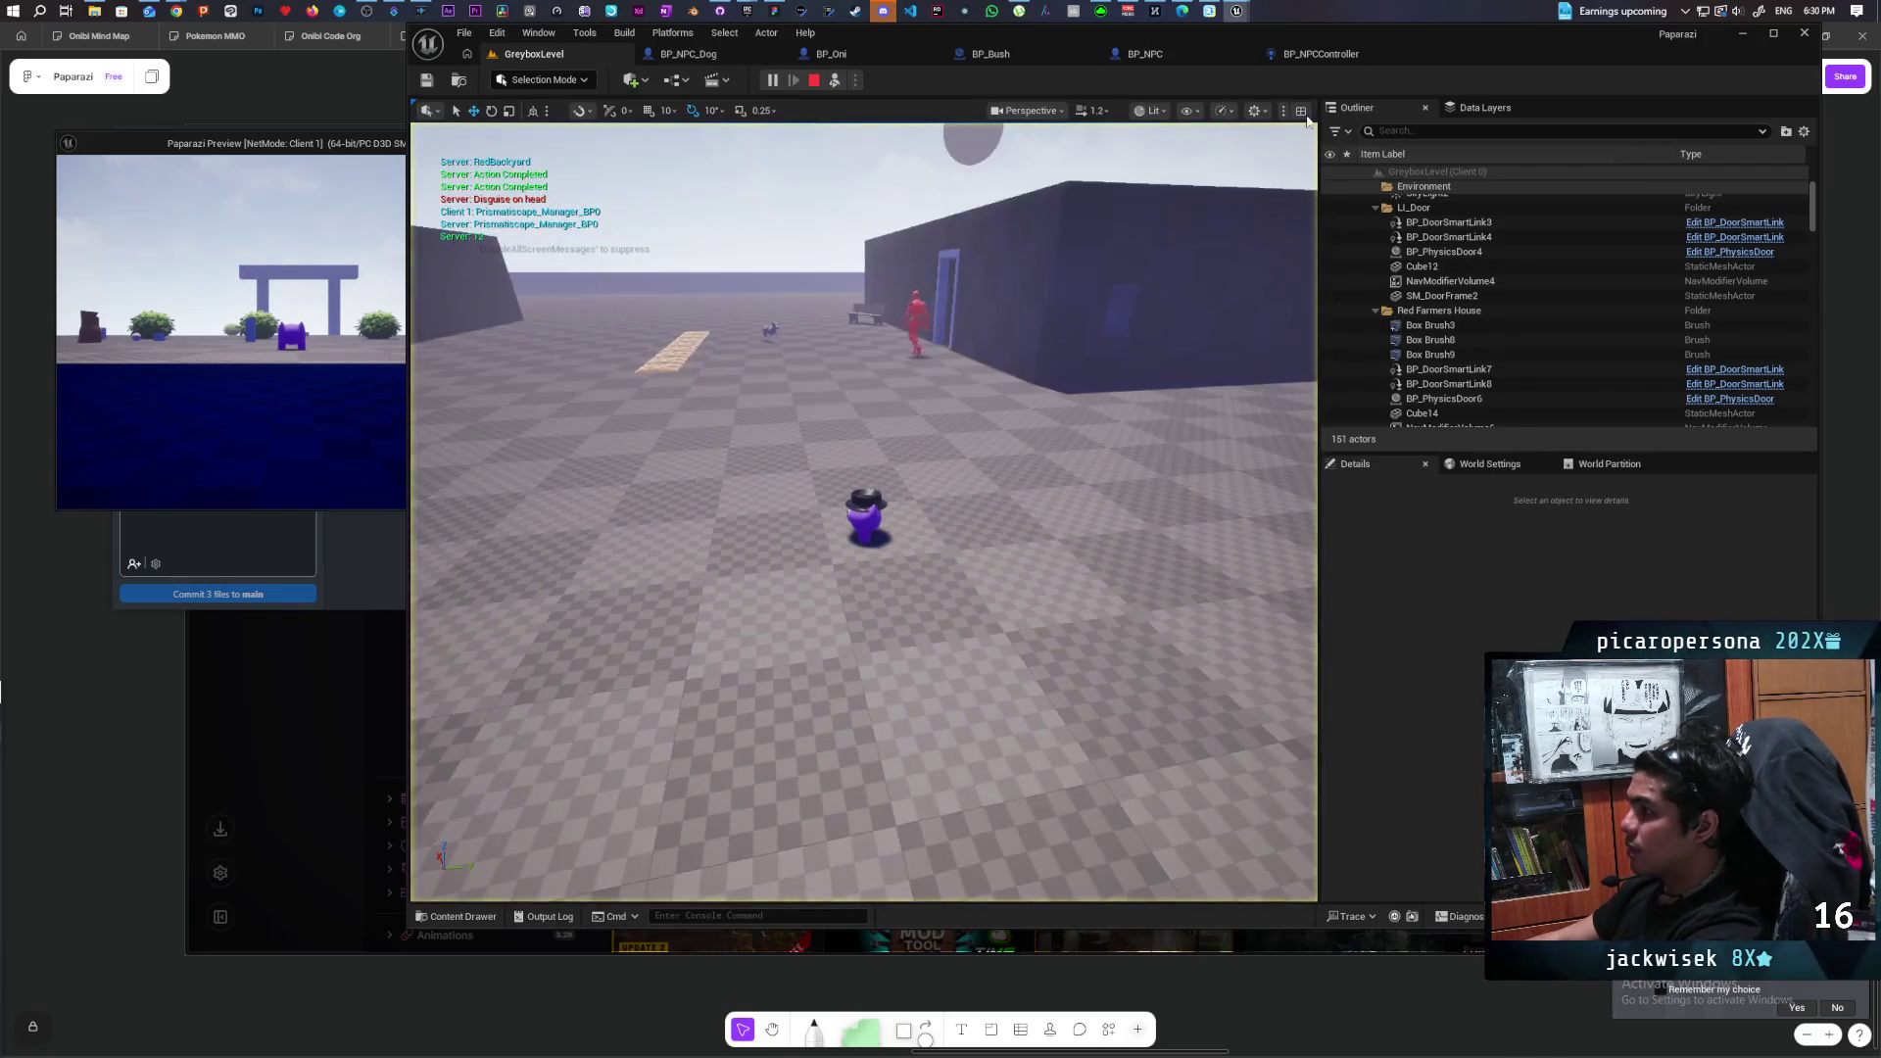
pyautogui.click(773, 80)
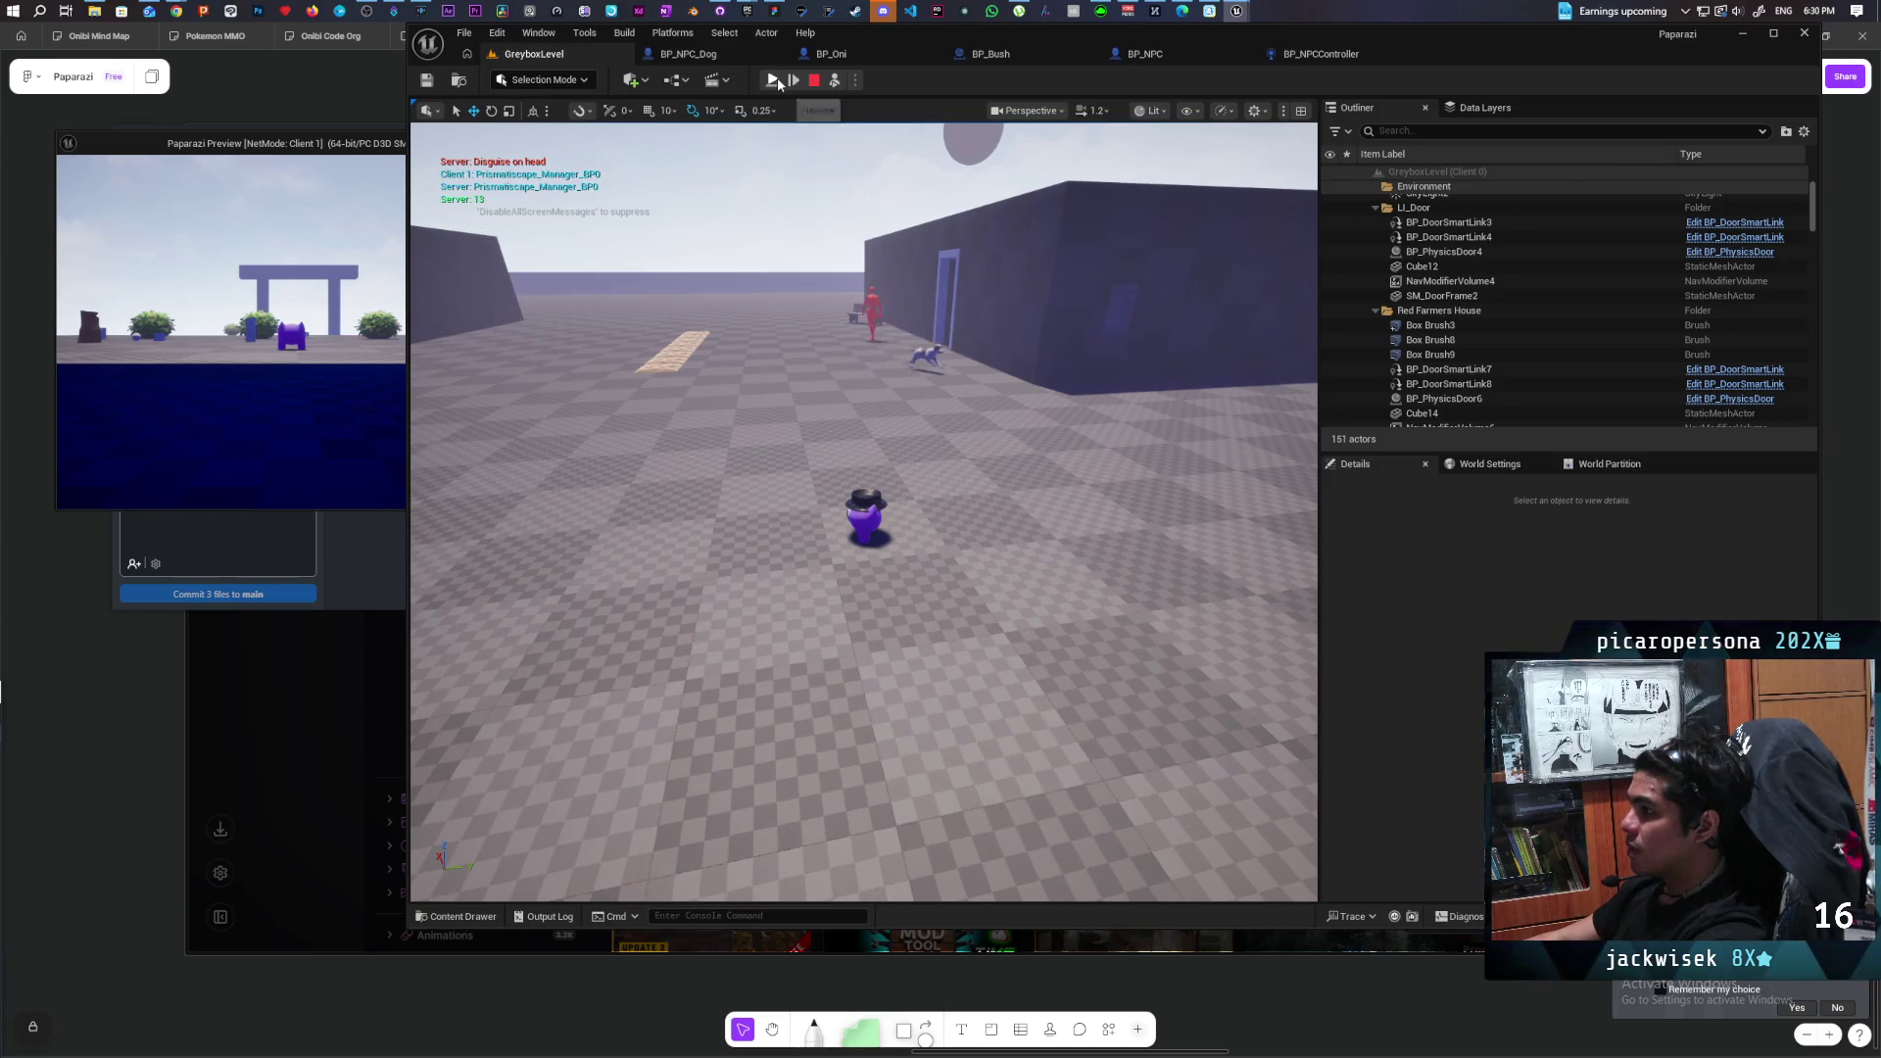
pyautogui.click(872, 302)
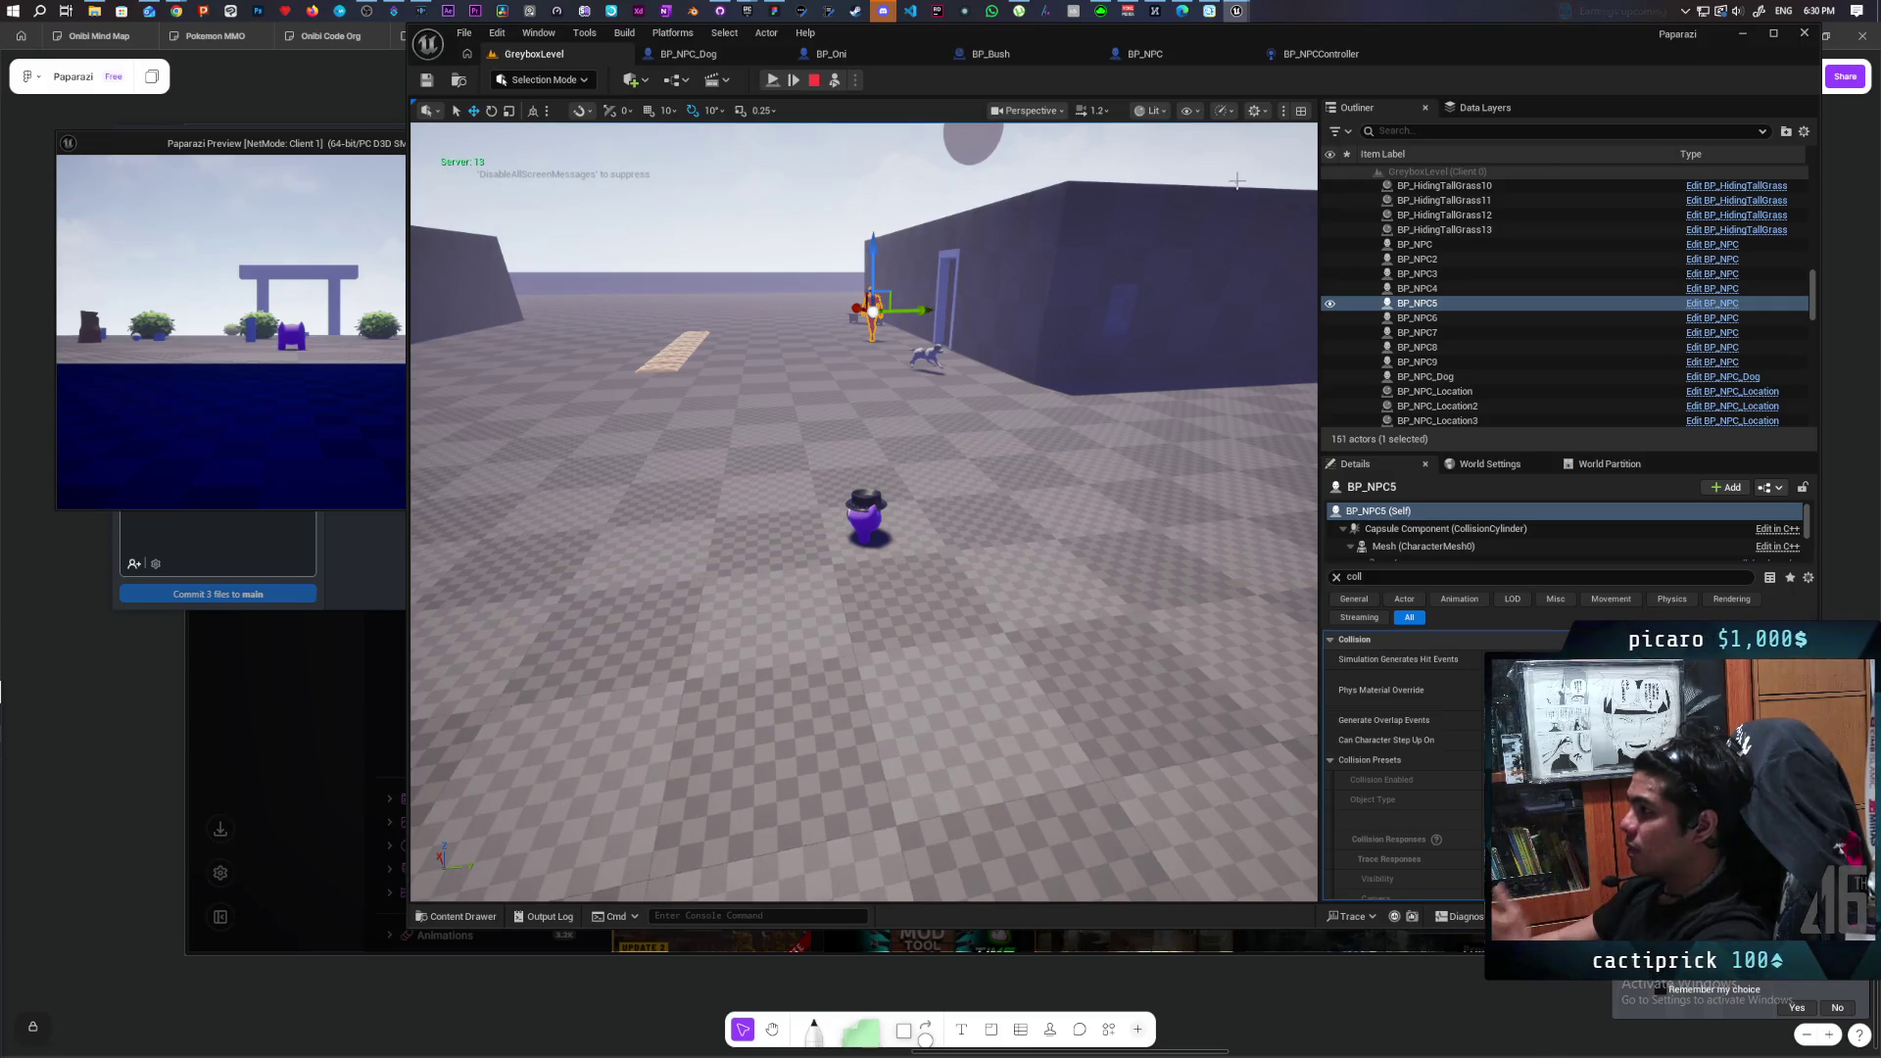
pyautogui.click(1146, 57)
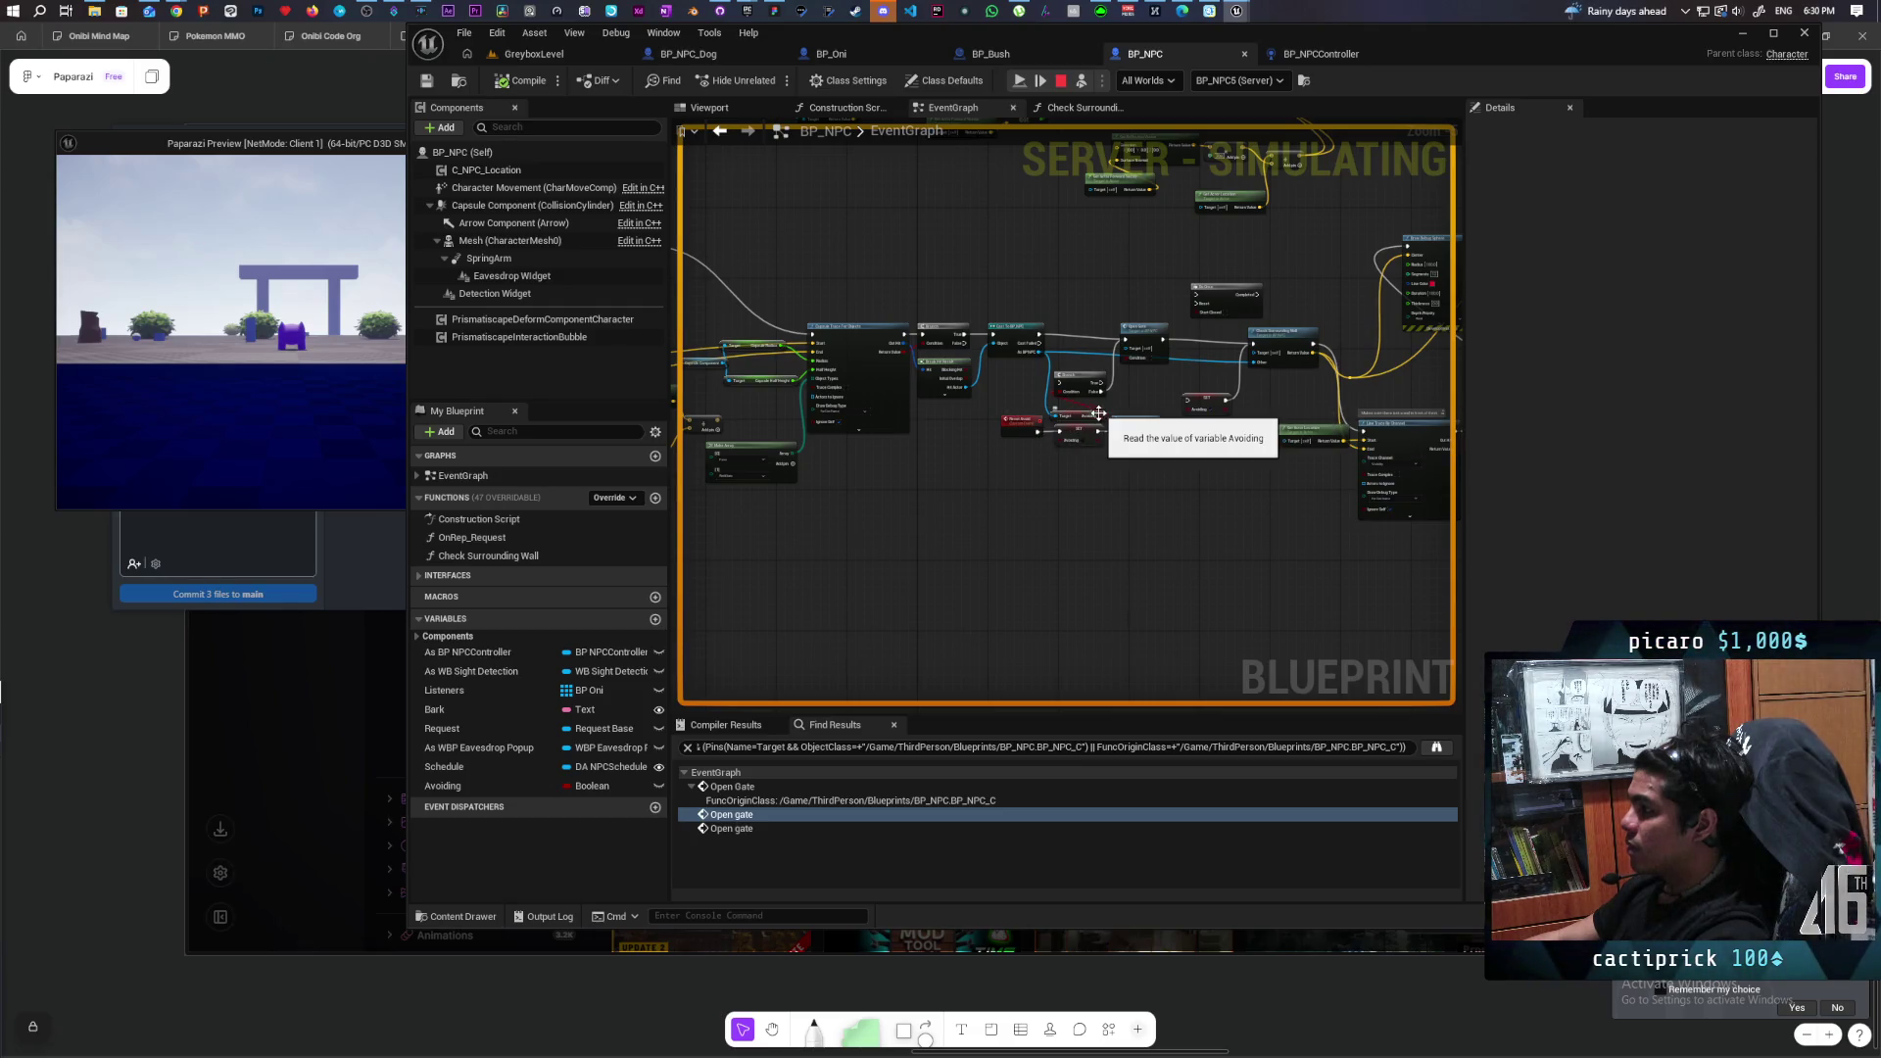
pyautogui.scroll(5, 1091, 412)
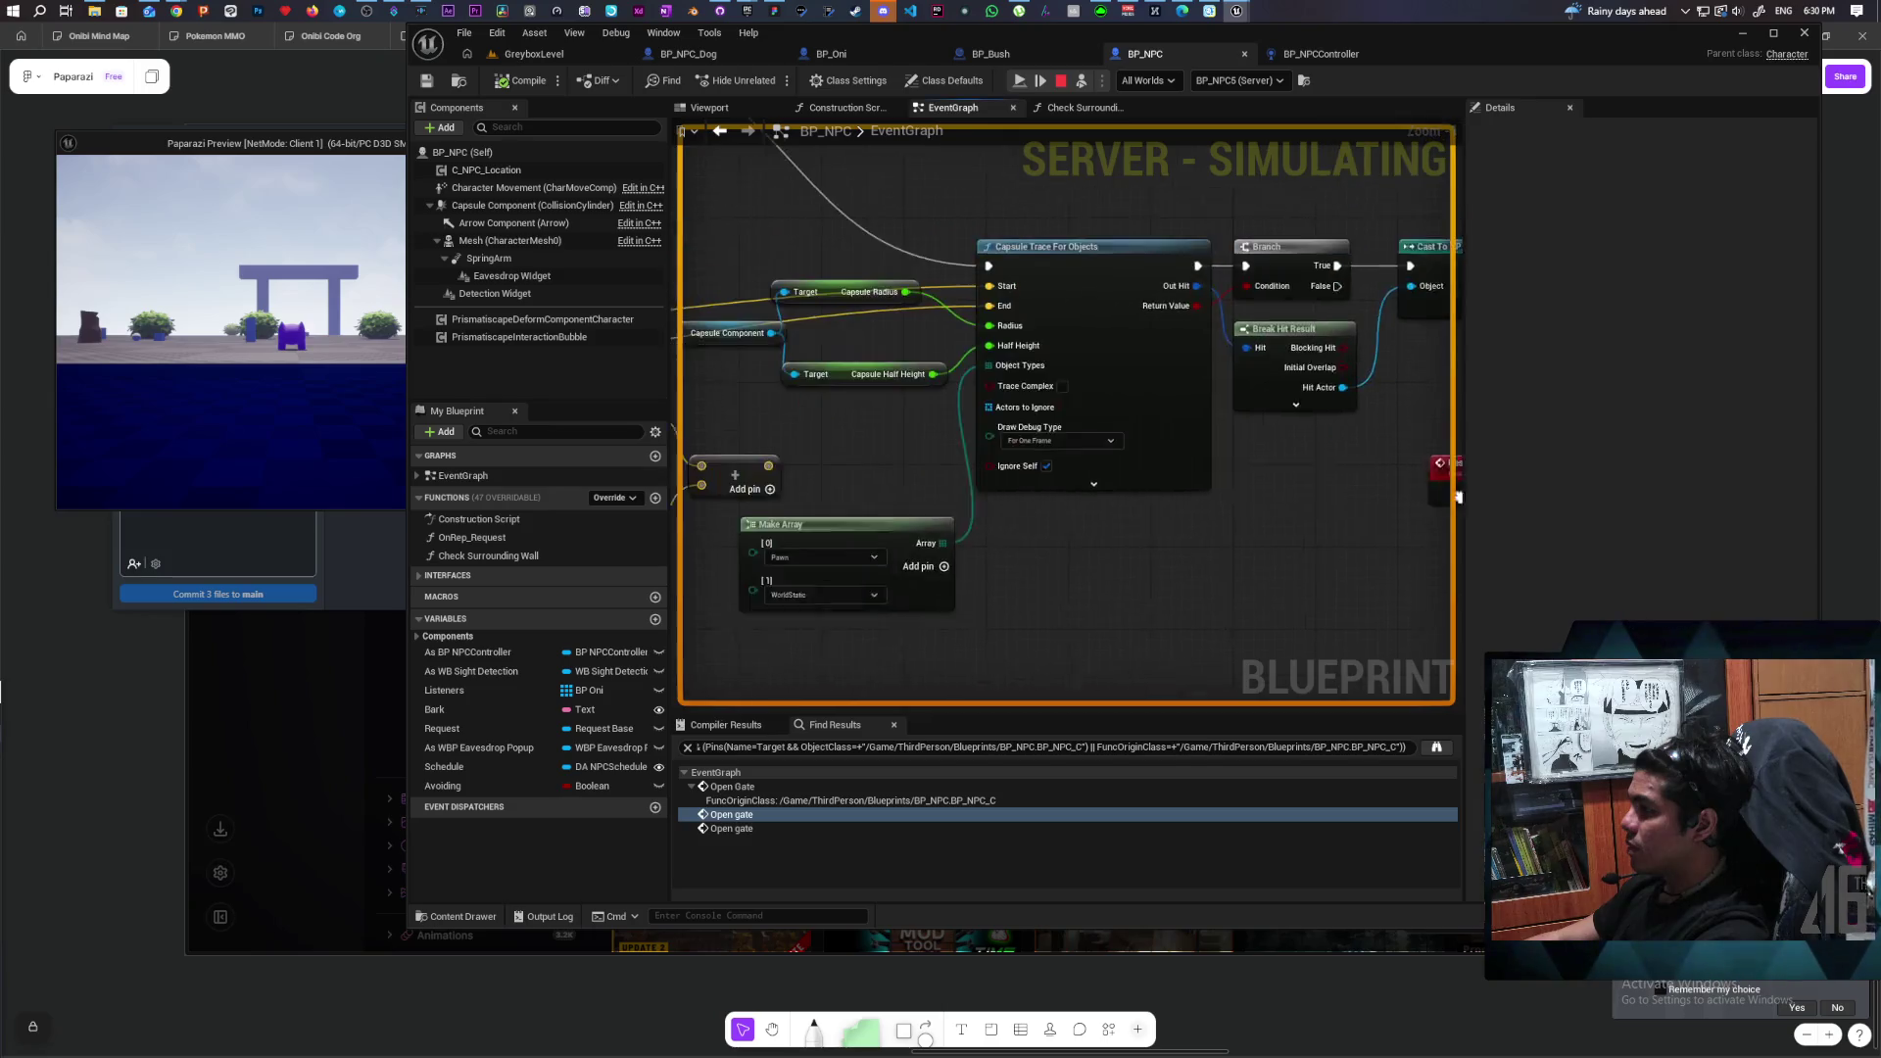
pyautogui.scroll(-5, 1068, 495)
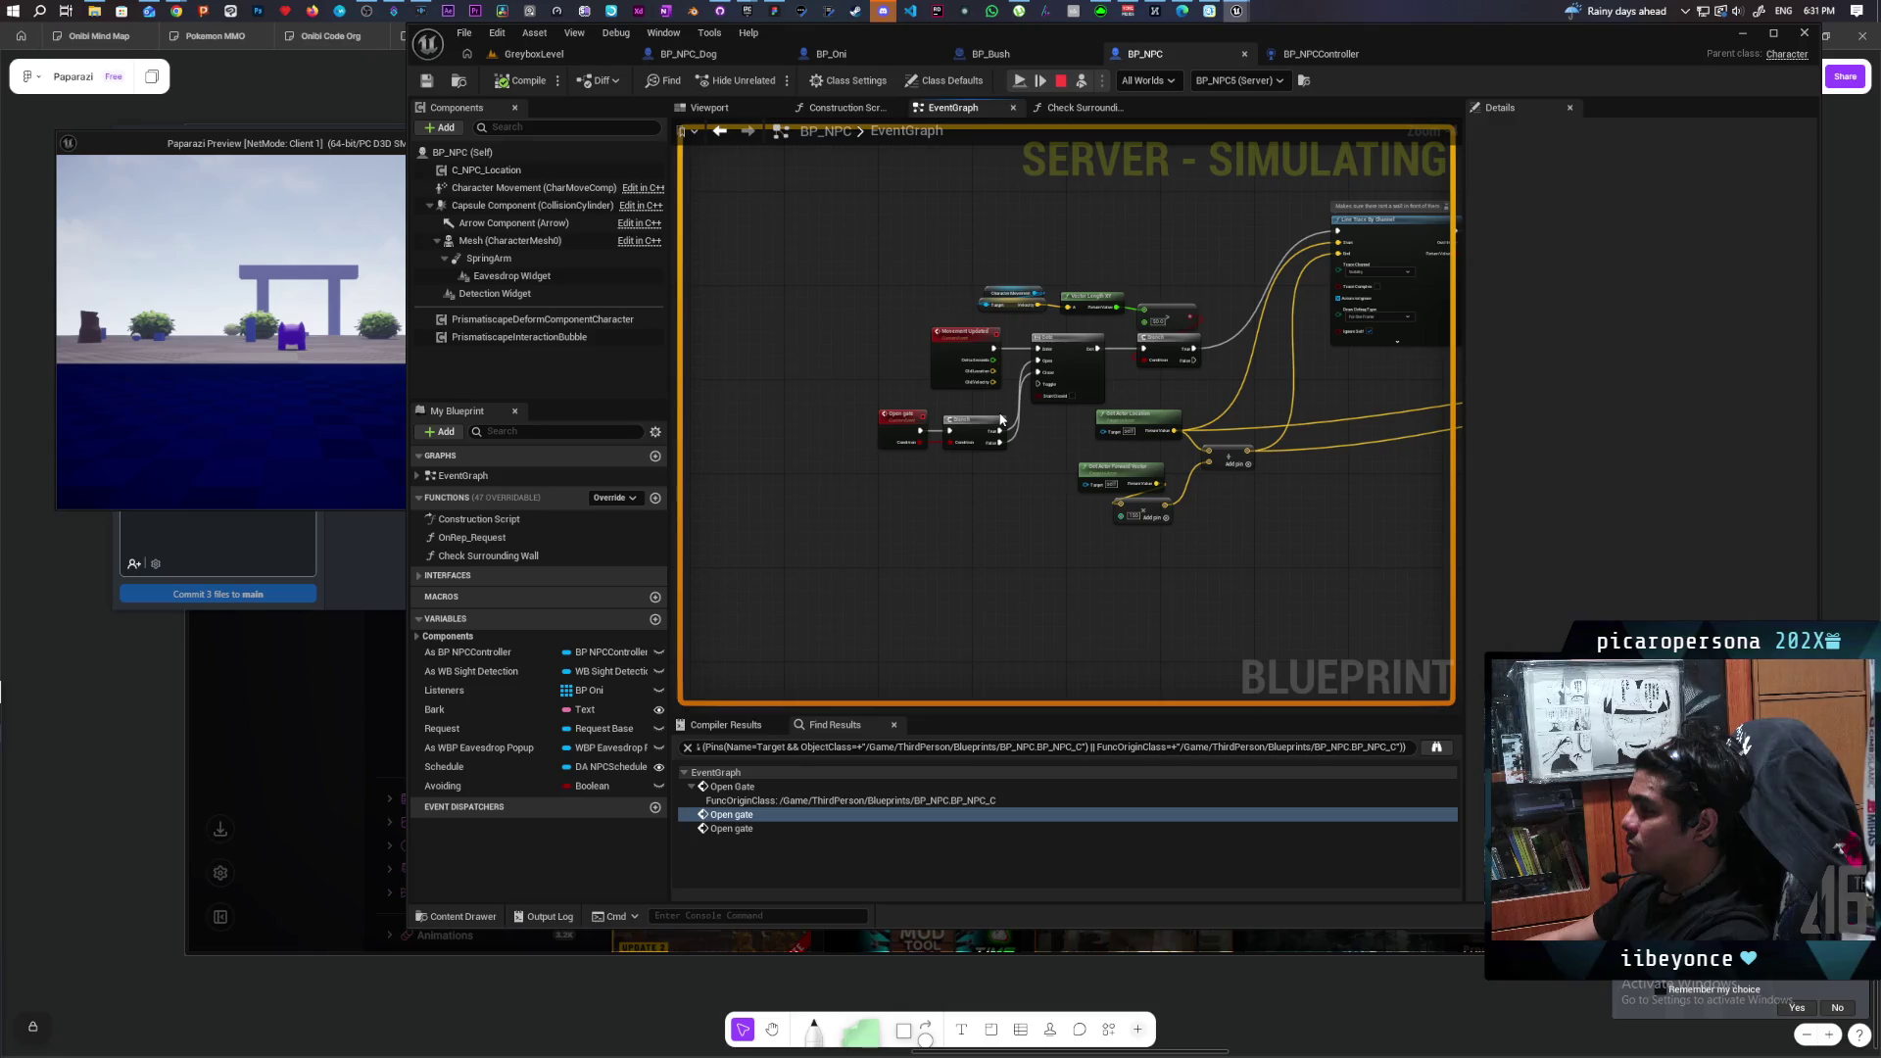
pyautogui.moveTo(1338, 353); pyautogui.dragTo(576, 380)
pyautogui.moveTo(1074, 502)
pyautogui.mouseDown()
pyautogui.moveTo(761, 520)
pyautogui.moveTo(913, 477)
pyautogui.mouseUp()
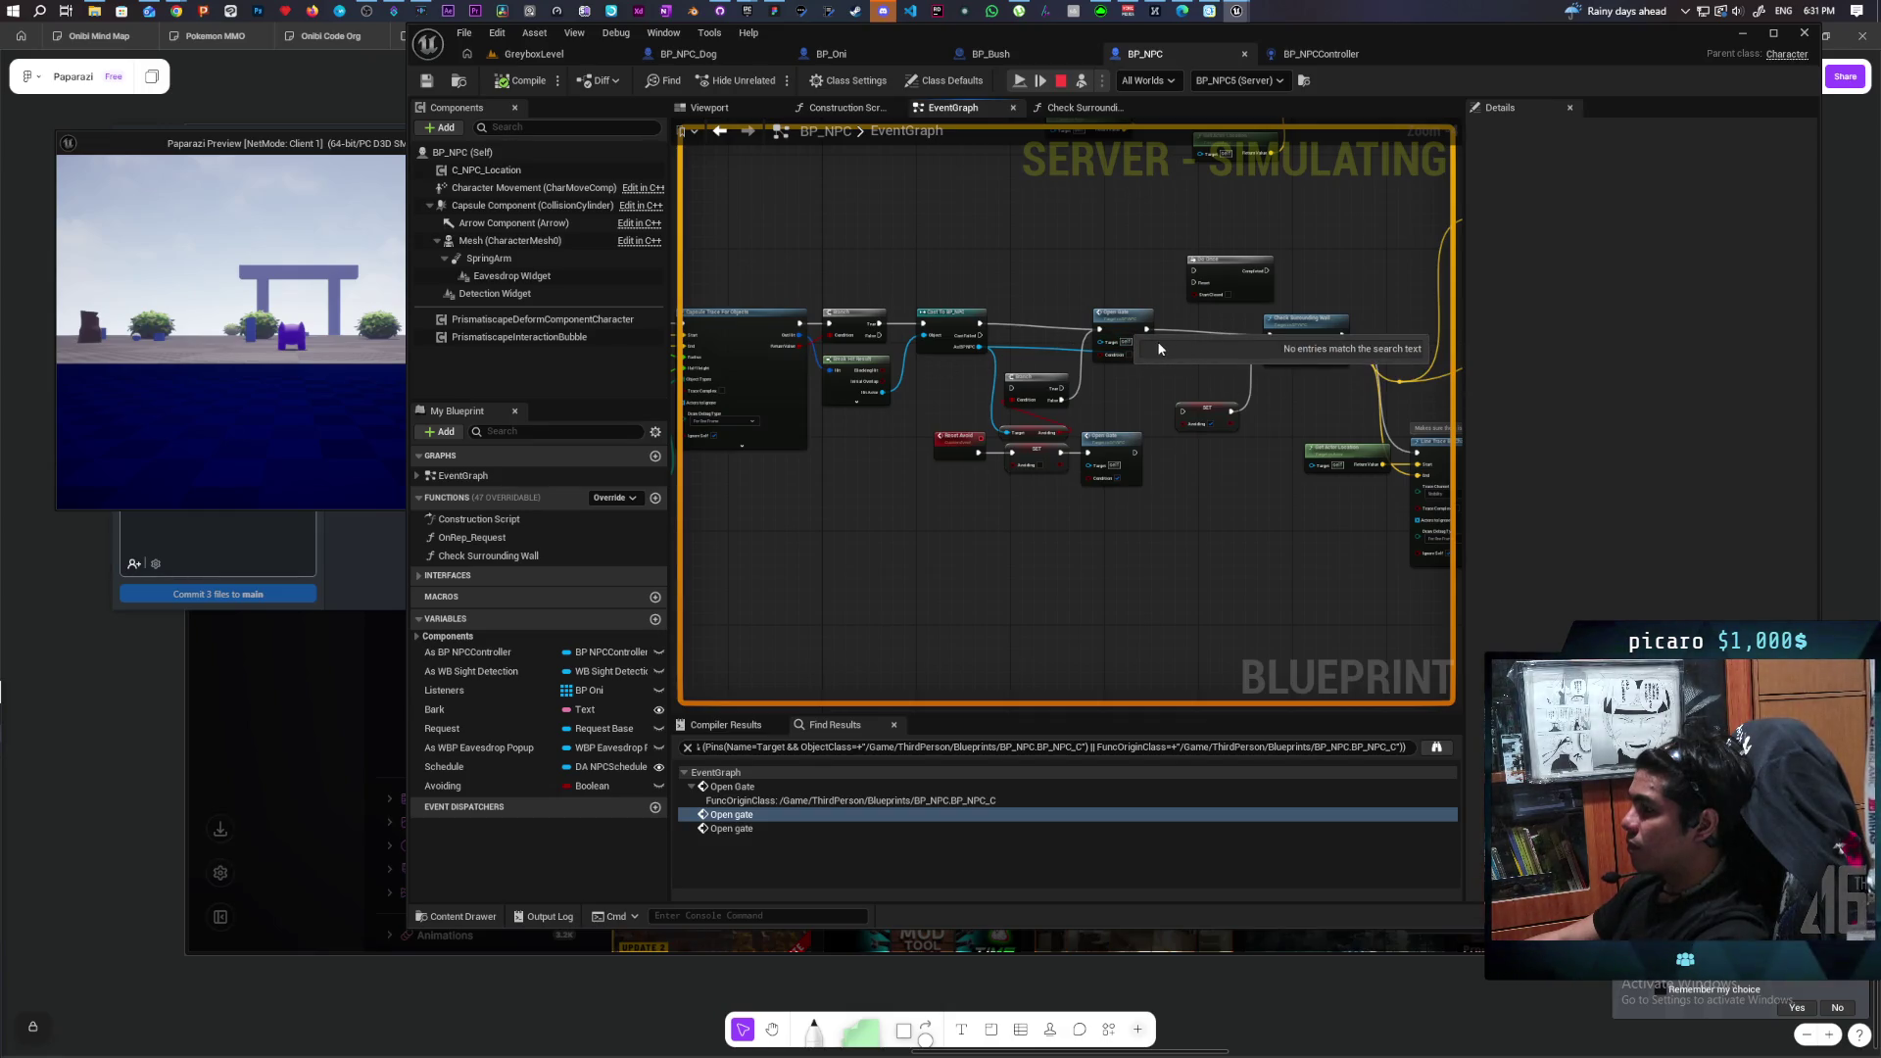
pyautogui.moveTo(1042, 345); pyautogui.dragTo(737, 402)
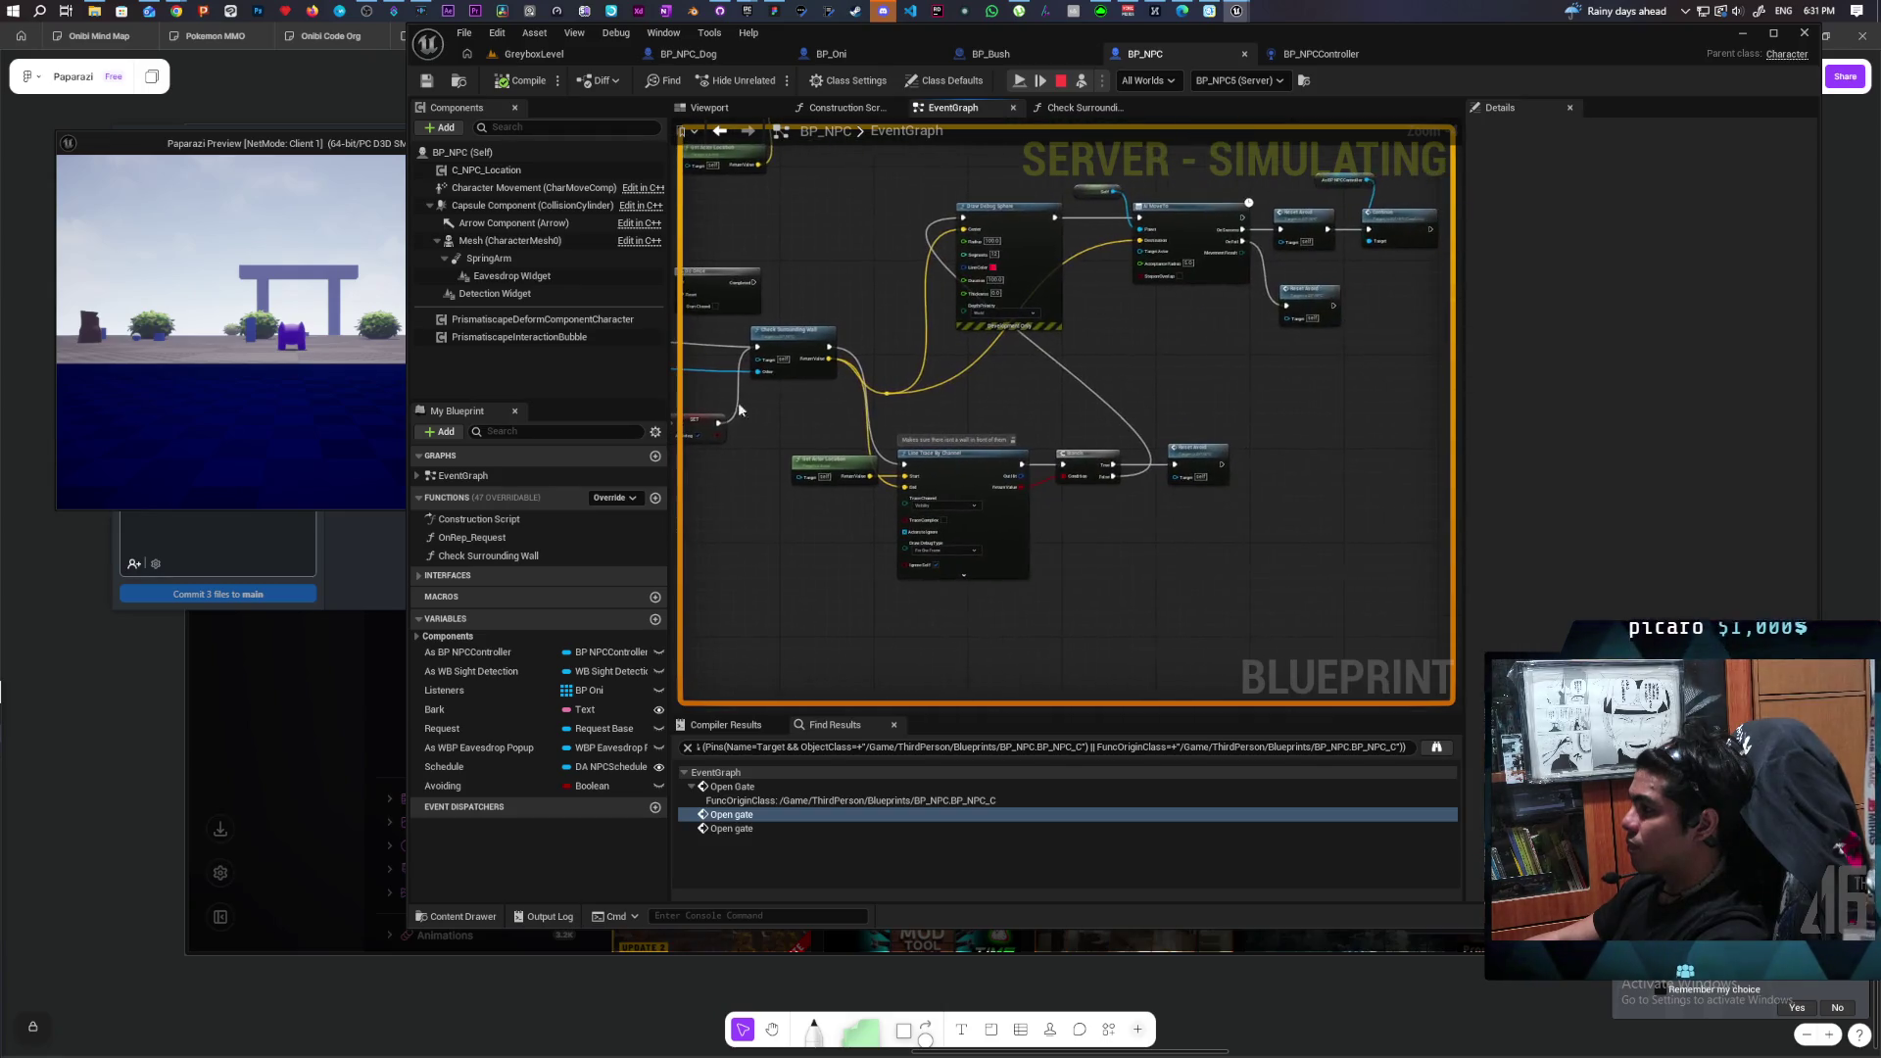
pyautogui.scroll(2, 935, 416)
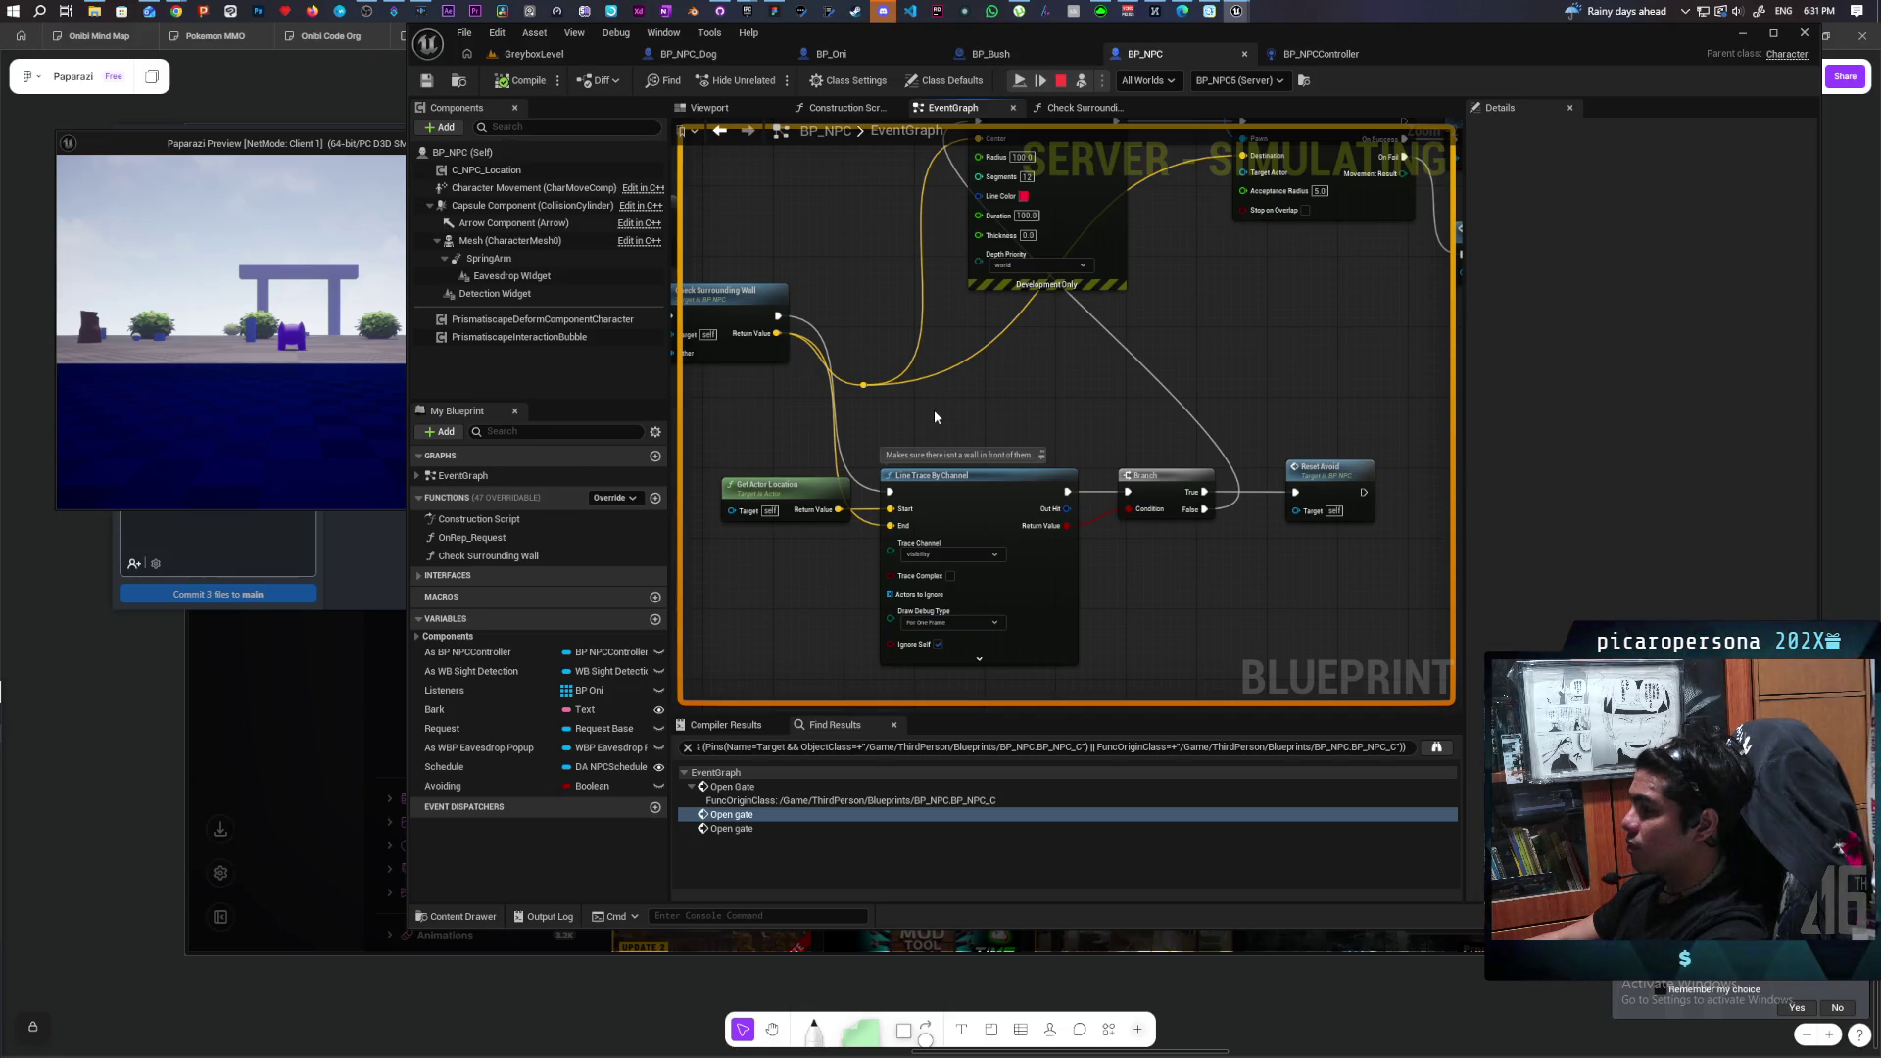
pyautogui.scroll(-4, 935, 416)
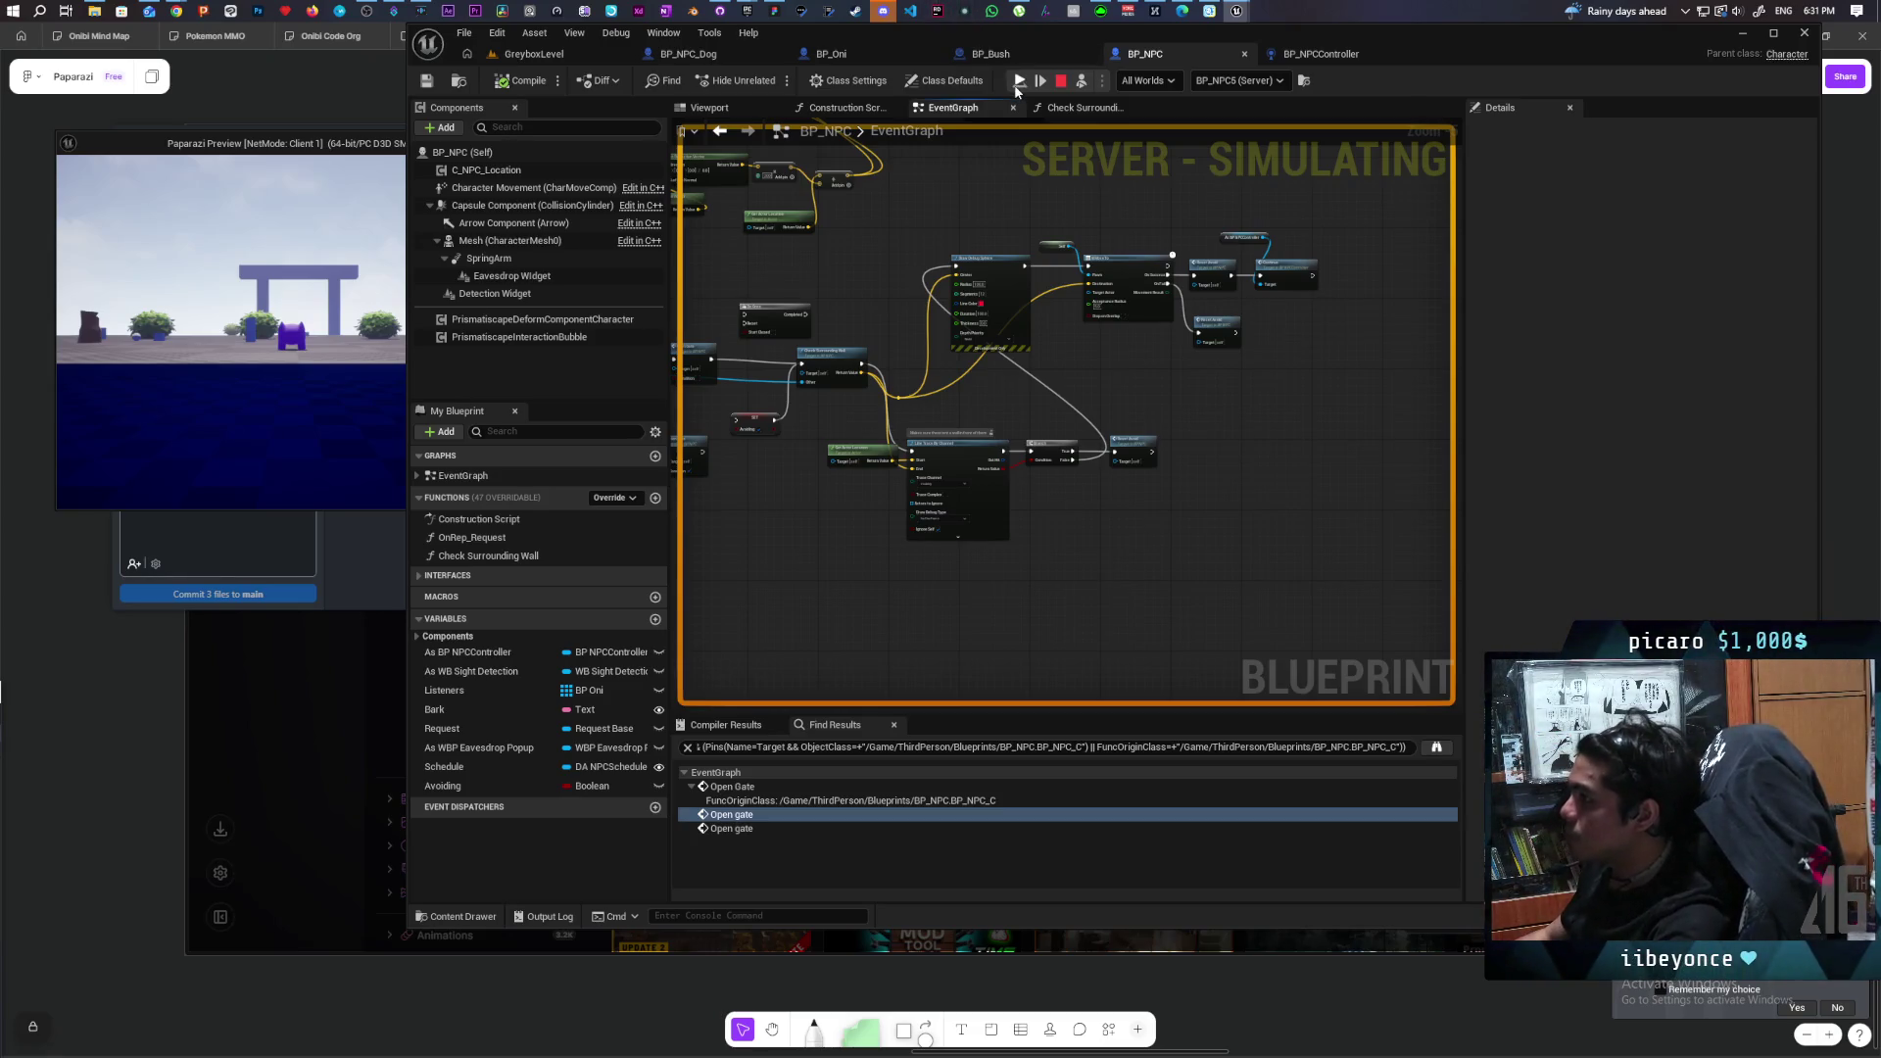
# Possess the character in GreyboxLevel and walk it toward the wall, field and NPCs.
pyautogui.click(534, 54)
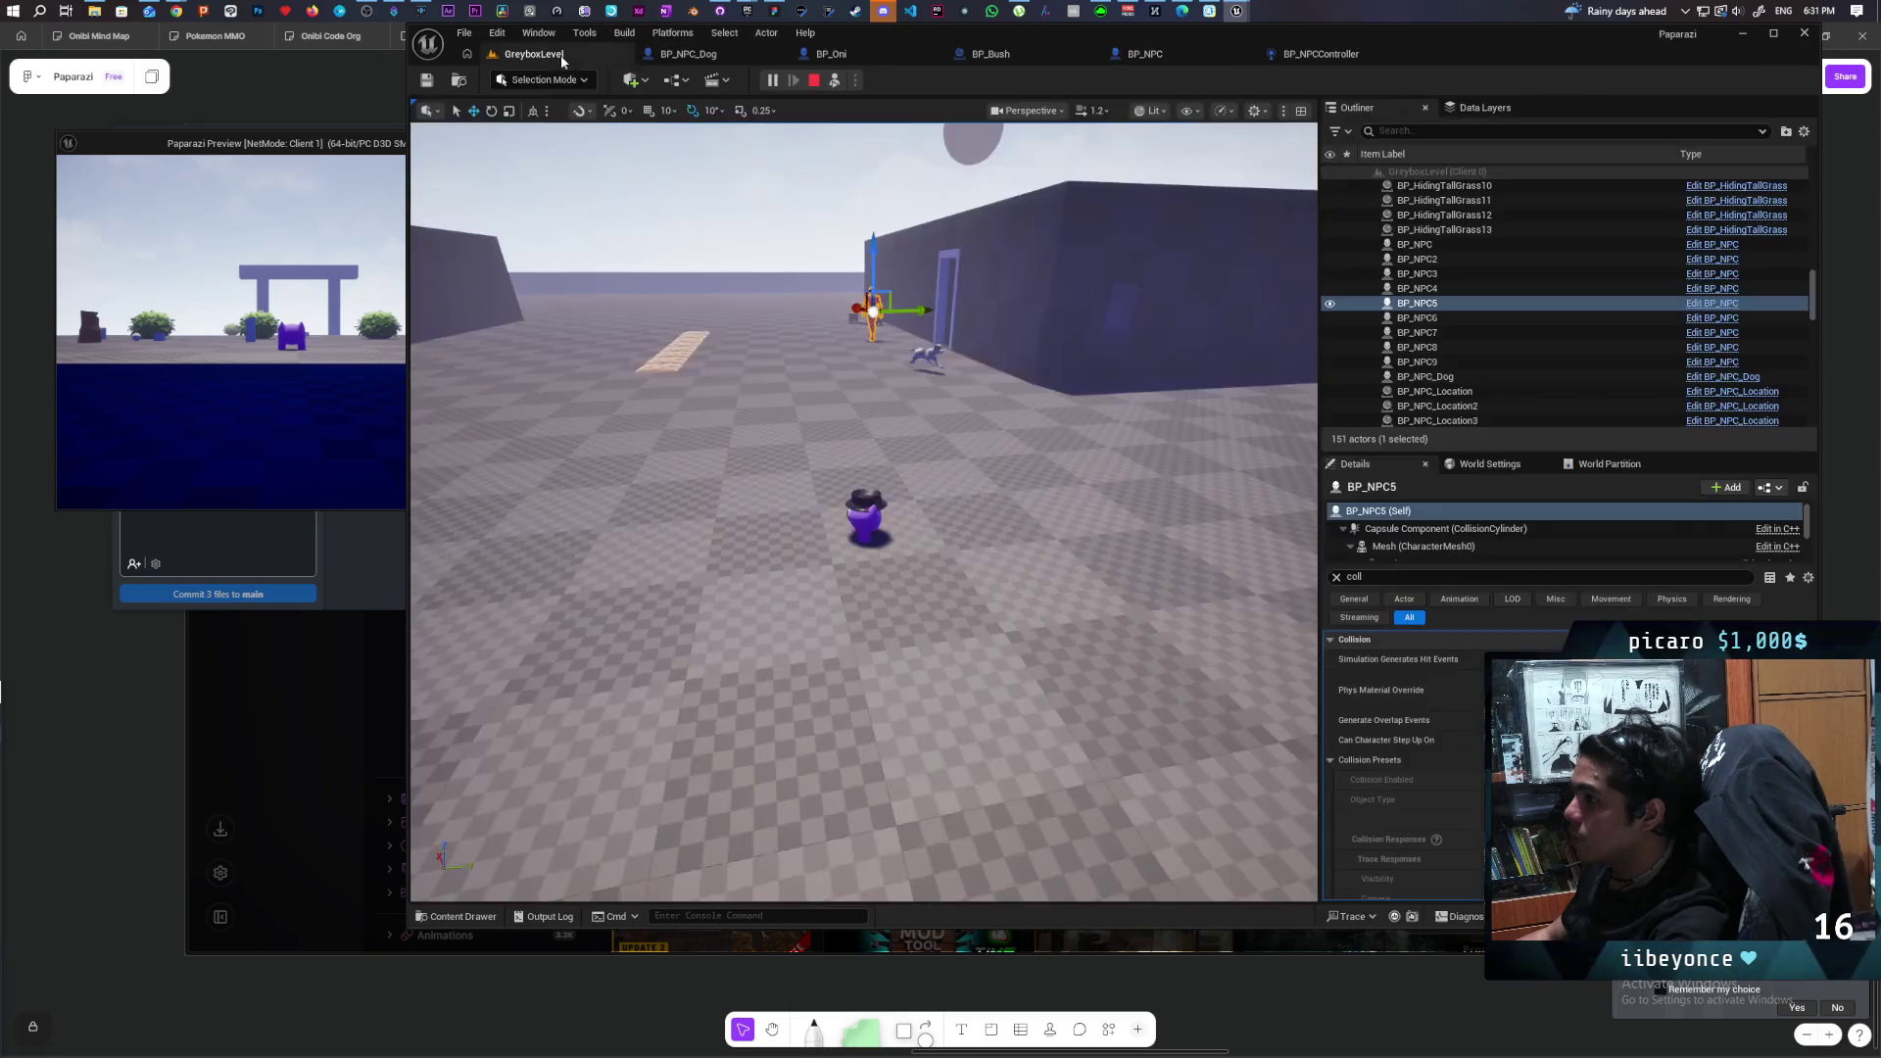
pyautogui.click(836, 80)
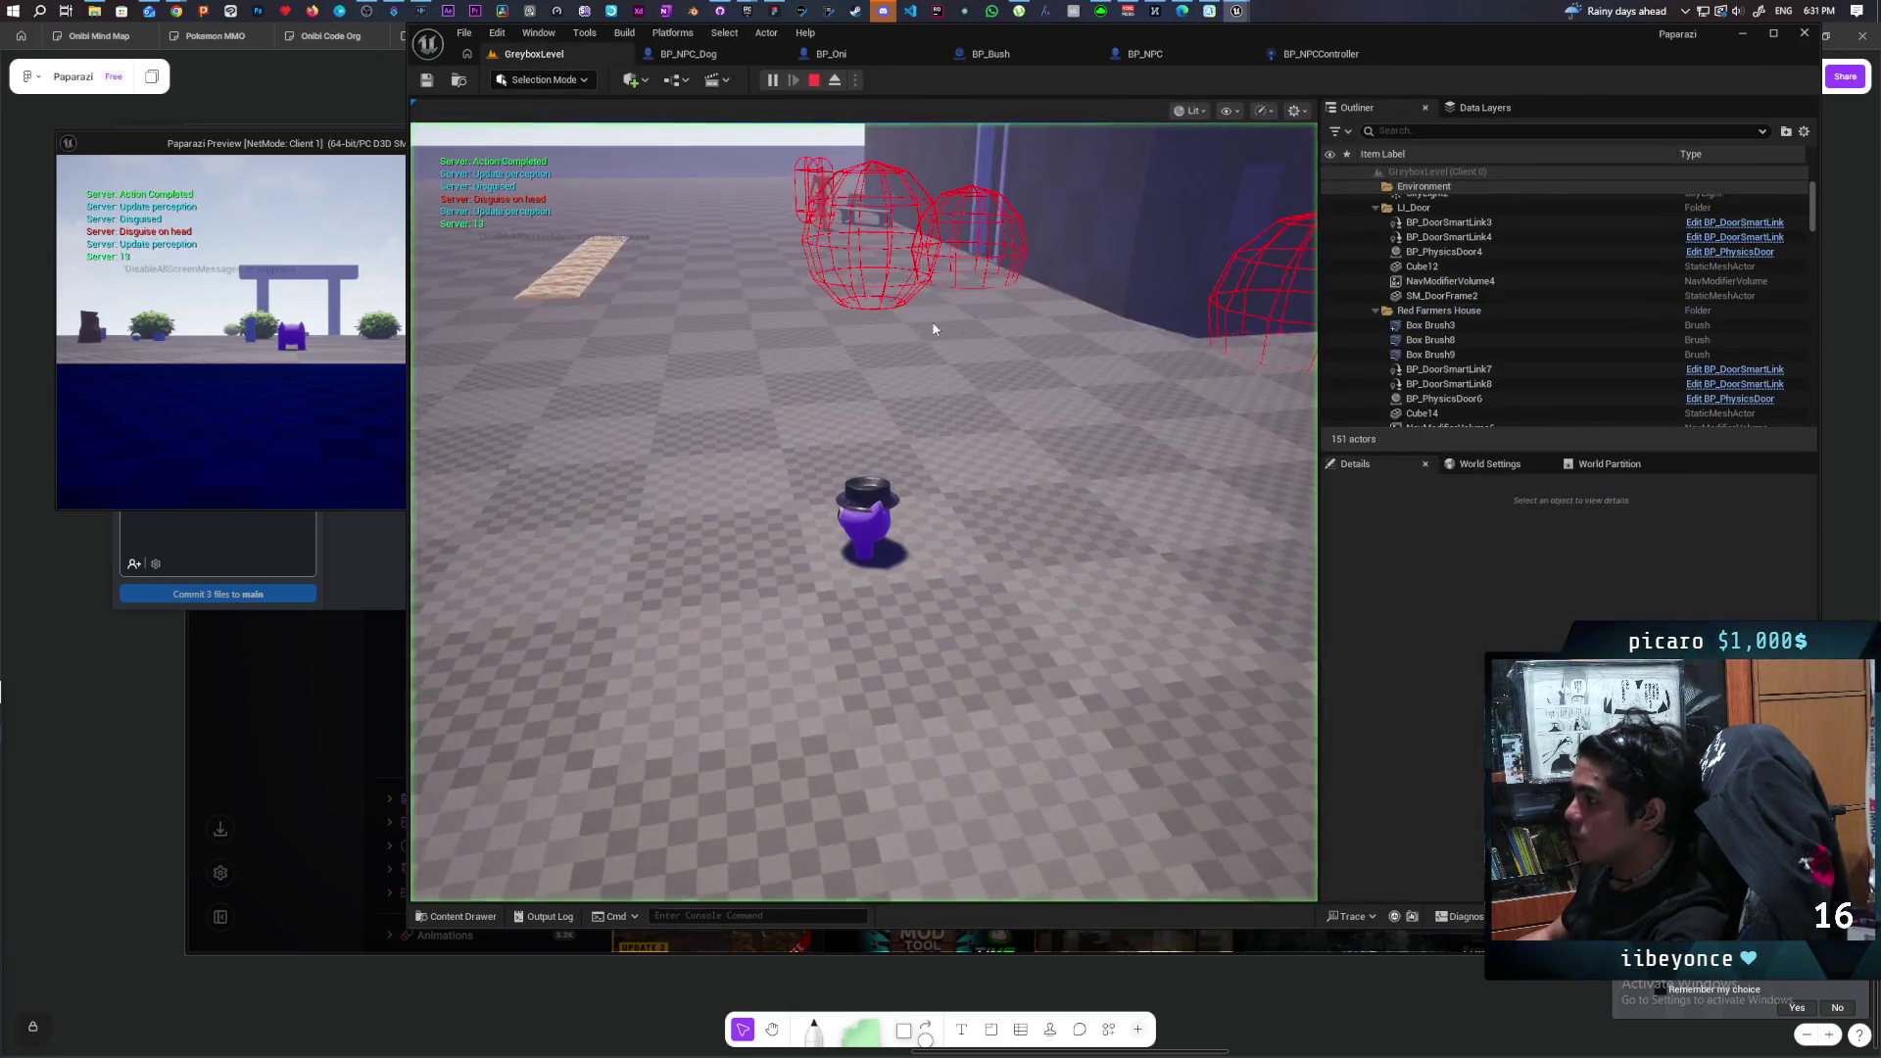
pyautogui.press('w')
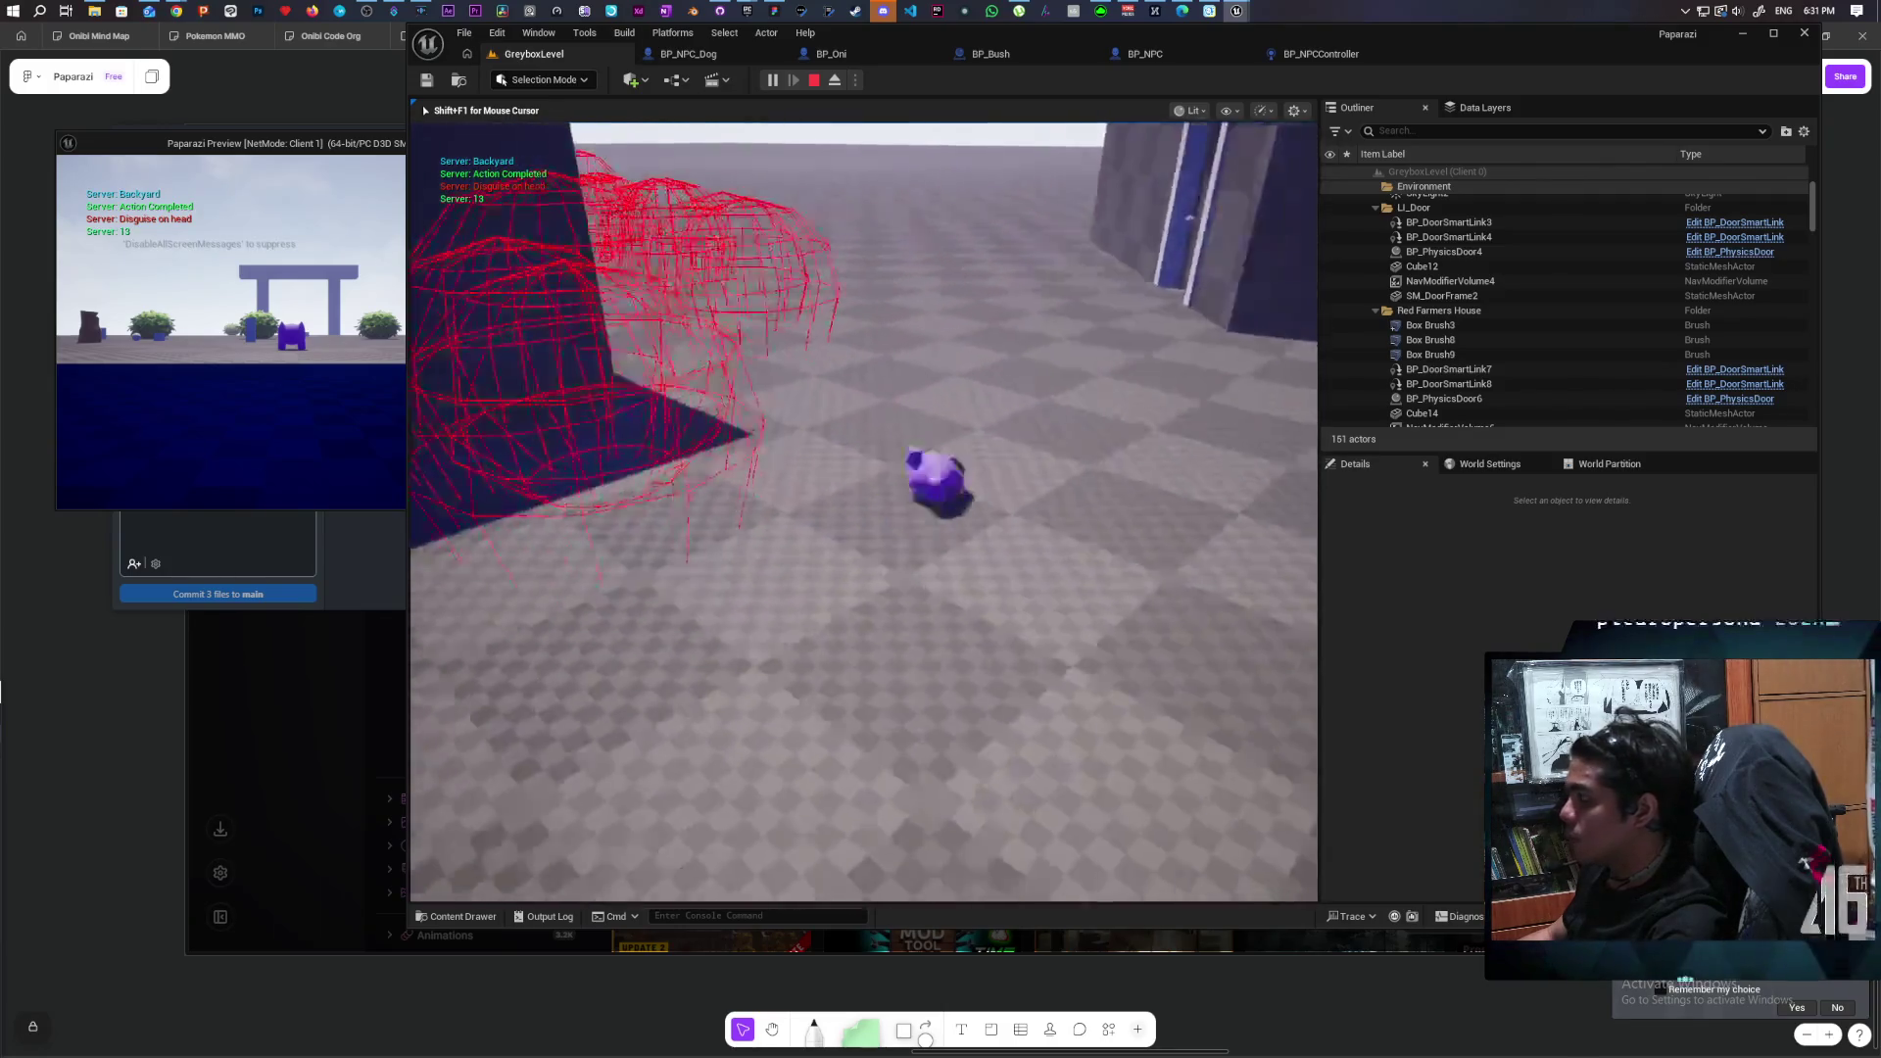
pyautogui.press('e')
pyautogui.press('e')
pyautogui.press('w')
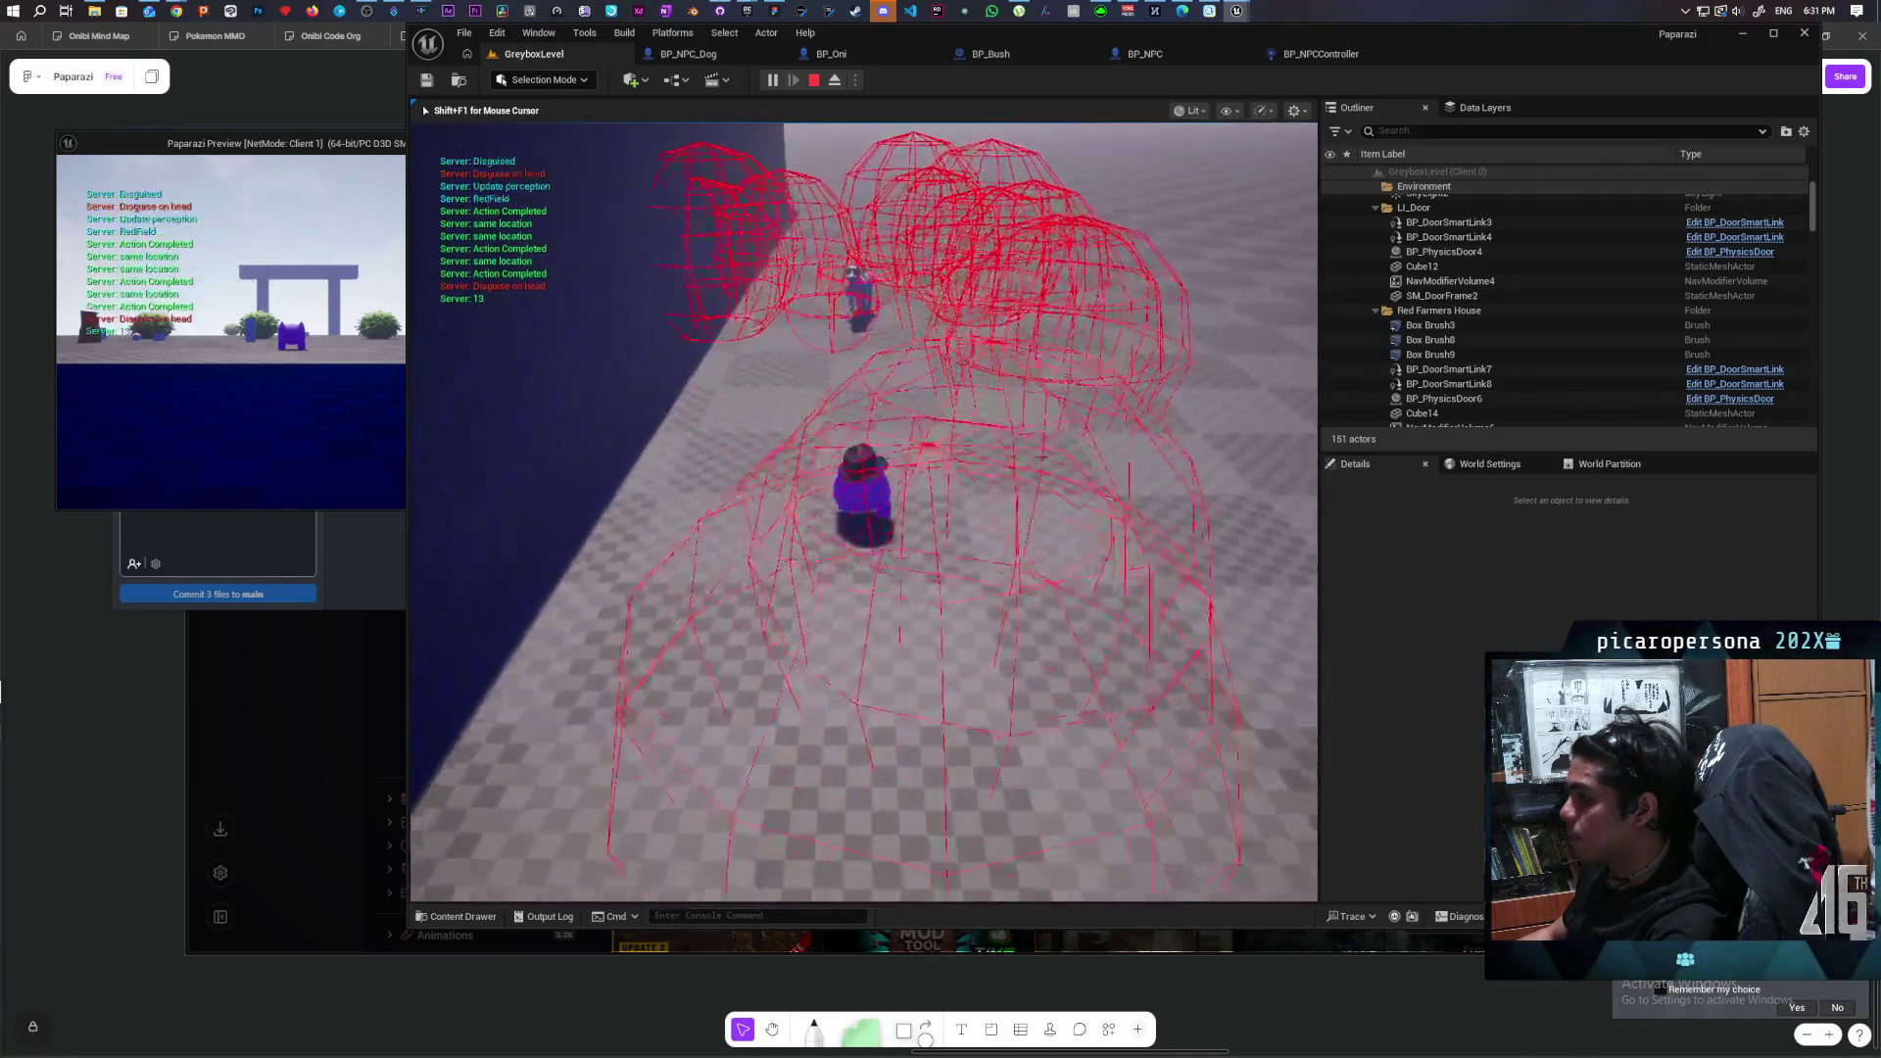
pyautogui.press('w')
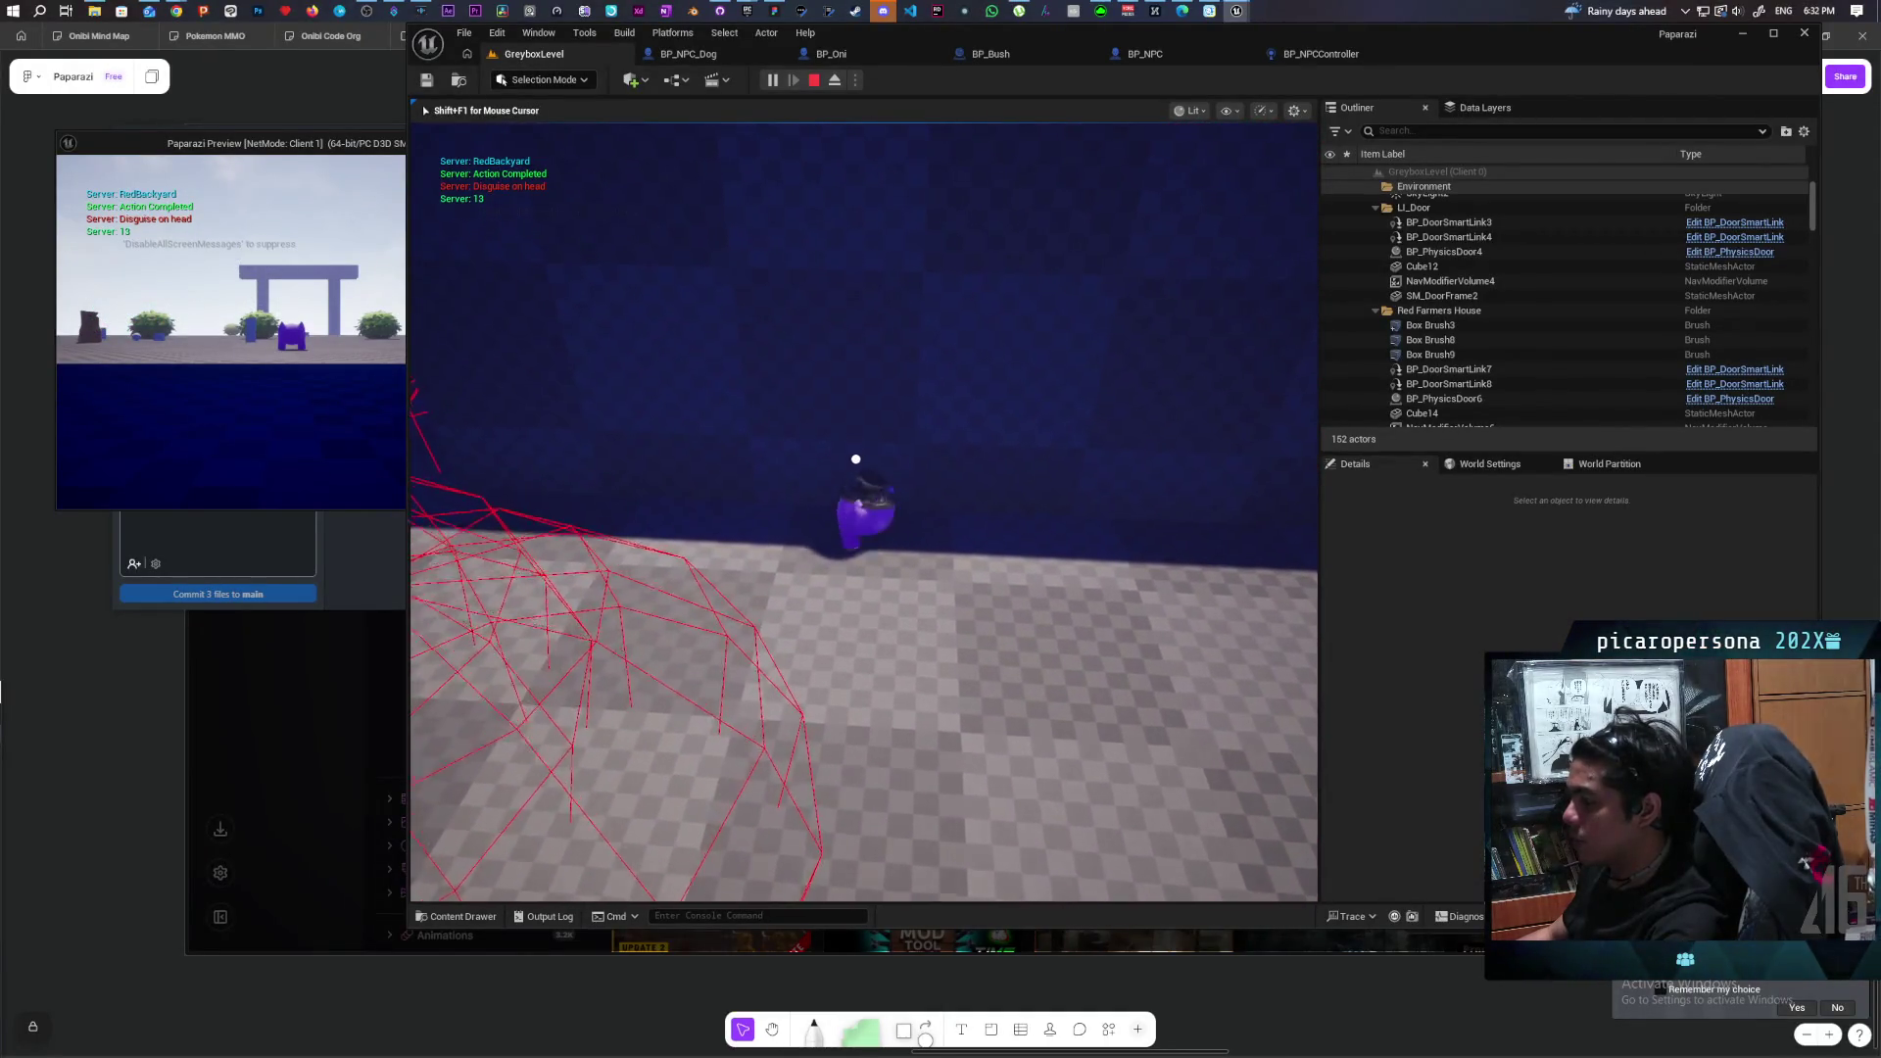
pyautogui.press('w')
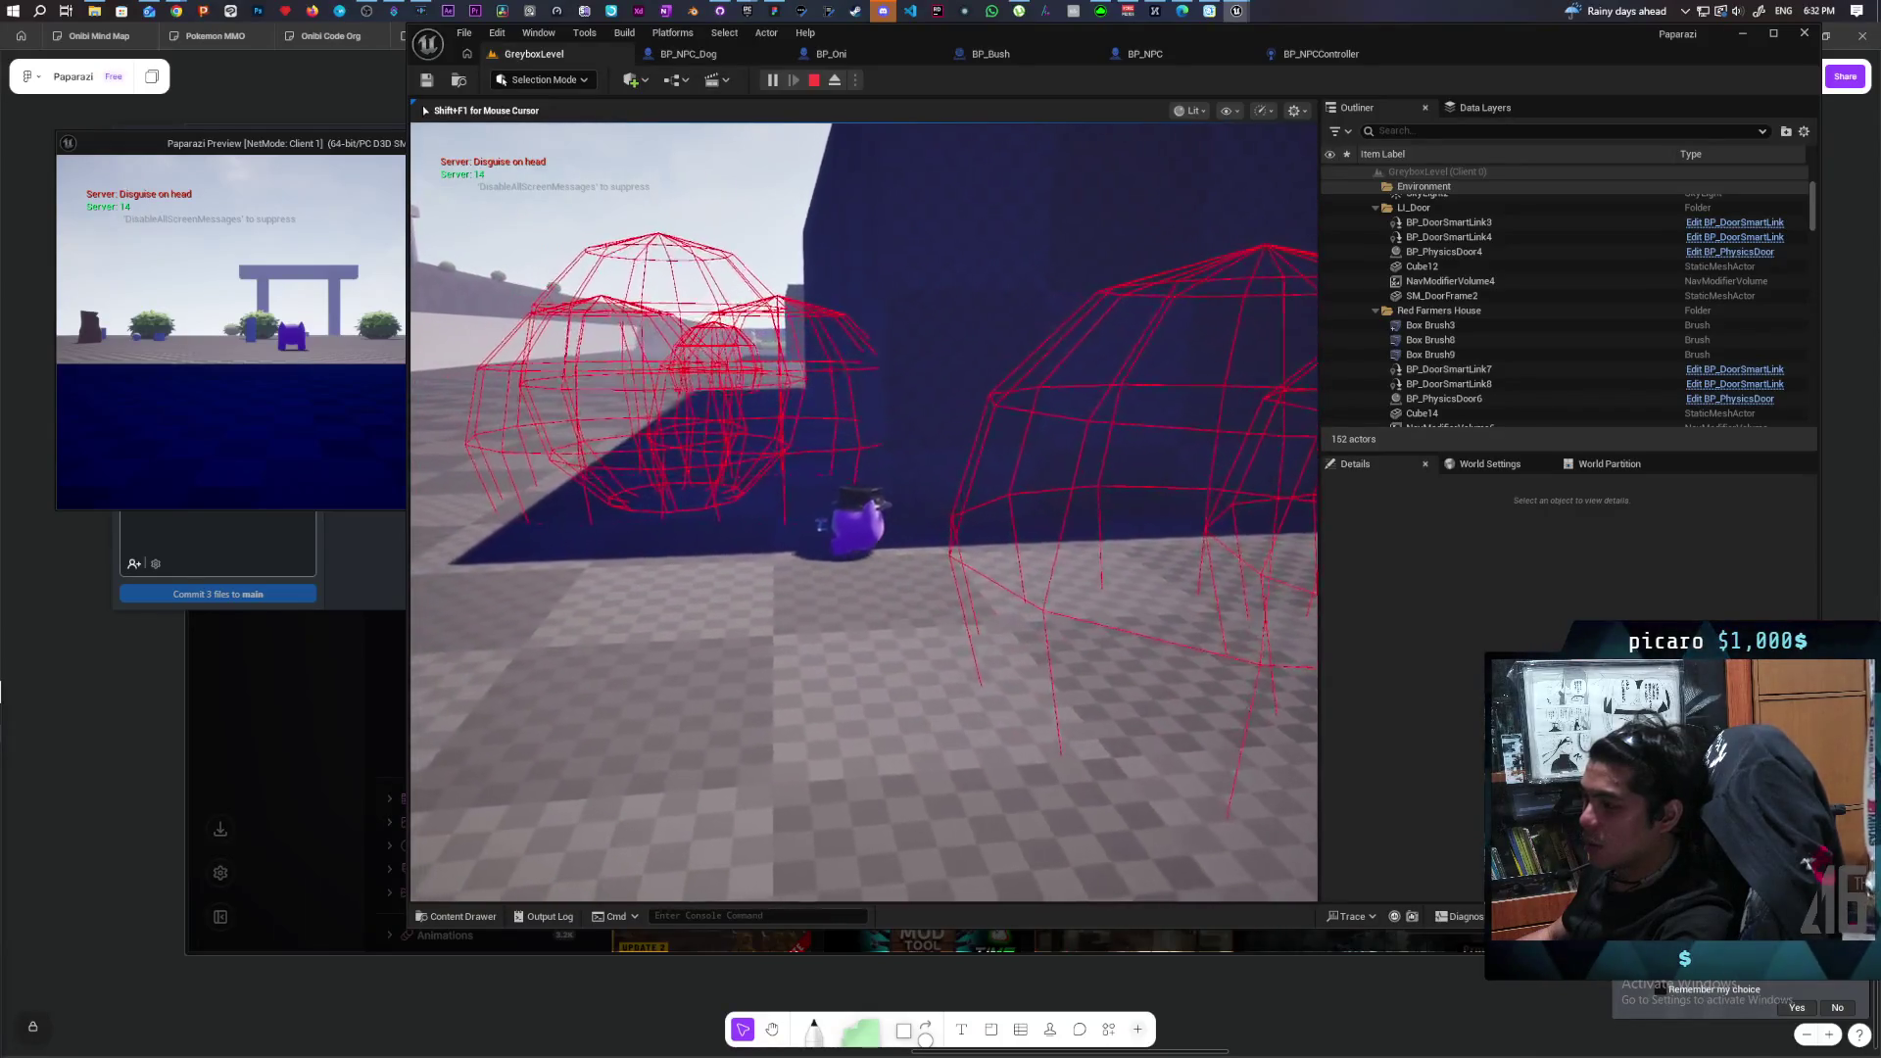
pyautogui.press('w')
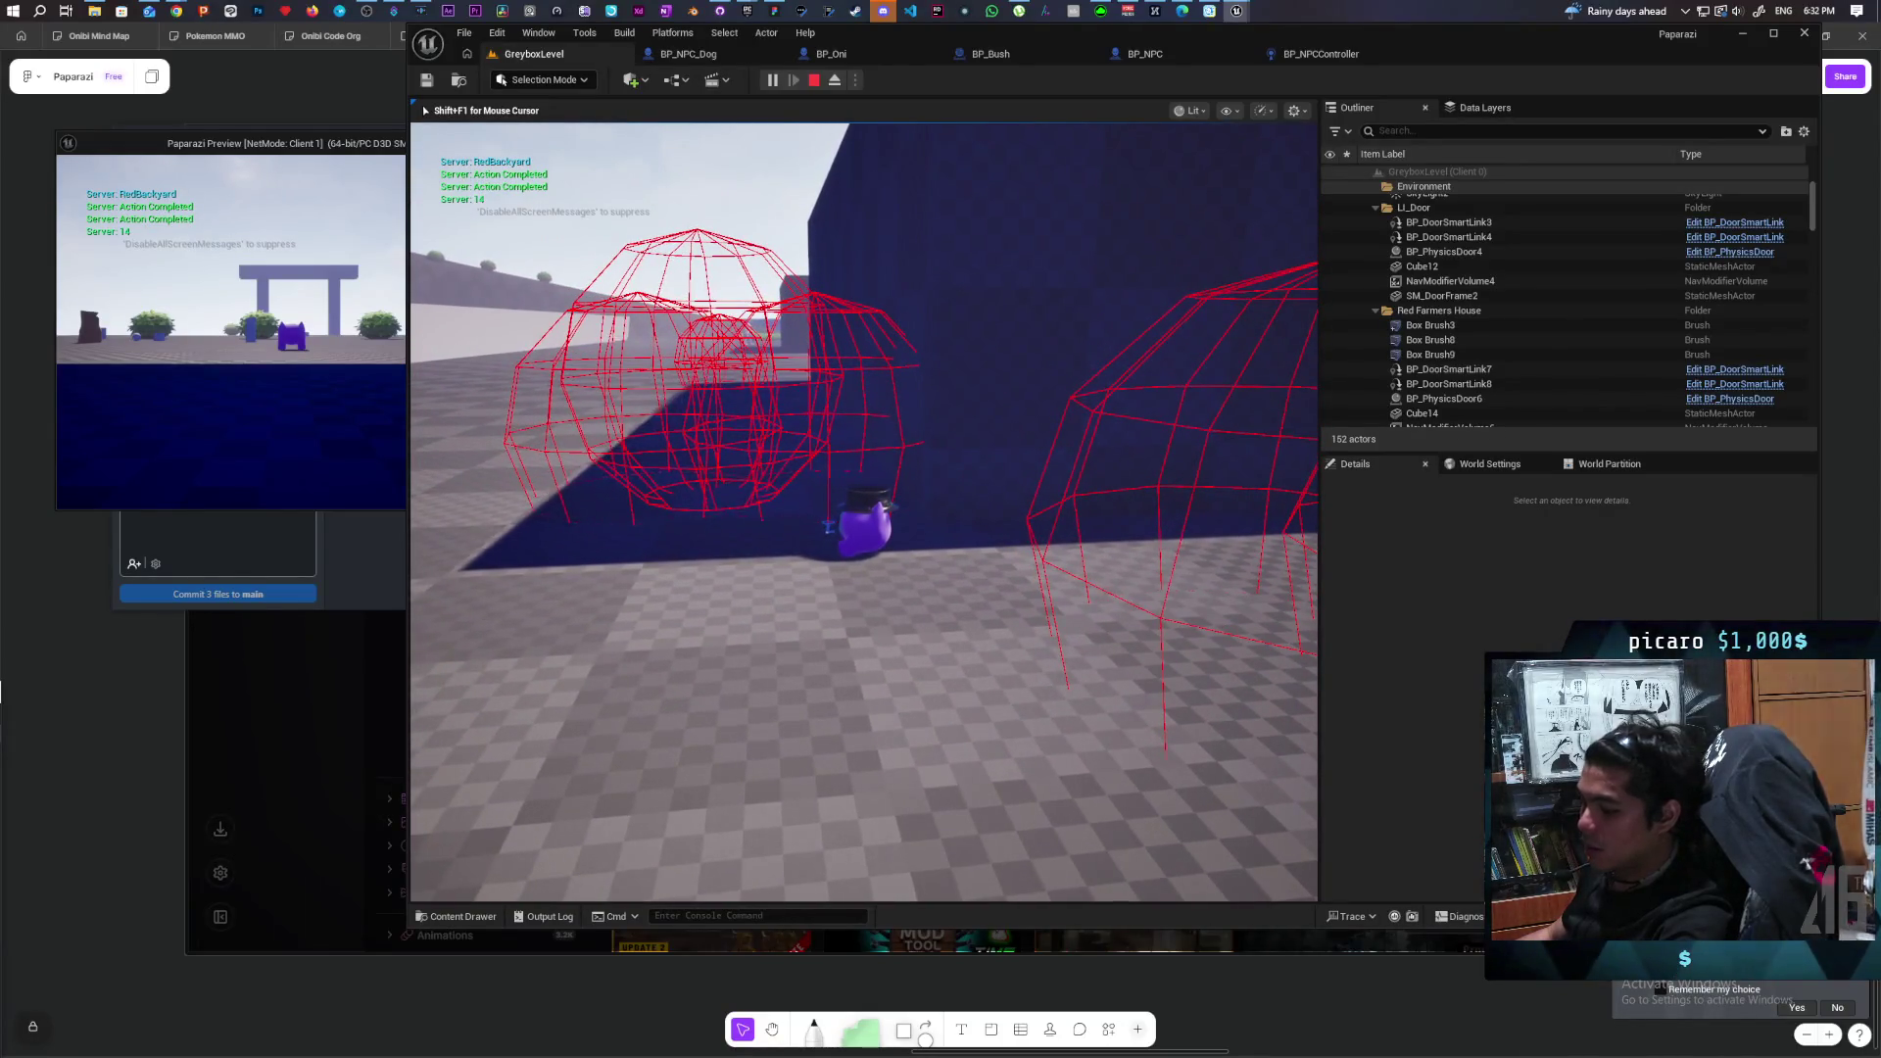
pyautogui.press('w')
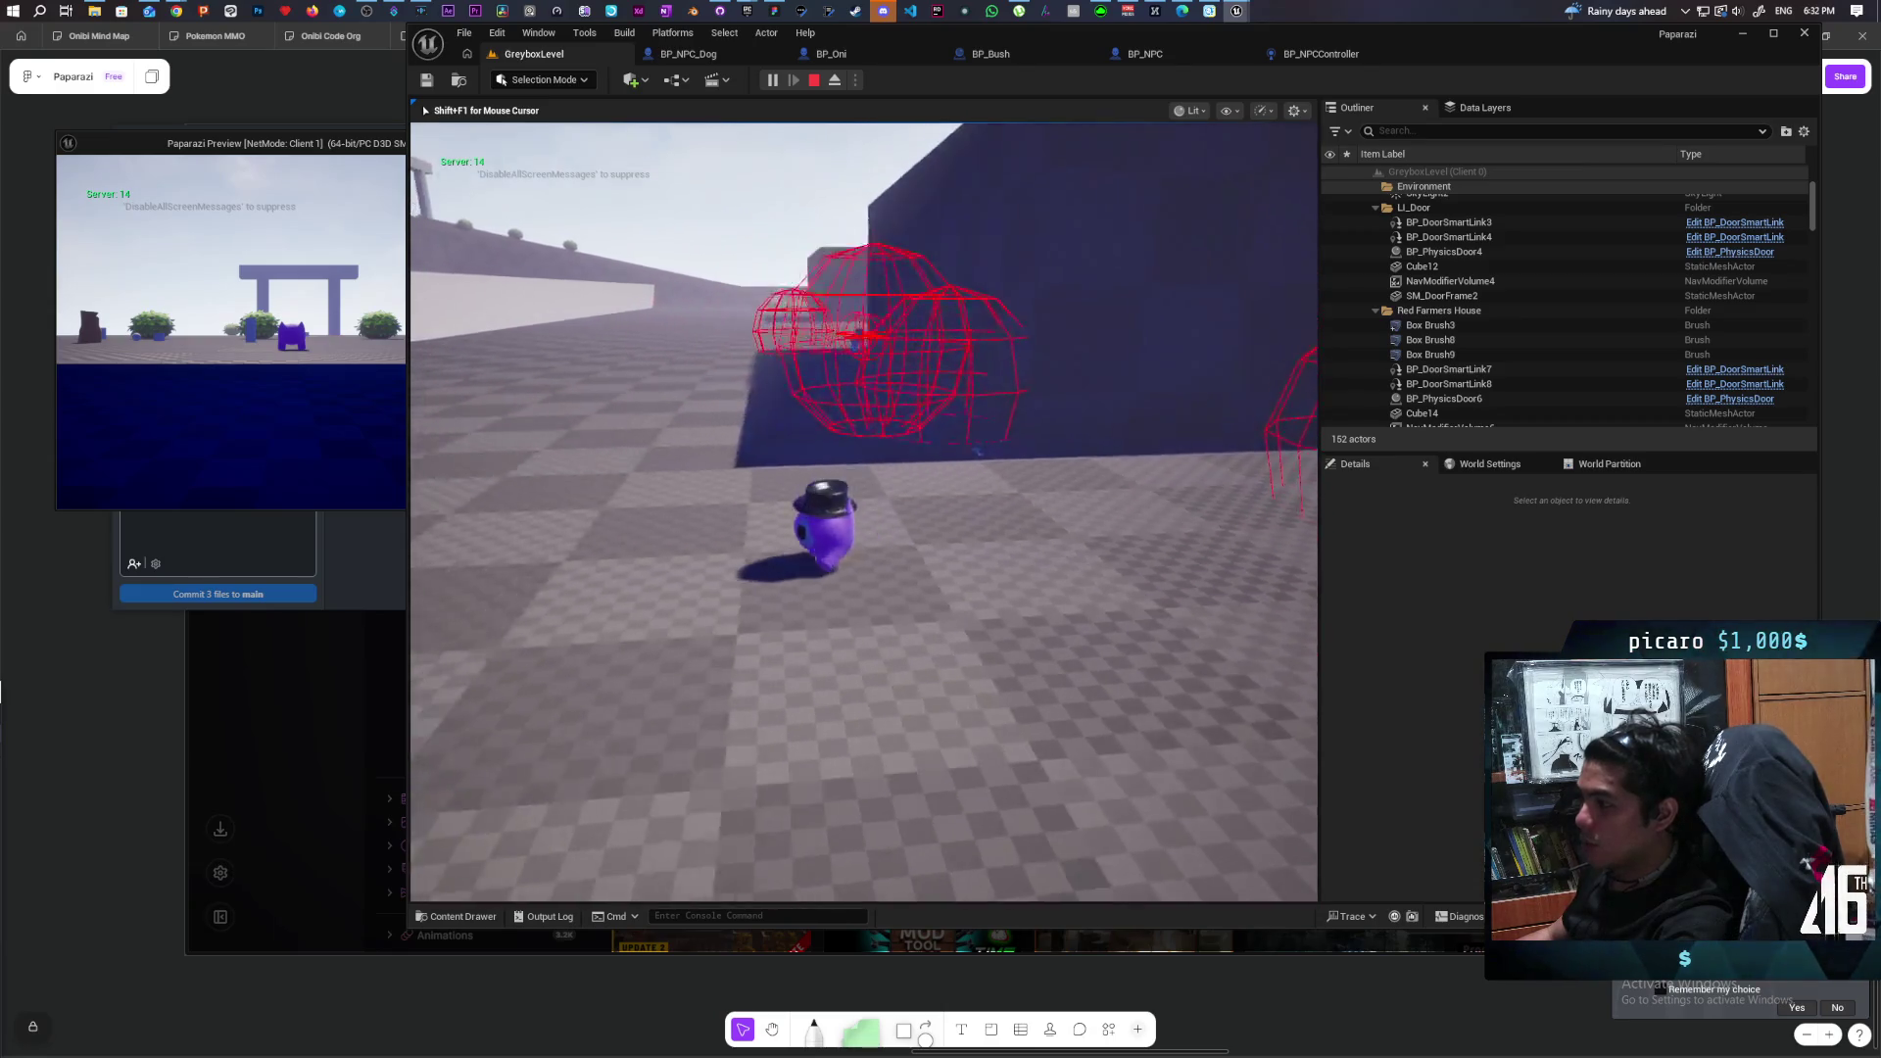
# Put on the disguise, walk past the NPCs into the house, and end the session.
pyautogui.press('e')
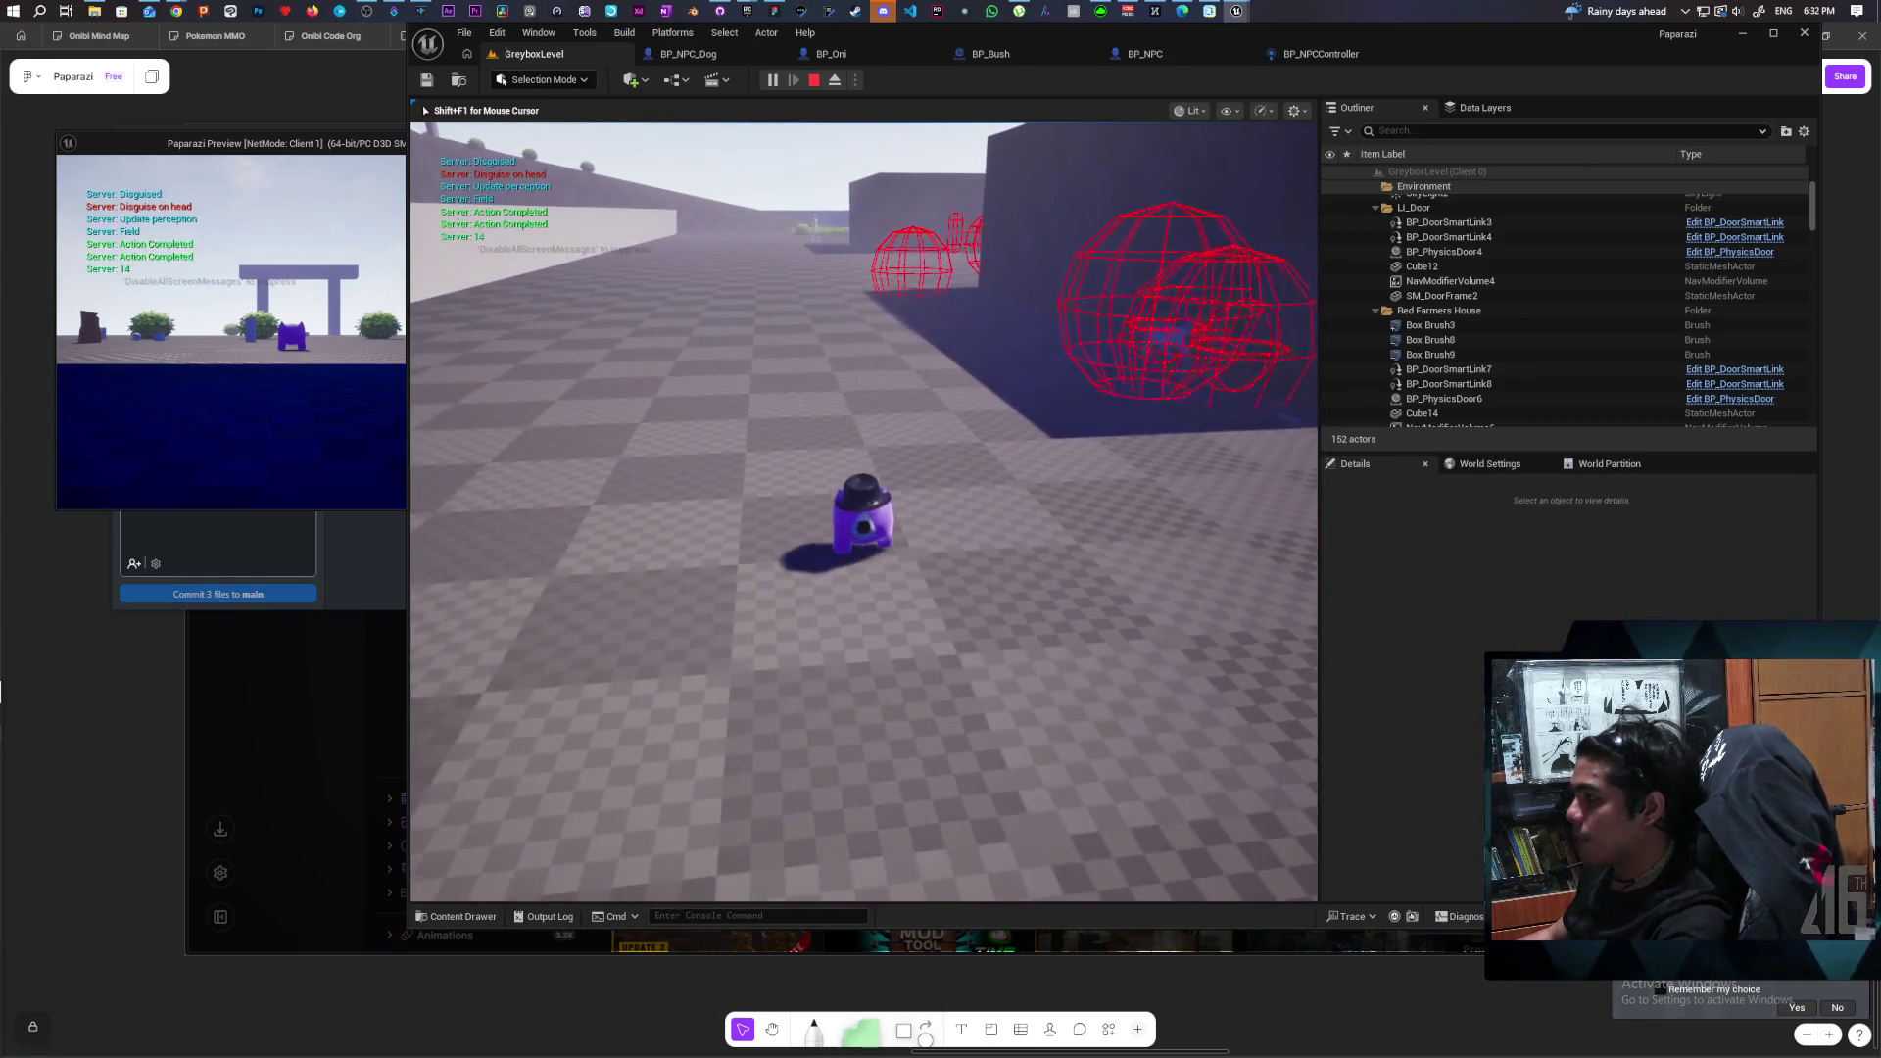
pyautogui.press('w')
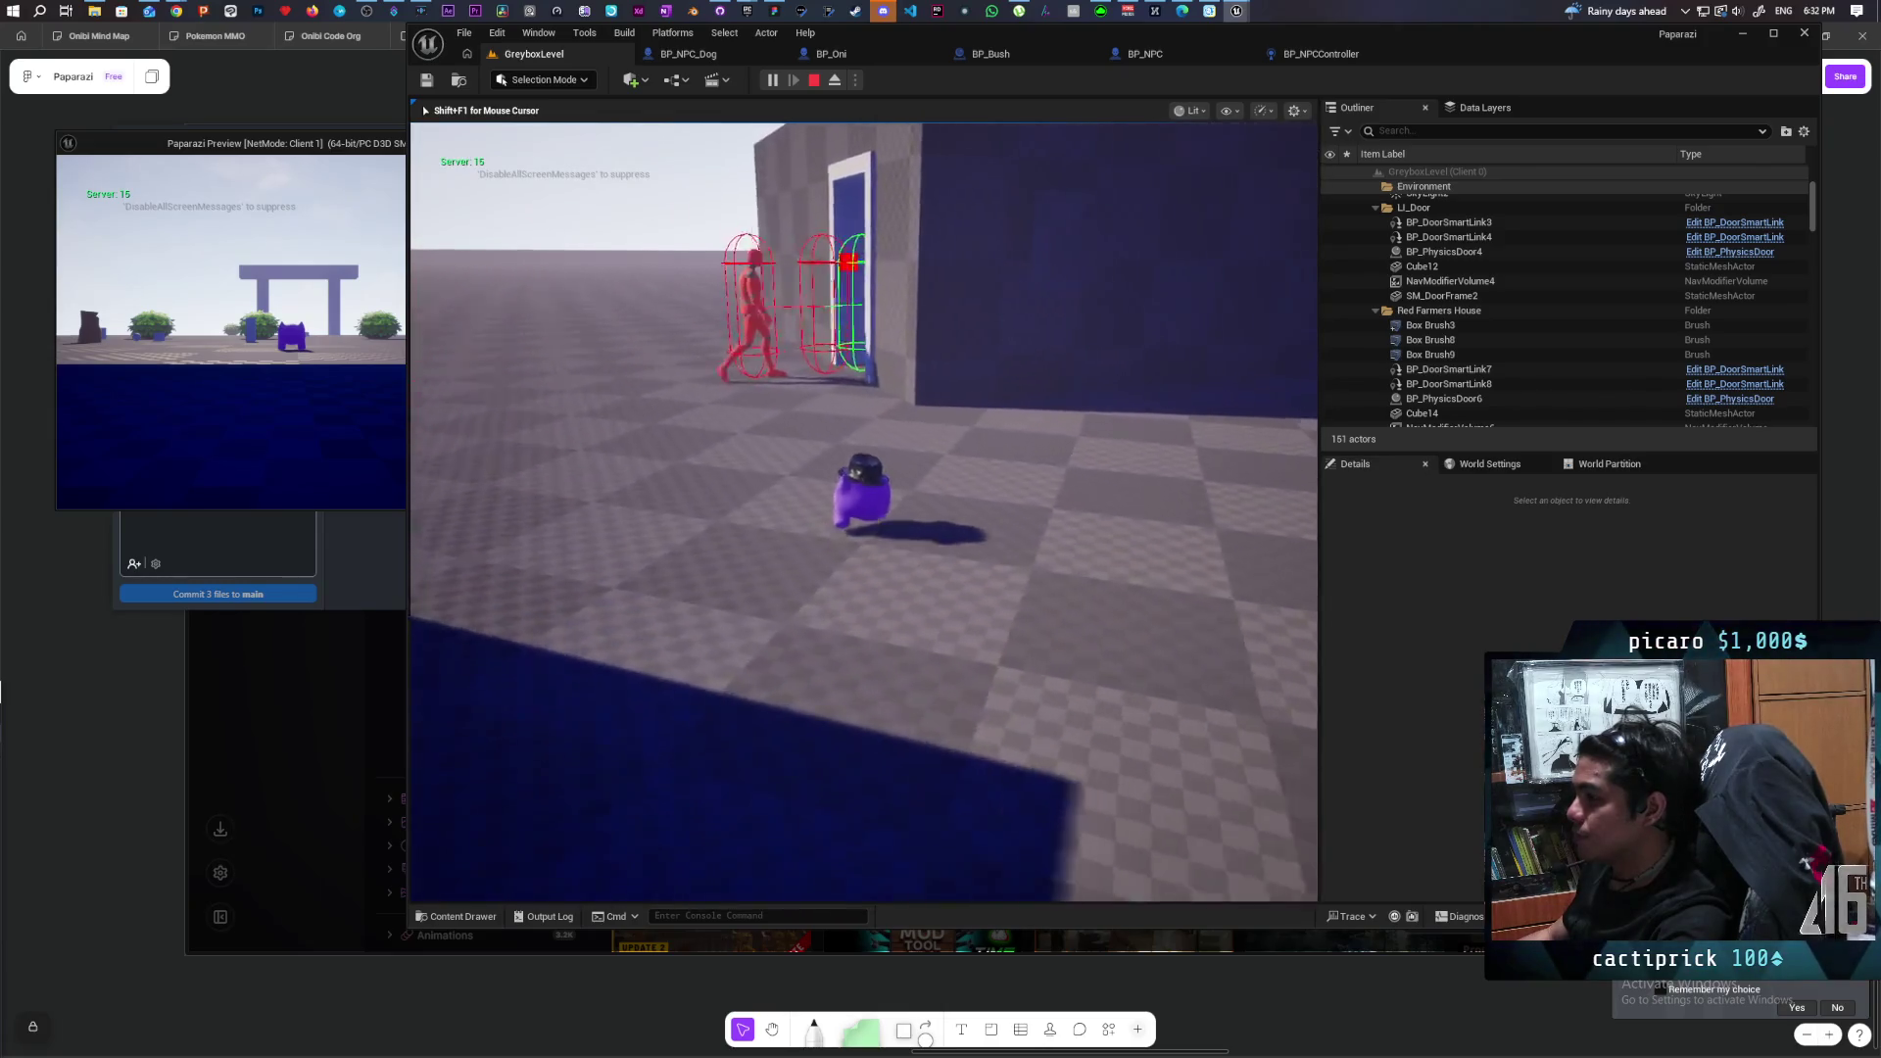
pyautogui.press('w')
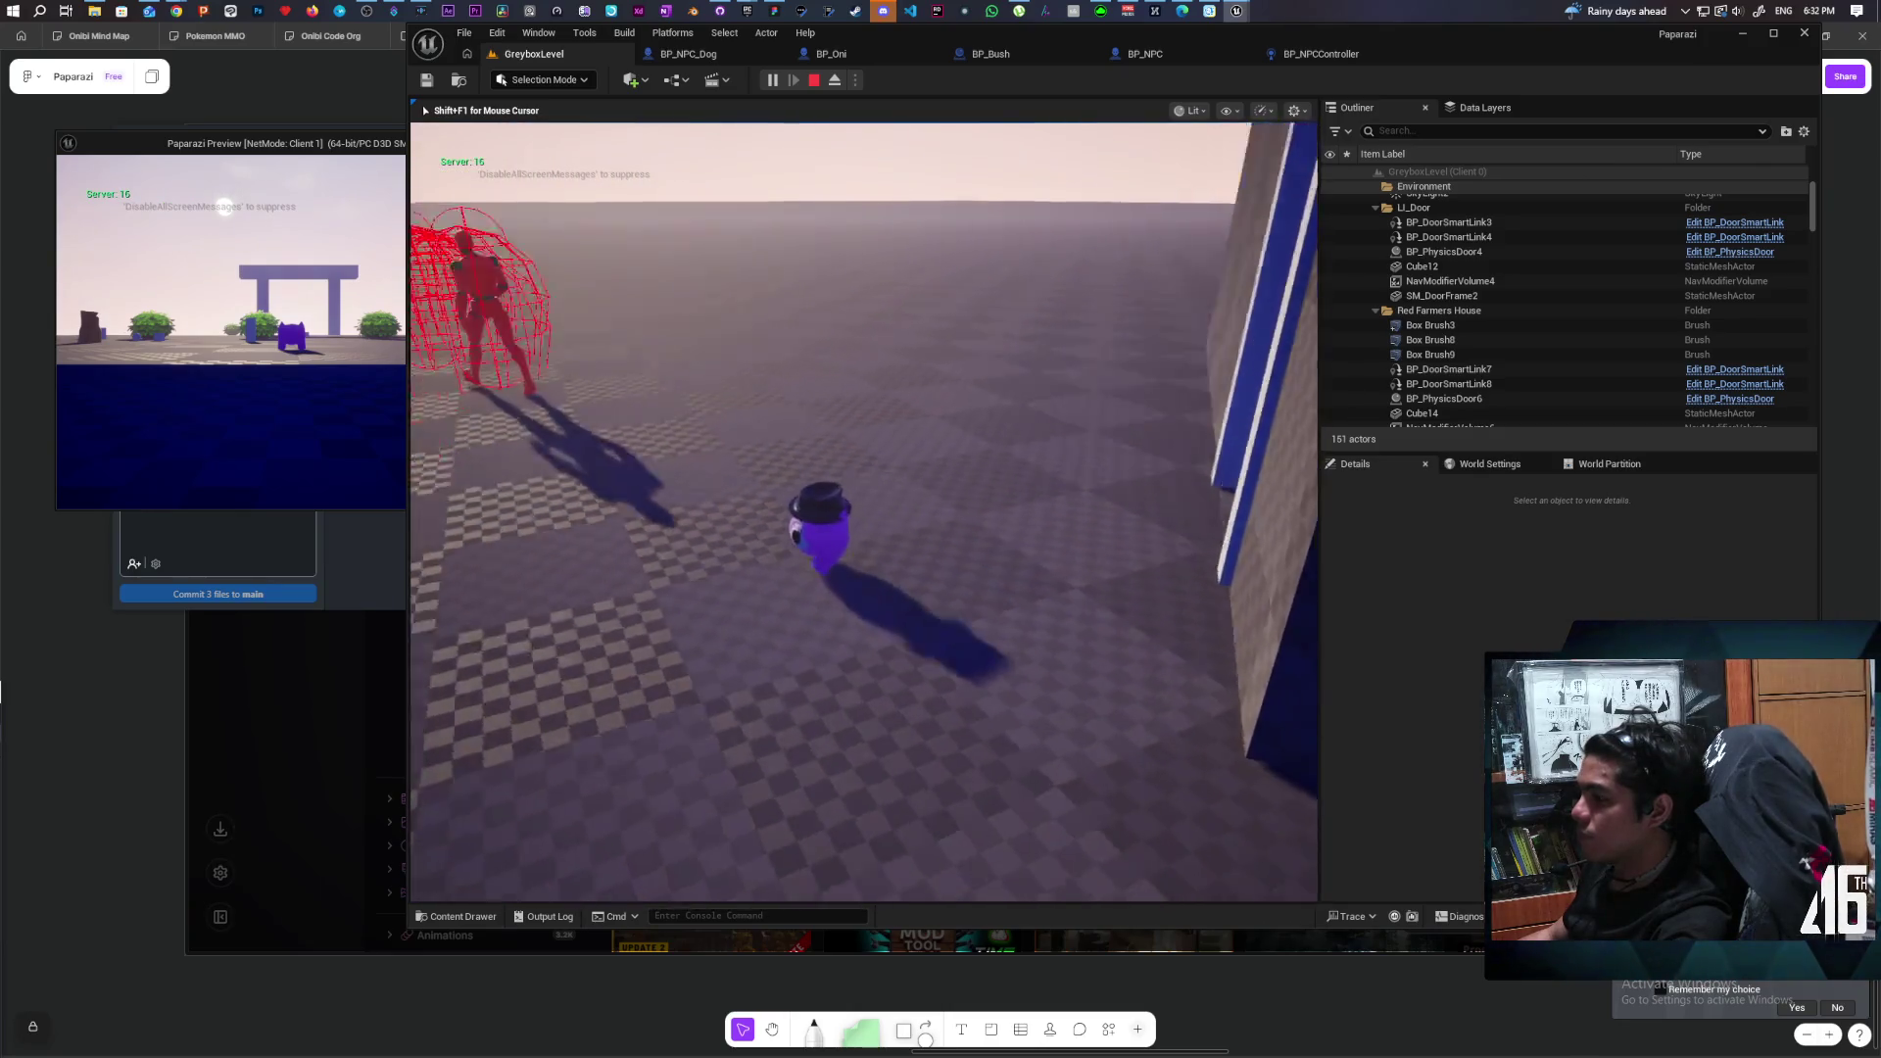
pyautogui.press('Escape')
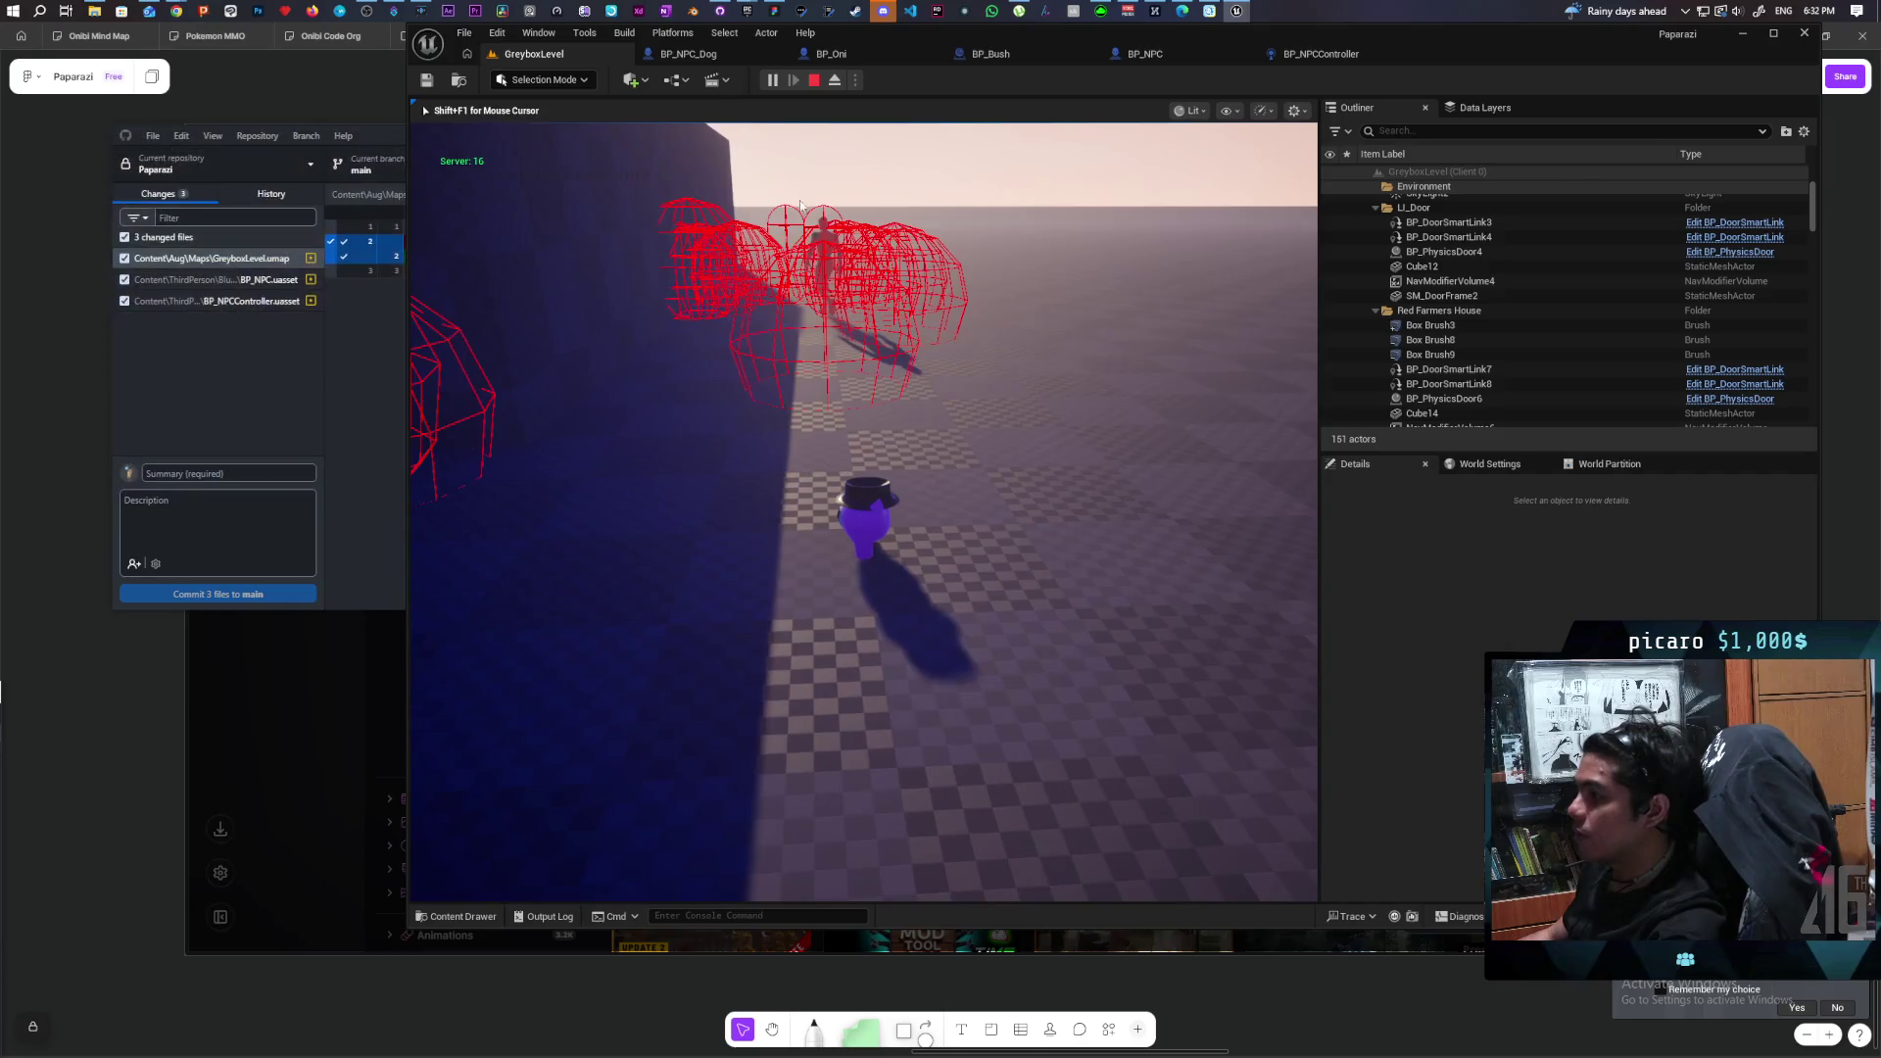
# Run a fresh Play In Editor session among the NPCs and grass field, then stop it.
pyautogui.click(772, 79)
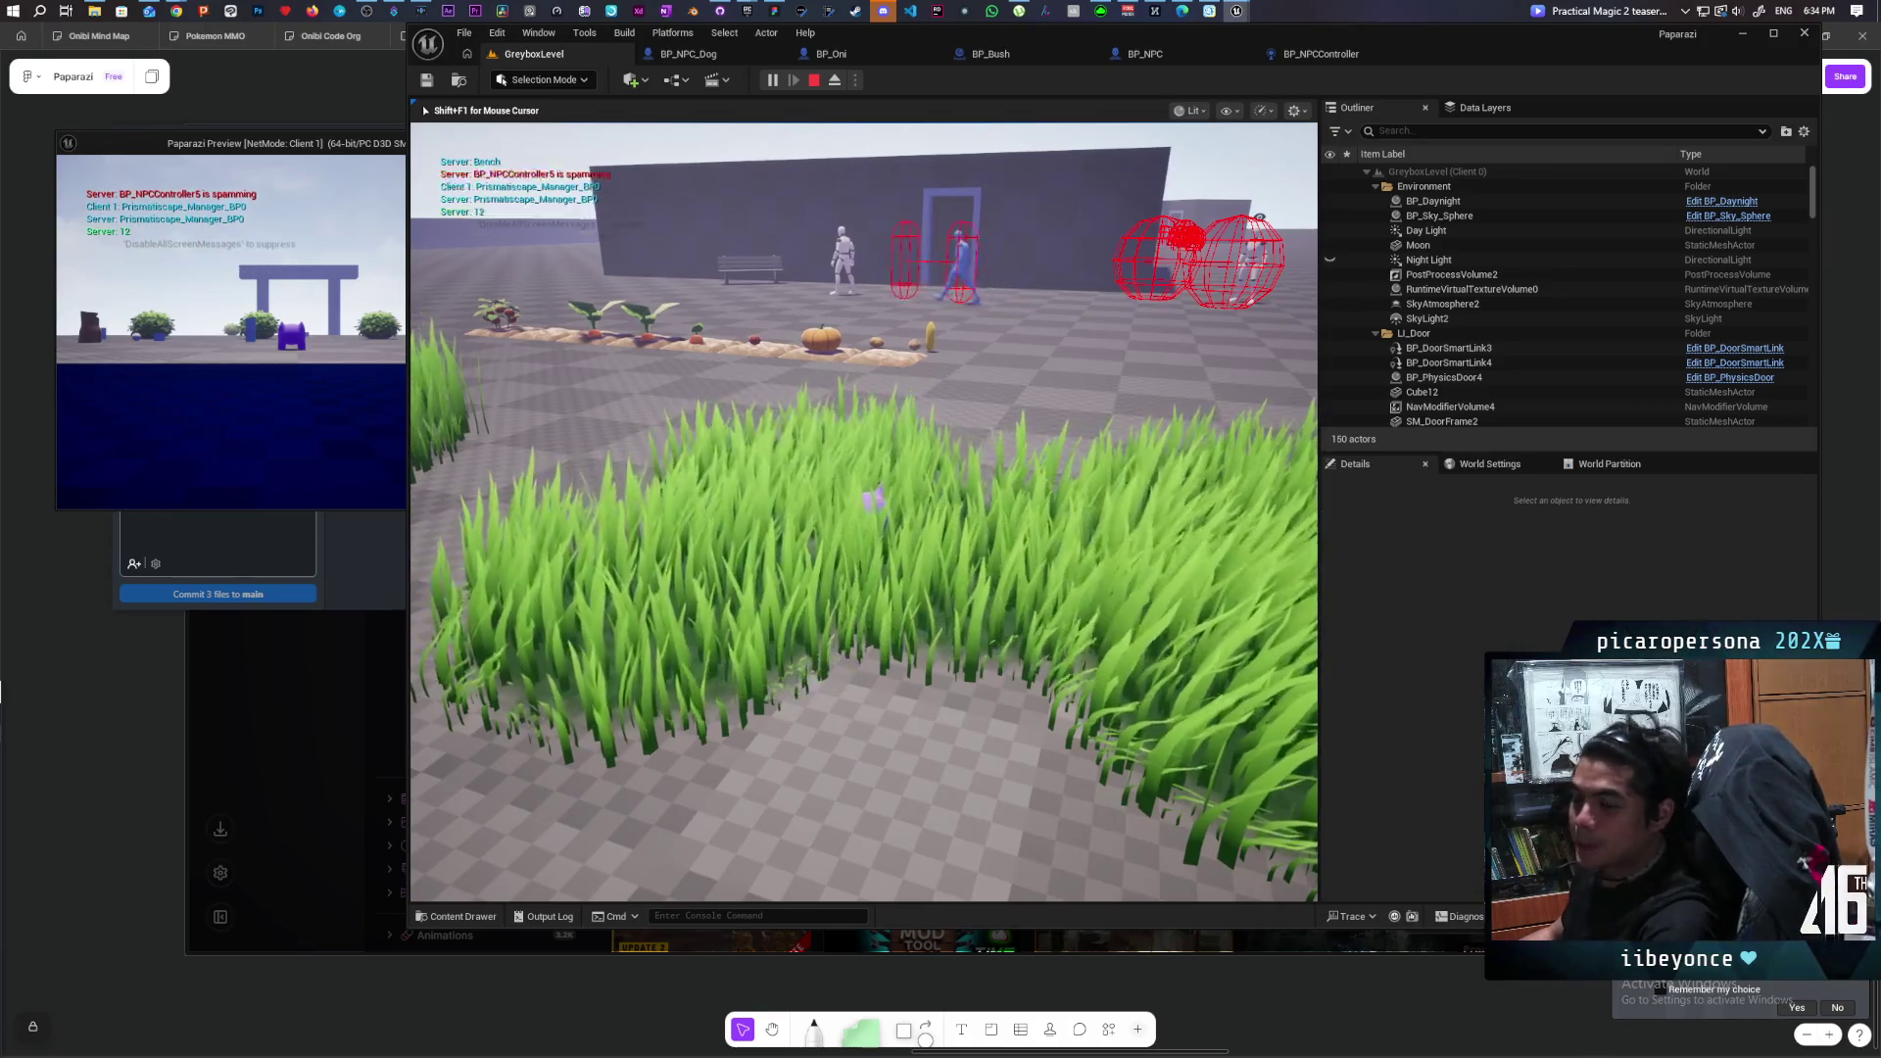
pyautogui.press('Escape')
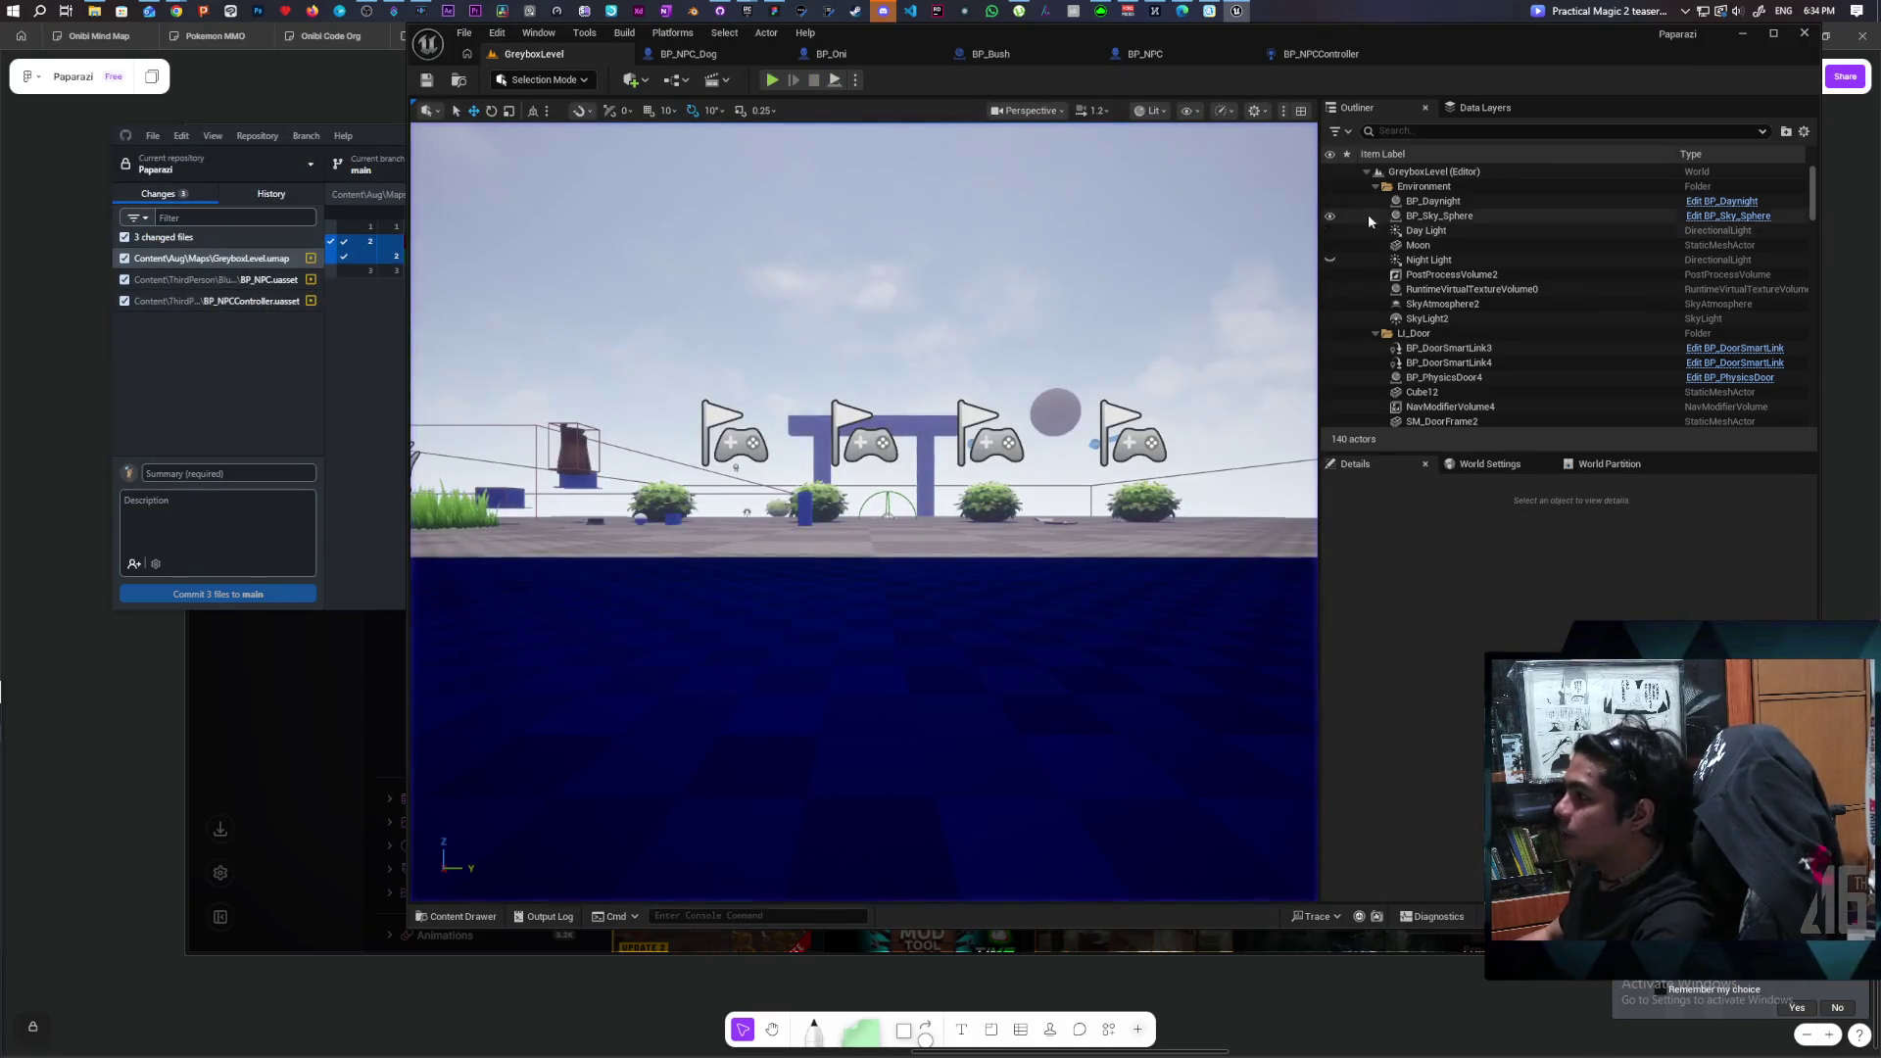
# Open Project Settings and search 'command', browsing the Manual Auto Complete List.
pyautogui.click(1167, 63)
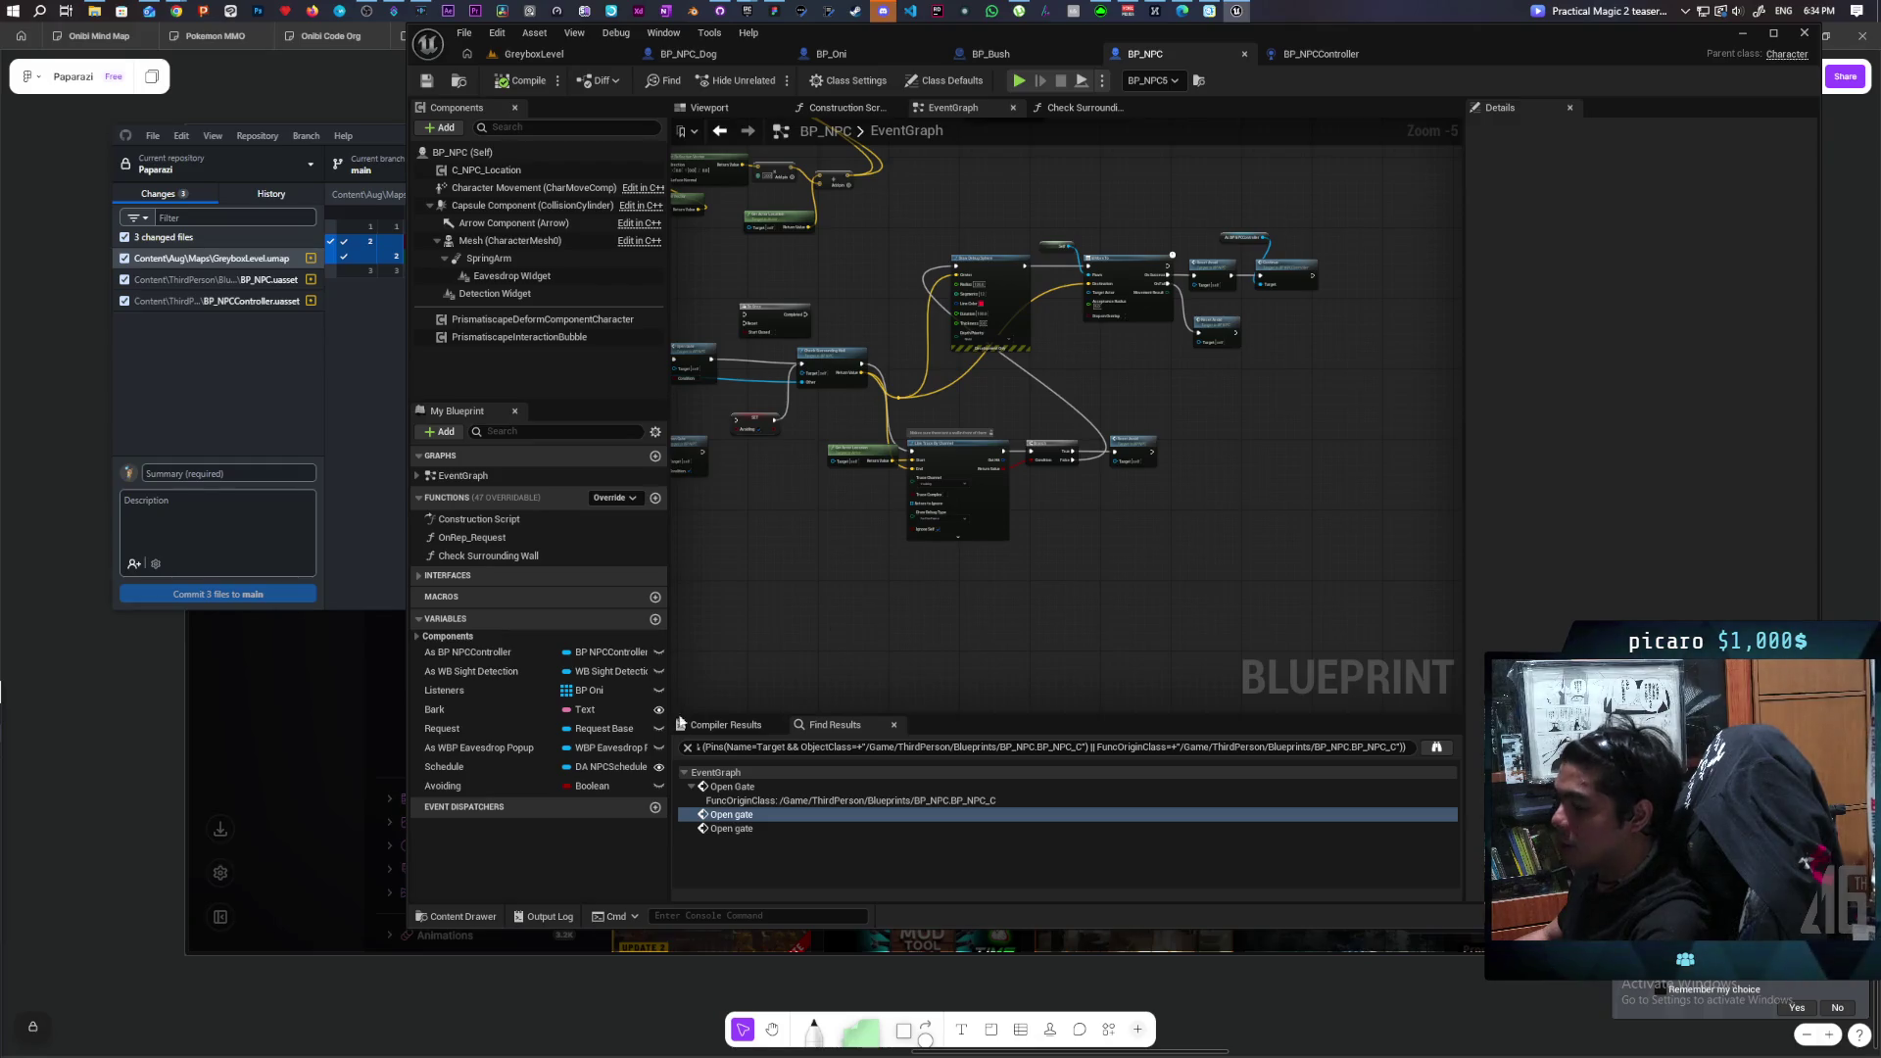
pyautogui.click(499, 34)
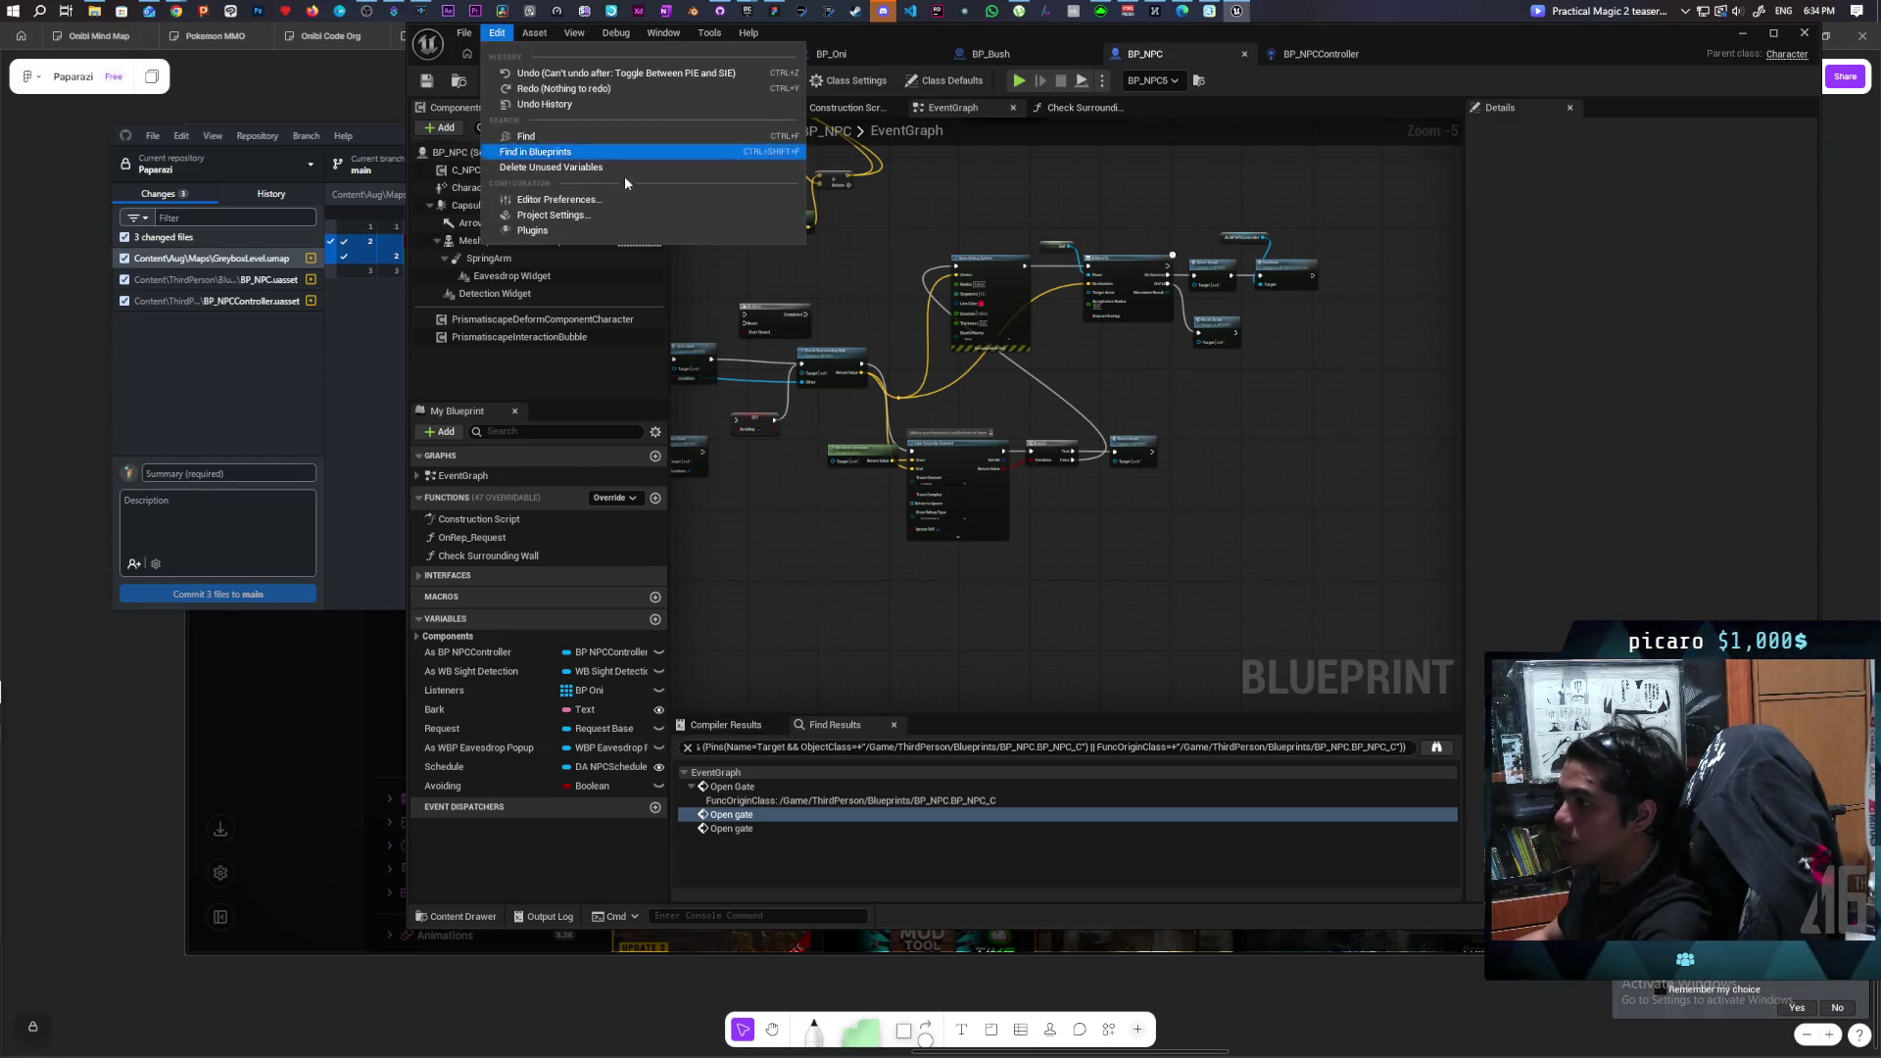
pyautogui.click(565, 224)
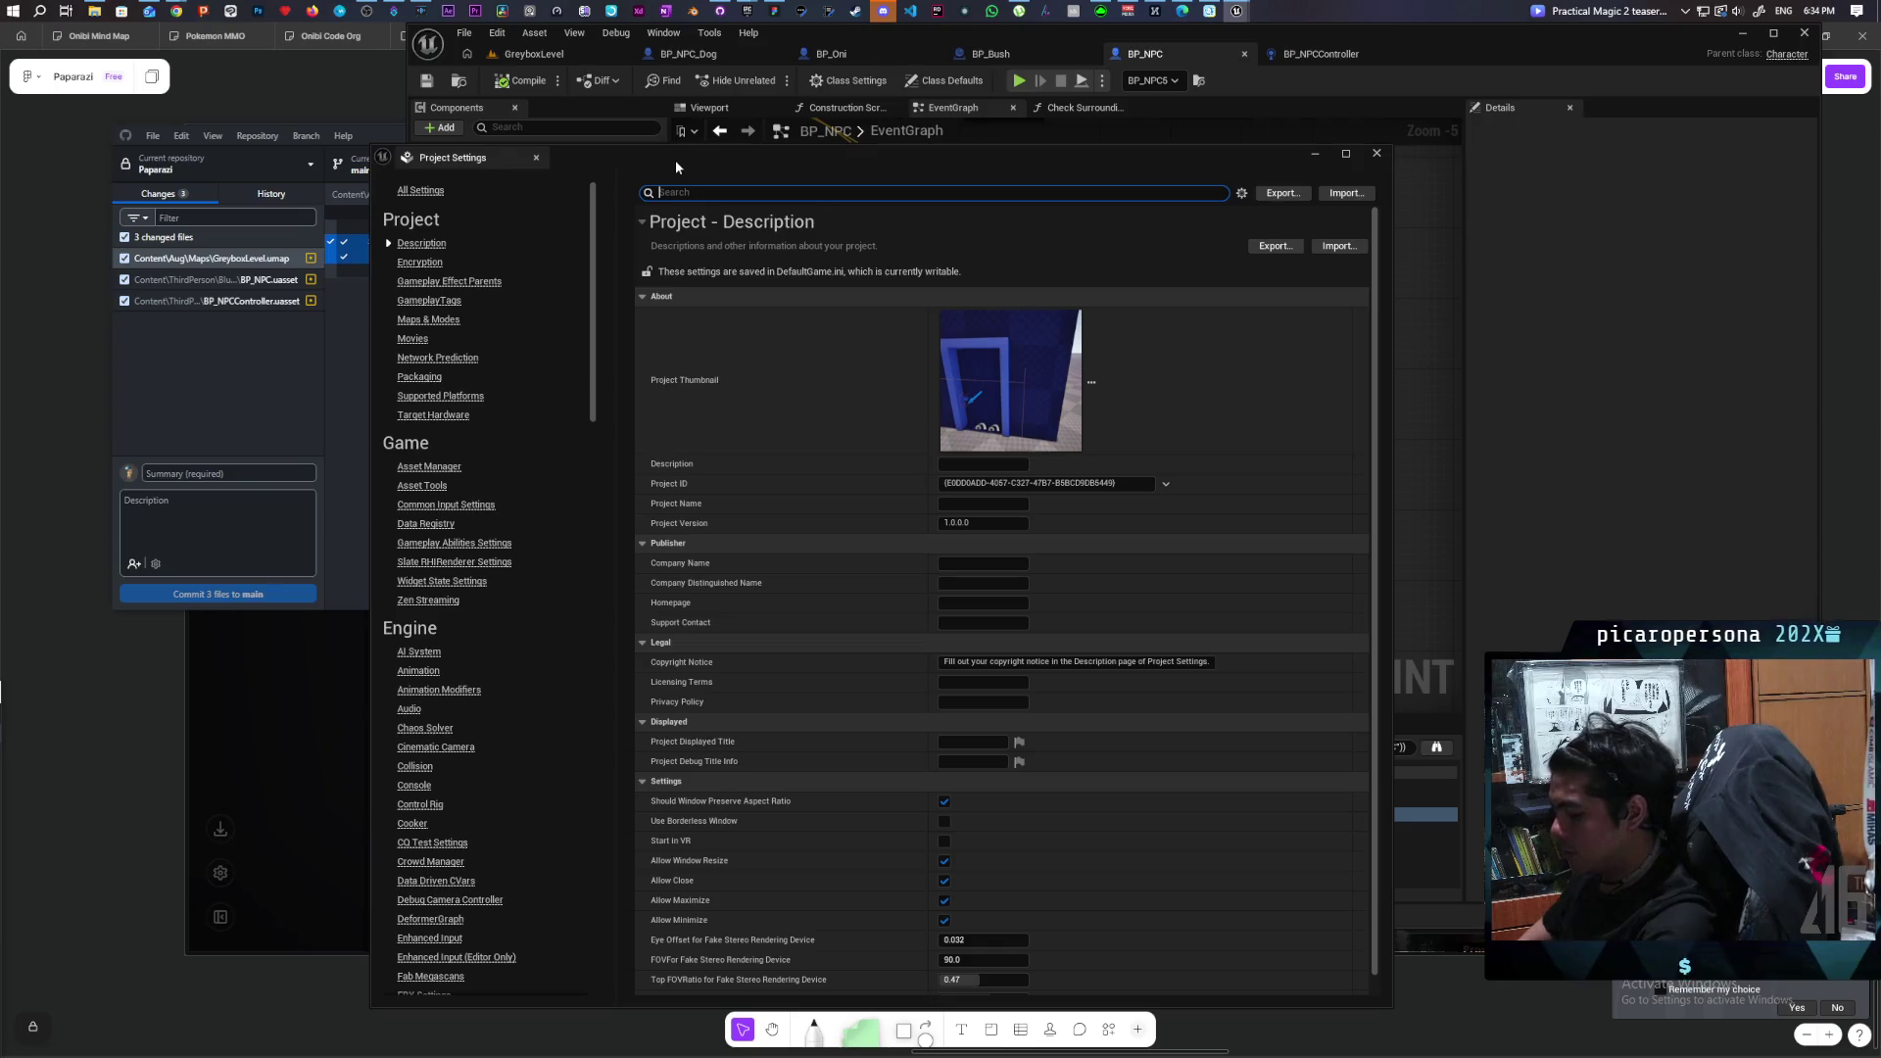
pyautogui.write('command')
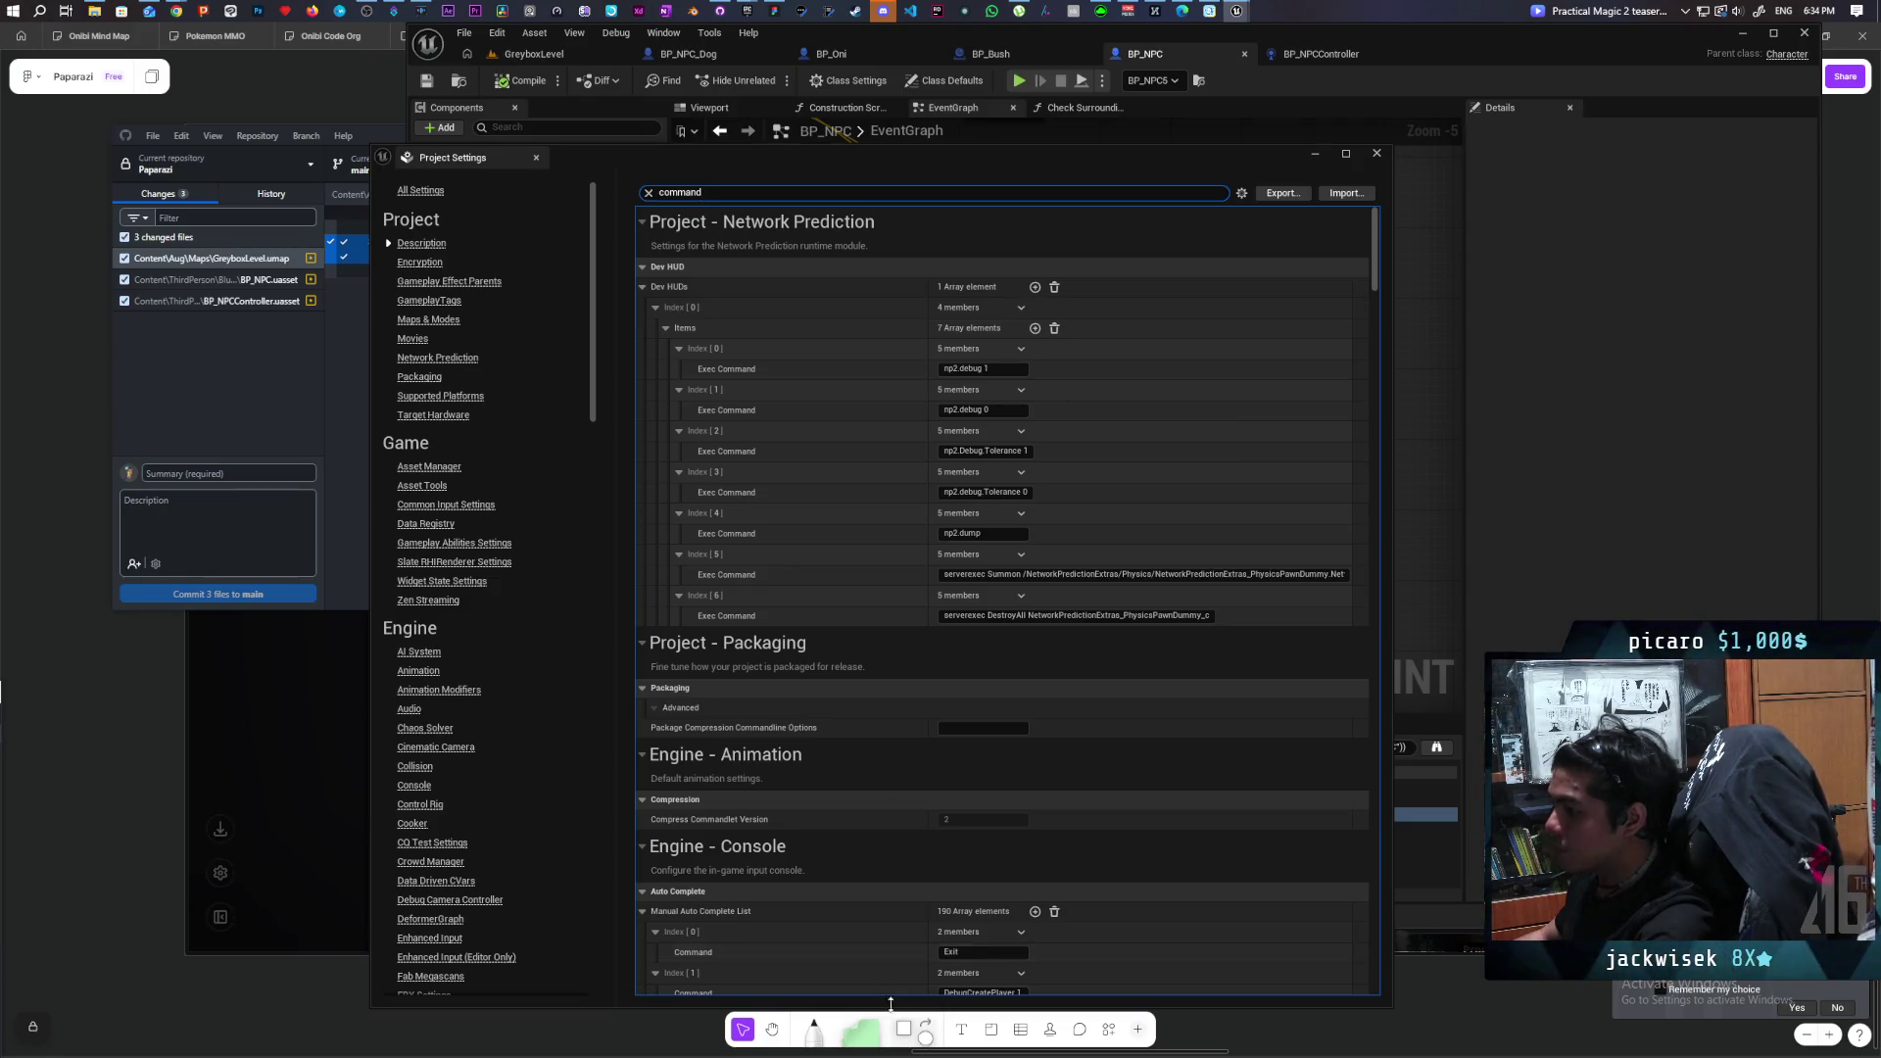
pyautogui.scroll(-5, 870, 821)
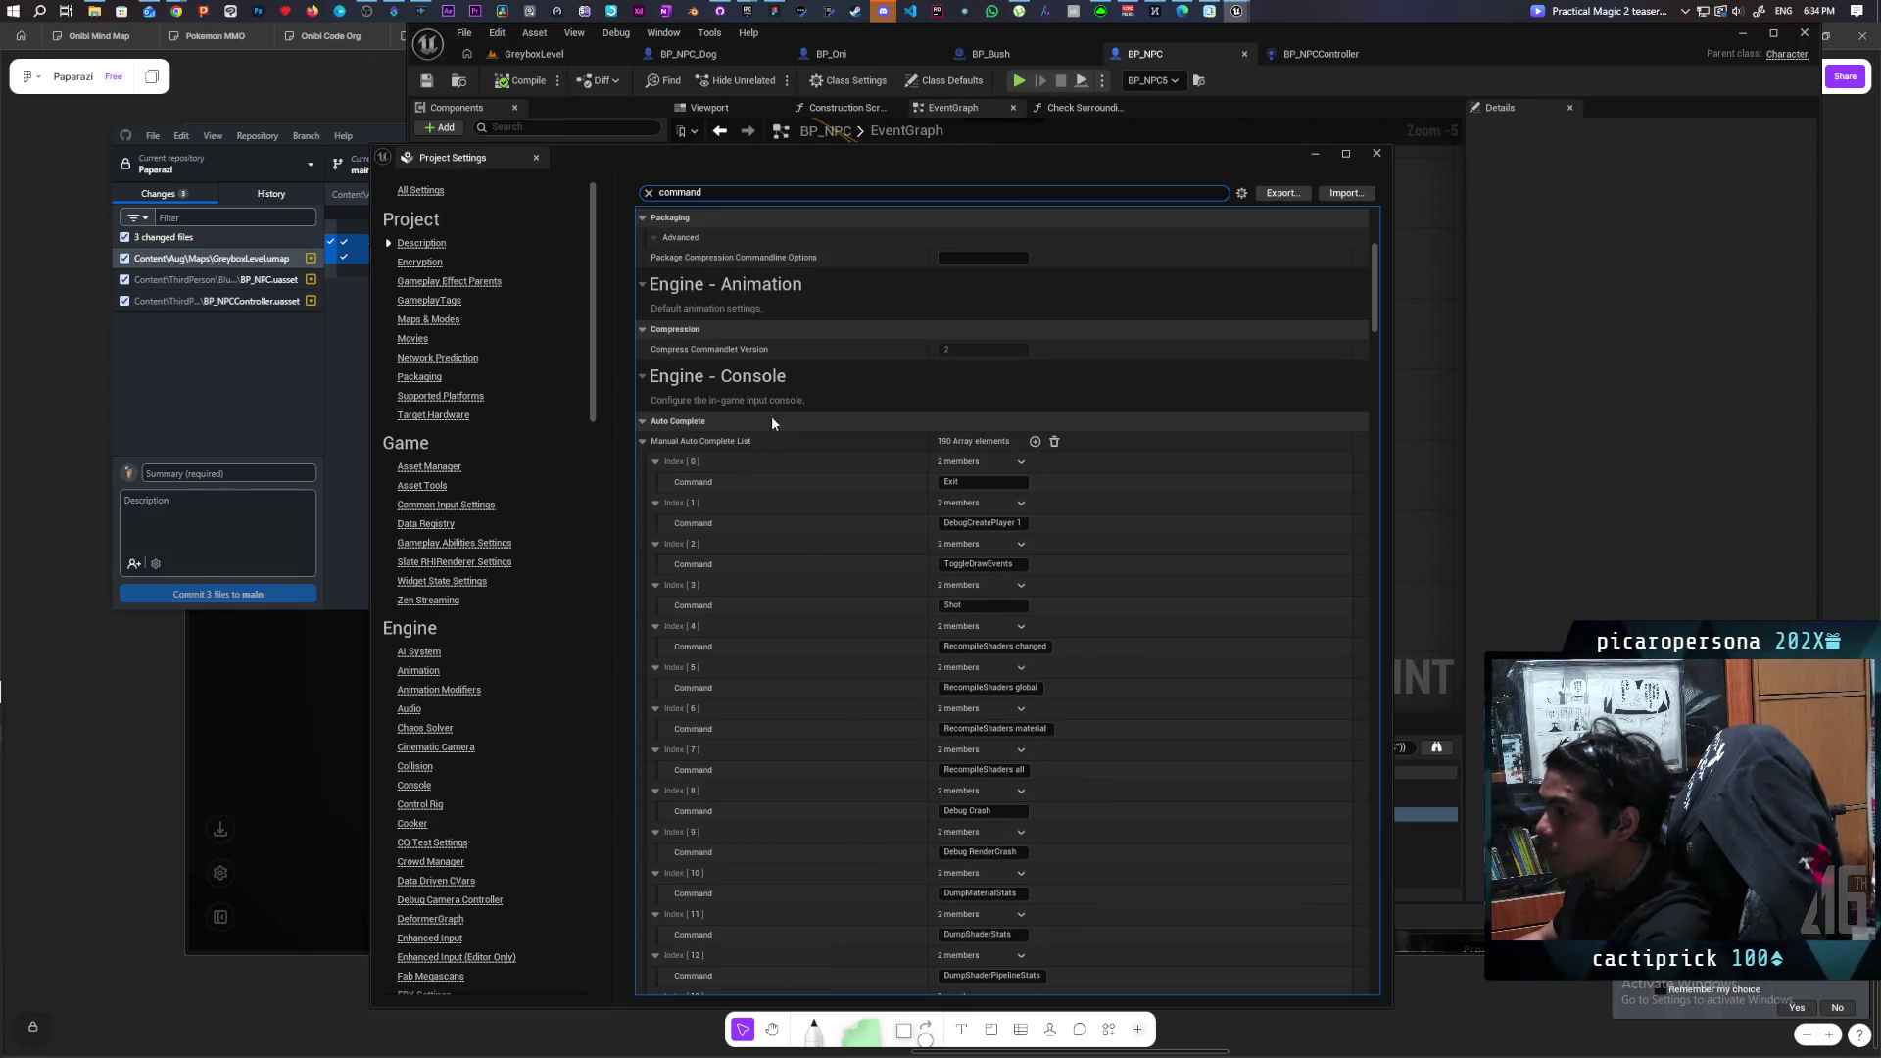
pyautogui.scroll(-2, 814, 484)
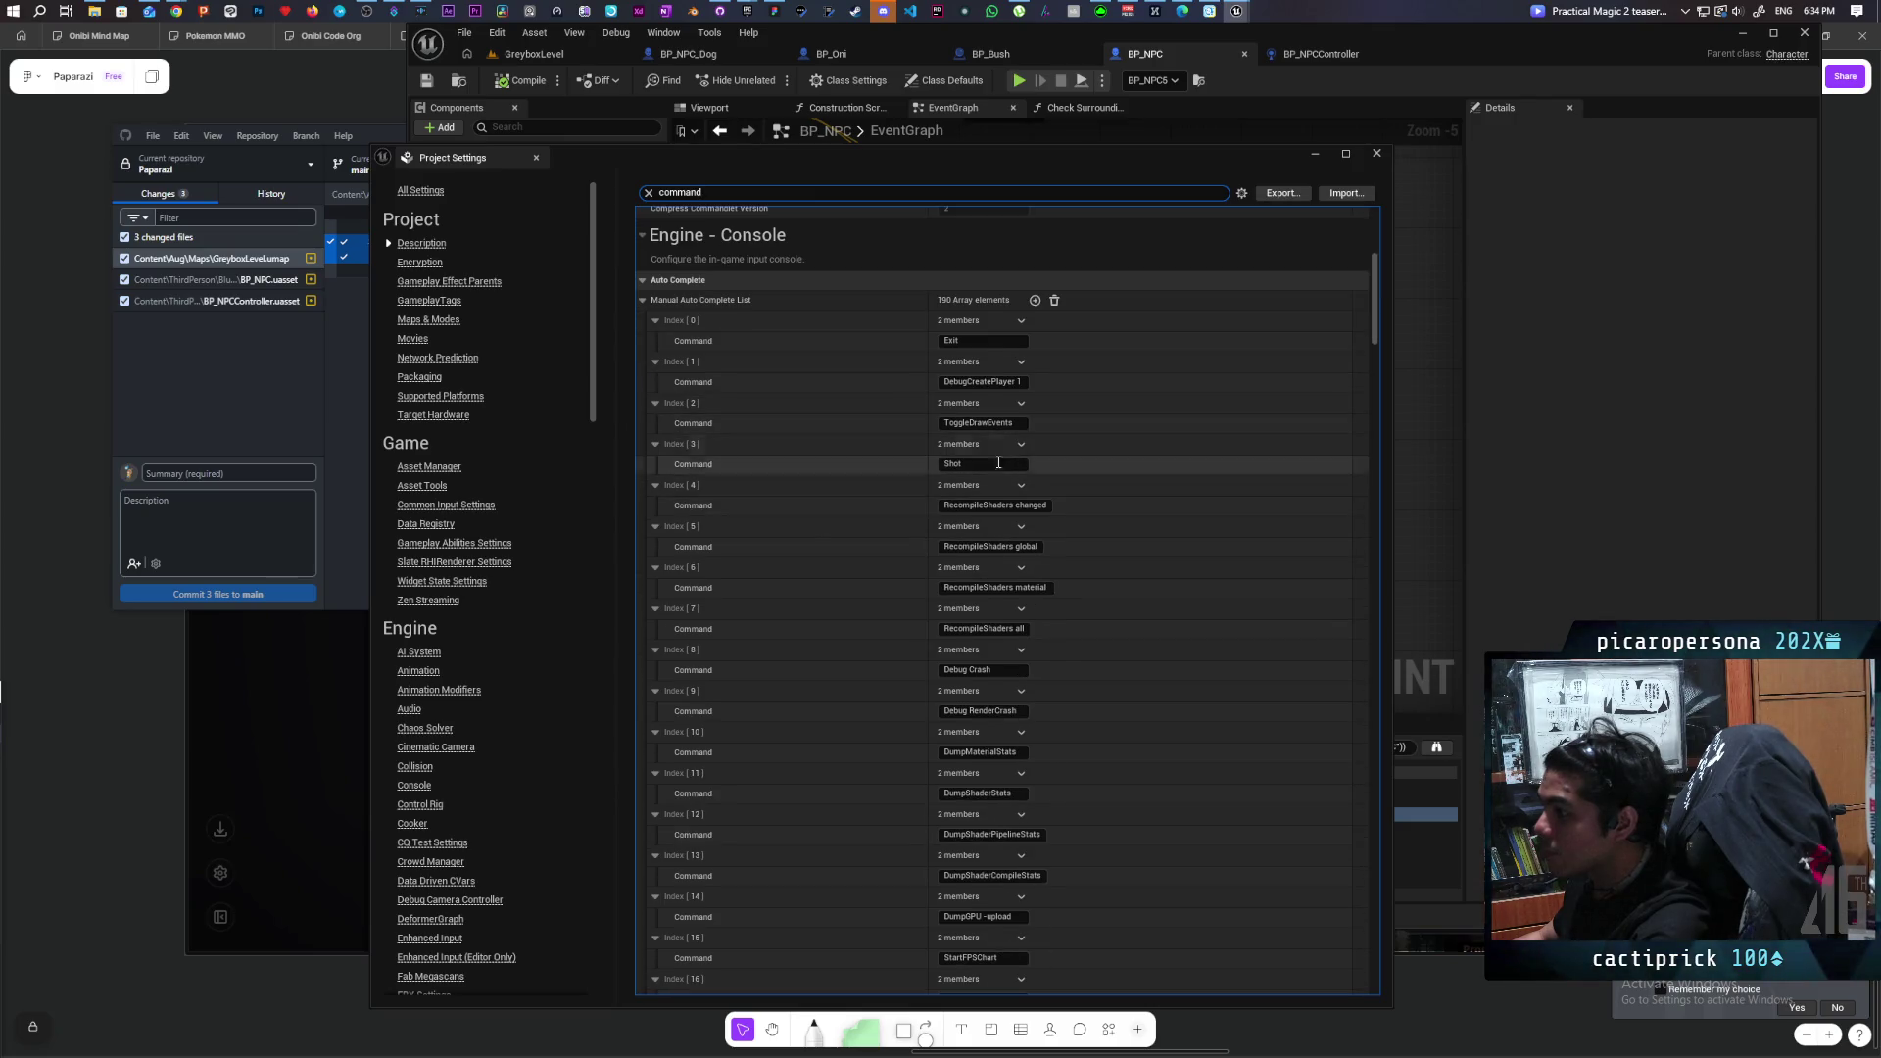
pyautogui.scroll(-6, 862, 496)
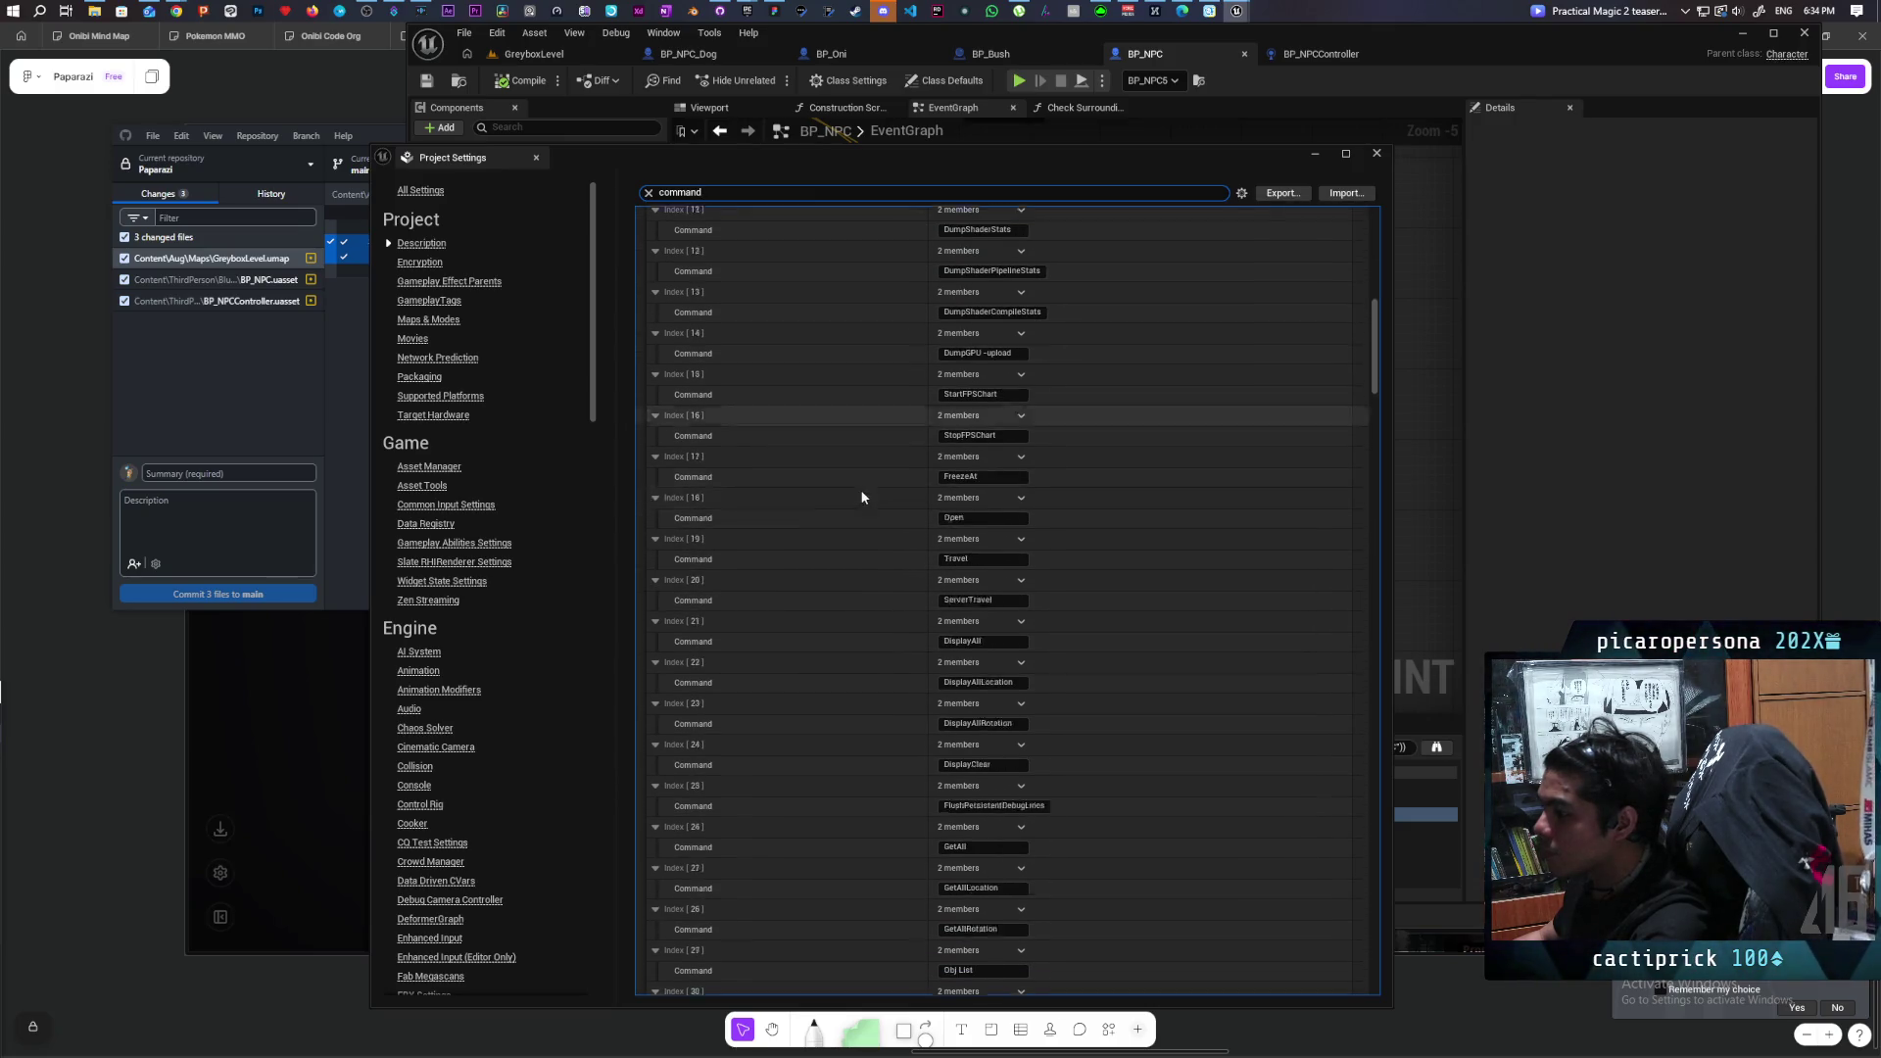
pyautogui.scroll(7, 862, 497)
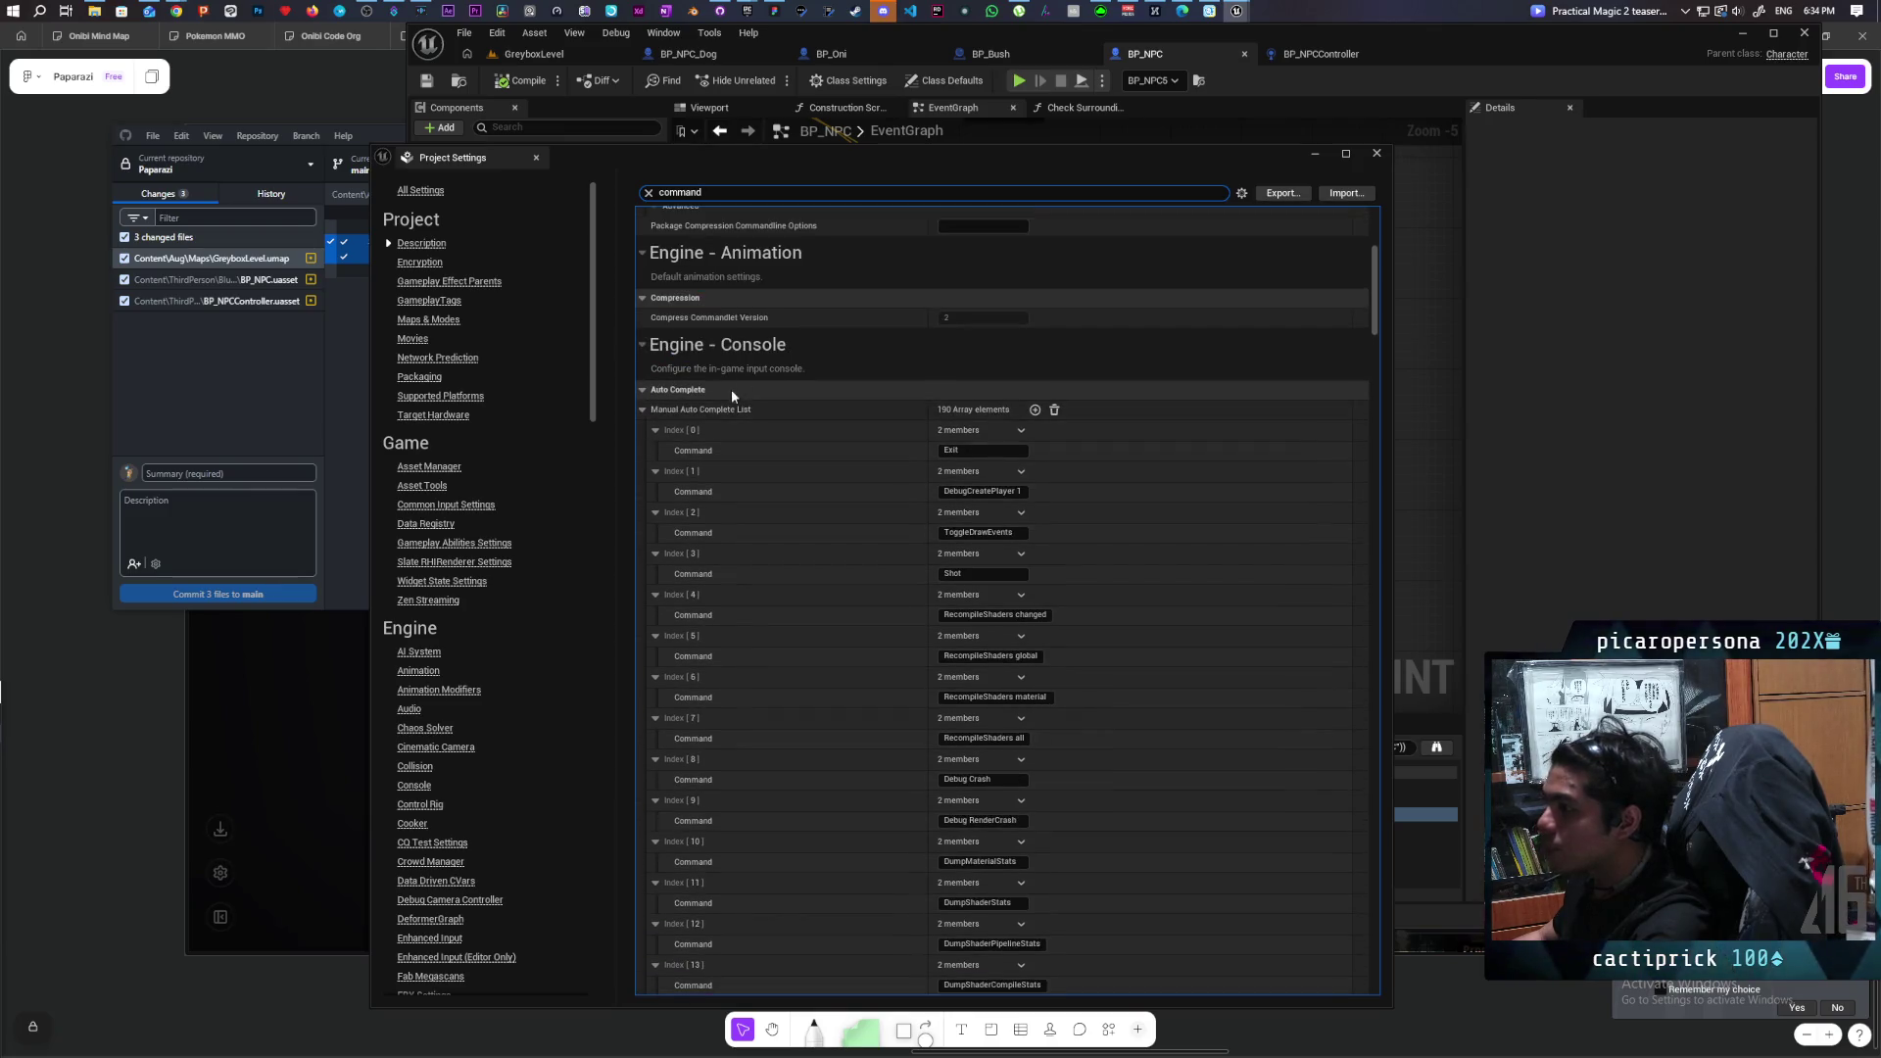
# Collapse the Manual Auto Complete List and change the search term to 'console'.
pyautogui.click(643, 410)
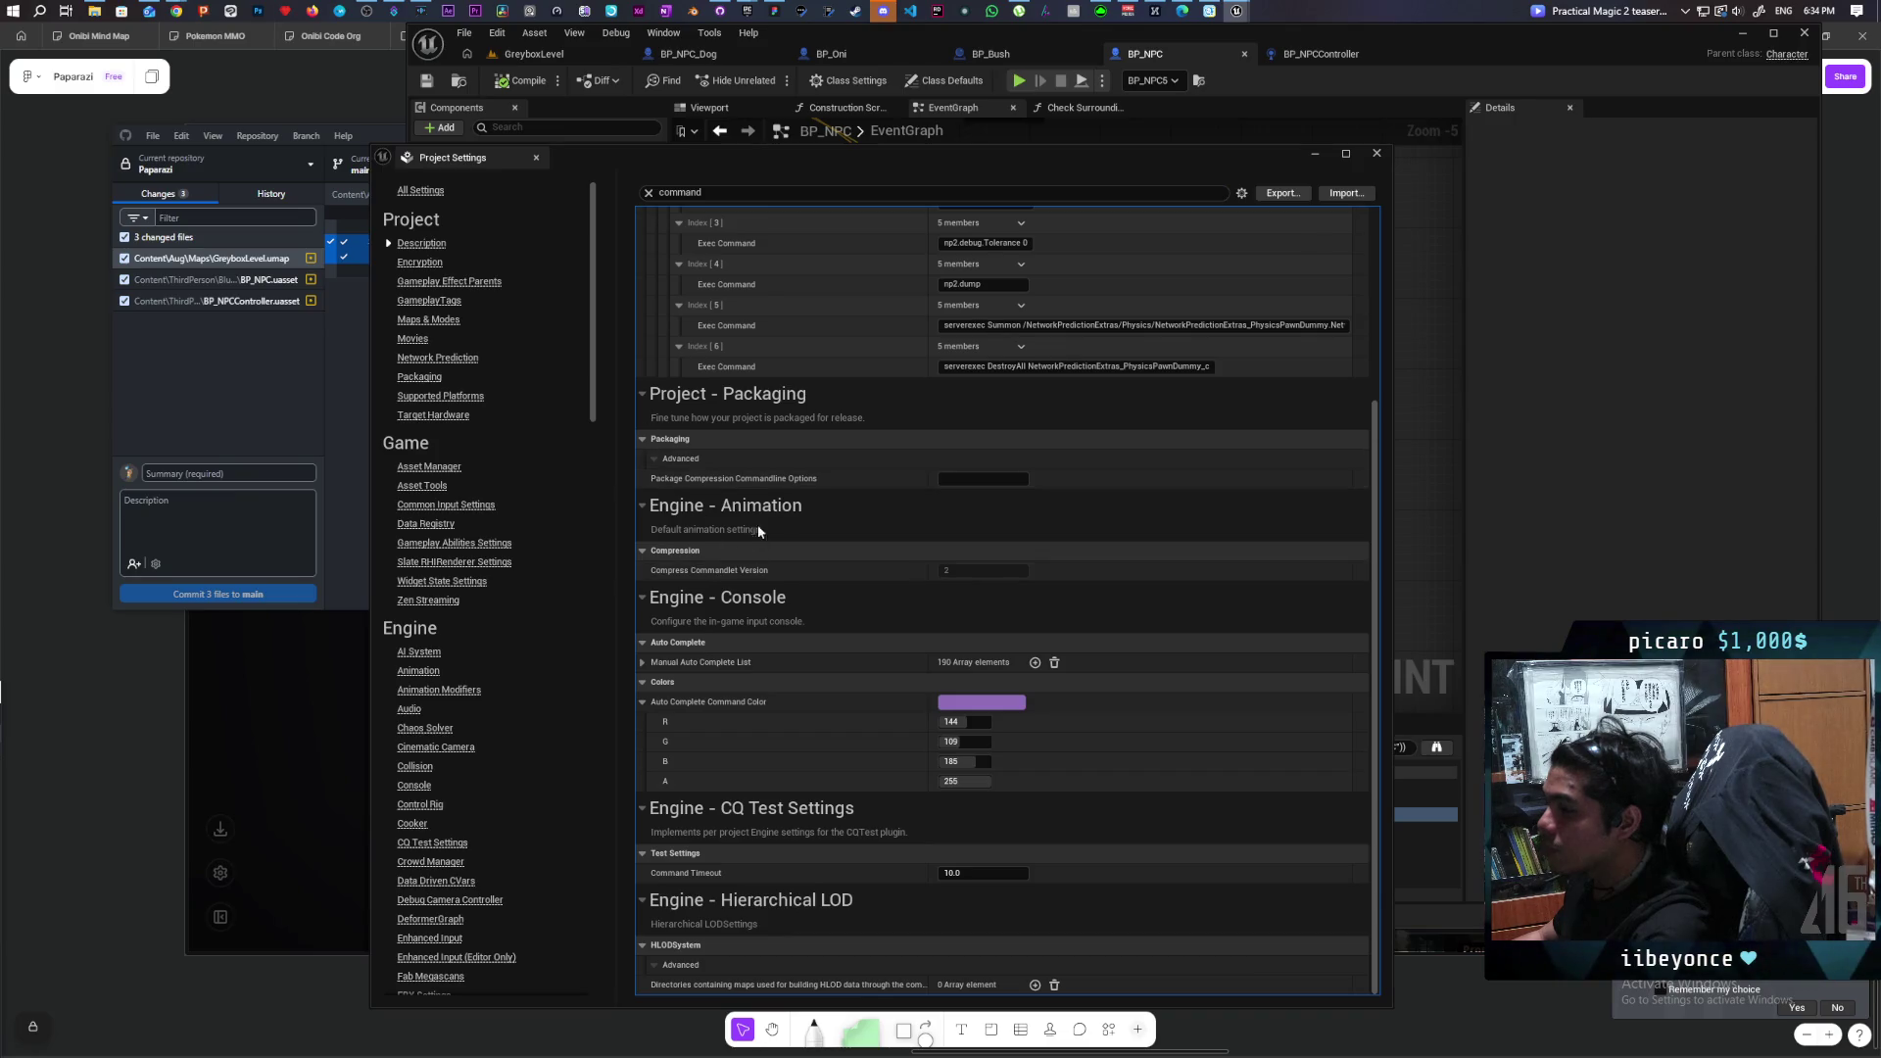
pyautogui.press('BackSpace')
pyautogui.press('BackSpace')
pyautogui.press('BackSpace')
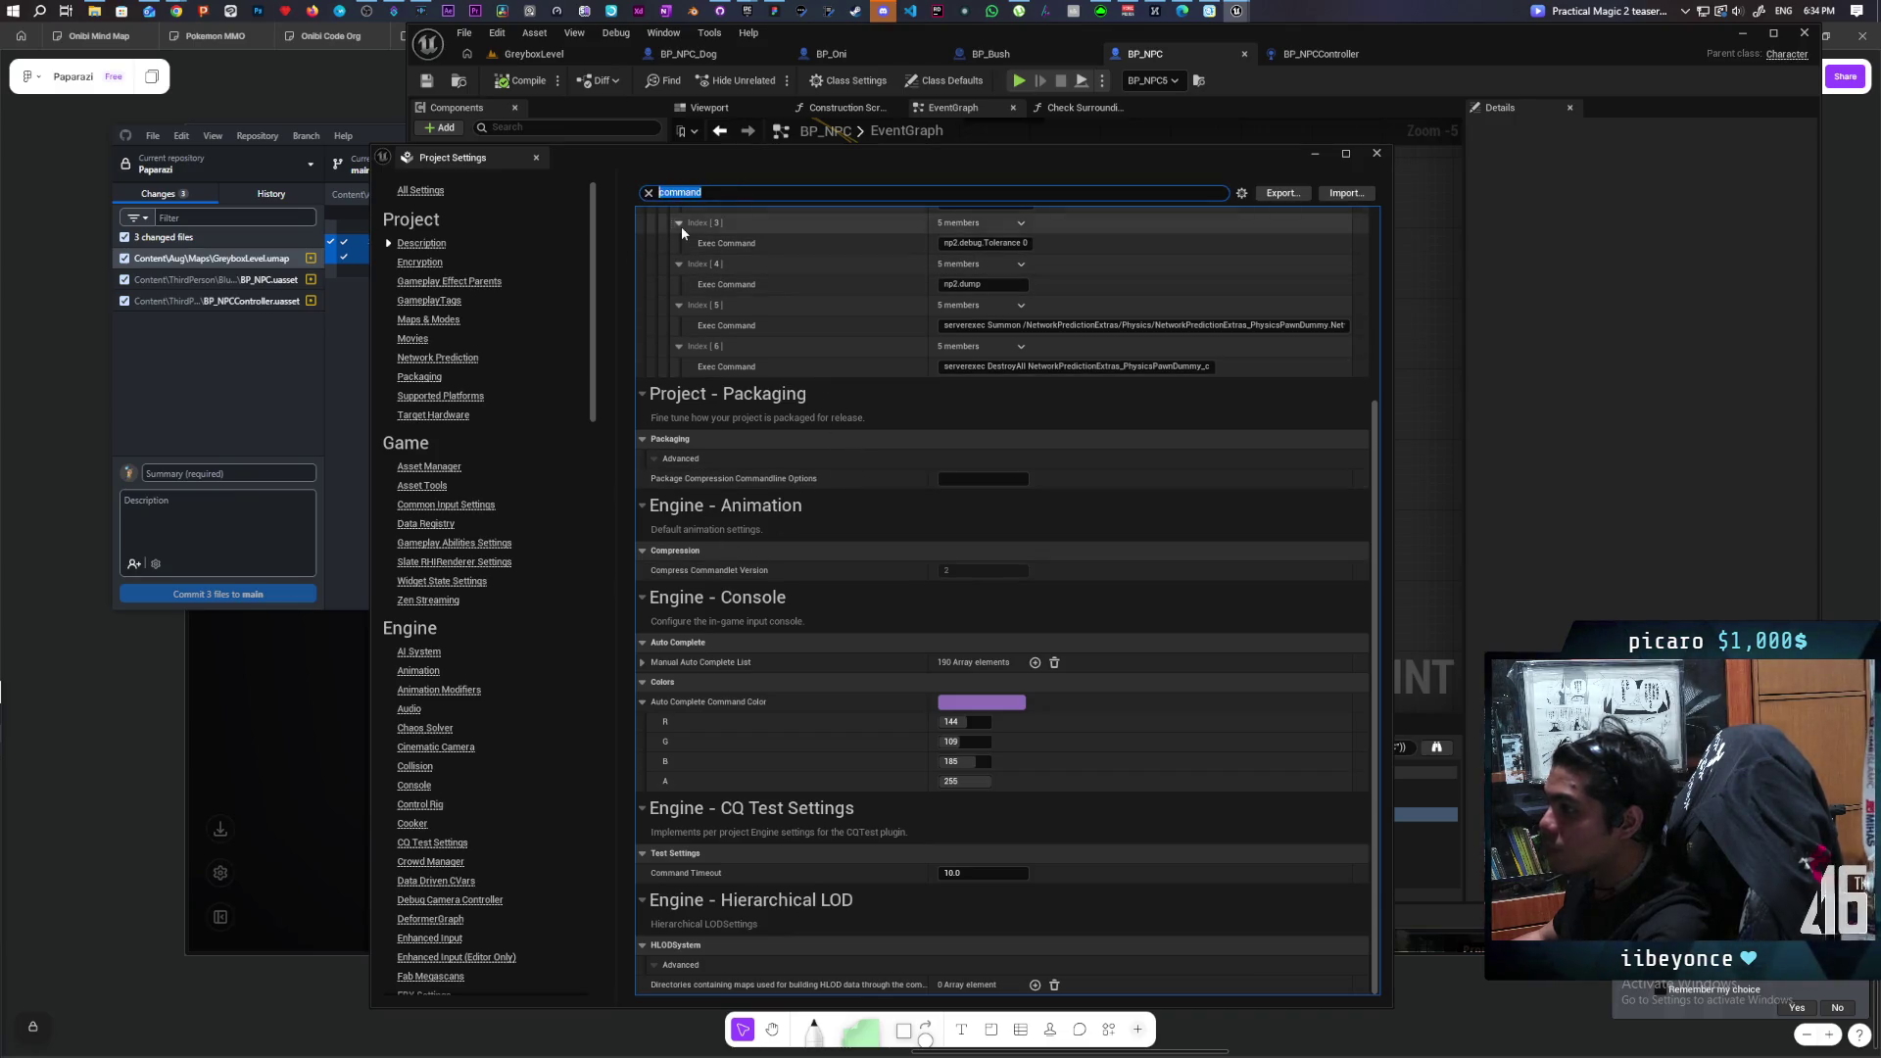
pyautogui.write('console')
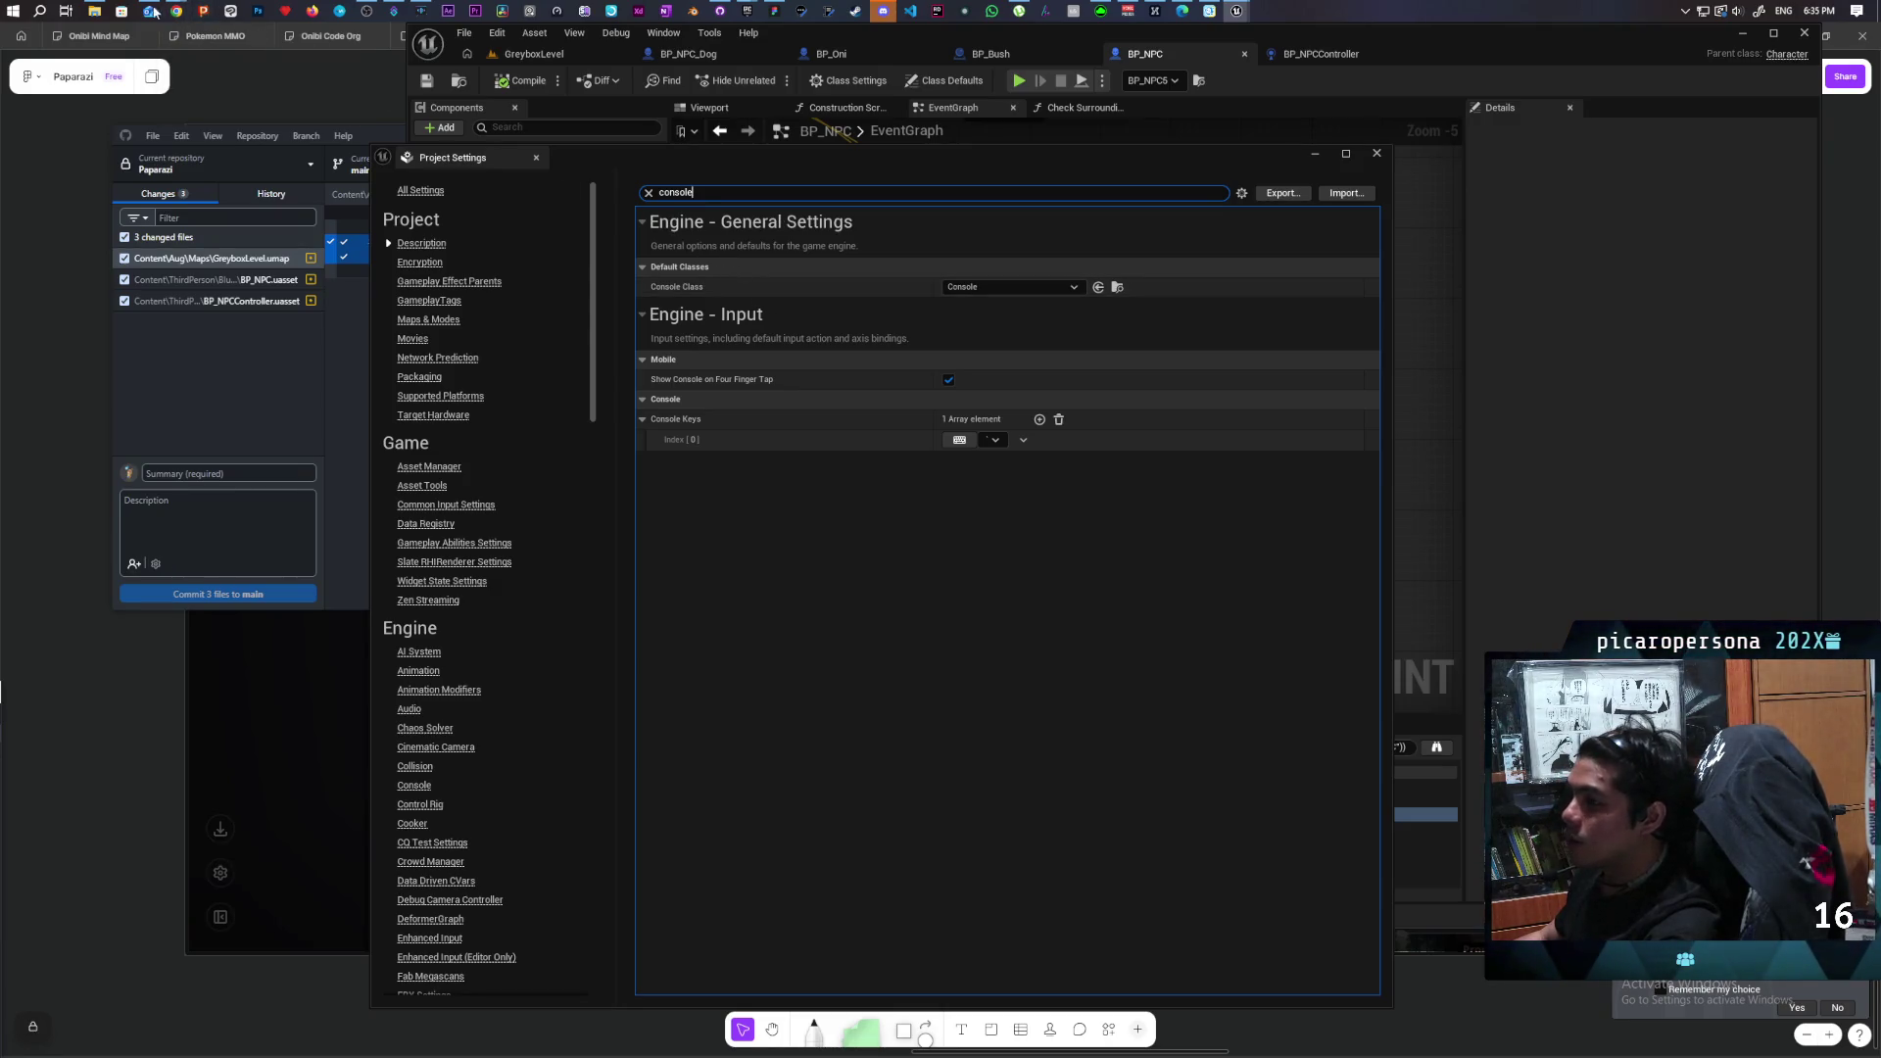
pyautogui.moveTo(182, 15)
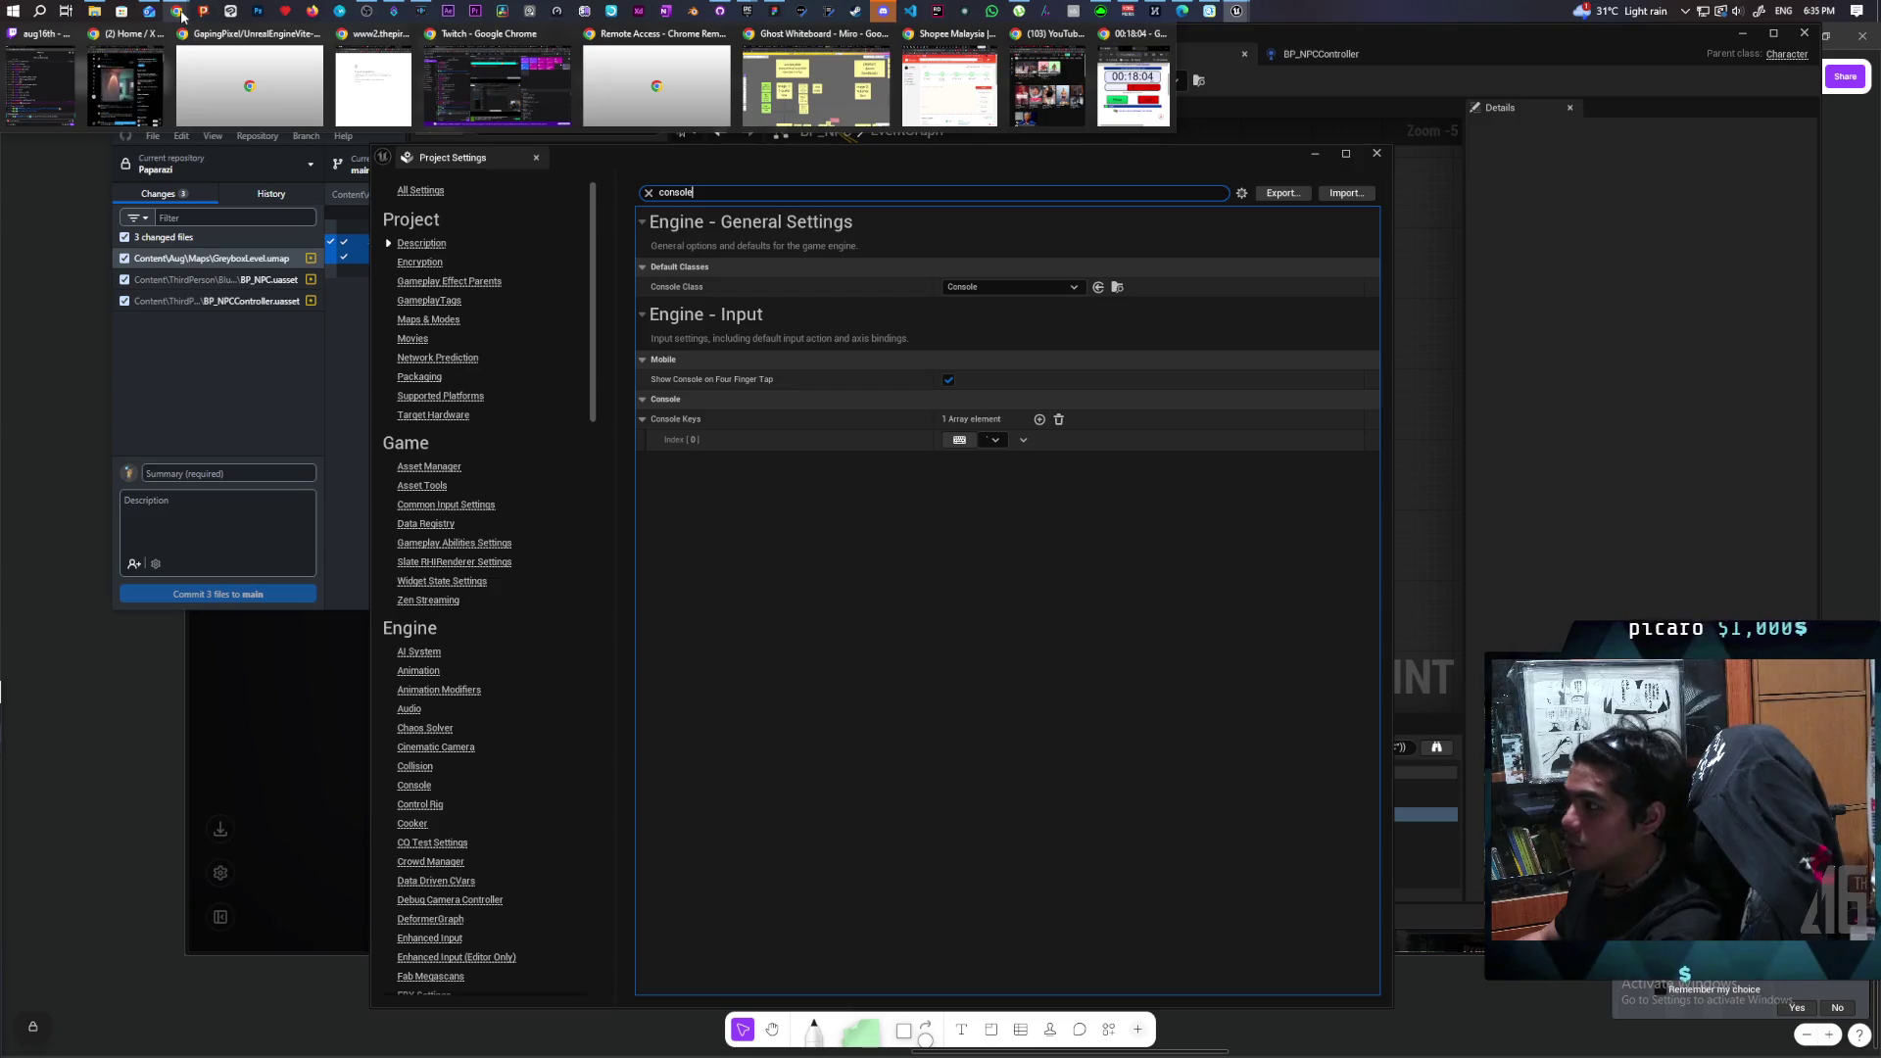
# Bring a Chrome window forward and search Google for 'custom console commands ue5'.
pyautogui.moveTo(1058, 98)
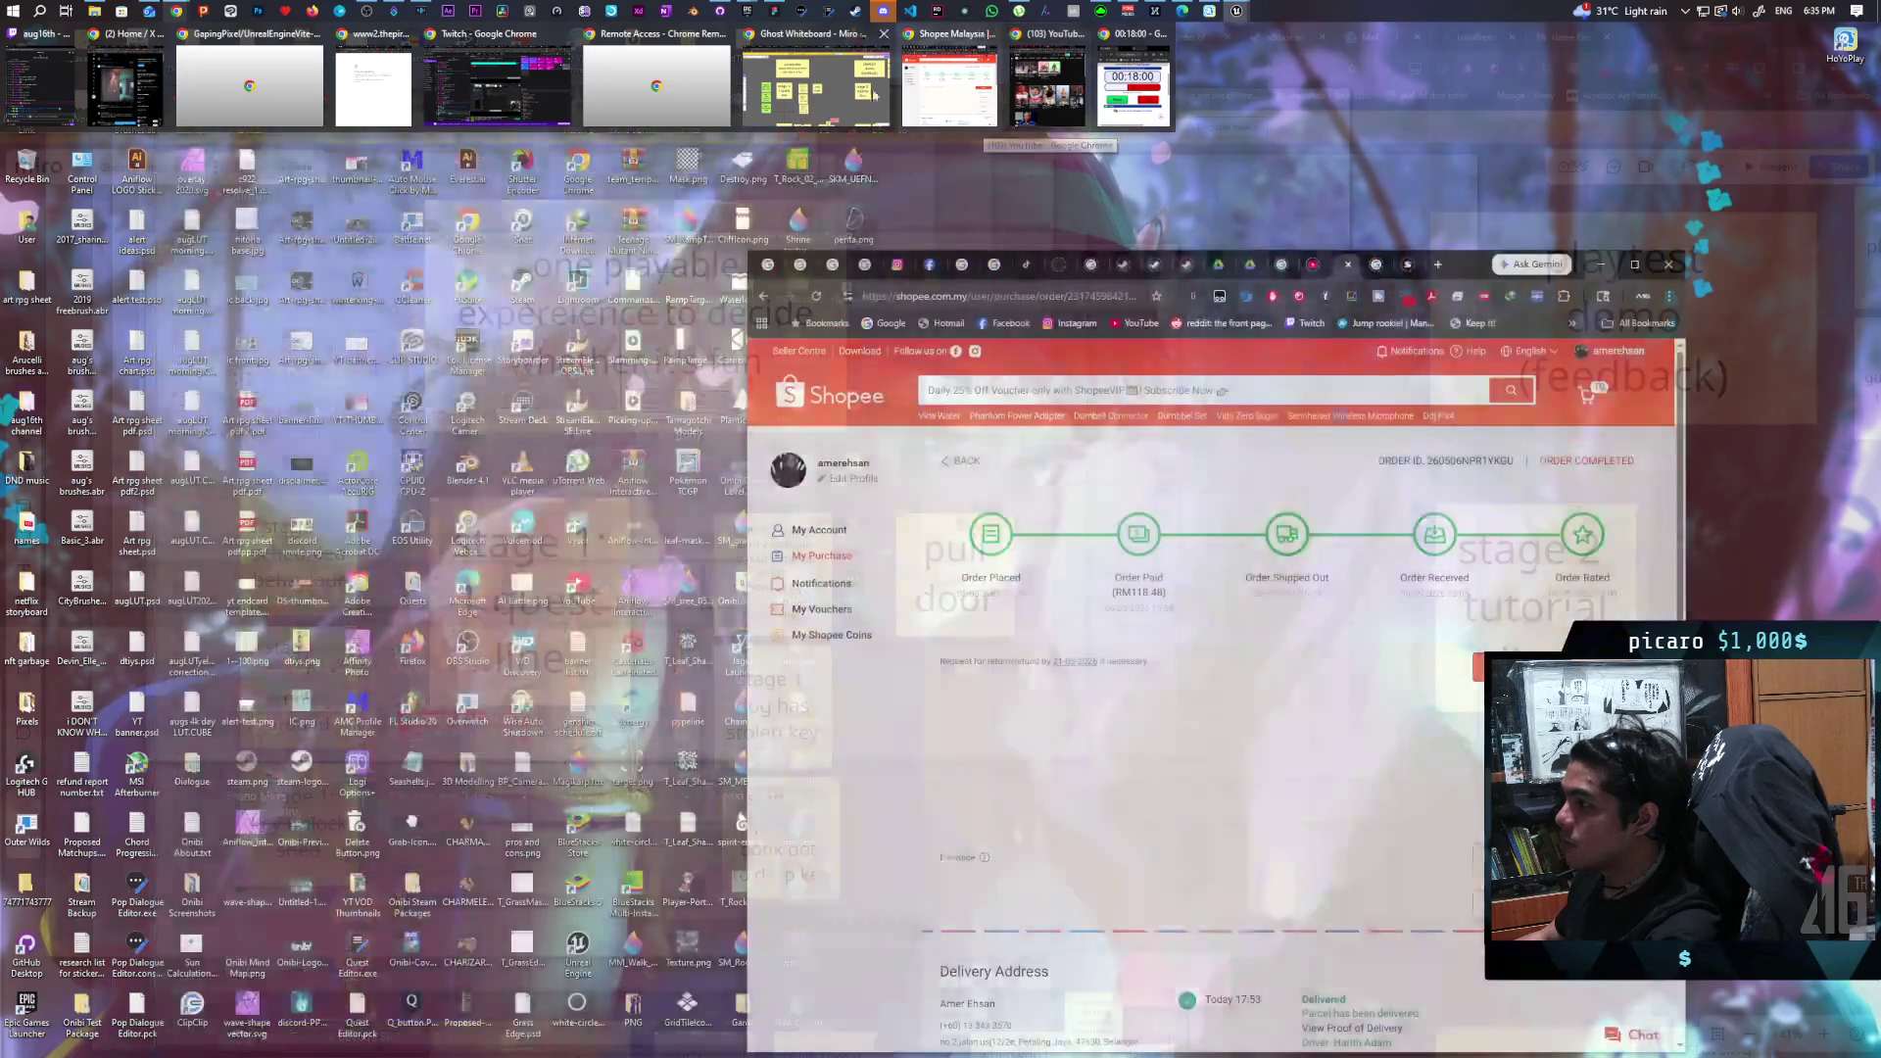
pyautogui.click(816, 88)
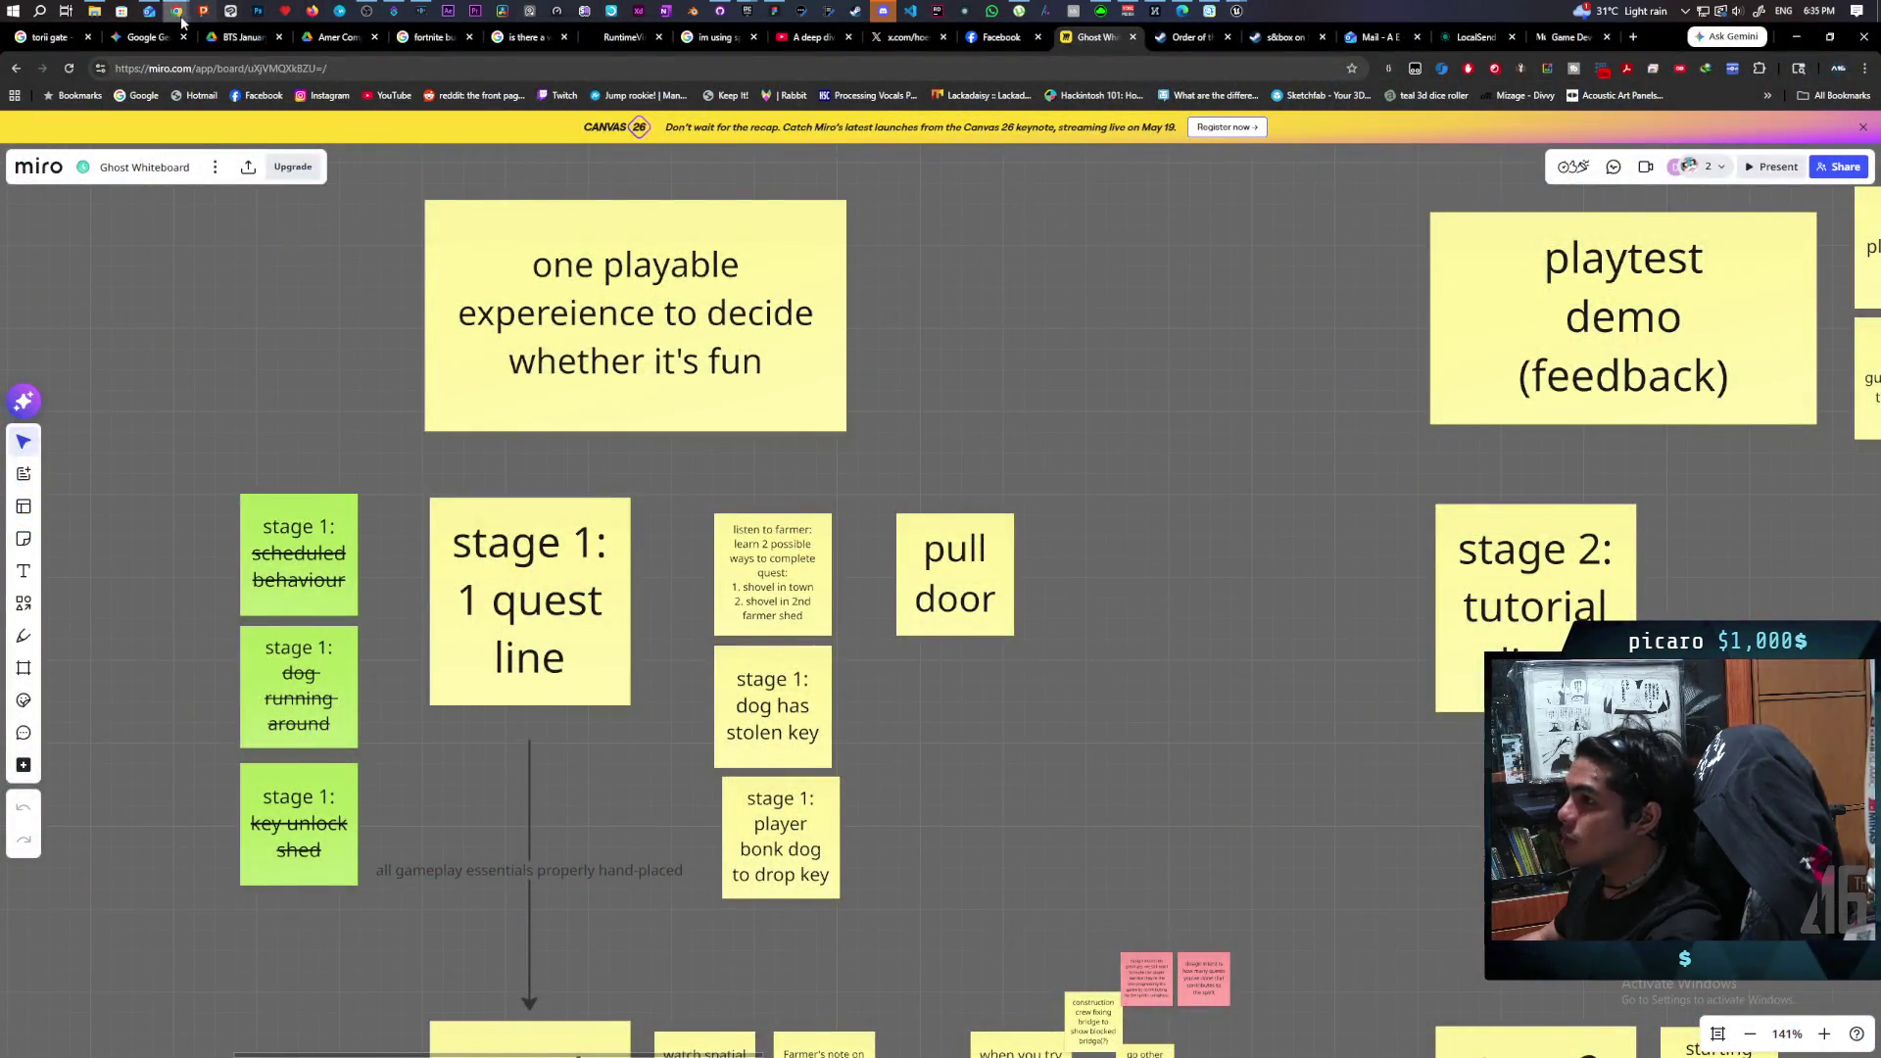
pyautogui.moveTo(178, 12)
pyautogui.click(914, 91)
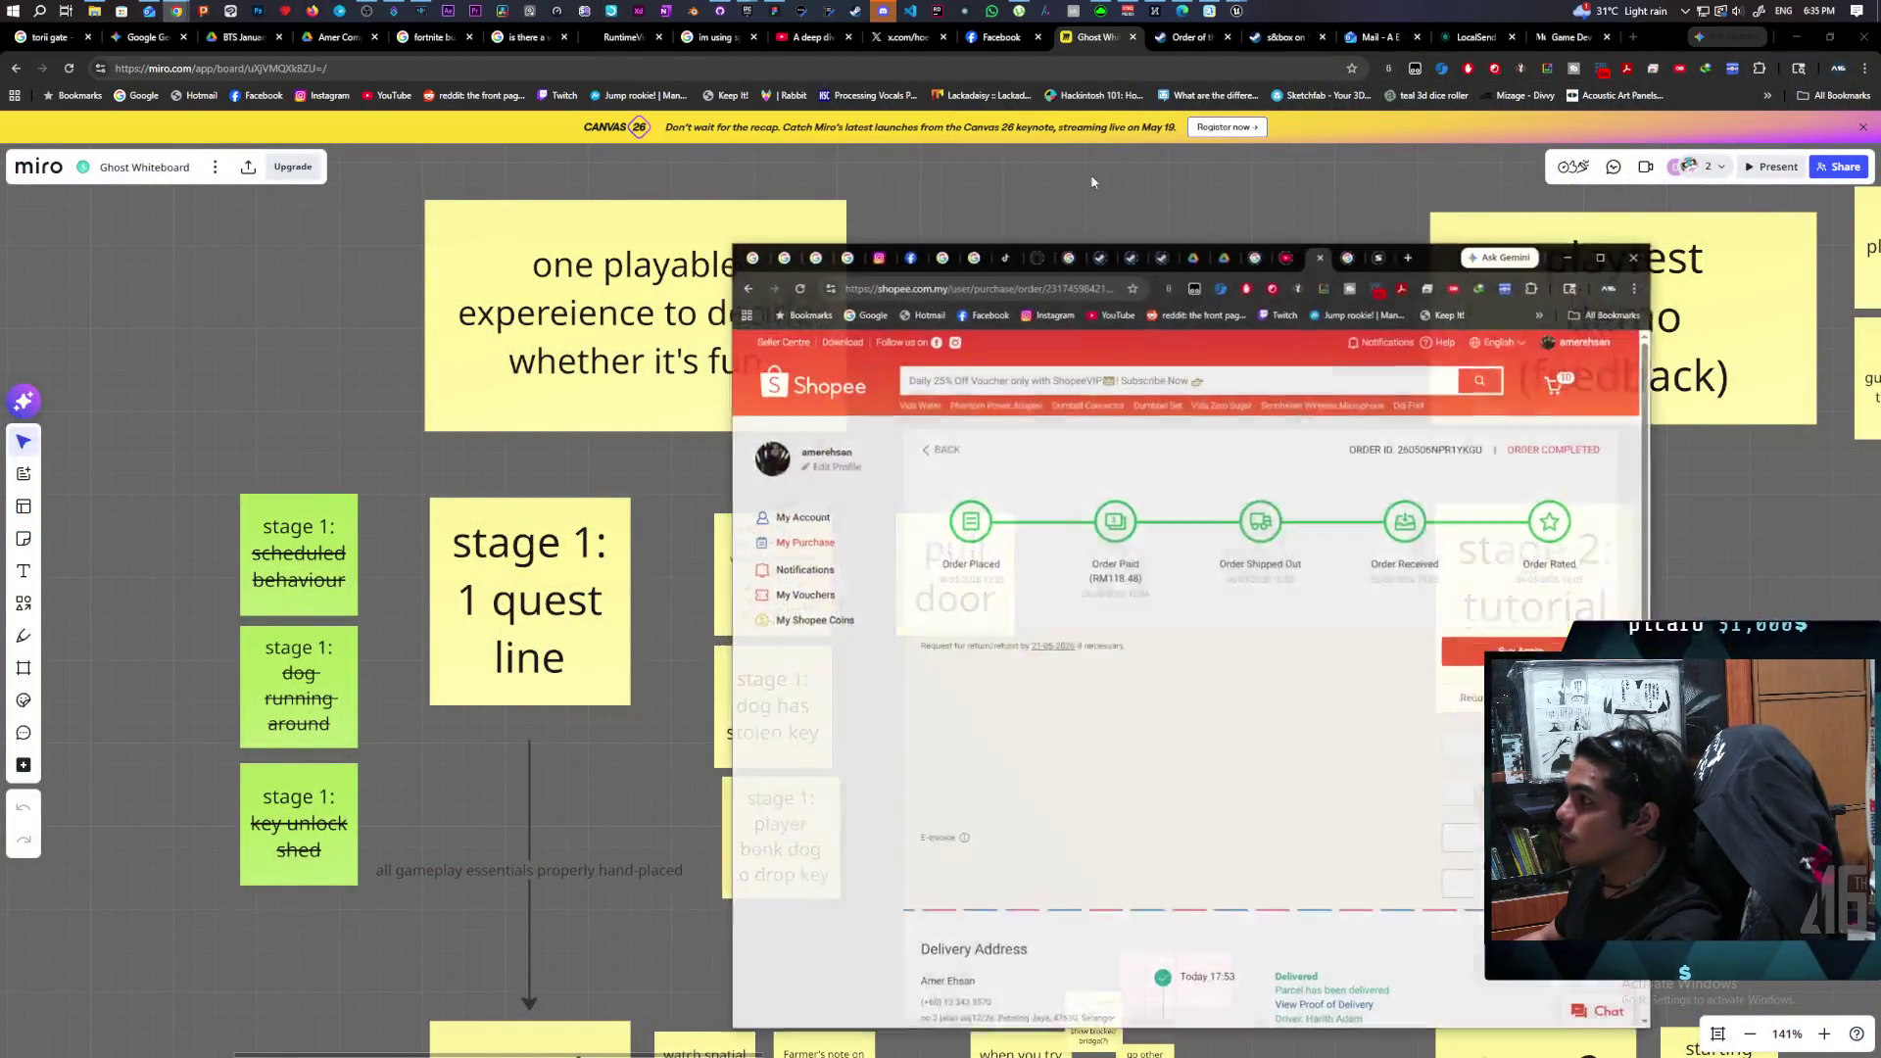
pyautogui.click(1040, 292)
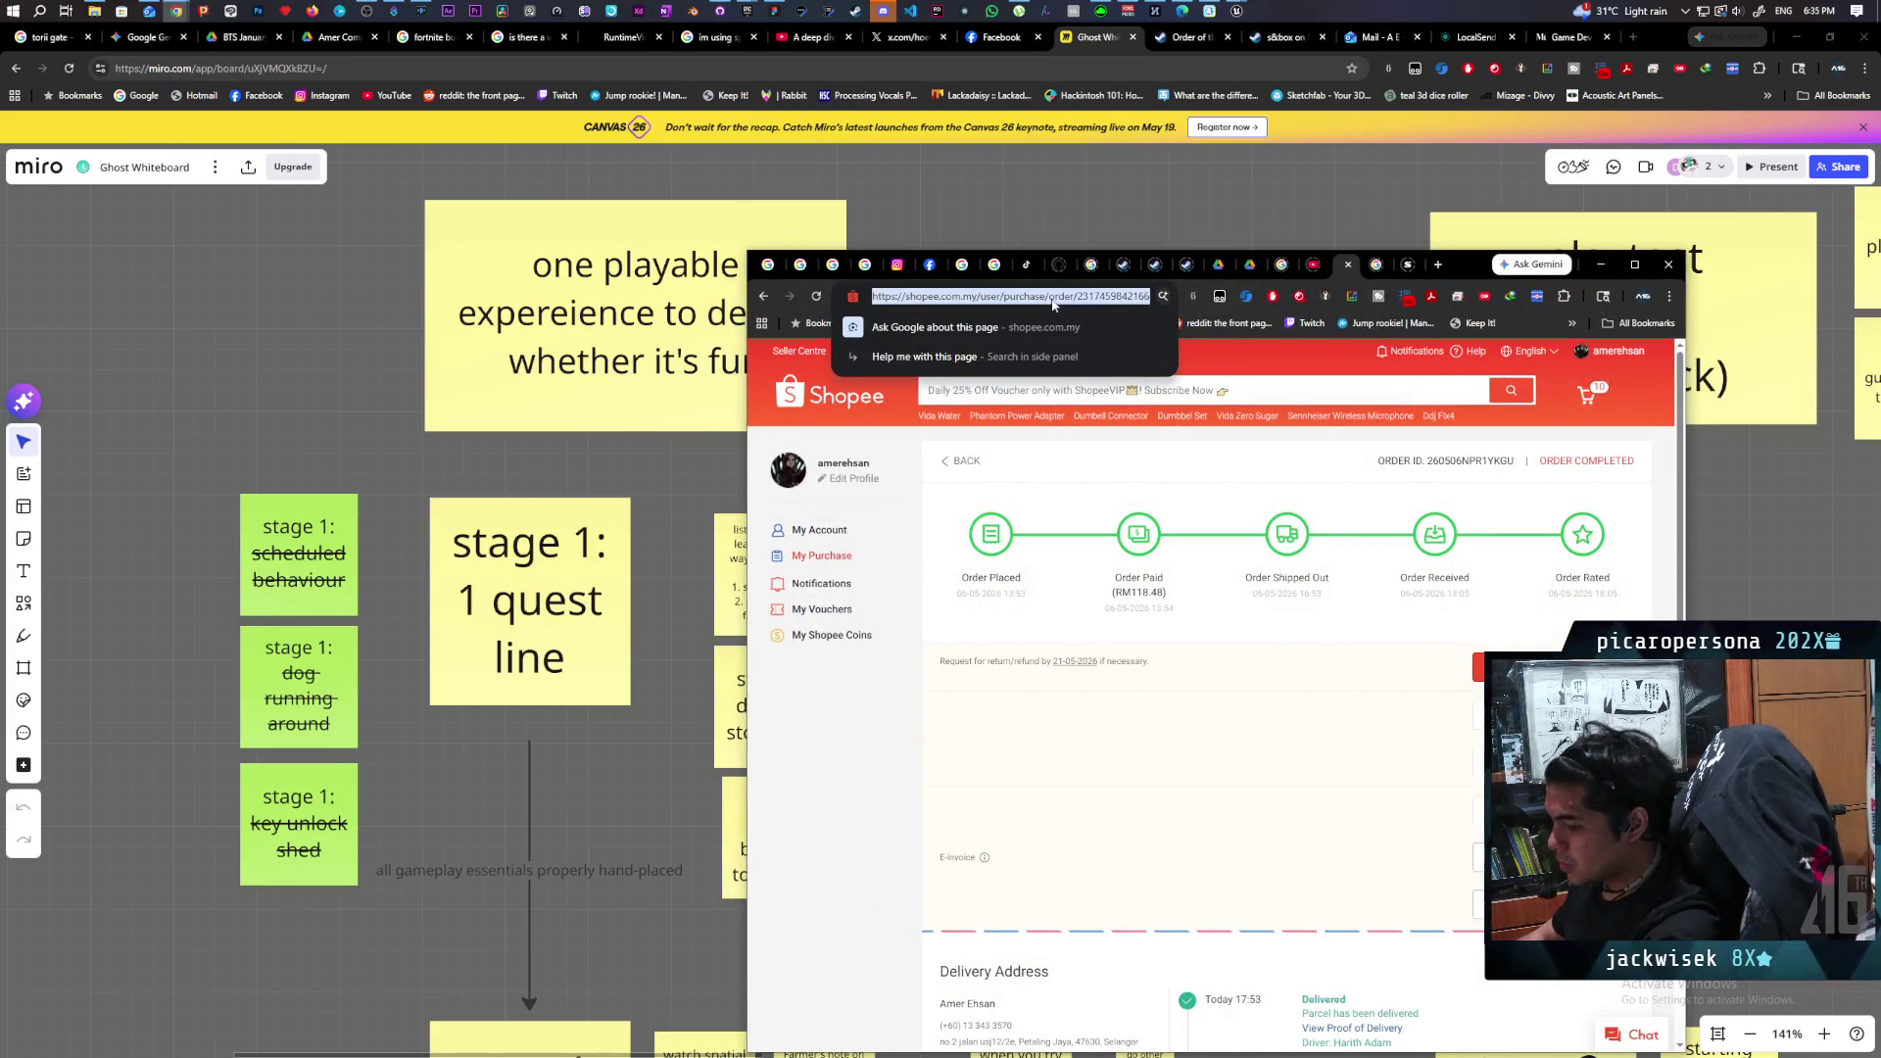
pyautogui.write('custom ')
pyautogui.write('conc')
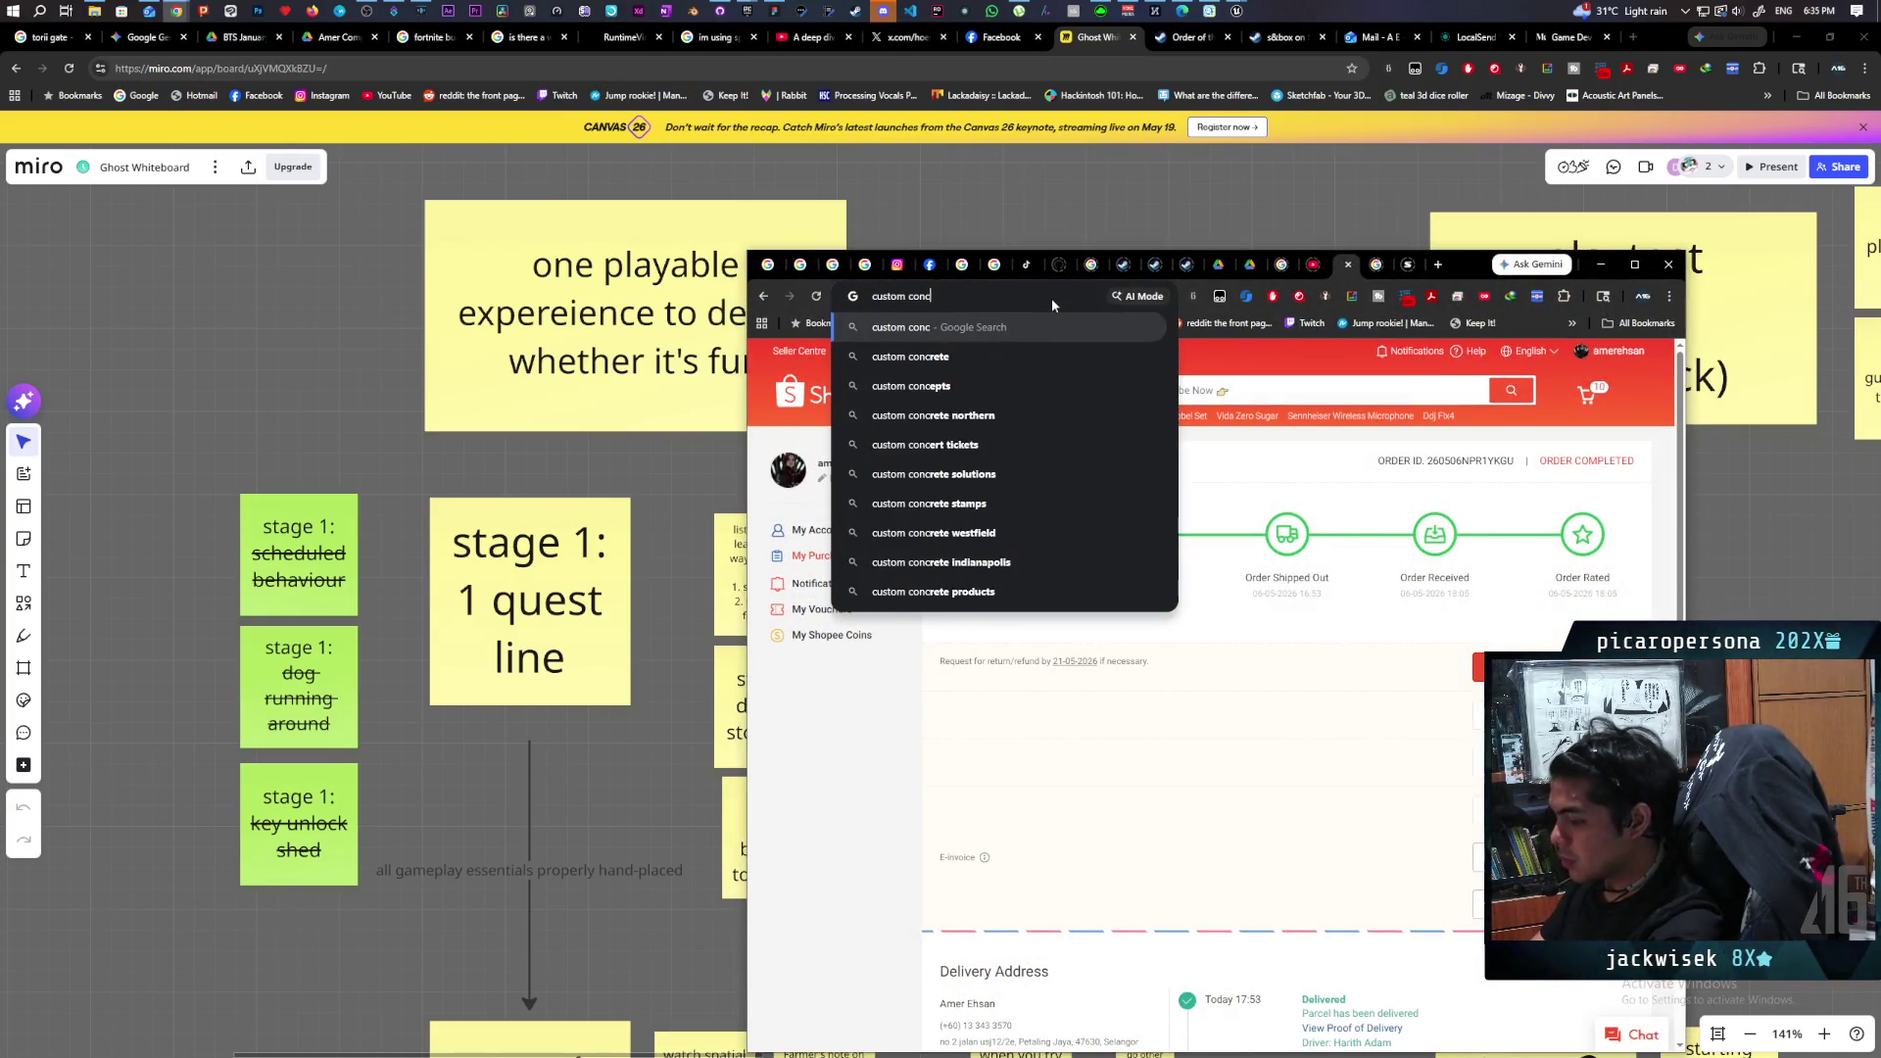
pyautogui.press('BackSpace')
pyautogui.write('sole comma')
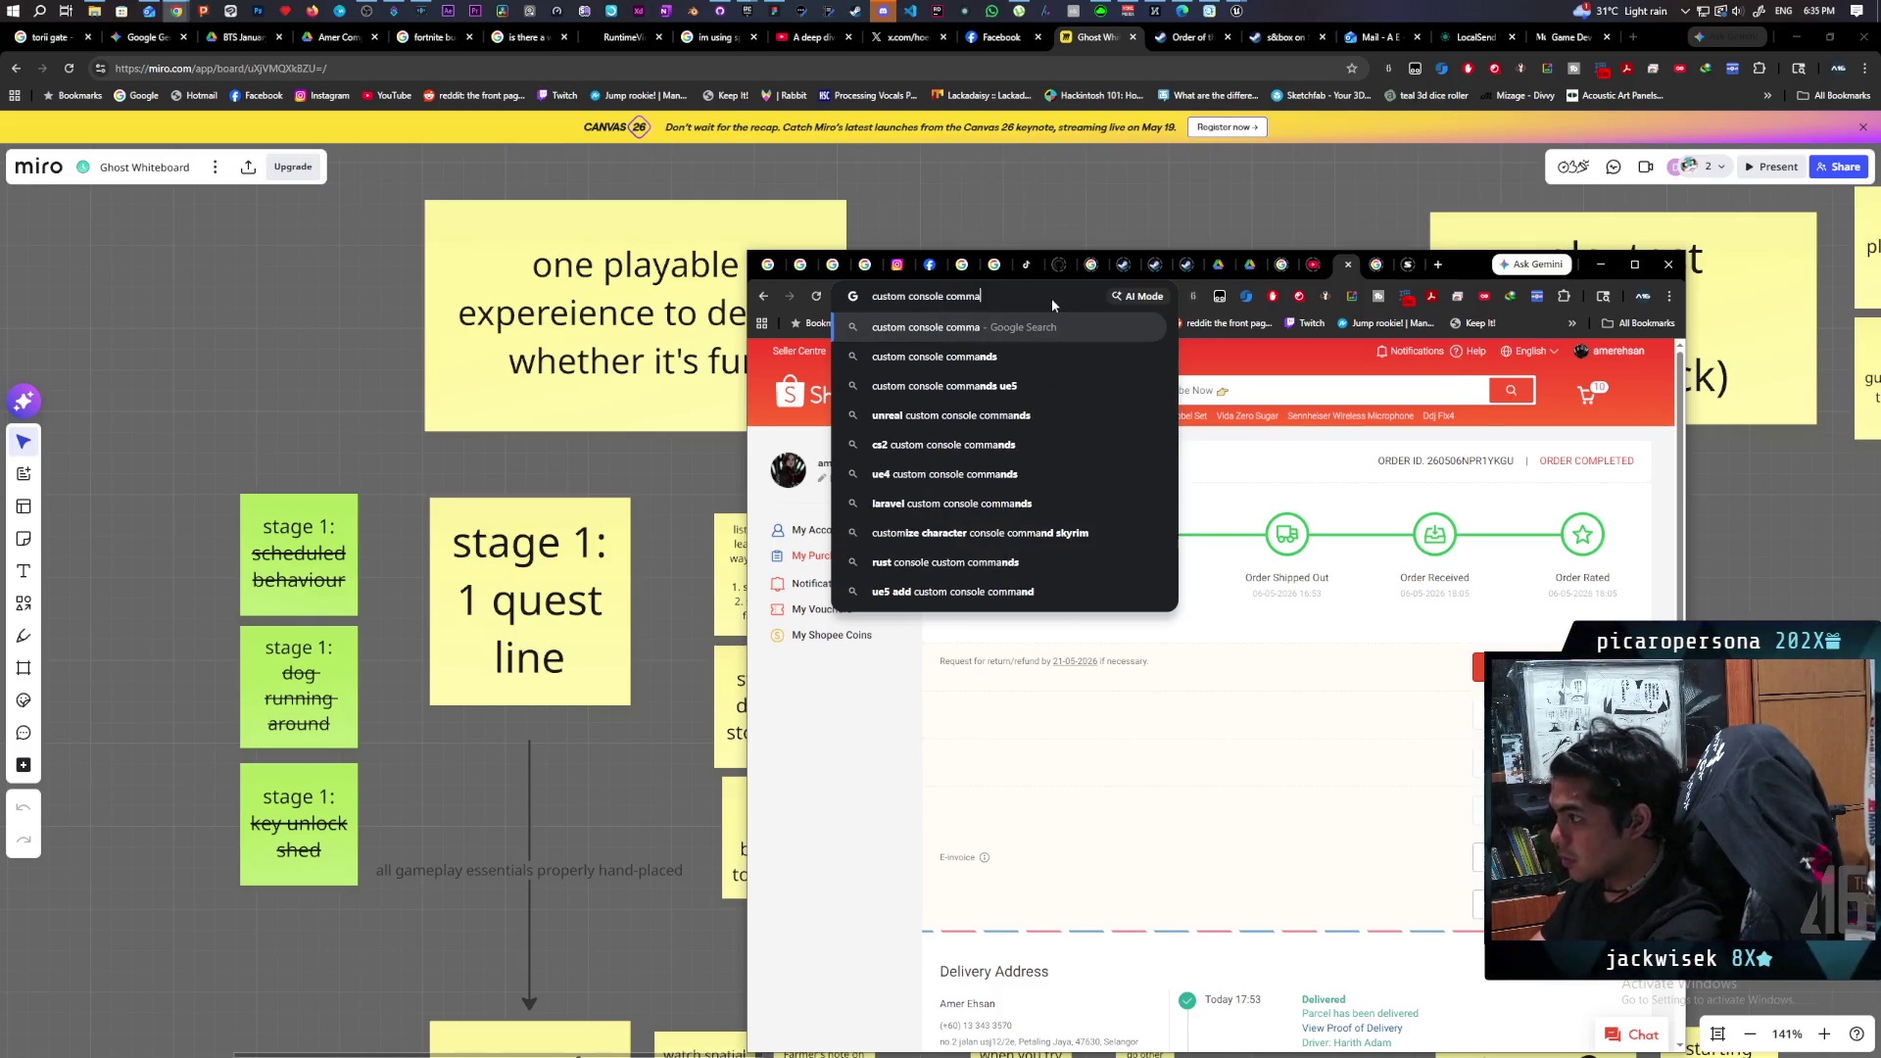
pyautogui.write('nds ue5')
pyautogui.press('Return')
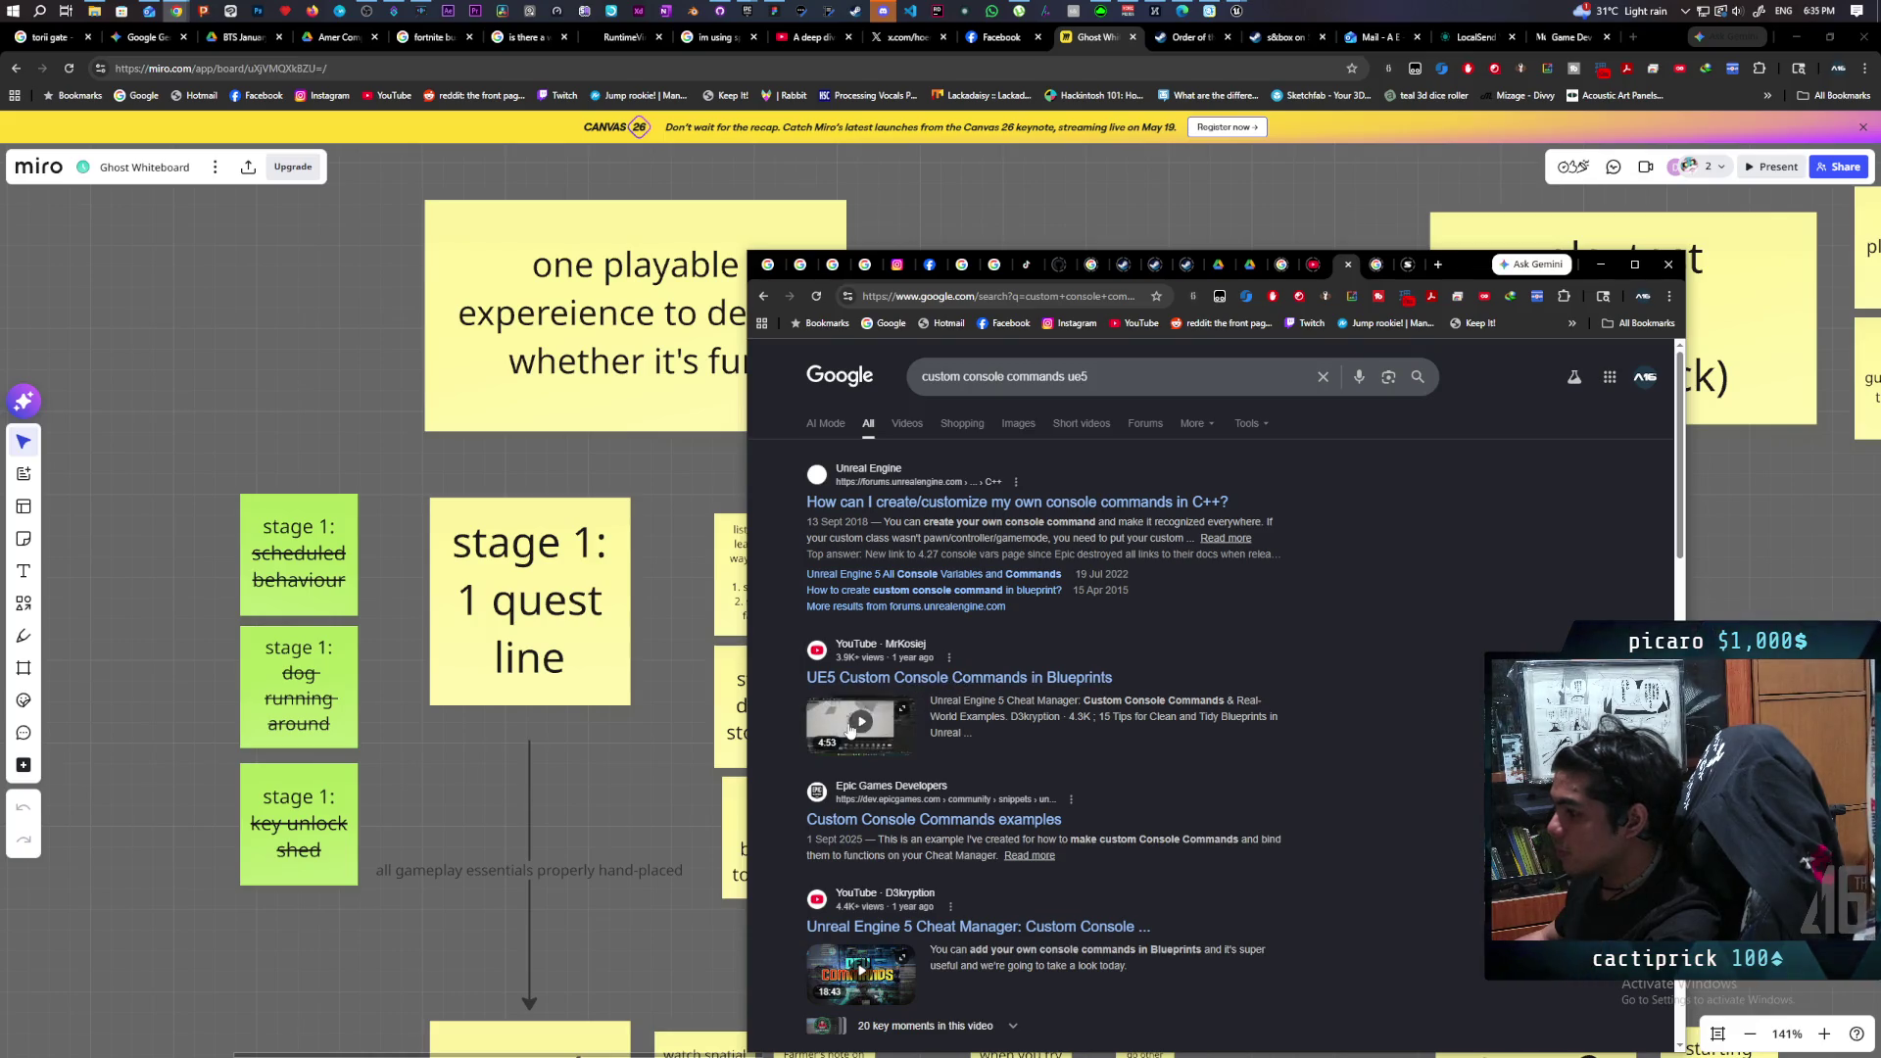
# Open the 'UE5 Custom Console Commands in Blueprints' video and skip ahead forty seconds.
pyautogui.click(959, 678)
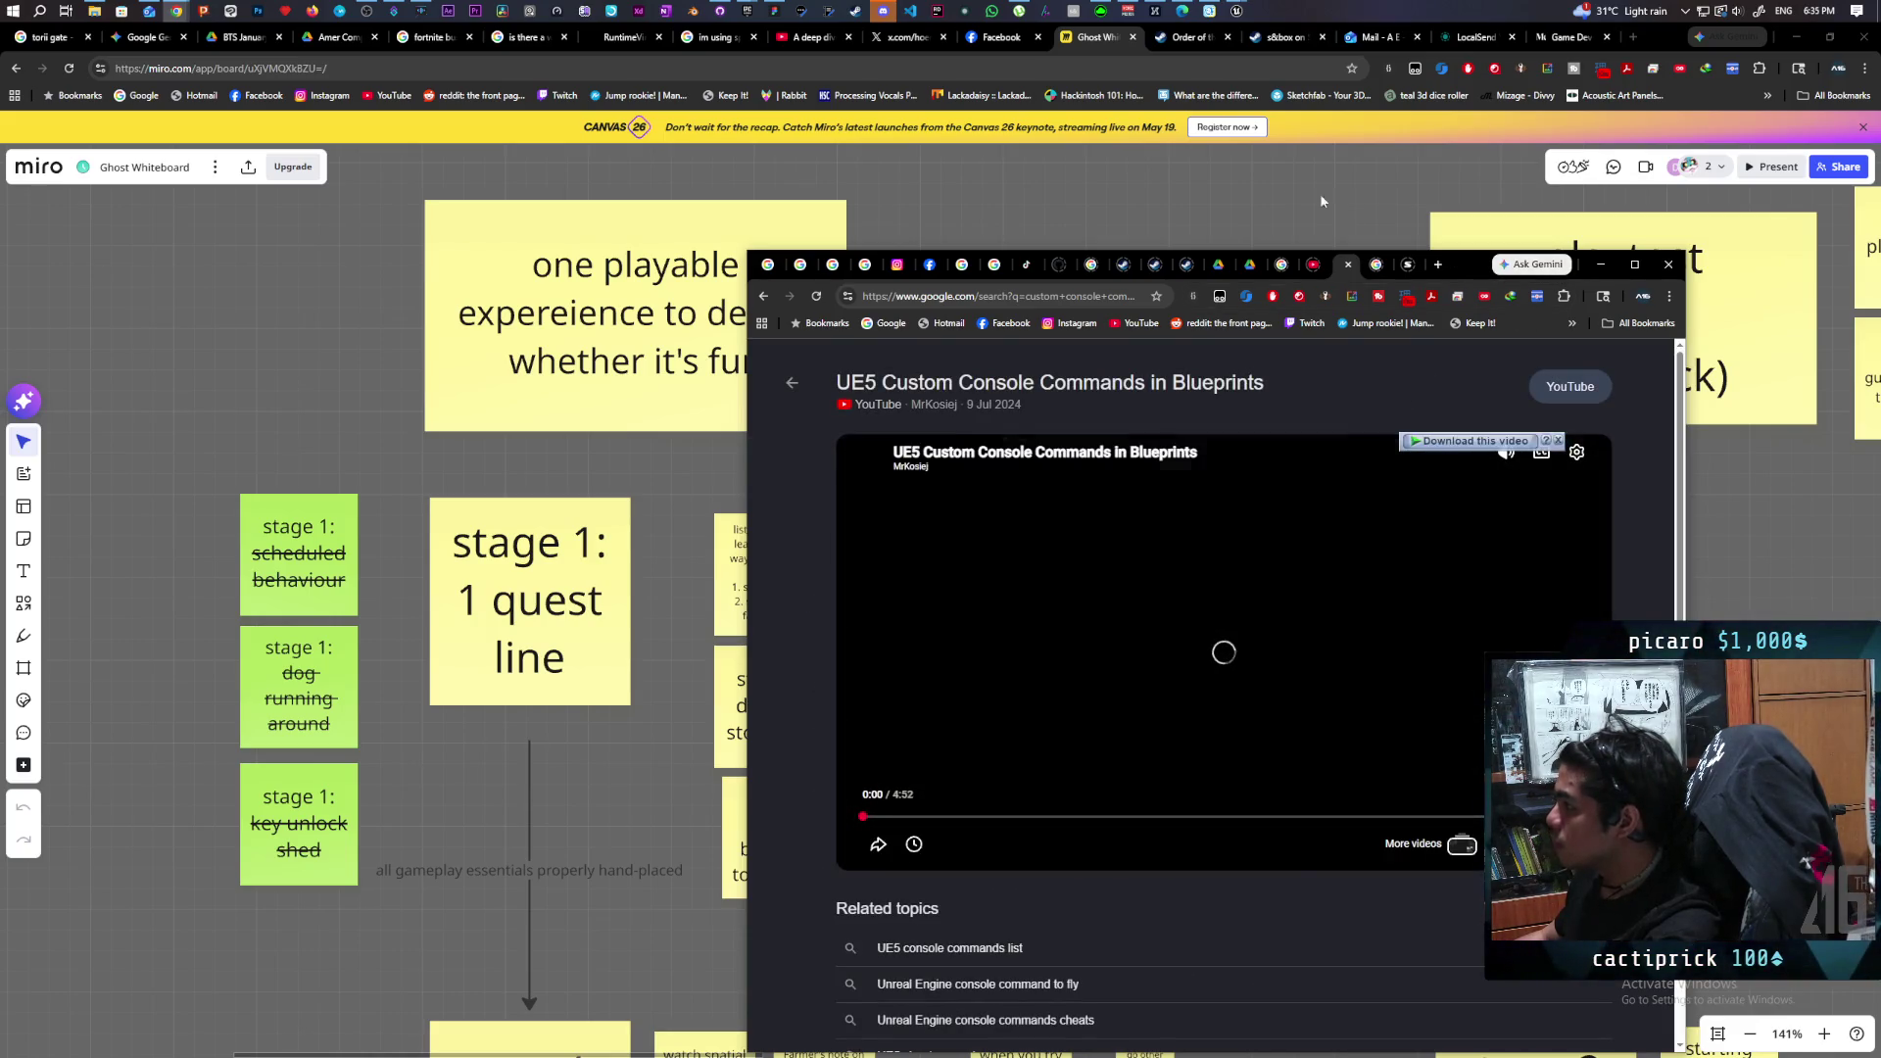
pyautogui.moveTo(1460, 265); pyautogui.dragTo(1087, 163)
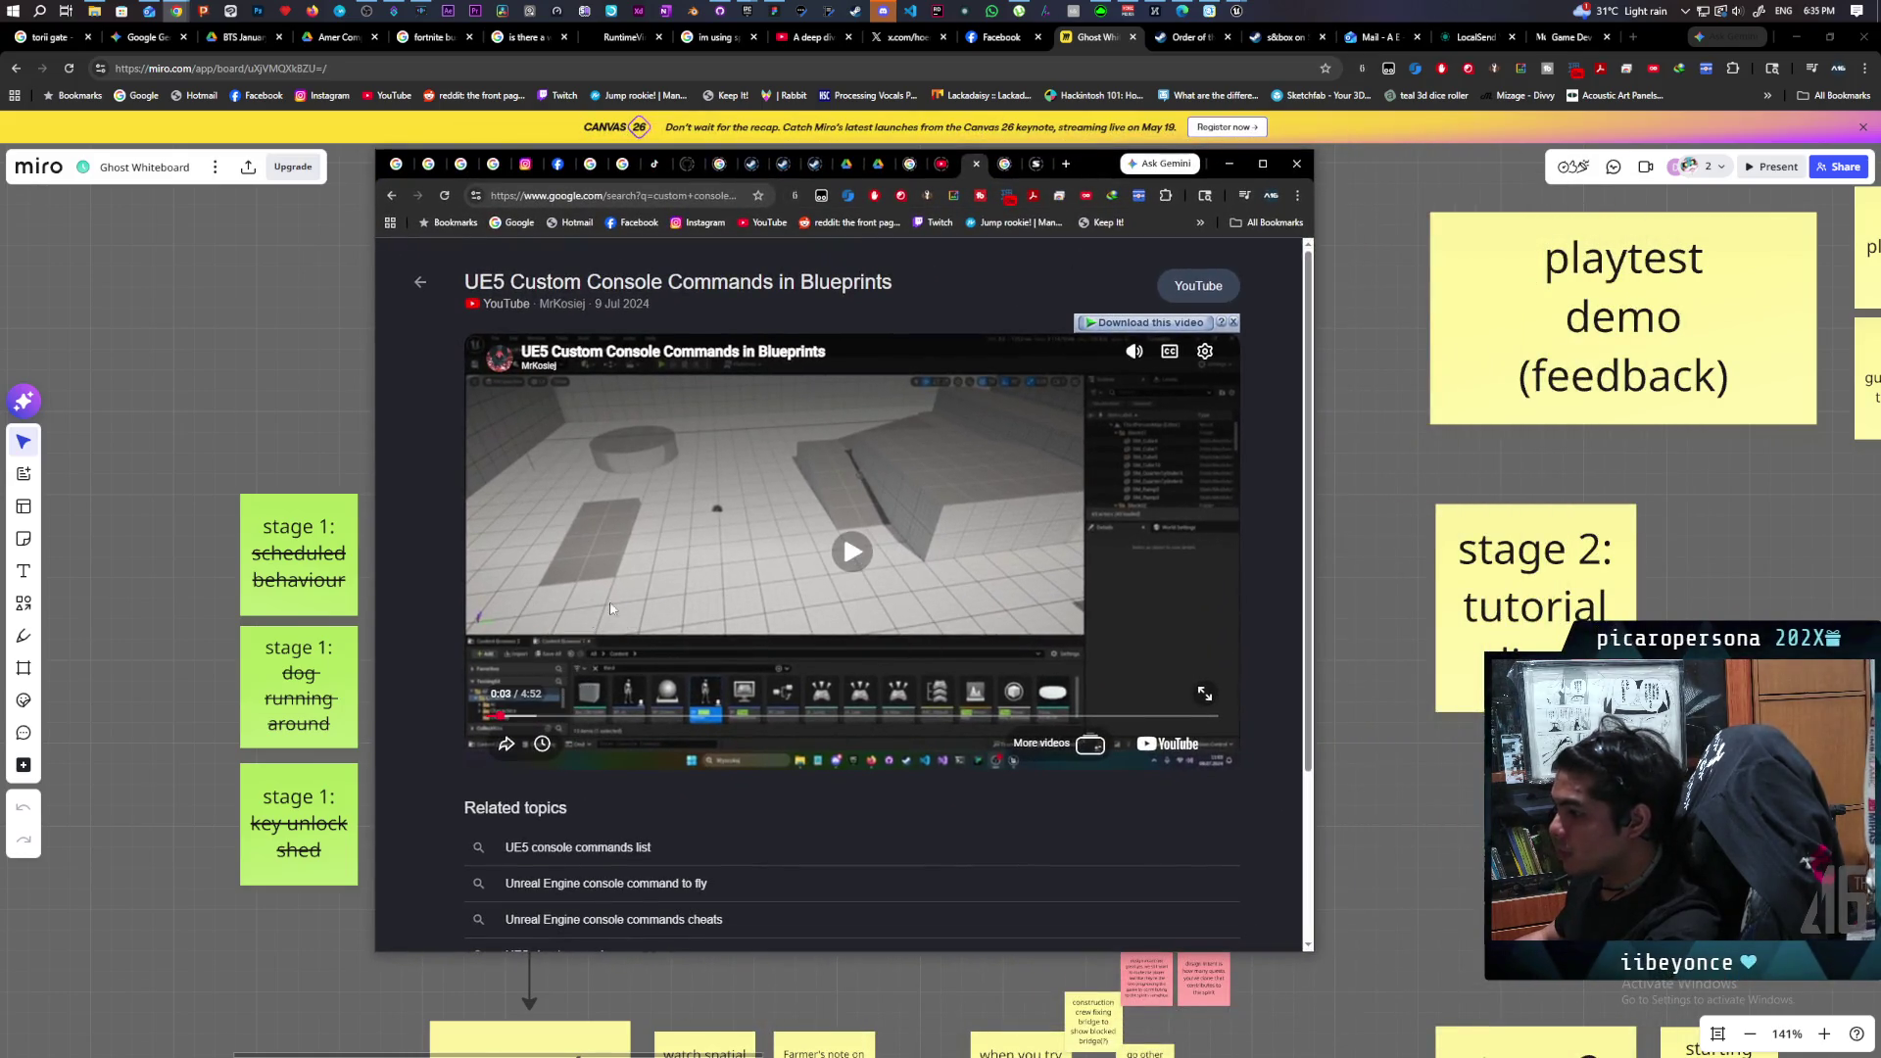
pyautogui.press('l')
pyautogui.press('l')
pyautogui.press('l')
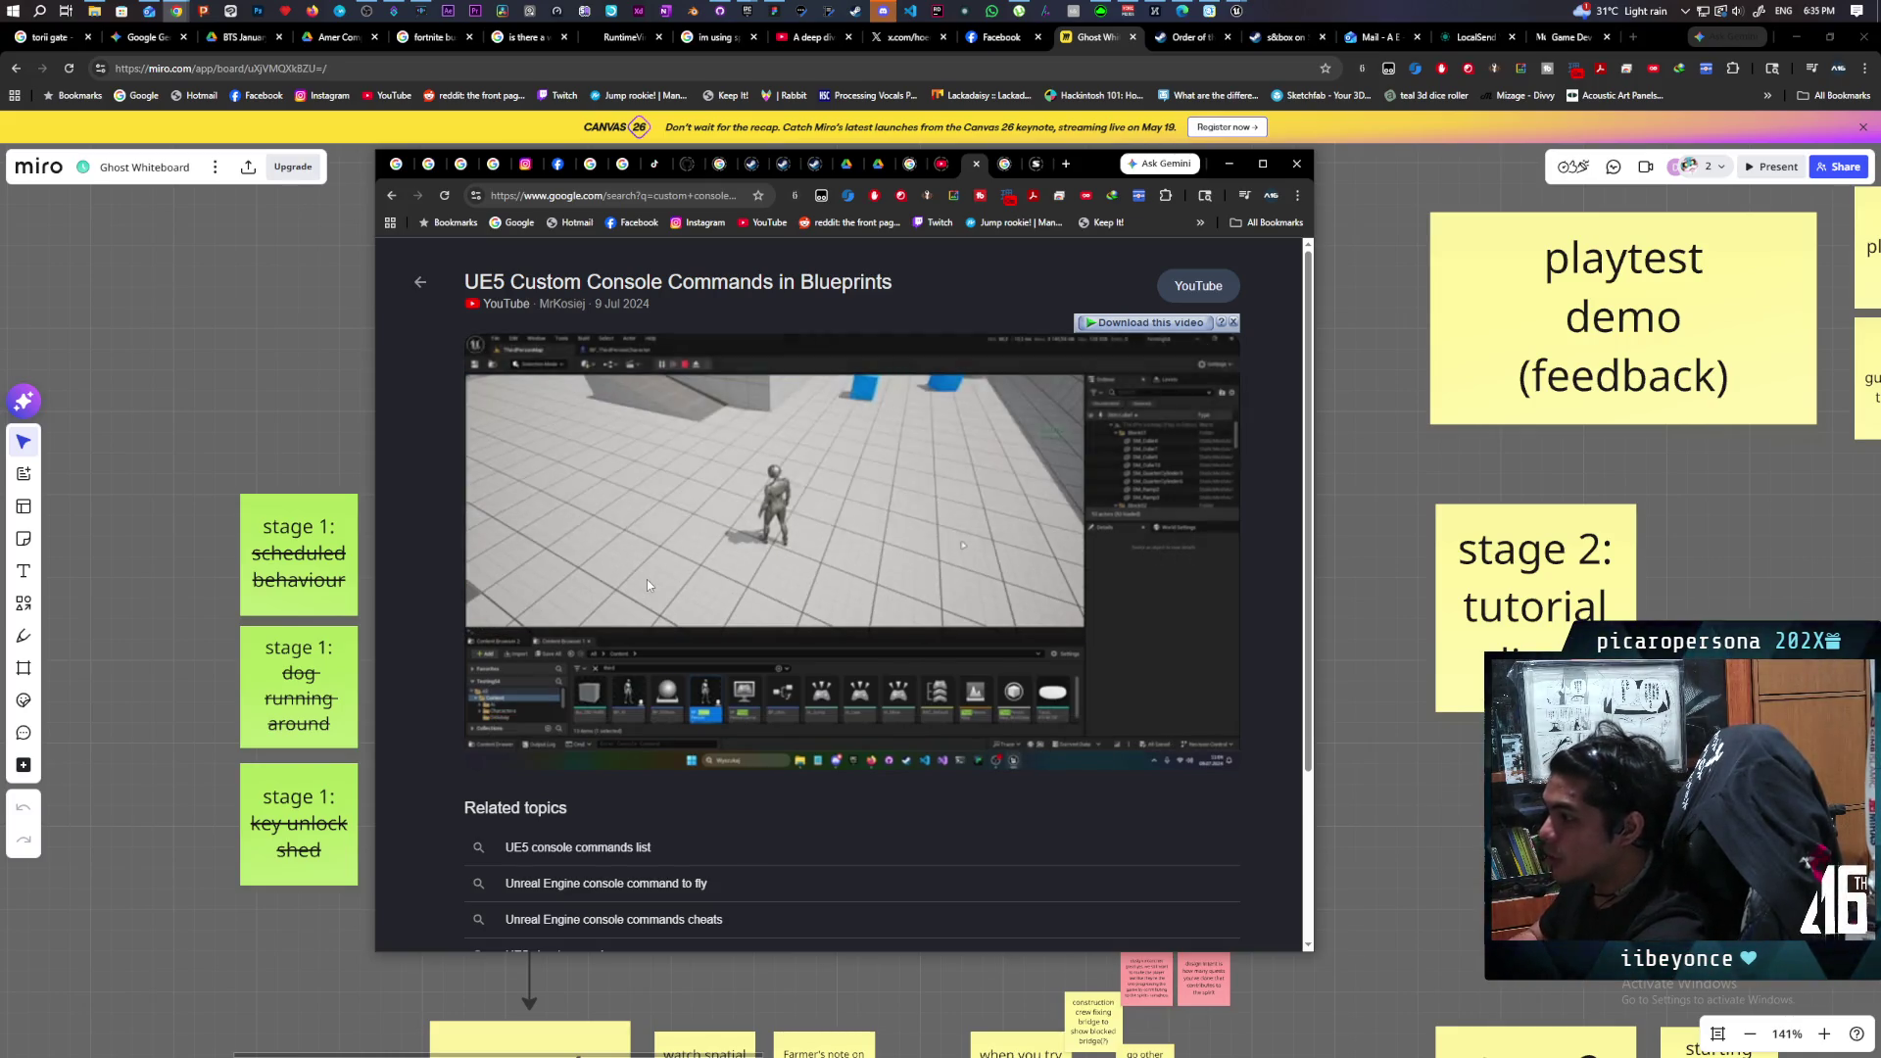
pyautogui.press('l')
pyautogui.press('l')
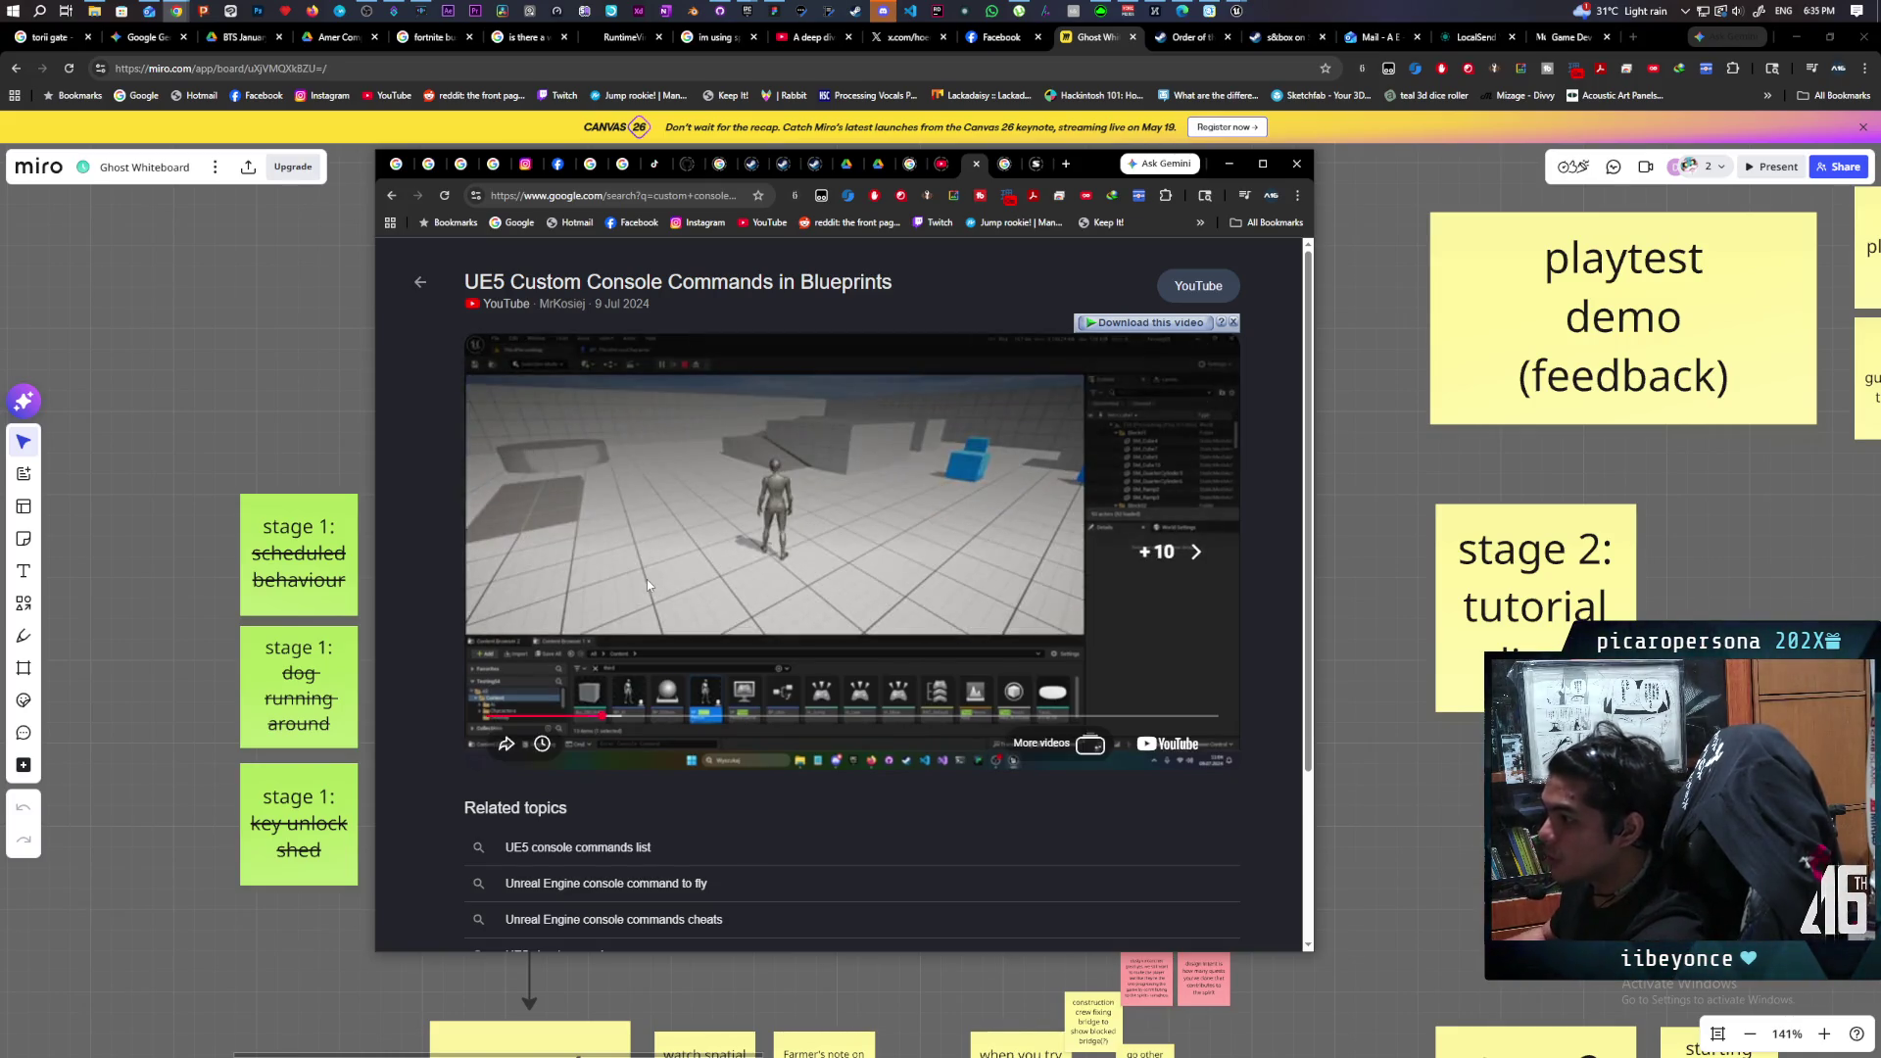
pyautogui.press('l')
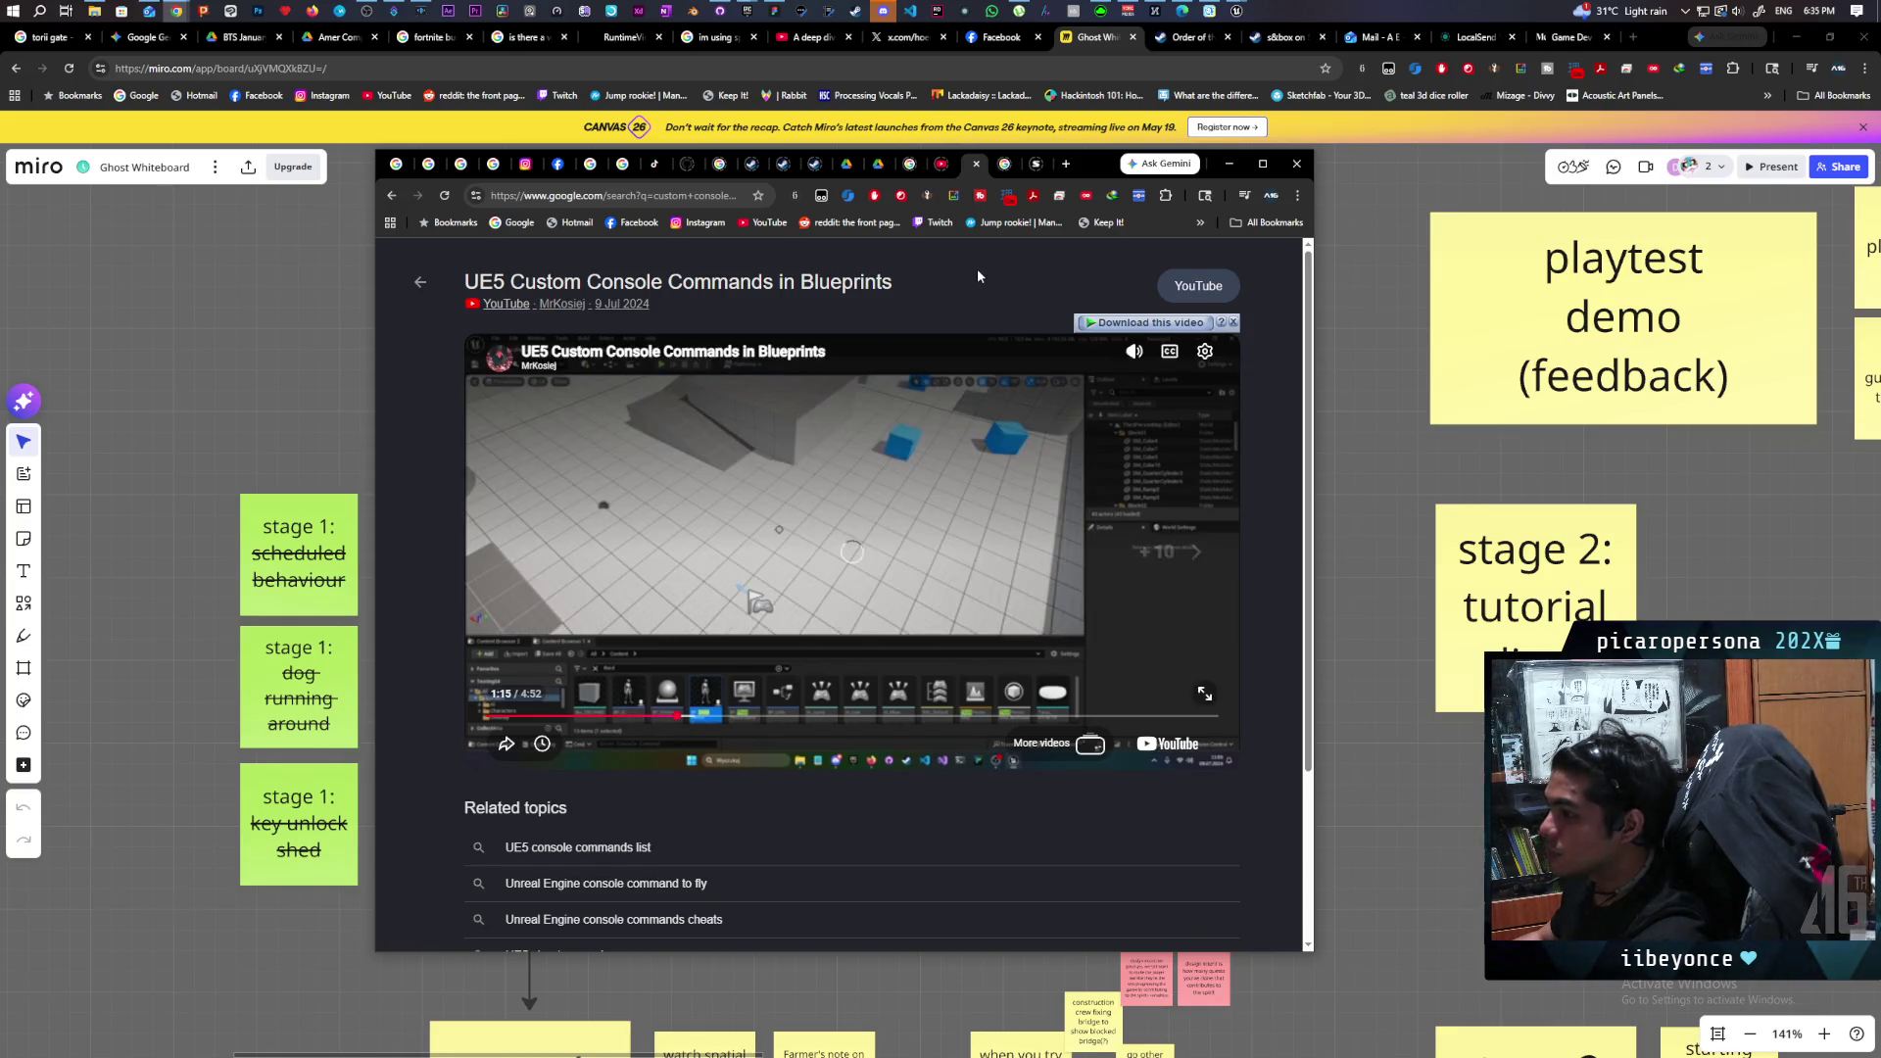
pyautogui.press('l')
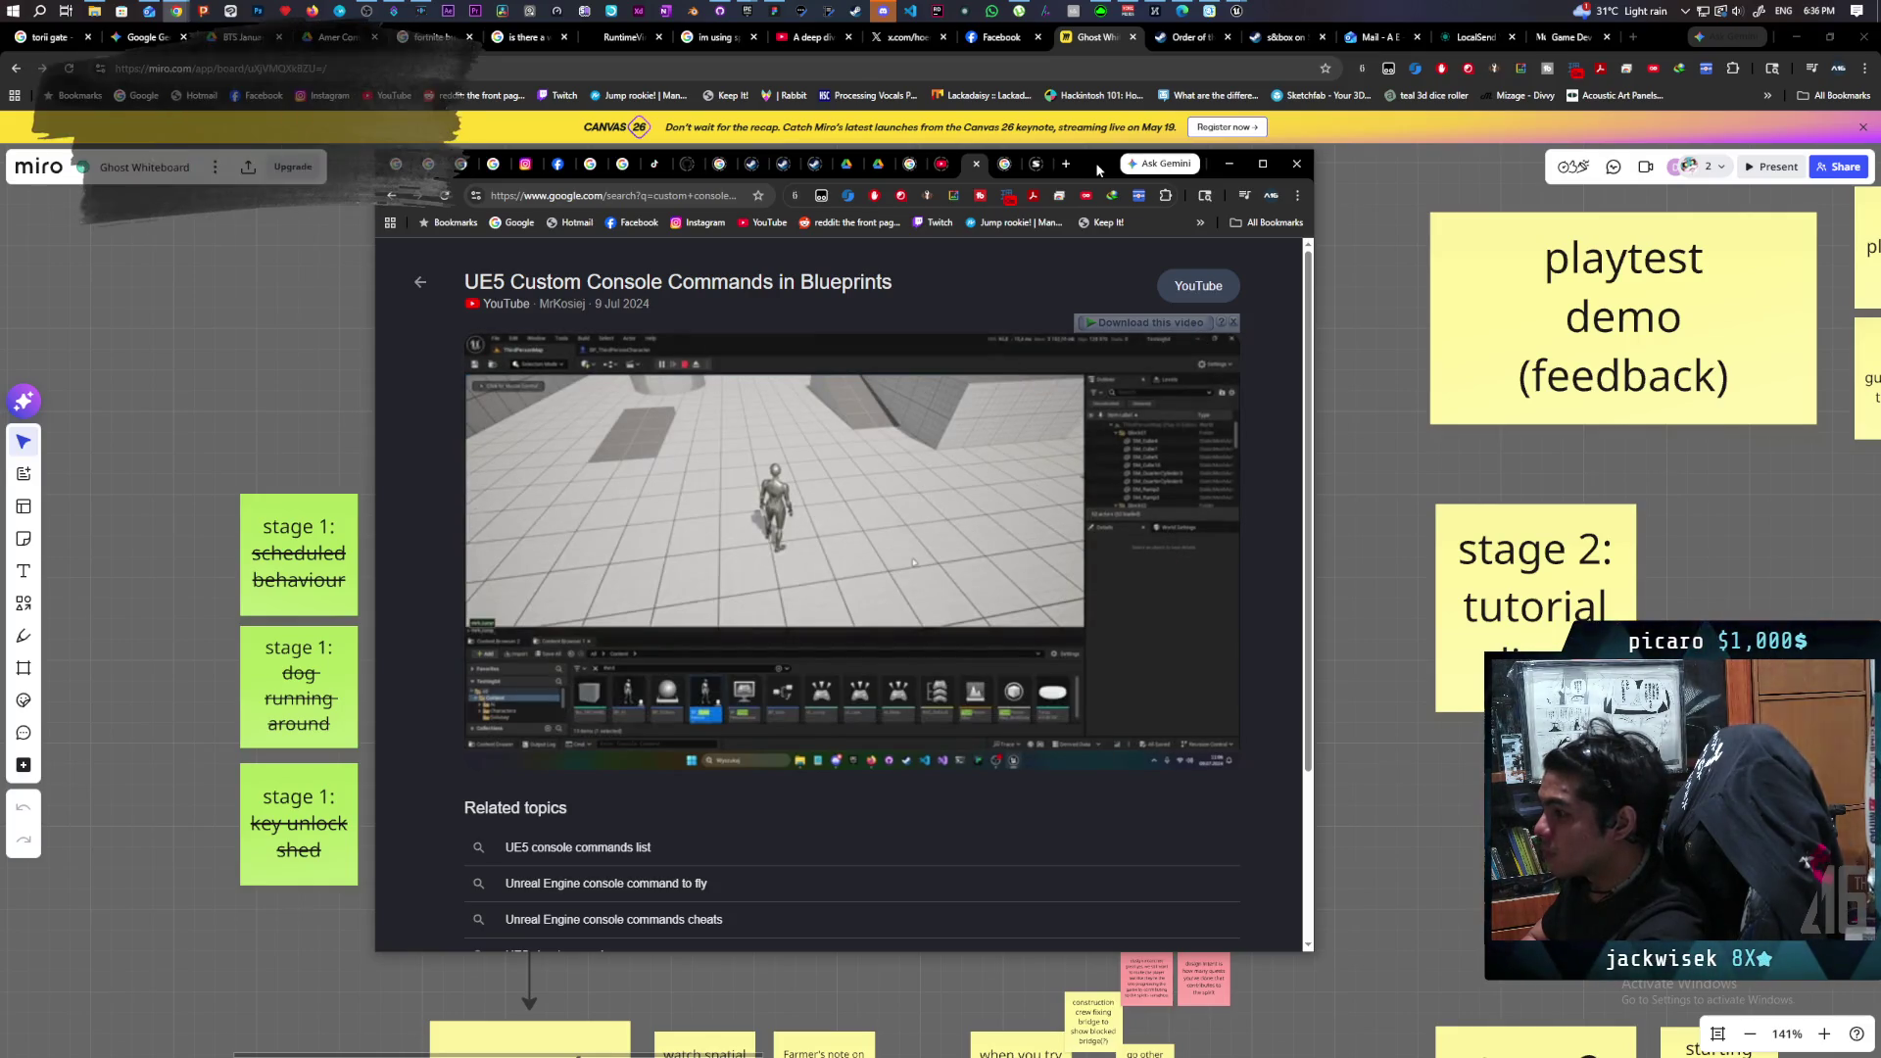
# Rewind ten seconds, pause the video at 2:21, and maximize the browser window.
pyautogui.moveTo(768, 531)
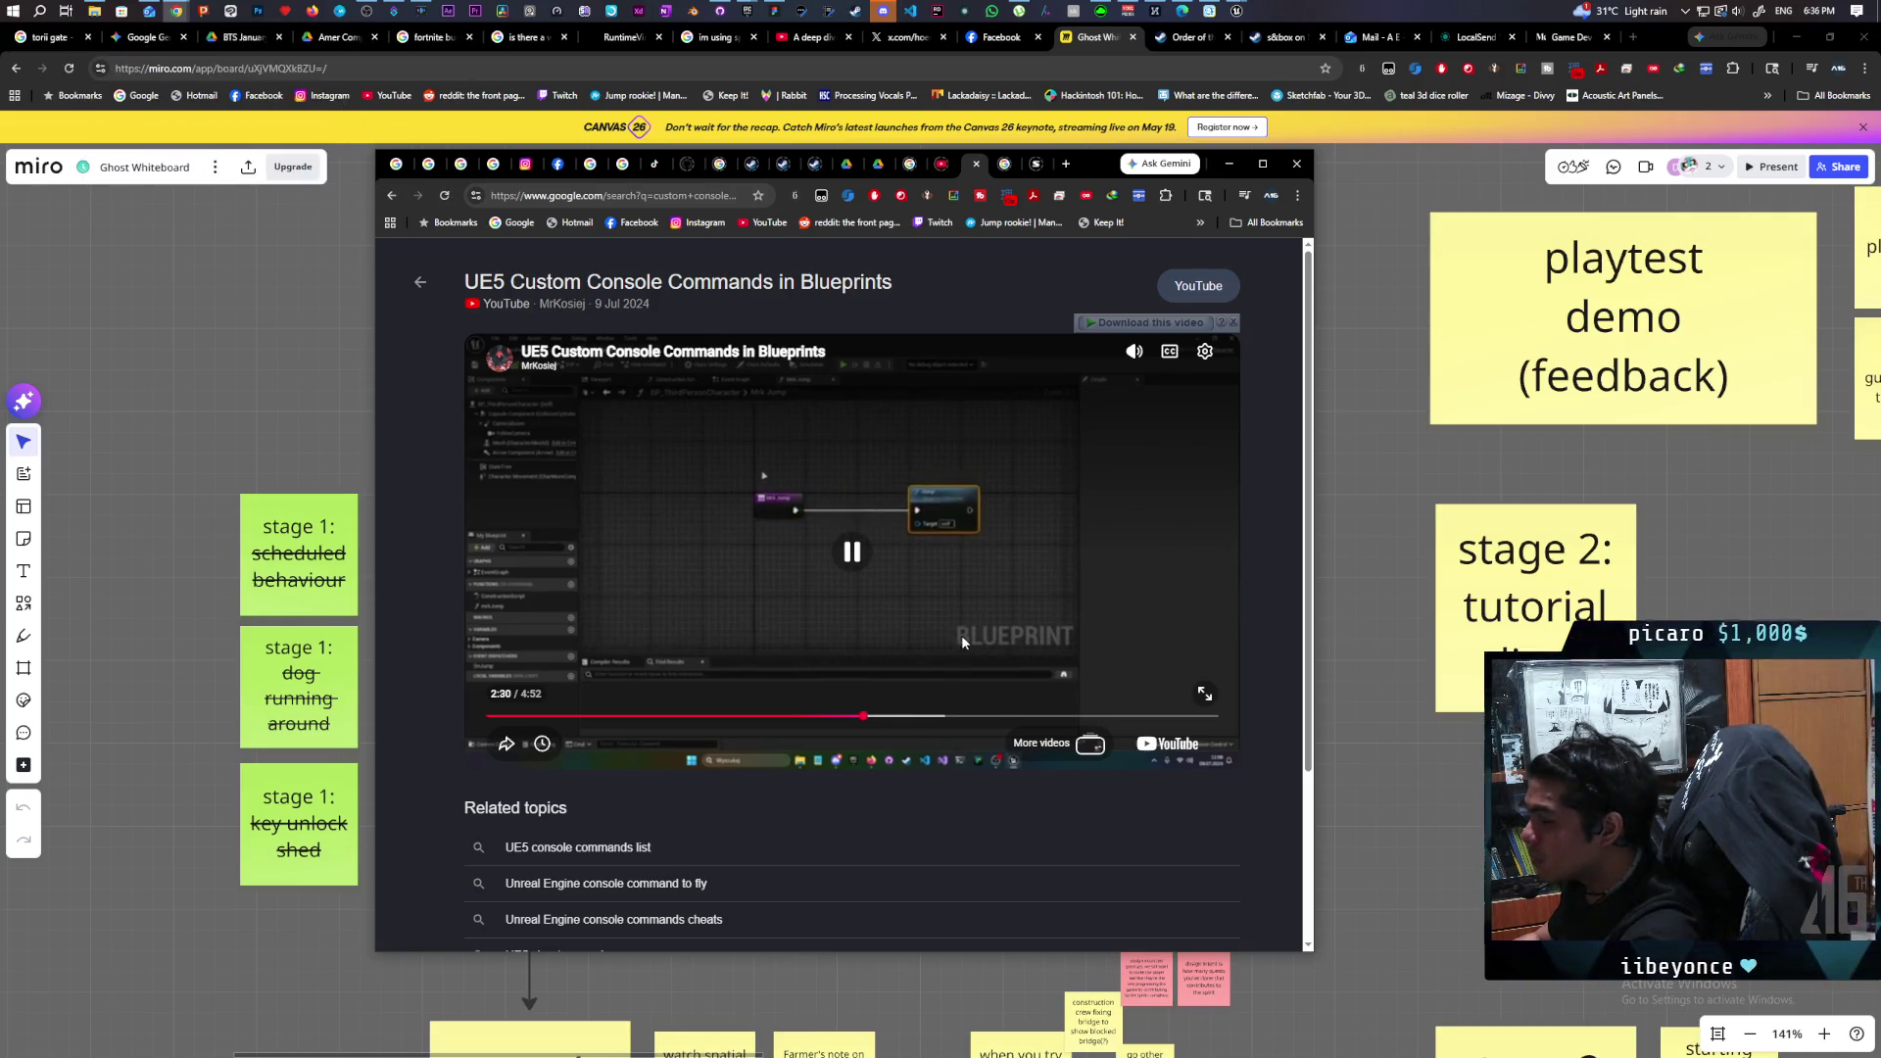
pyautogui.press('j')
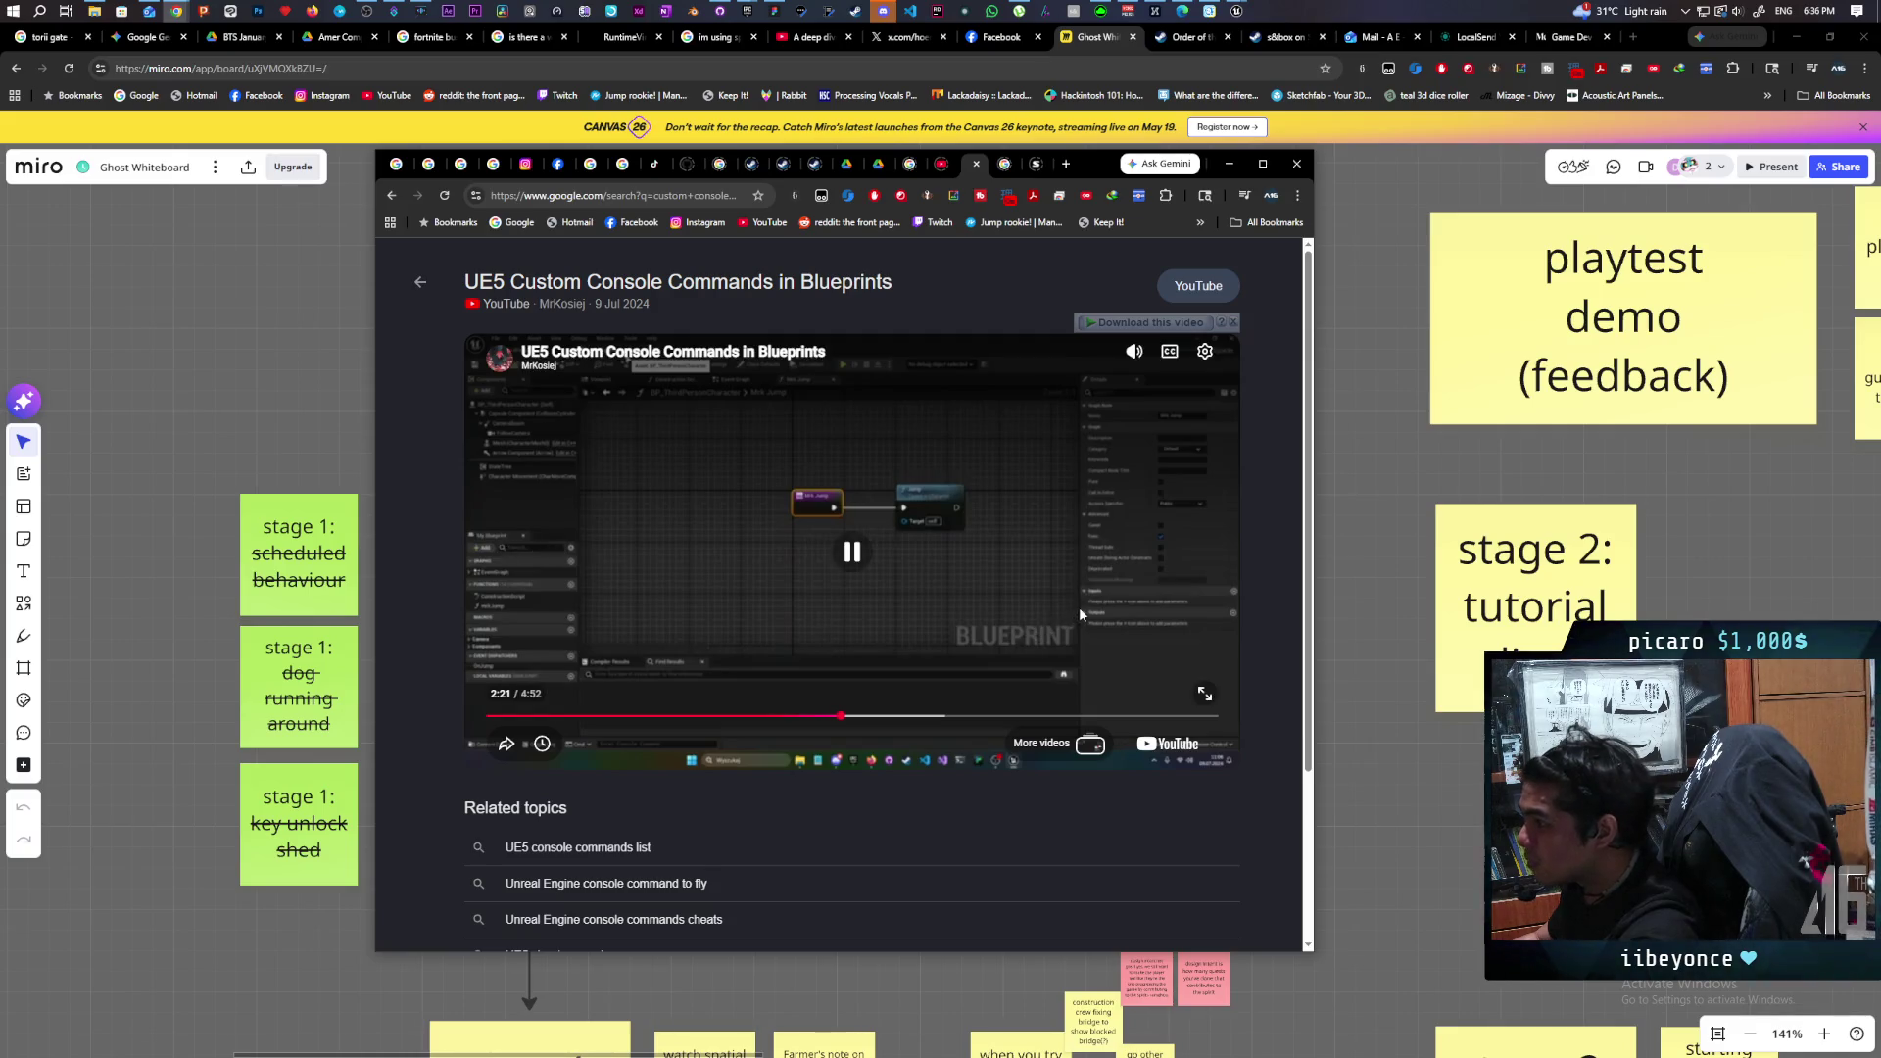
pyautogui.click(1148, 513)
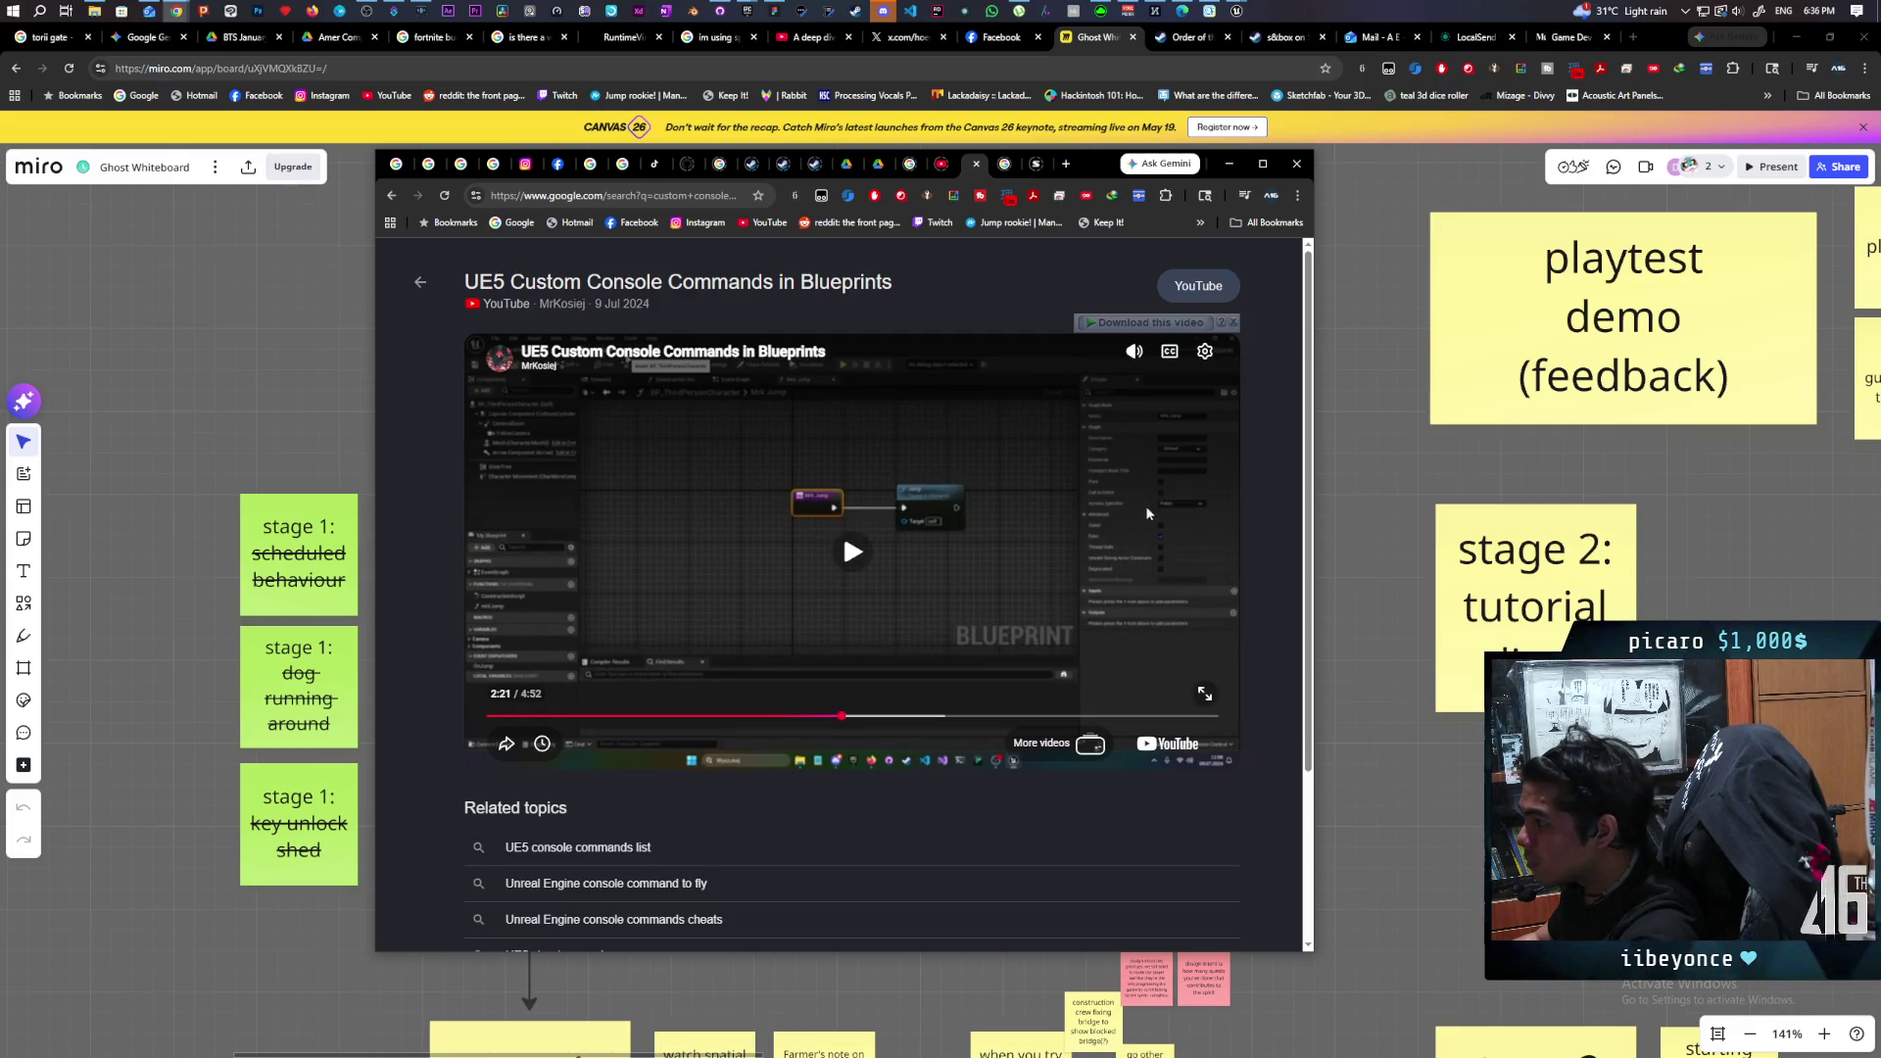
pyautogui.doubleClick(1093, 164)
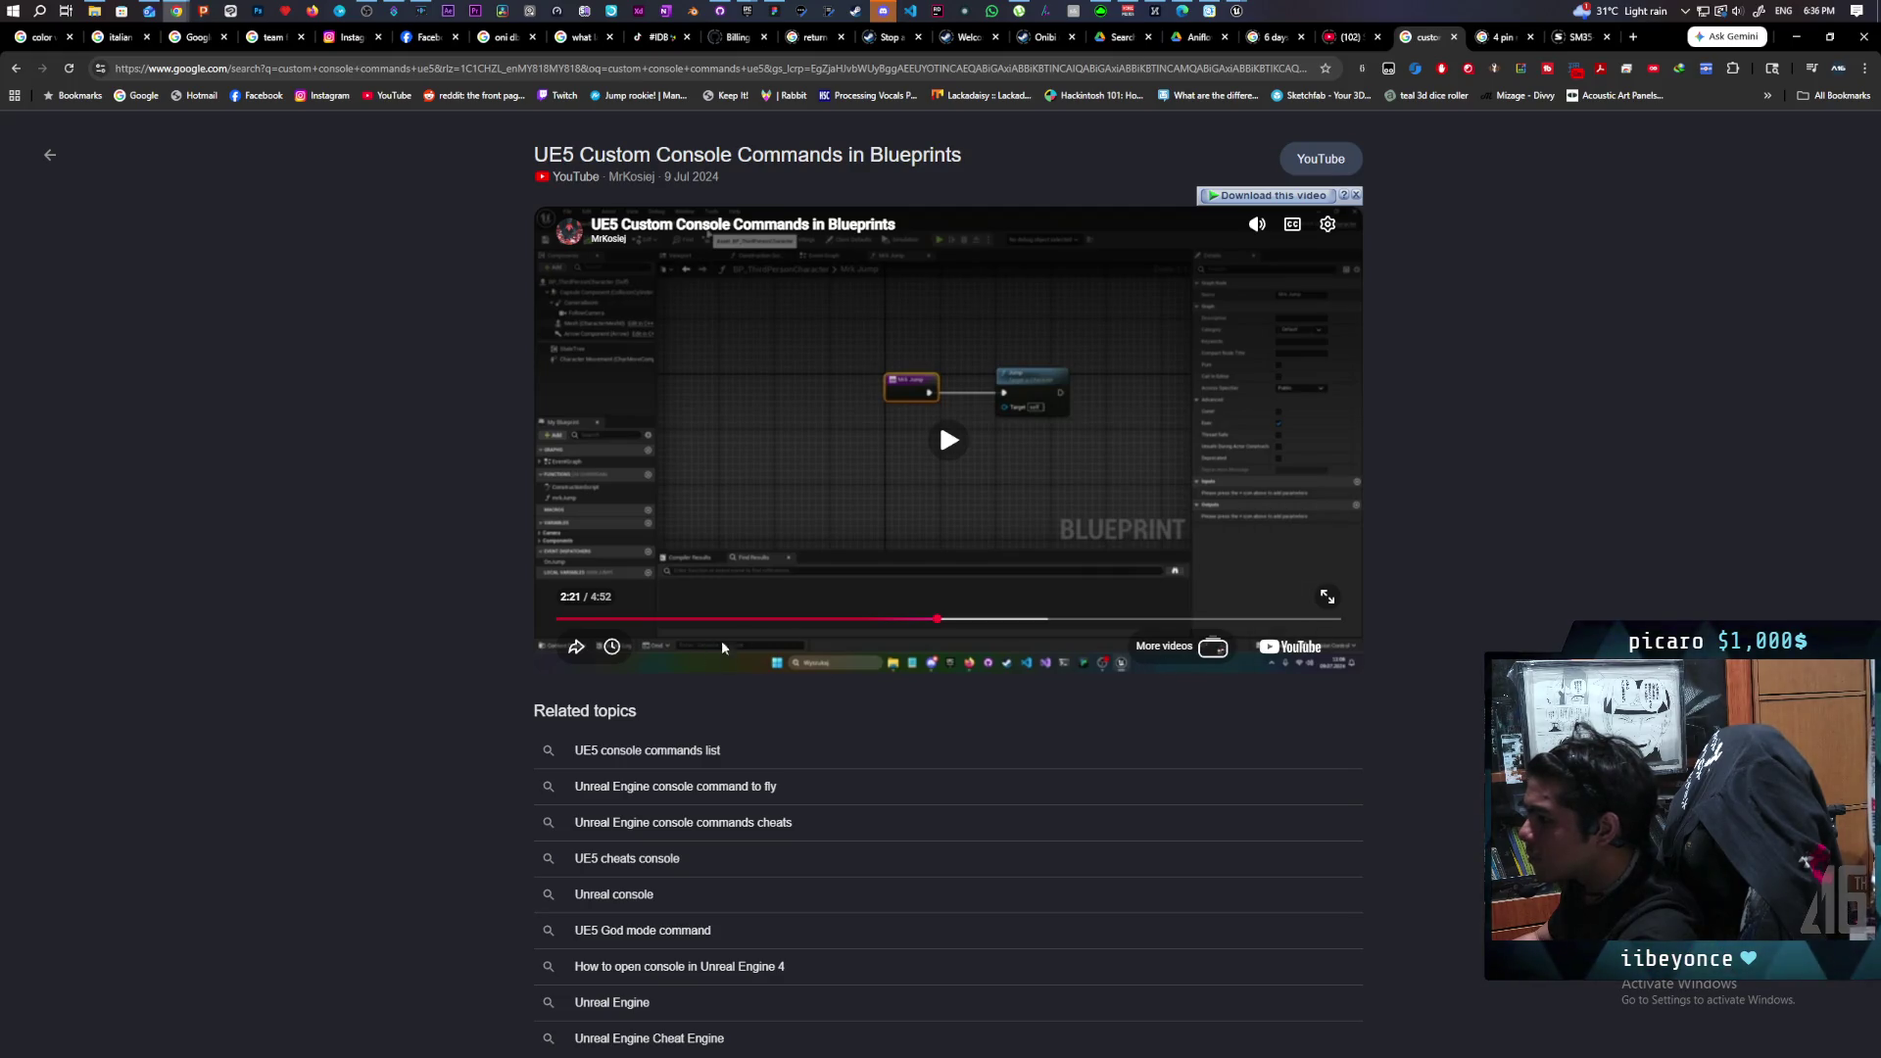
# Watch the tutorial on its YouTube watch page, rewinding twenty seconds and then pausing.
pyautogui.click(1330, 596)
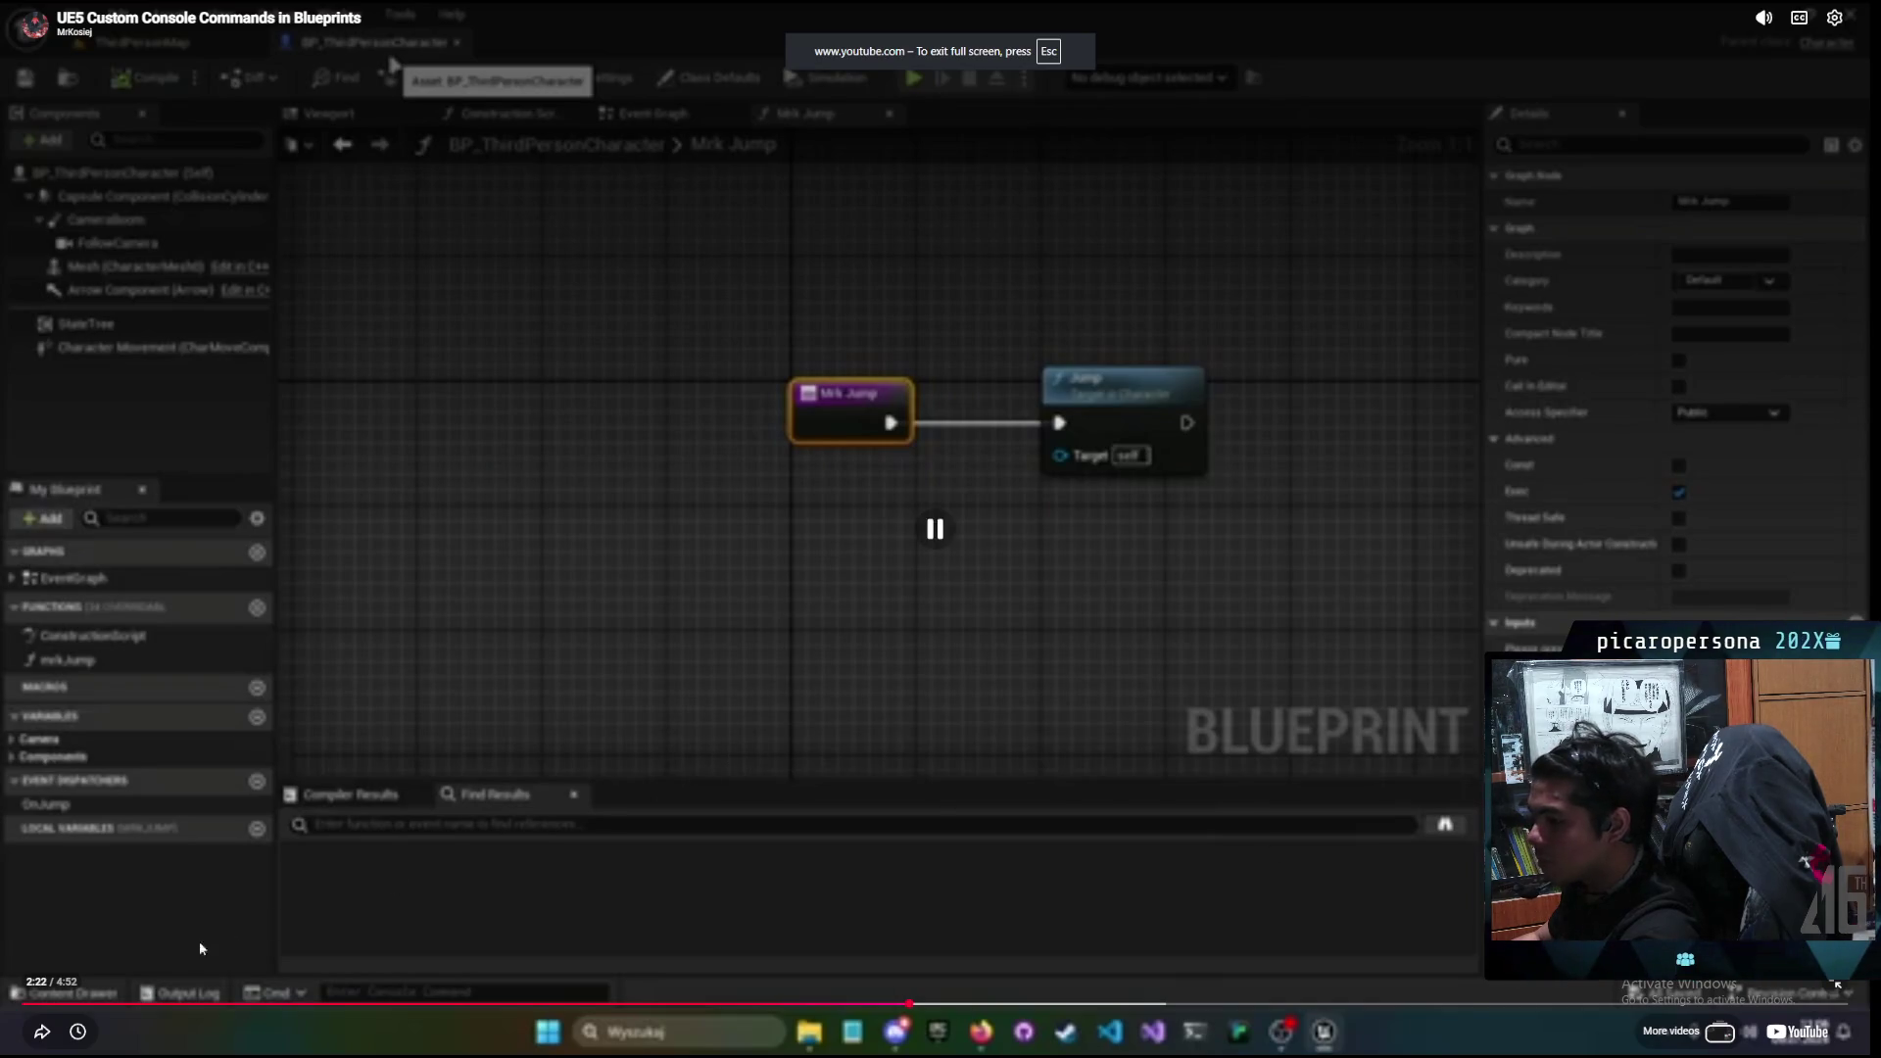
pyautogui.click(1808, 1039)
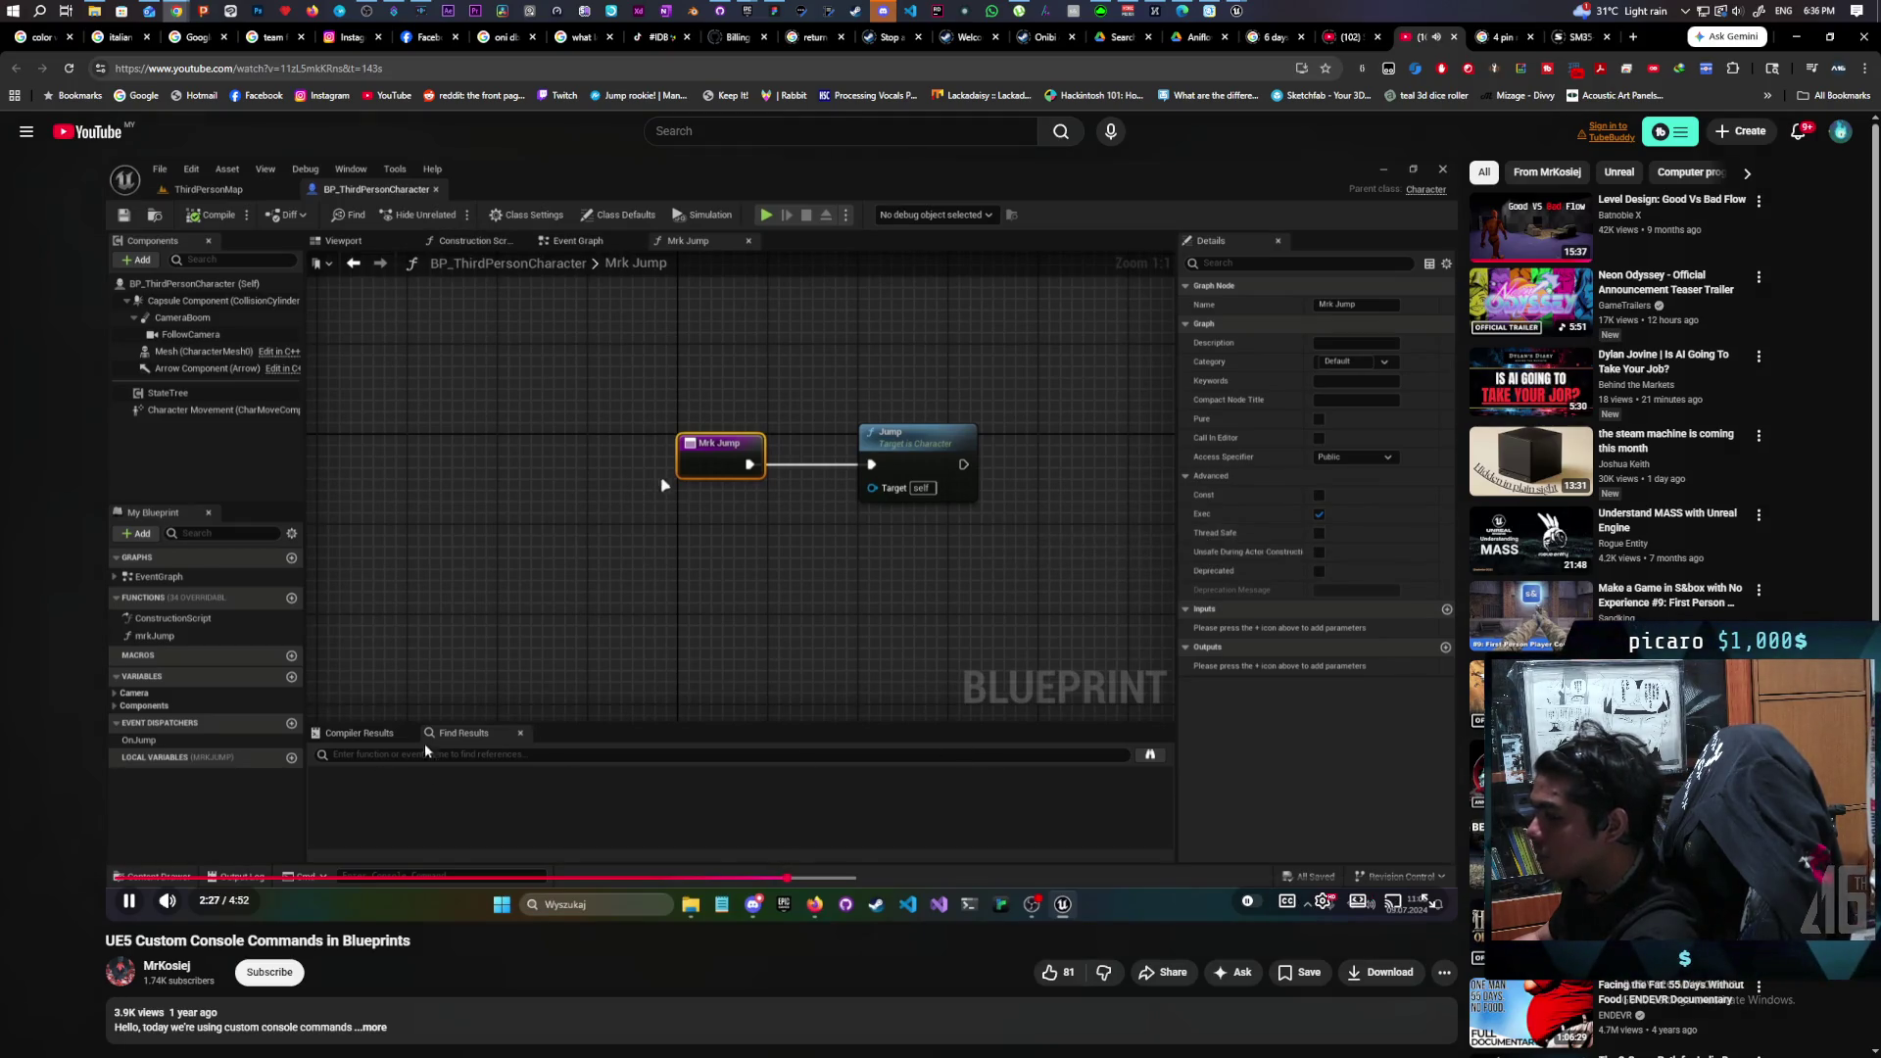
pyautogui.press('j')
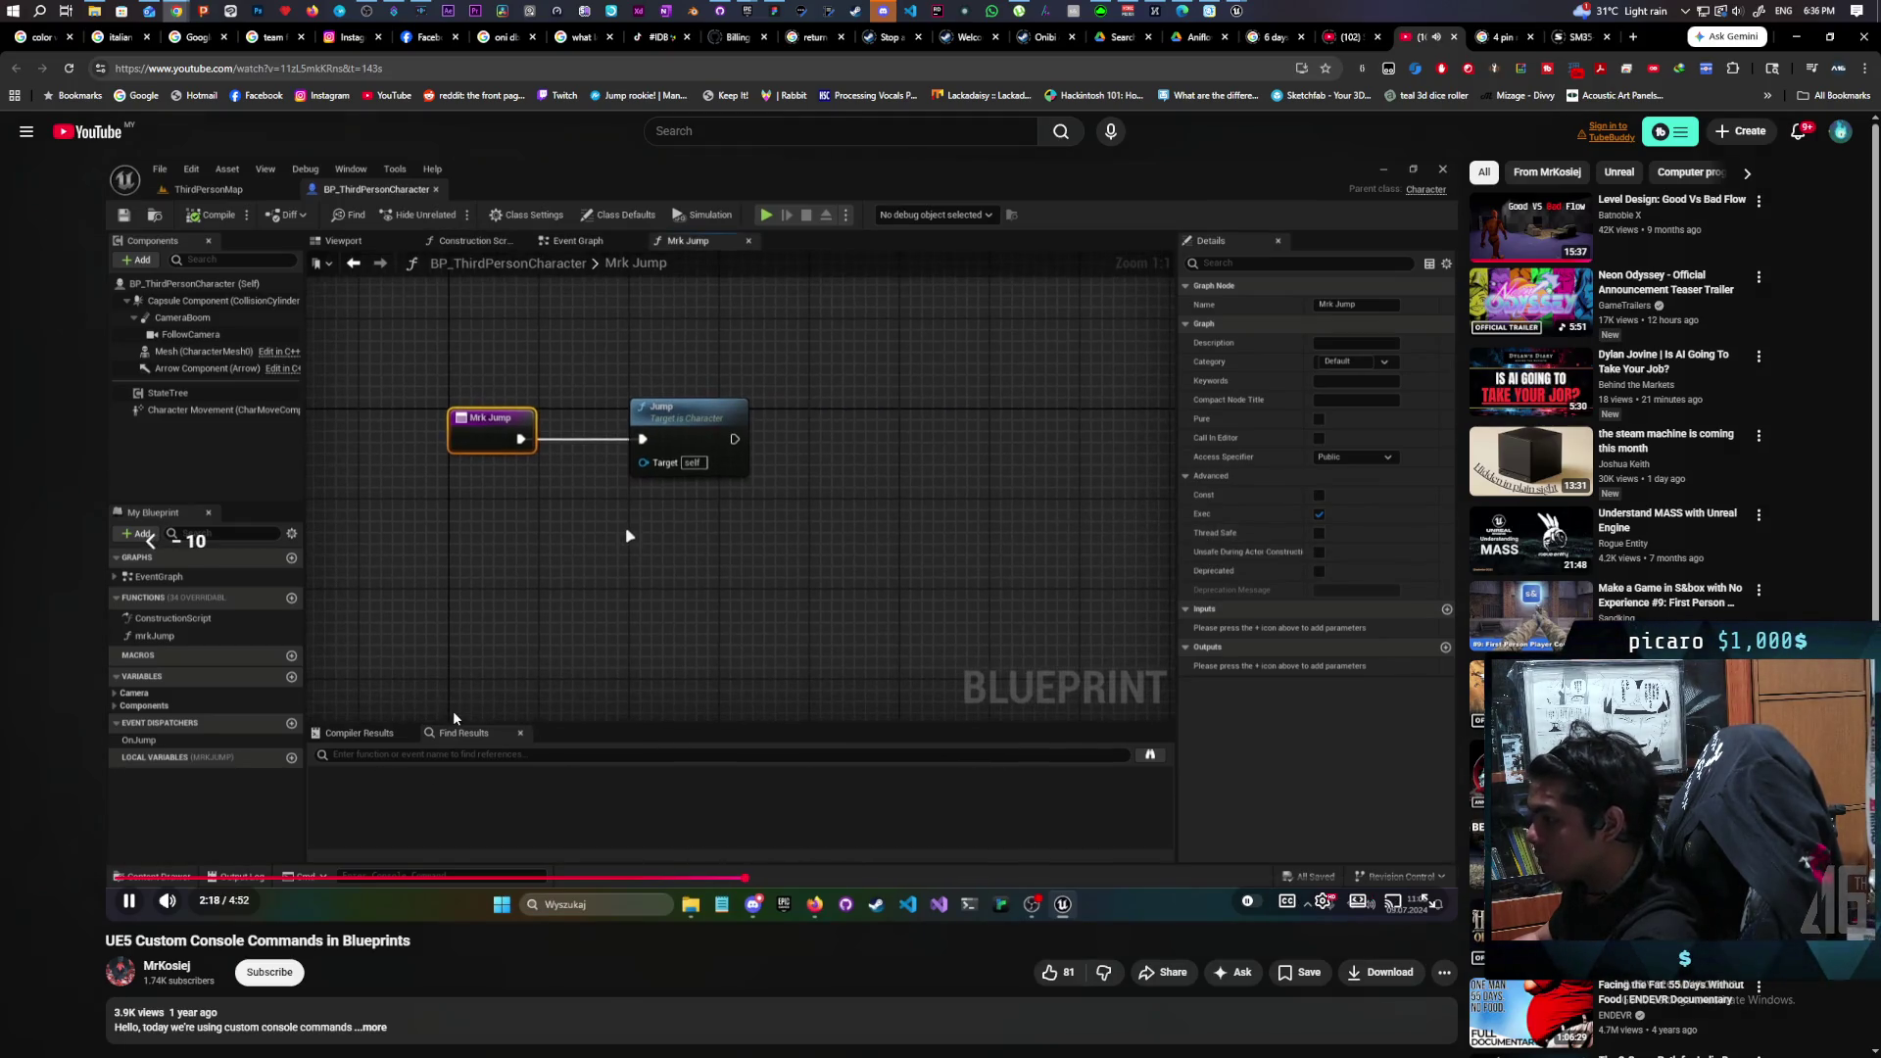
pyautogui.press('j')
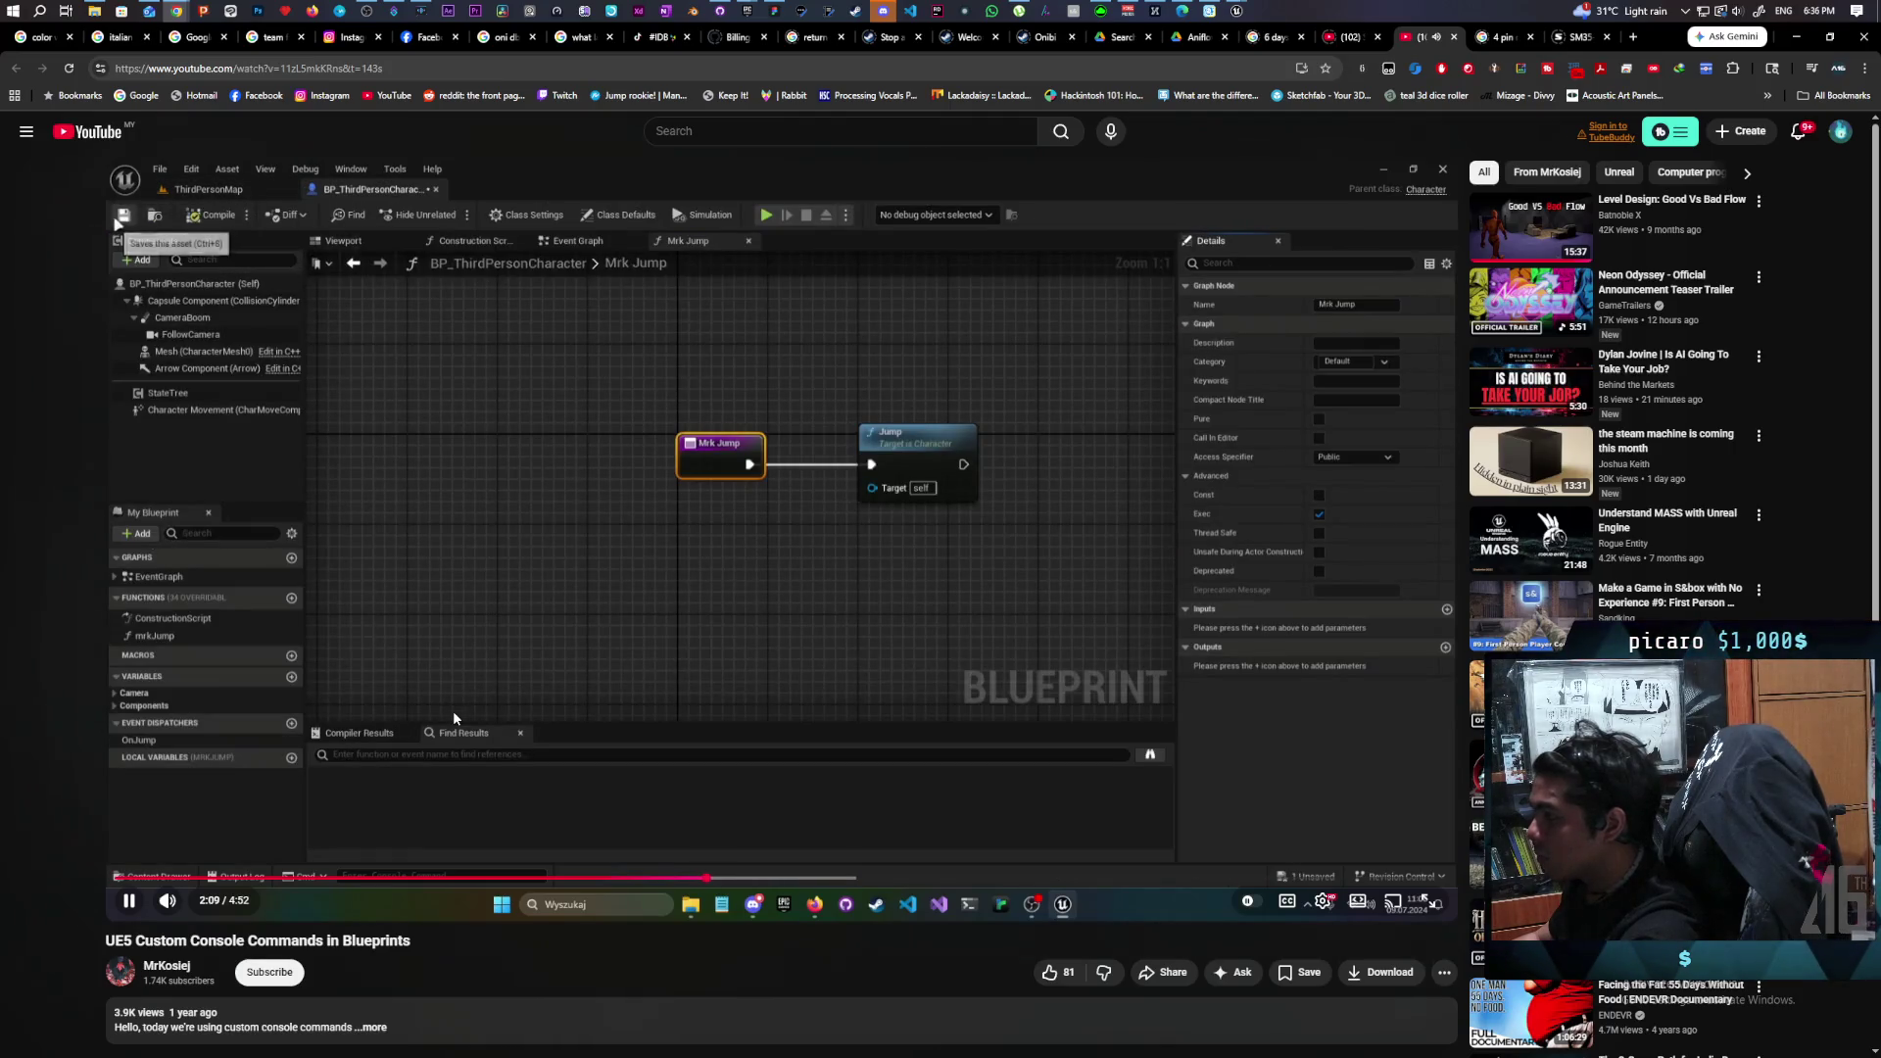
pyautogui.press('j')
pyautogui.press('j')
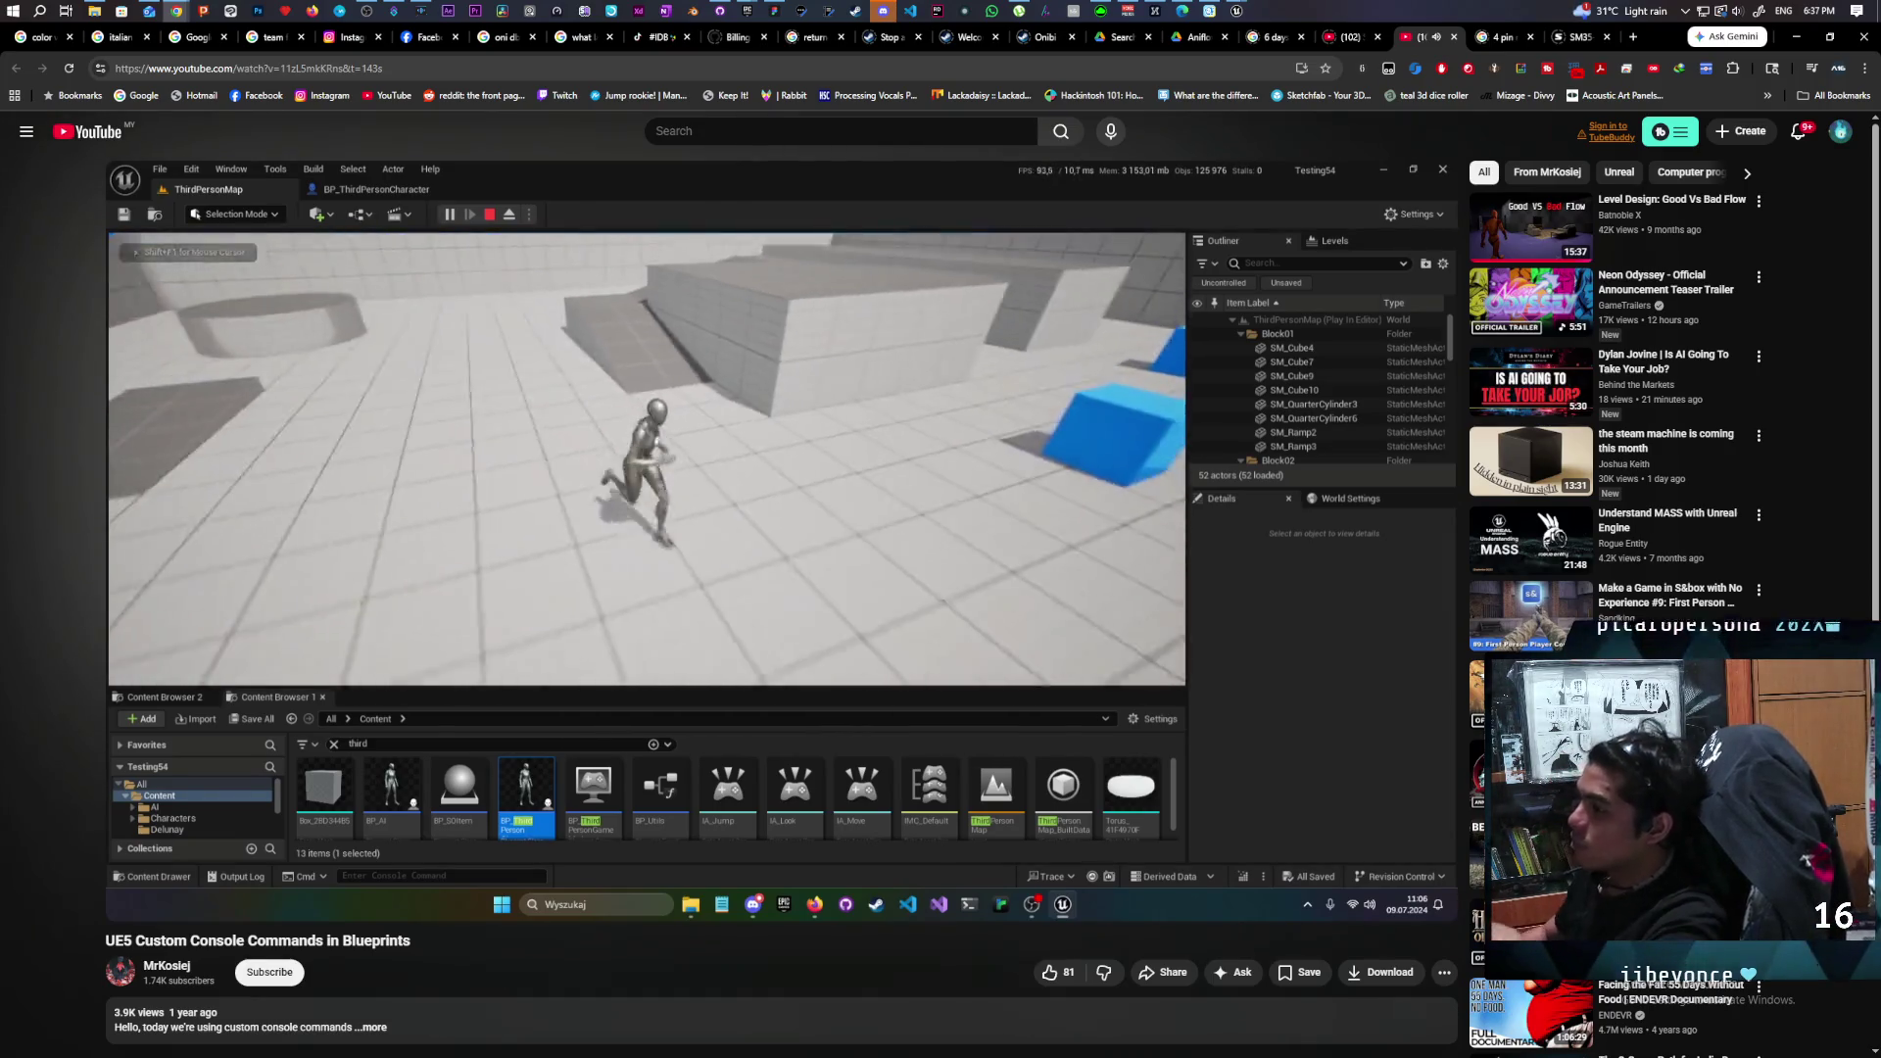
pyautogui.press('space')
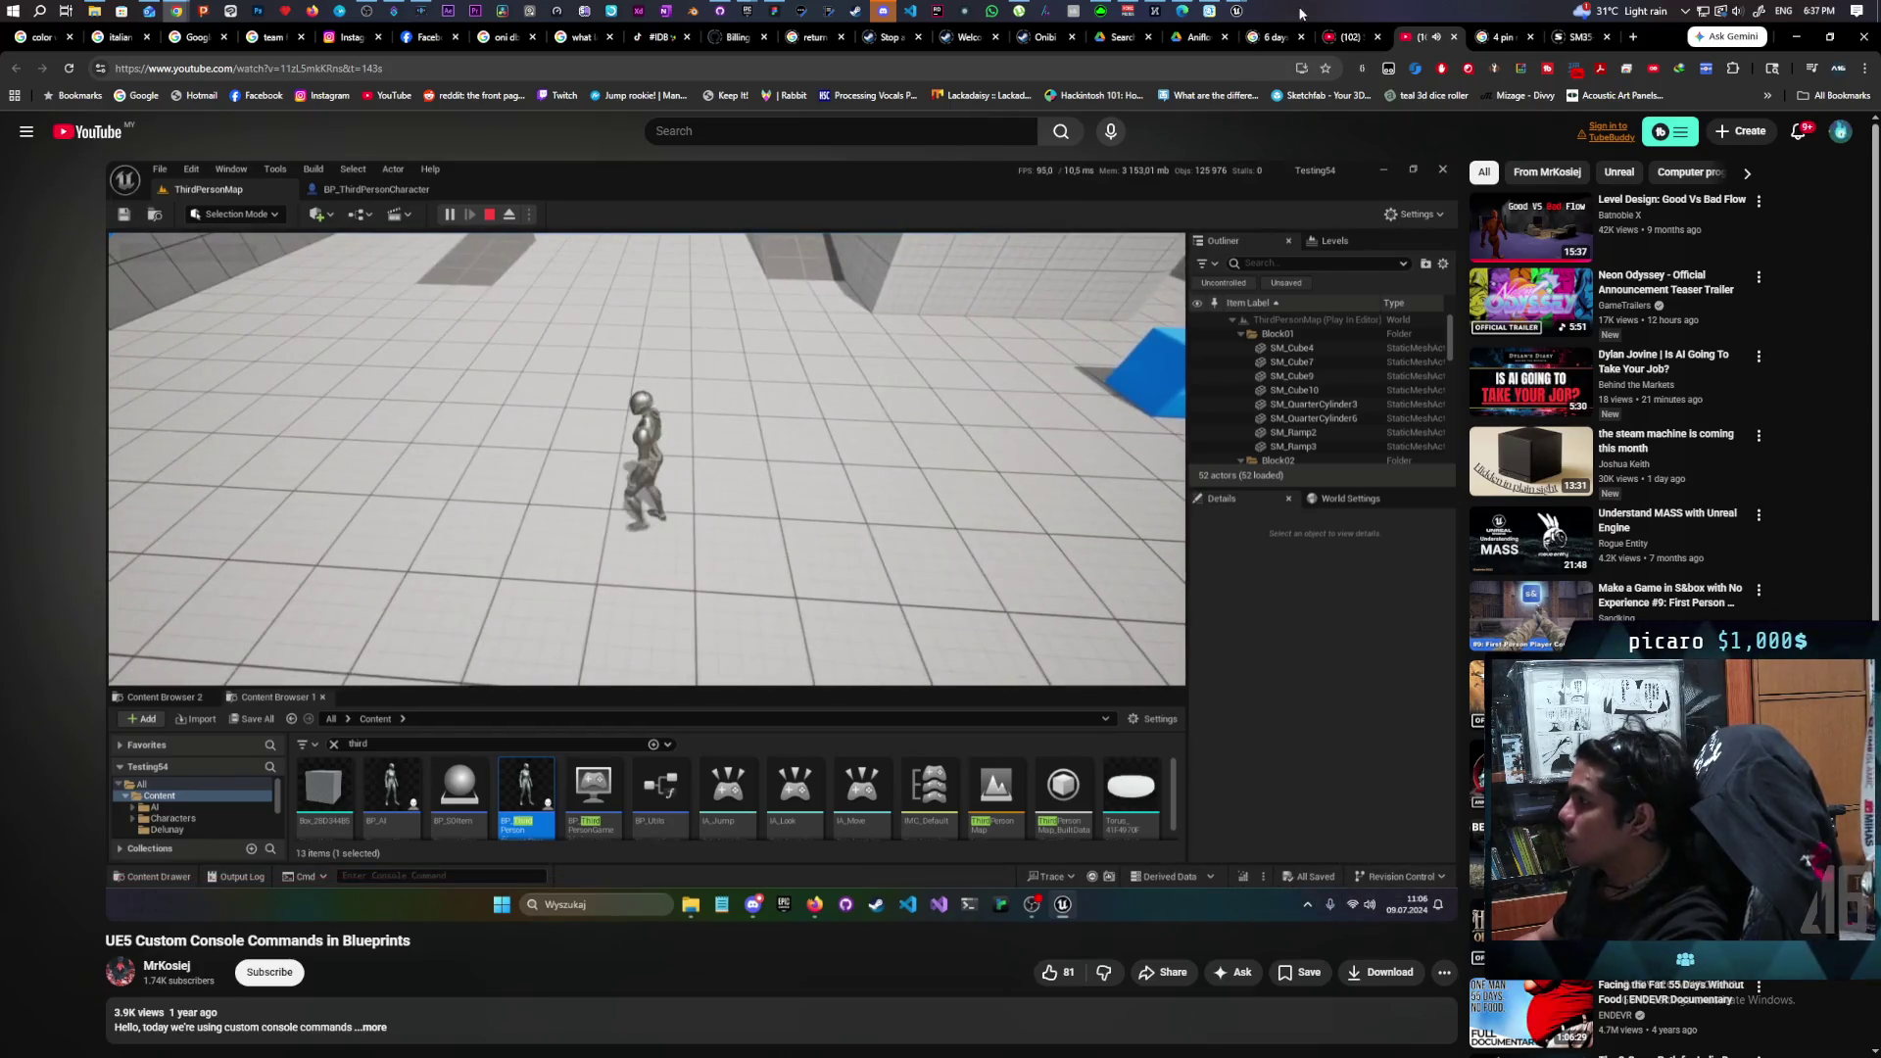
# Bring the Unreal Editor Project Settings window back to the front.
pyautogui.moveTo(1232, 13)
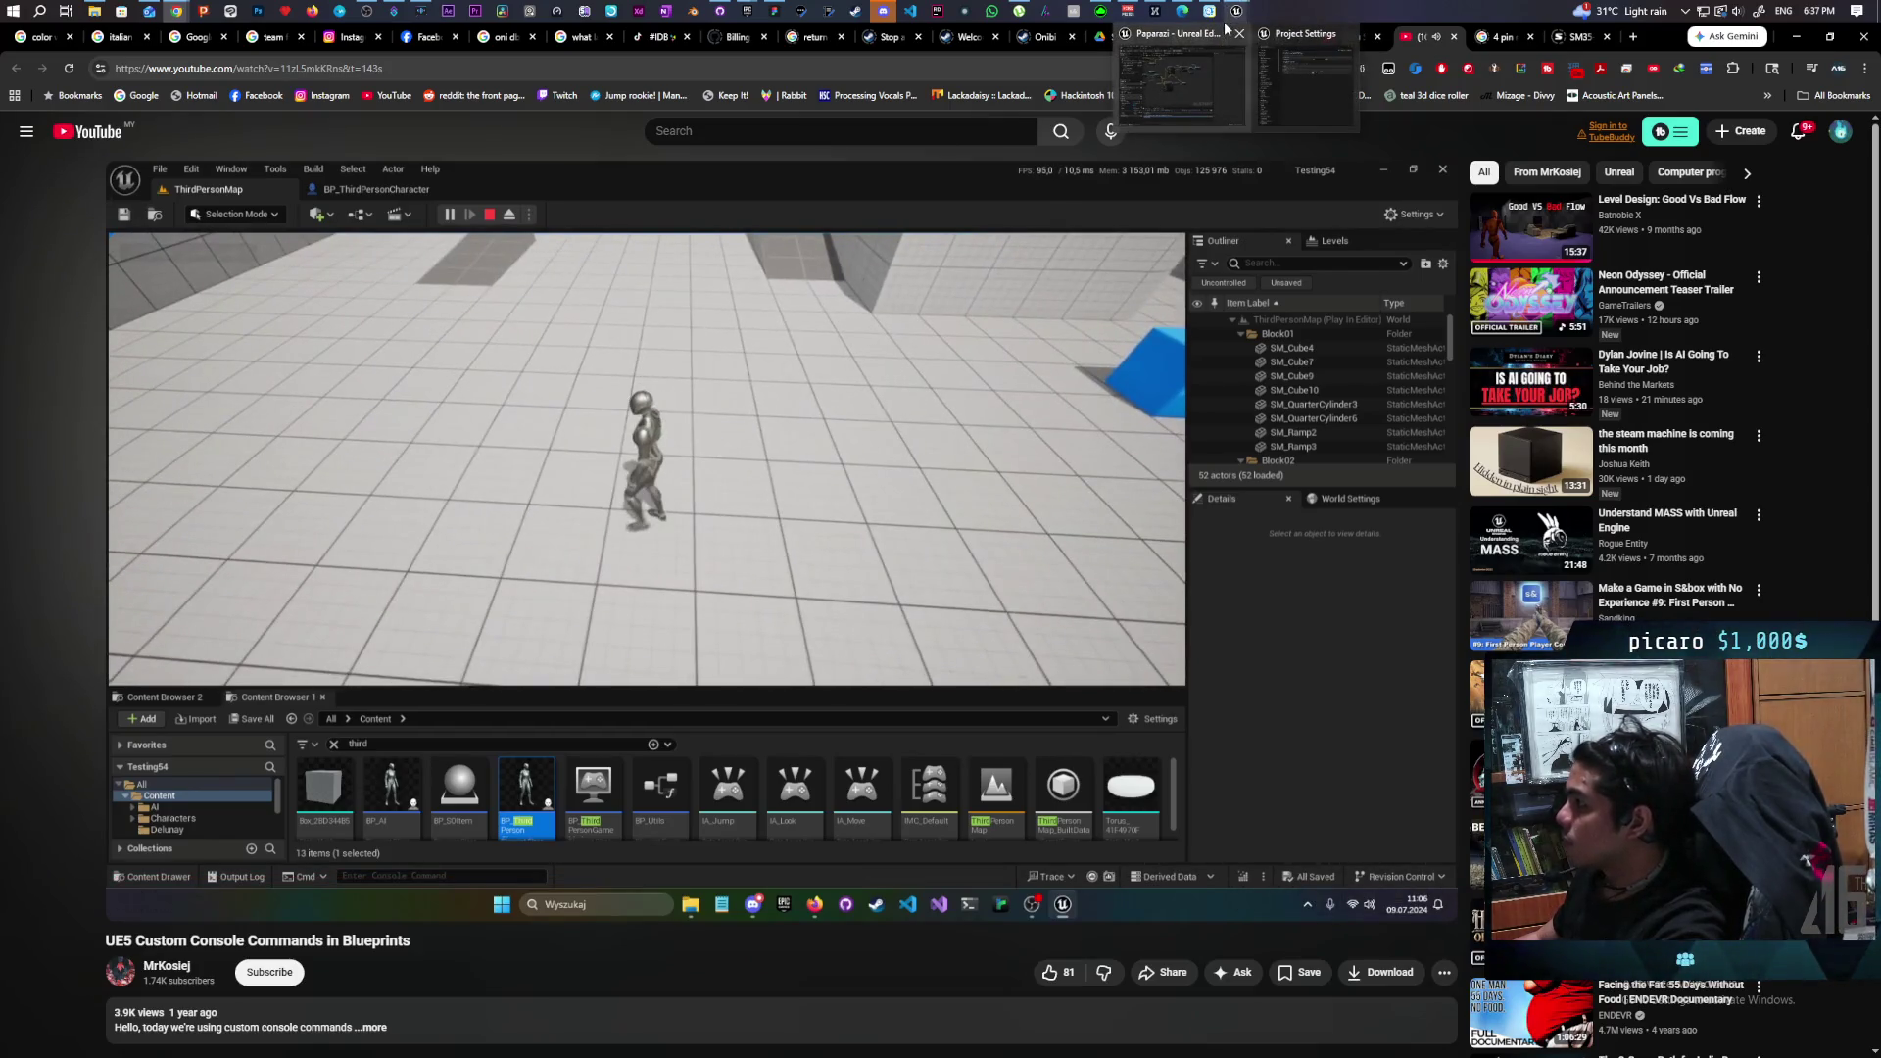
pyautogui.moveTo(1237, 96)
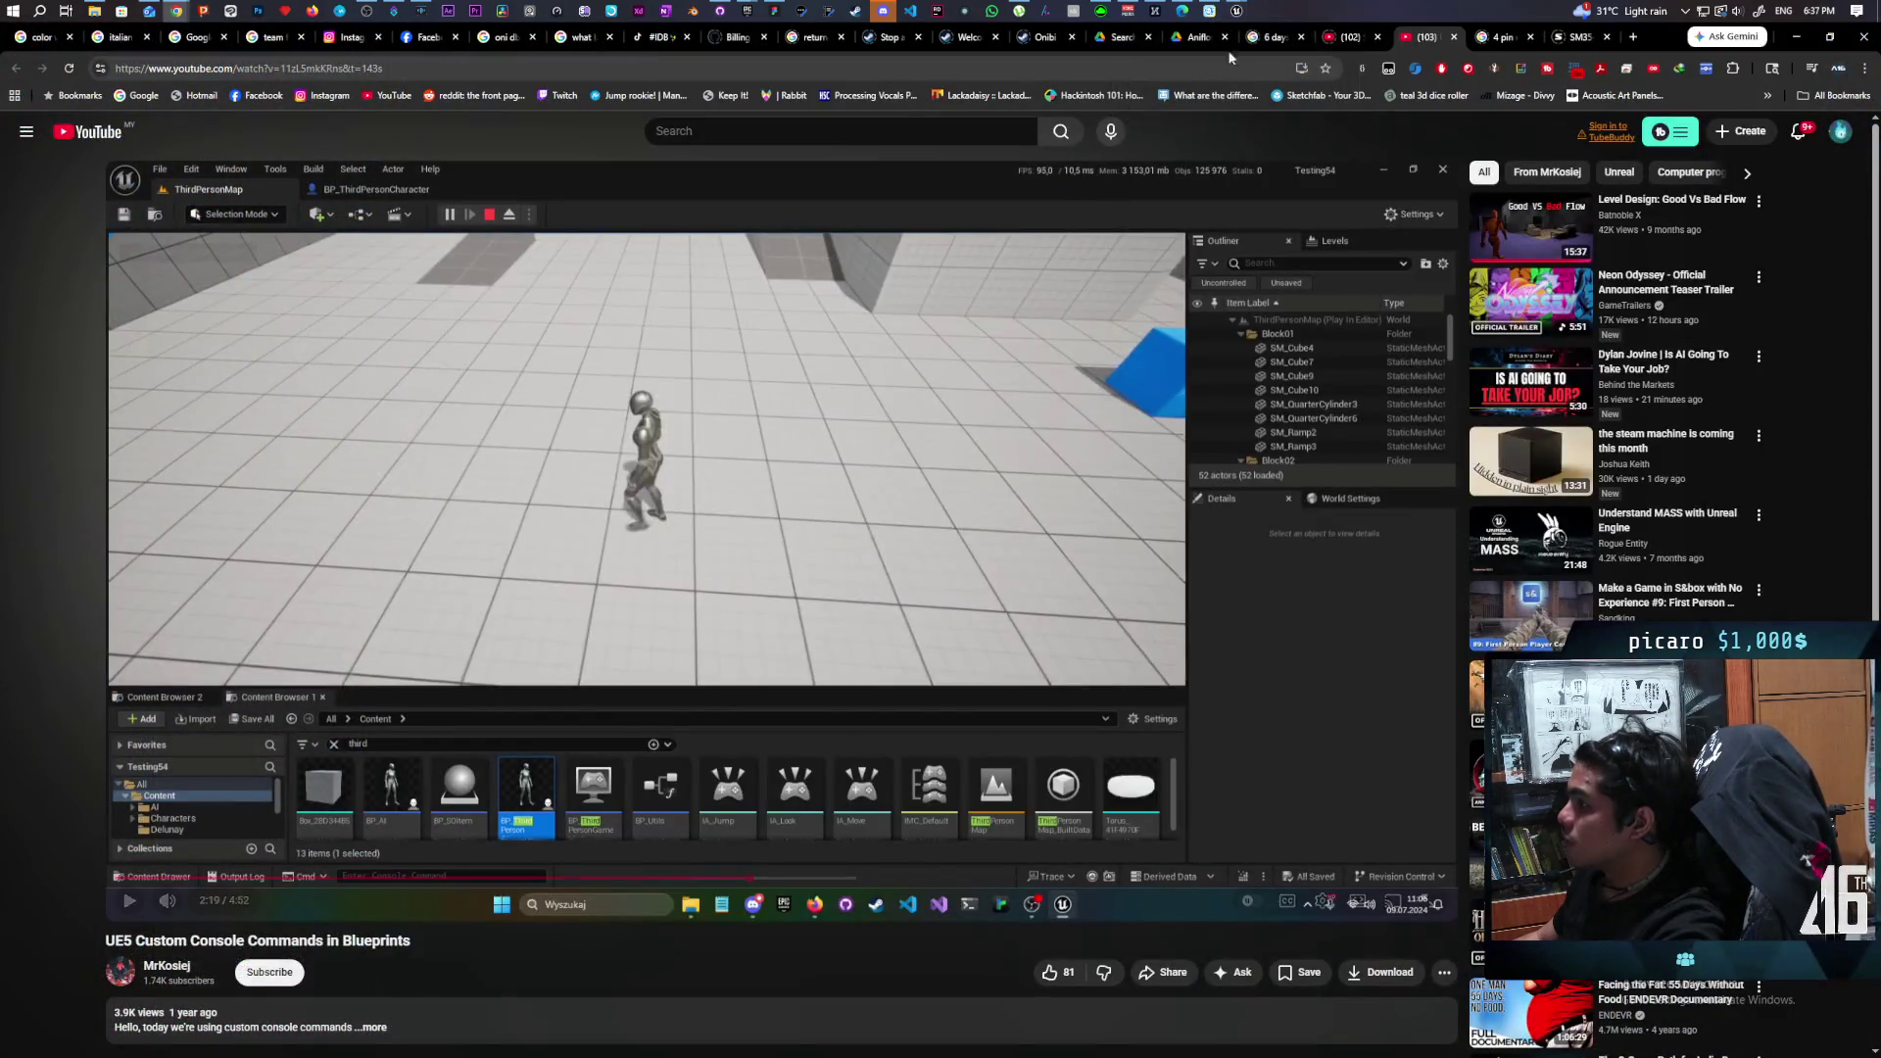
pyautogui.click(1211, 91)
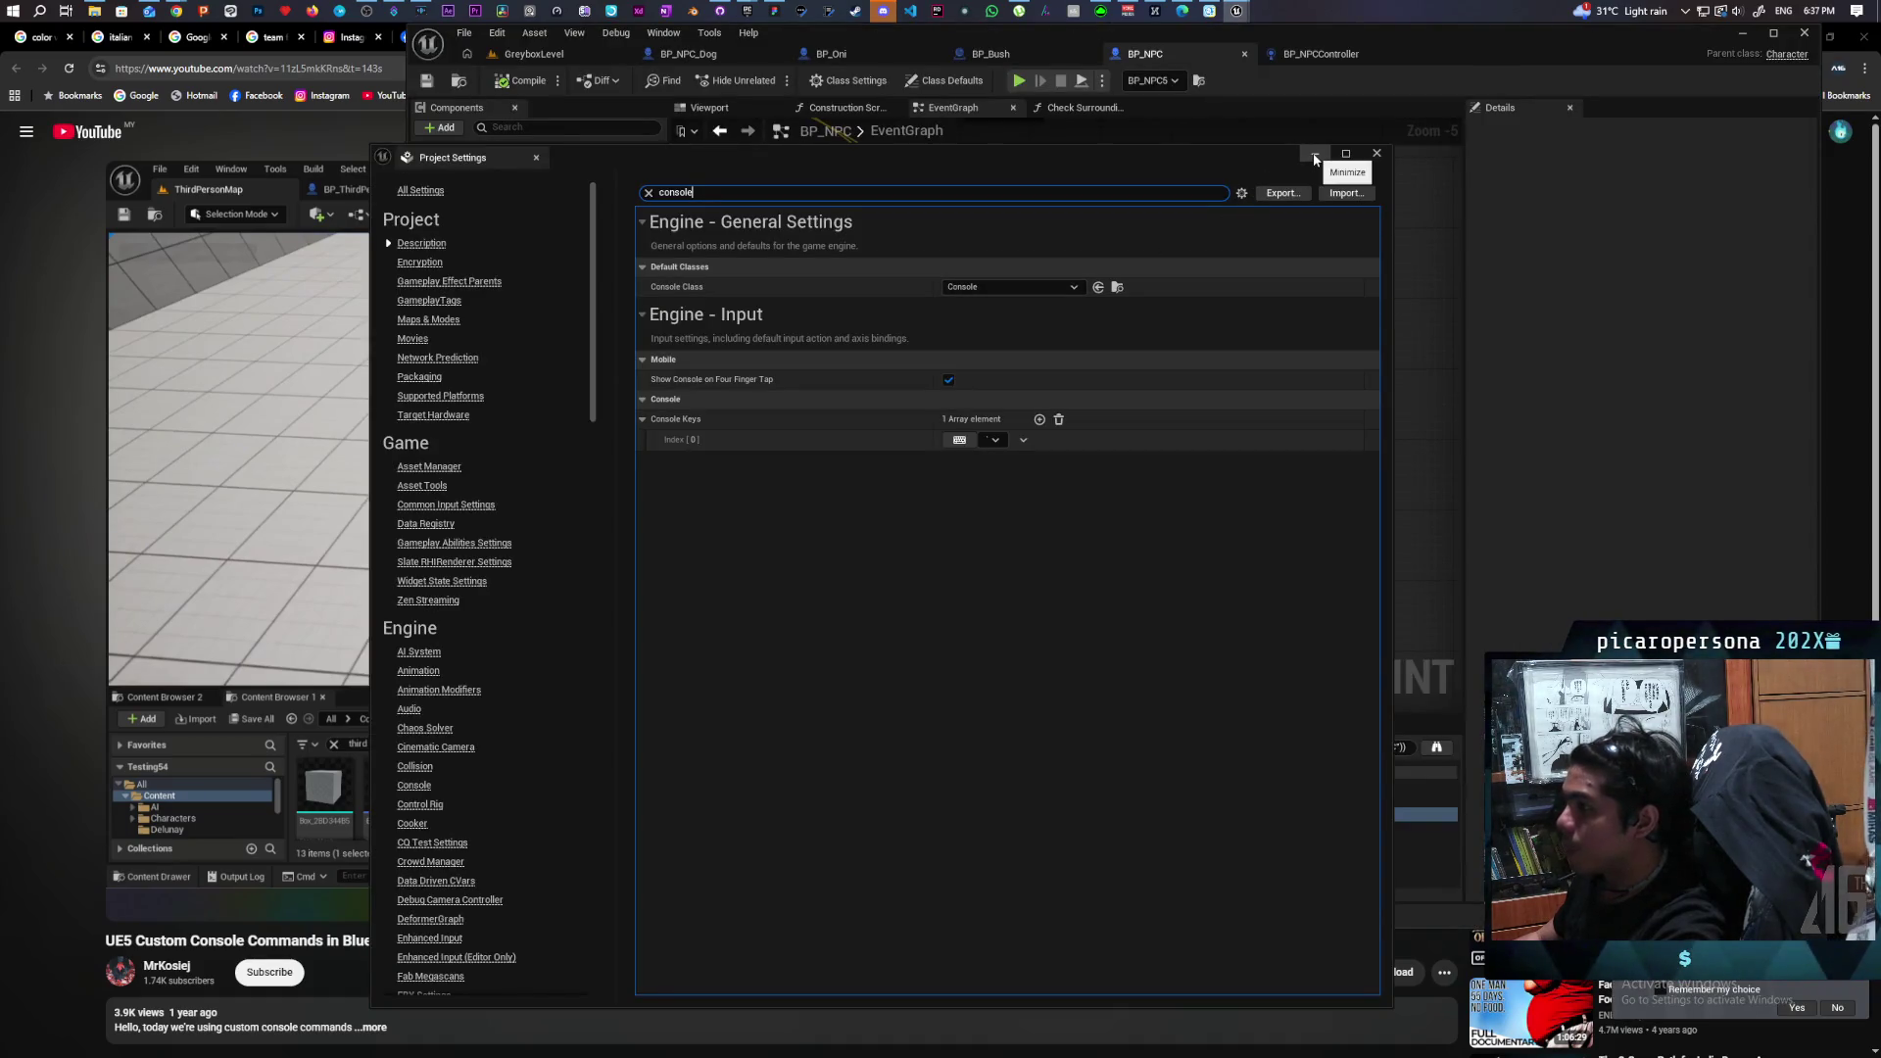
# Clear the console search, minimize Project Settings, and add a BP_NPC function named Debug Avoidance.
pyautogui.click(649, 193)
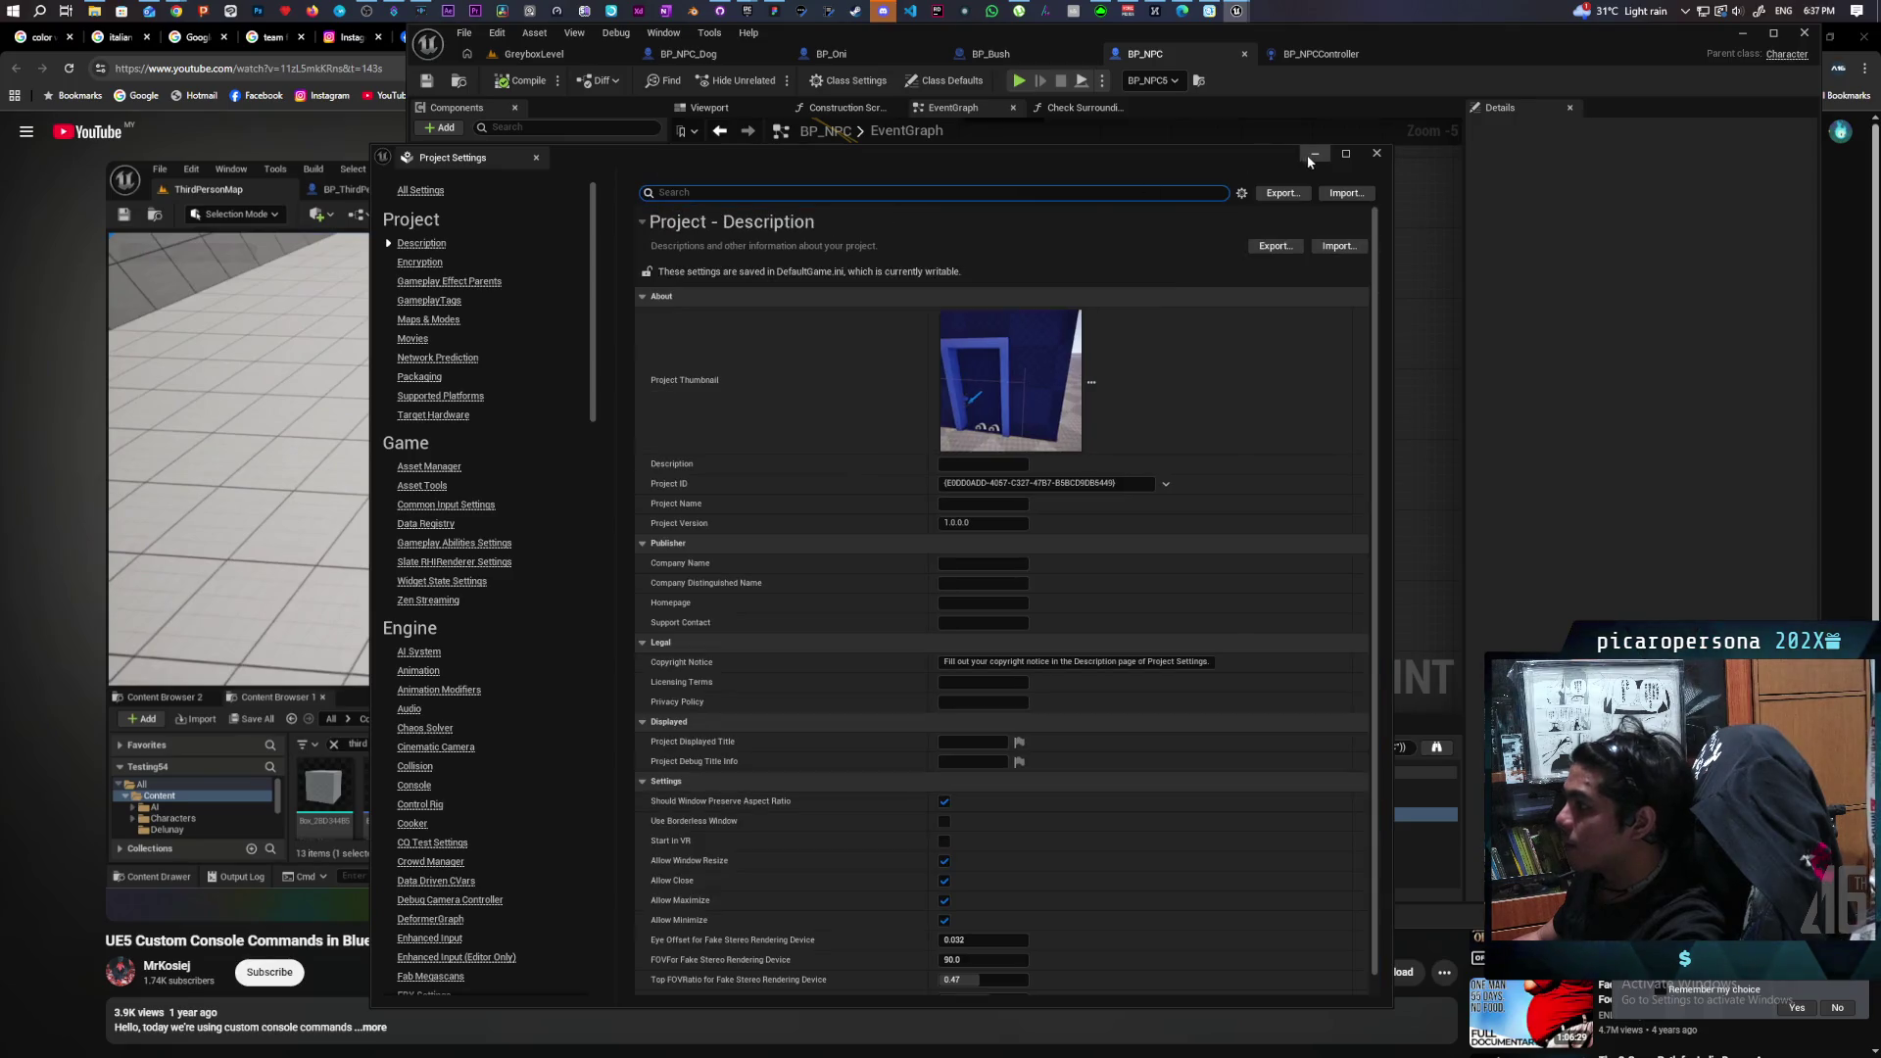
pyautogui.click(1314, 155)
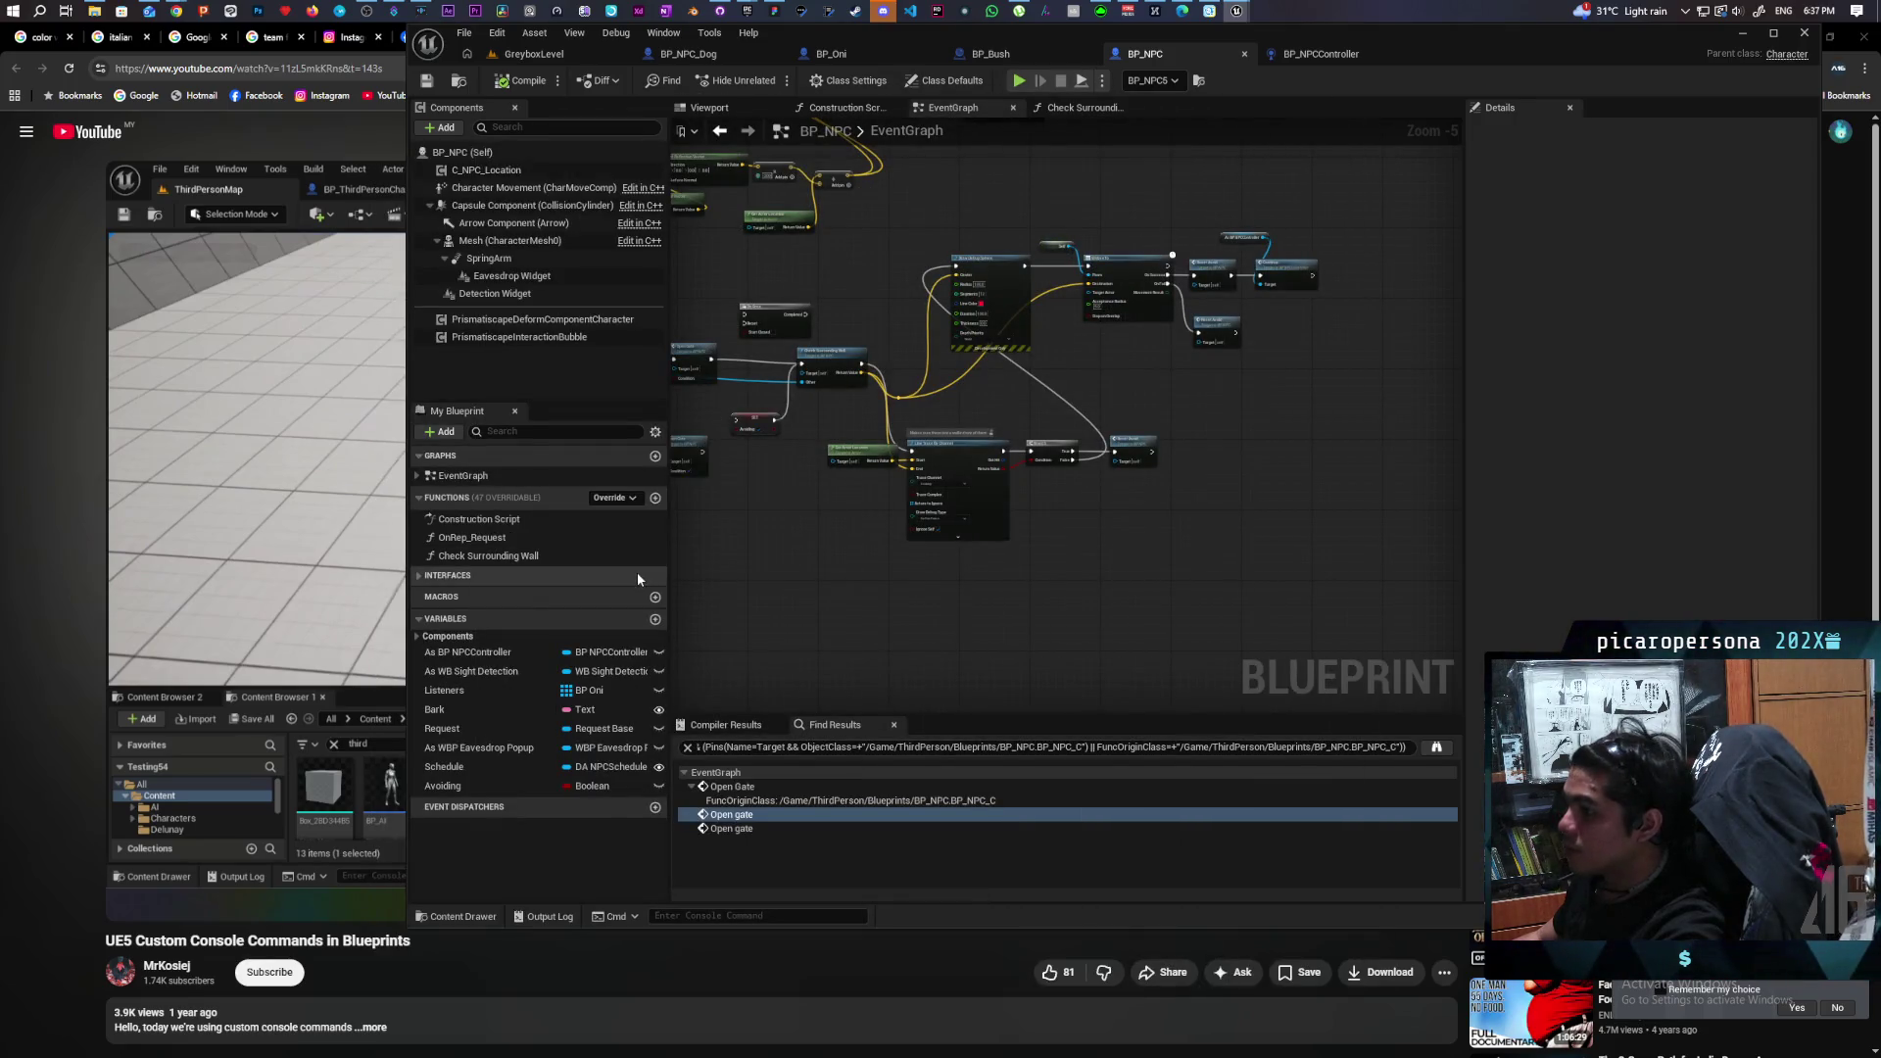
pyautogui.click(655, 497)
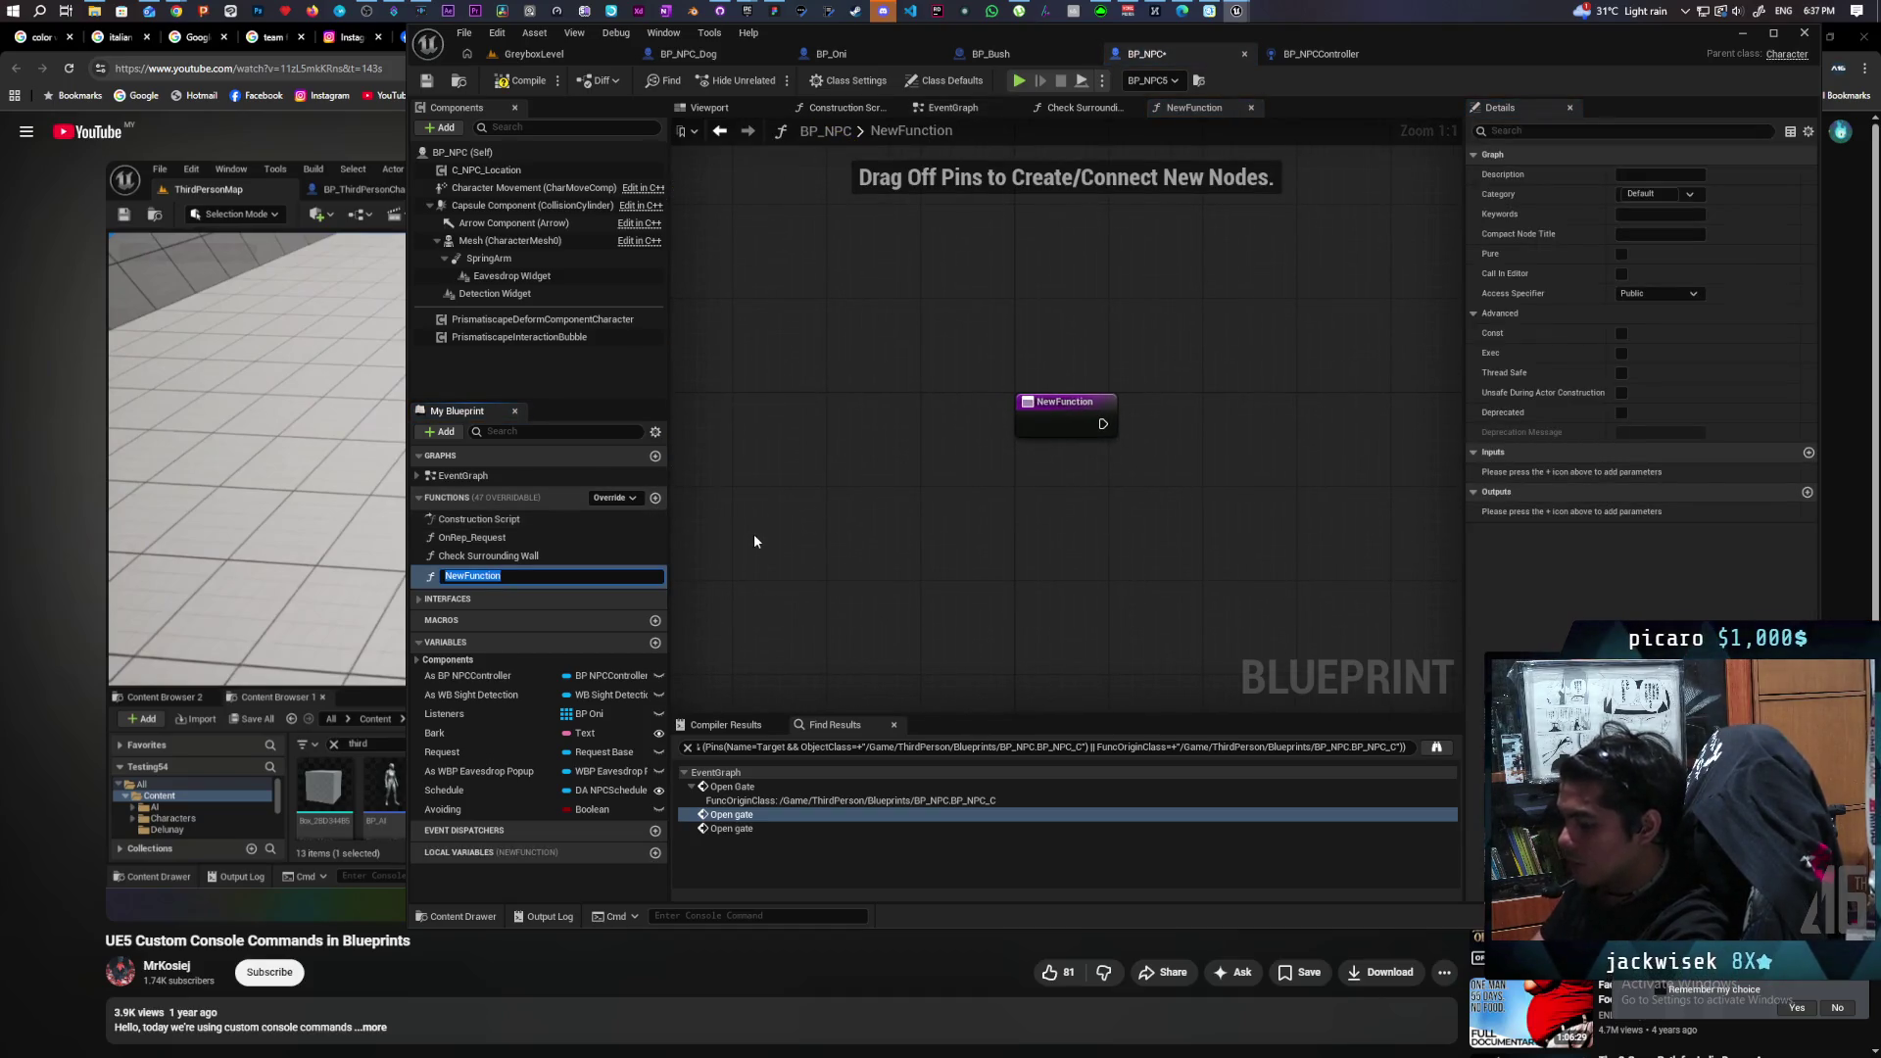
pyautogui.write('Debug A')
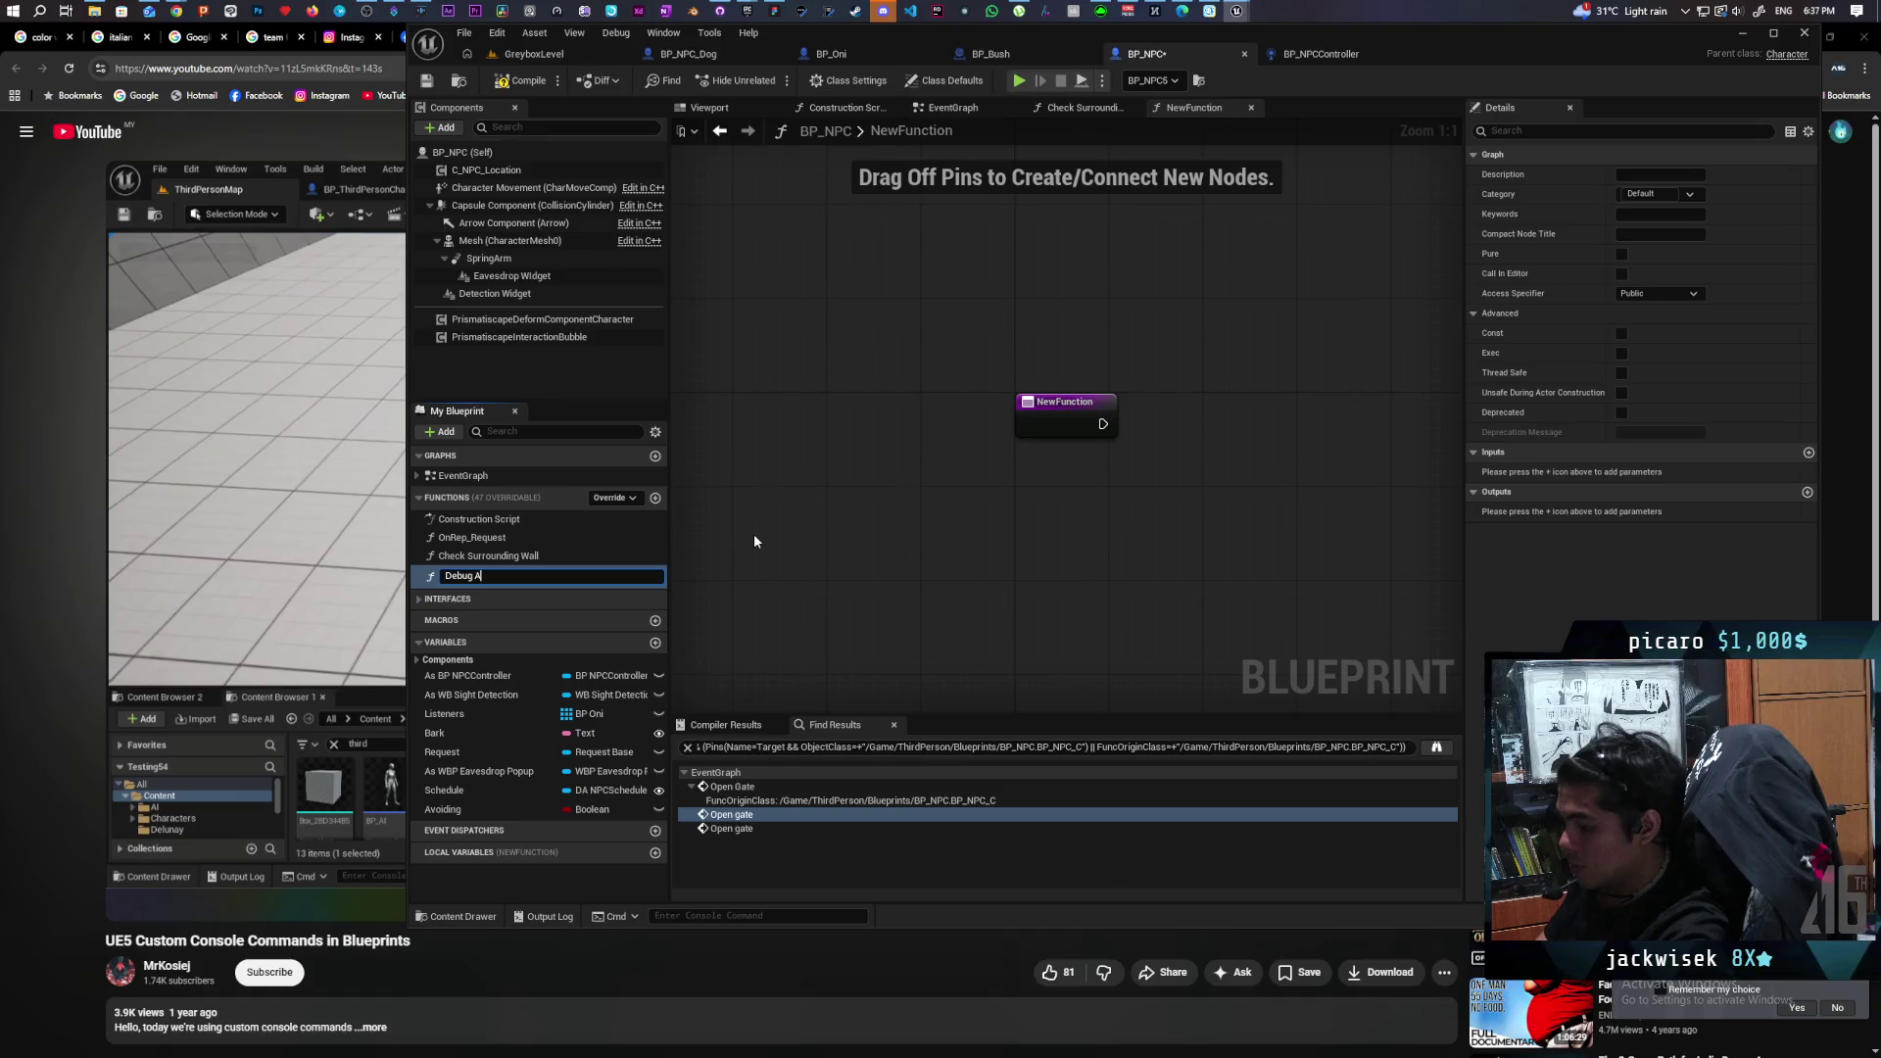
pyautogui.press('BackSpace')
pyautogui.press('BackSpace')
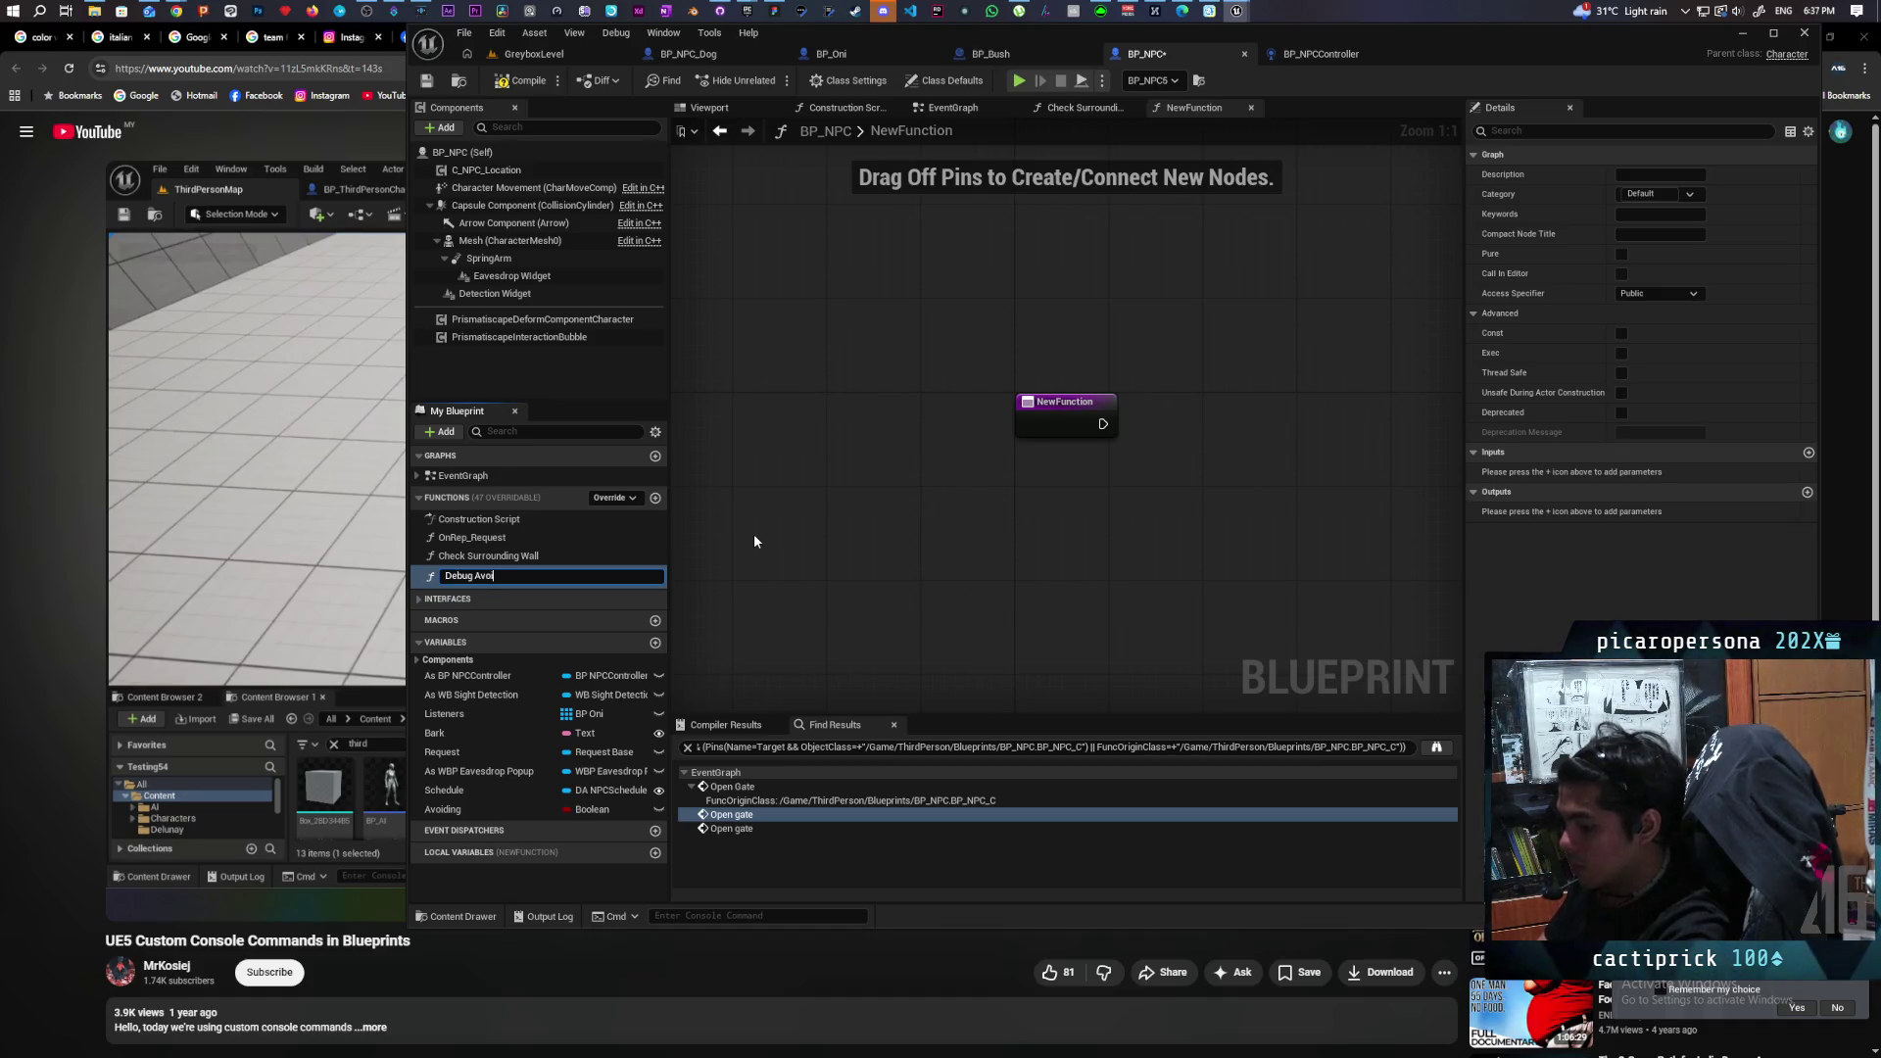
pyautogui.write('dance')
pyautogui.press('Return')
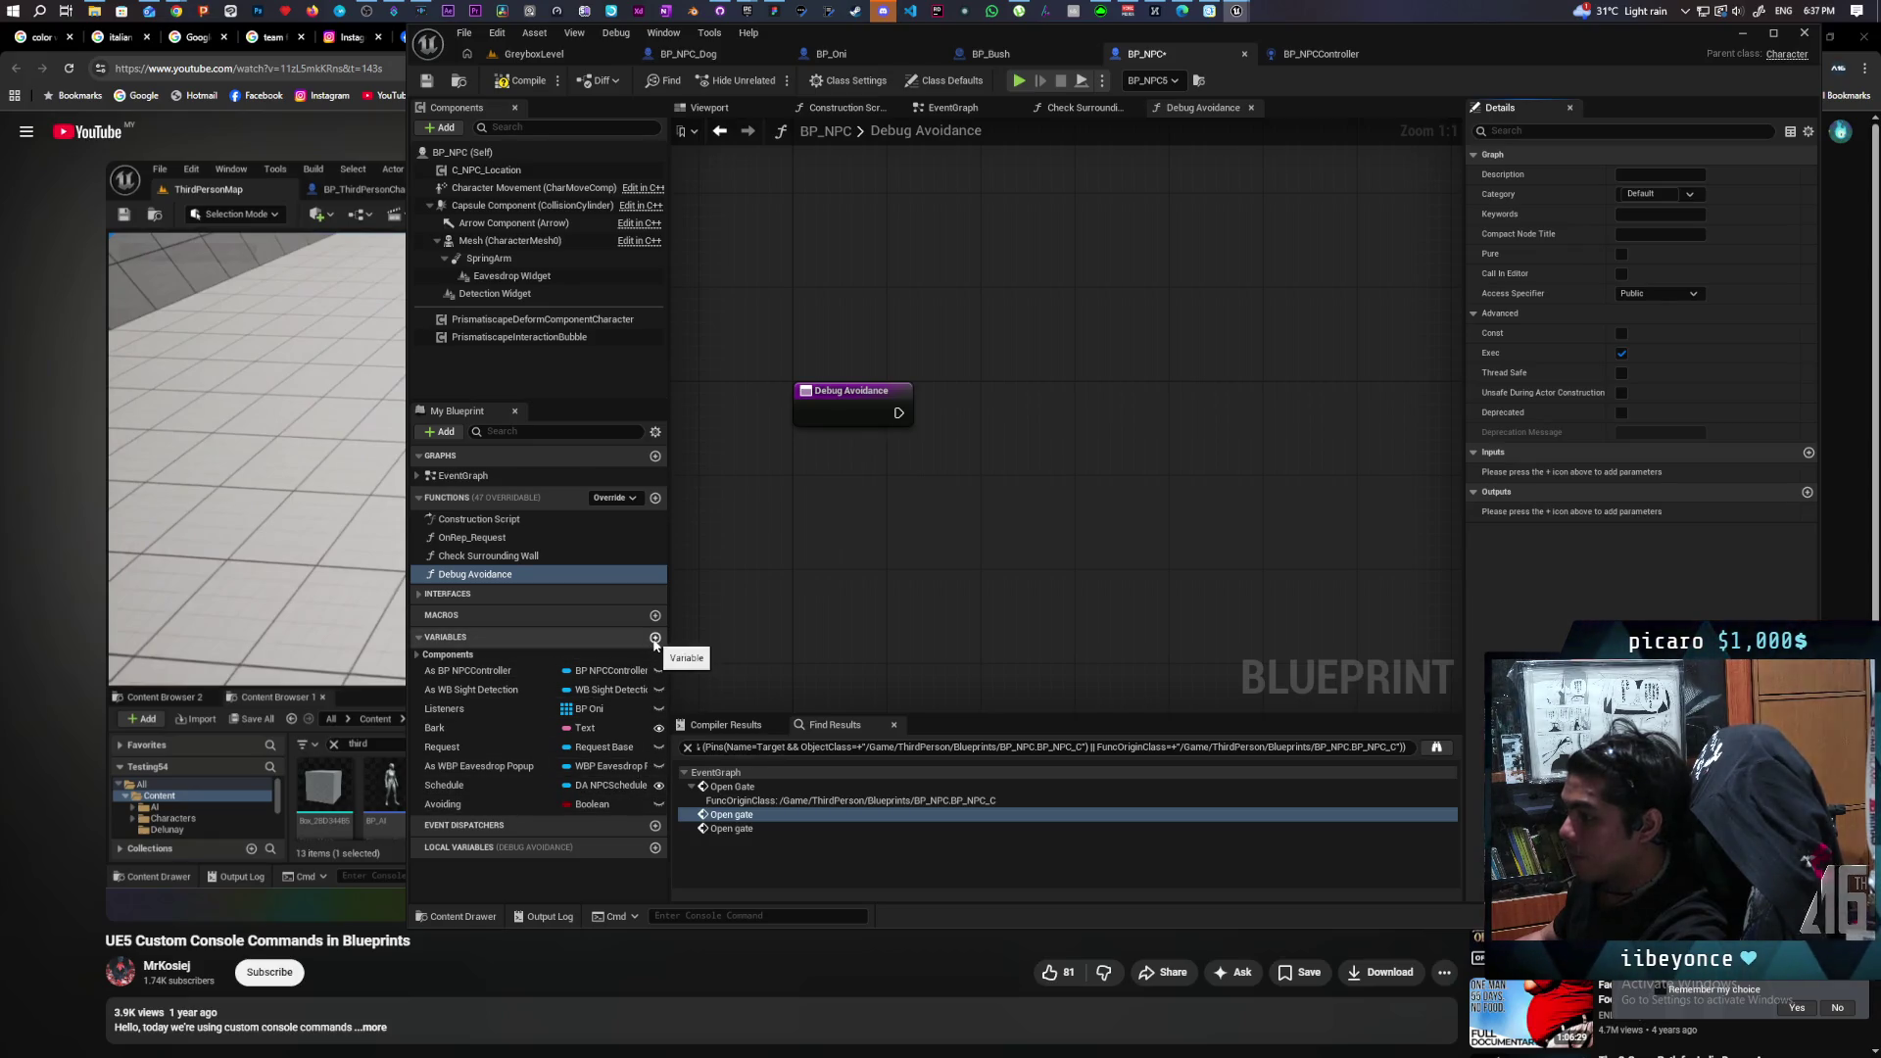
# In the EventGraph, create the Boolean variable Debug Avoid, then return to the Debug Avoidance graph.
pyautogui.click(950, 108)
pyautogui.scroll(-4, 1115, 390)
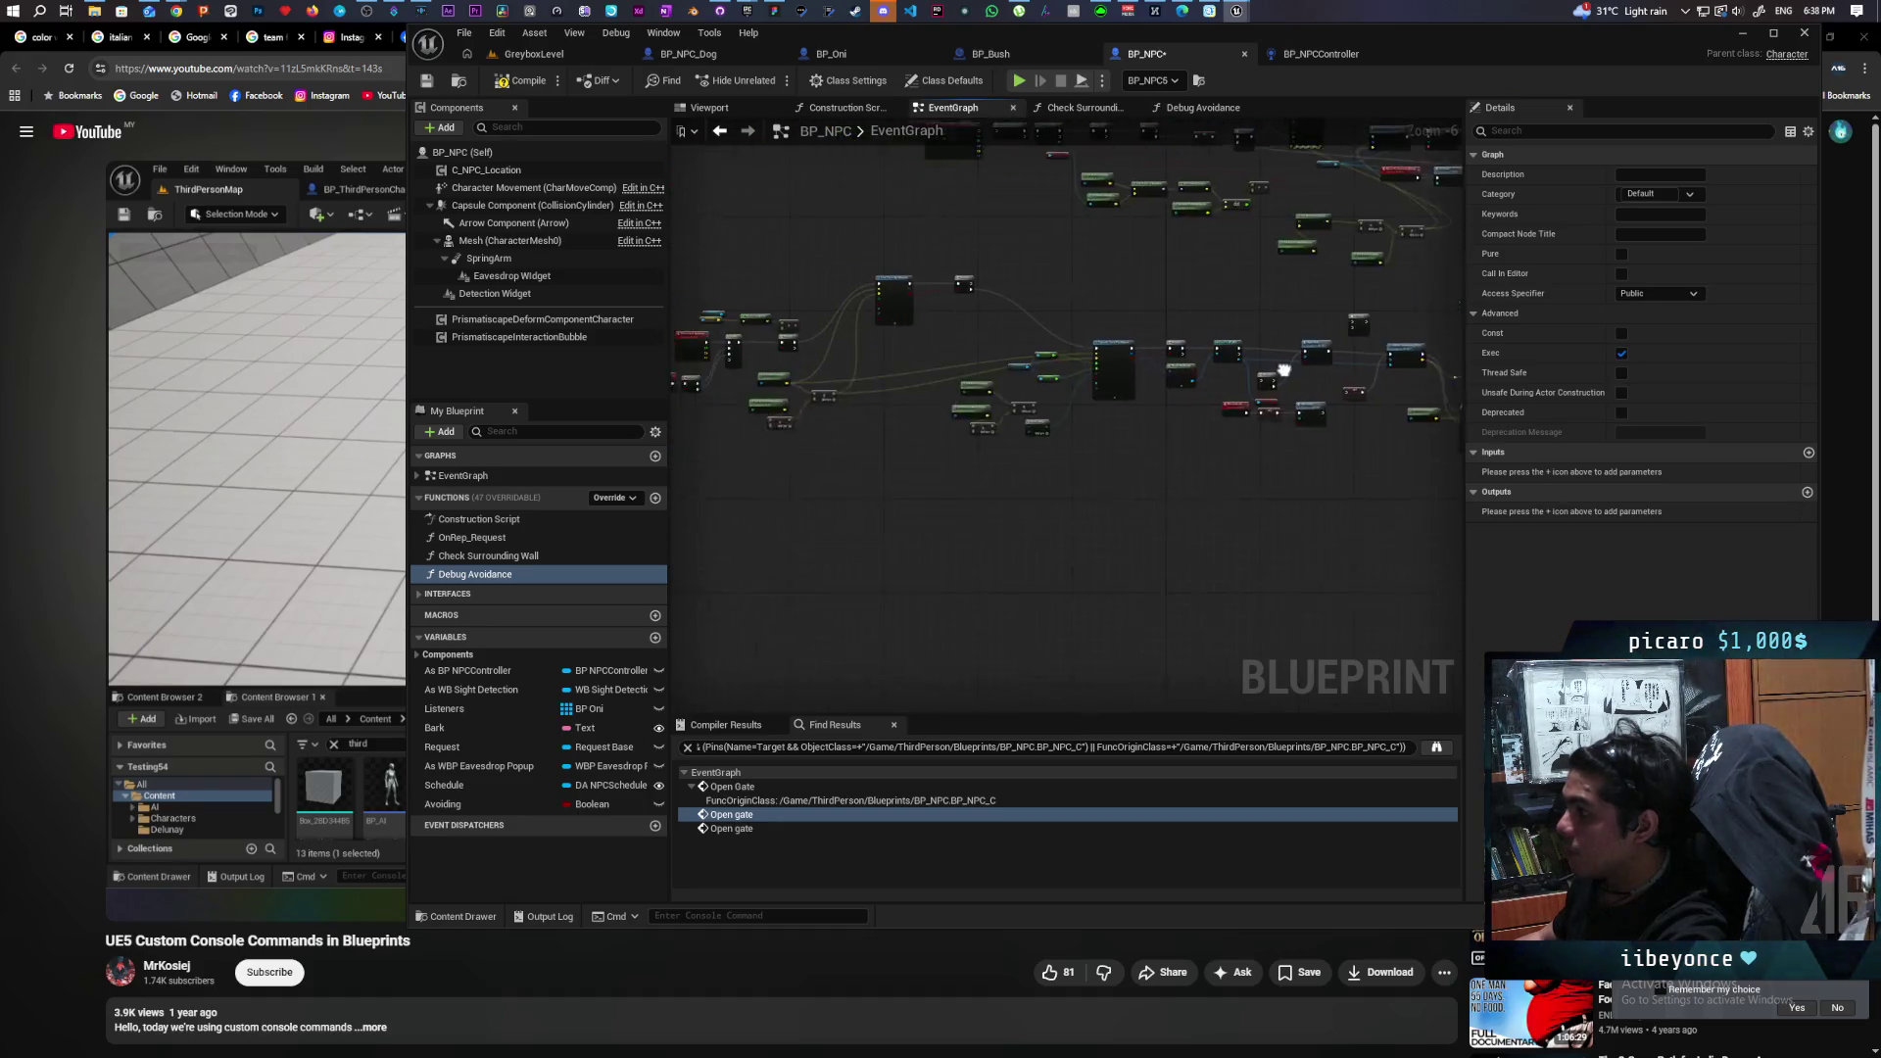
pyautogui.moveTo(1115, 389); pyautogui.dragTo(1179, 410)
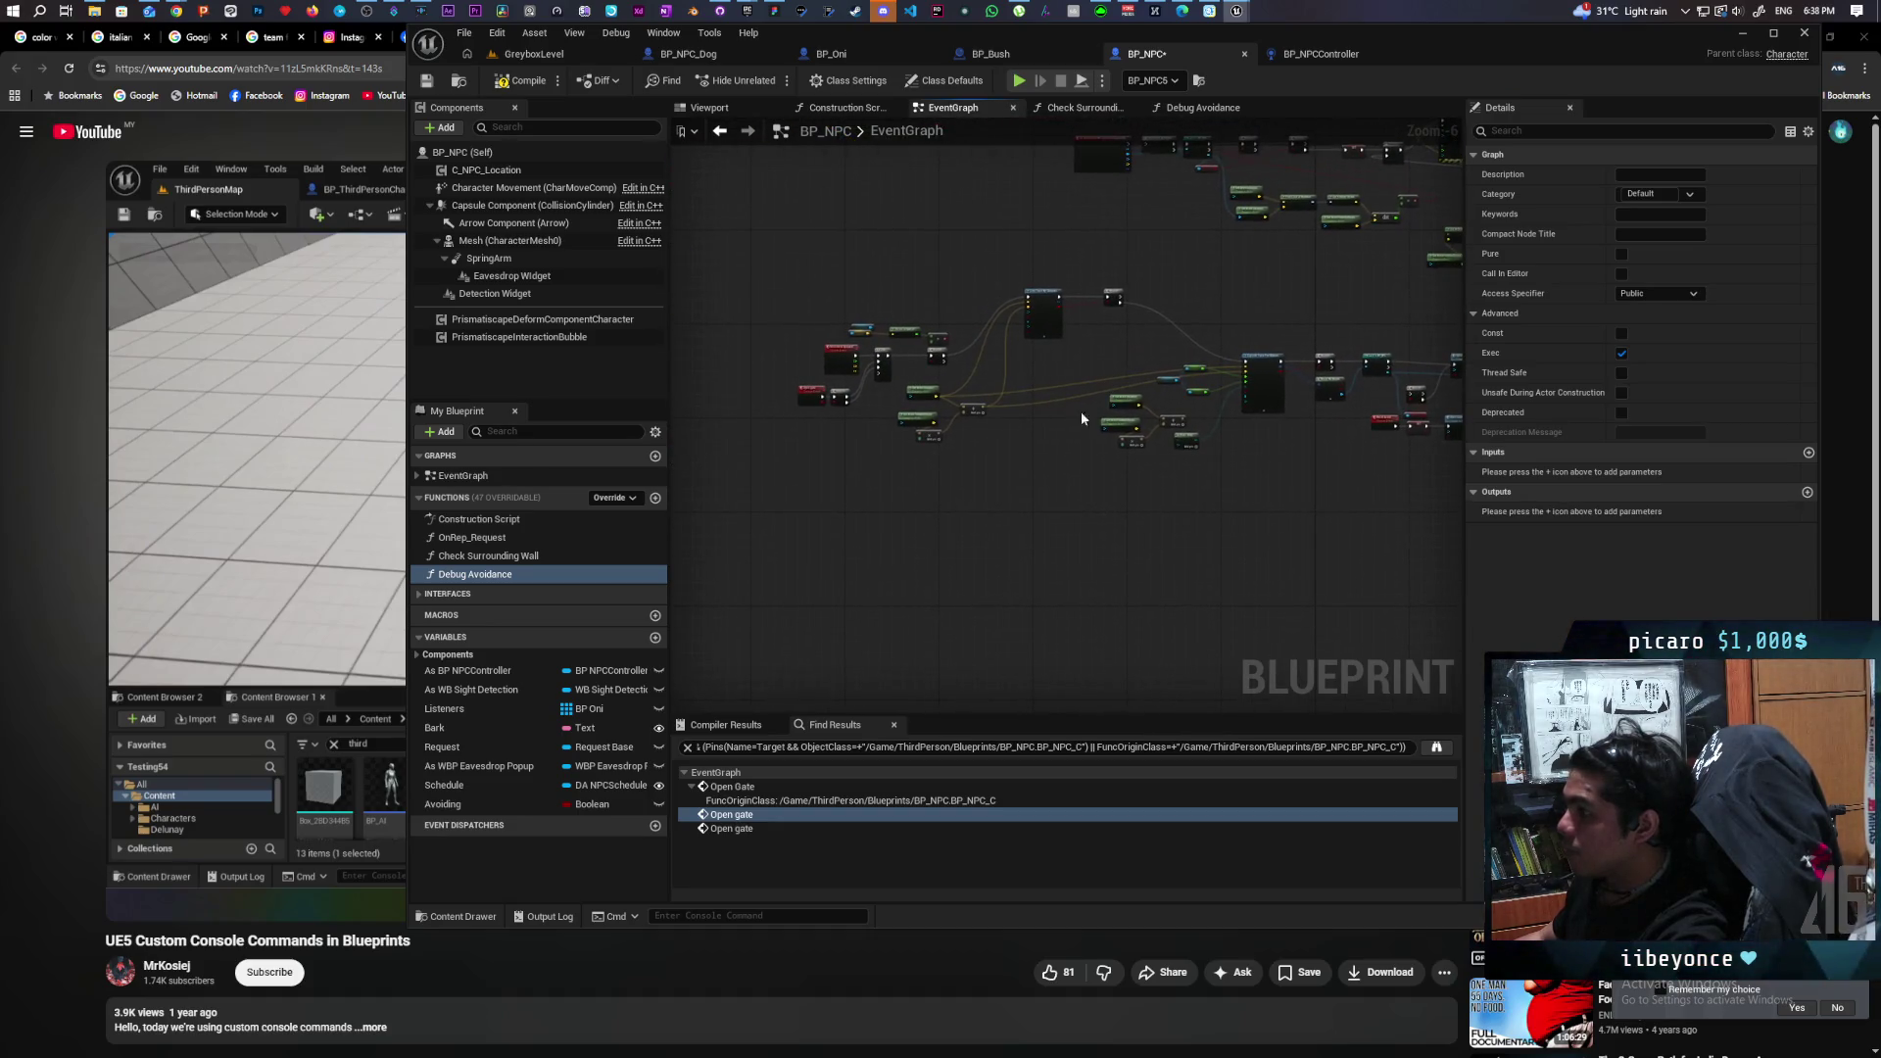
pyautogui.click(655, 637)
pyautogui.write('Debug')
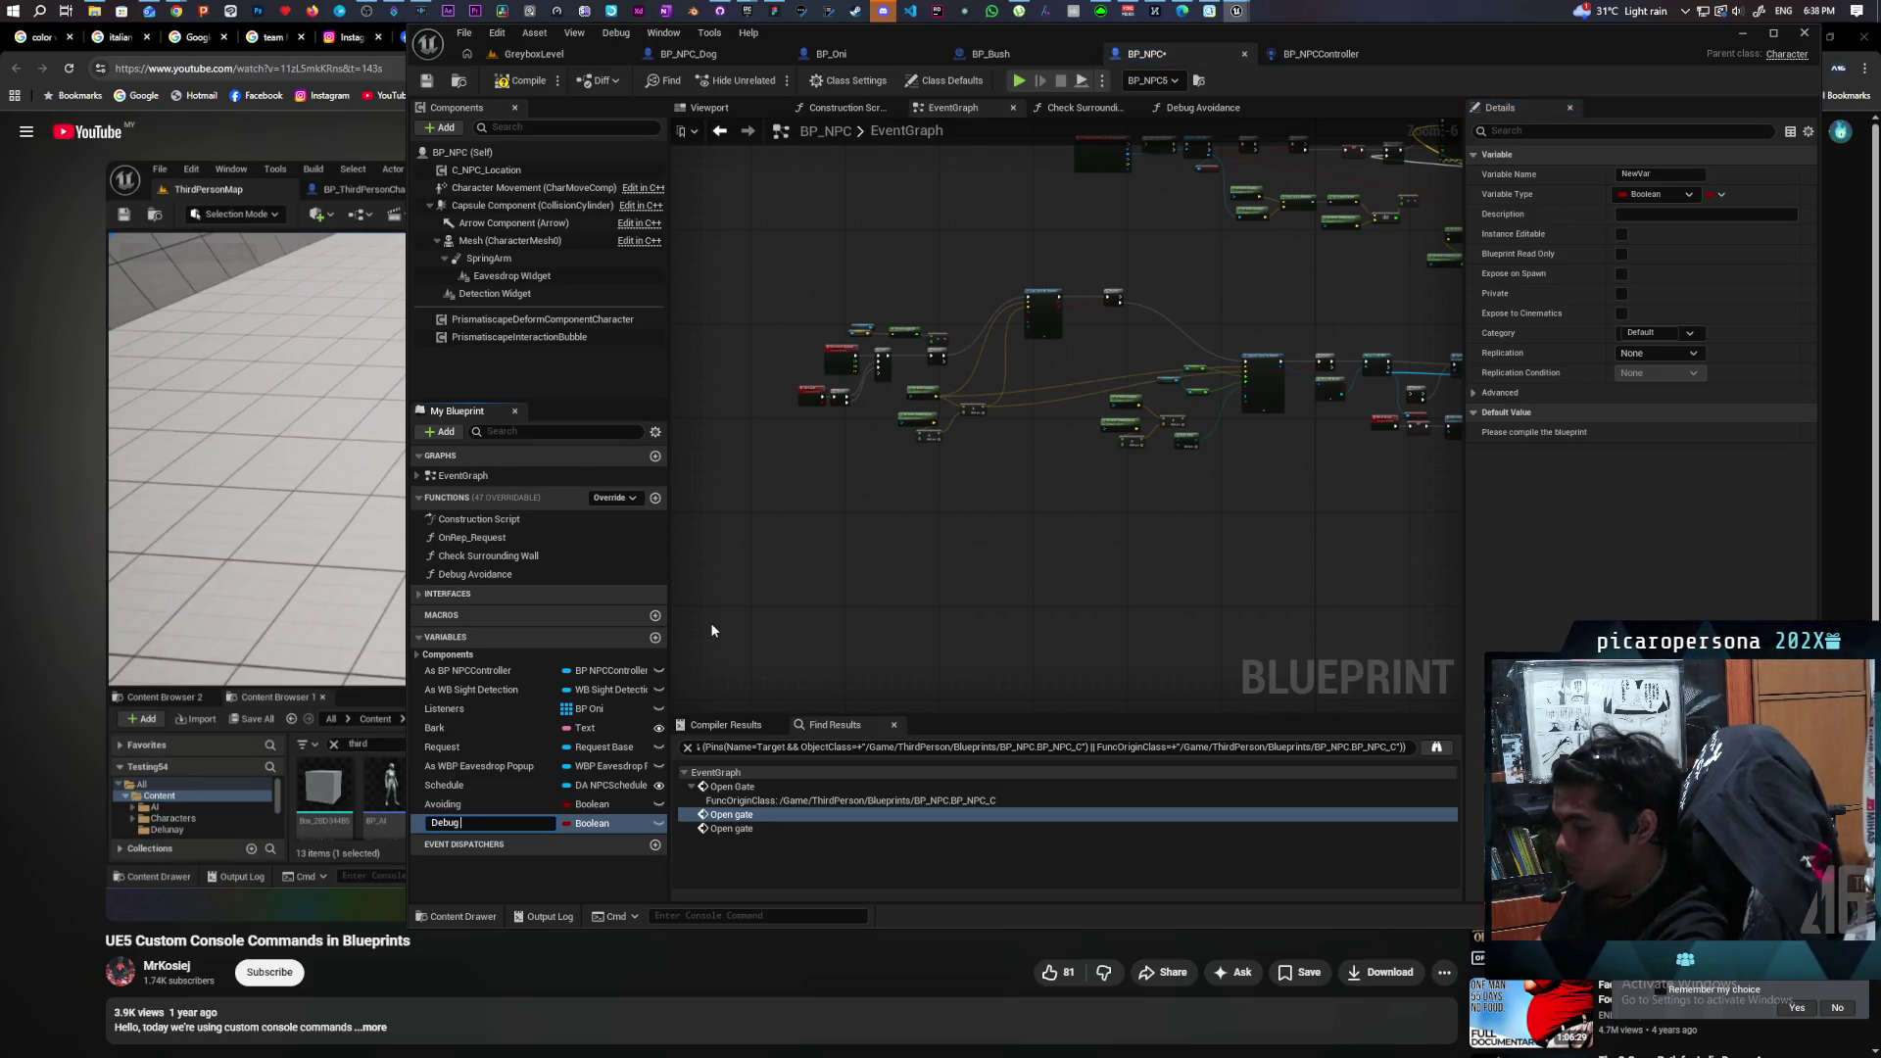
pyautogui.write('ance')
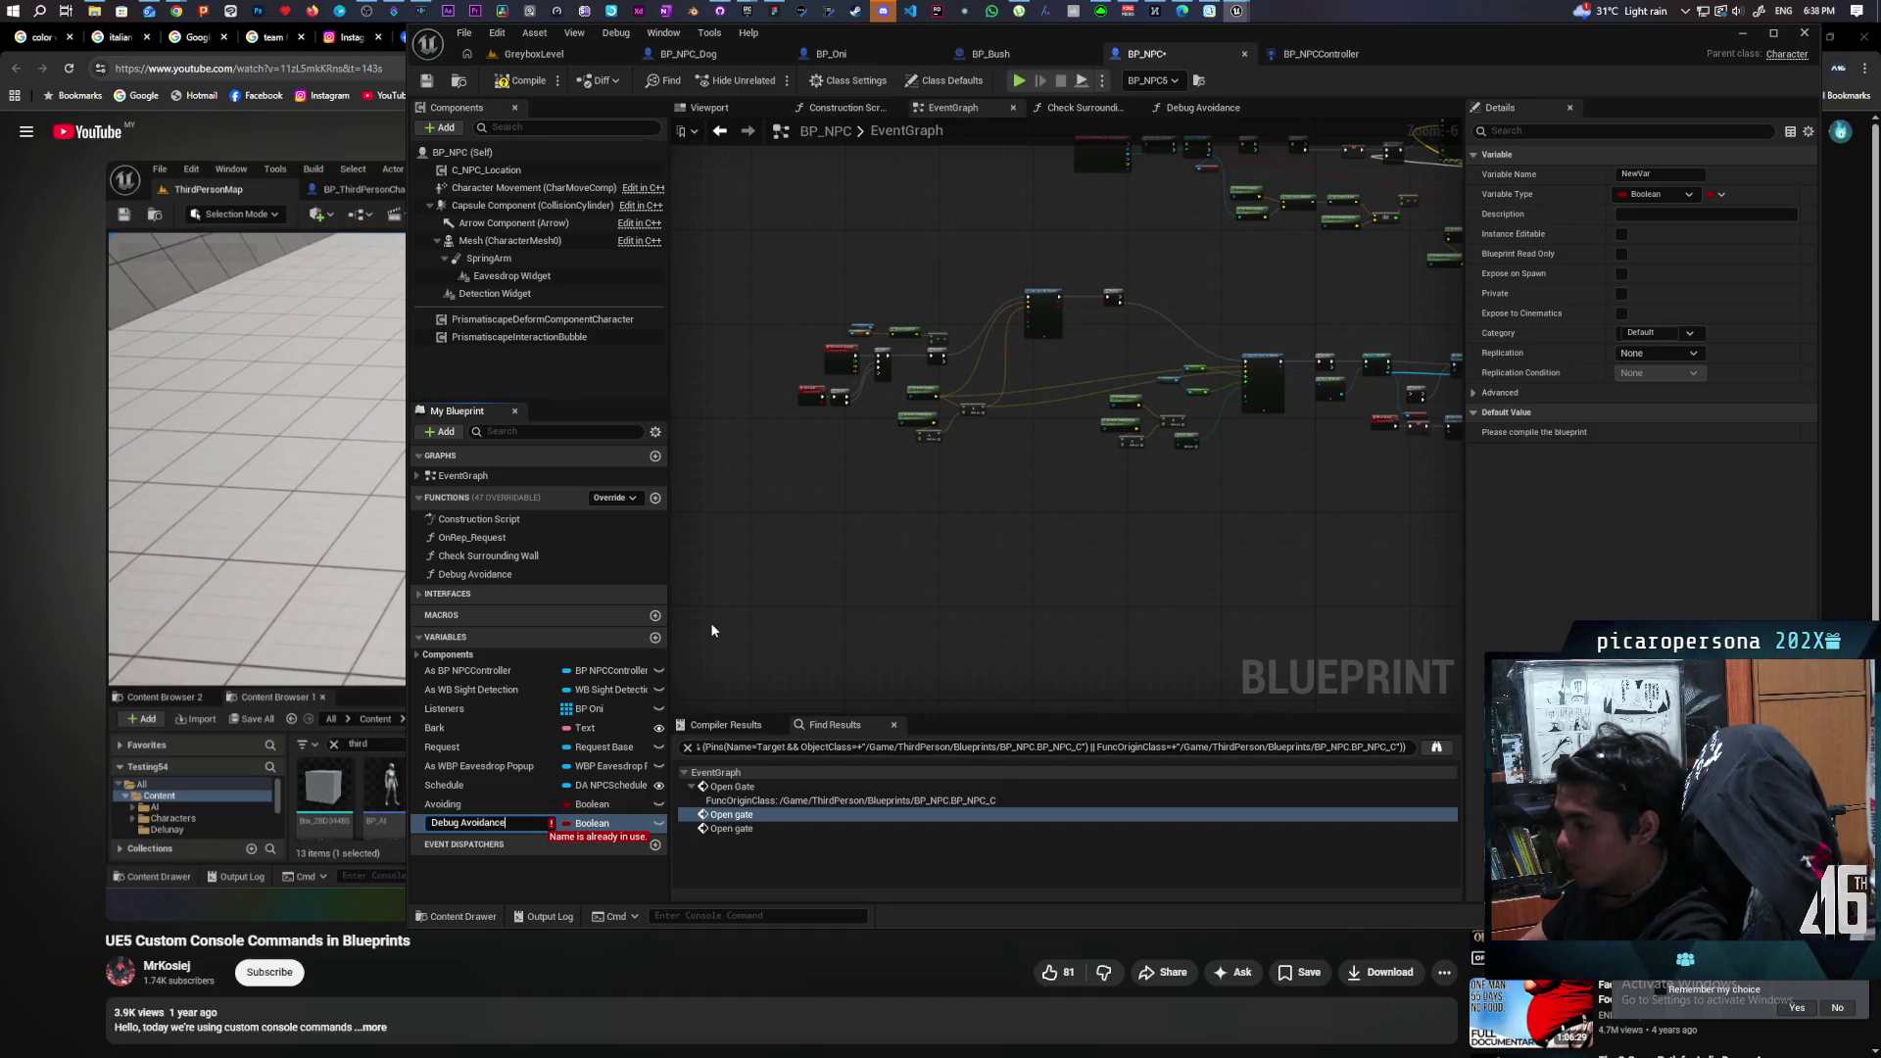
pyautogui.press('BackSpace')
pyautogui.press('BackSpace')
pyautogui.press('BackSpace')
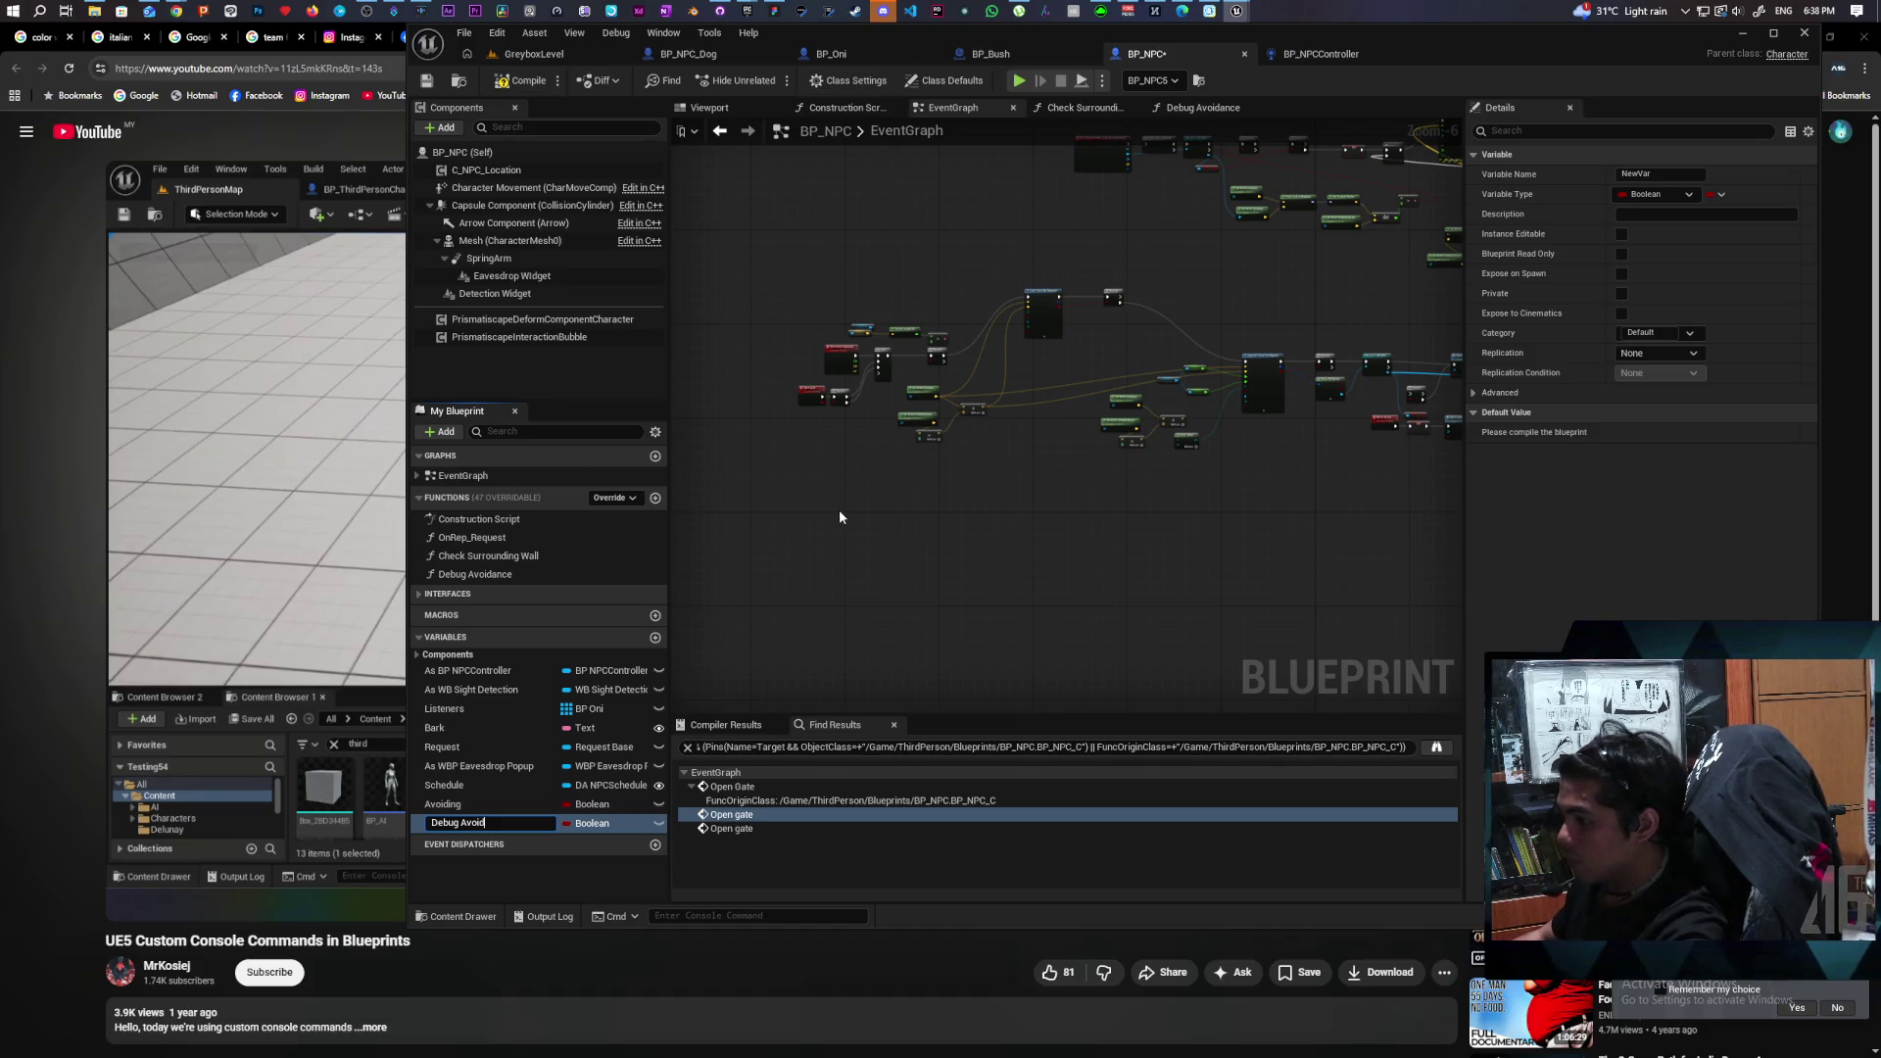
pyautogui.press('Return')
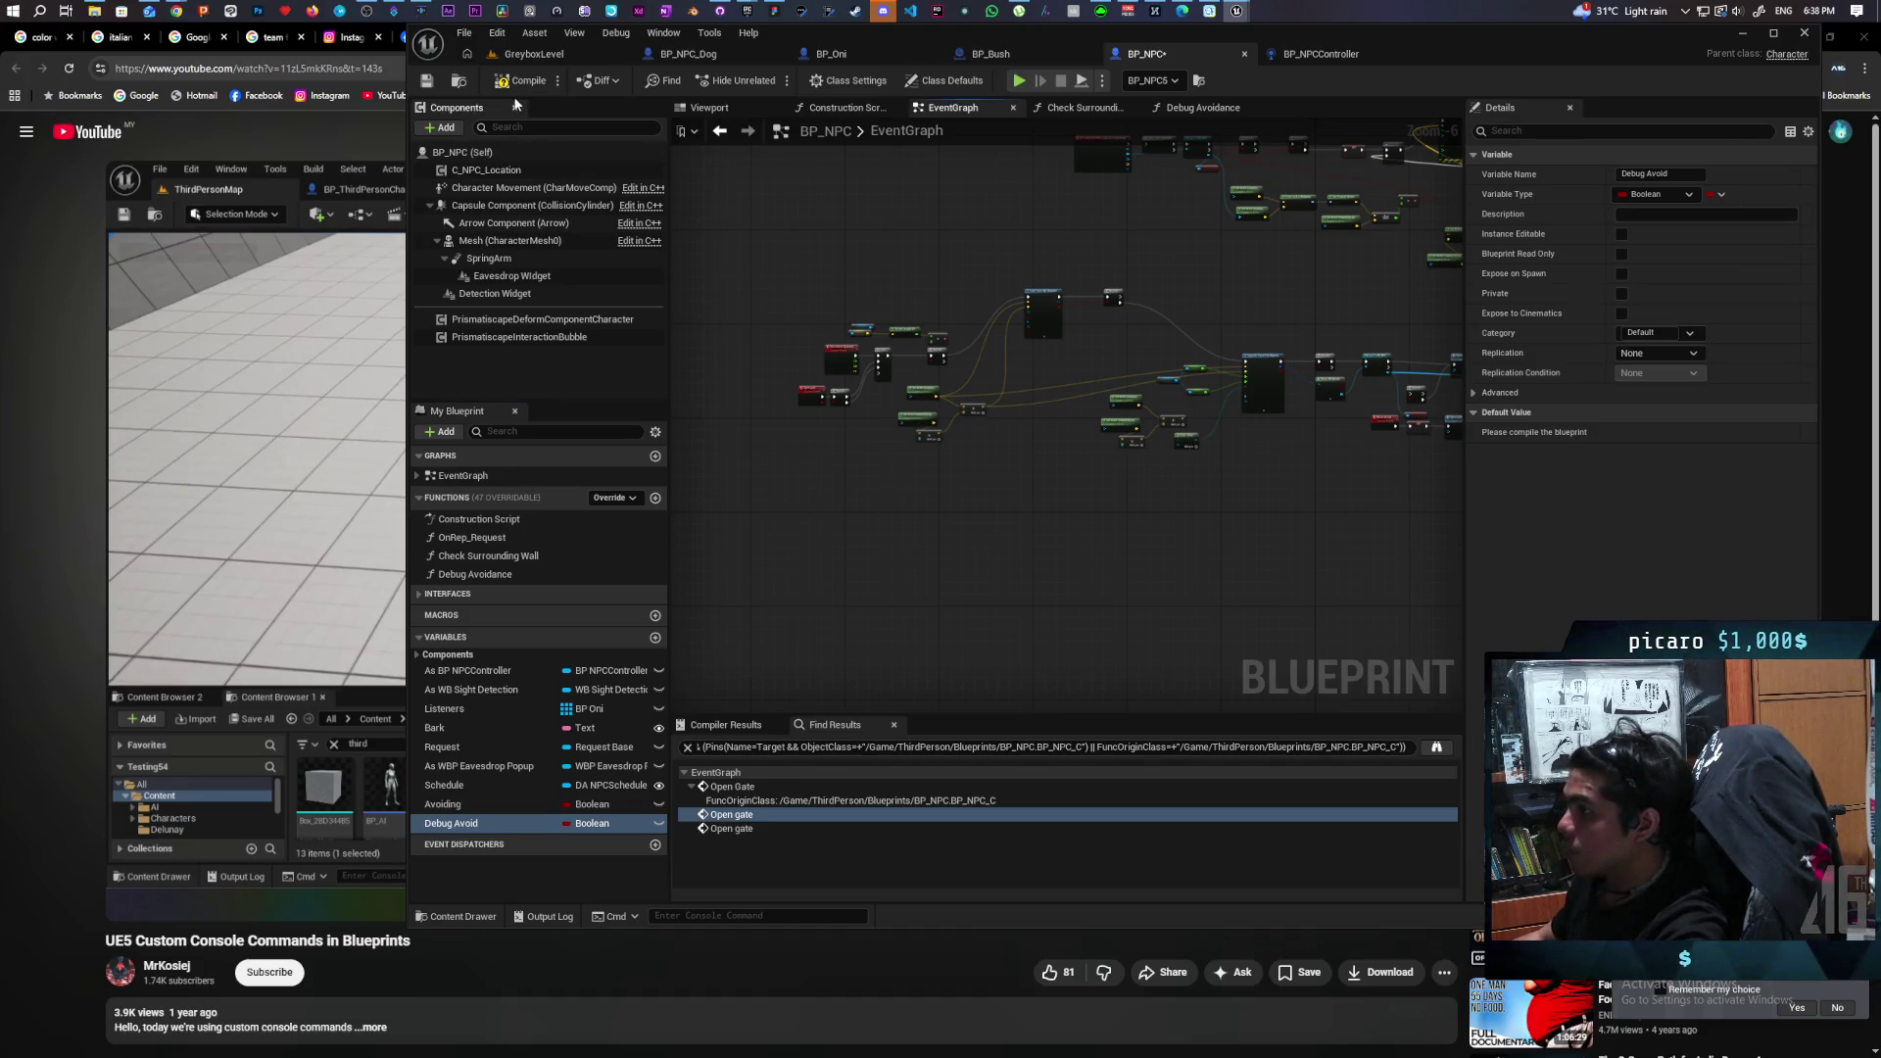
pyautogui.click(1203, 108)
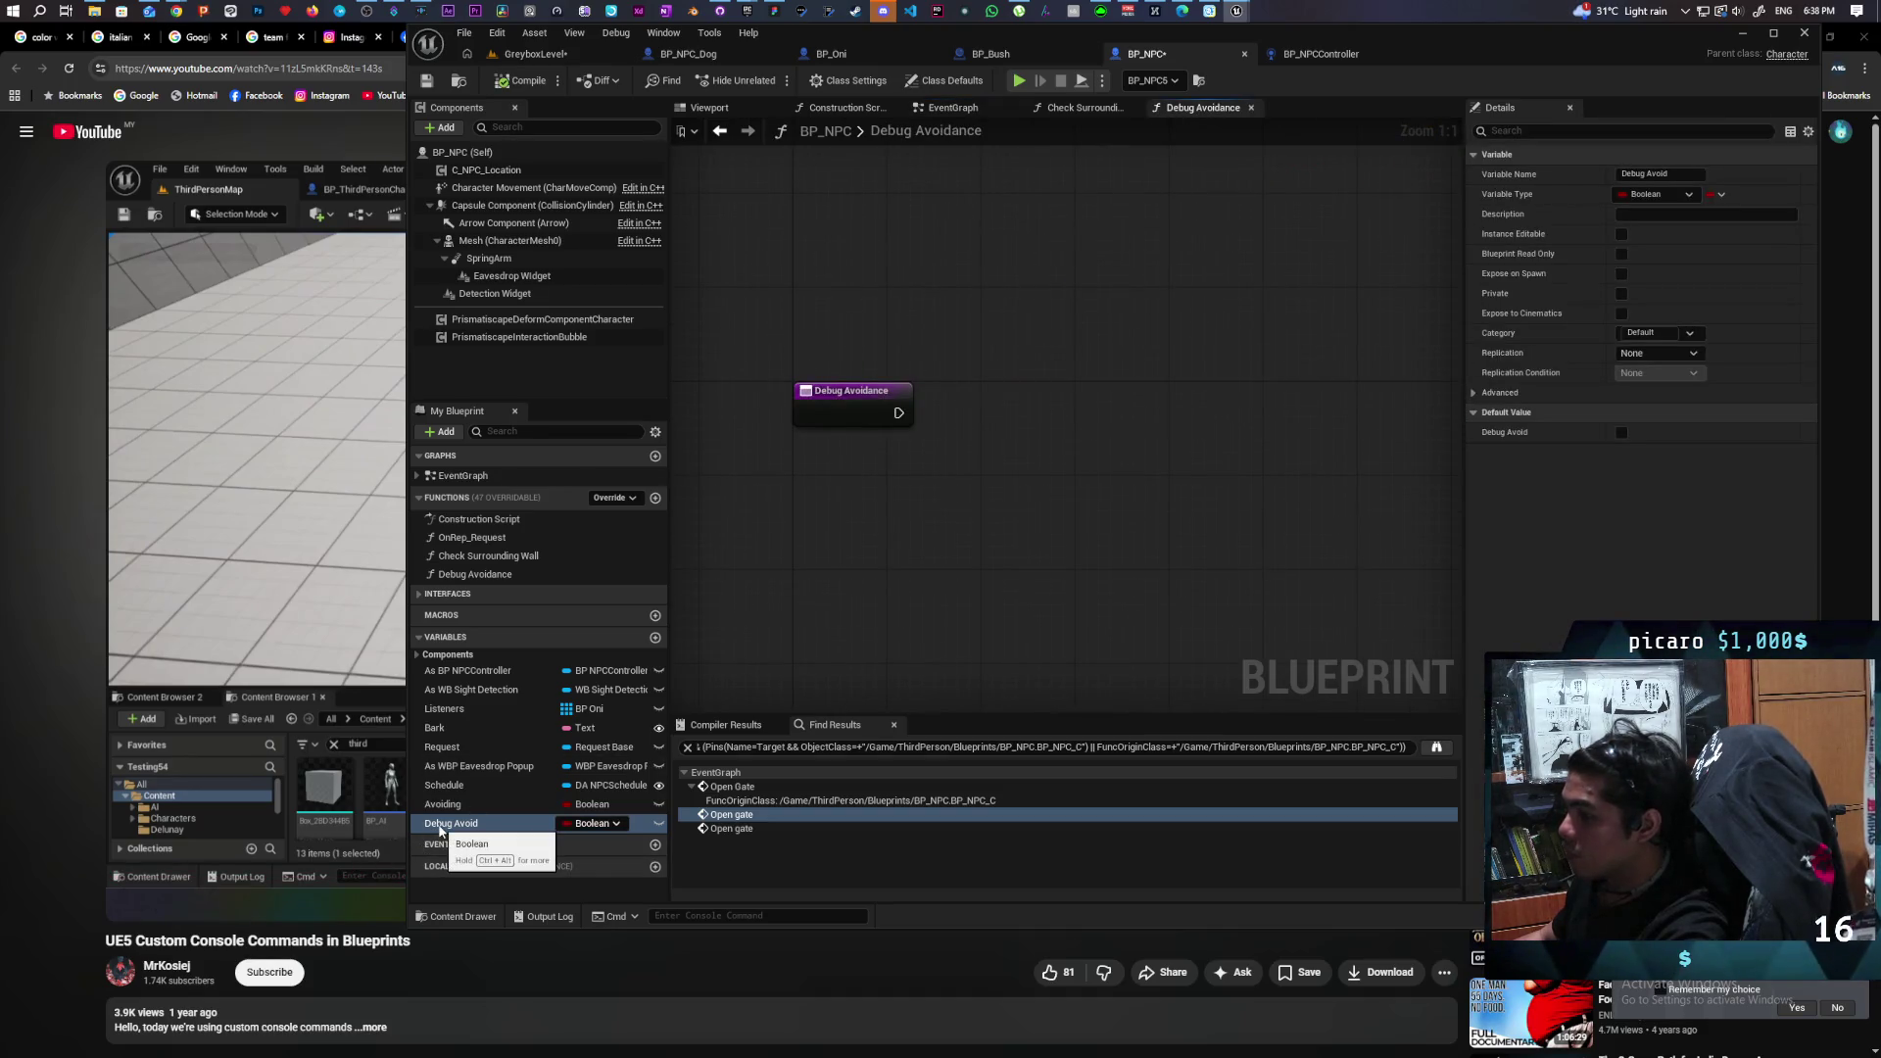
# Place a SET Debug Avoid node after the Debug Avoidance function entry.
pyautogui.moveTo(440, 829)
pyautogui.mouseDown()
pyautogui.moveTo(1019, 622)
pyautogui.moveTo(900, 415)
pyautogui.mouseUp()
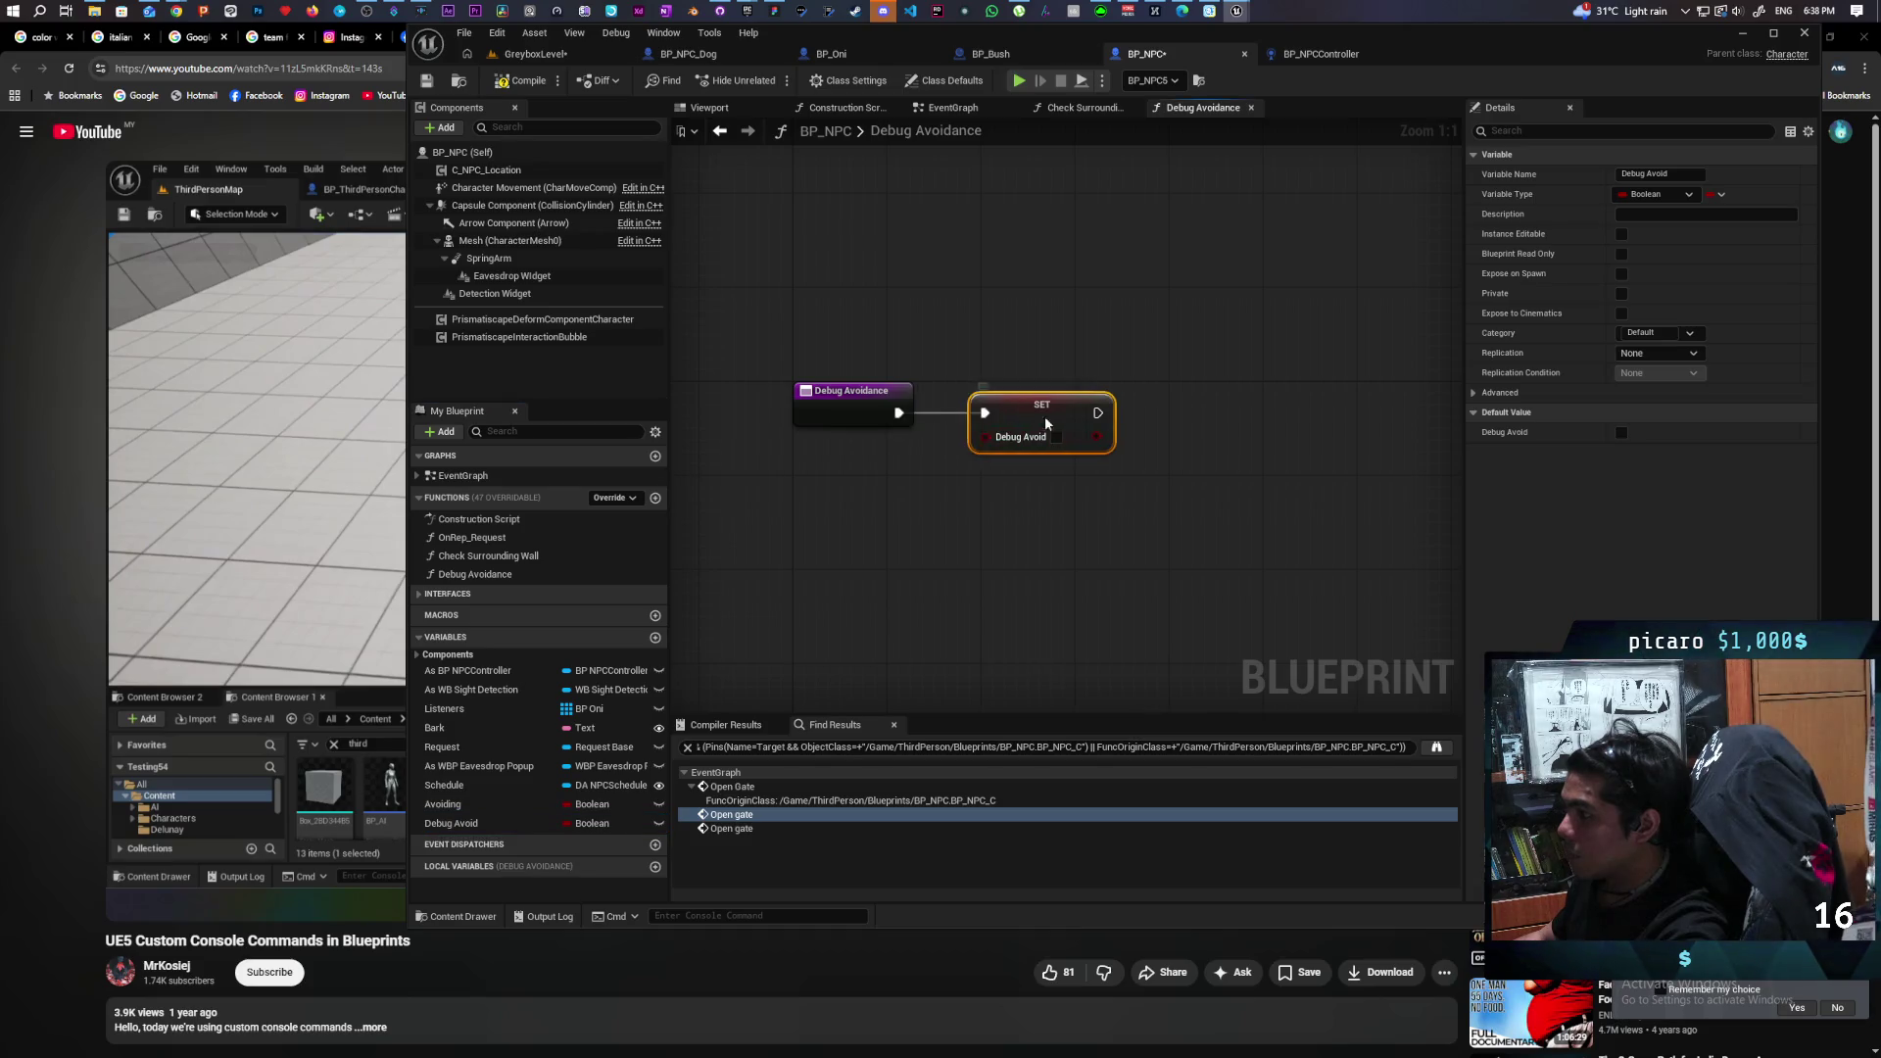
pyautogui.moveTo(1046, 424); pyautogui.dragTo(1186, 423)
pyautogui.click(1015, 510)
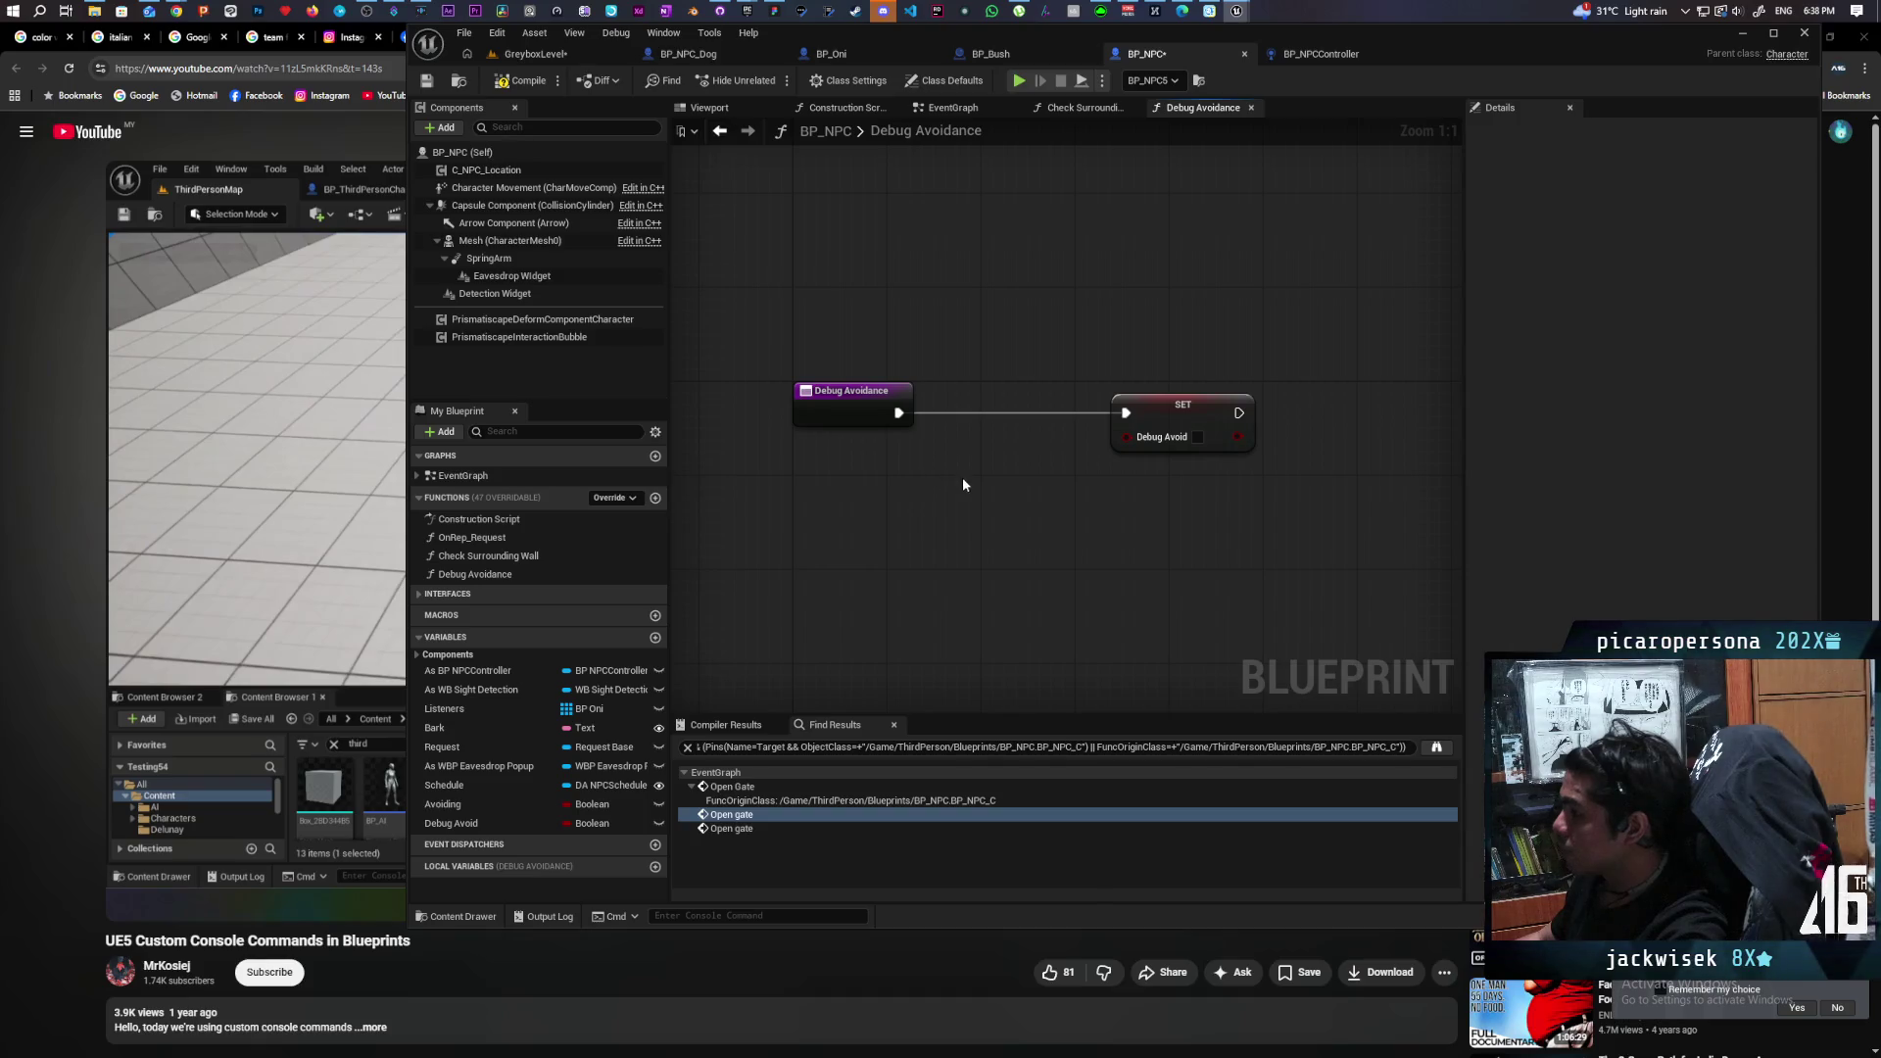
# Feed a Debug Avoid getter through a NOT node into SET Debug Avoid.
pyautogui.moveTo(494, 815)
pyautogui.mouseDown()
pyautogui.moveTo(850, 470)
pyautogui.moveTo(926, 507)
pyautogui.moveTo(911, 511)
pyautogui.mouseUp()
pyautogui.click(860, 490)
pyautogui.write('not bo')
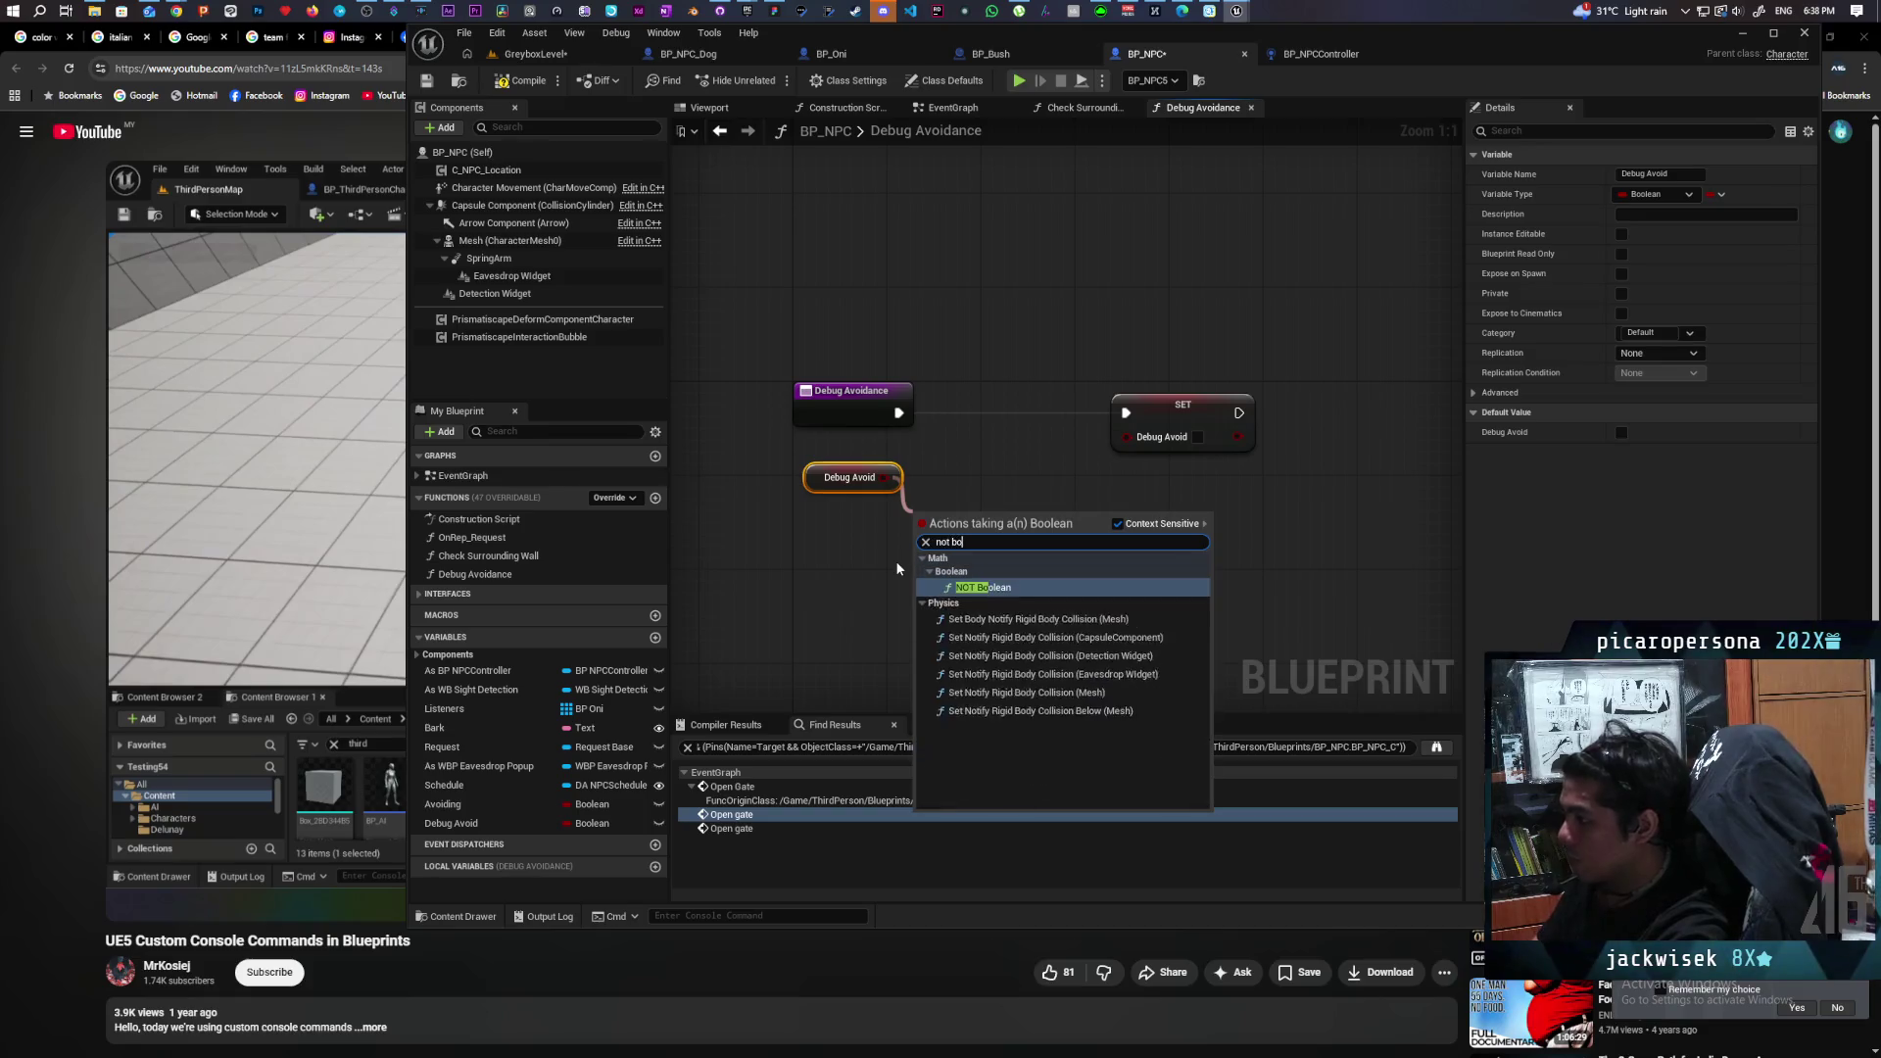
pyautogui.press('Return')
pyautogui.moveTo(1019, 525); pyautogui.dragTo(1130, 460)
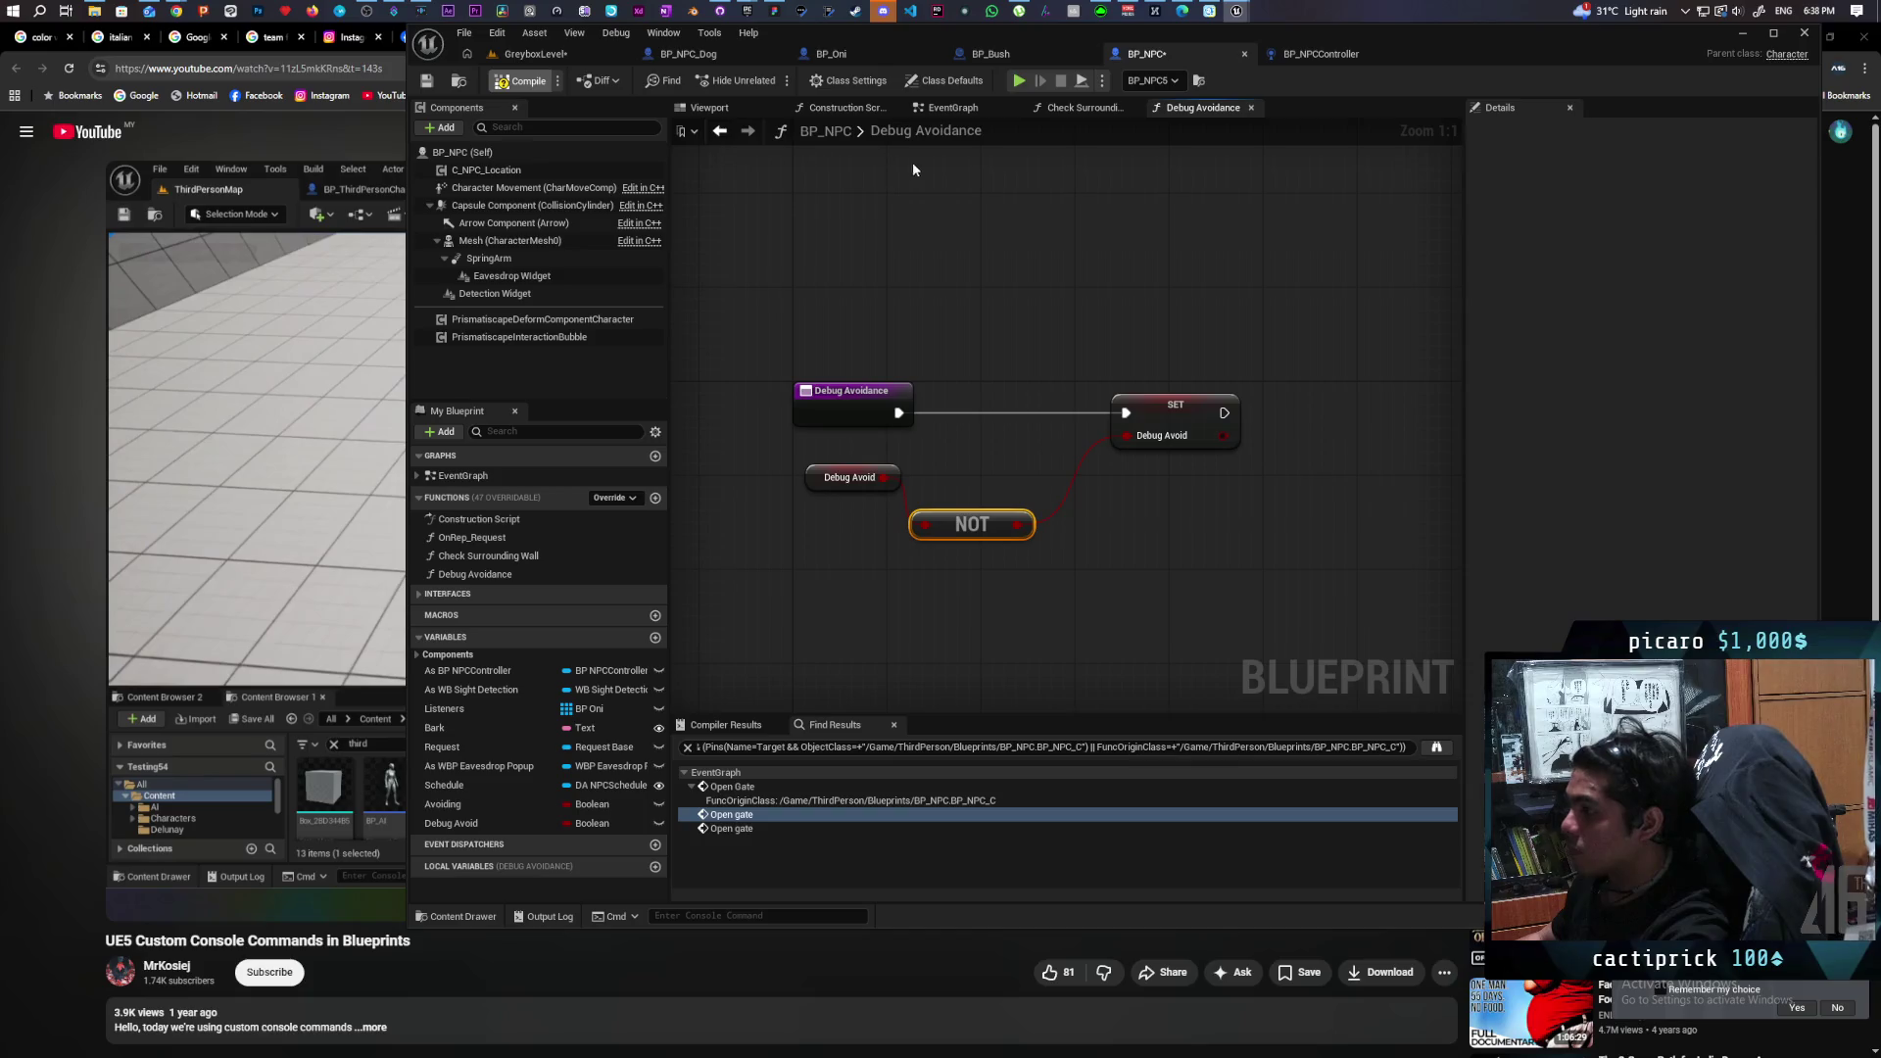
pyautogui.click(948, 108)
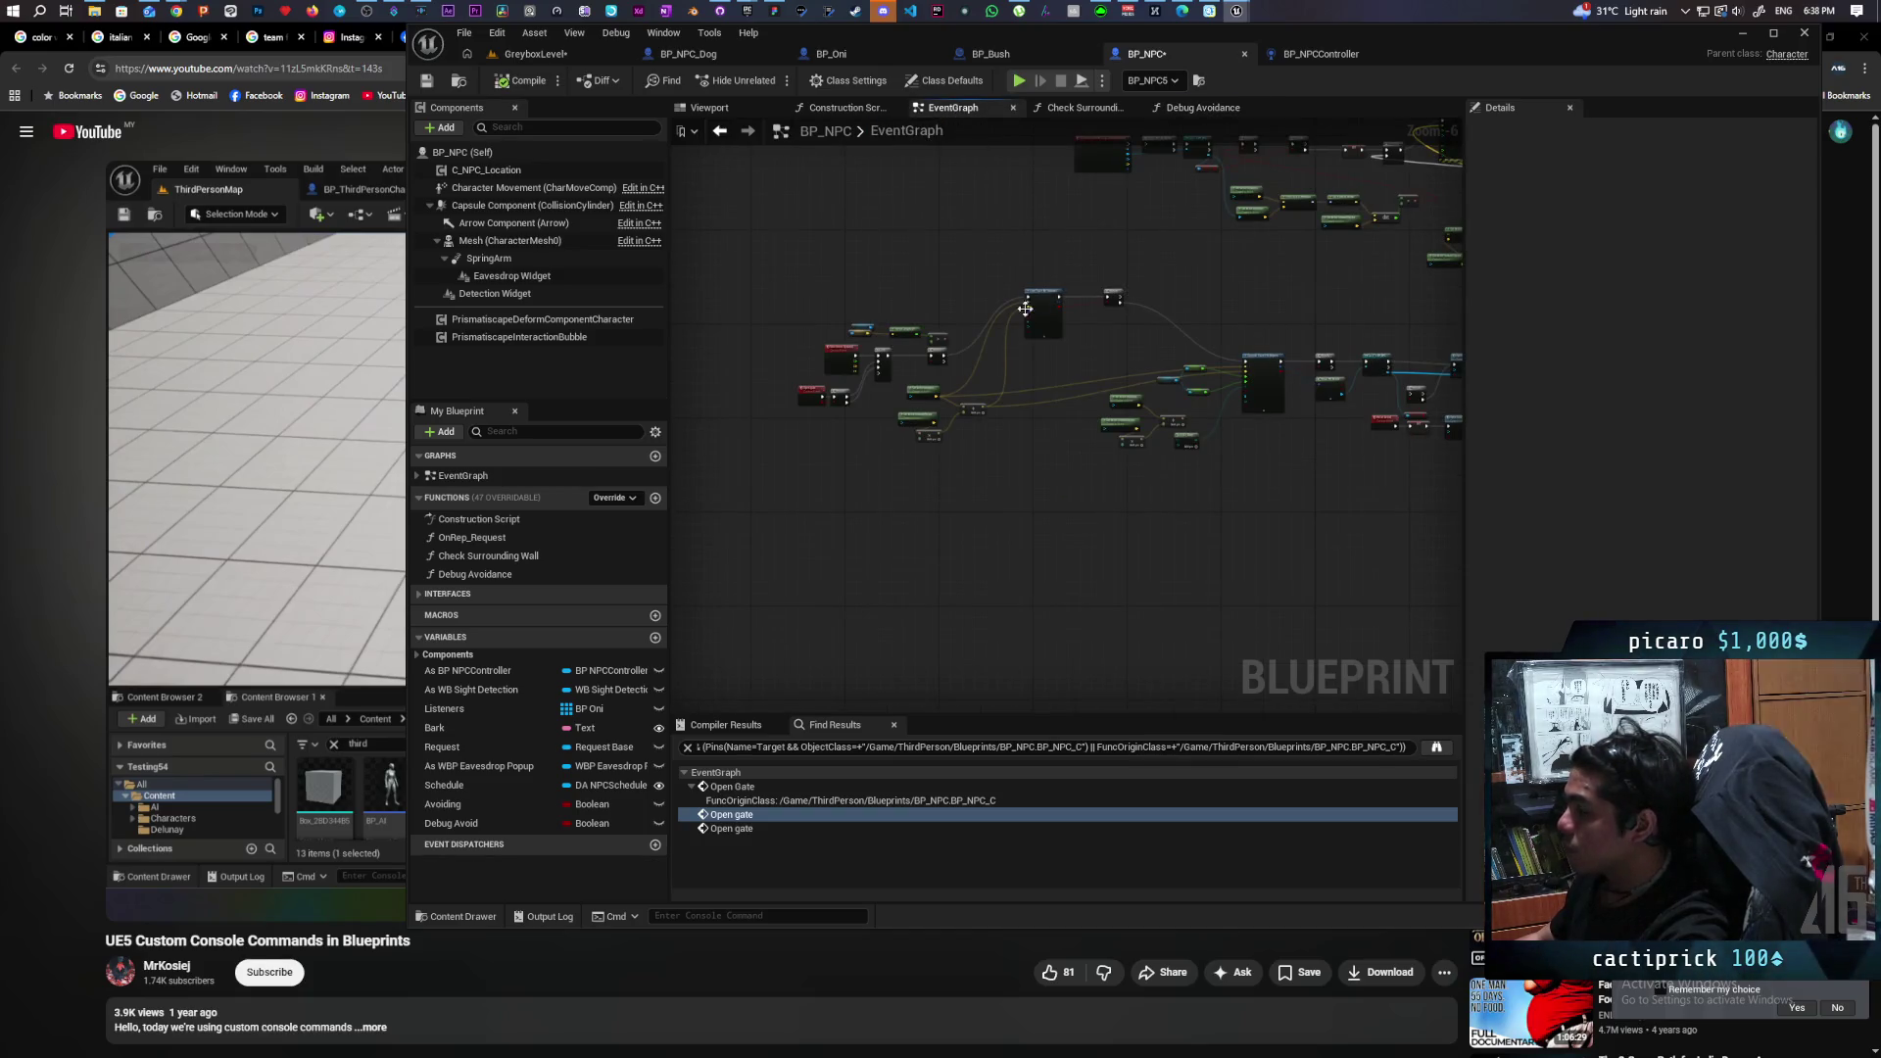
# Add a Debug Avoid getter and a Select node on the Line Trace's Draw Debug Type.
pyautogui.scroll(3, 1025, 308)
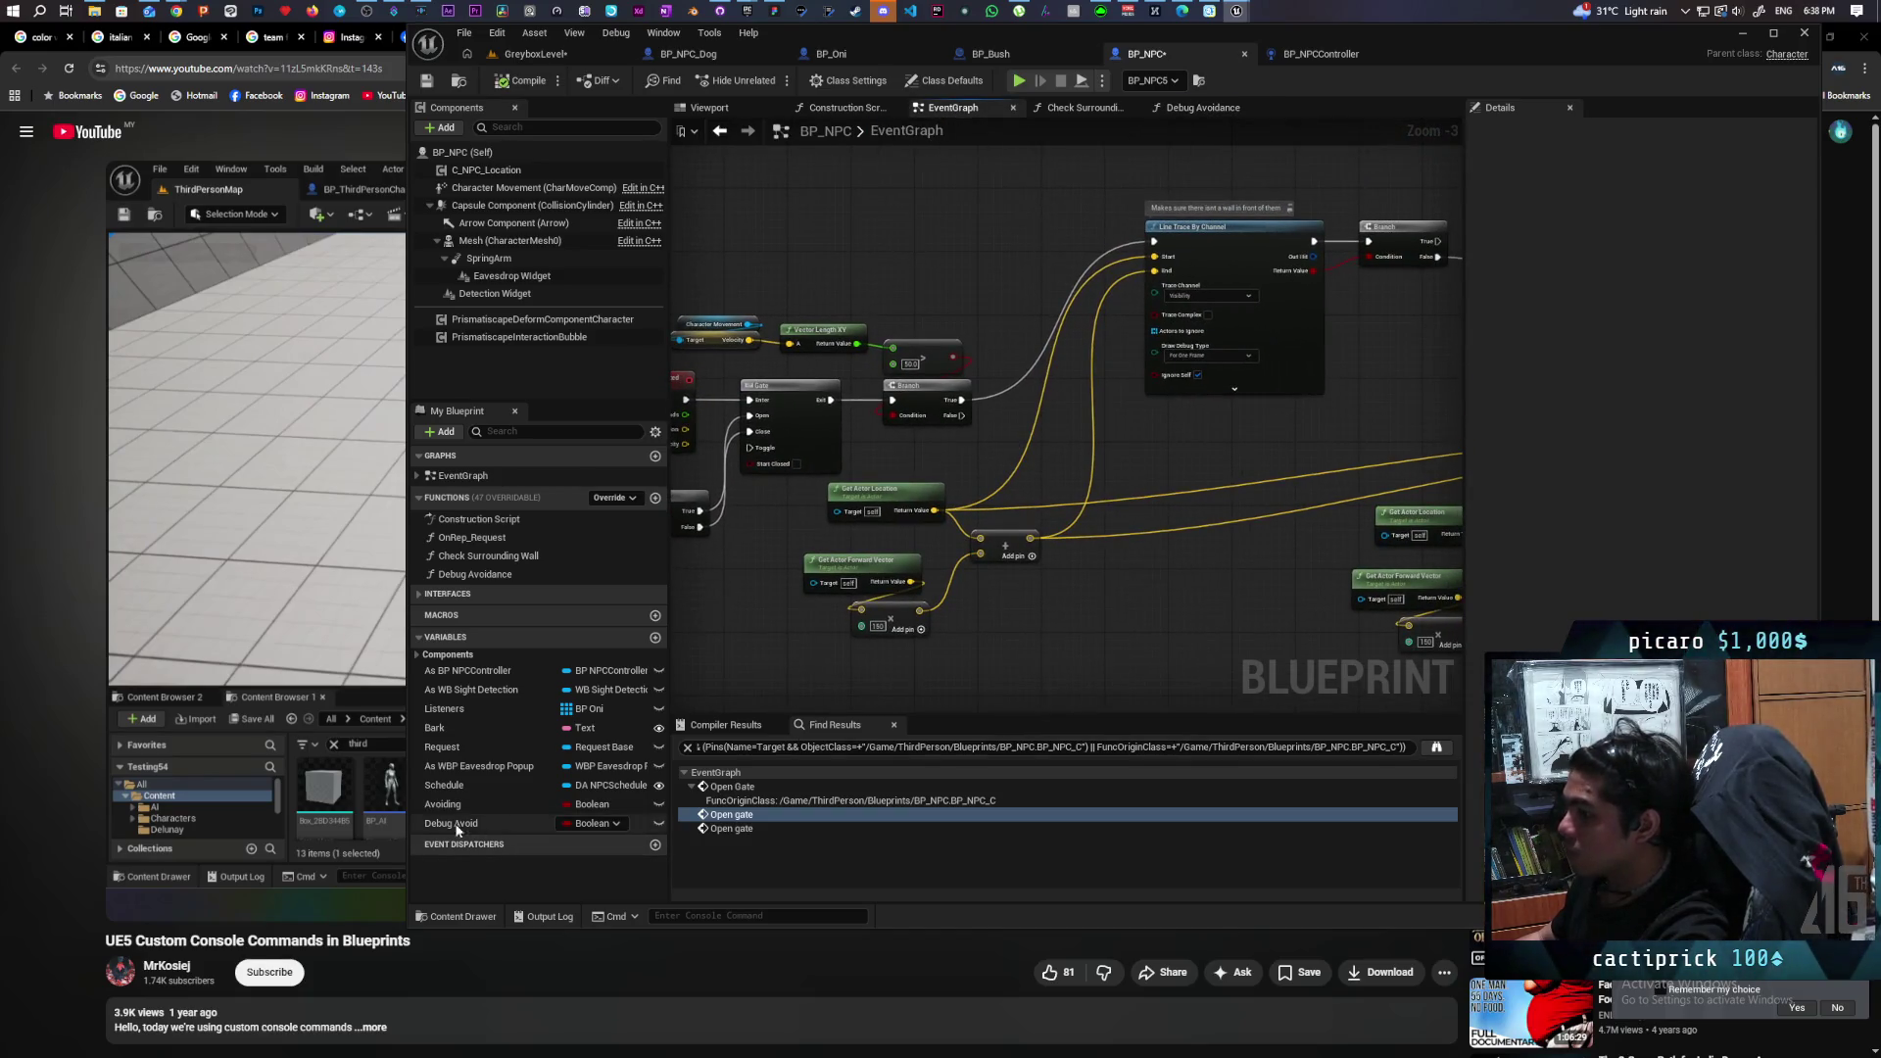
pyautogui.moveTo(456, 830)
pyautogui.mouseDown()
pyautogui.moveTo(839, 656)
pyautogui.moveTo(961, 215)
pyautogui.mouseUp()
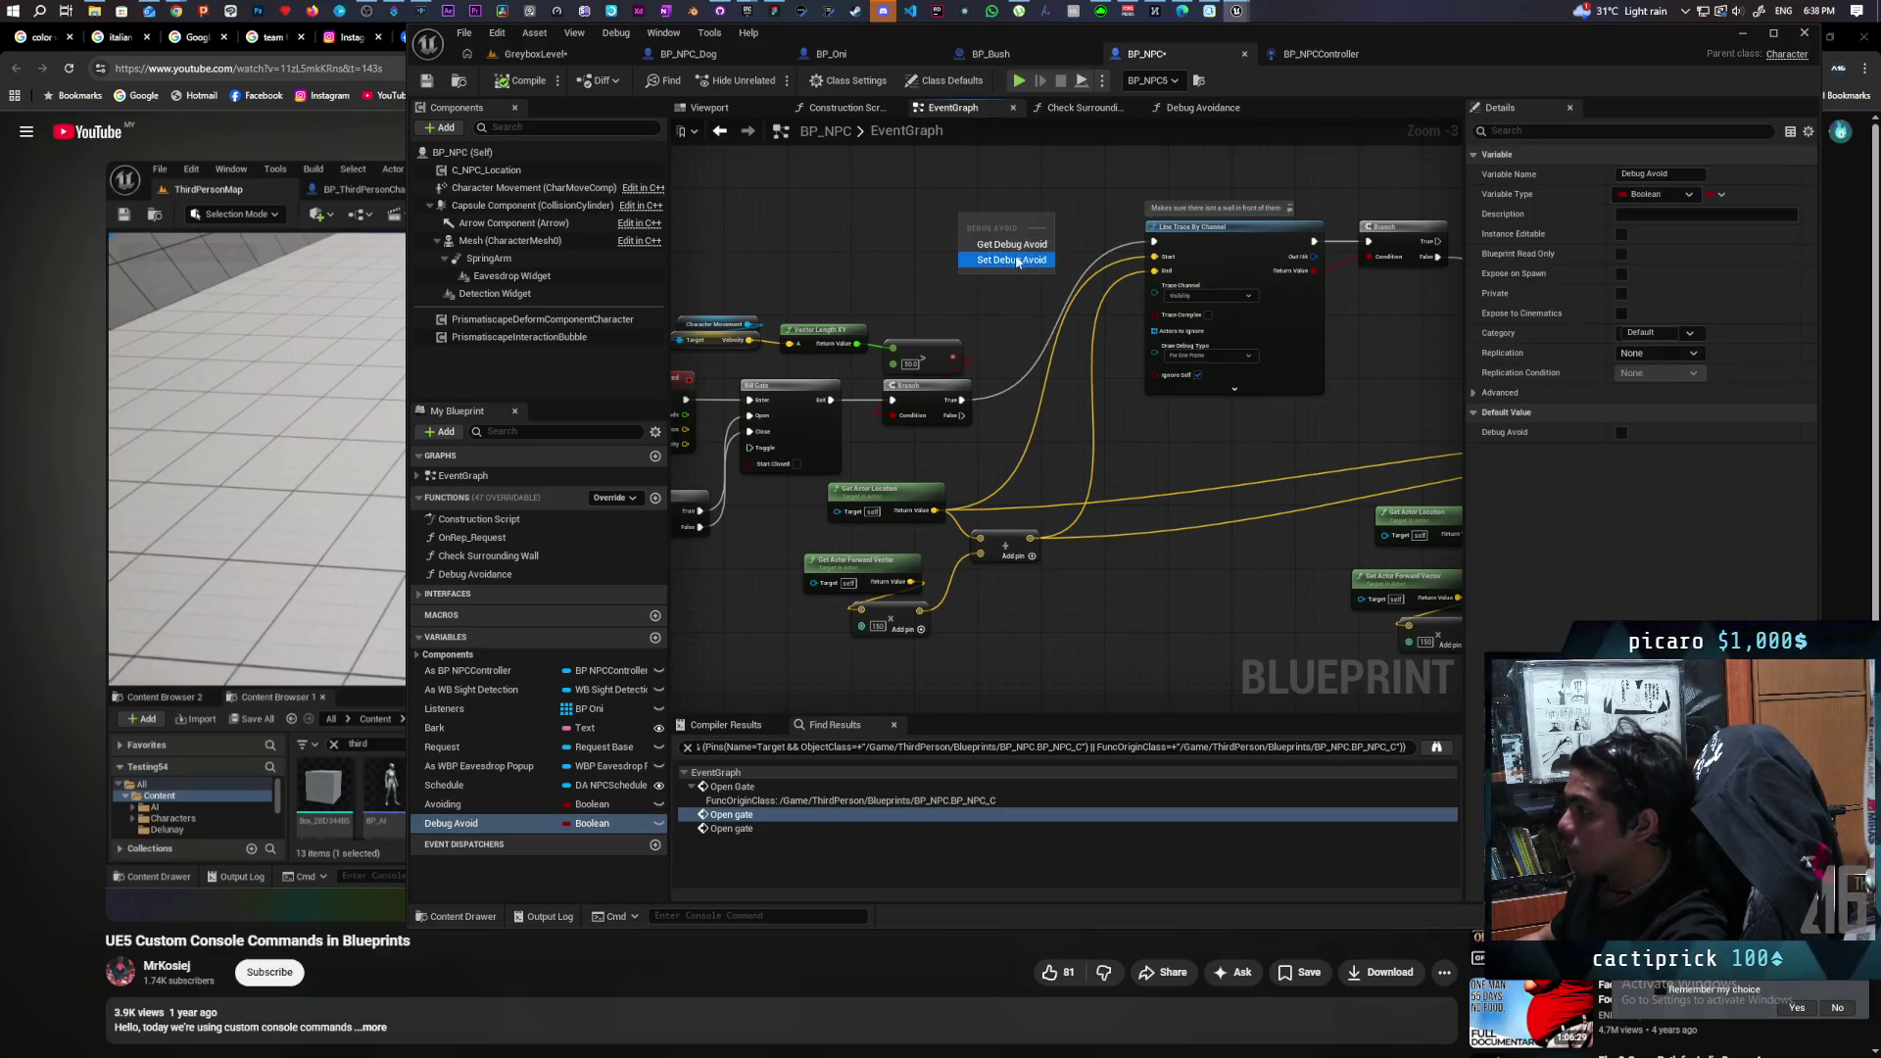
pyautogui.click(1017, 261)
pyautogui.scroll(-2, 1031, 306)
pyautogui.scroll(2, 1030, 306)
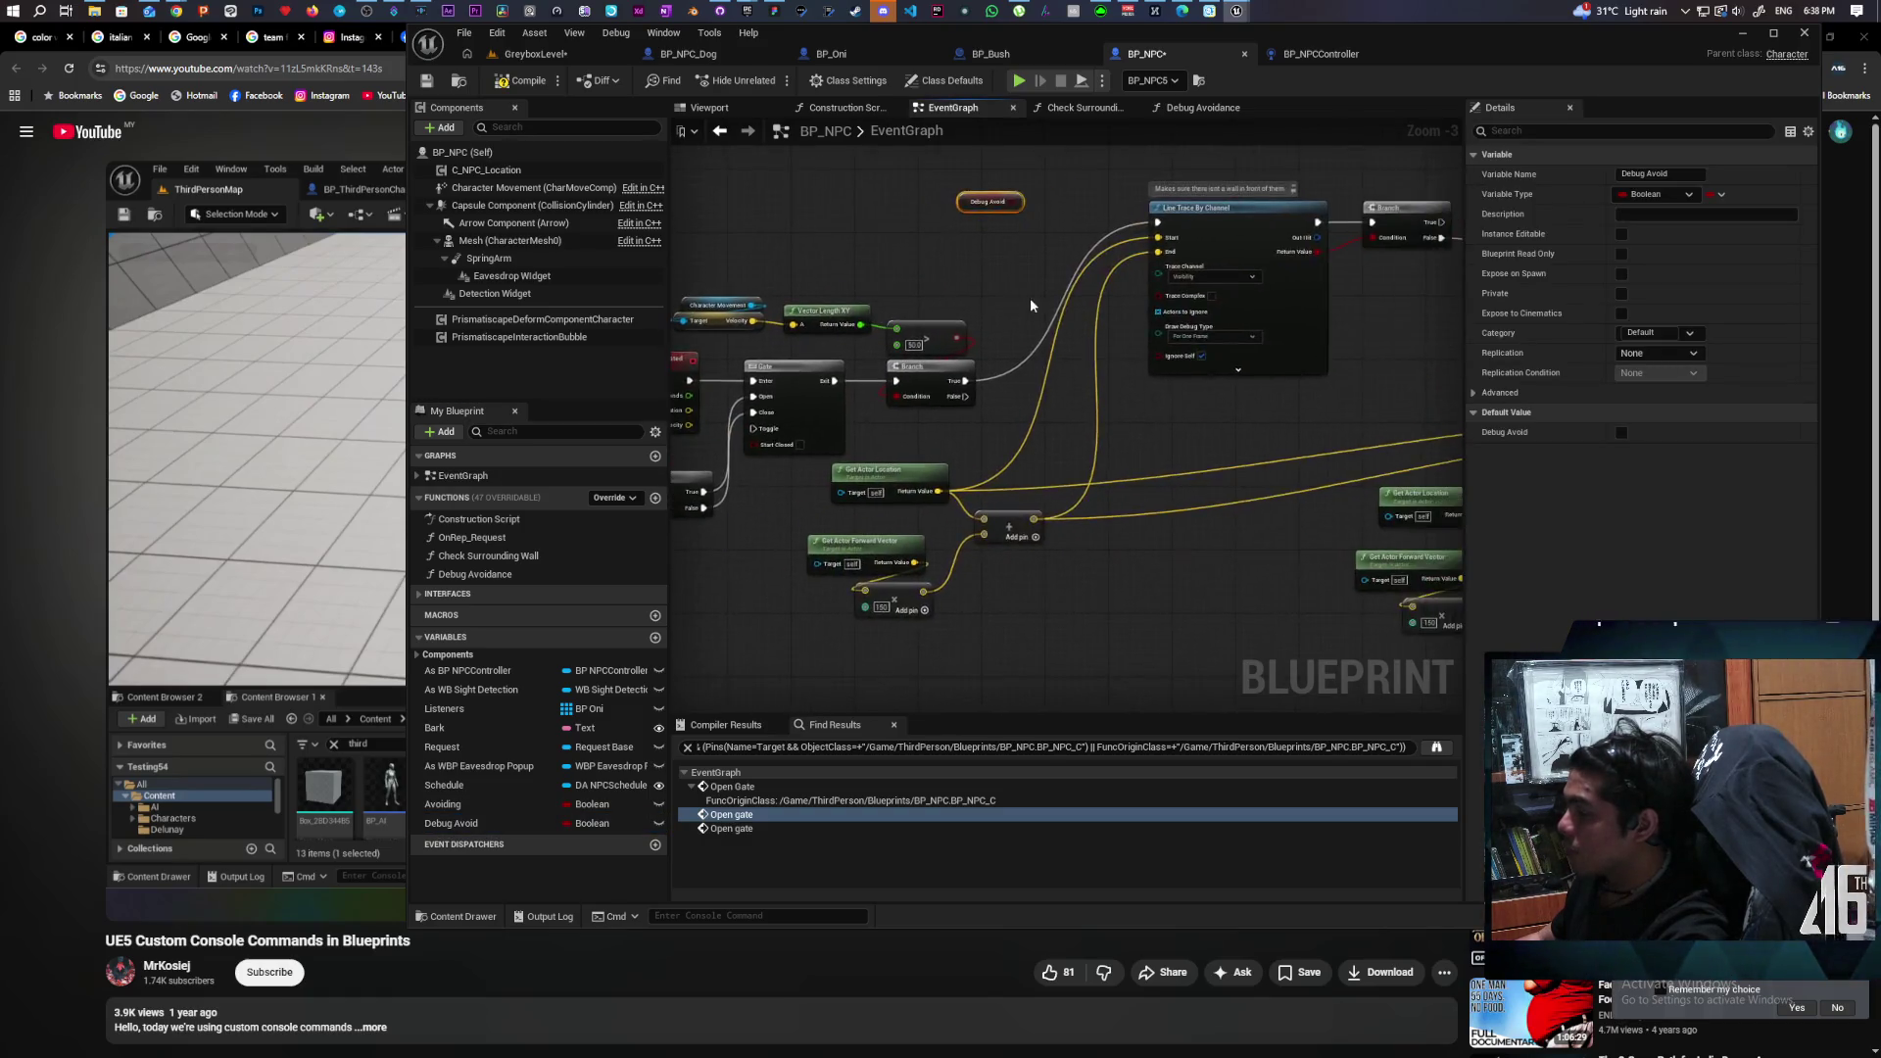
pyautogui.scroll(3, 1031, 306)
pyautogui.moveTo(1218, 348); pyautogui.dragTo(1075, 323)
pyautogui.write('selec')
pyautogui.press('Return')
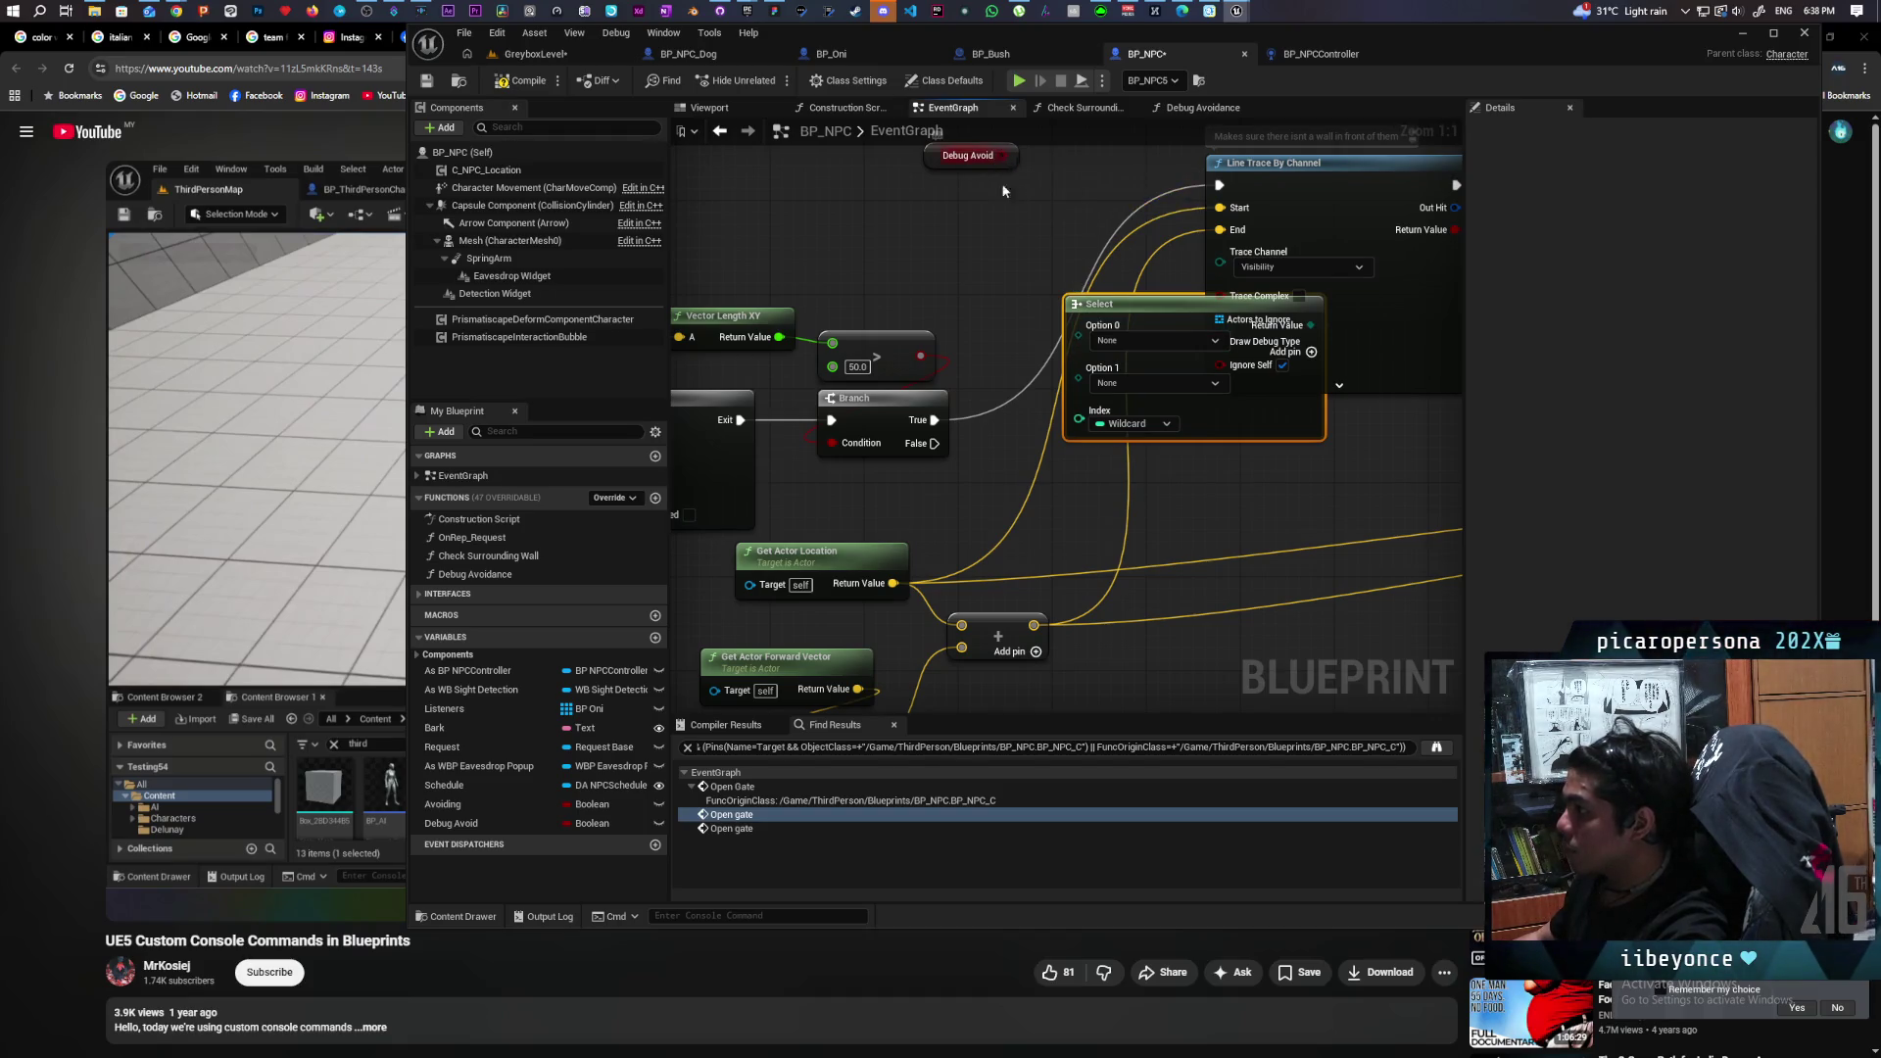
# Wire Debug Avoid into the Select Index and set its True option to For One Frame.
pyautogui.moveTo(1002, 155); pyautogui.dragTo(1079, 410)
pyautogui.moveTo(931, 162); pyautogui.dragTo(960, 286)
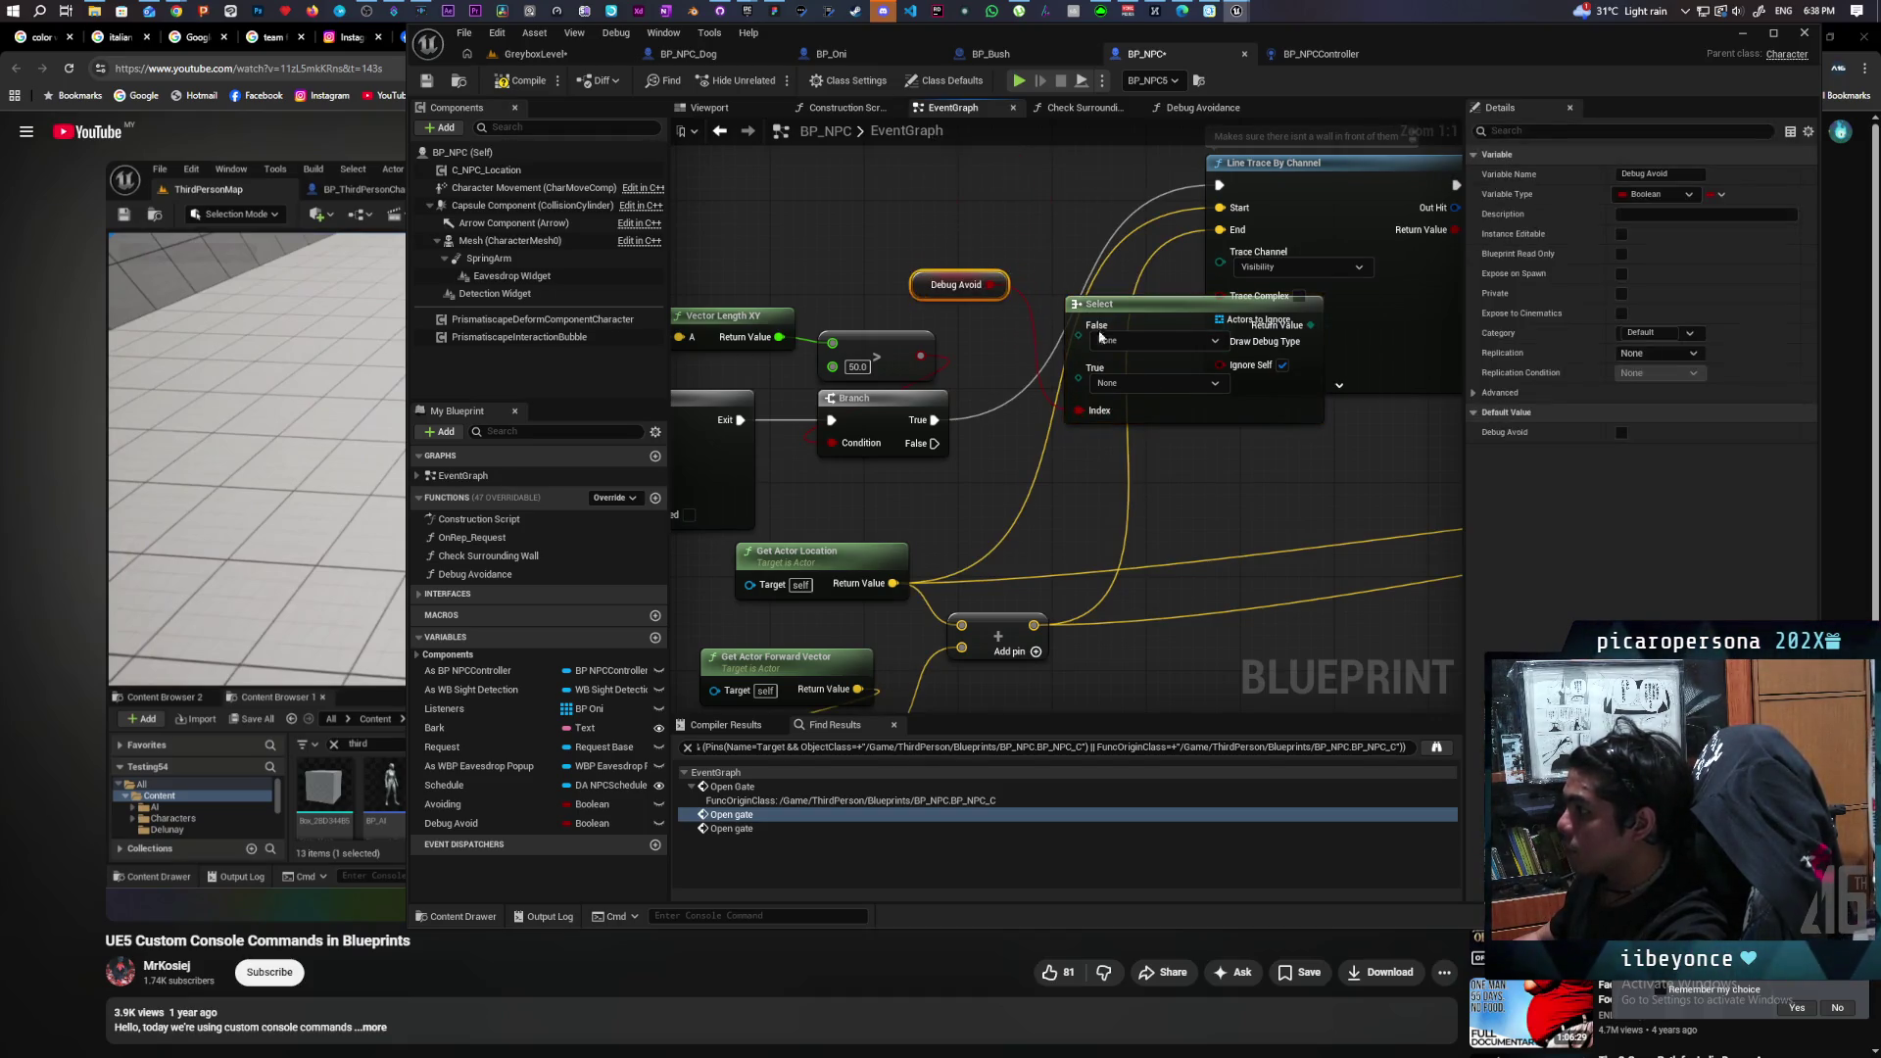
pyautogui.moveTo(1107, 304); pyautogui.dragTo(1025, 186)
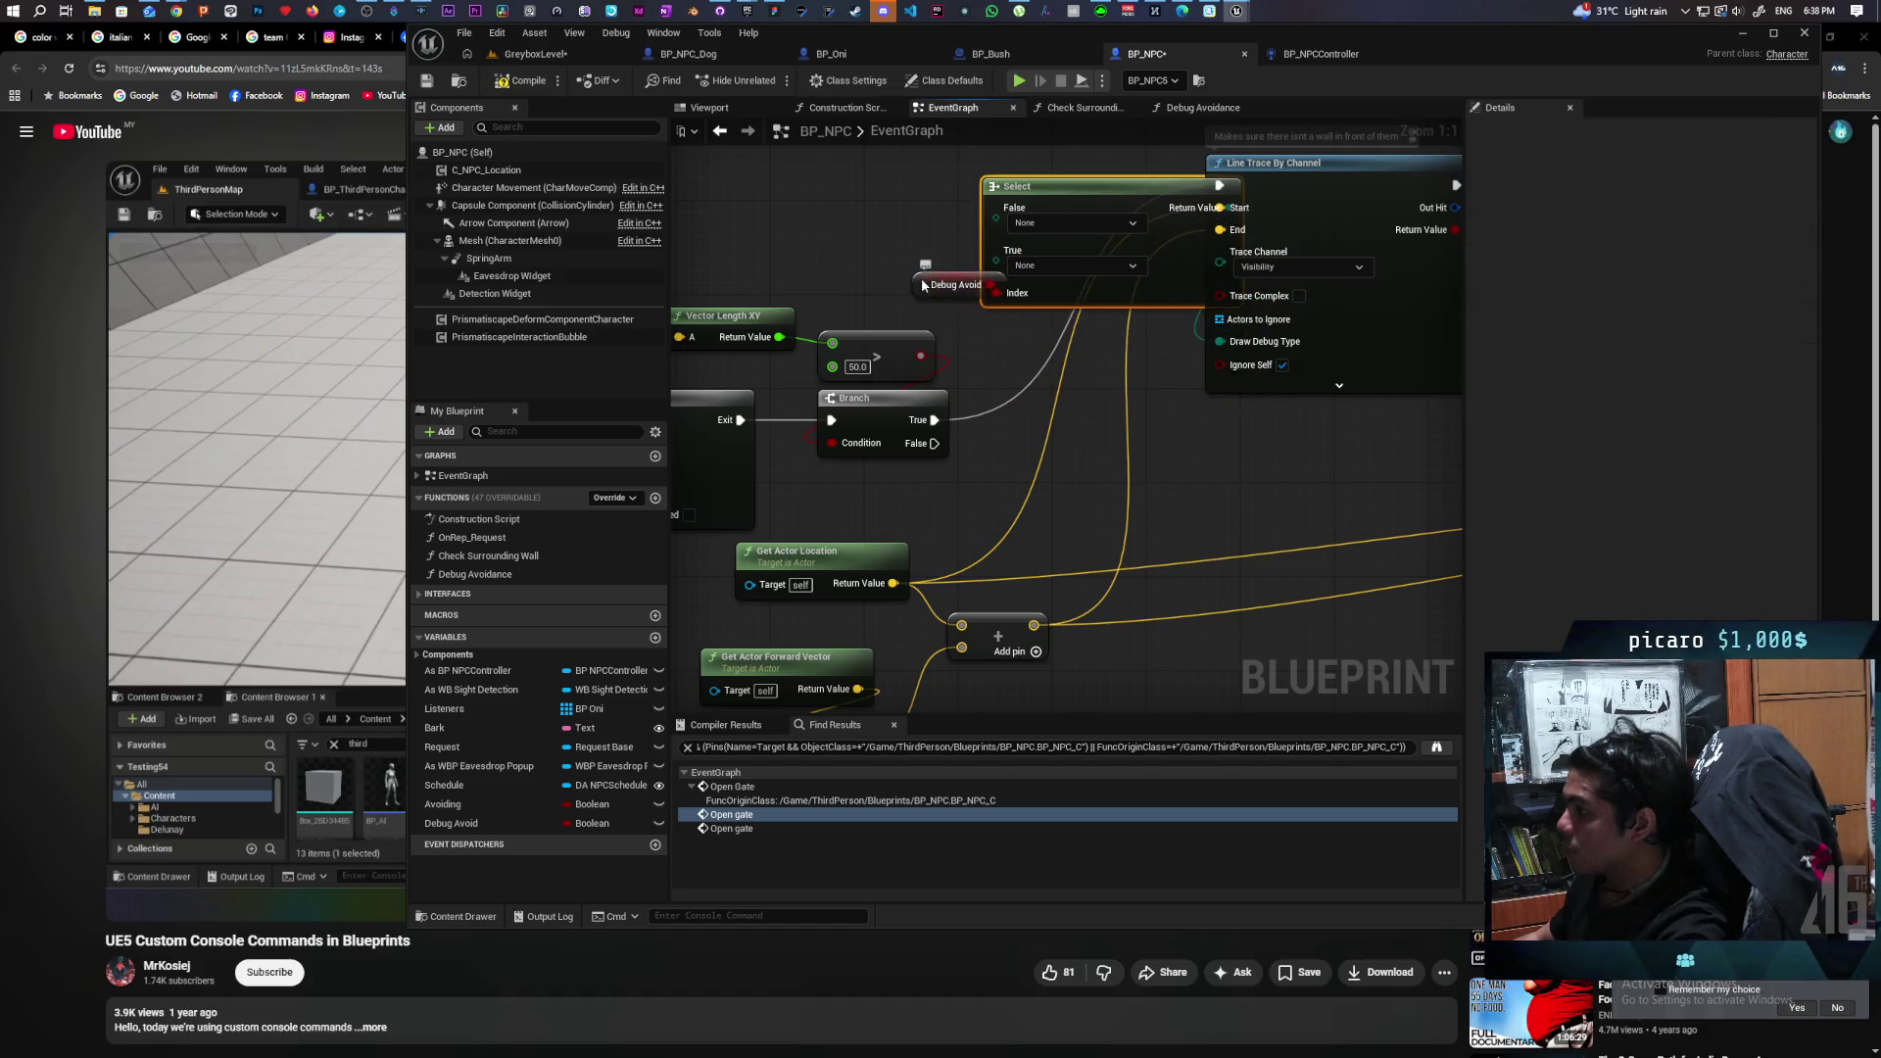
pyautogui.moveTo(923, 285); pyautogui.dragTo(856, 273)
pyautogui.click(1073, 266)
pyautogui.click(1068, 310)
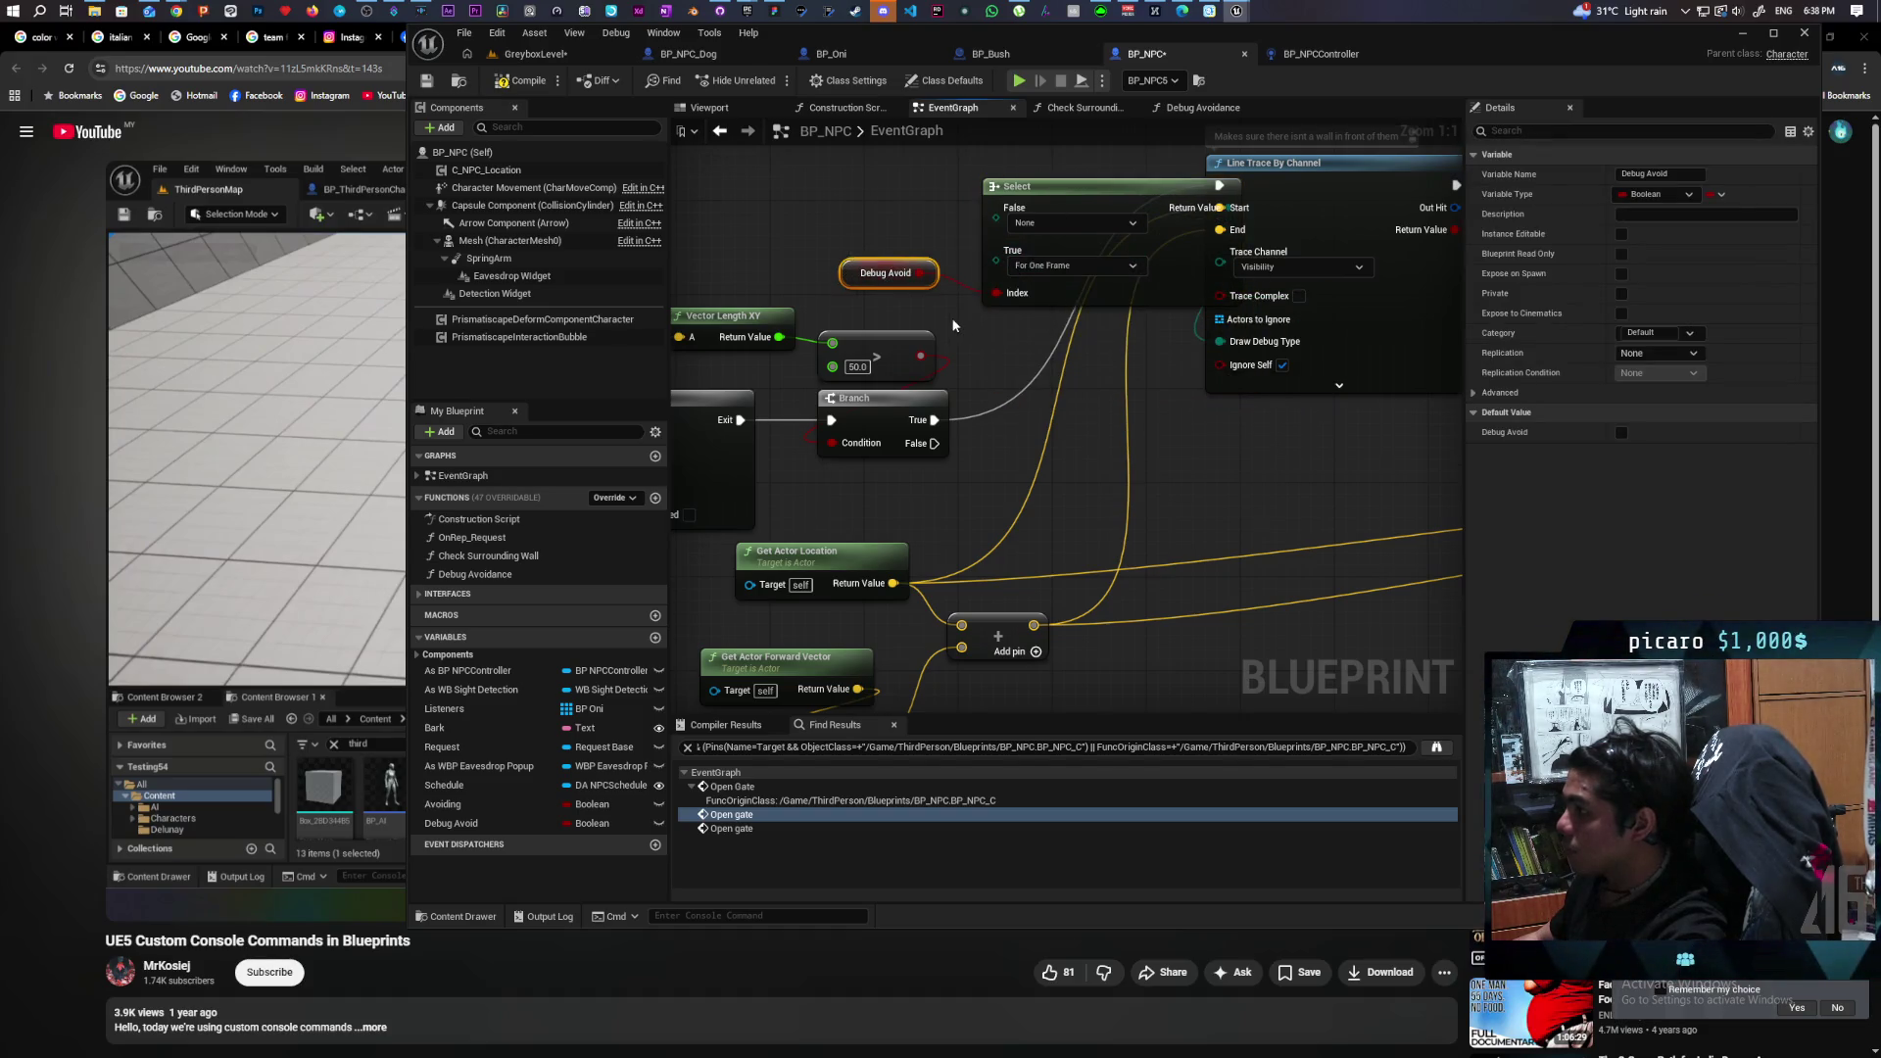
pyautogui.scroll(-2, 835, 419)
pyautogui.click(1011, 314)
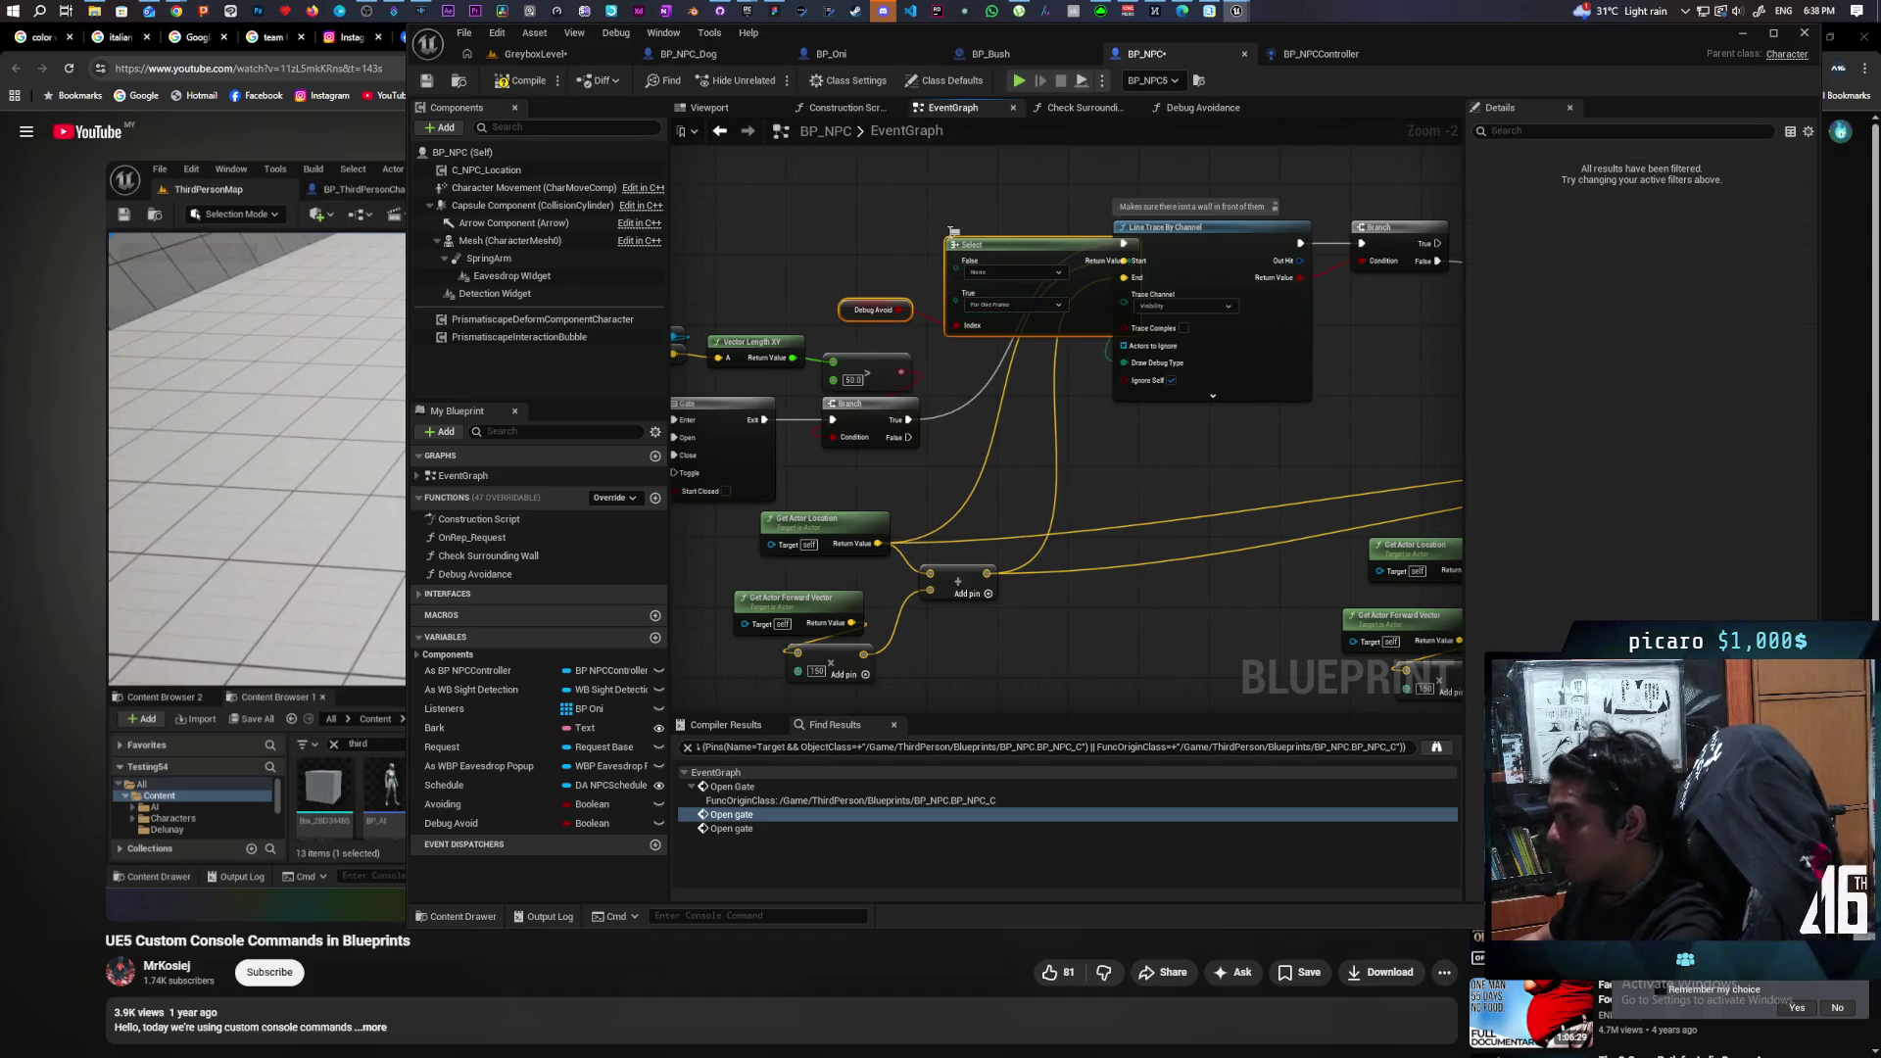
pyautogui.scroll(-1, 915, 197)
pyautogui.moveTo(915, 197)
pyautogui.mouseDown()
pyautogui.moveTo(723, 236)
pyautogui.moveTo(529, 210)
pyautogui.moveTo(610, 194)
pyautogui.mouseUp()
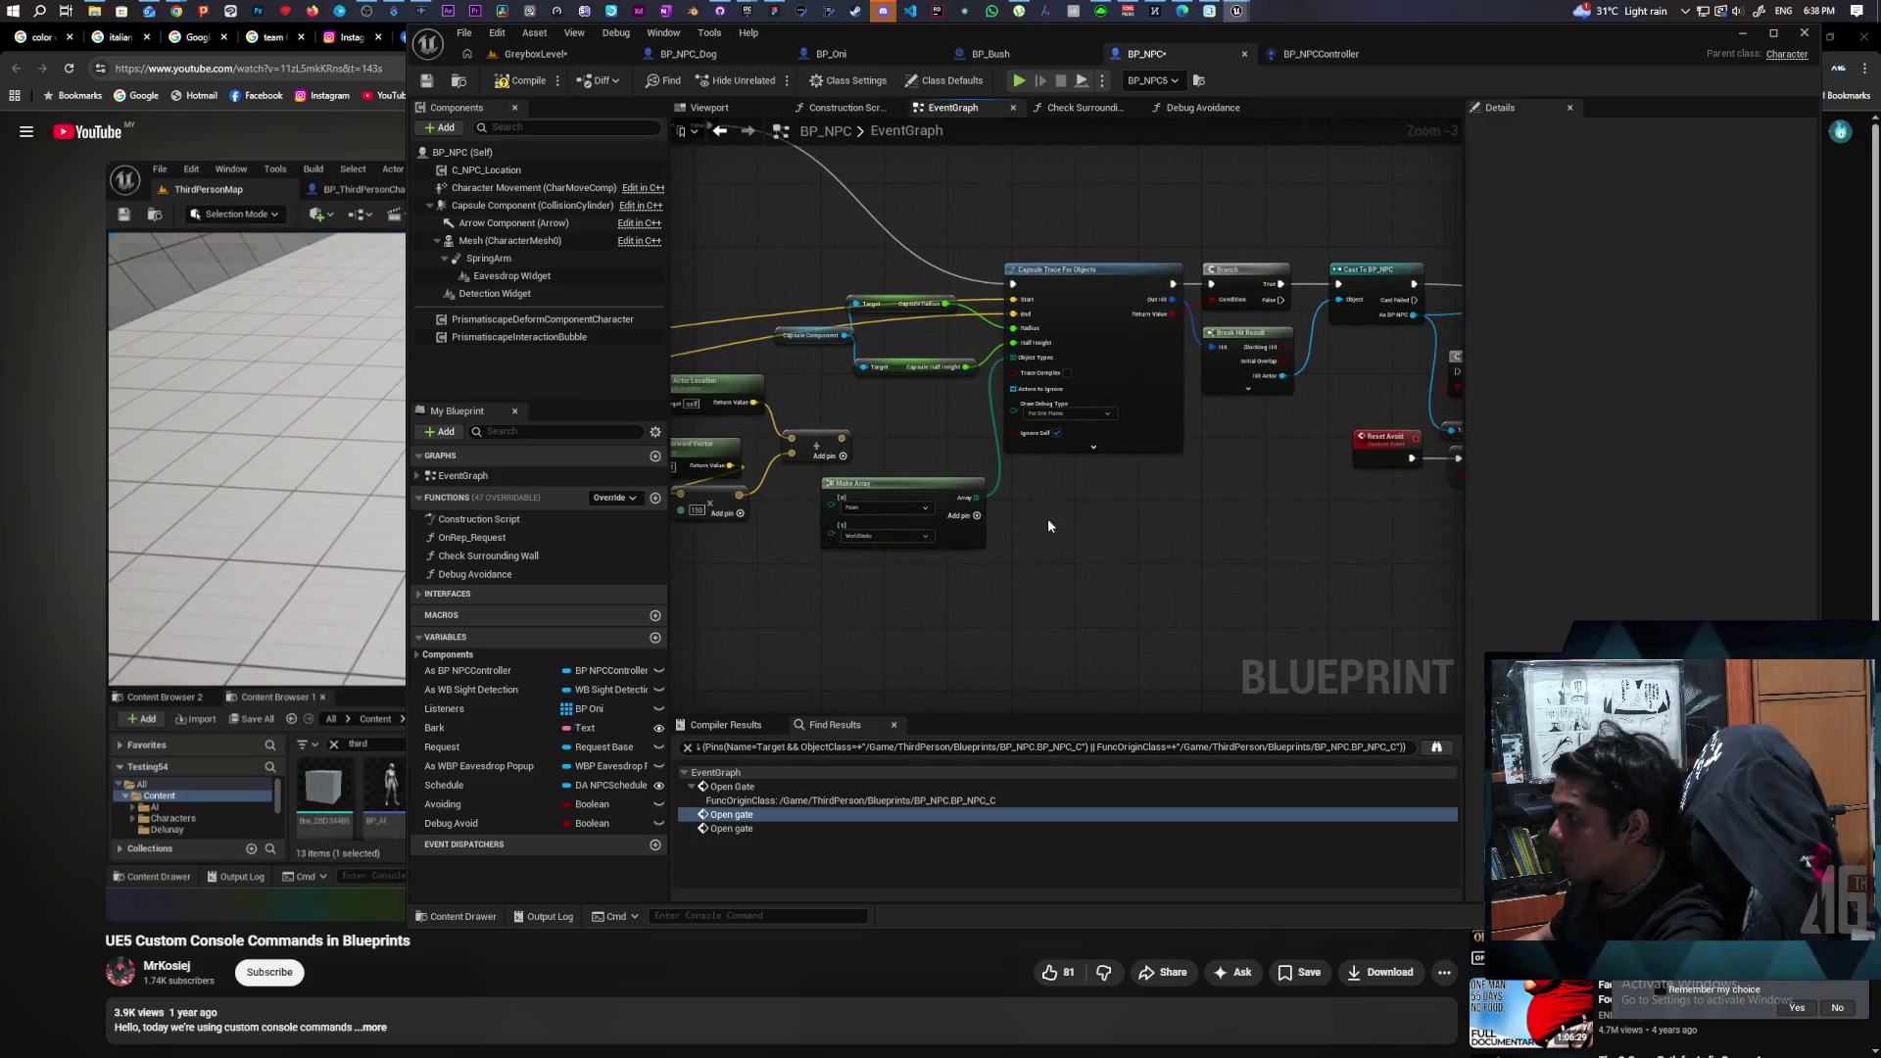
# Paste a Debug Avoid Select and wire it into the Capsule Trace's debug draw type.
pyautogui.hotkey('ctrl', 'v')
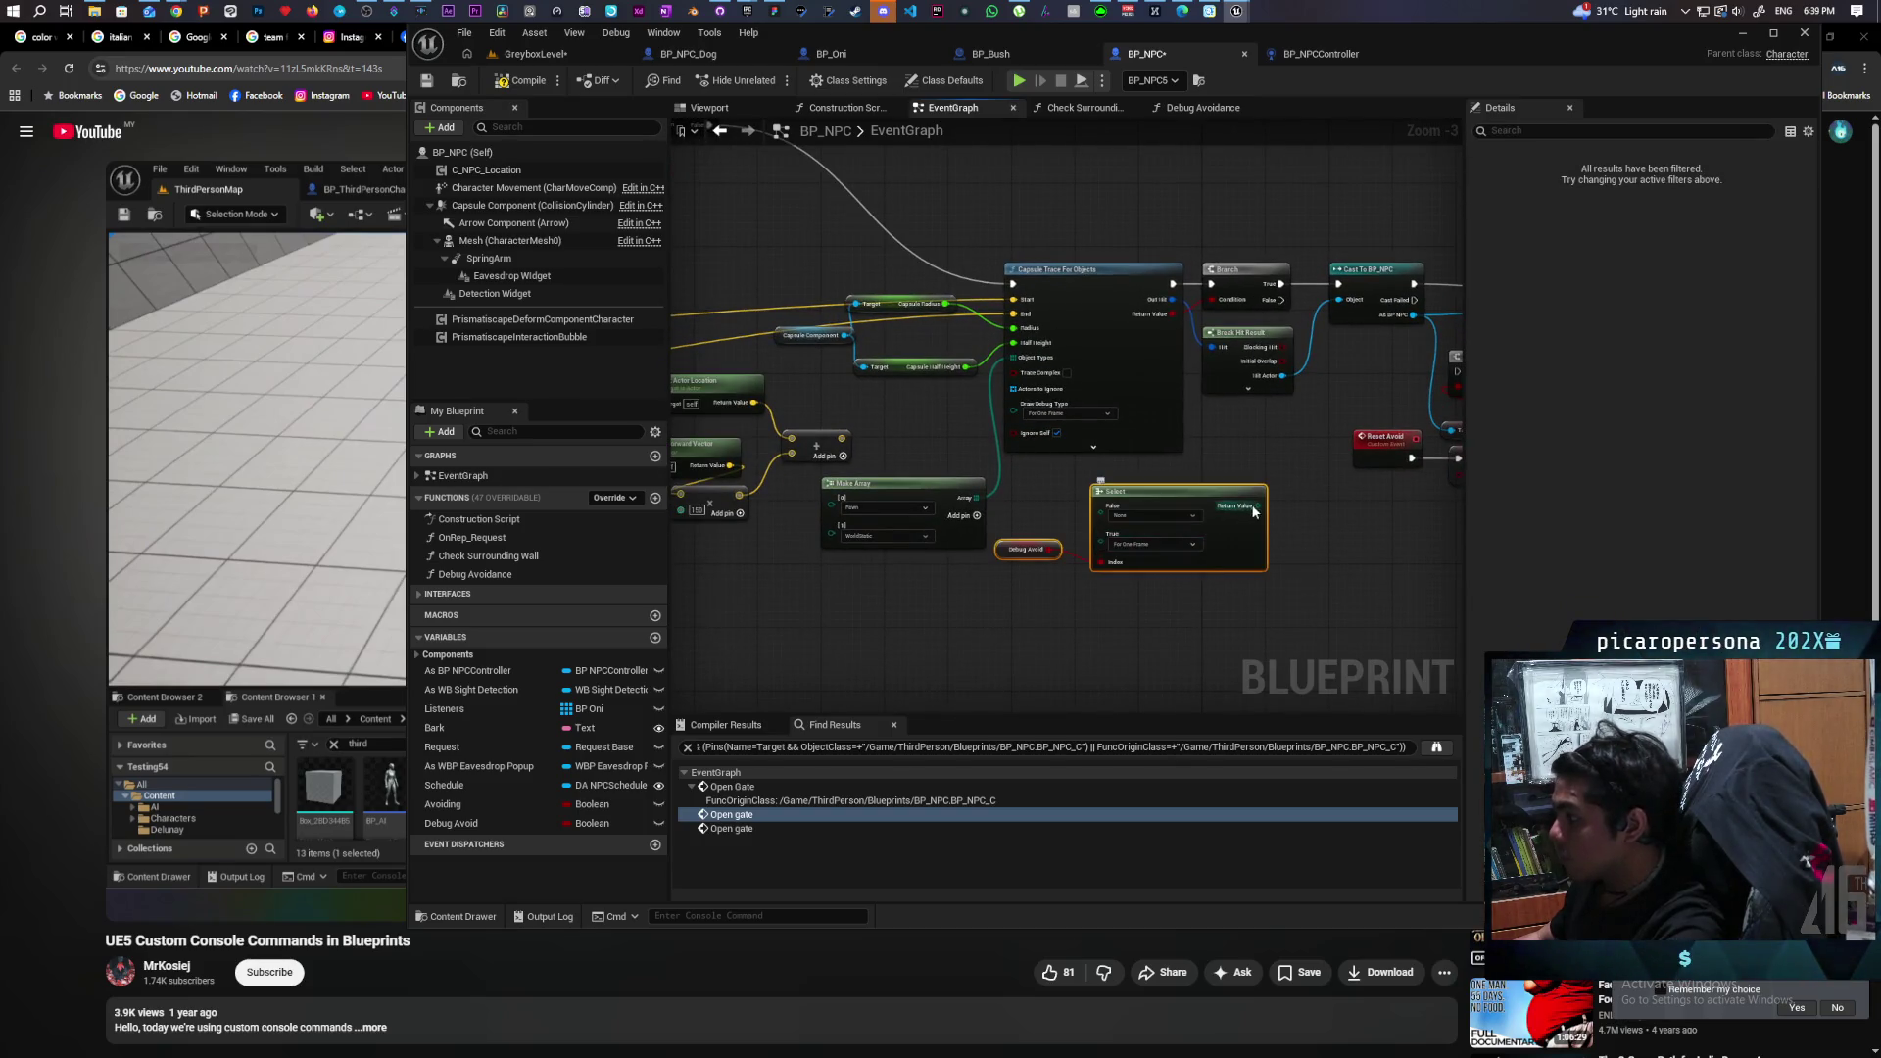
pyautogui.moveTo(1260, 505)
pyautogui.mouseDown()
pyautogui.moveTo(1015, 412)
pyautogui.moveTo(686, 470)
pyautogui.mouseUp()
pyautogui.moveTo(1176, 490); pyautogui.dragTo(942, 558)
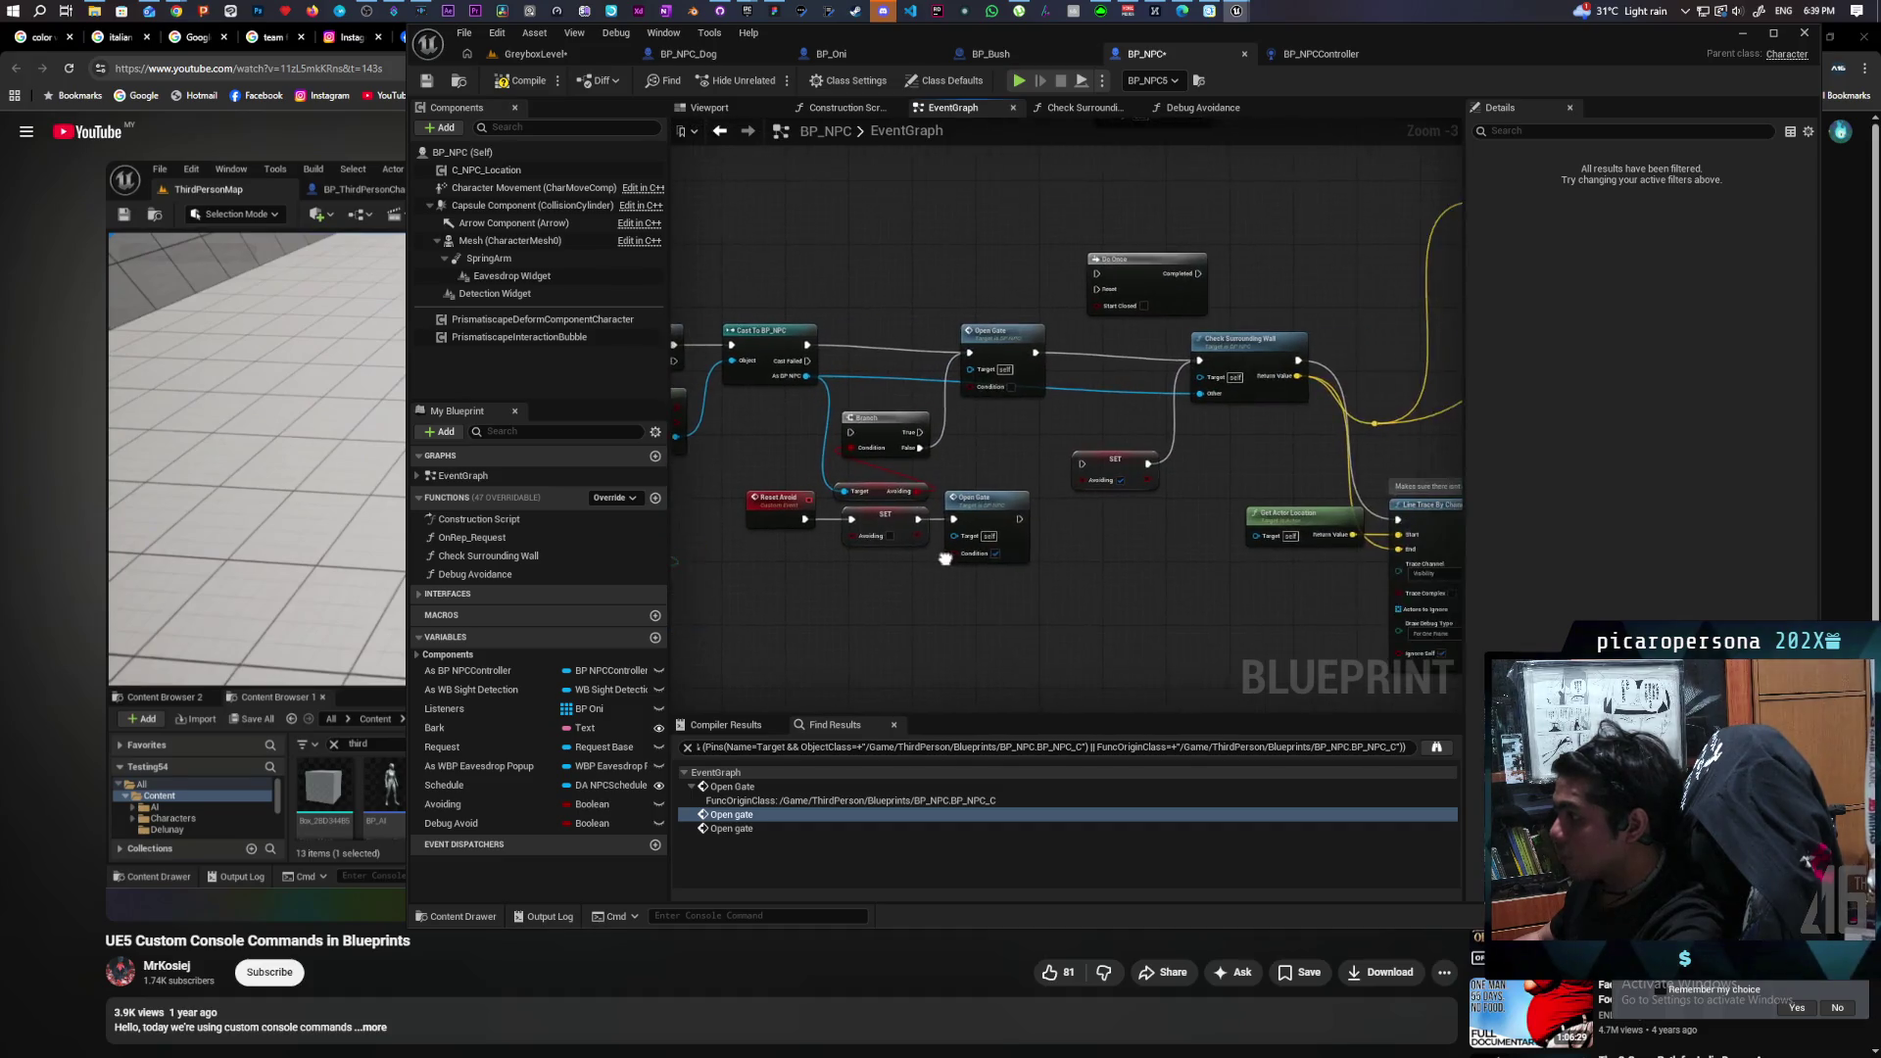
pyautogui.moveTo(1132, 522); pyautogui.dragTo(954, 513)
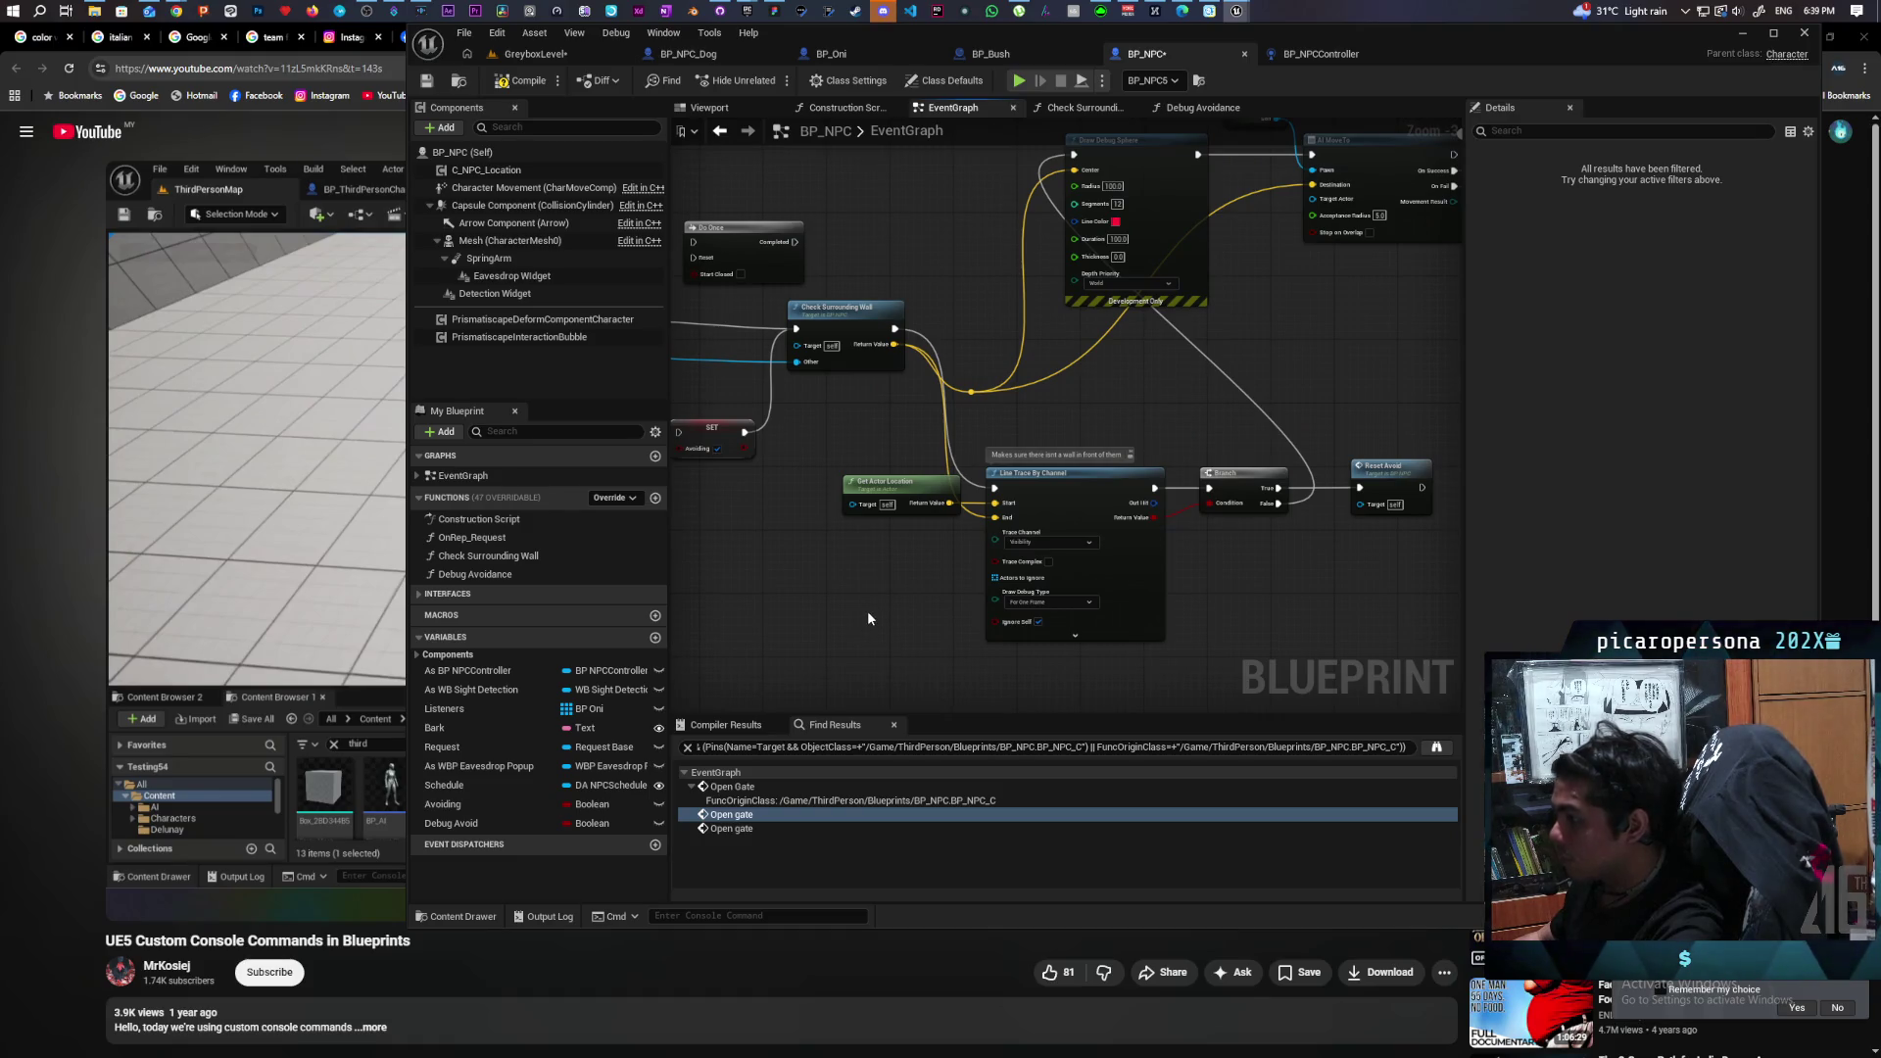
# Paste another Select and Debug Avoid pair below Line Trace By Channel.
pyautogui.hotkey('ctrl', 'v')
pyautogui.moveTo(952, 604); pyautogui.dragTo(832, 596)
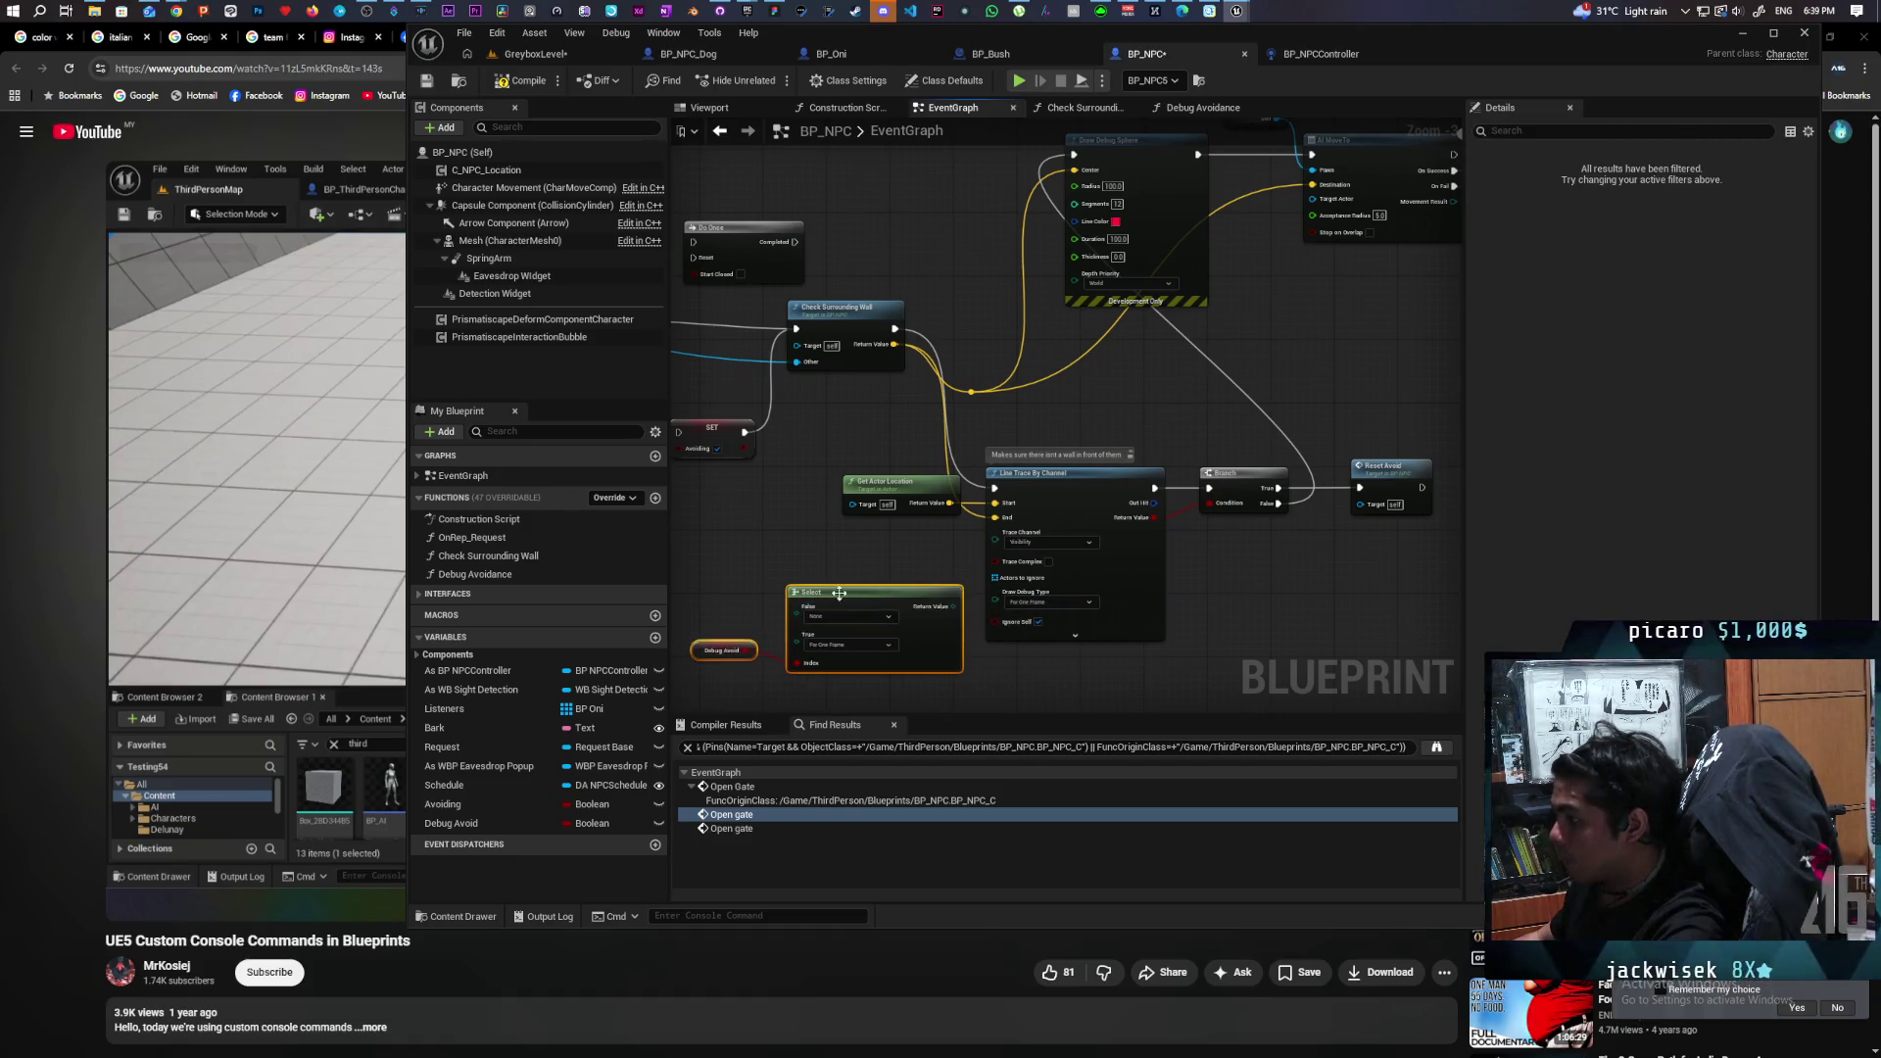
pyautogui.moveTo(1000, 460); pyautogui.dragTo(825, 570)
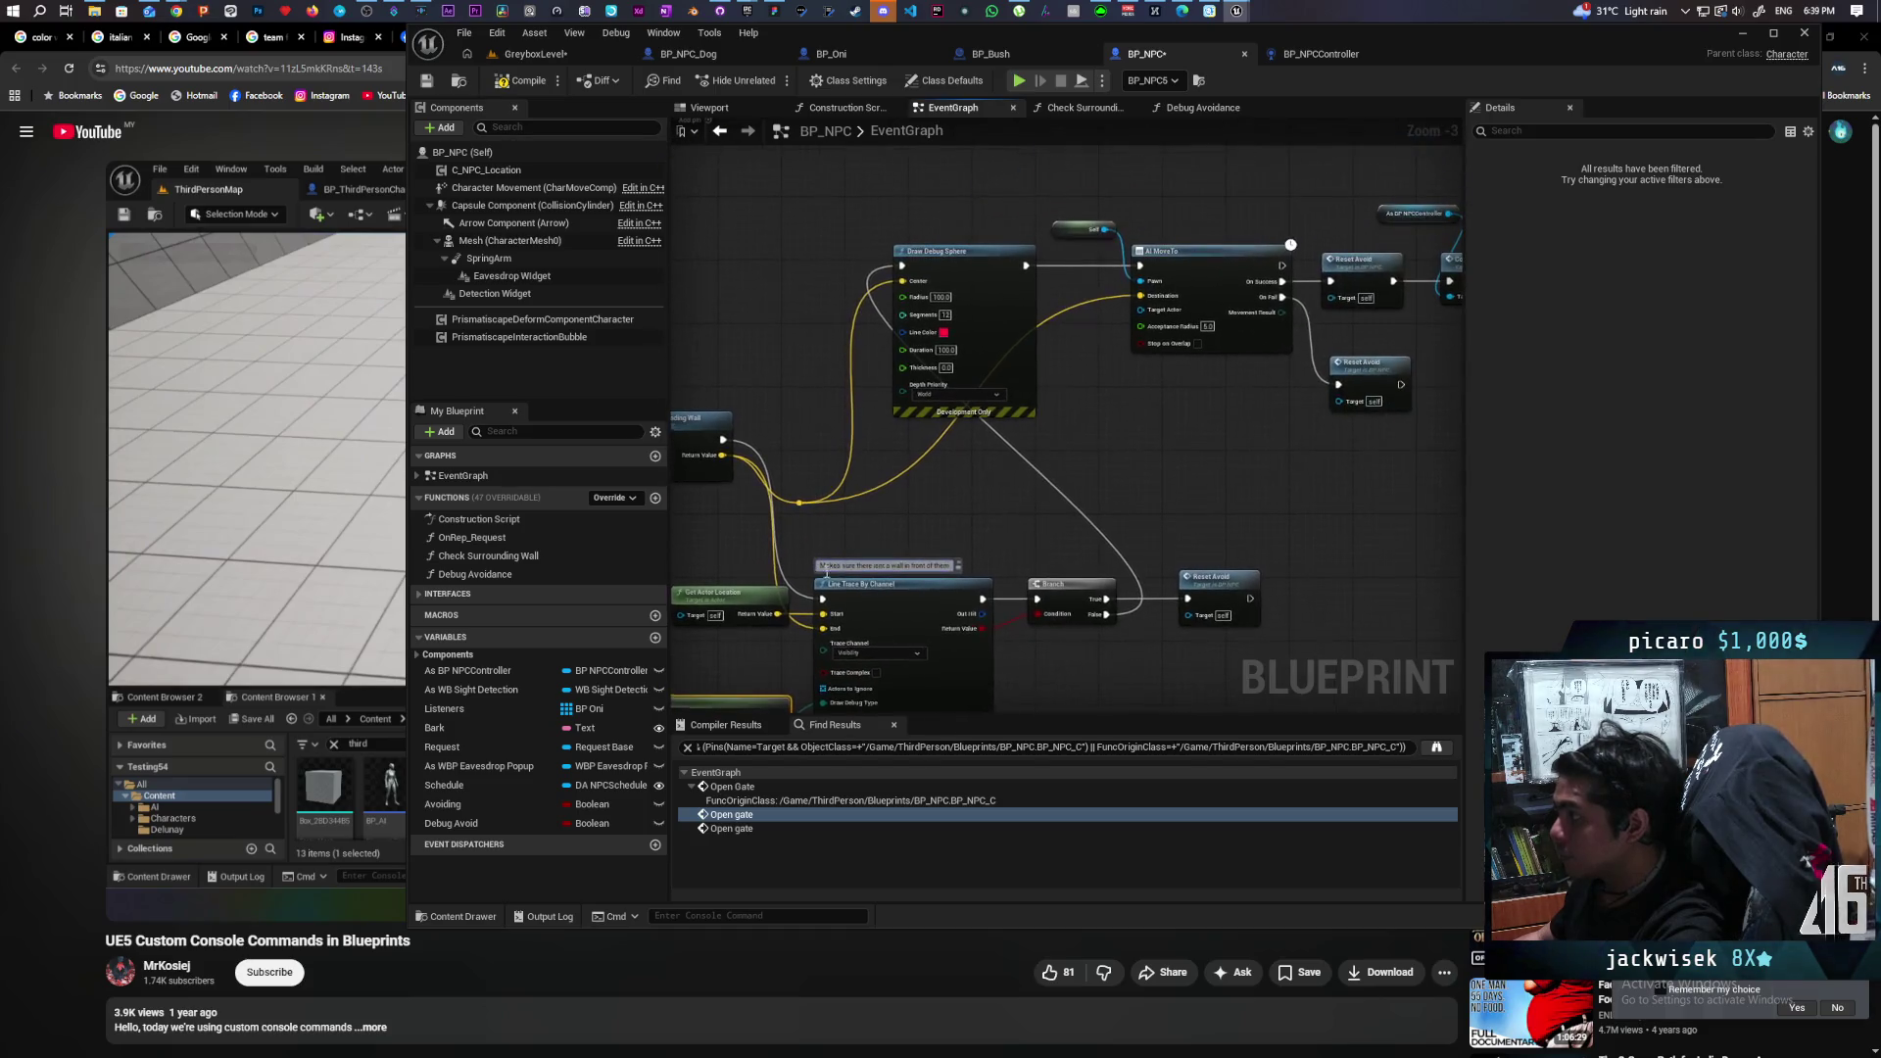
pyautogui.moveTo(1182, 432)
pyautogui.mouseDown()
pyautogui.moveTo(987, 491)
pyautogui.moveTo(1120, 410)
pyautogui.moveTo(1201, 399)
pyautogui.moveTo(1205, 431)
pyautogui.moveTo(1260, 420)
pyautogui.moveTo(1284, 436)
pyautogui.mouseUp()
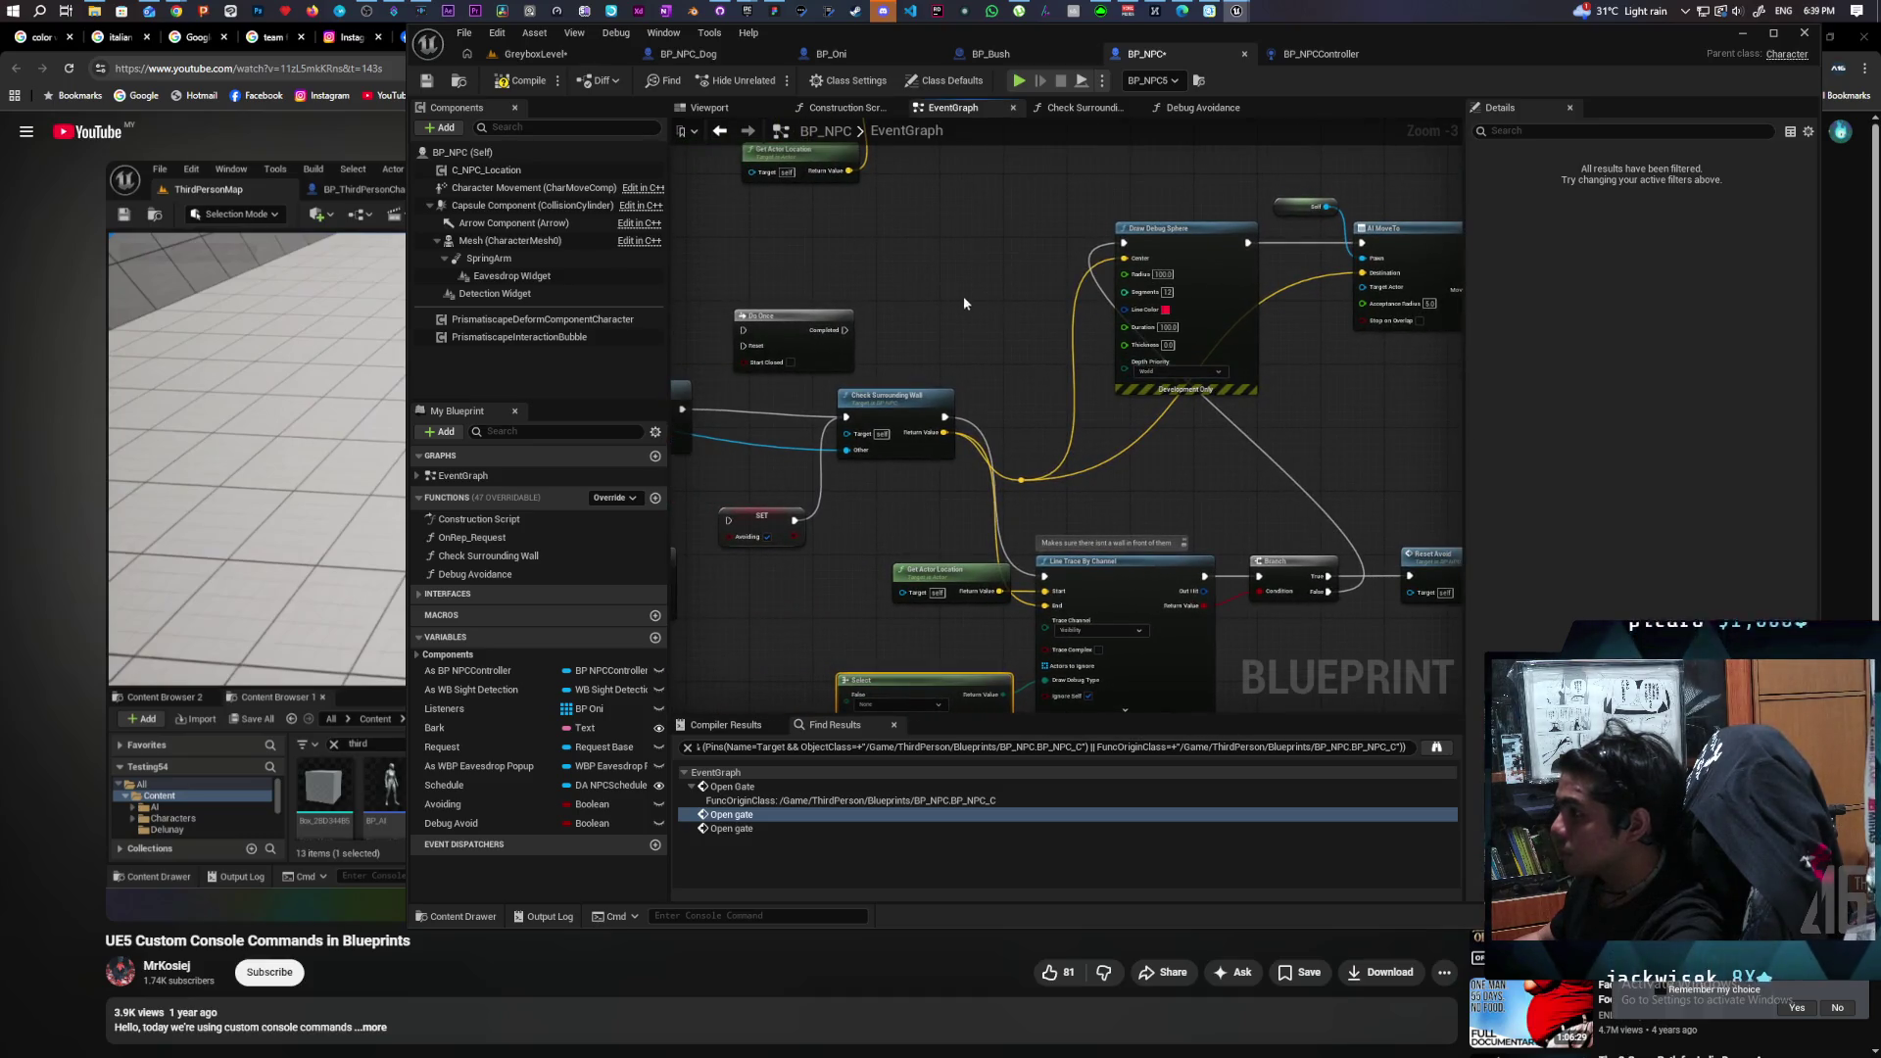
# Shorten the Draw Debug Sphere Duration from 100 by entering 3.
pyautogui.click(1176, 327)
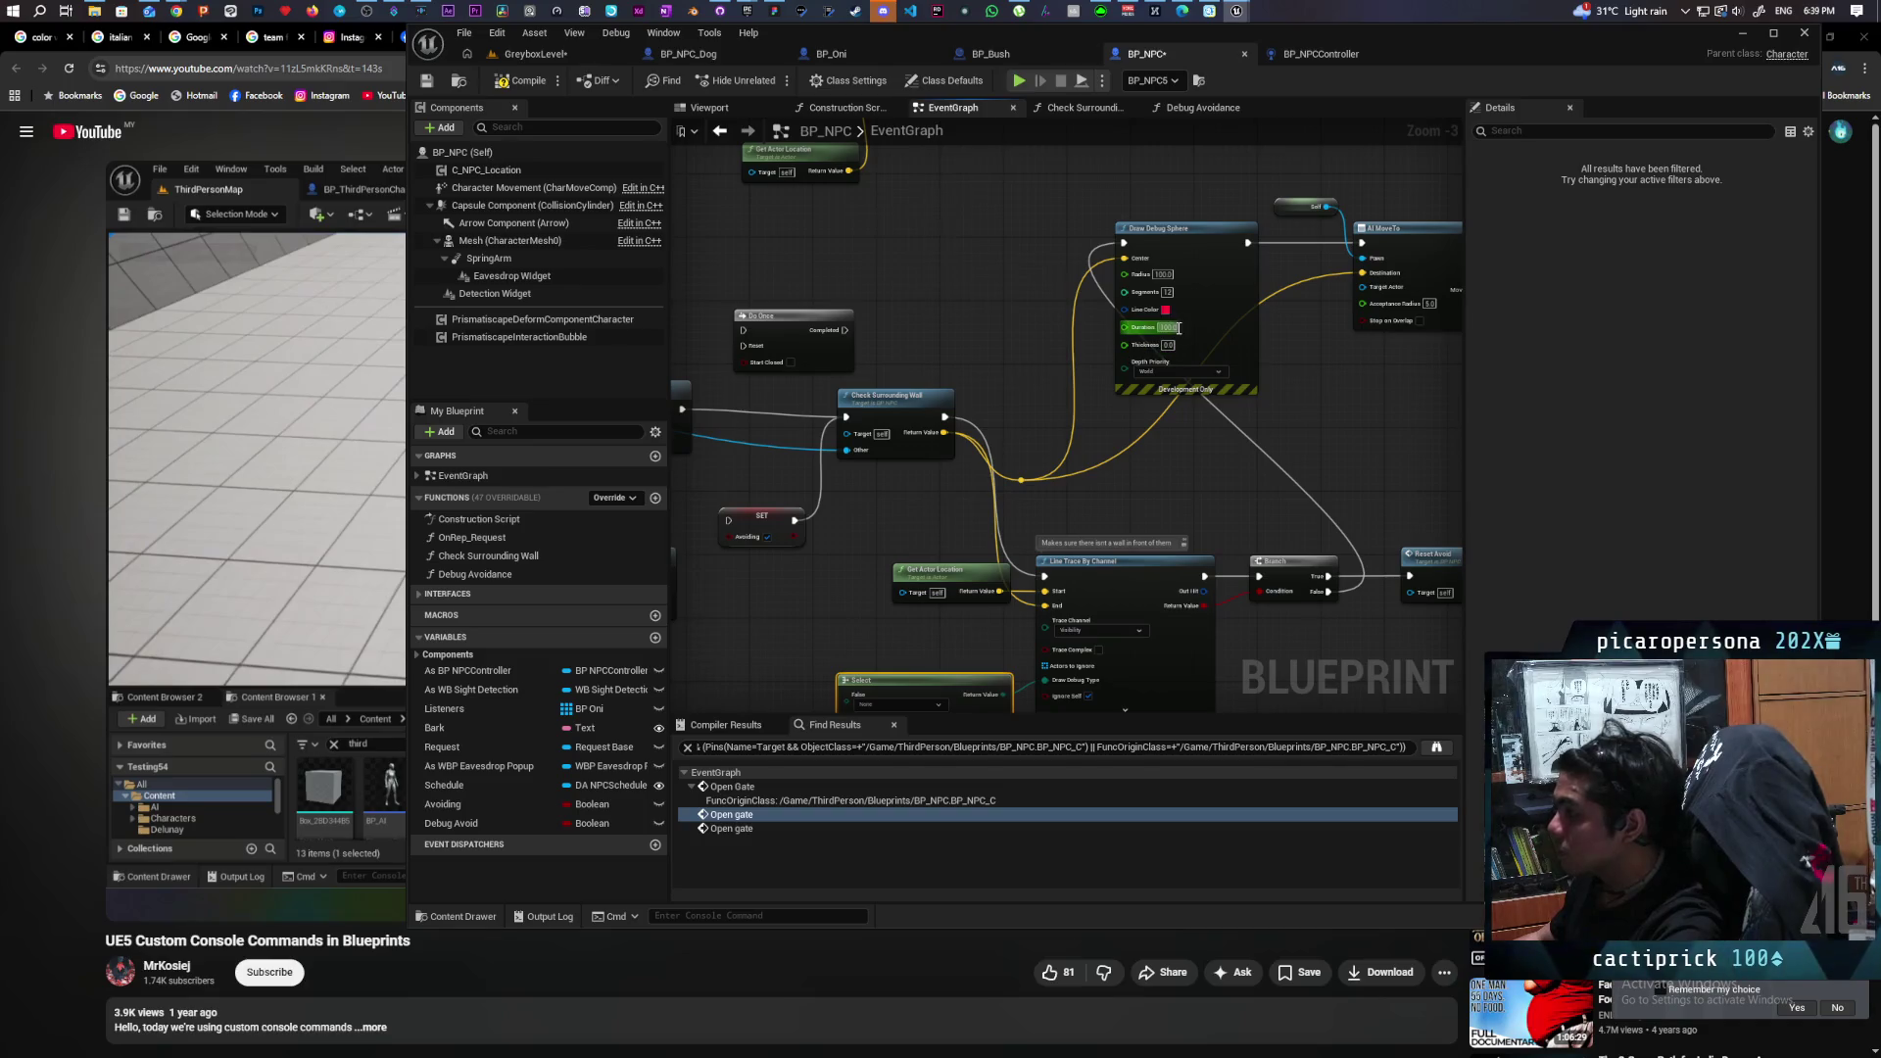
pyautogui.write('3')
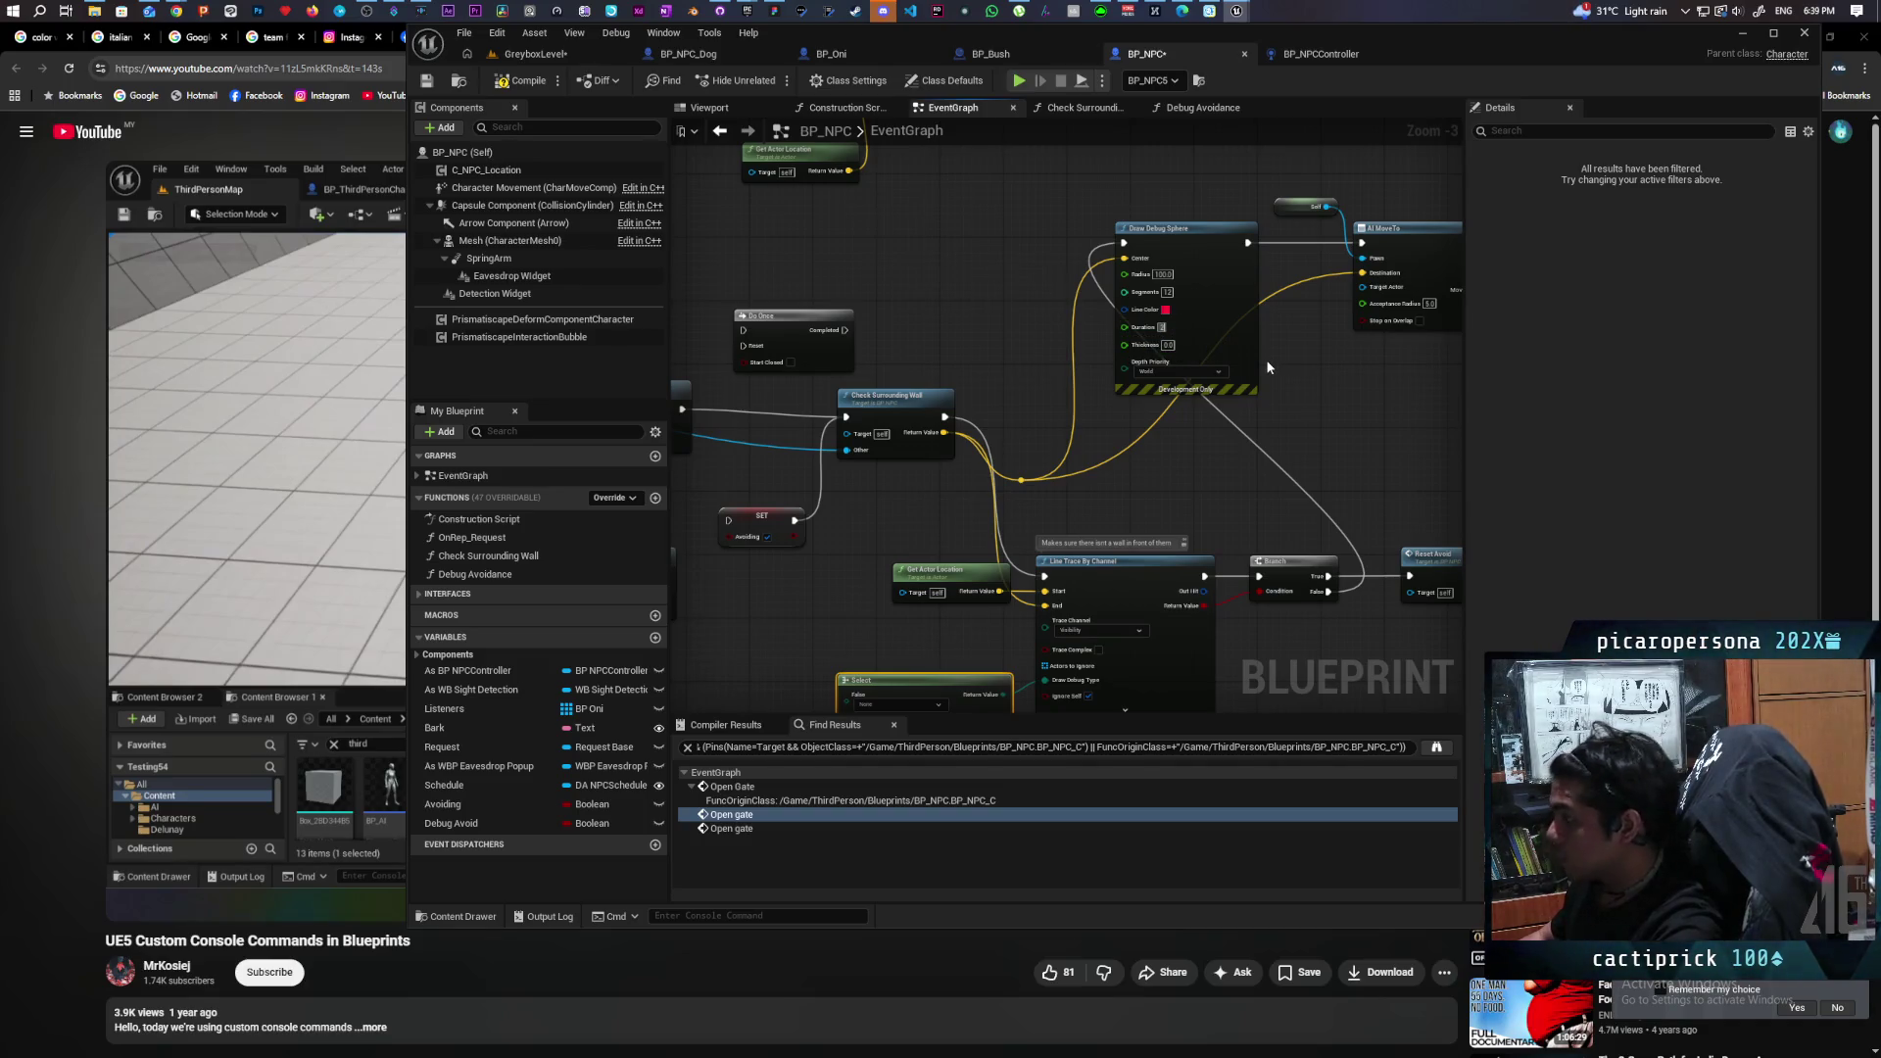
pyautogui.click(1289, 409)
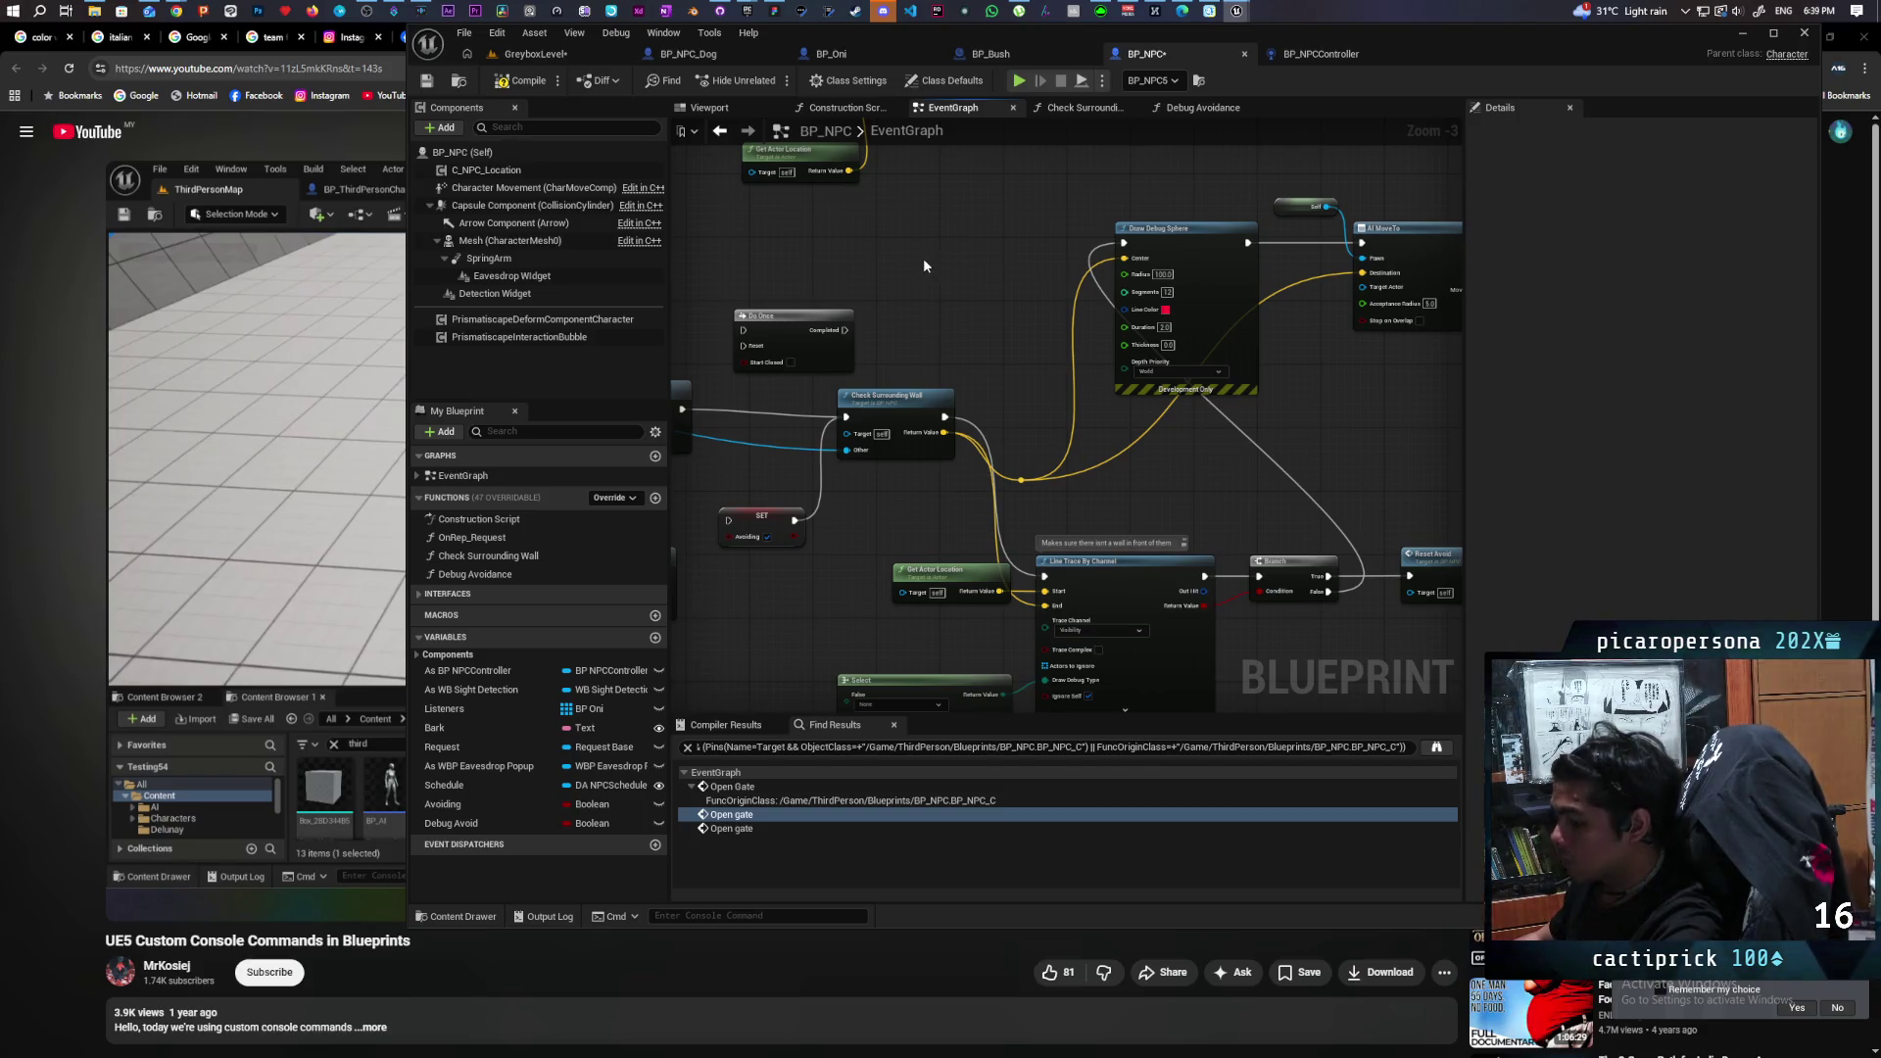
pyautogui.moveTo(876, 252); pyautogui.dragTo(943, 345)
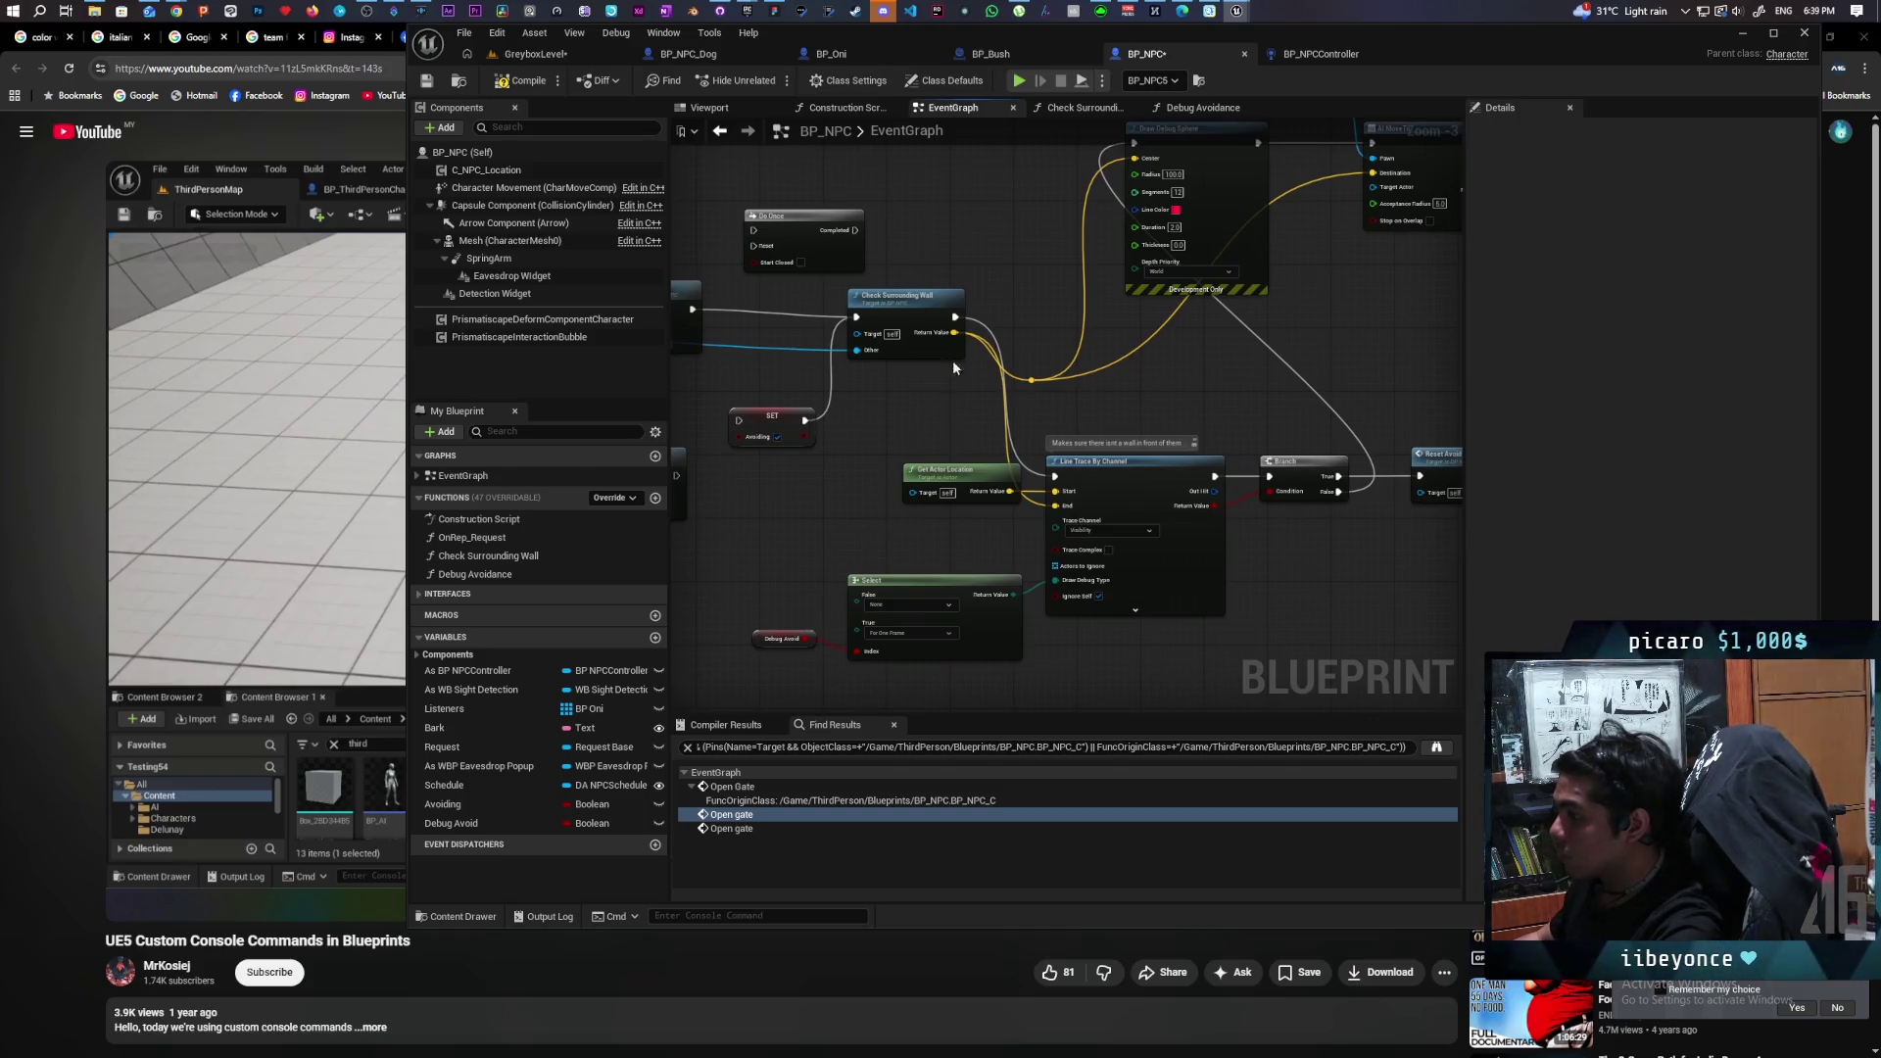
# Add a Debug Avoid getter above the Do Once node.
pyautogui.click(477, 821)
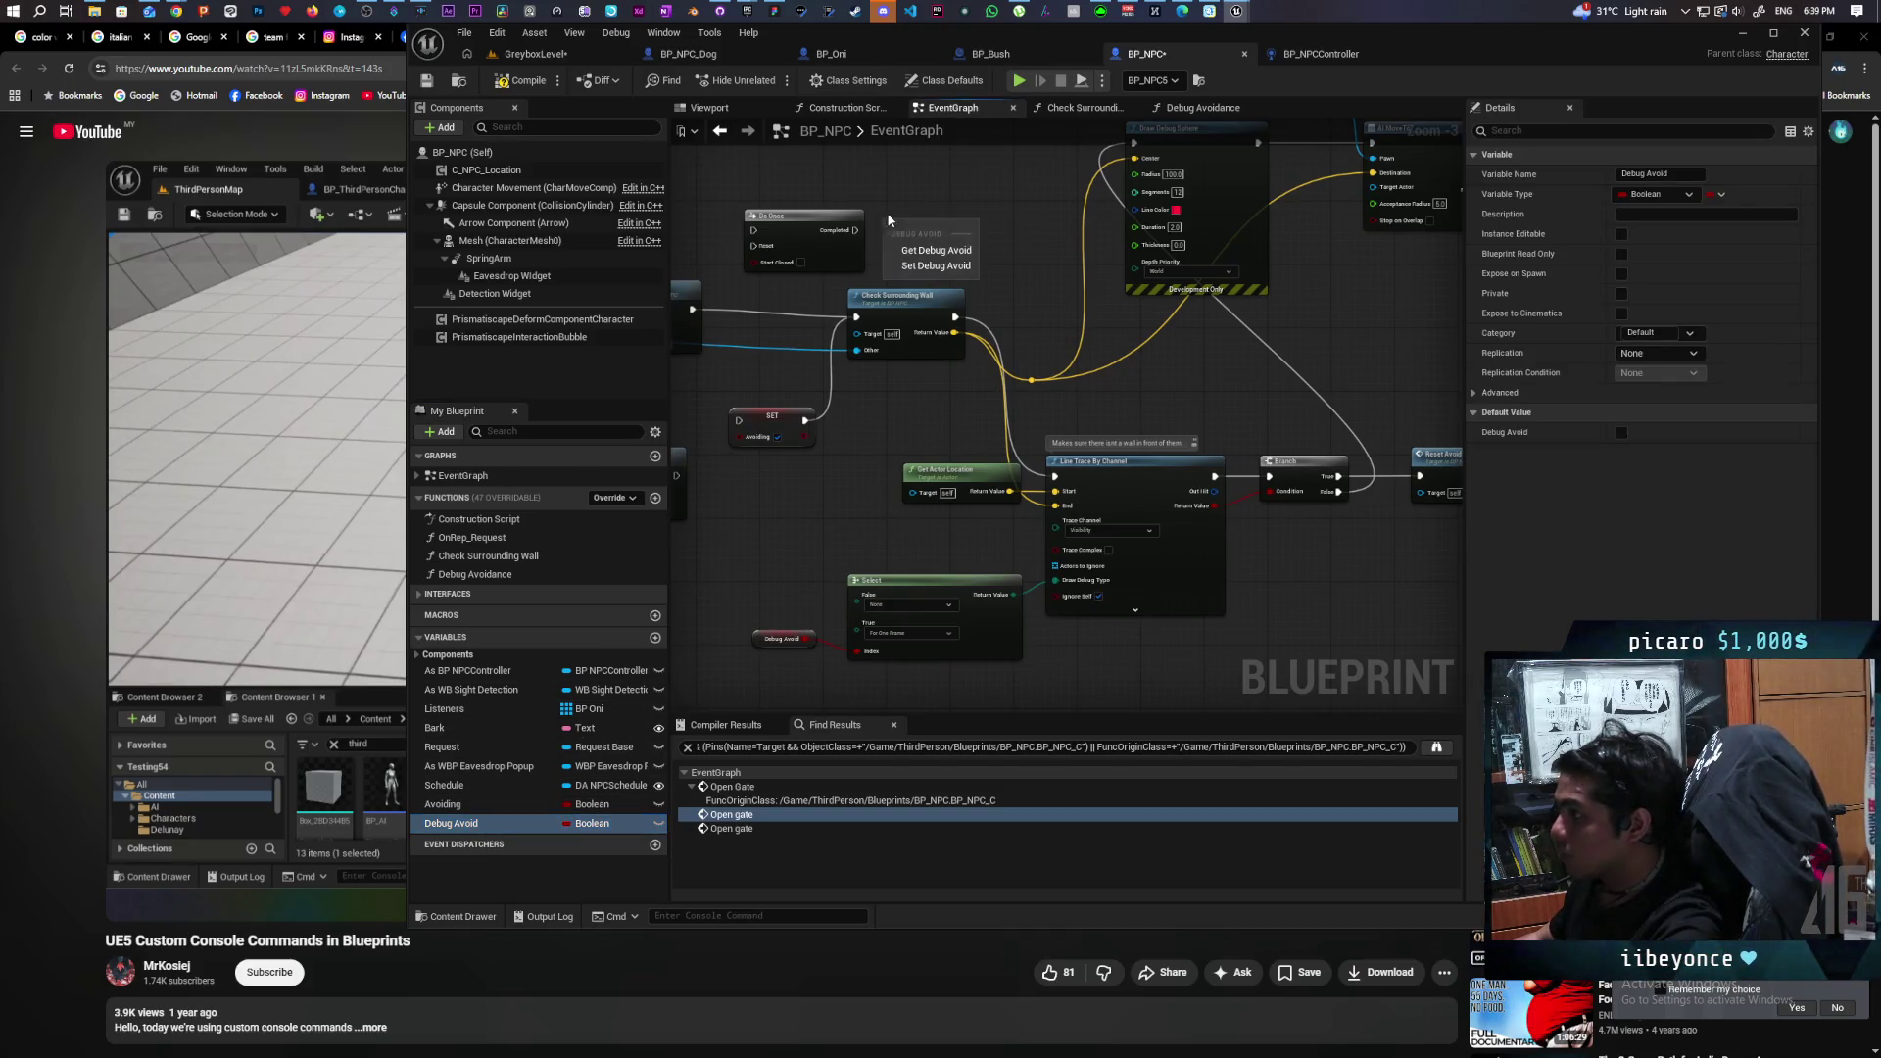
pyautogui.moveTo(928, 232); pyautogui.dragTo(885, 350)
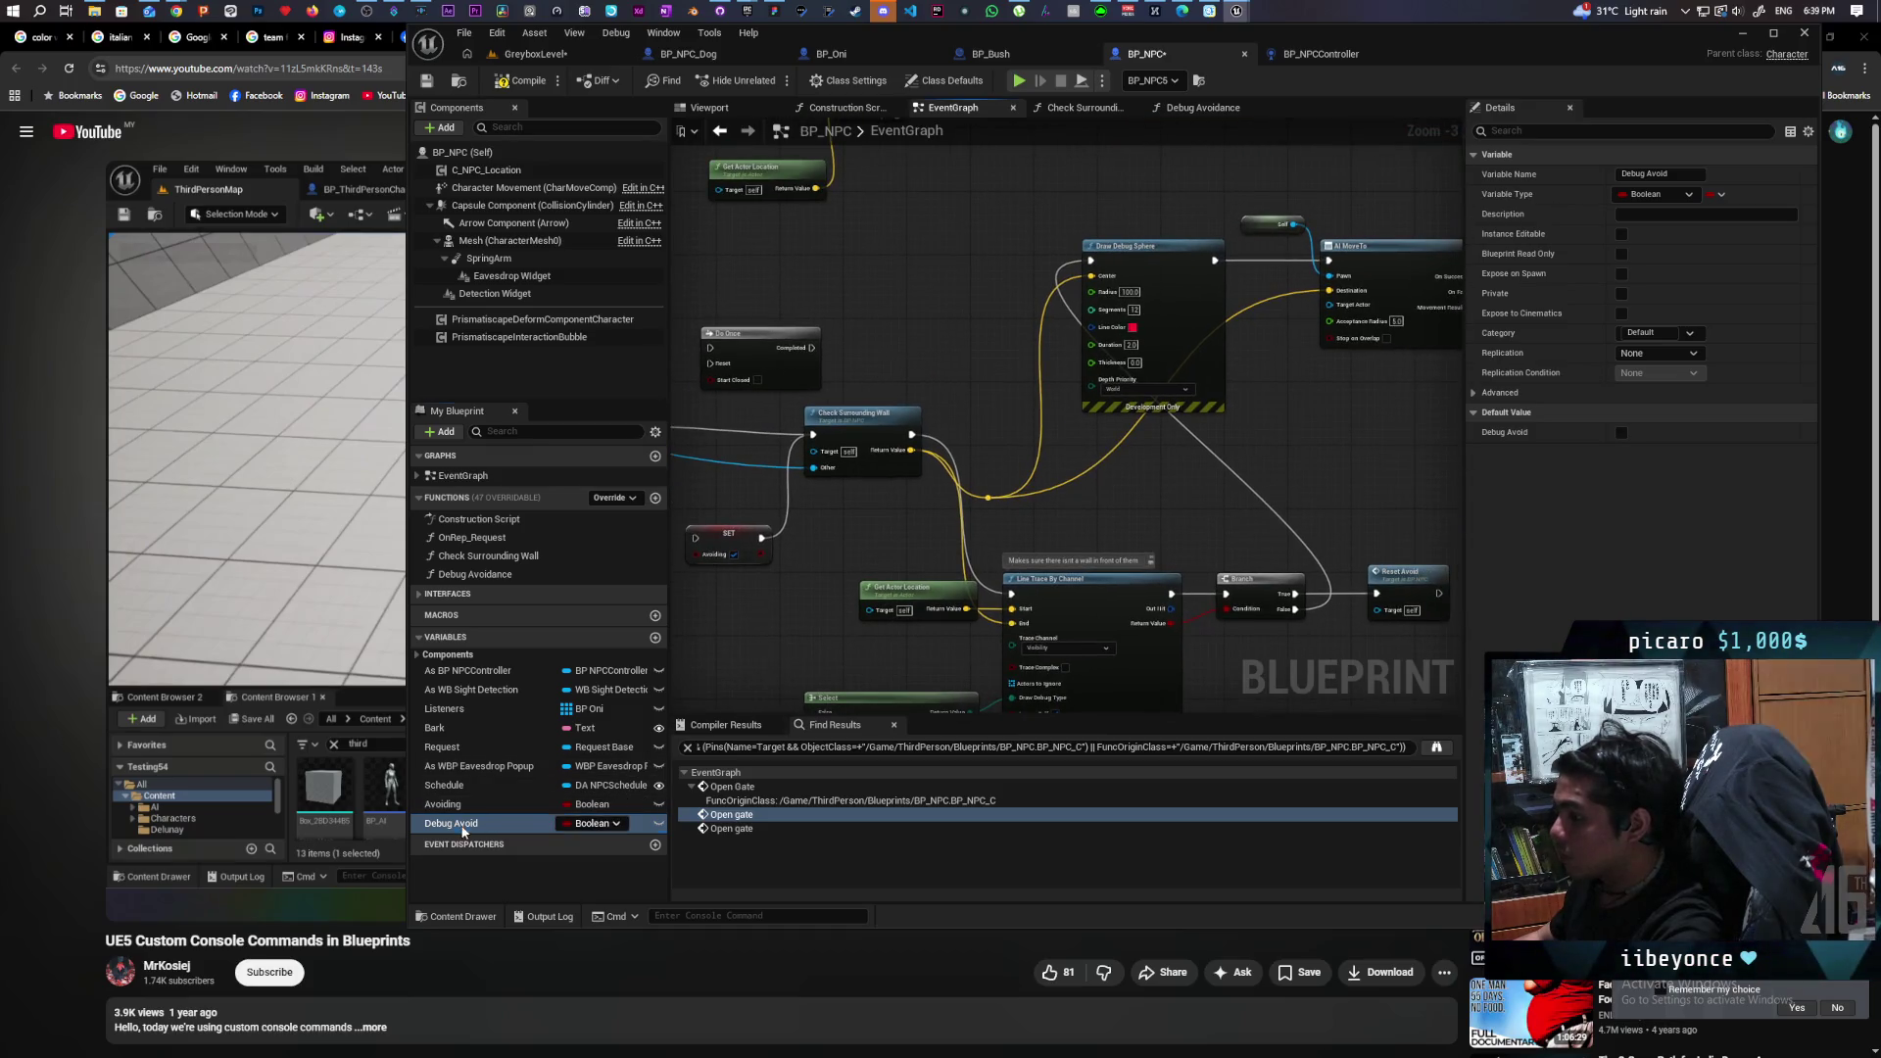
pyautogui.moveTo(465, 830)
pyautogui.mouseDown()
pyautogui.moveTo(851, 293)
pyautogui.moveTo(854, 258)
pyautogui.mouseUp()
pyautogui.click(887, 278)
pyautogui.moveTo(866, 363); pyautogui.dragTo(965, 392)
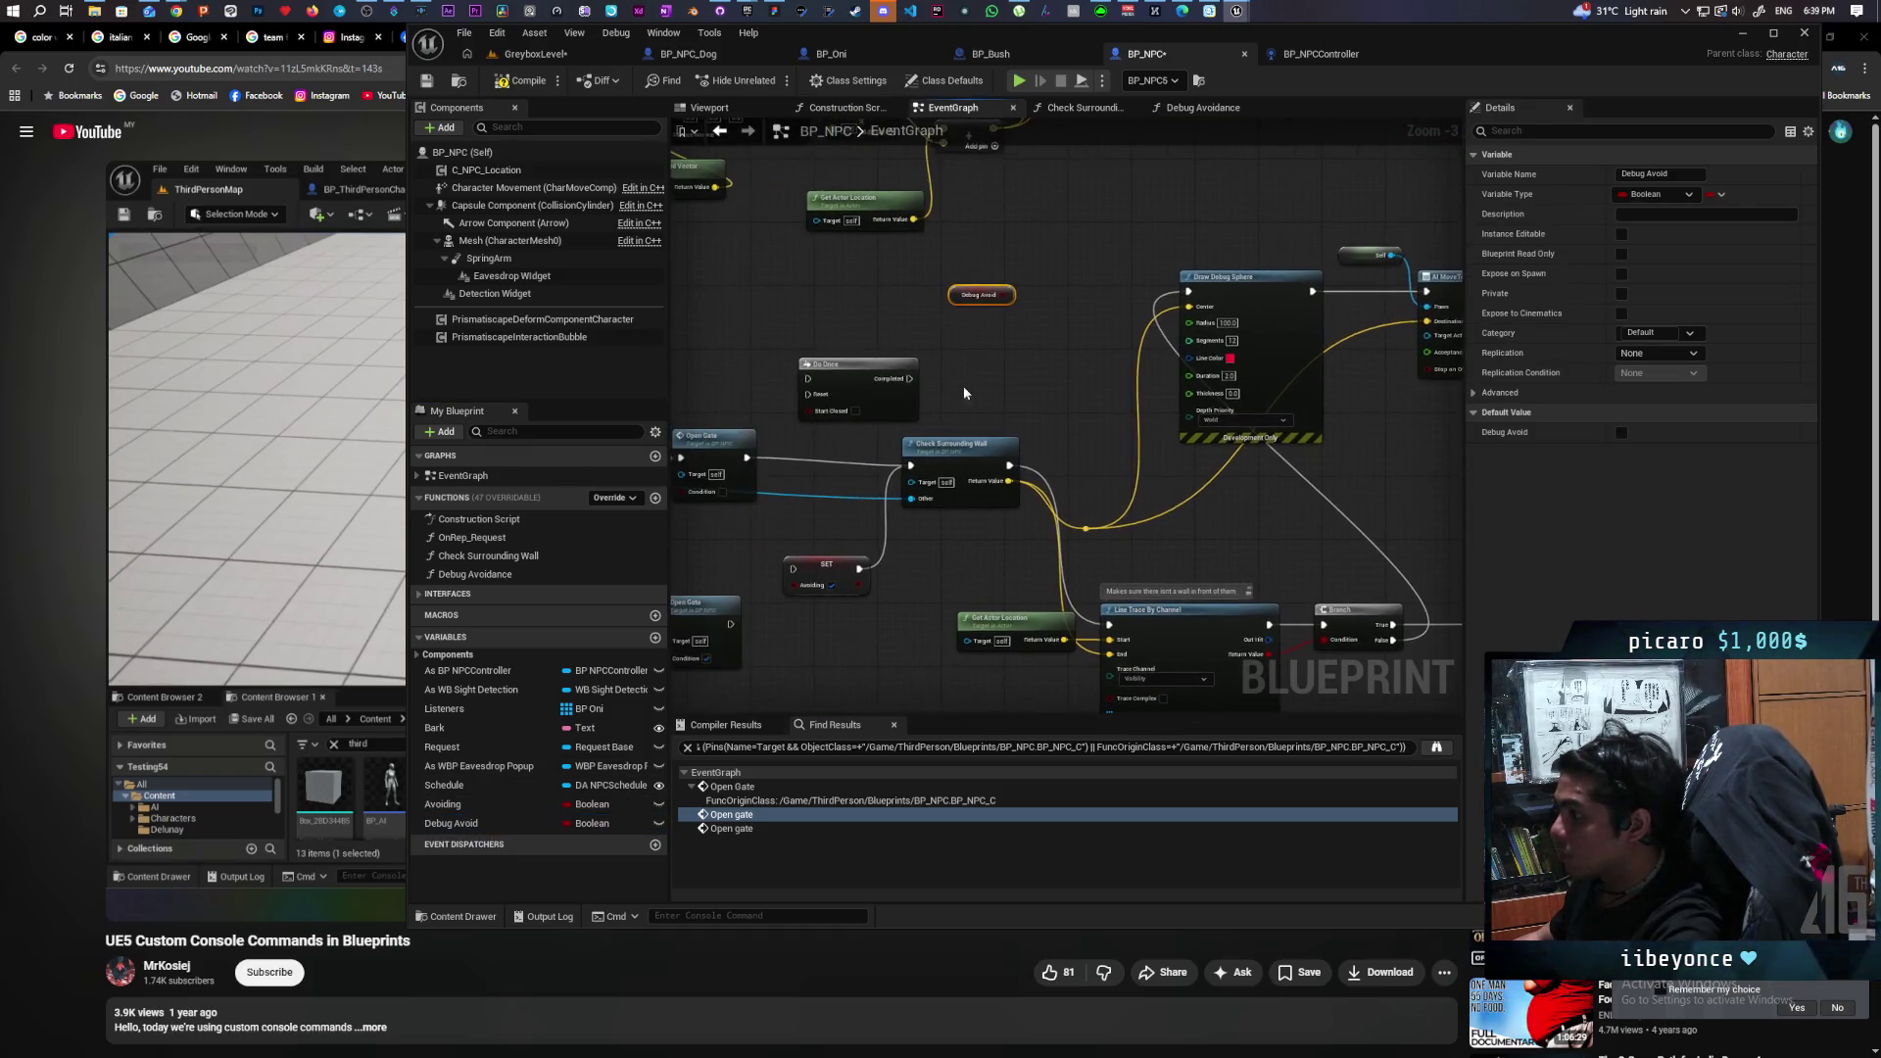
# Delete Do Once and route the wall check's False path through a Debug Avoid branch.
pyautogui.click(889, 382)
pyautogui.press('Delete')
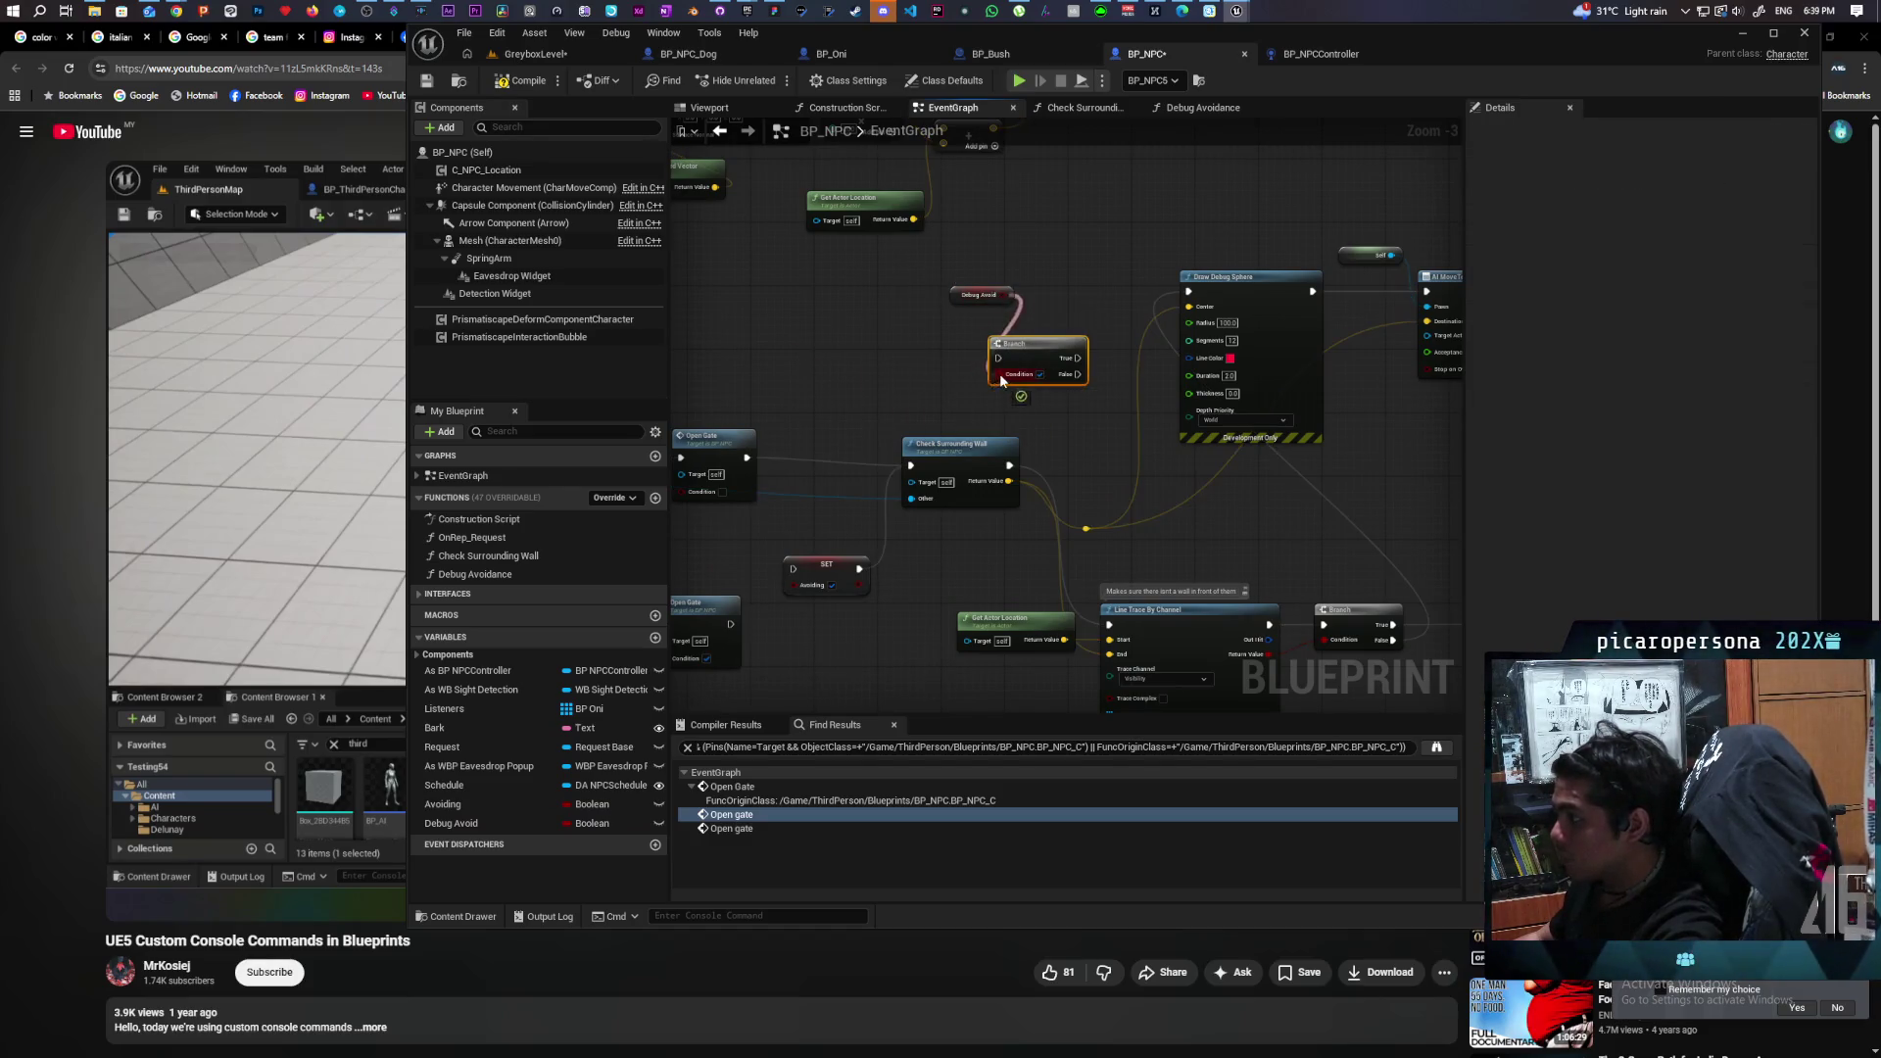
pyautogui.moveTo(1195, 477); pyautogui.dragTo(935, 477)
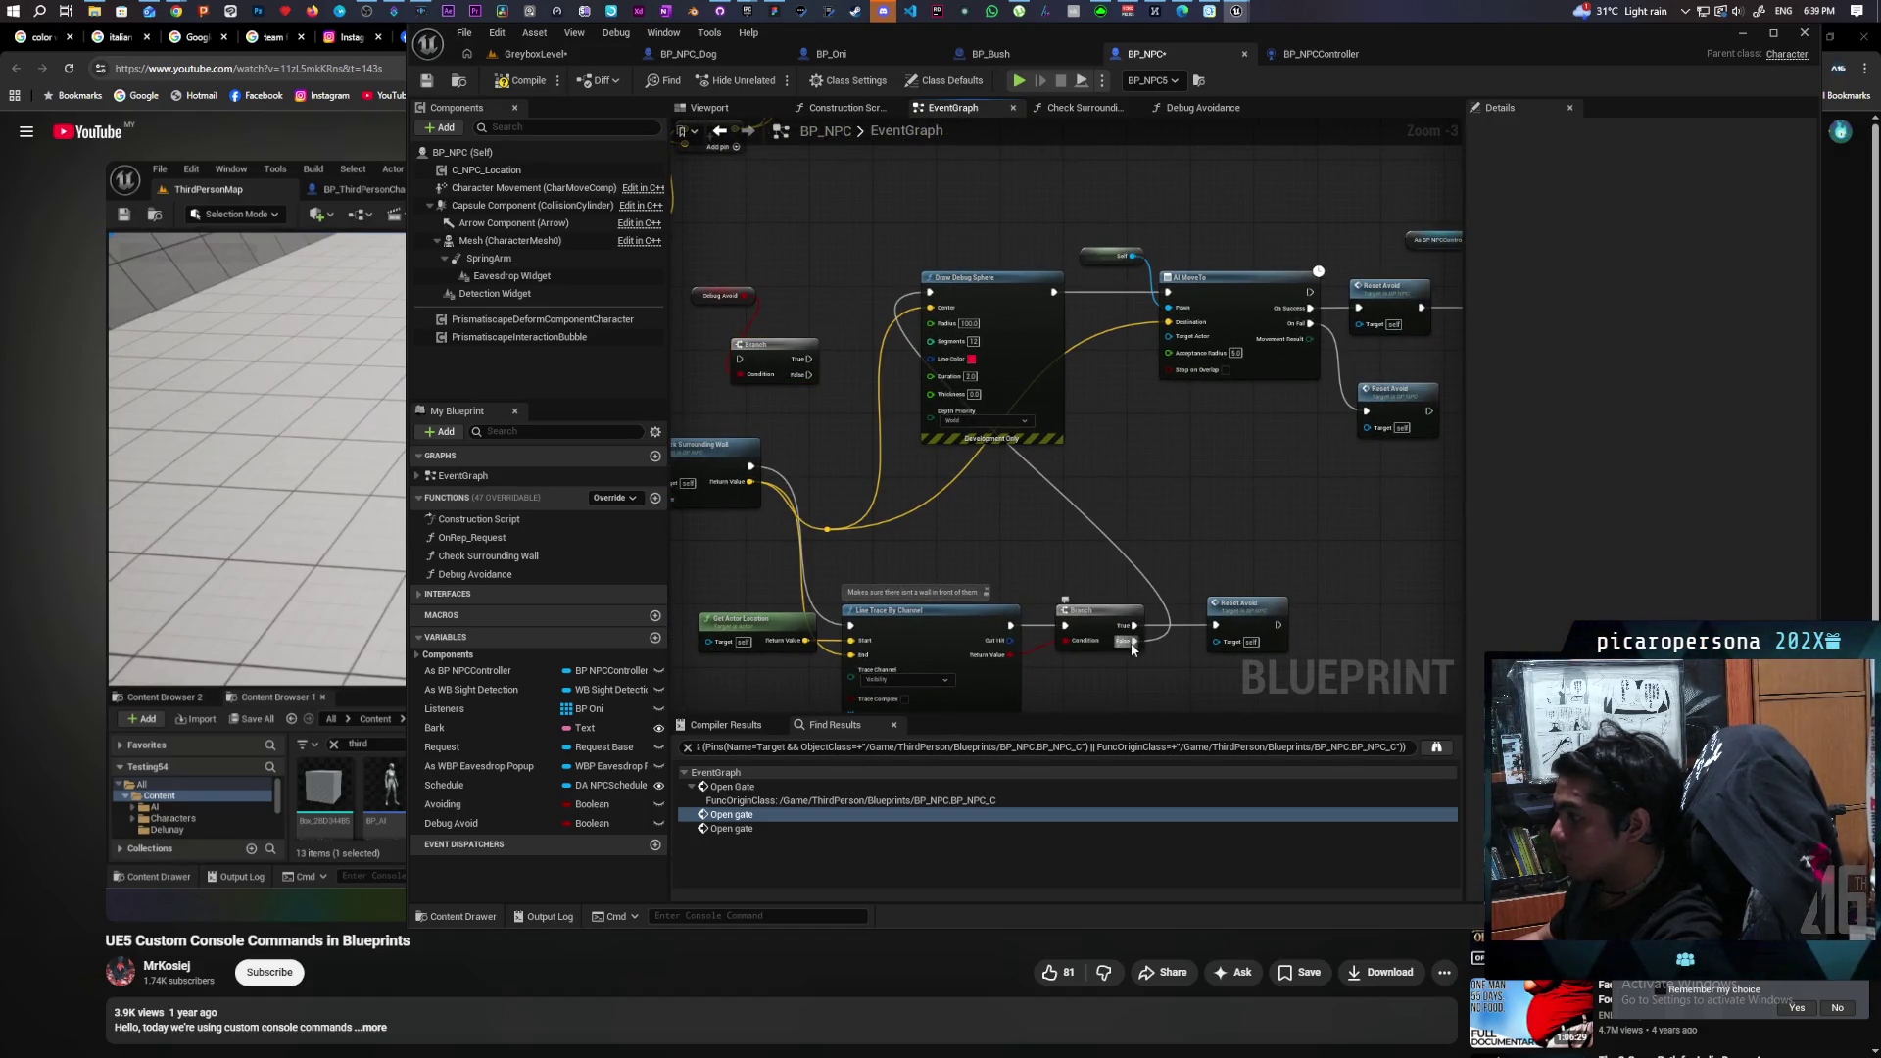
pyautogui.moveTo(1133, 648)
pyautogui.mouseDown()
pyautogui.moveTo(1163, 607)
pyautogui.moveTo(863, 369)
pyautogui.moveTo(714, 358)
pyautogui.moveTo(740, 359)
pyautogui.moveTo(816, 288)
pyautogui.moveTo(931, 295)
pyautogui.mouseUp()
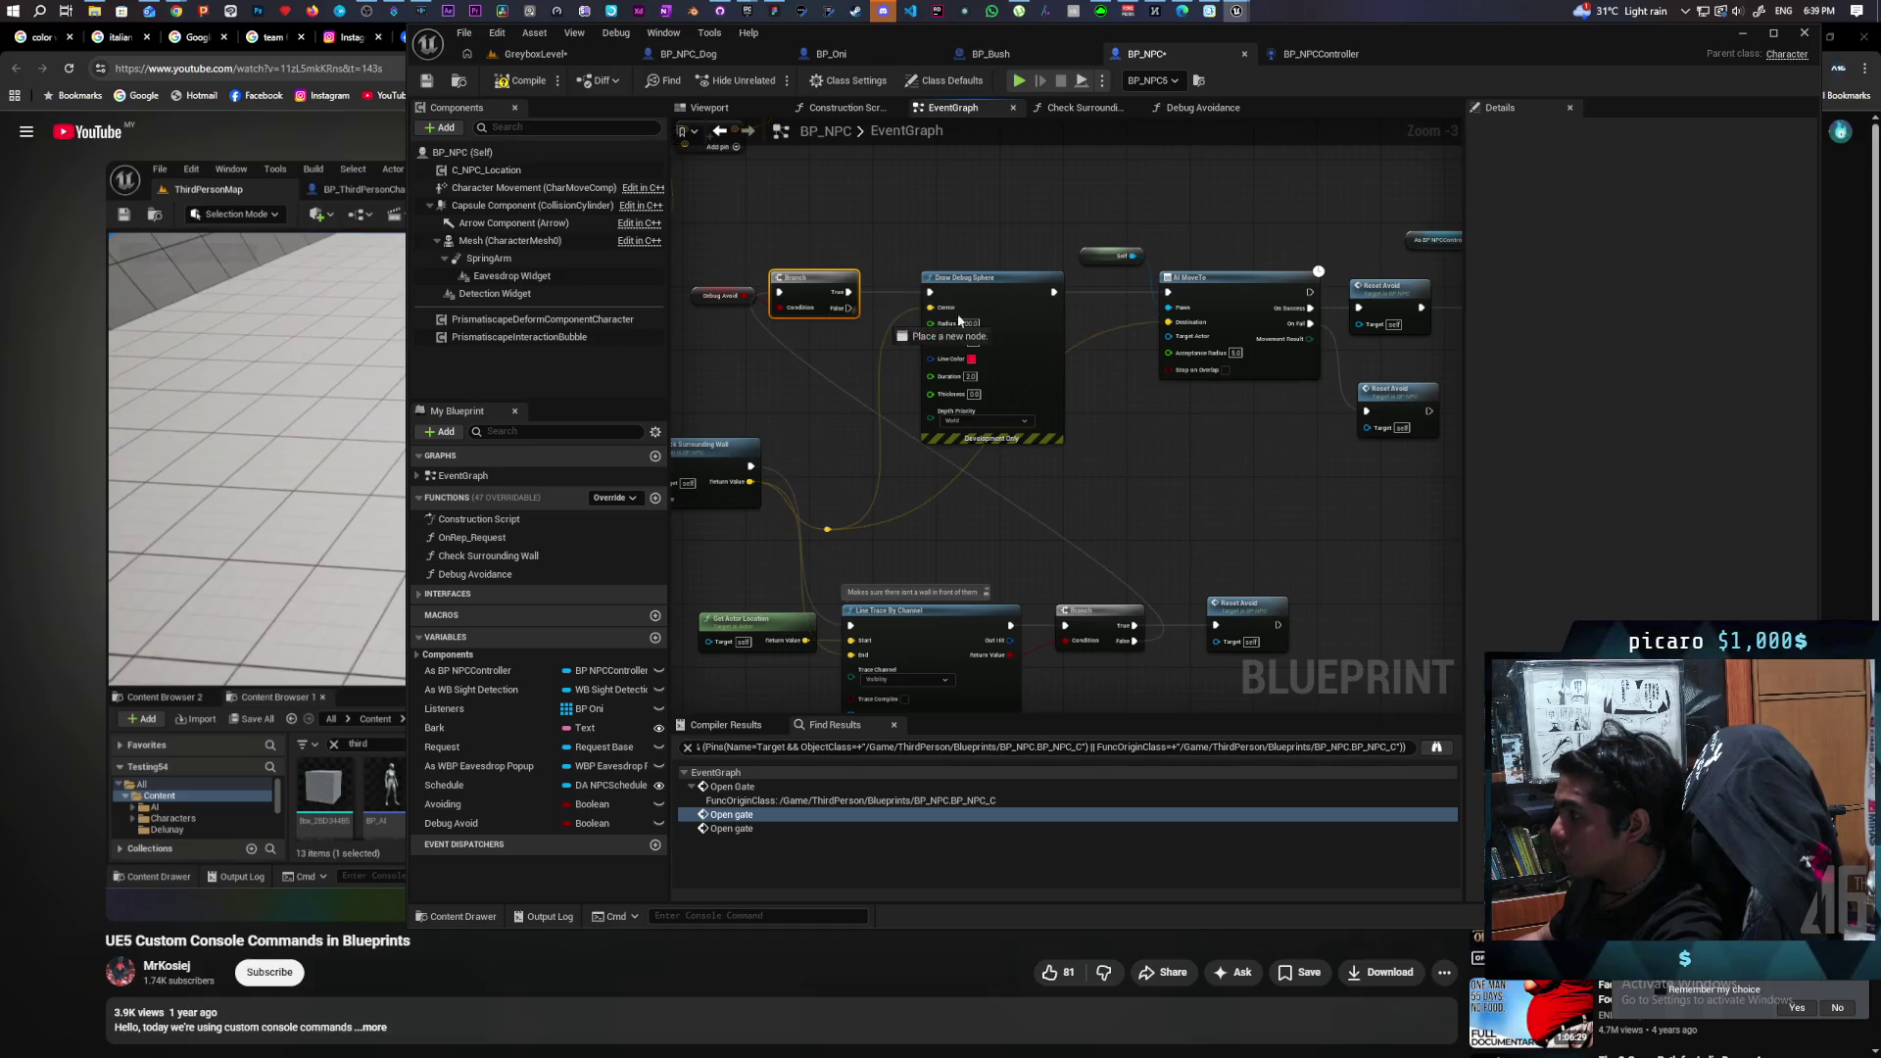
pyautogui.moveTo(1171, 310)
pyautogui.mouseDown()
pyautogui.moveTo(974, 424)
pyautogui.moveTo(998, 476)
pyautogui.moveTo(1350, 437)
pyautogui.moveTo(1283, 446)
pyautogui.mouseUp()
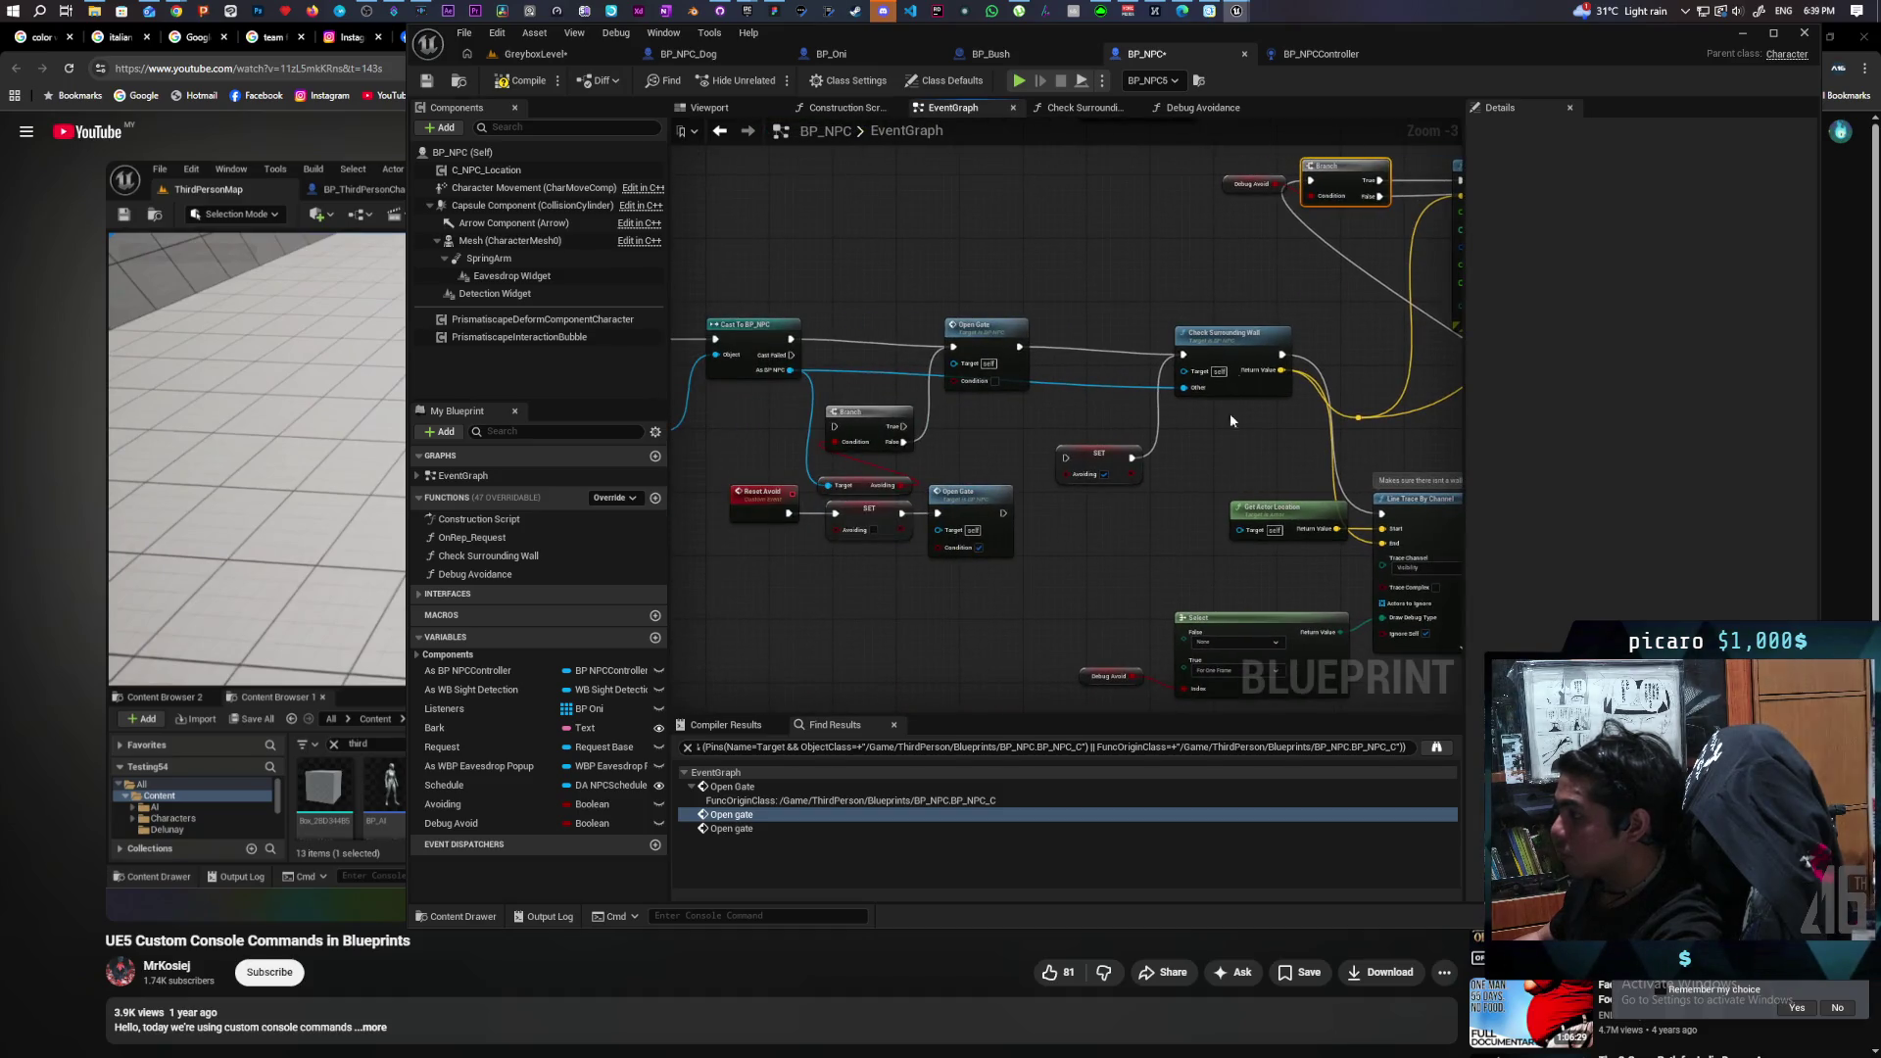
# In Check Surrounding Wall, drive the sphere trace's Draw Debug Type from a pasted Debug Avoid Select.
pyautogui.doubleClick(1239, 334)
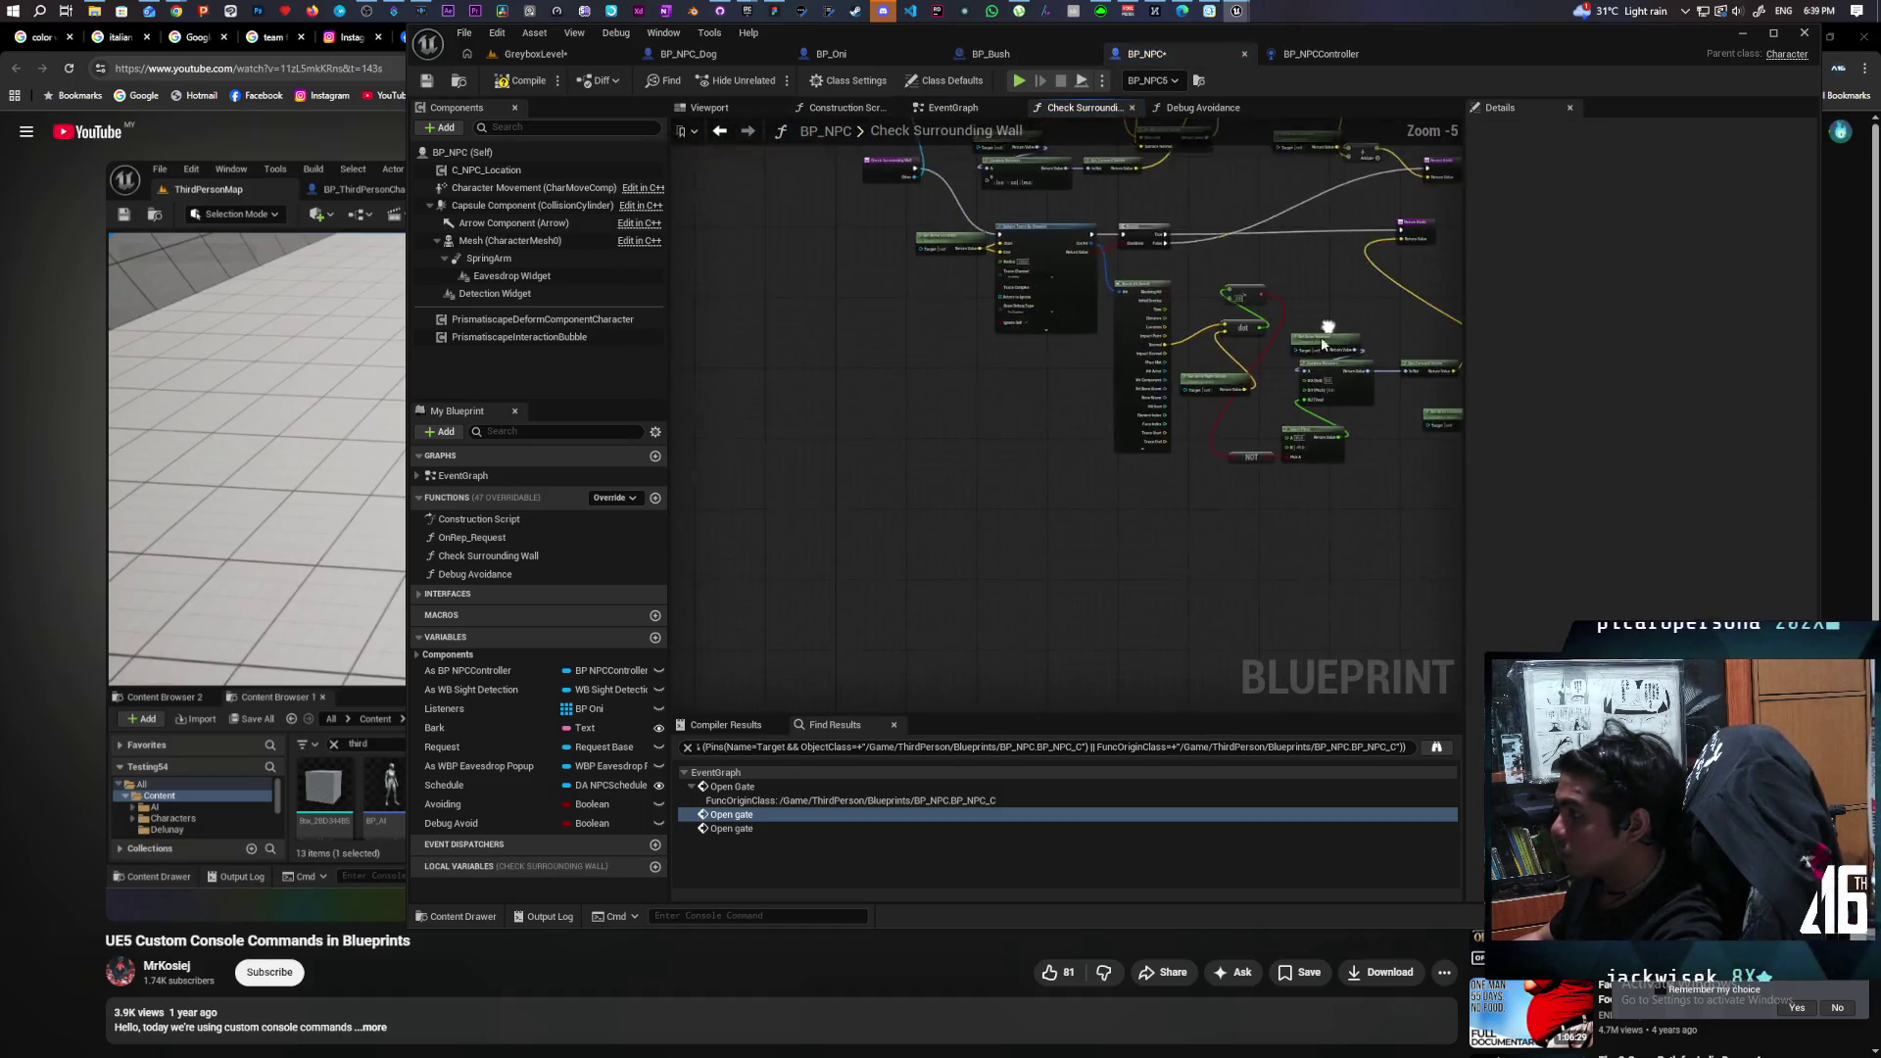
pyautogui.scroll(2, 1017, 356)
pyautogui.scroll(1, 1091, 529)
pyautogui.scroll(-1, 921, 510)
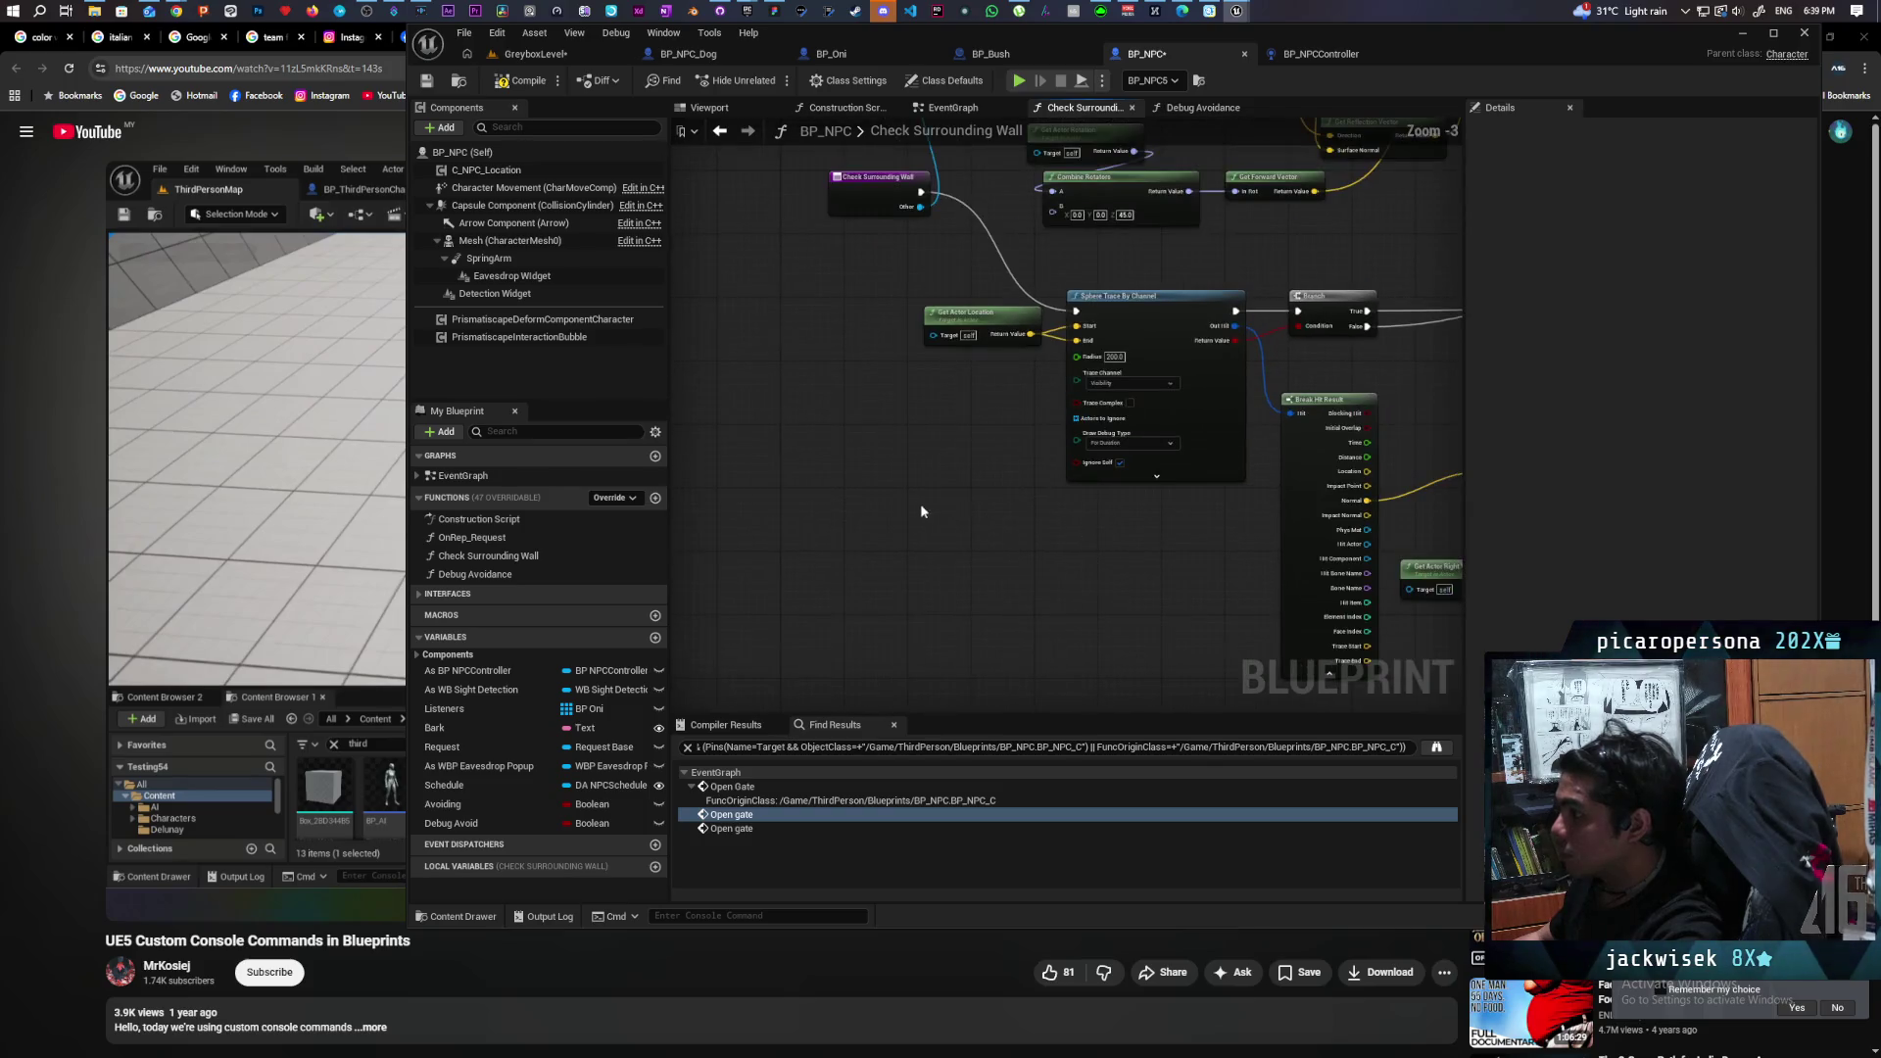
pyautogui.hotkey('ctrl', 'v')
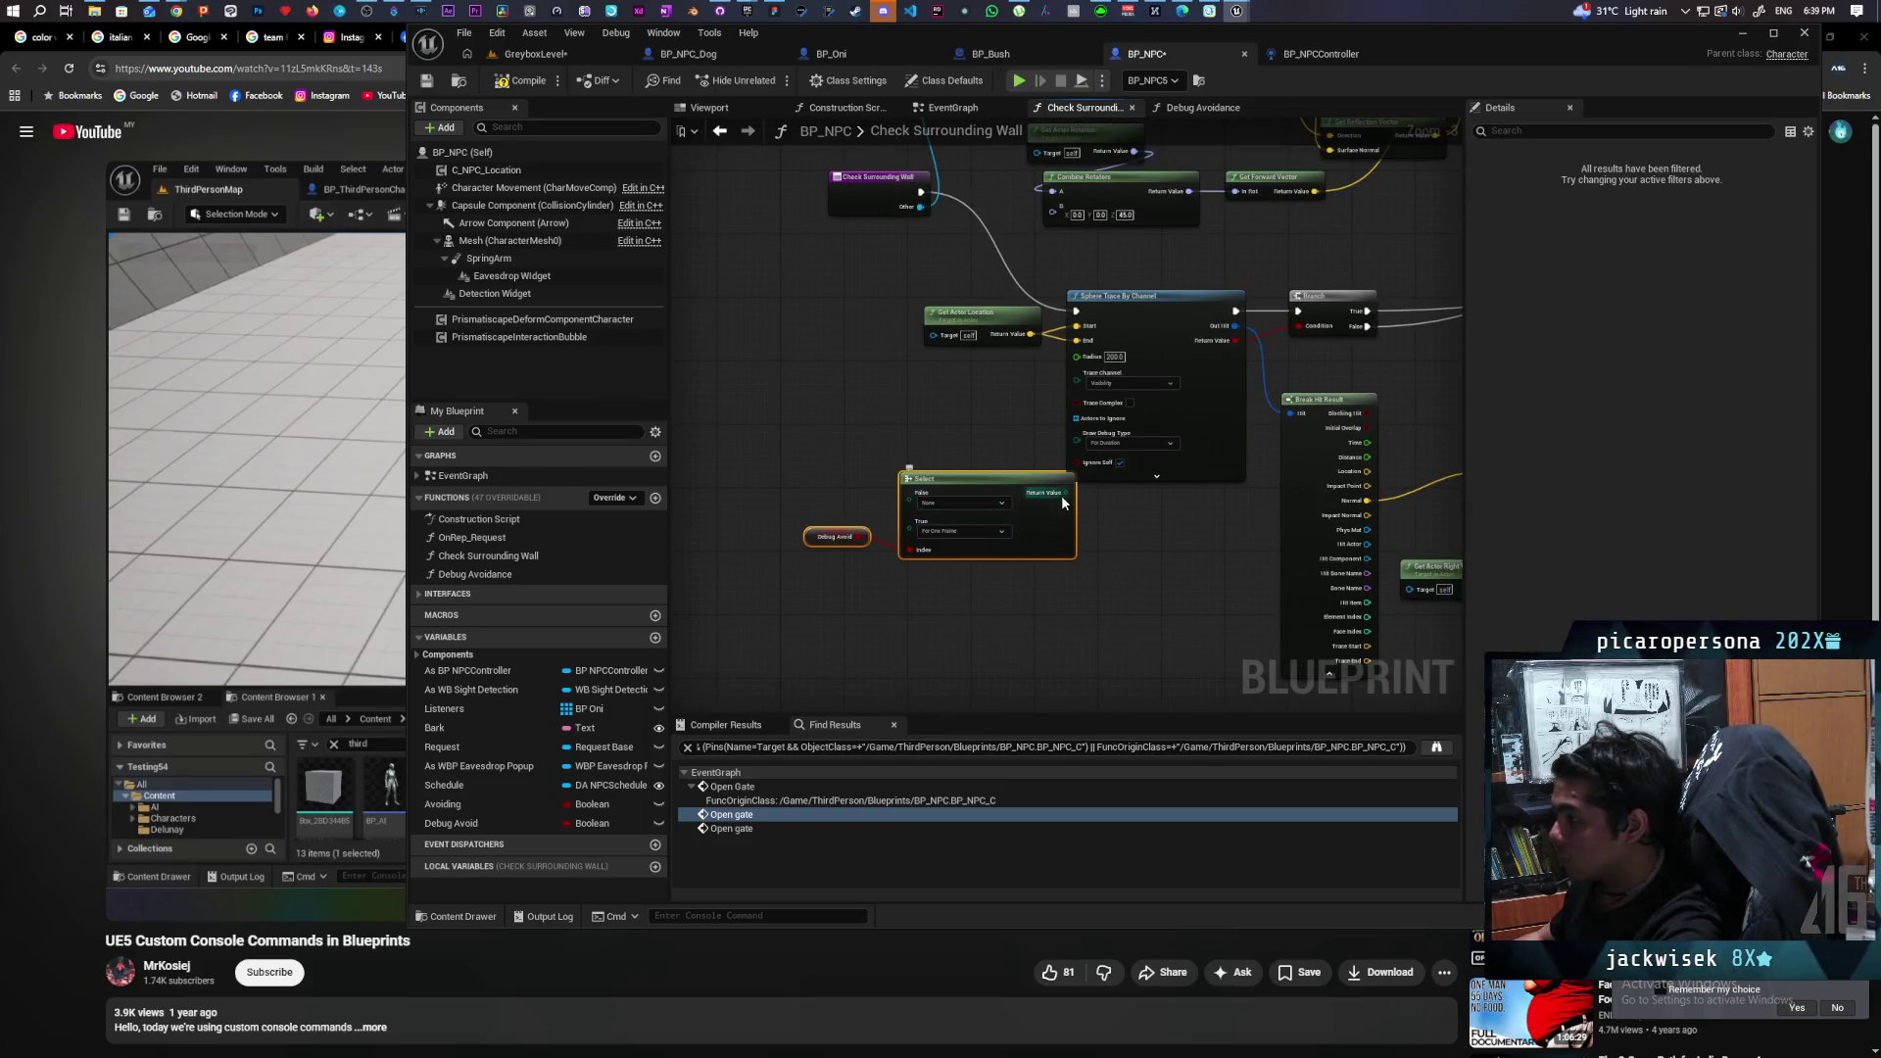
pyautogui.moveTo(1063, 496); pyautogui.dragTo(1077, 433)
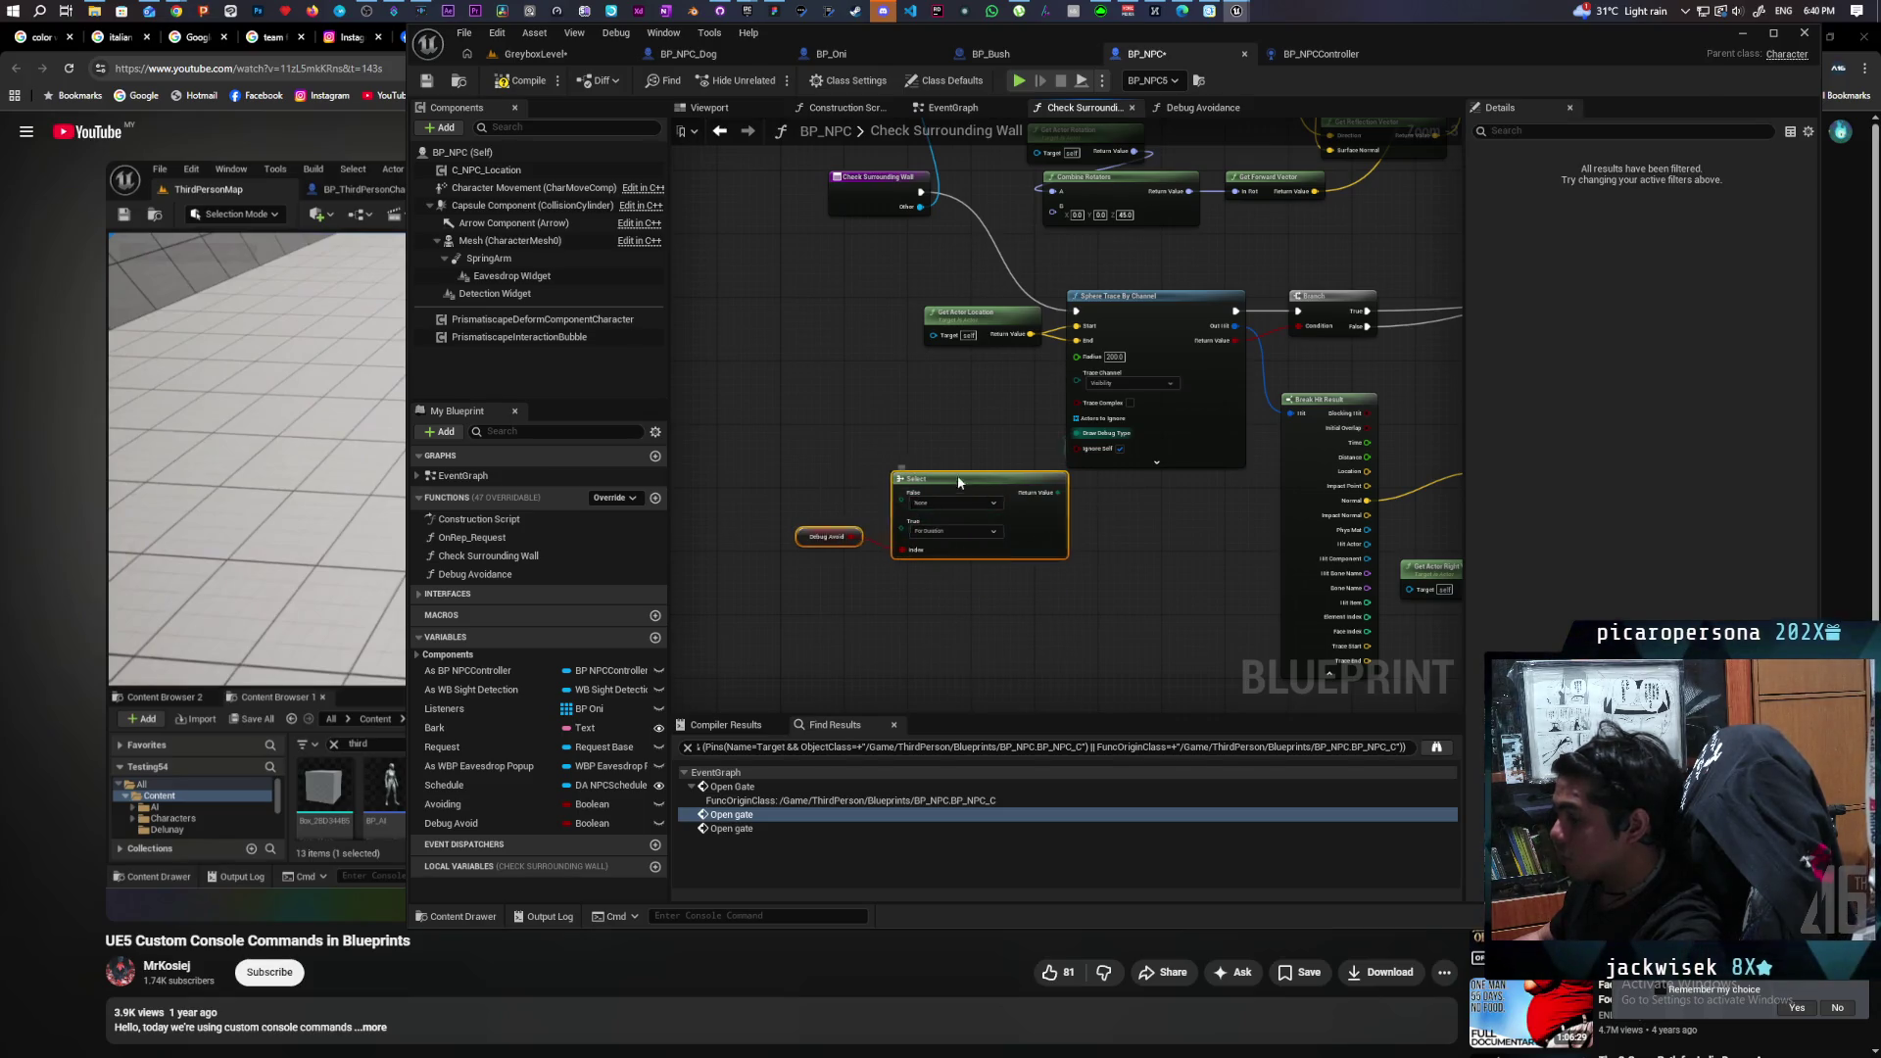
pyautogui.moveTo(974, 533); pyautogui.dragTo(939, 533)
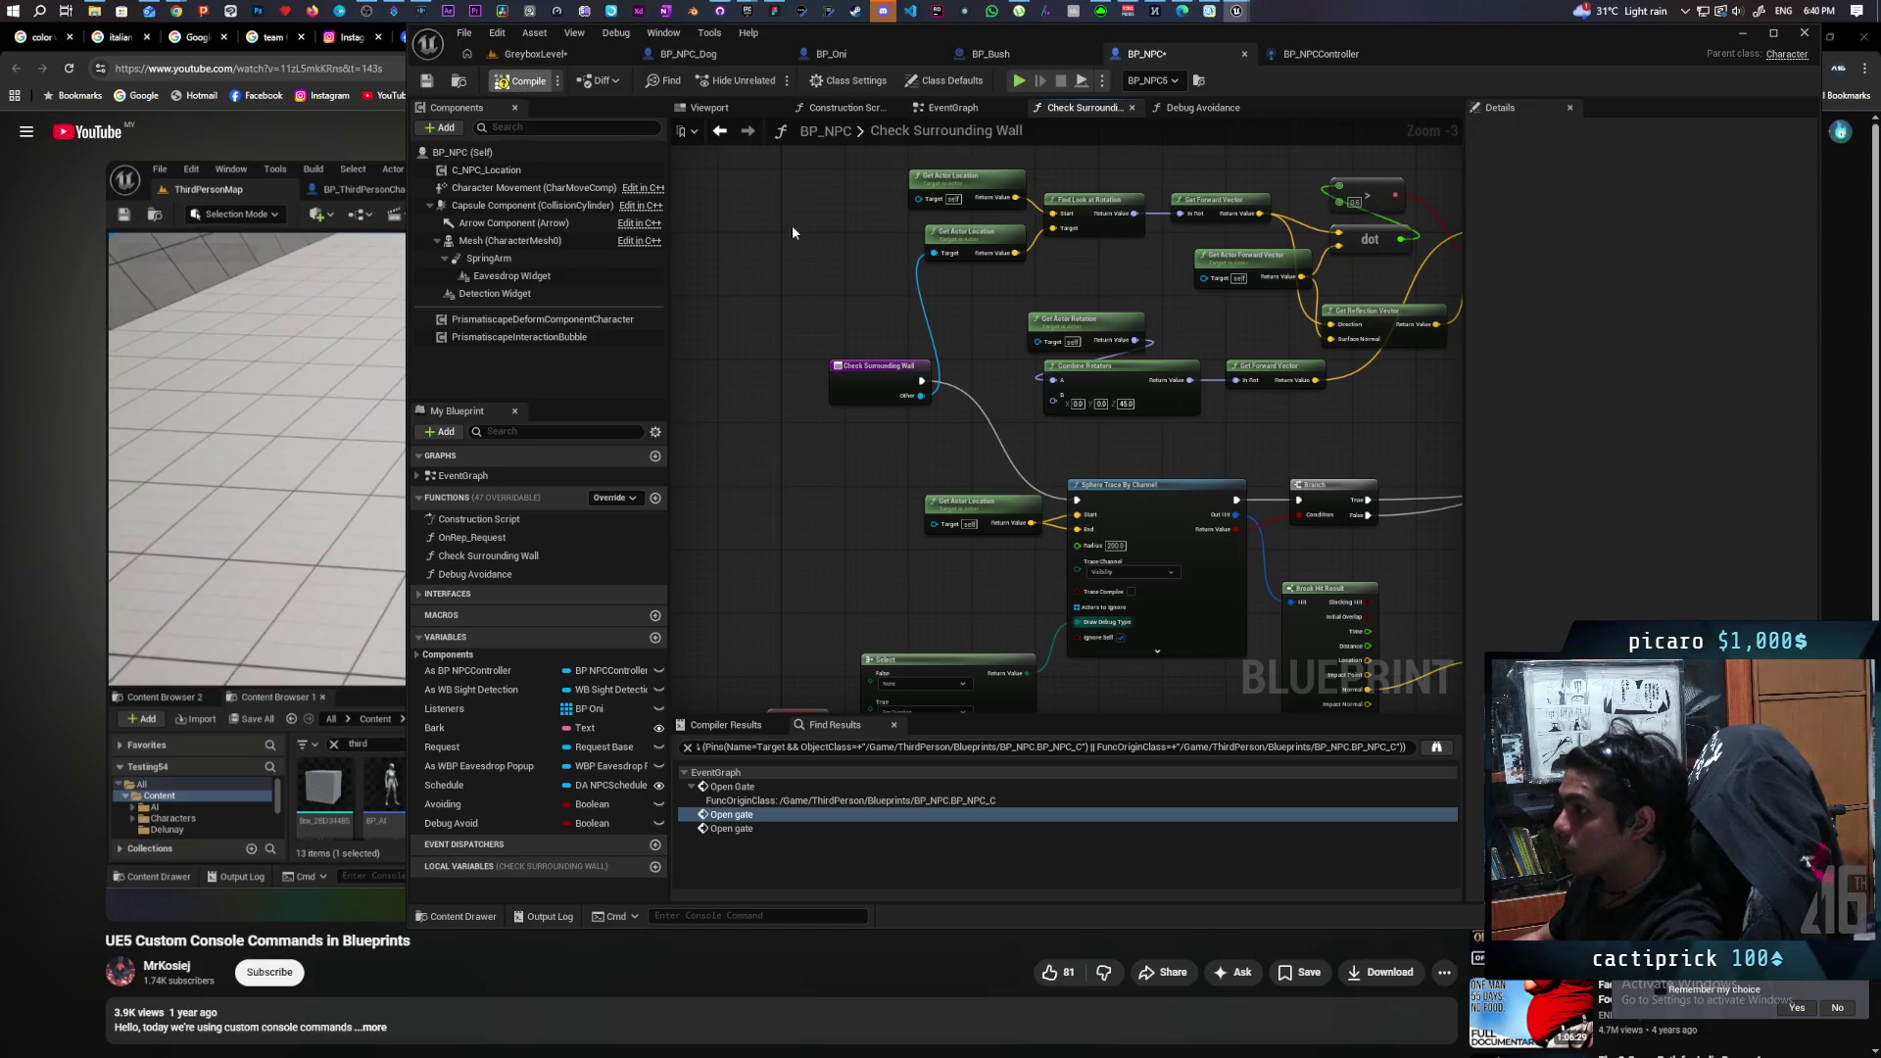
# Compile and save BP_NPC, then launch a play session.
pyautogui.press('F7')
pyautogui.hotkey('ctrl', 's')
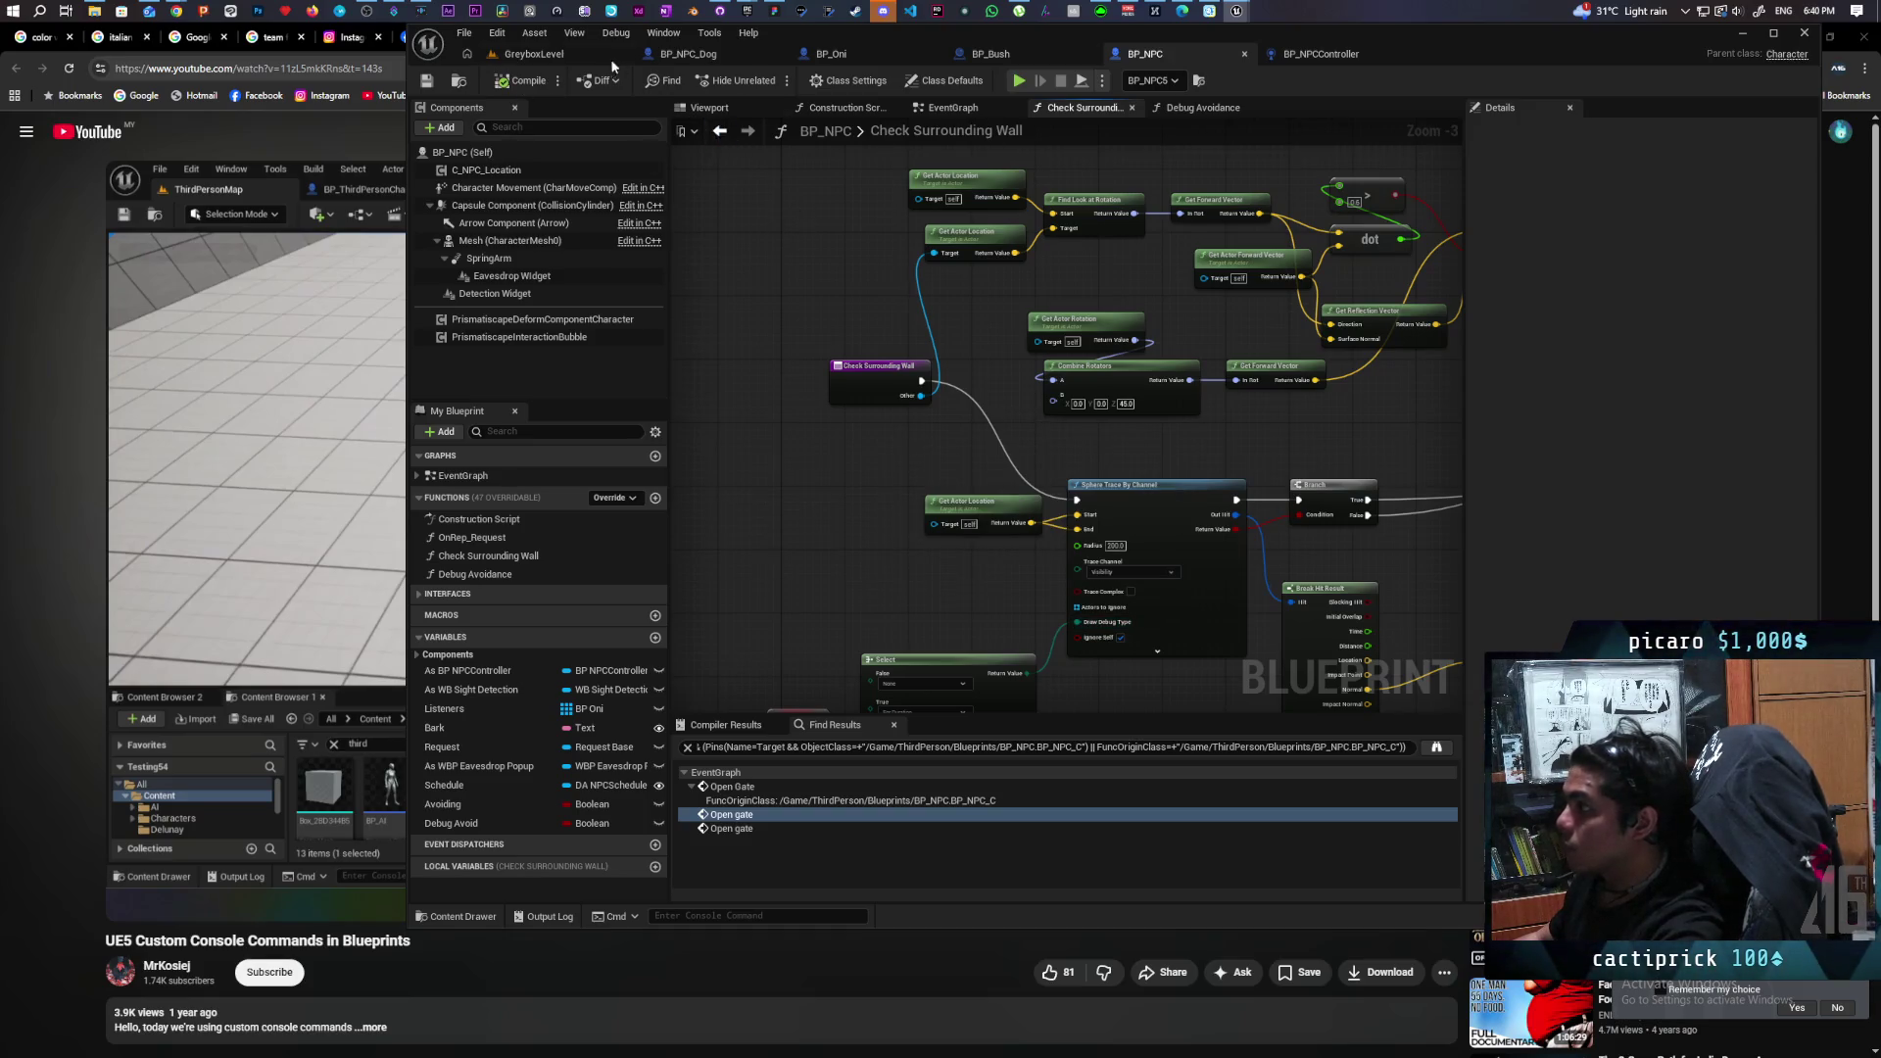
pyautogui.hotkey('alt', 'p')
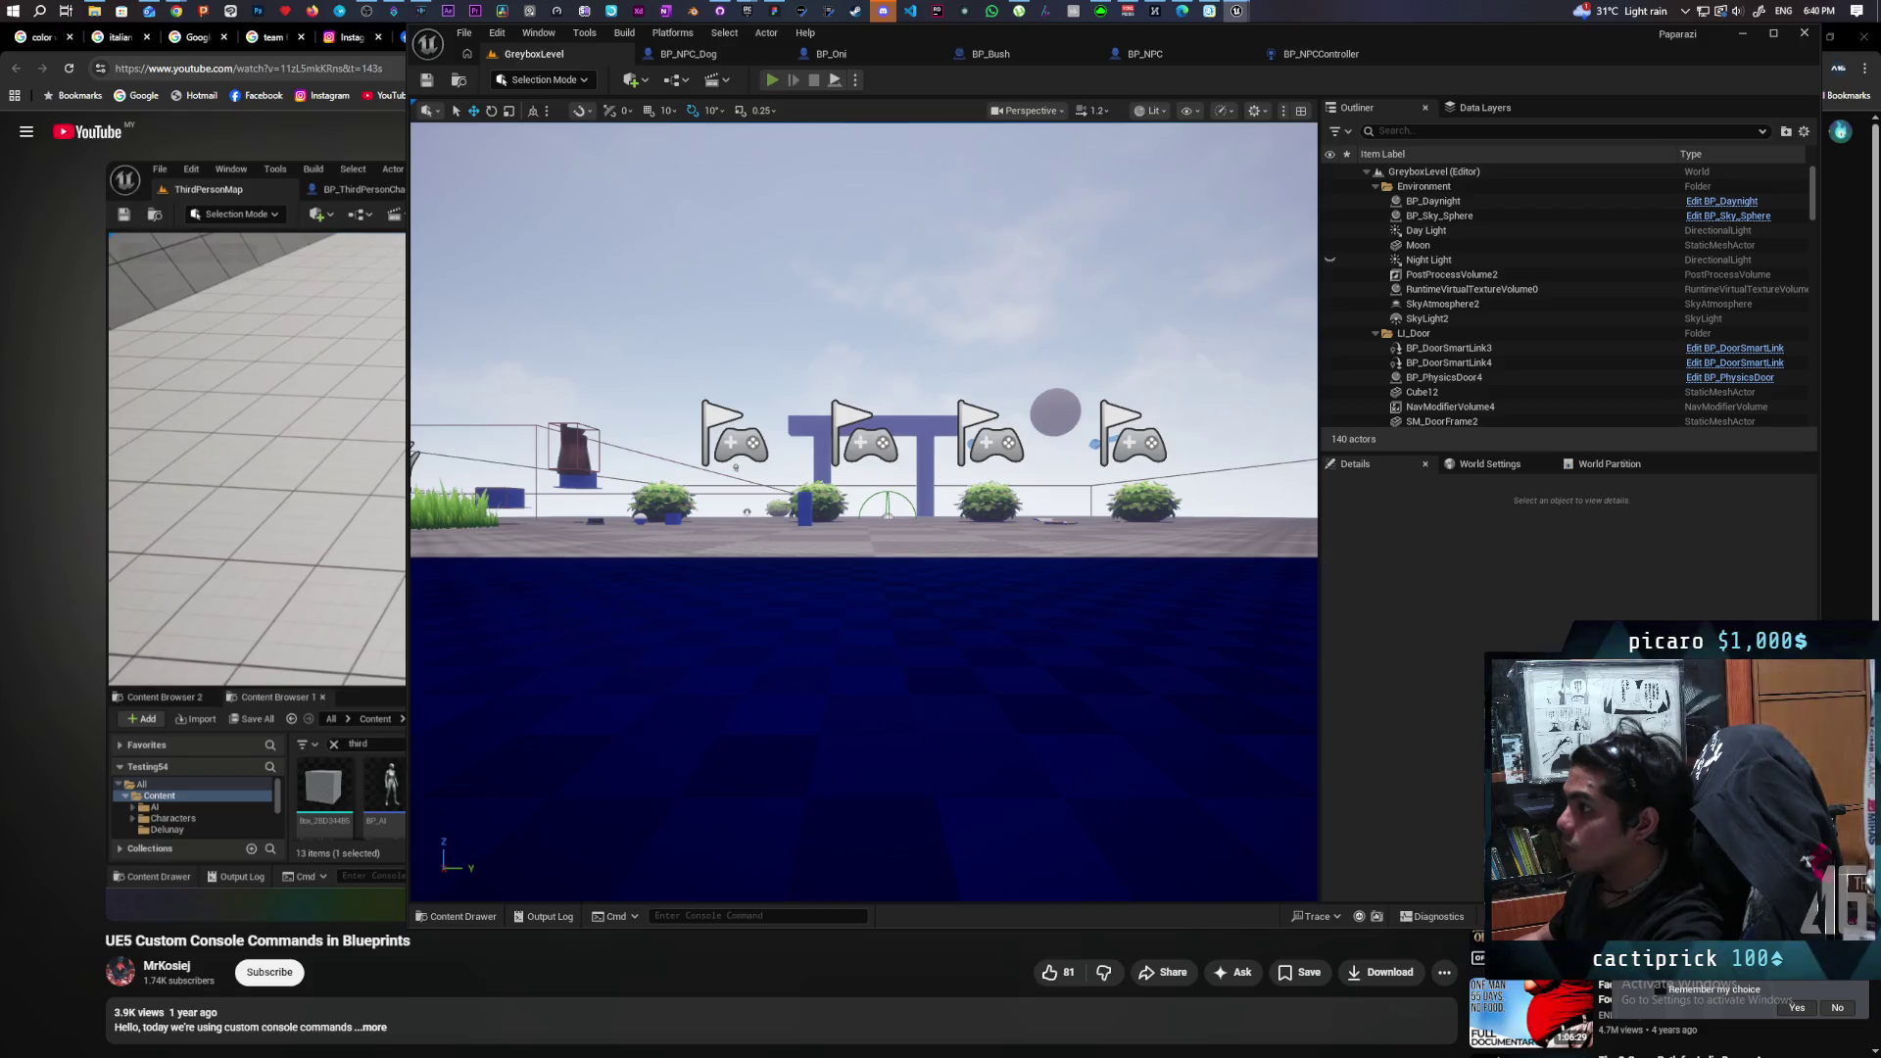
# Walk the character forward and try the 'debug a' command in the in-game console.
pyautogui.hotkey('alt', 'Tab')
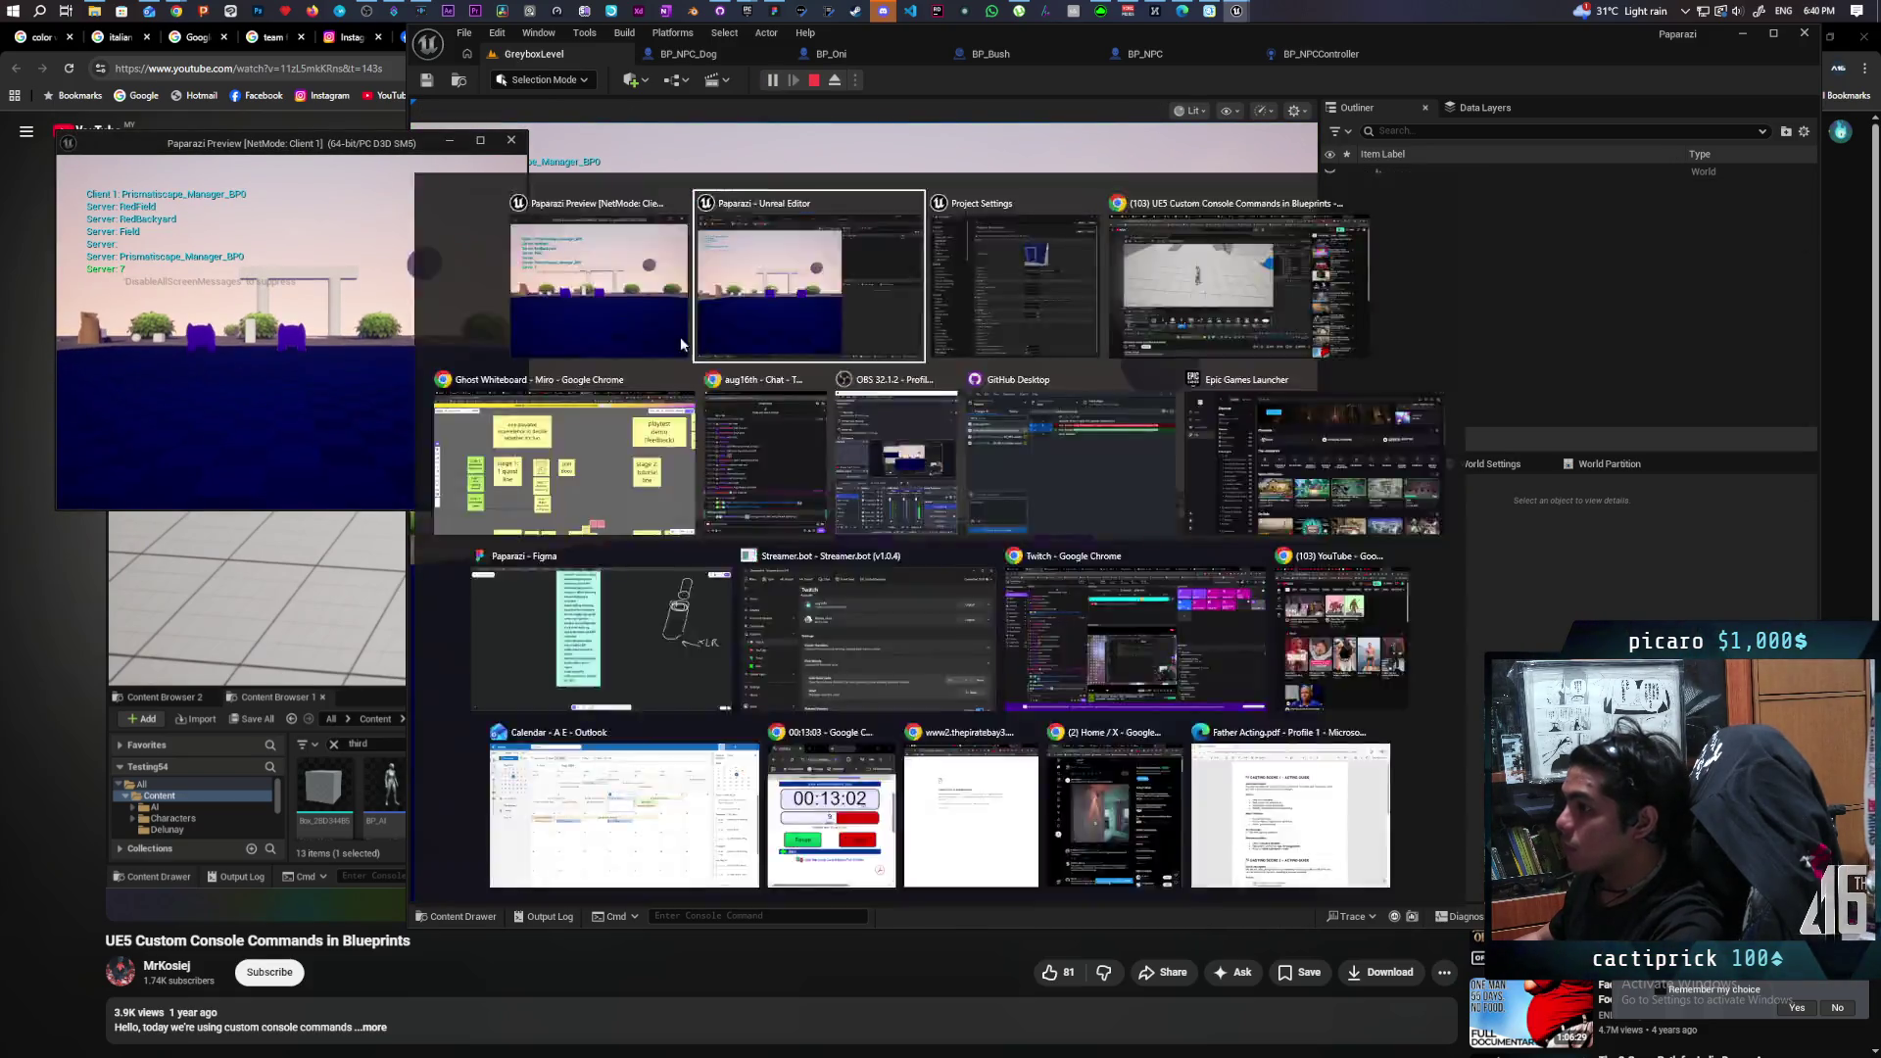
pyautogui.press('w')
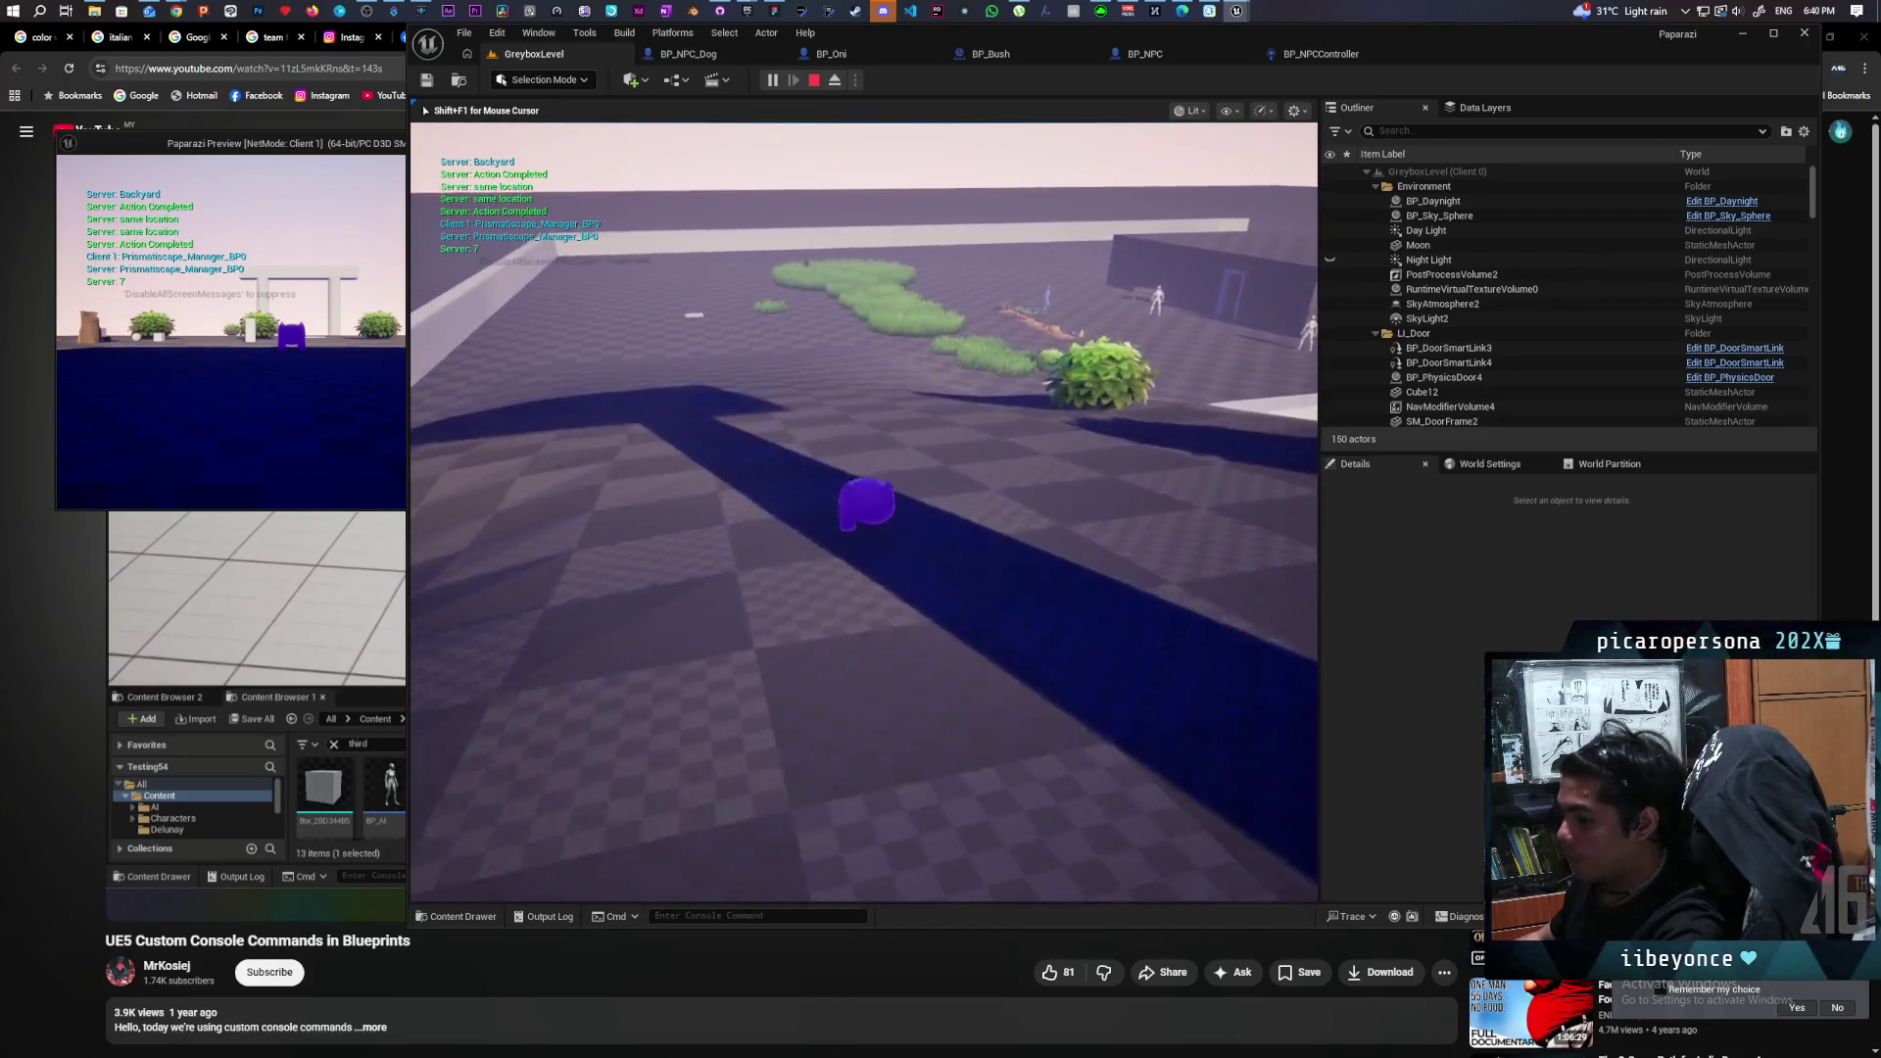
pyautogui.press('`')
pyautogui.write('debug a')
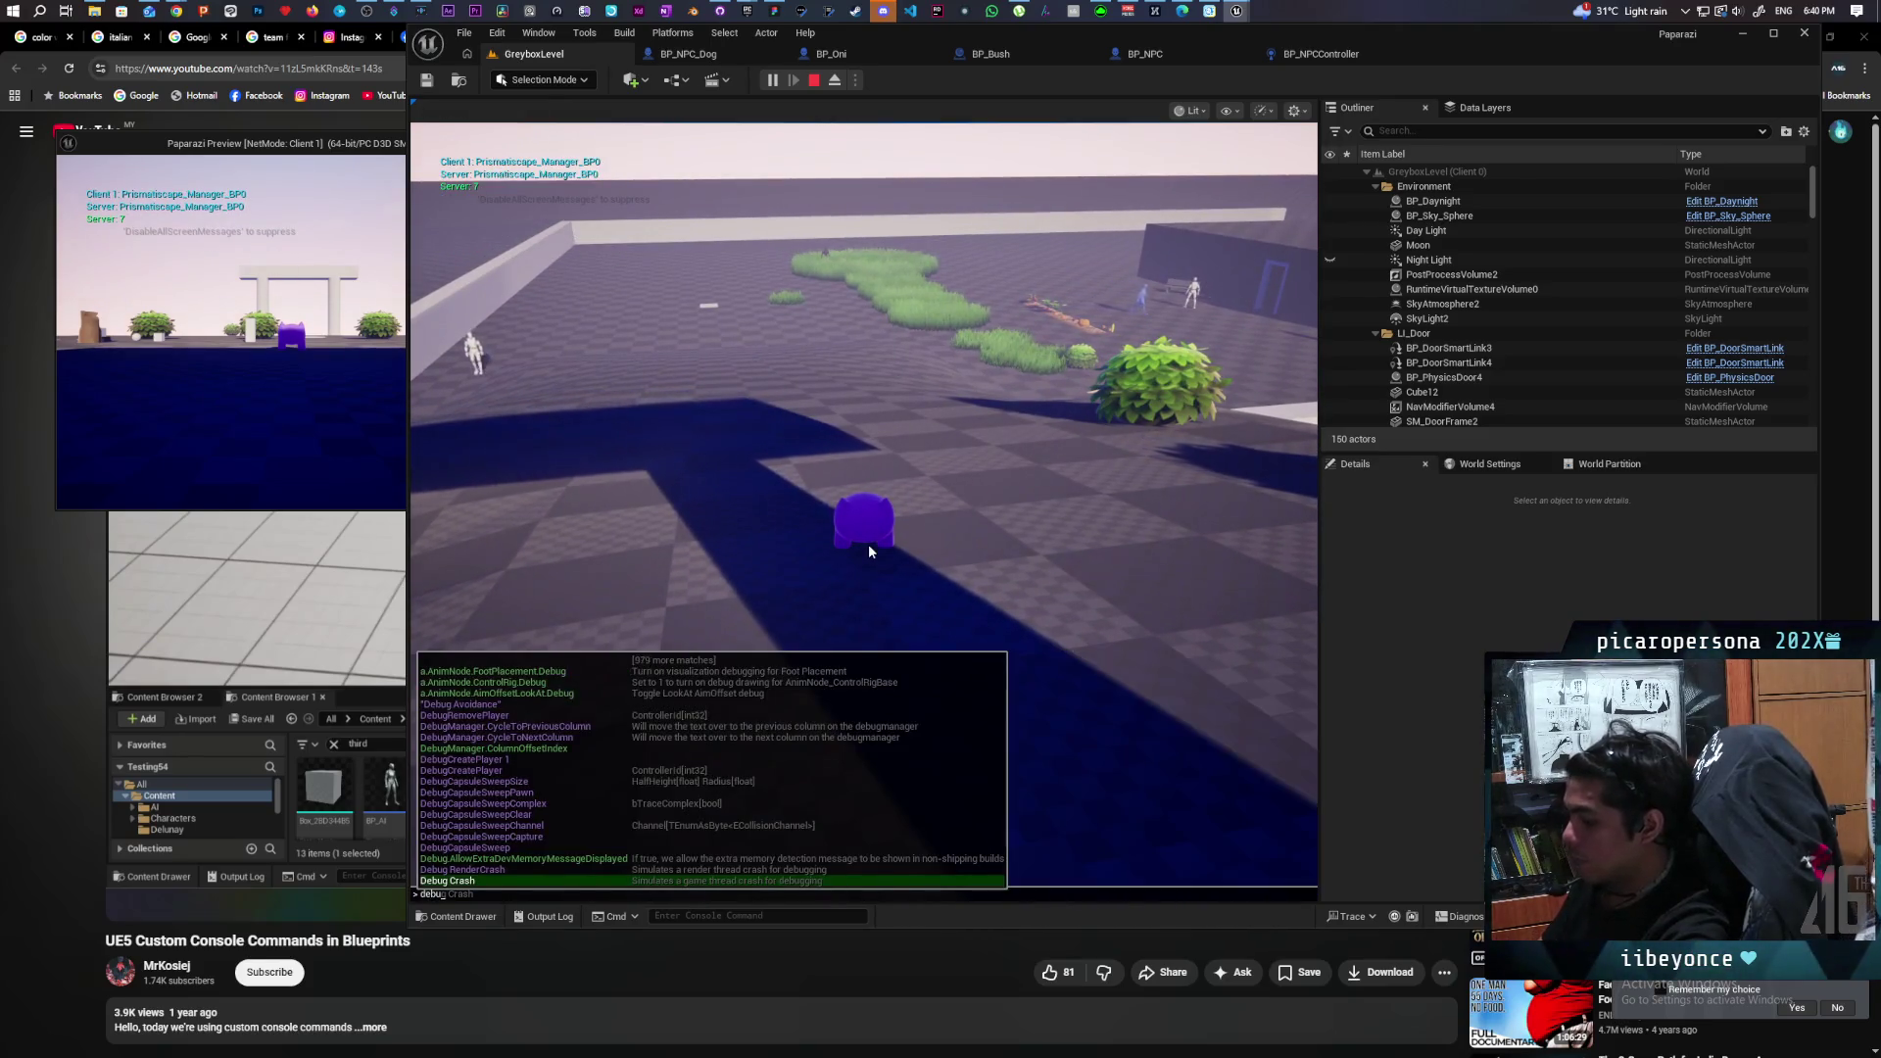
pyautogui.press('Up')
pyautogui.press('Up')
pyautogui.press('Up')
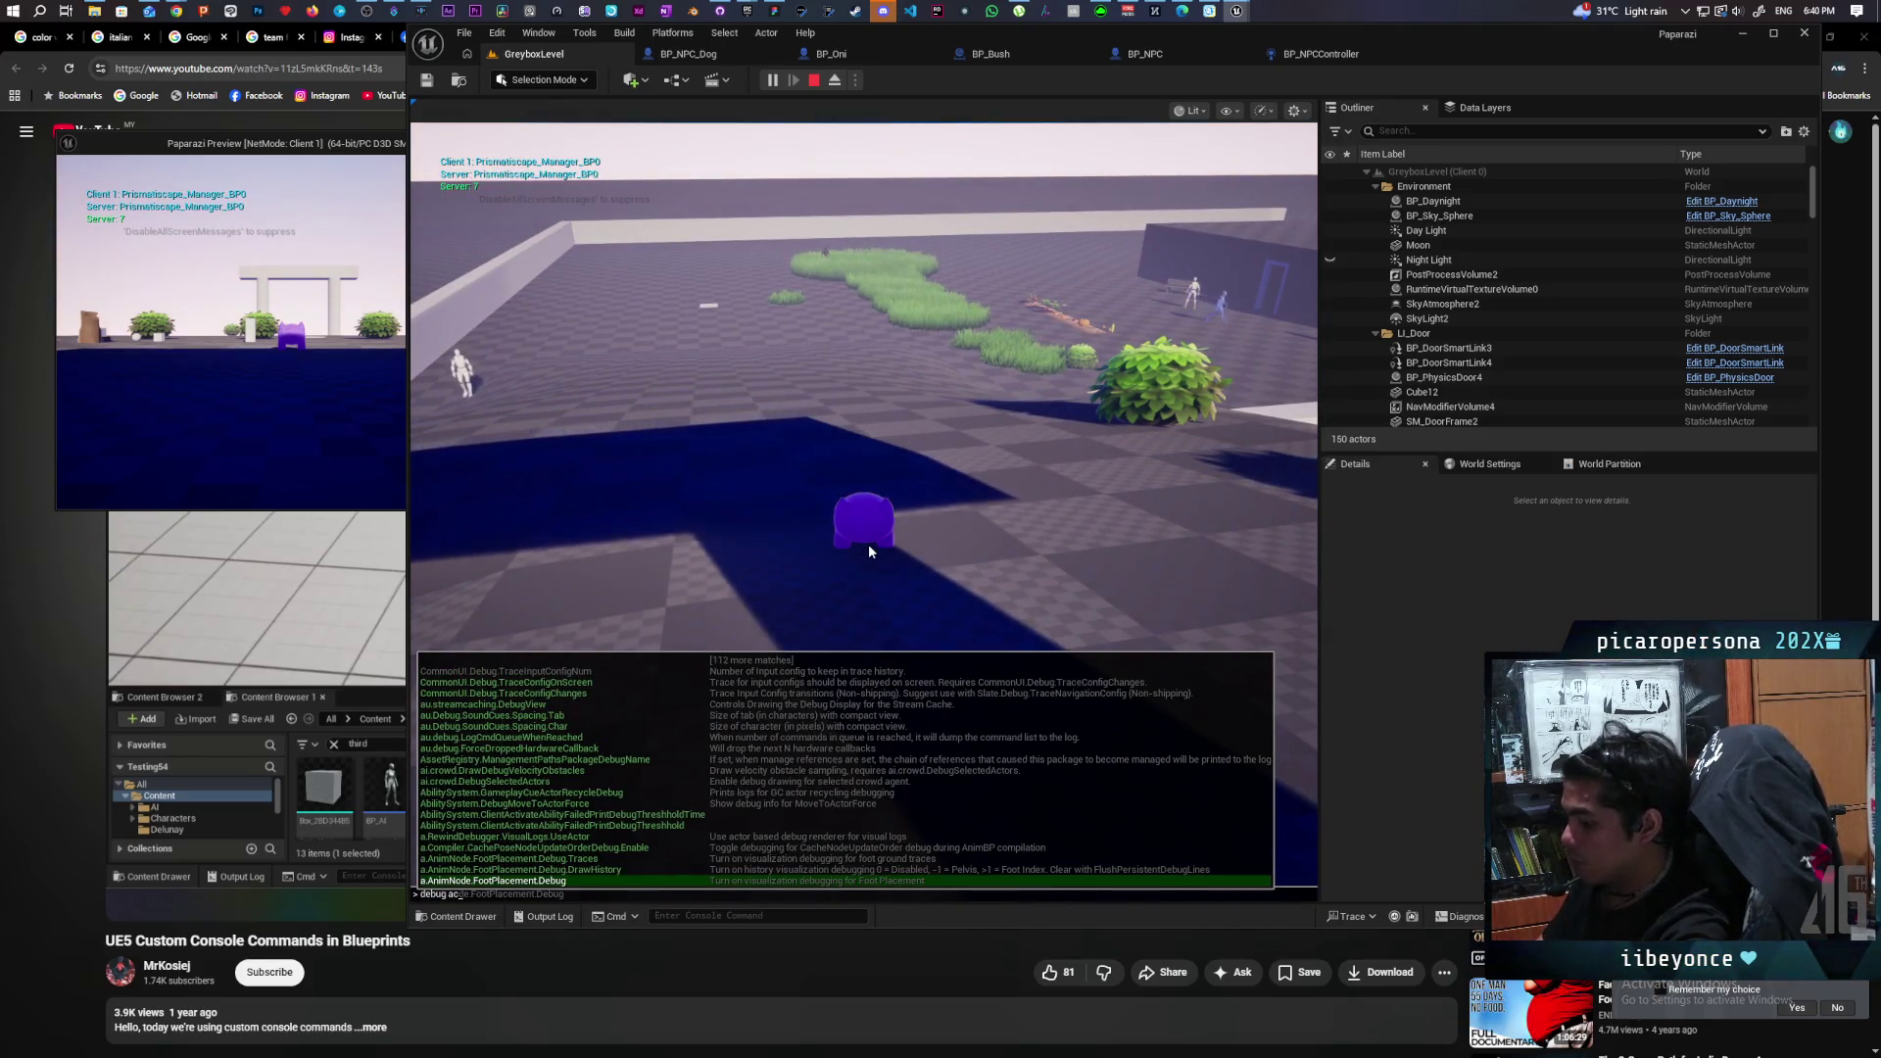
pyautogui.press('Return')
# Walk the character onto the white ramp and reopen the console.
pyautogui.click(868, 544)
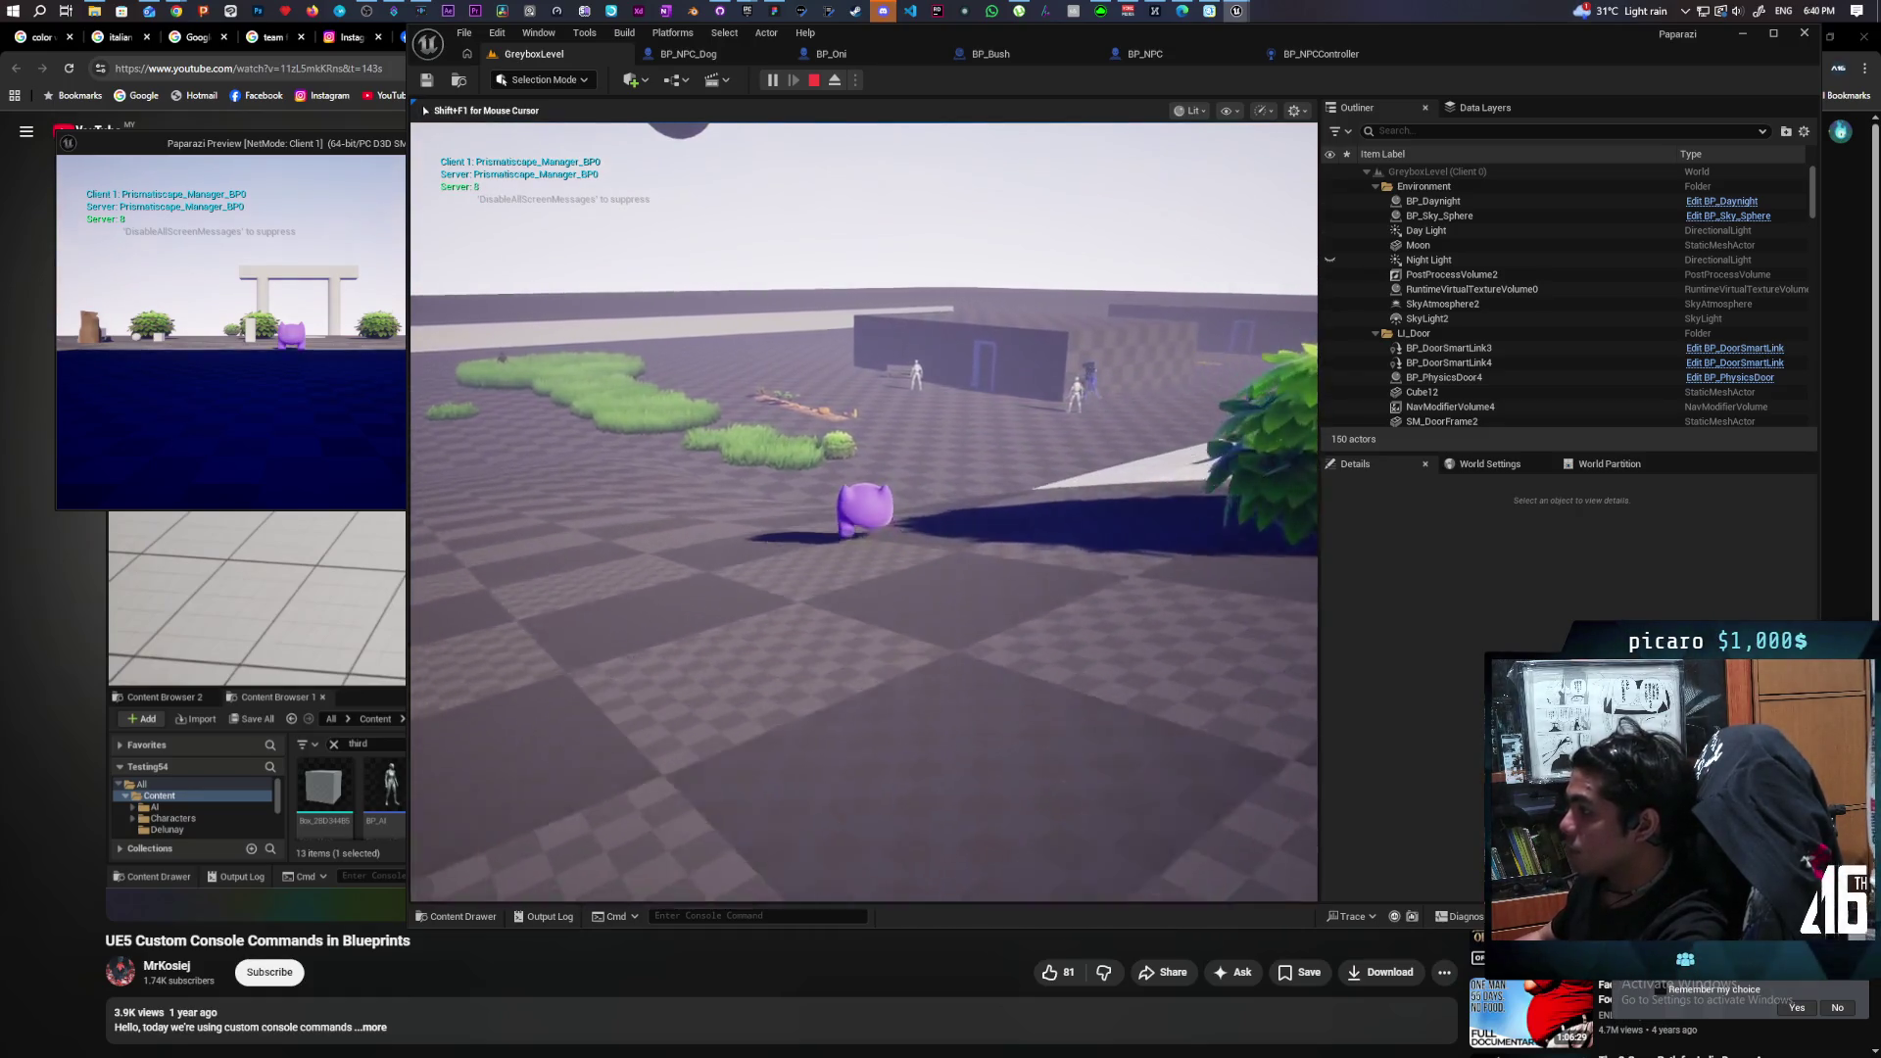
pyautogui.press('w')
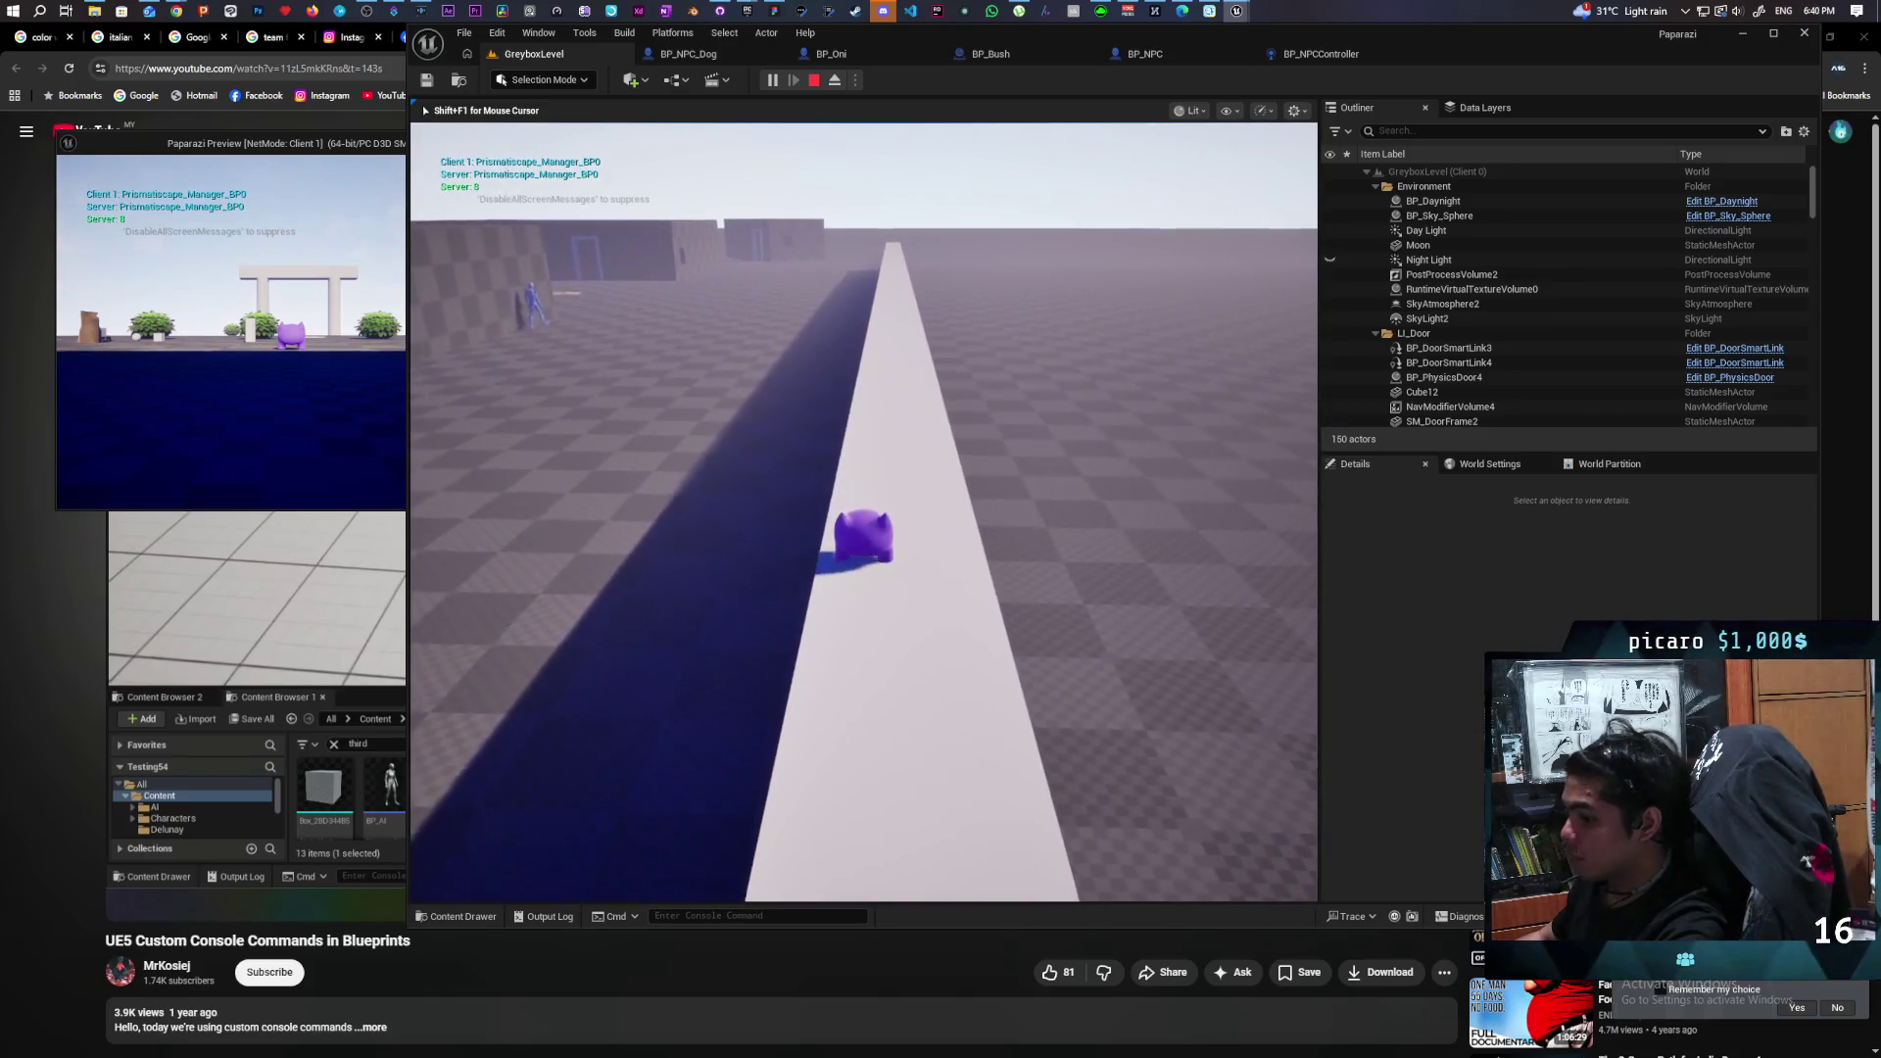
pyautogui.press('`')
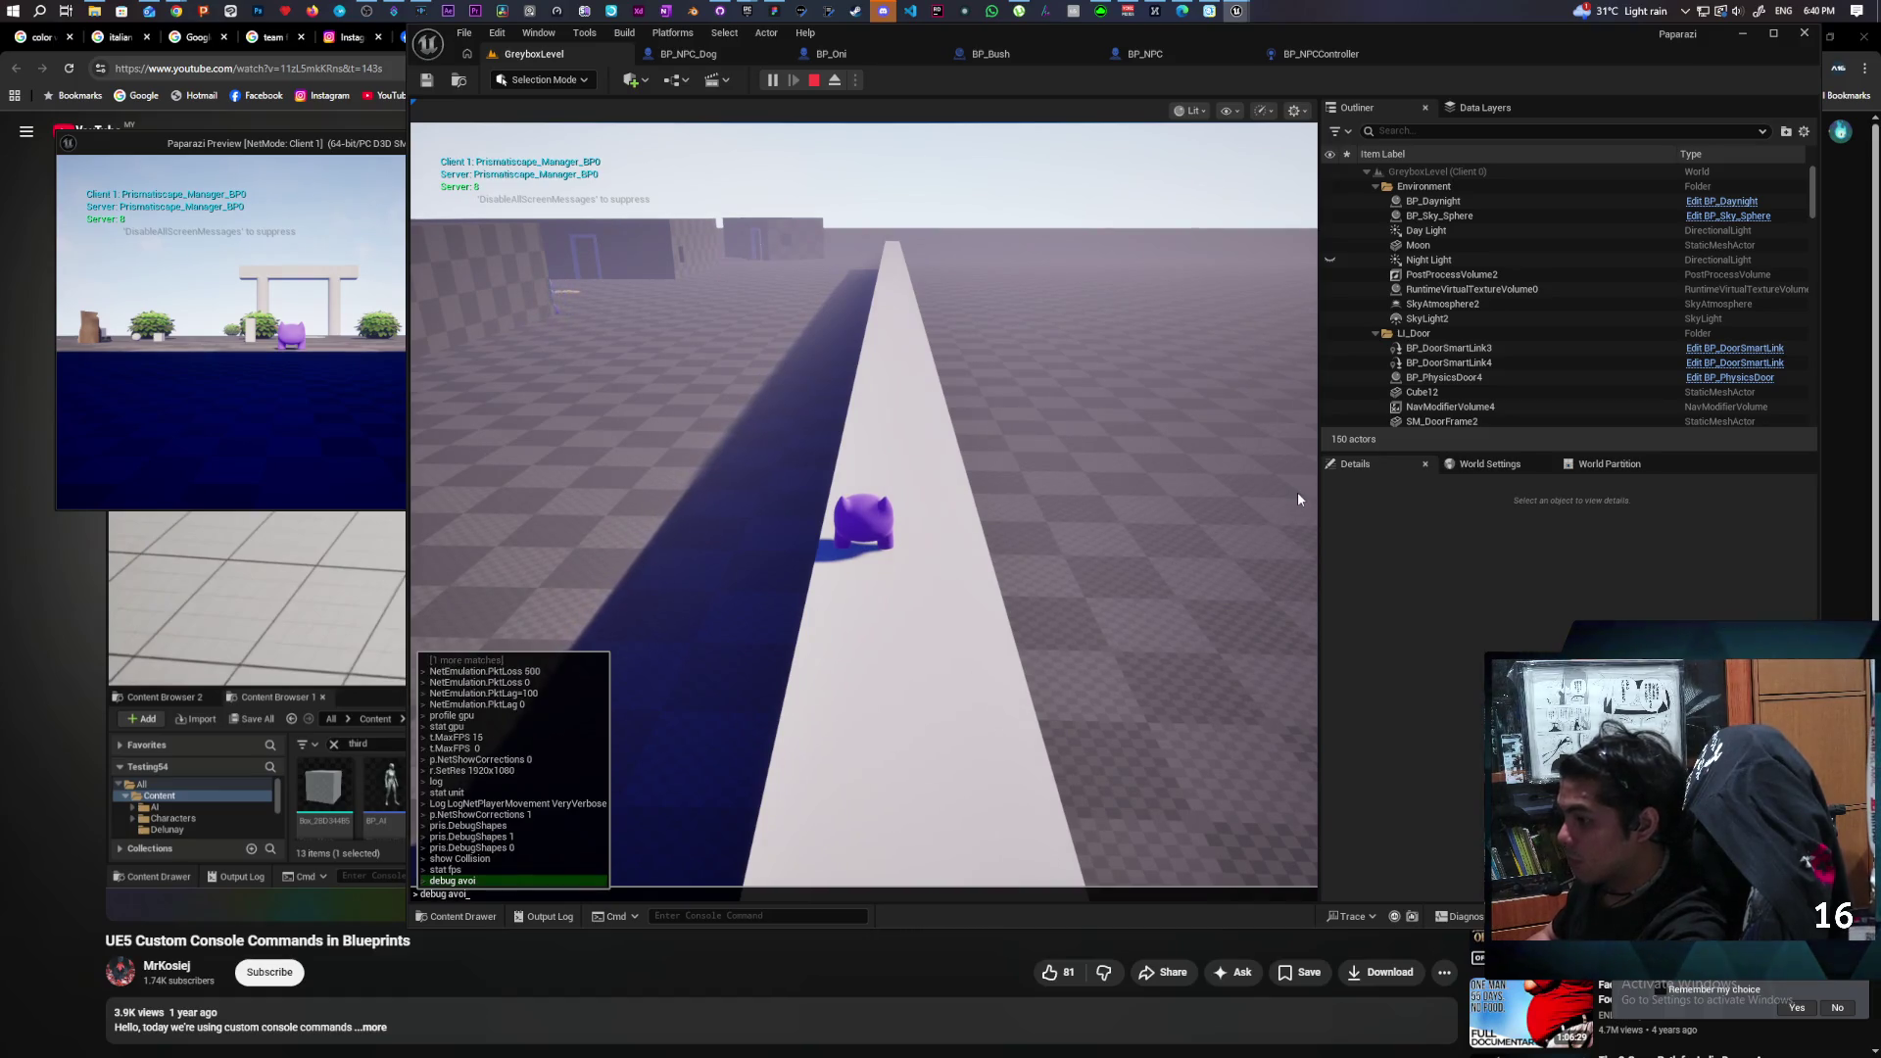
# Run the Debug Avoidance command, then jump the cat onto the white beam and run along it.
pyautogui.write('dance"')
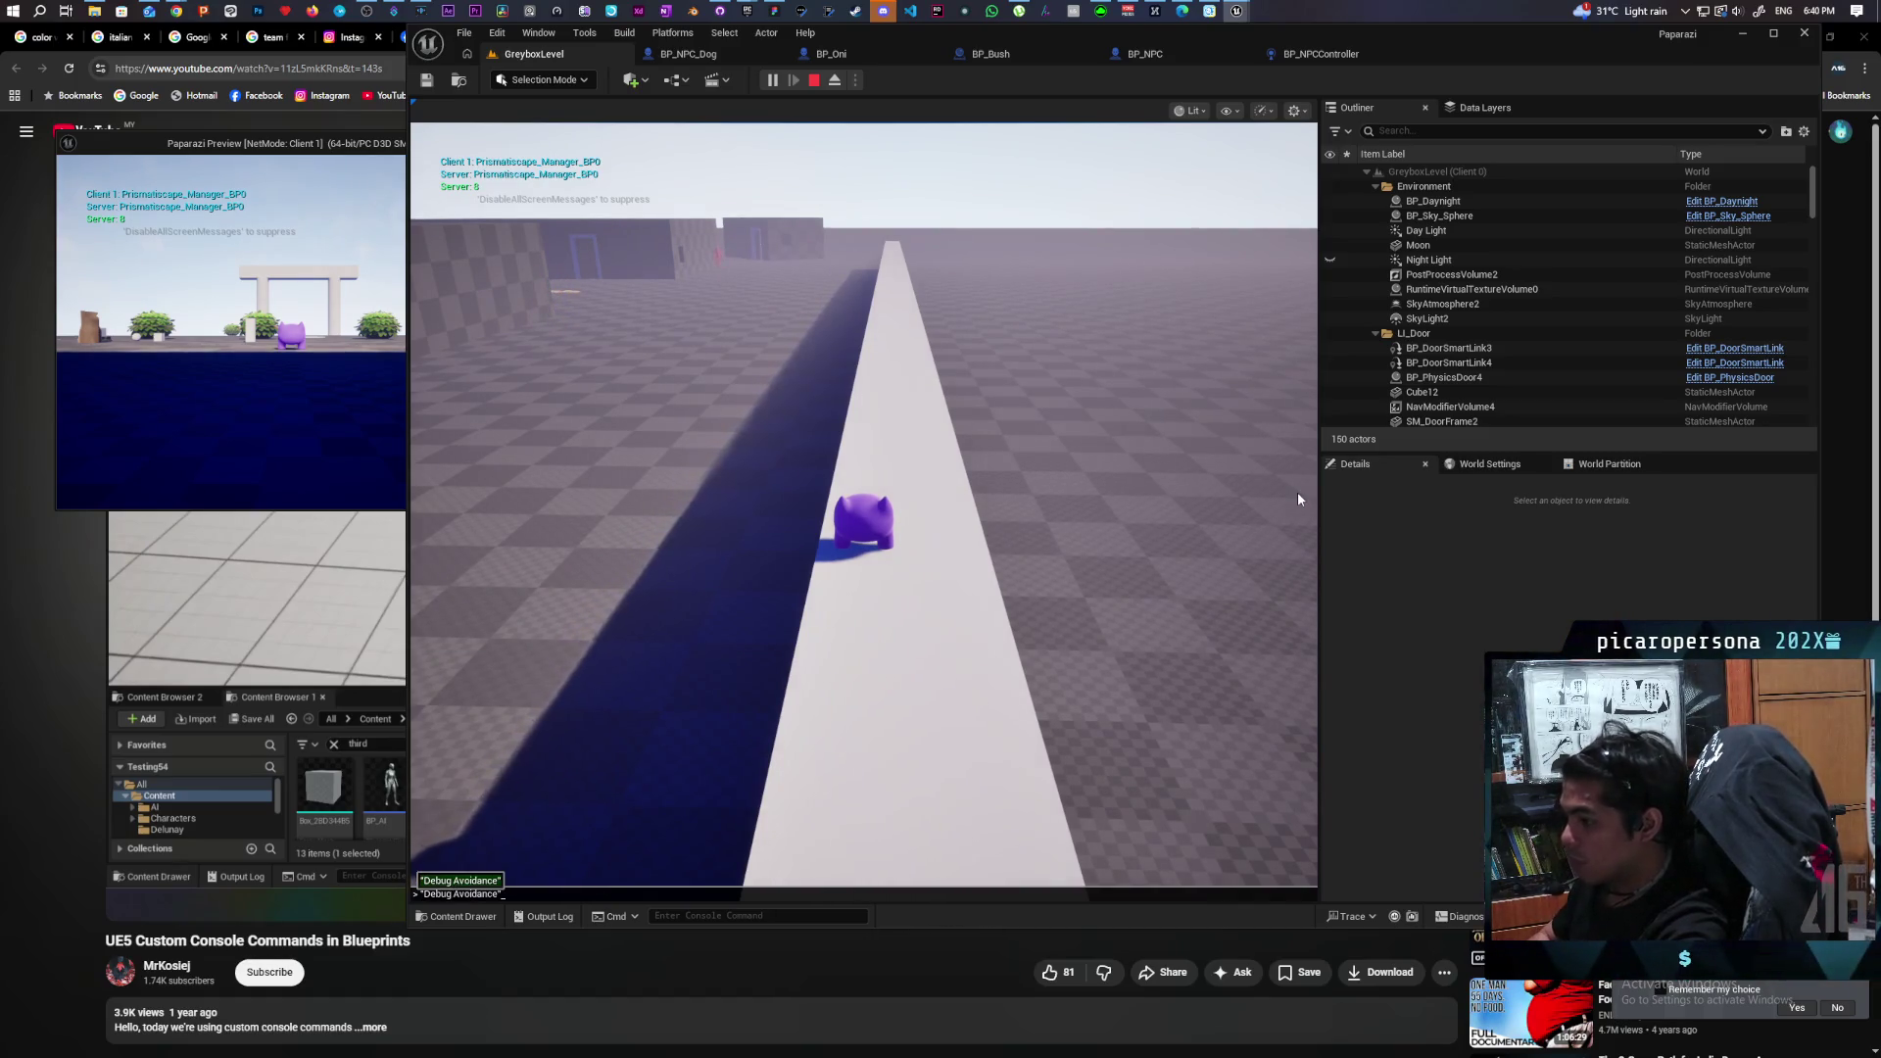
pyautogui.press('Return')
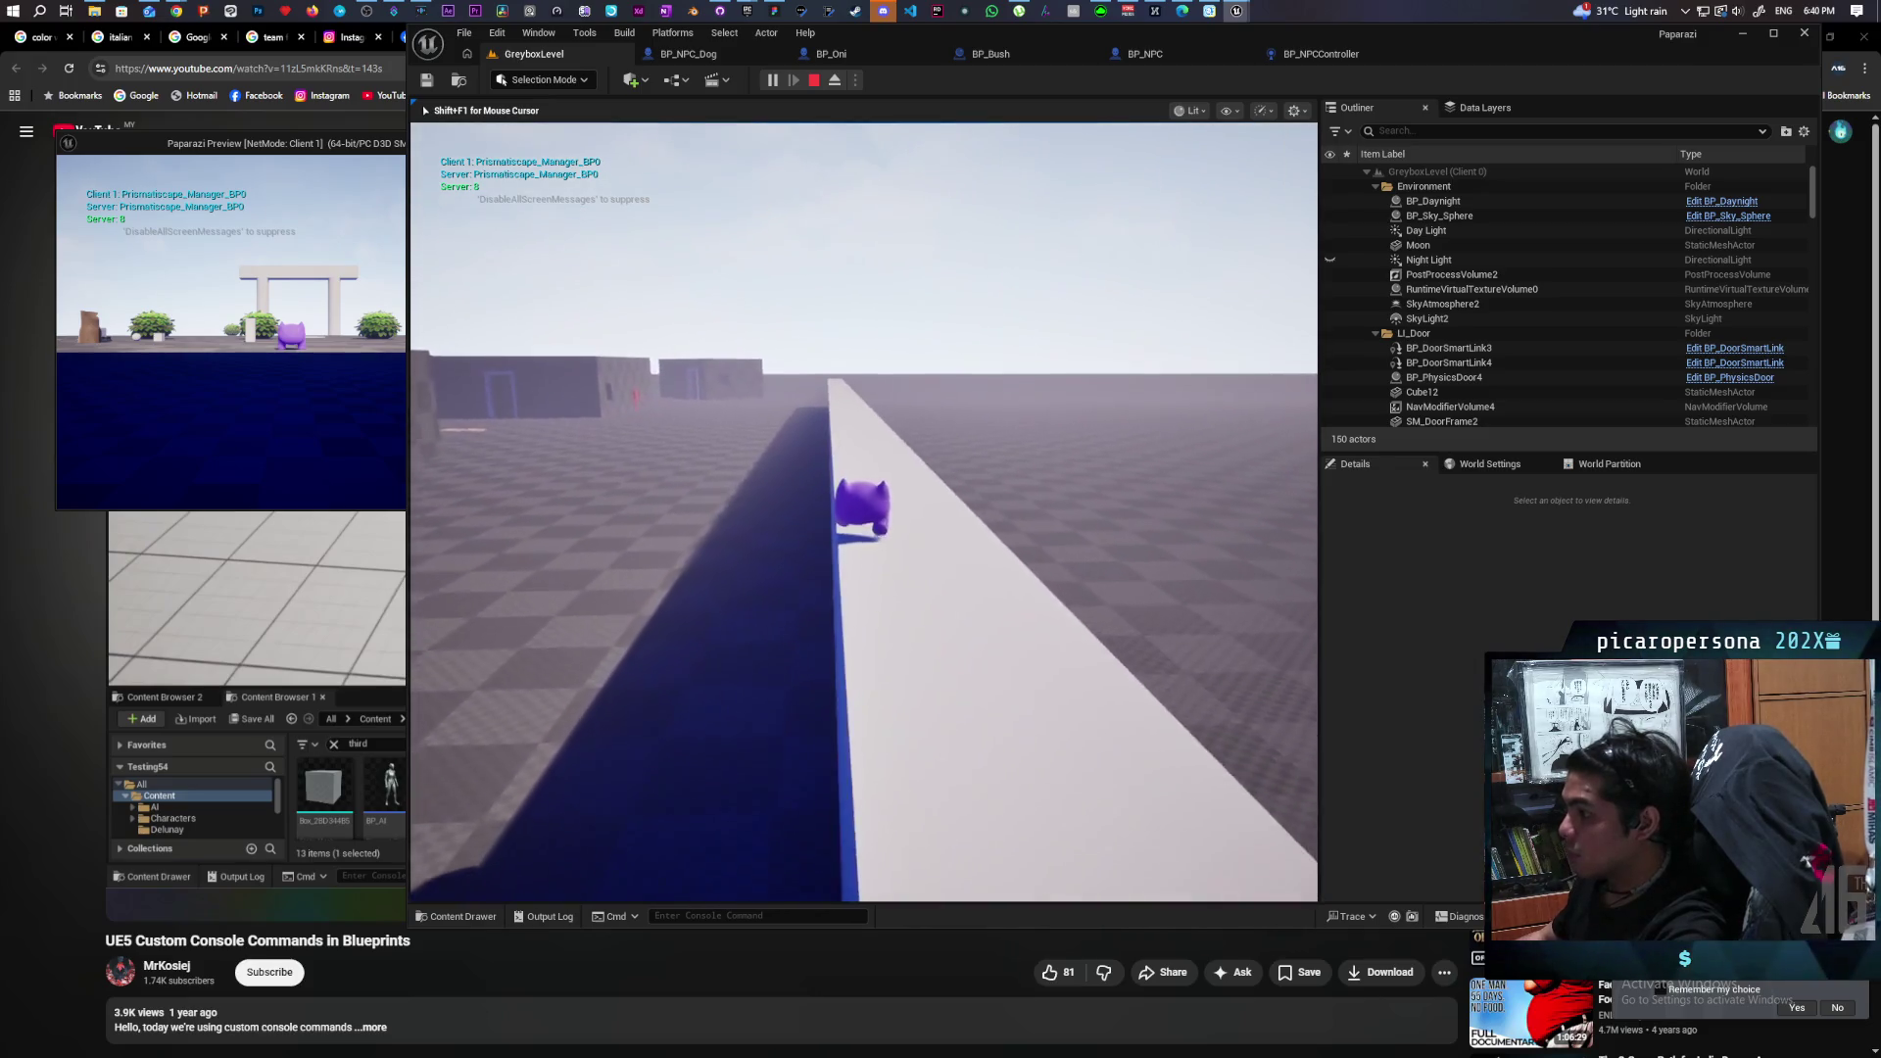
pyautogui.press('space')
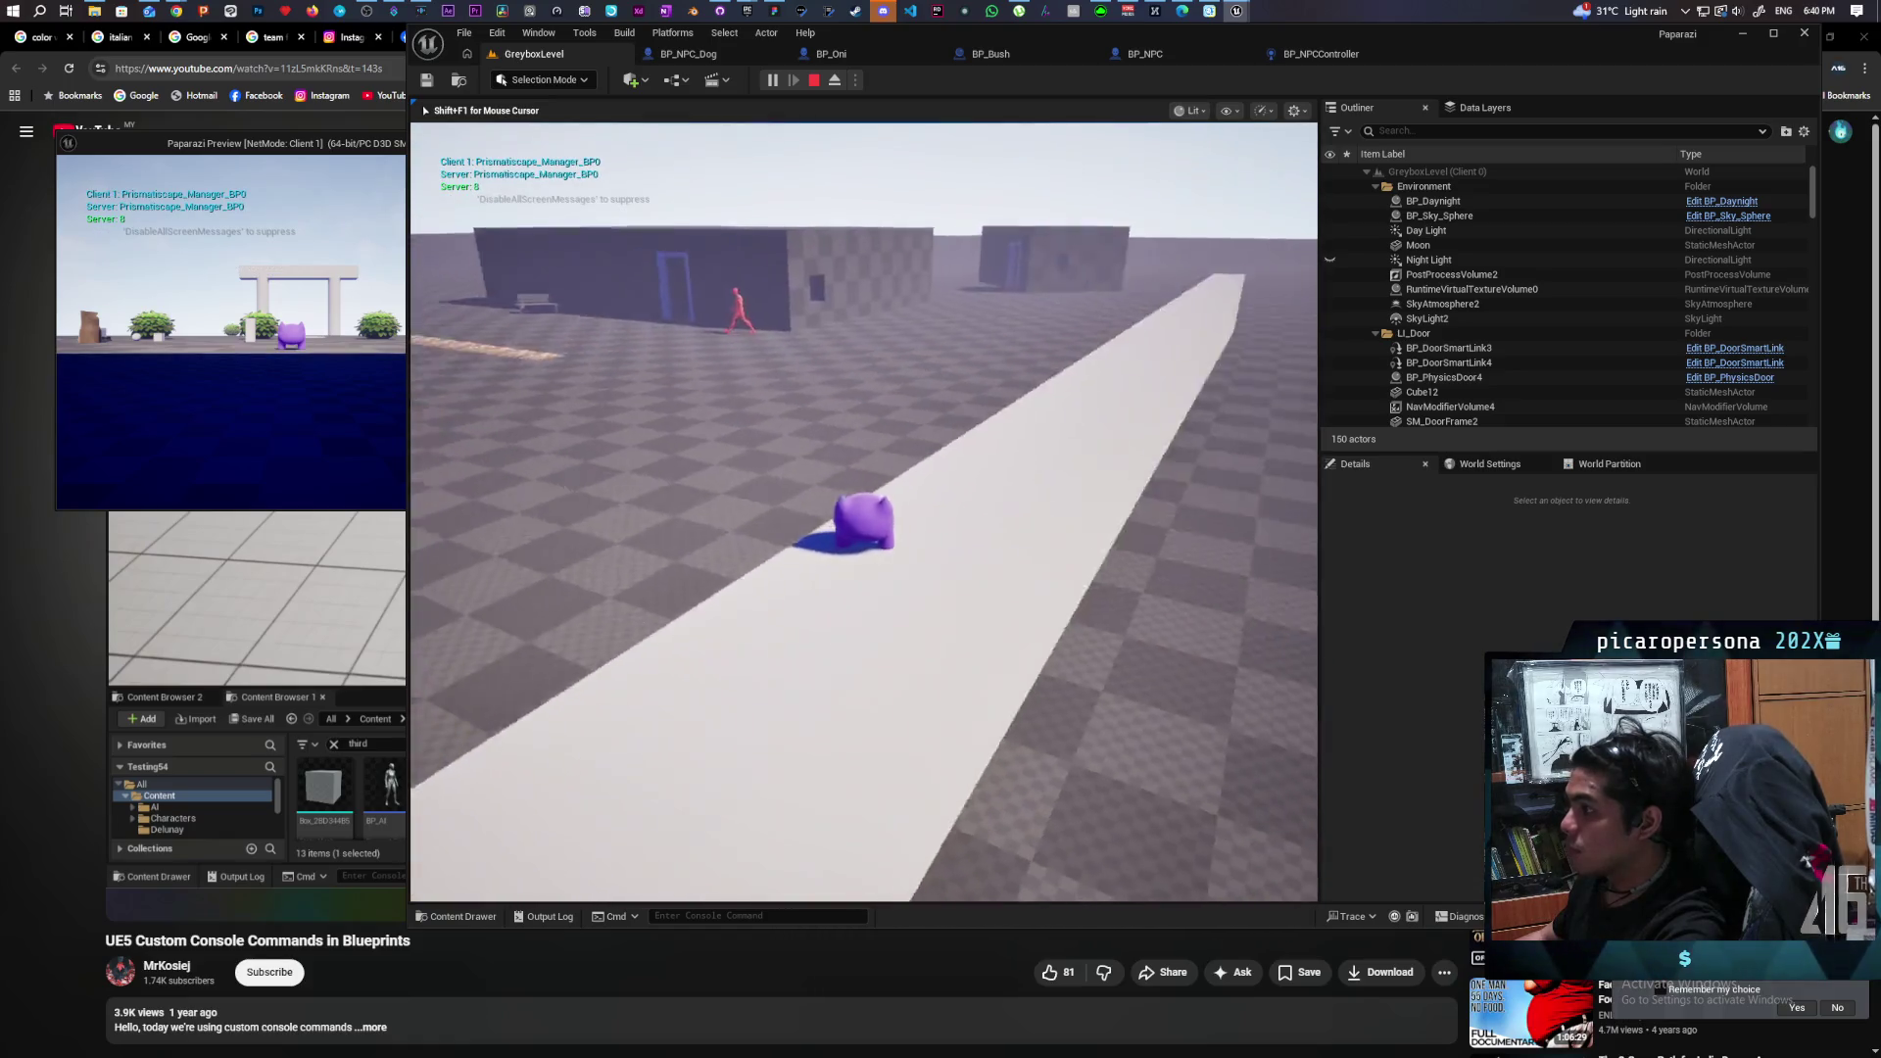
pyautogui.press('w')
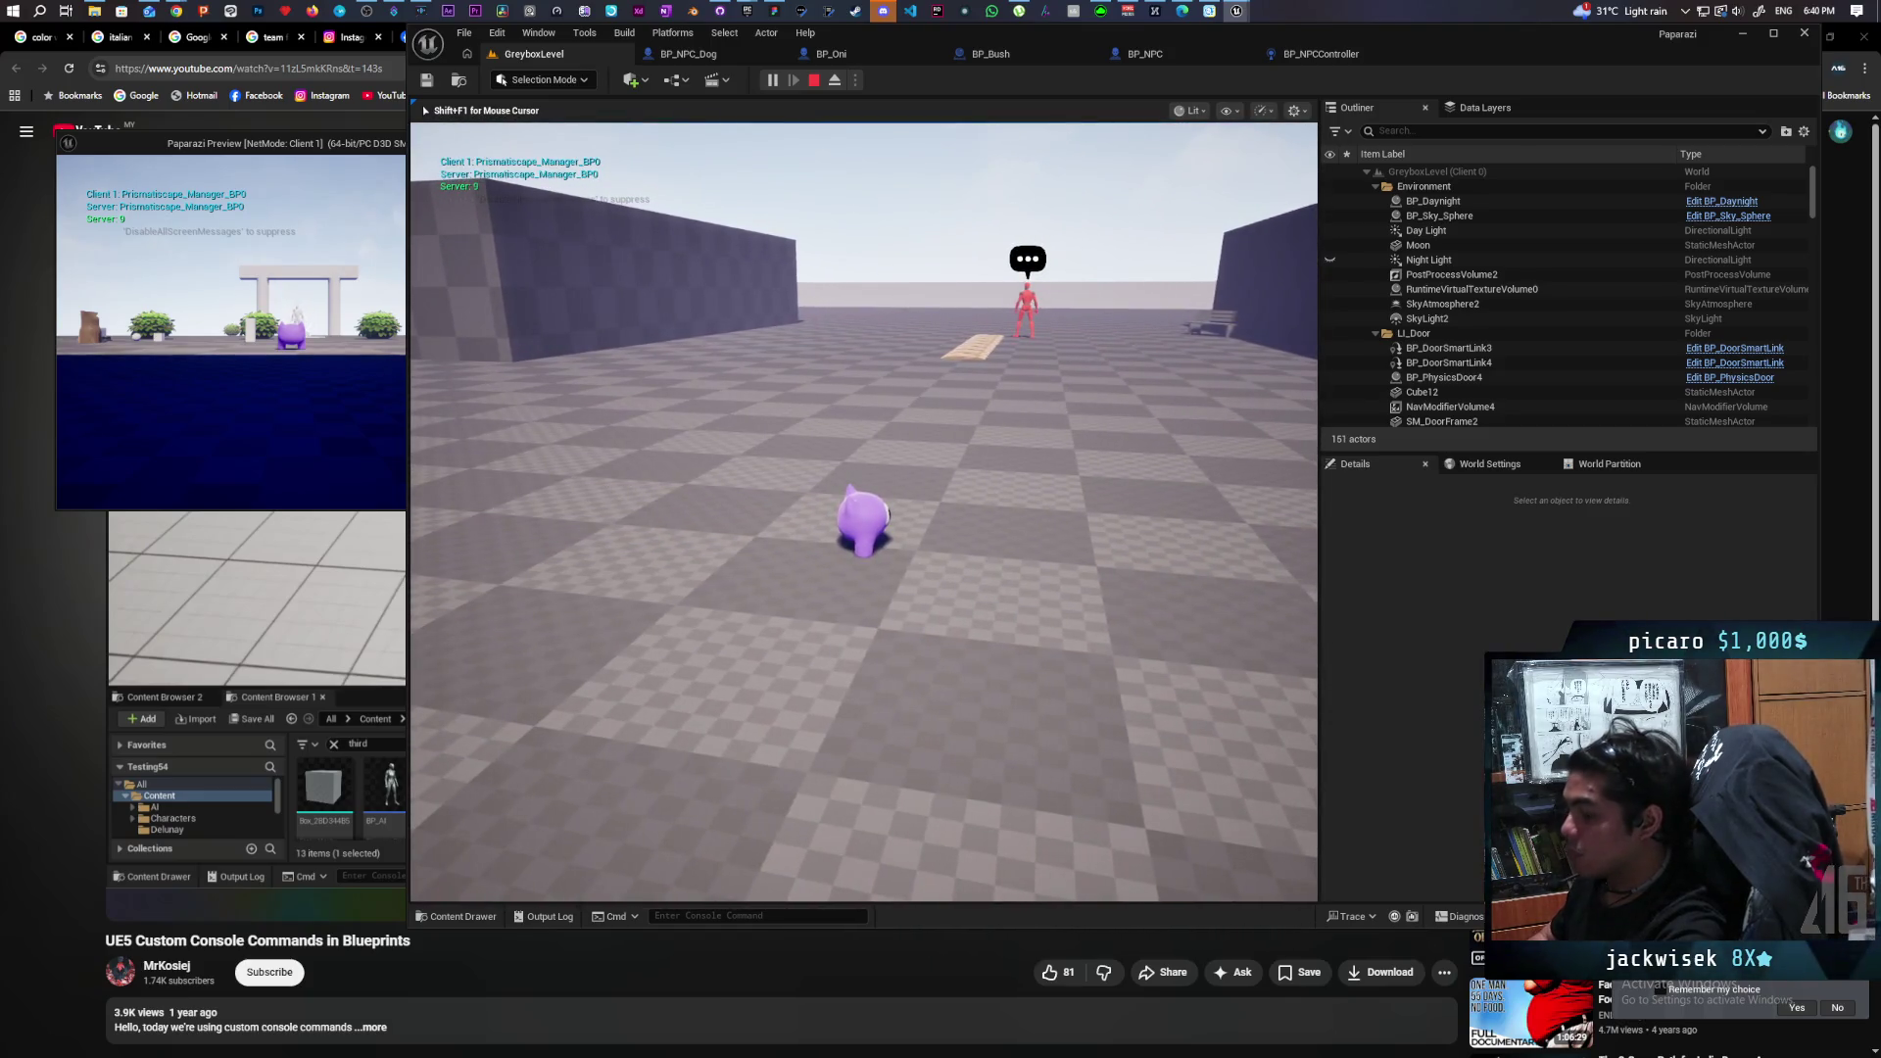
# Run Debug Avoidance again from the console and end the play session.
pyautogui.press('`')
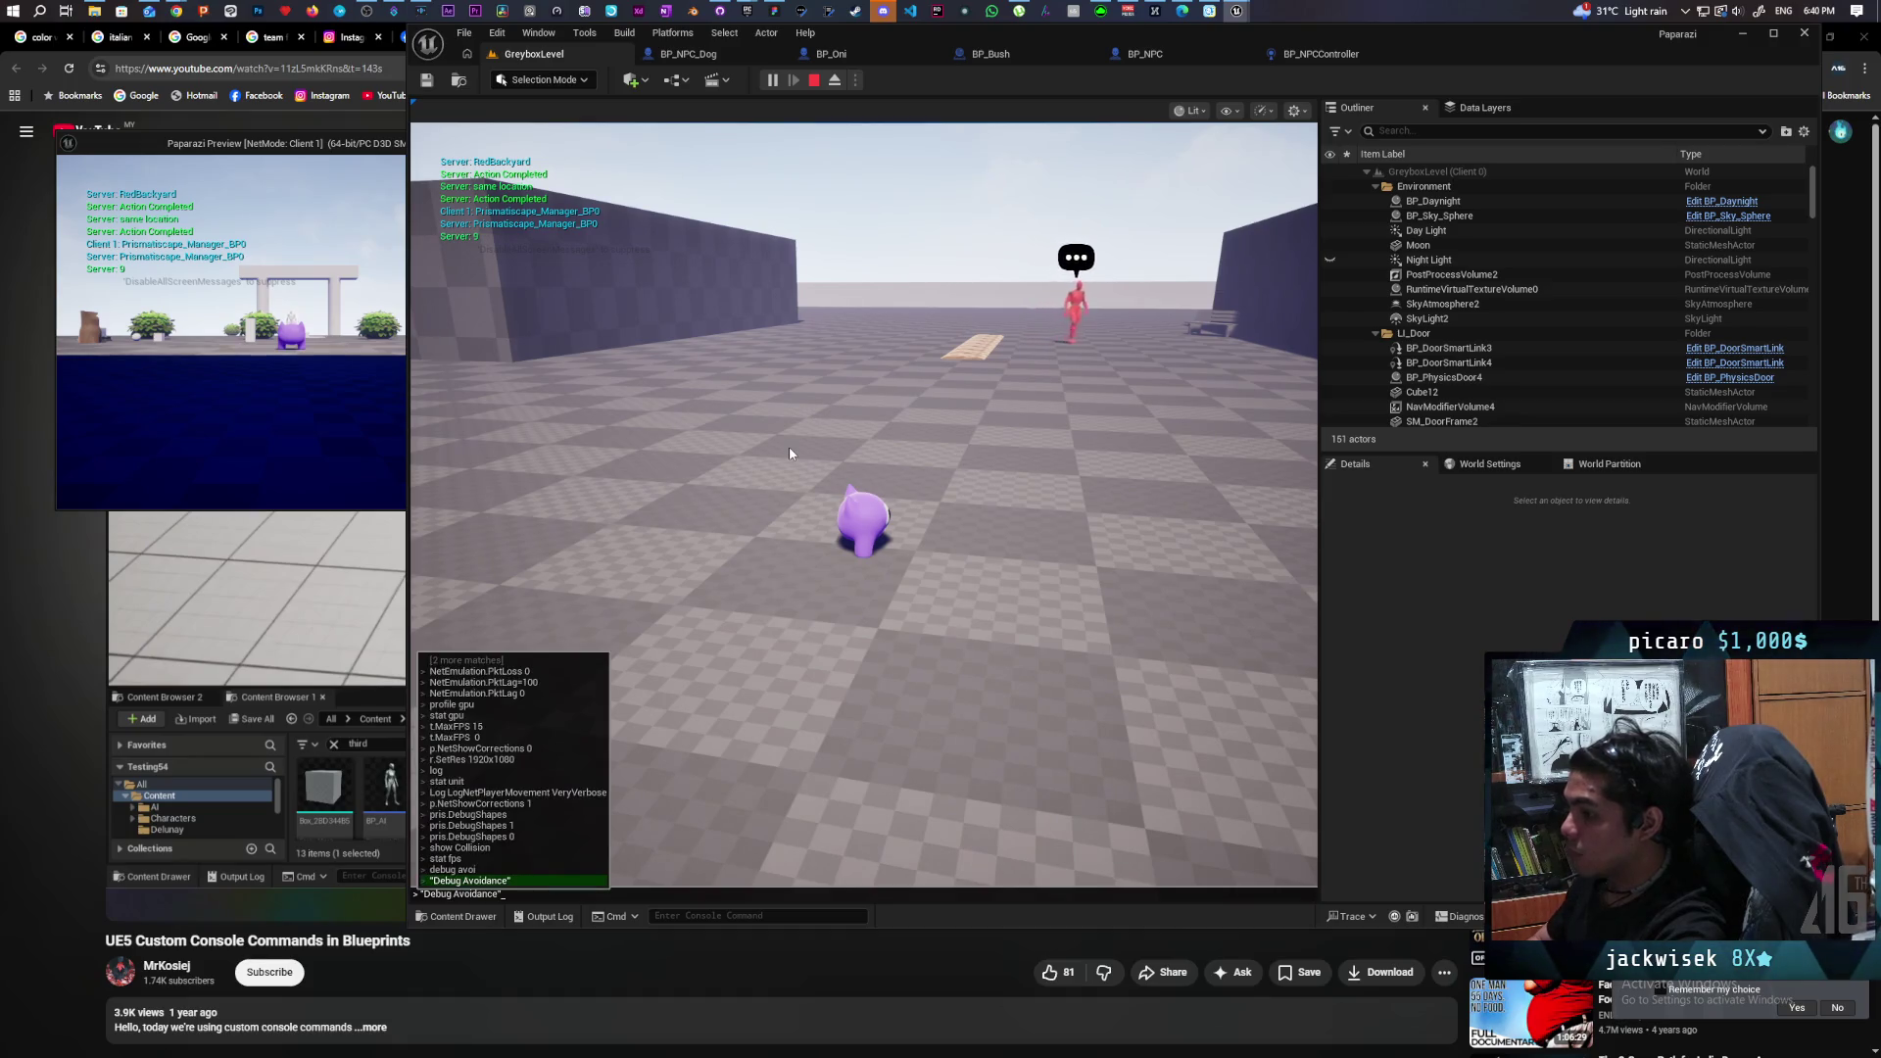
pyautogui.press('Return')
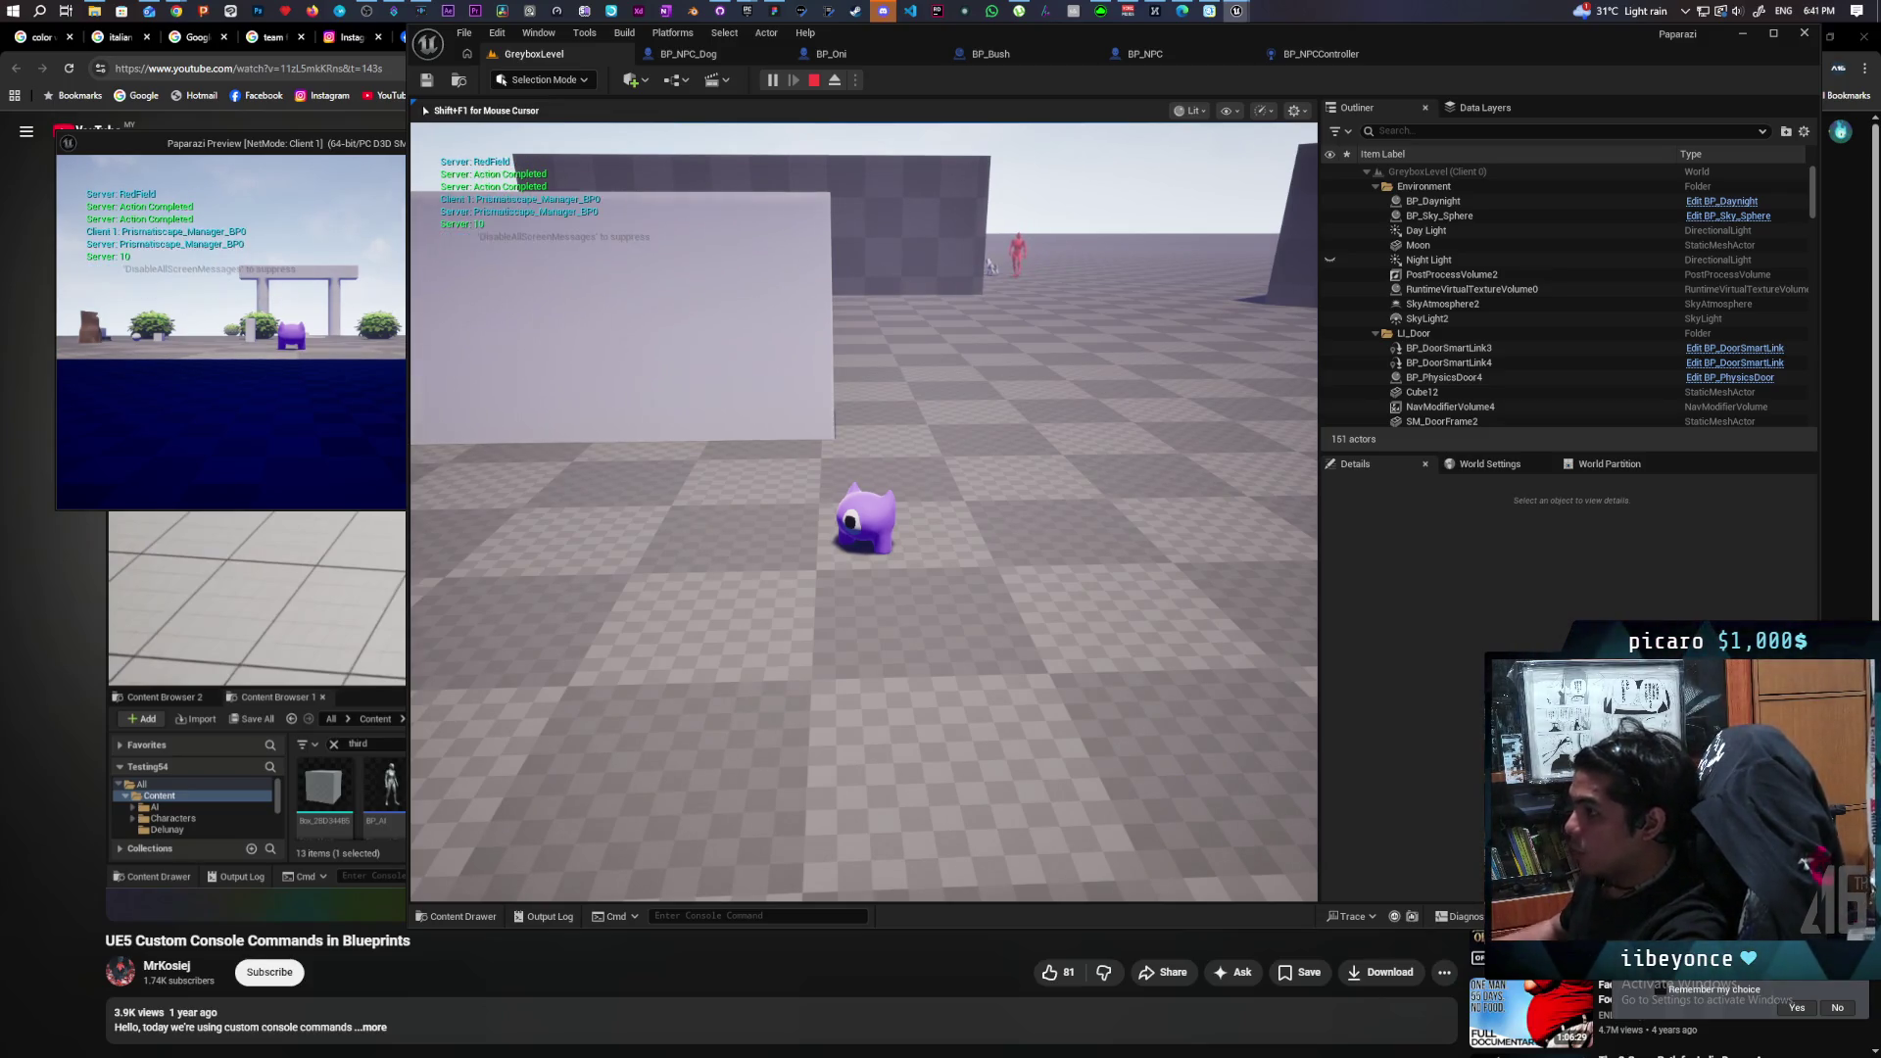
pyautogui.press('Escape')
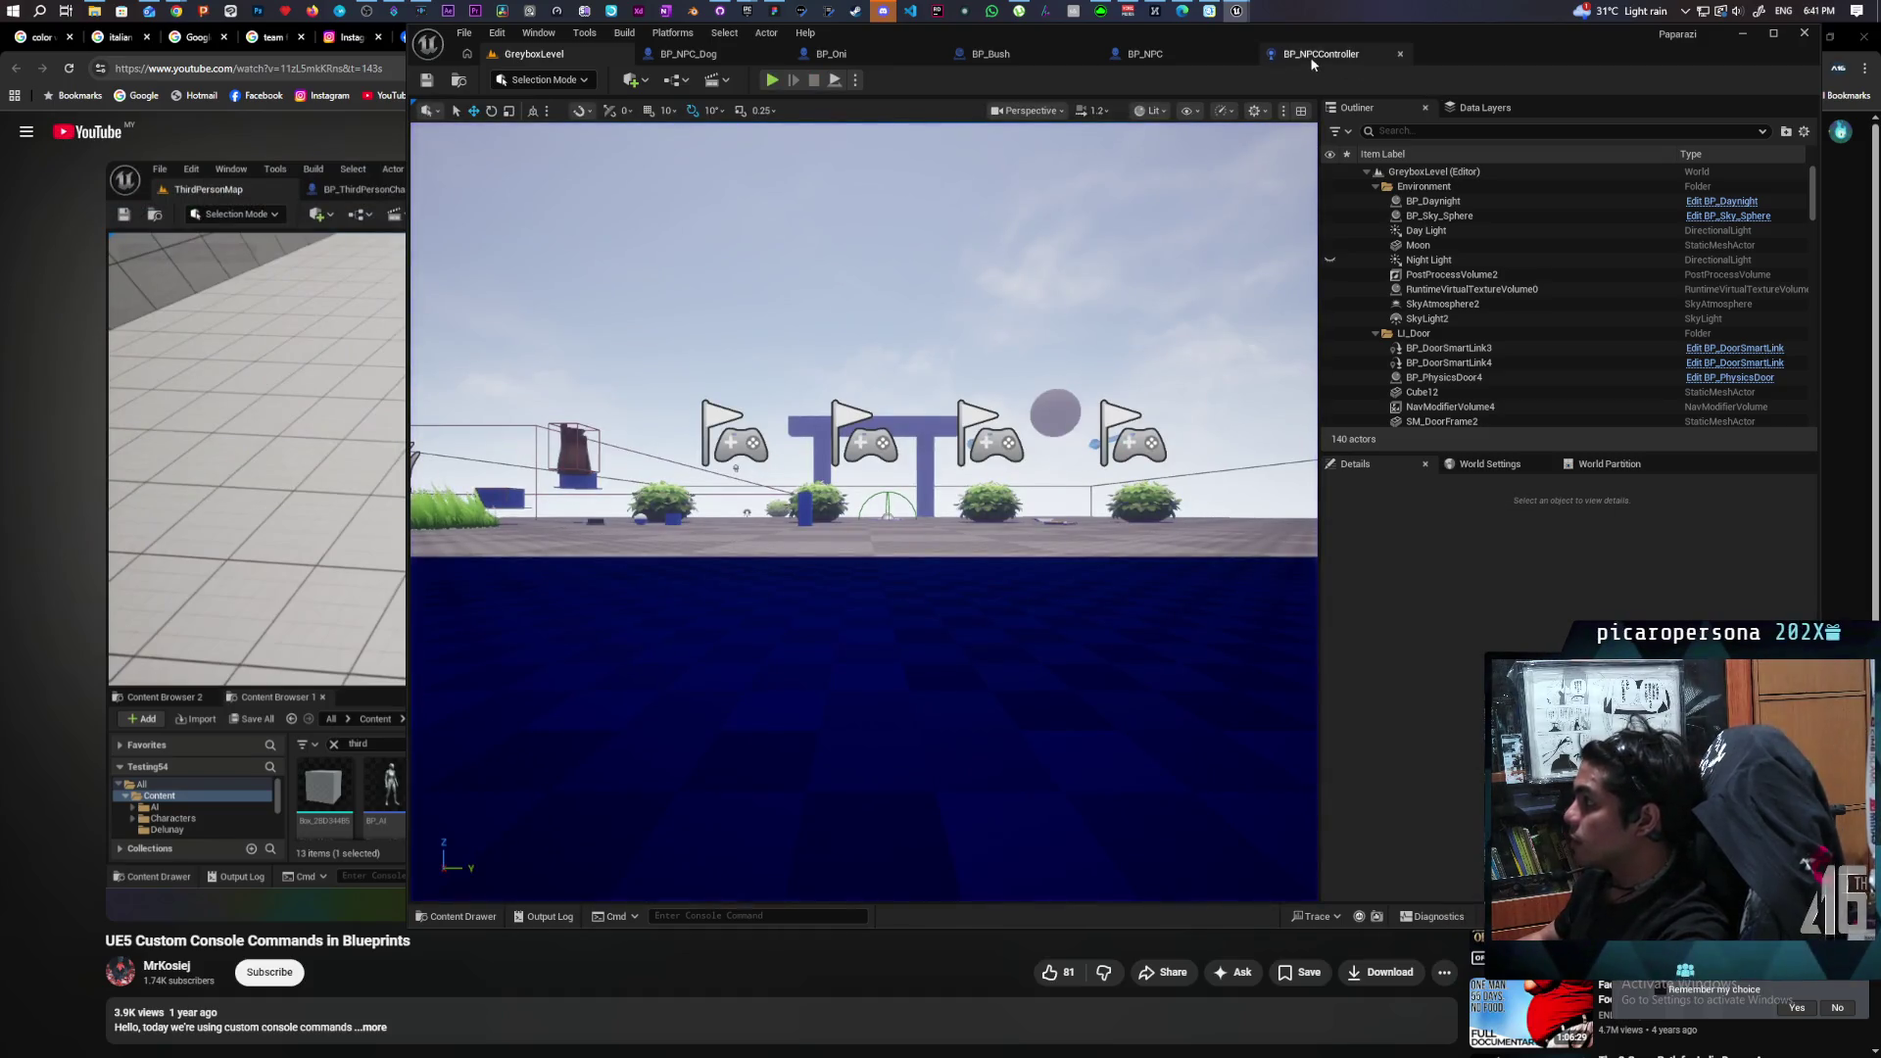
# Paste a Print String node after the SET node in BP_NPC's Debug Avoidance function.
pyautogui.click(1146, 54)
pyautogui.click(1203, 108)
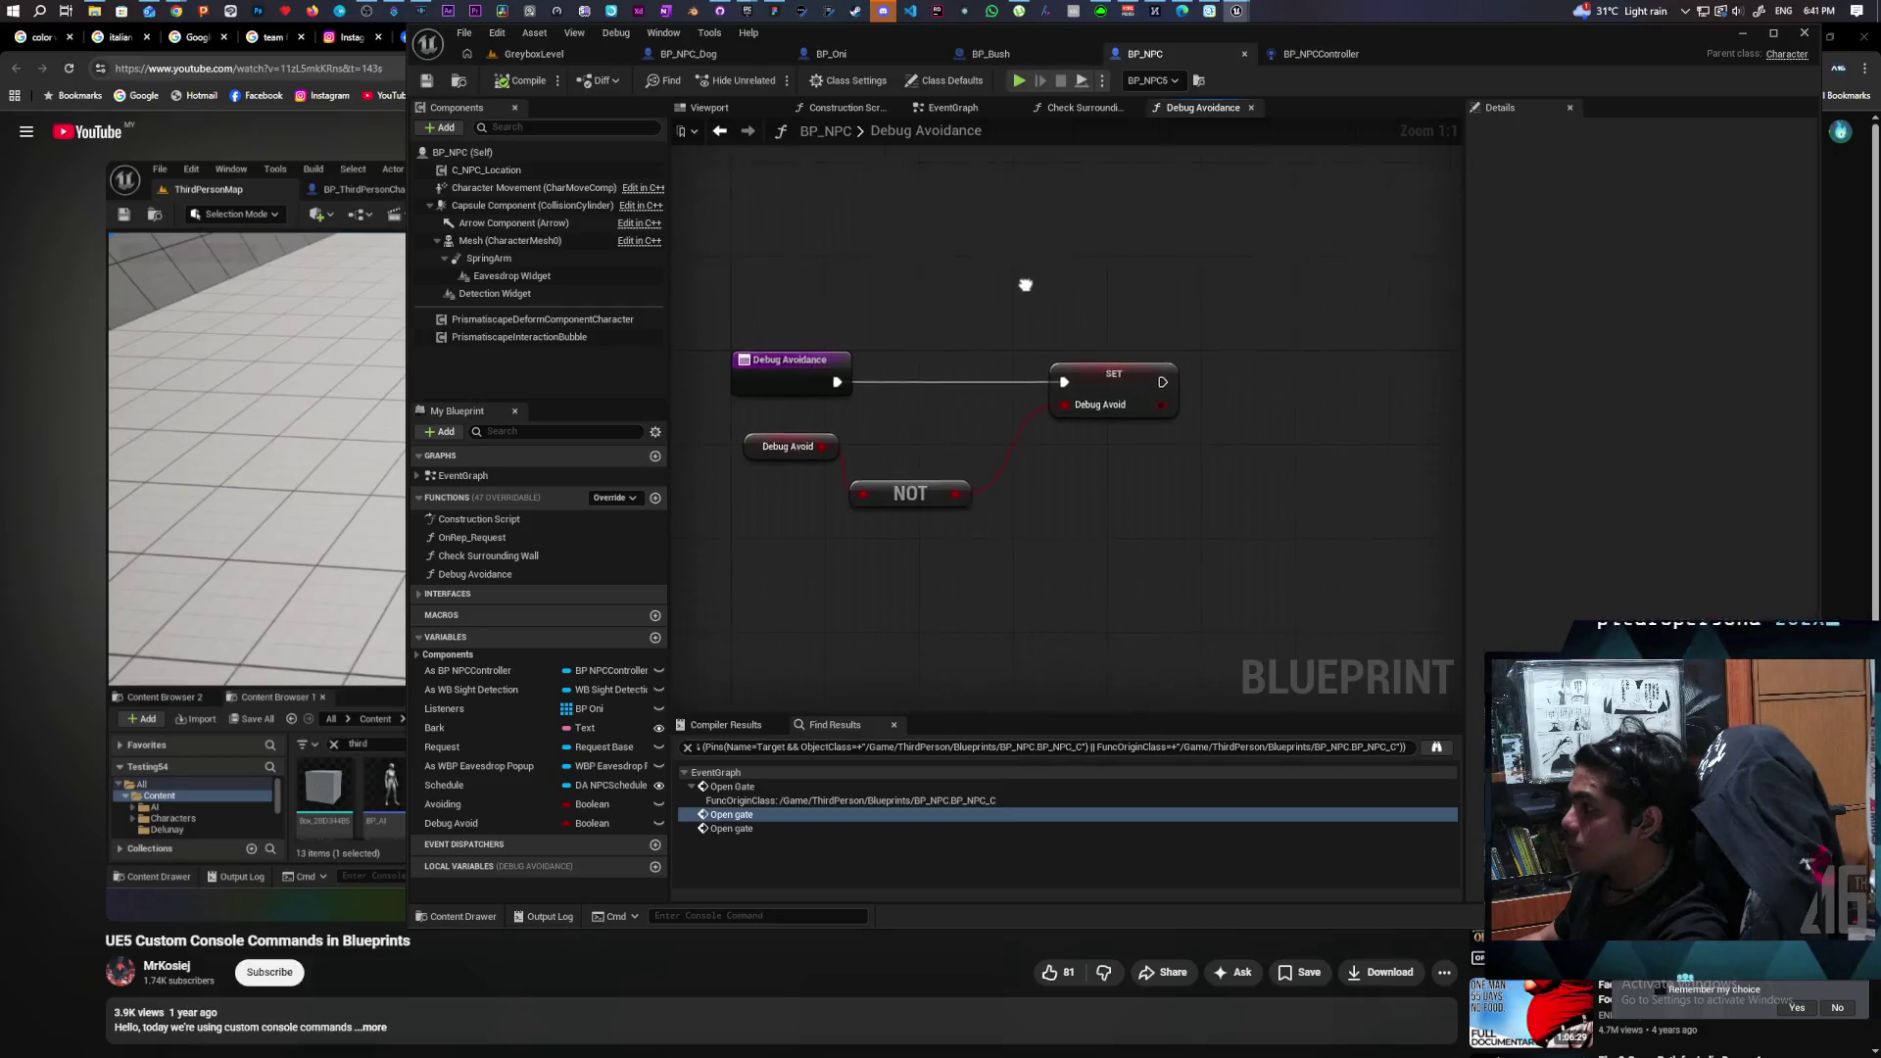
pyautogui.hotkey('ctrl', 'v')
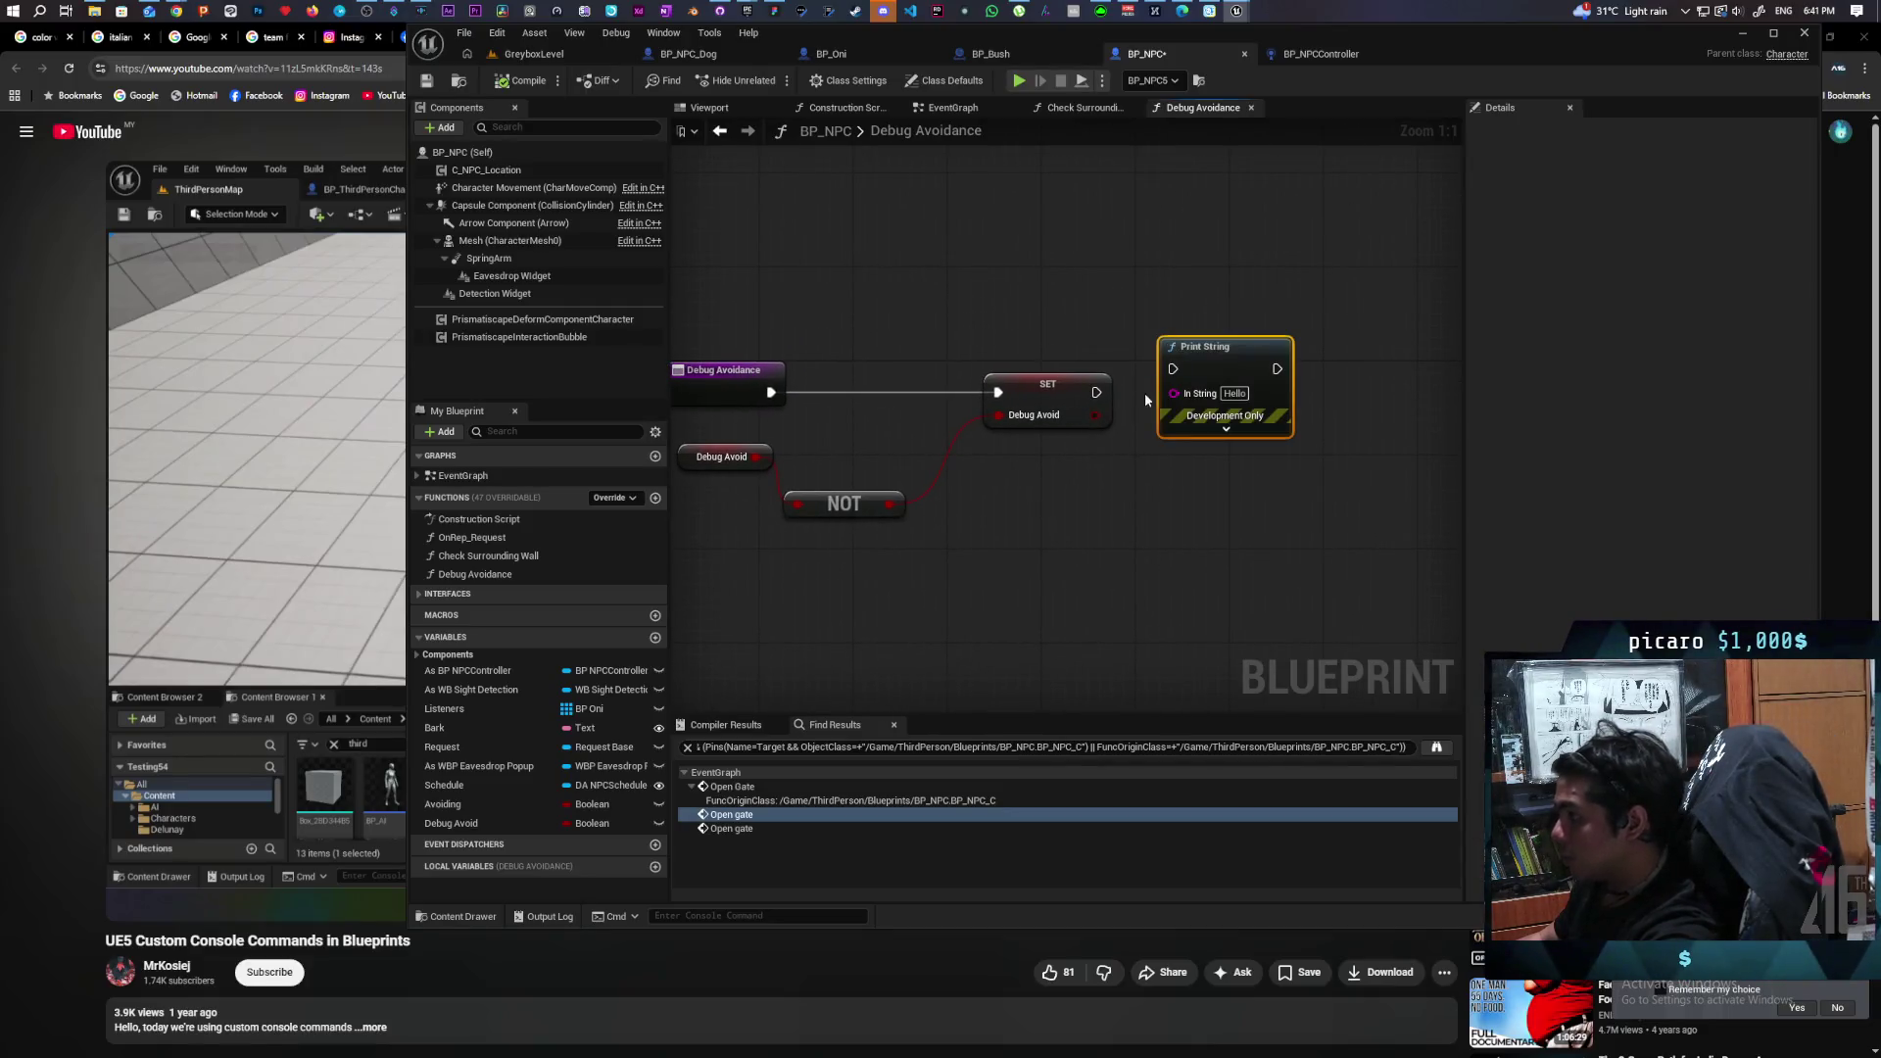
pyautogui.moveTo(1199, 389)
pyautogui.mouseDown()
pyautogui.moveTo(1286, 361)
pyautogui.moveTo(1250, 404)
pyautogui.mouseUp()
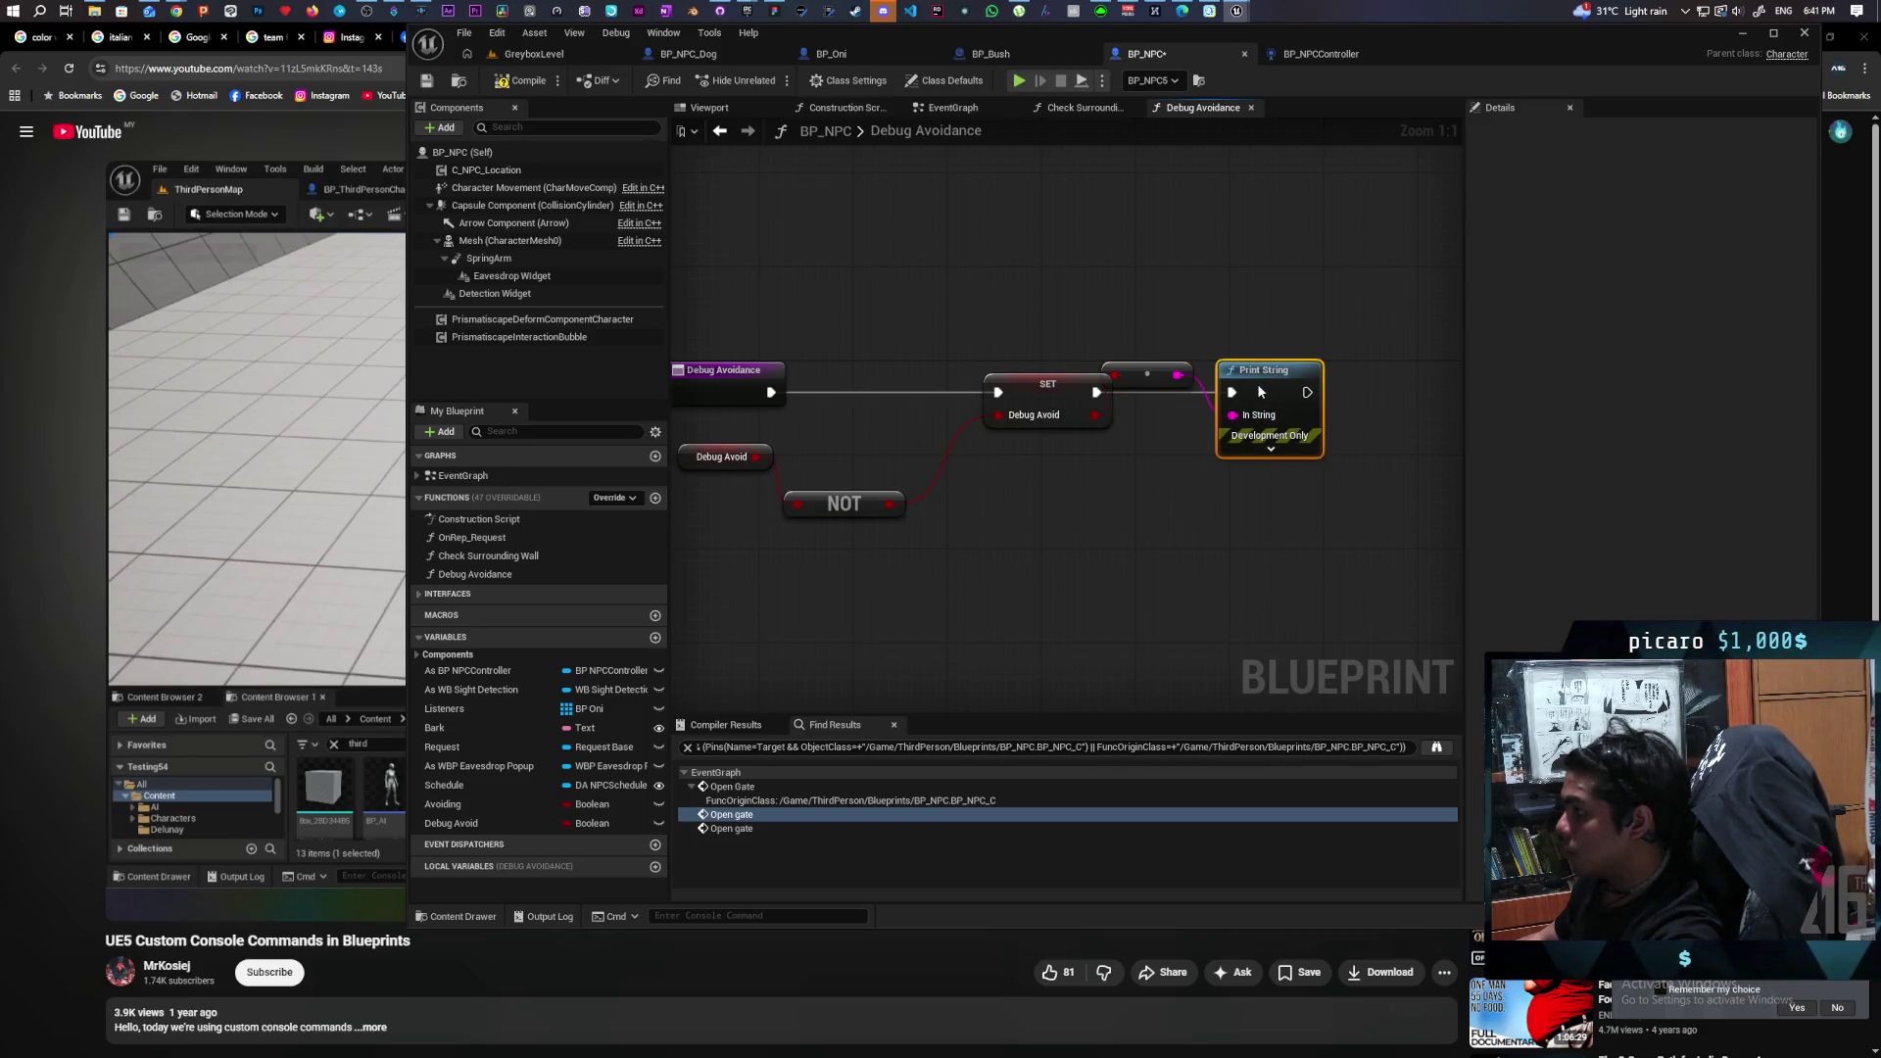
# Give the Print String pink text colour and a 5-second duration.
pyautogui.click(1284, 451)
pyautogui.click(1294, 489)
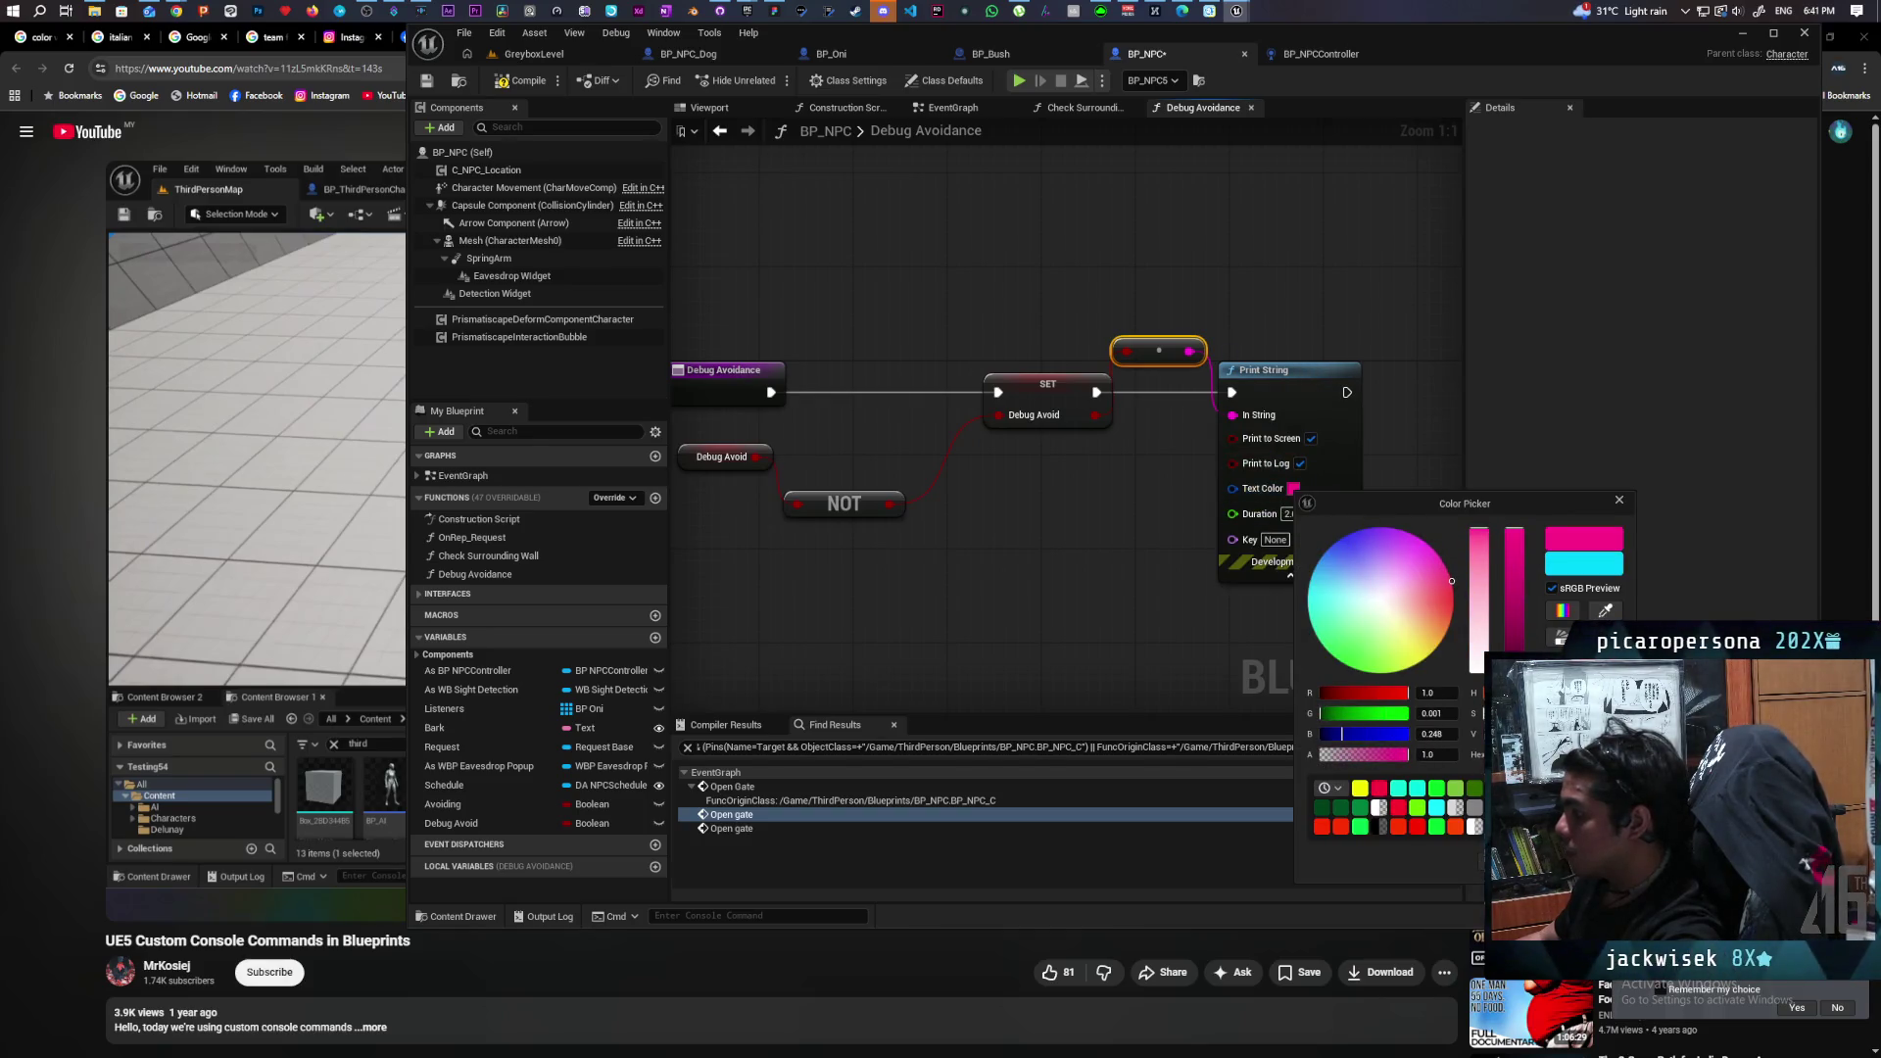
pyautogui.click(1293, 524)
pyautogui.write('5')
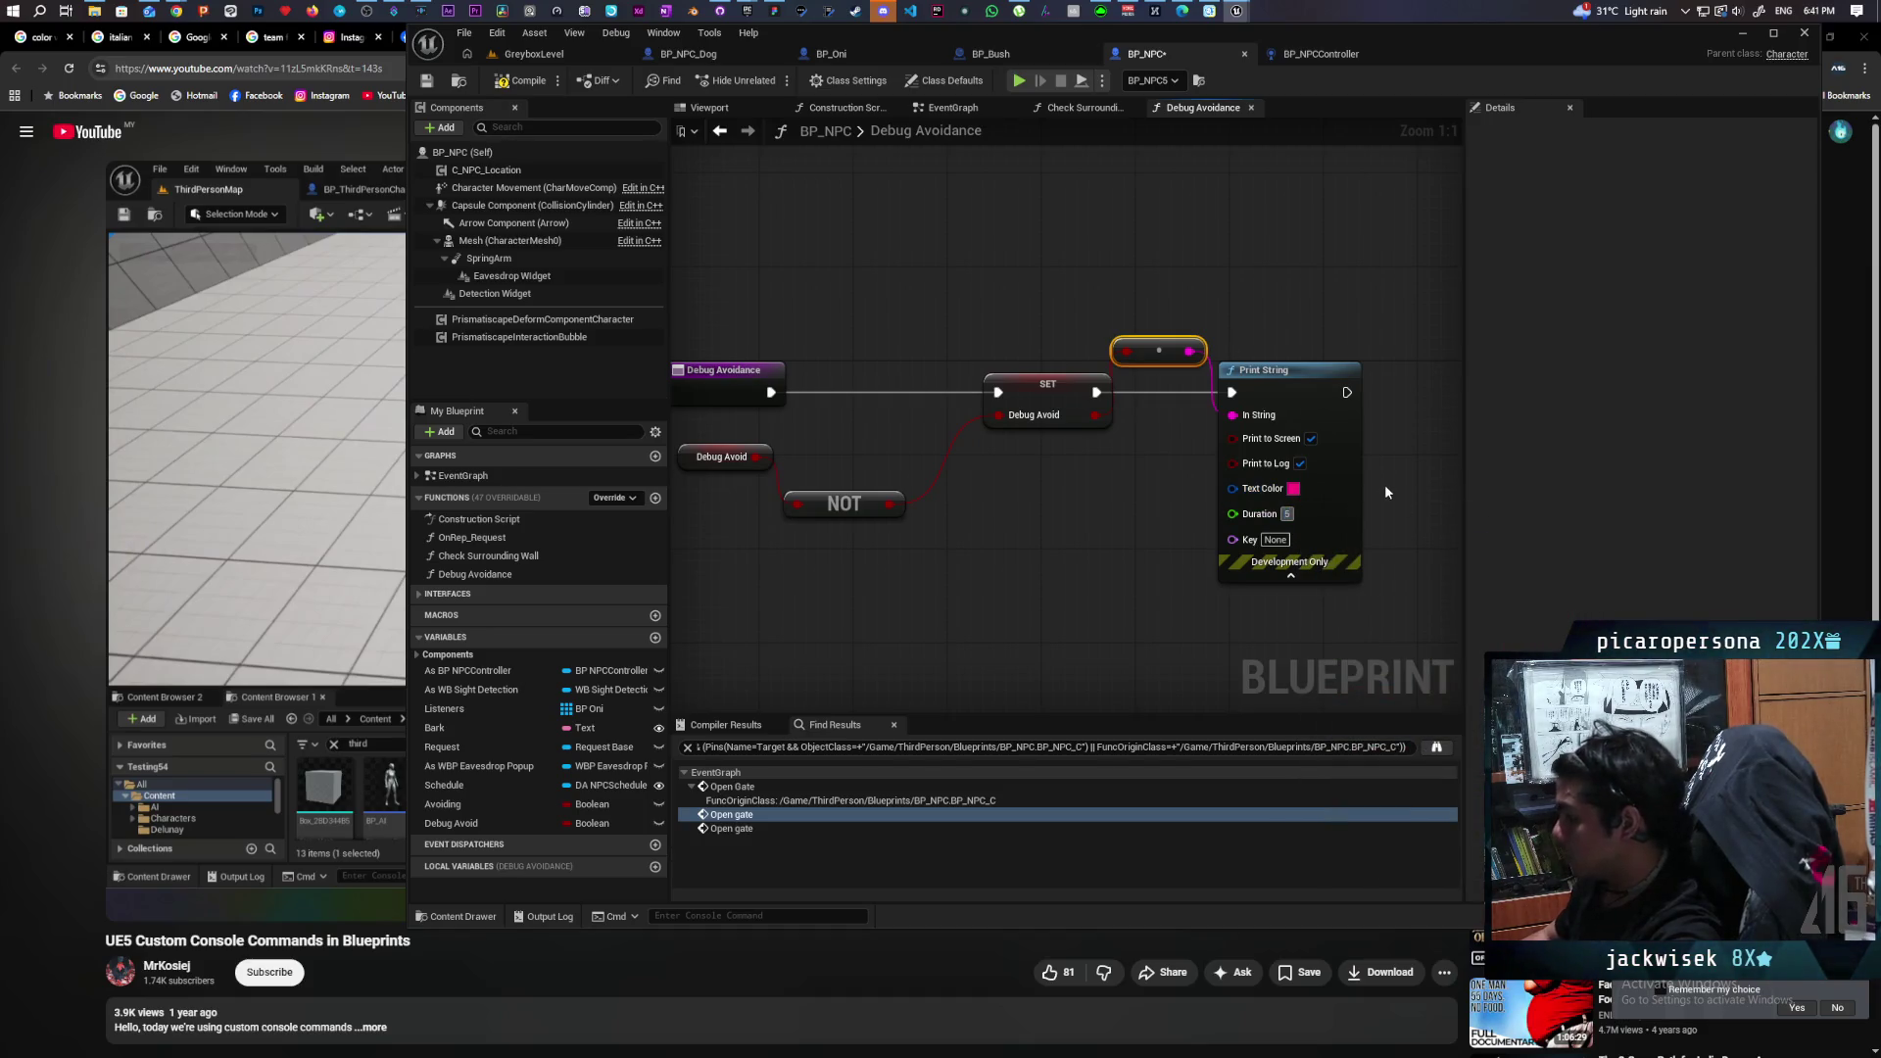
pyautogui.click(1180, 227)
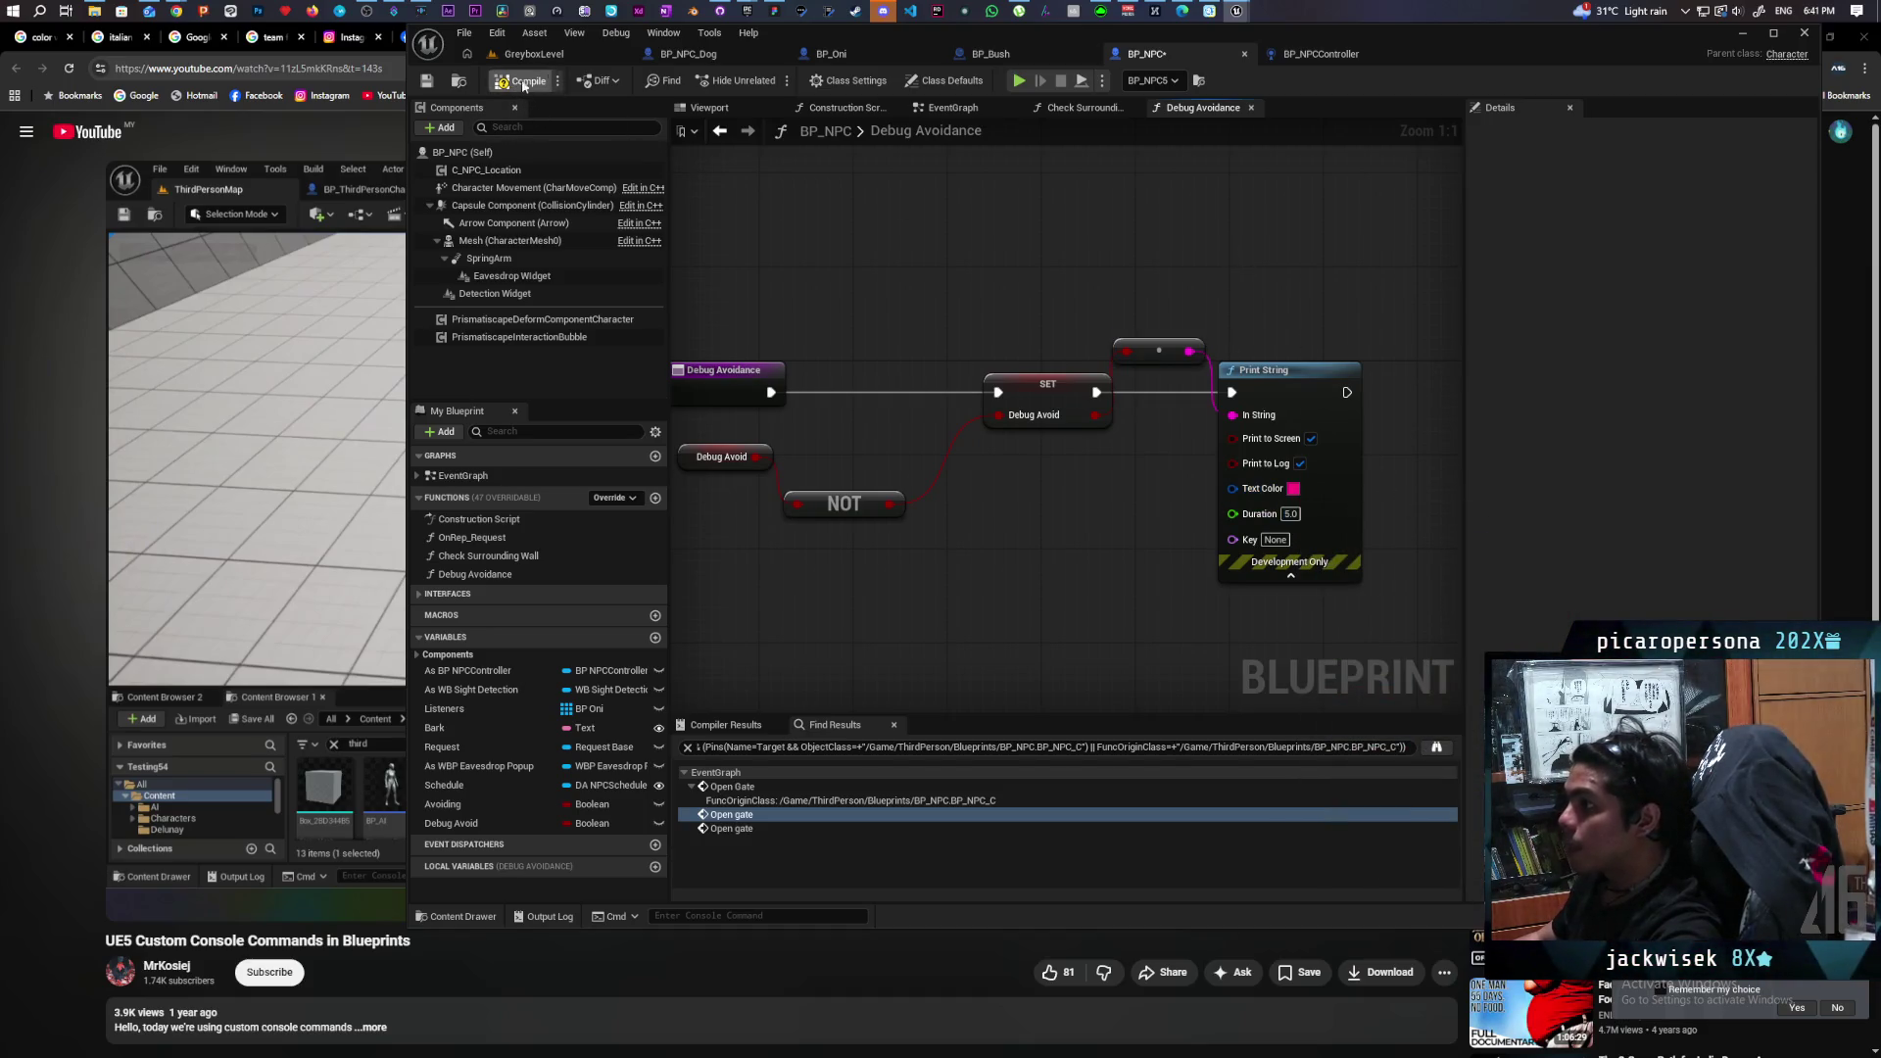
pyautogui.click(554, 56)
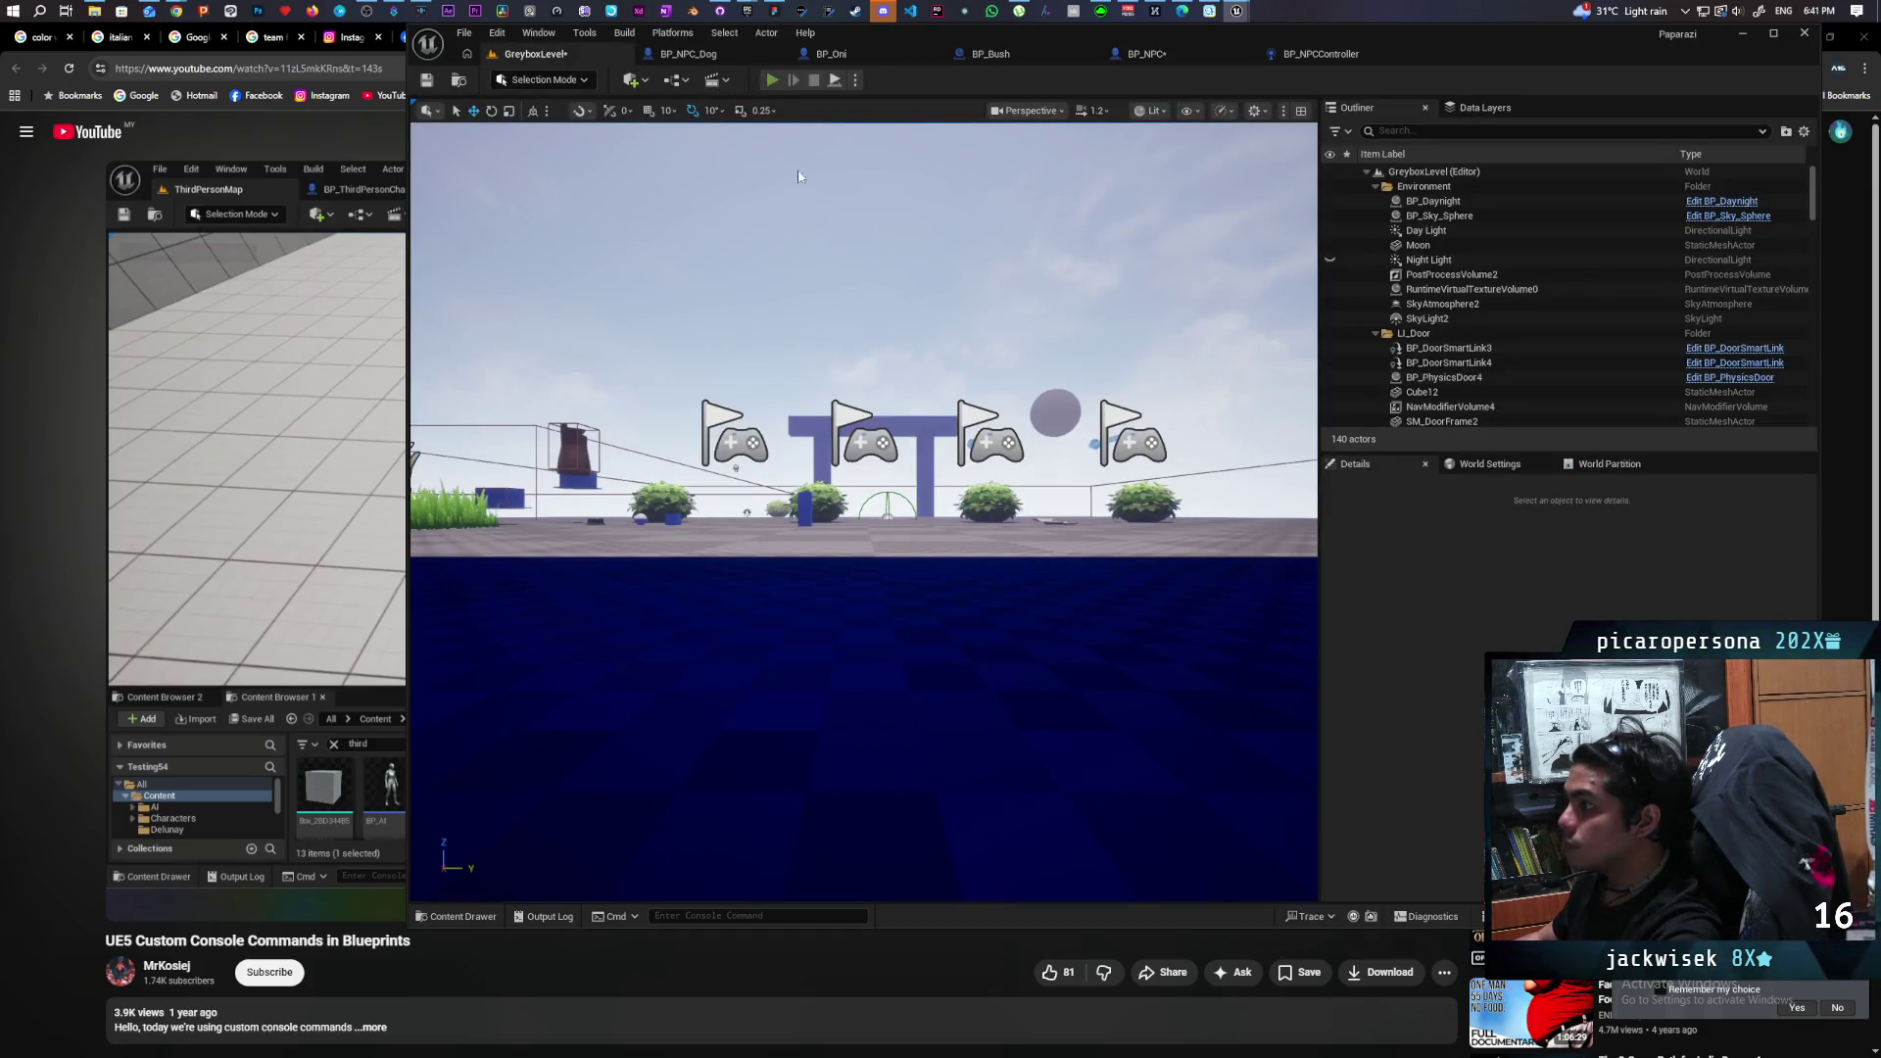
pyautogui.hotkey('alt', 'p')
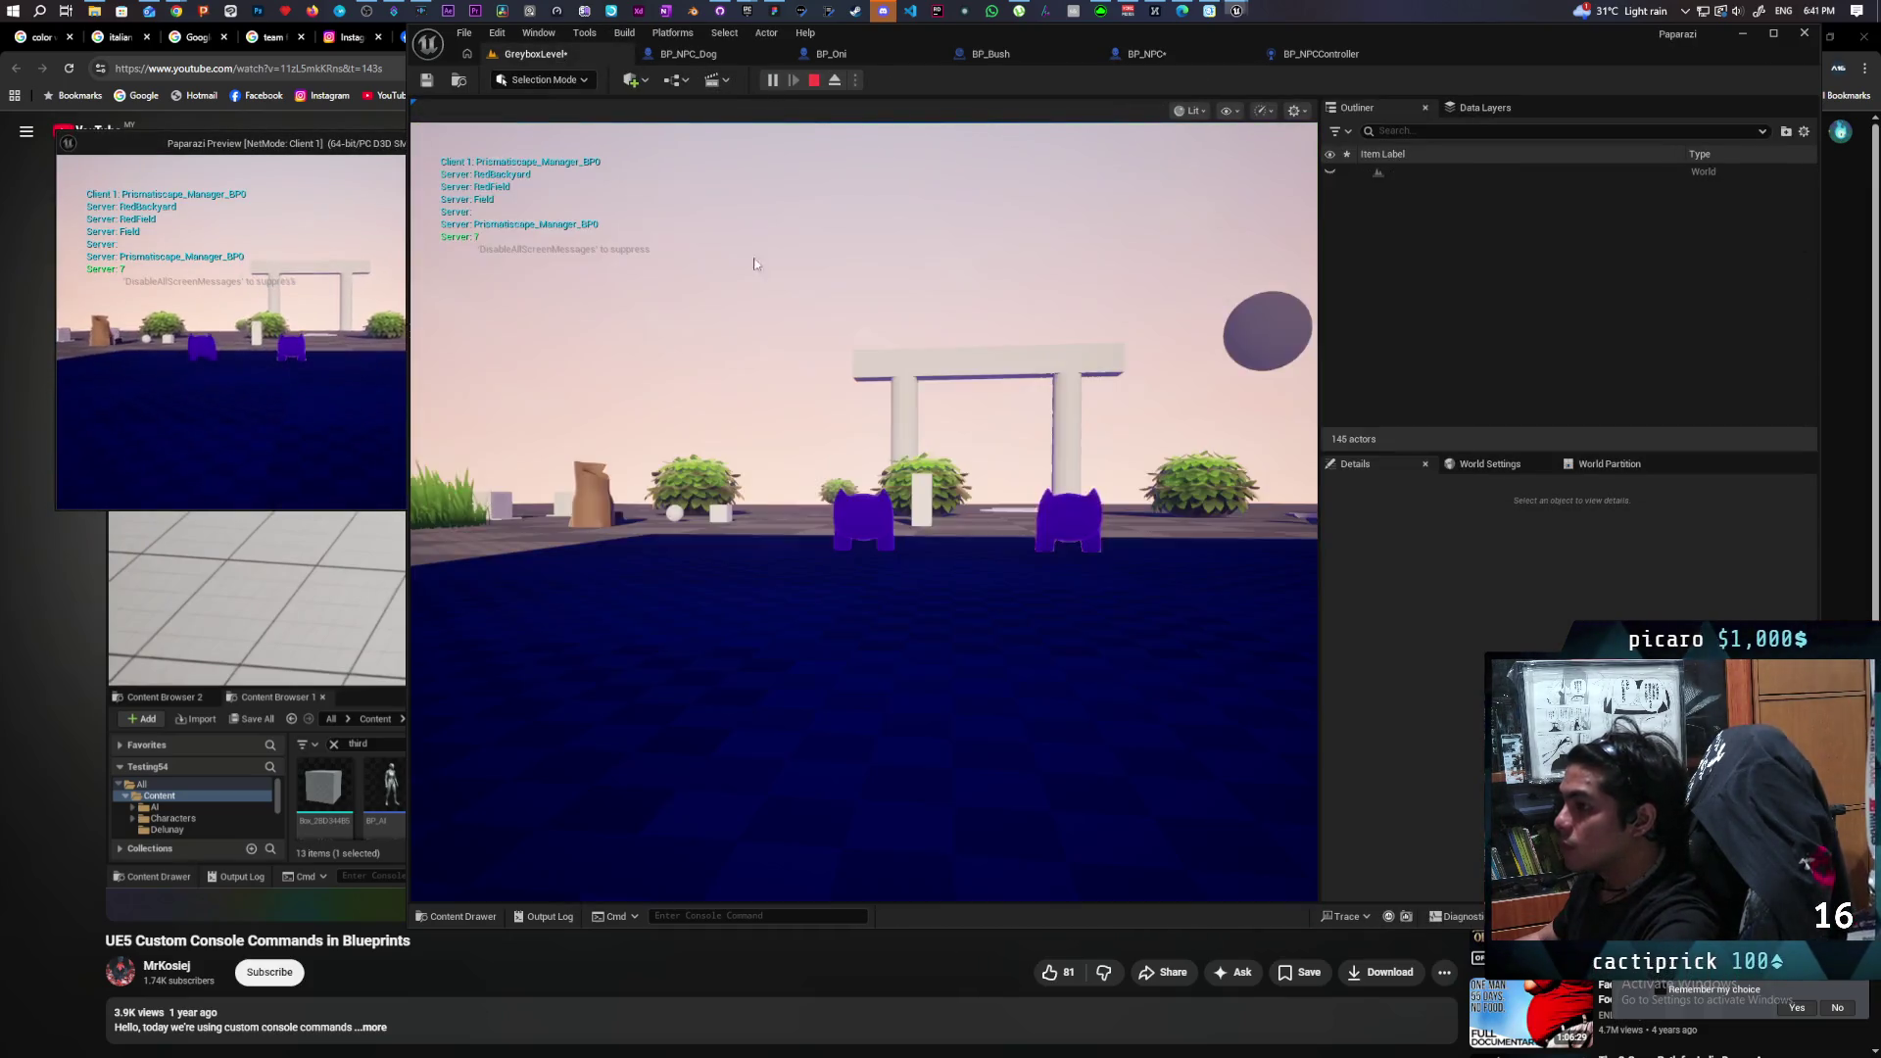
pyautogui.click(714, 258)
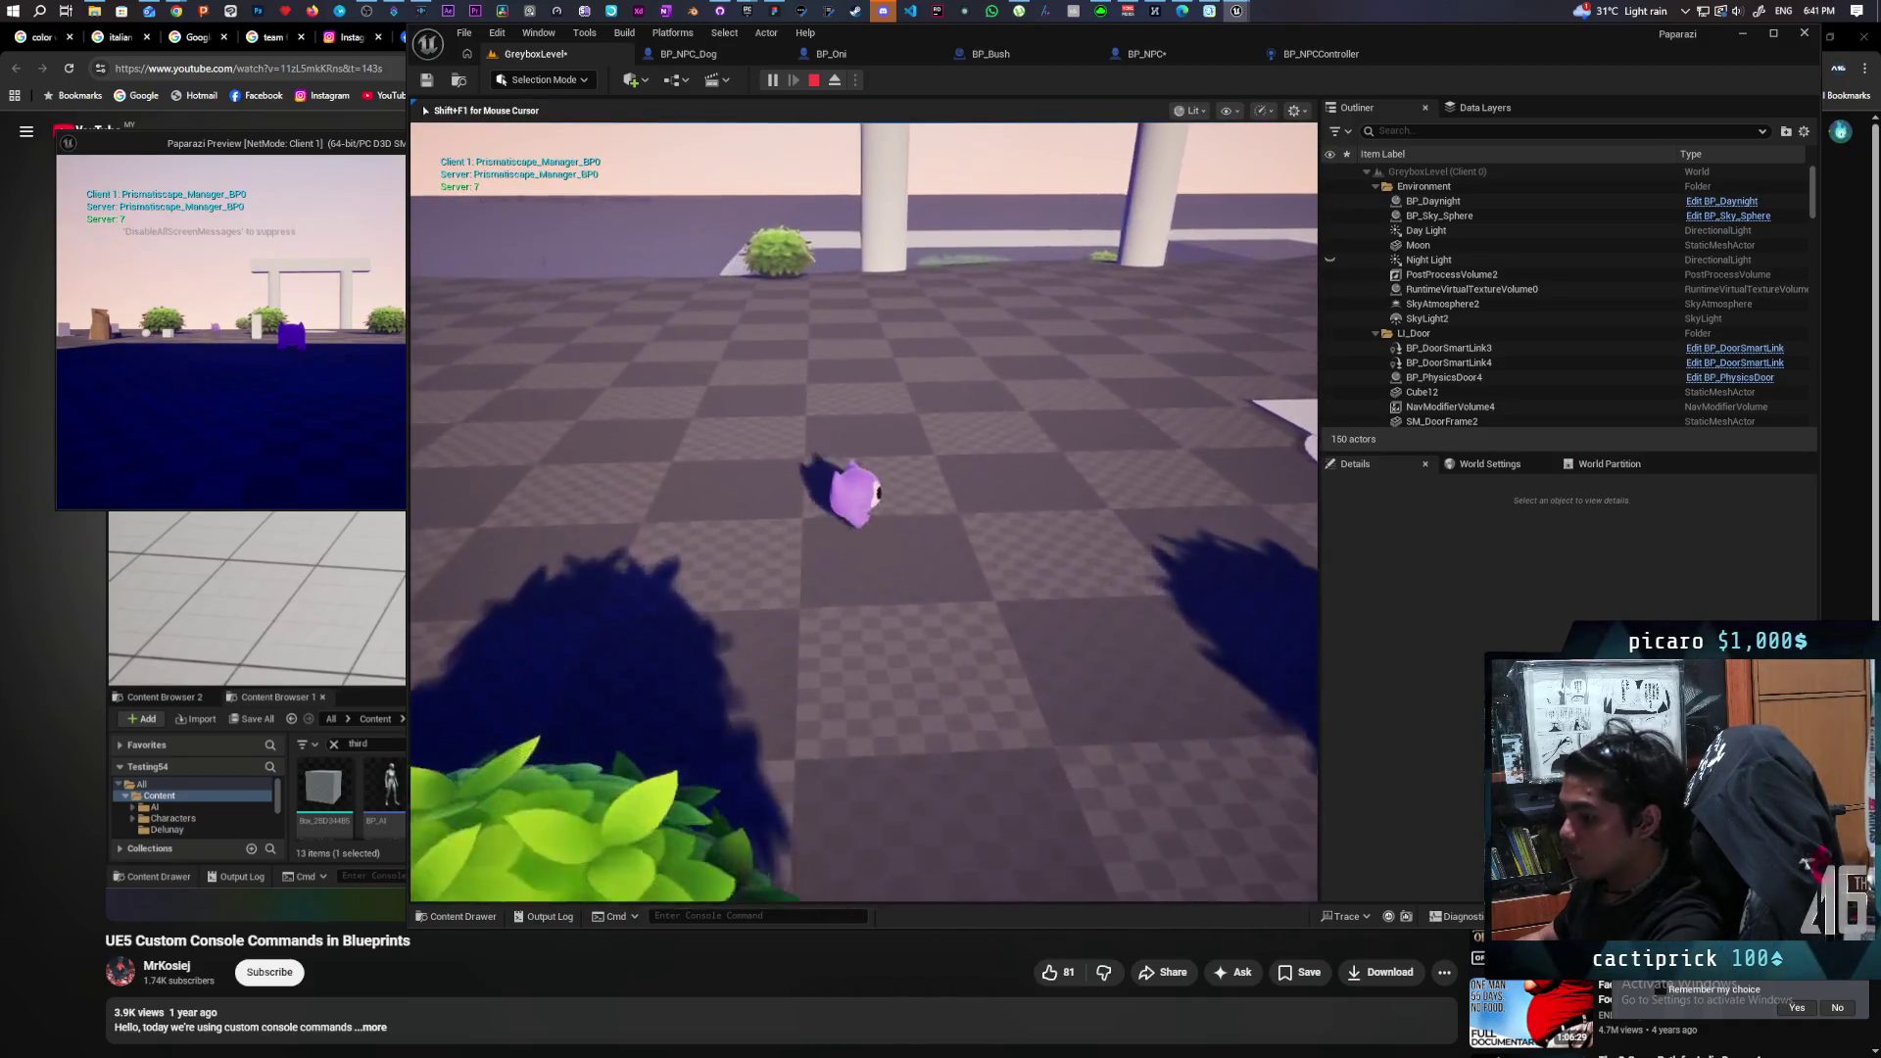
pyautogui.press('`')
pyautogui.press('Return')
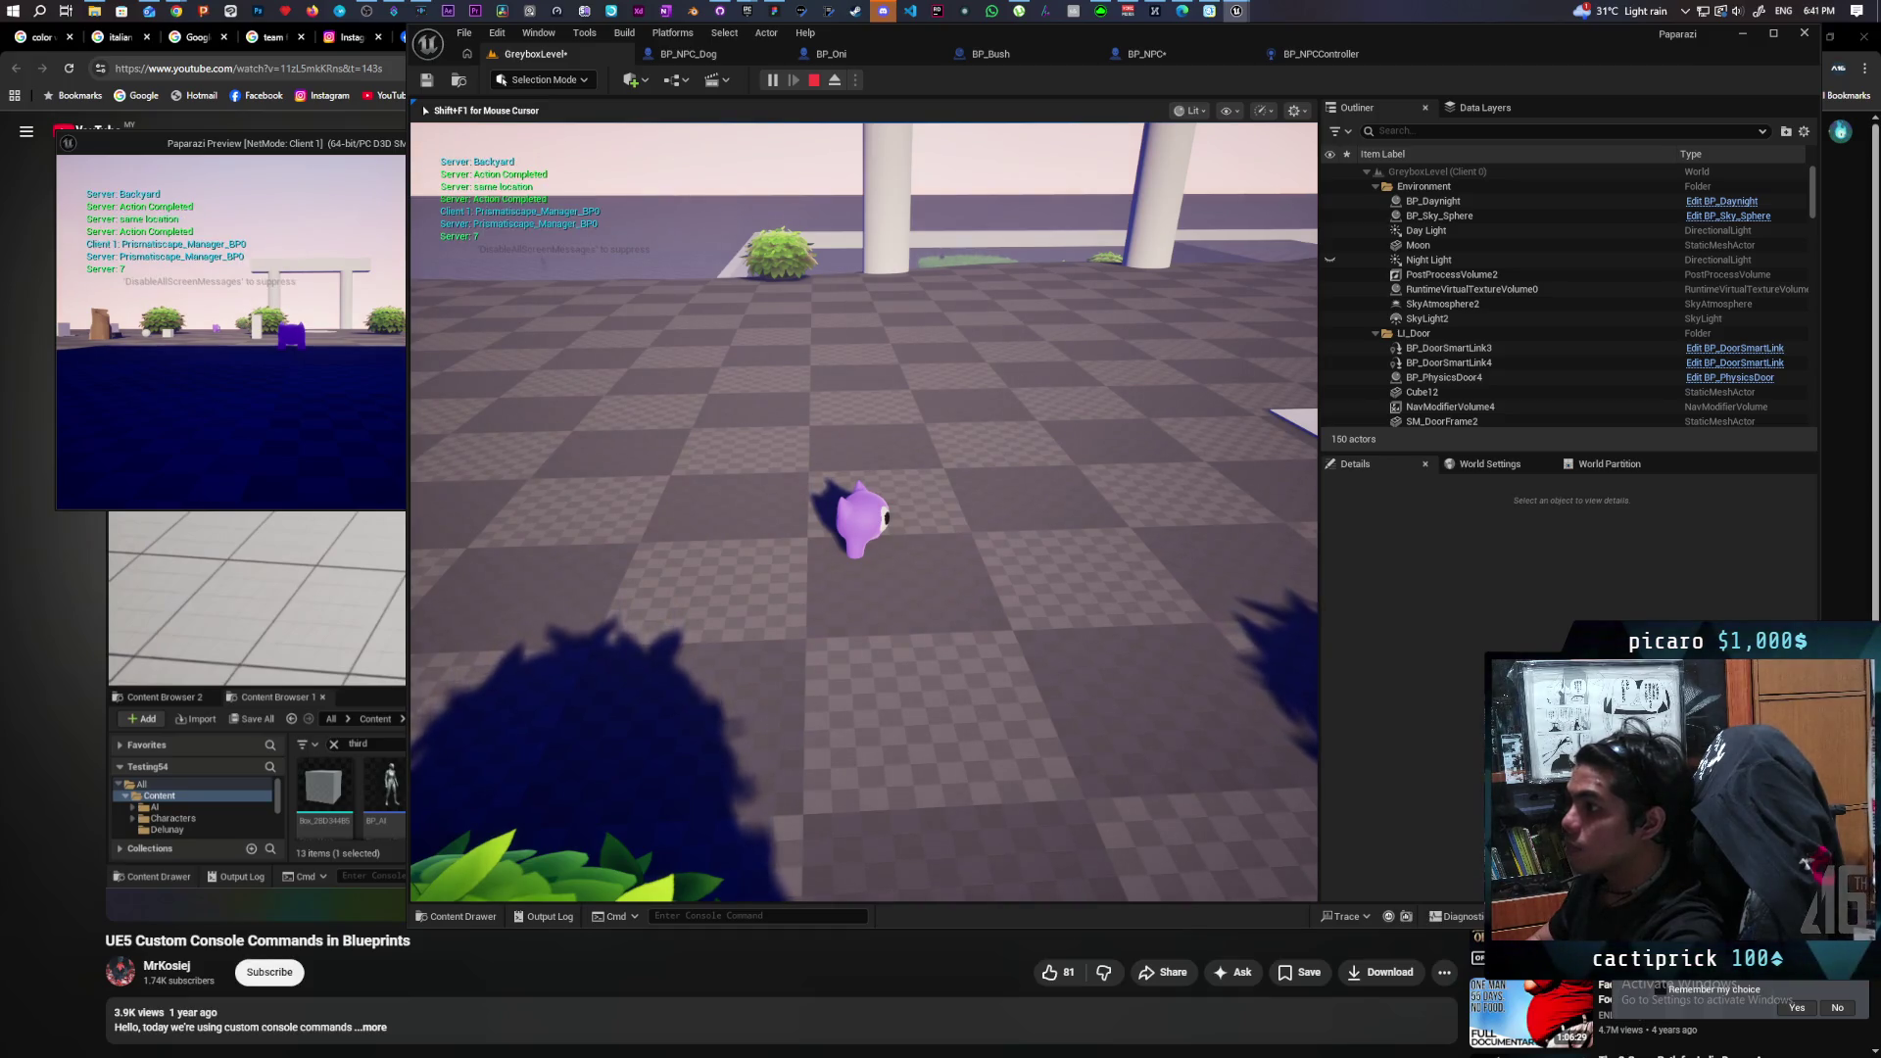
pyautogui.press('`')
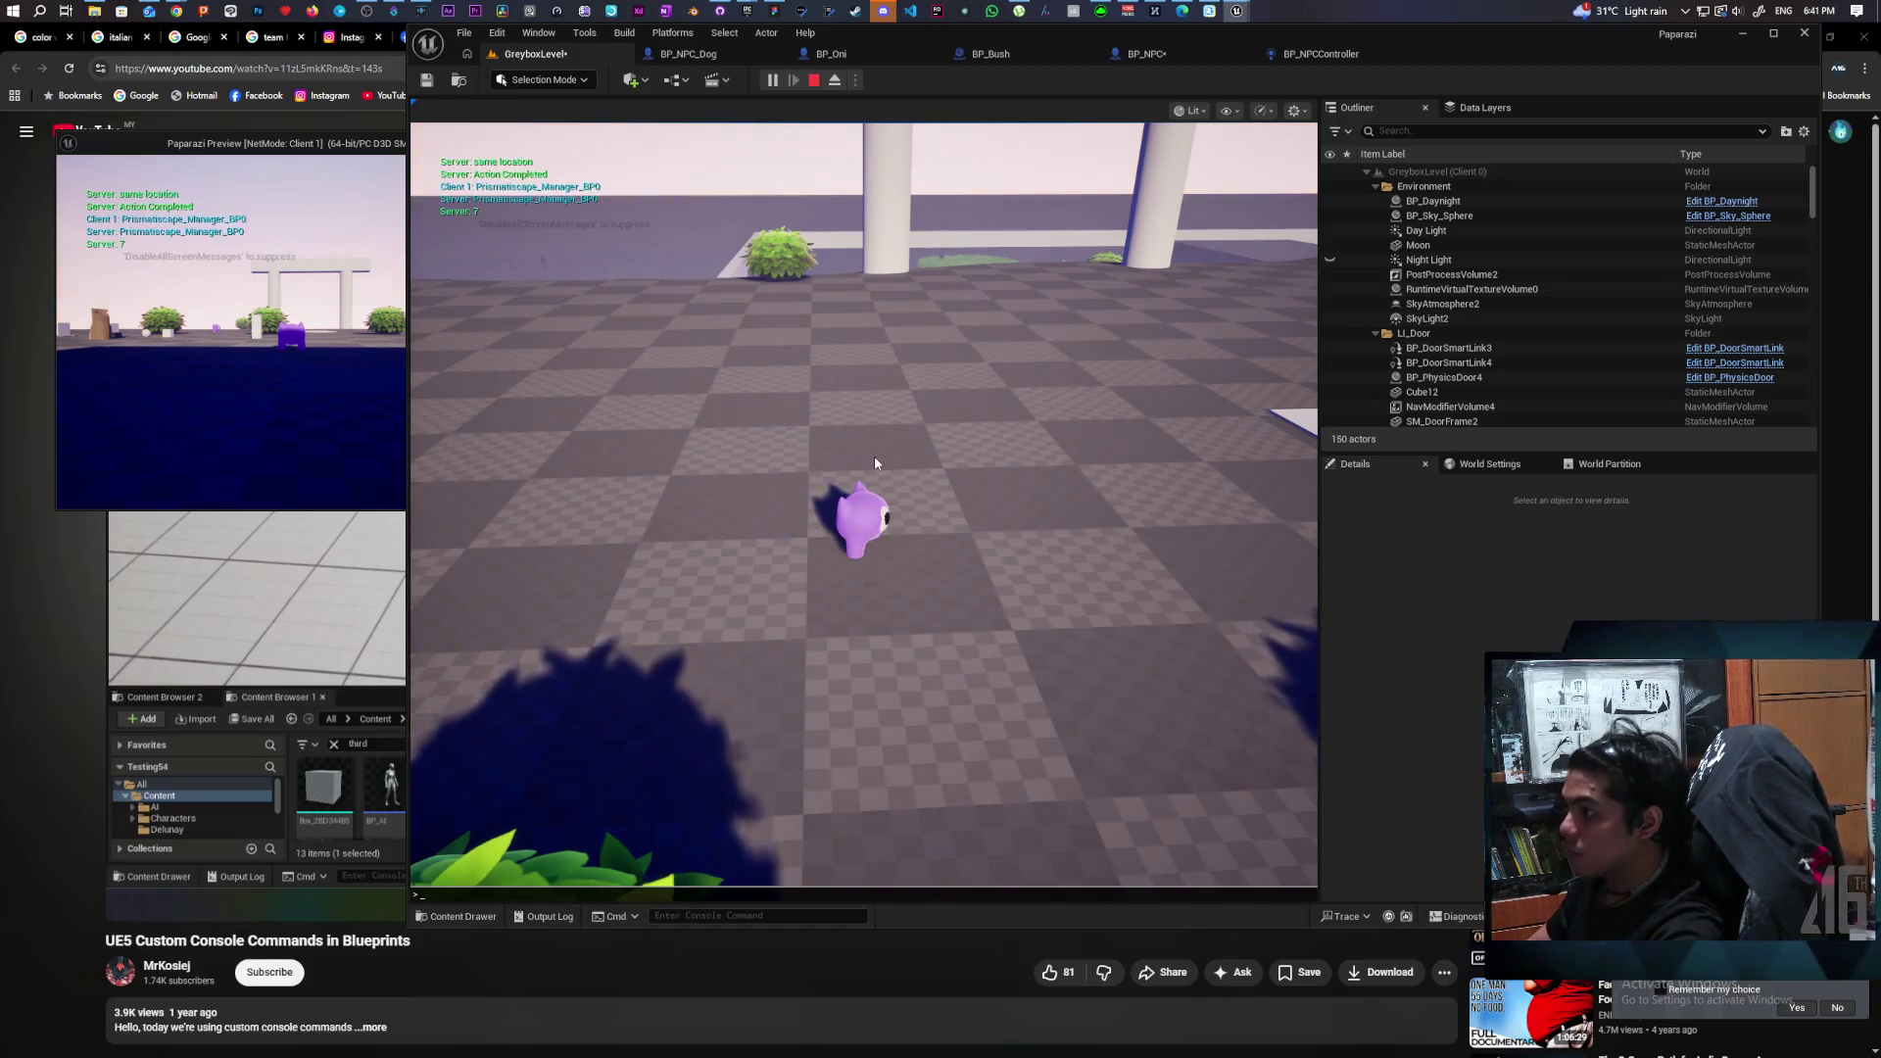
pyautogui.press('Up')
pyautogui.press('Return')
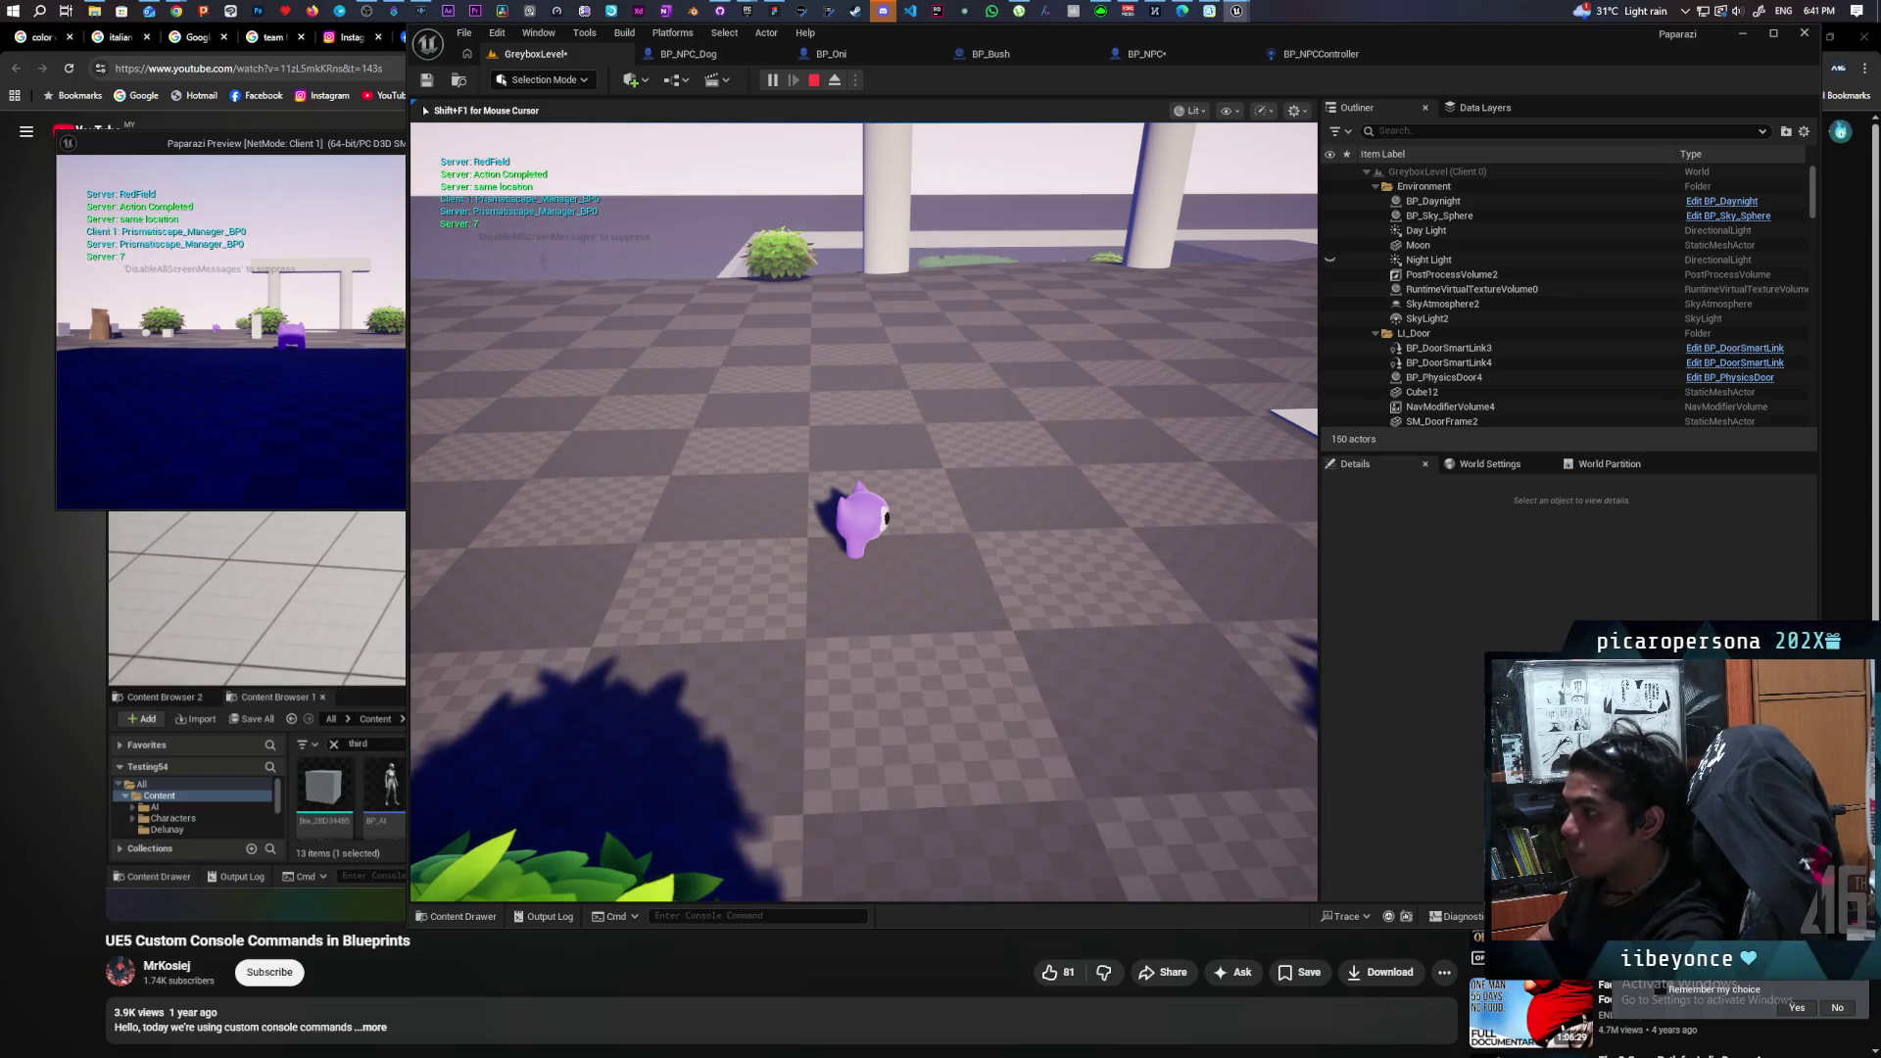
pyautogui.press('`')
pyautogui.press('Up')
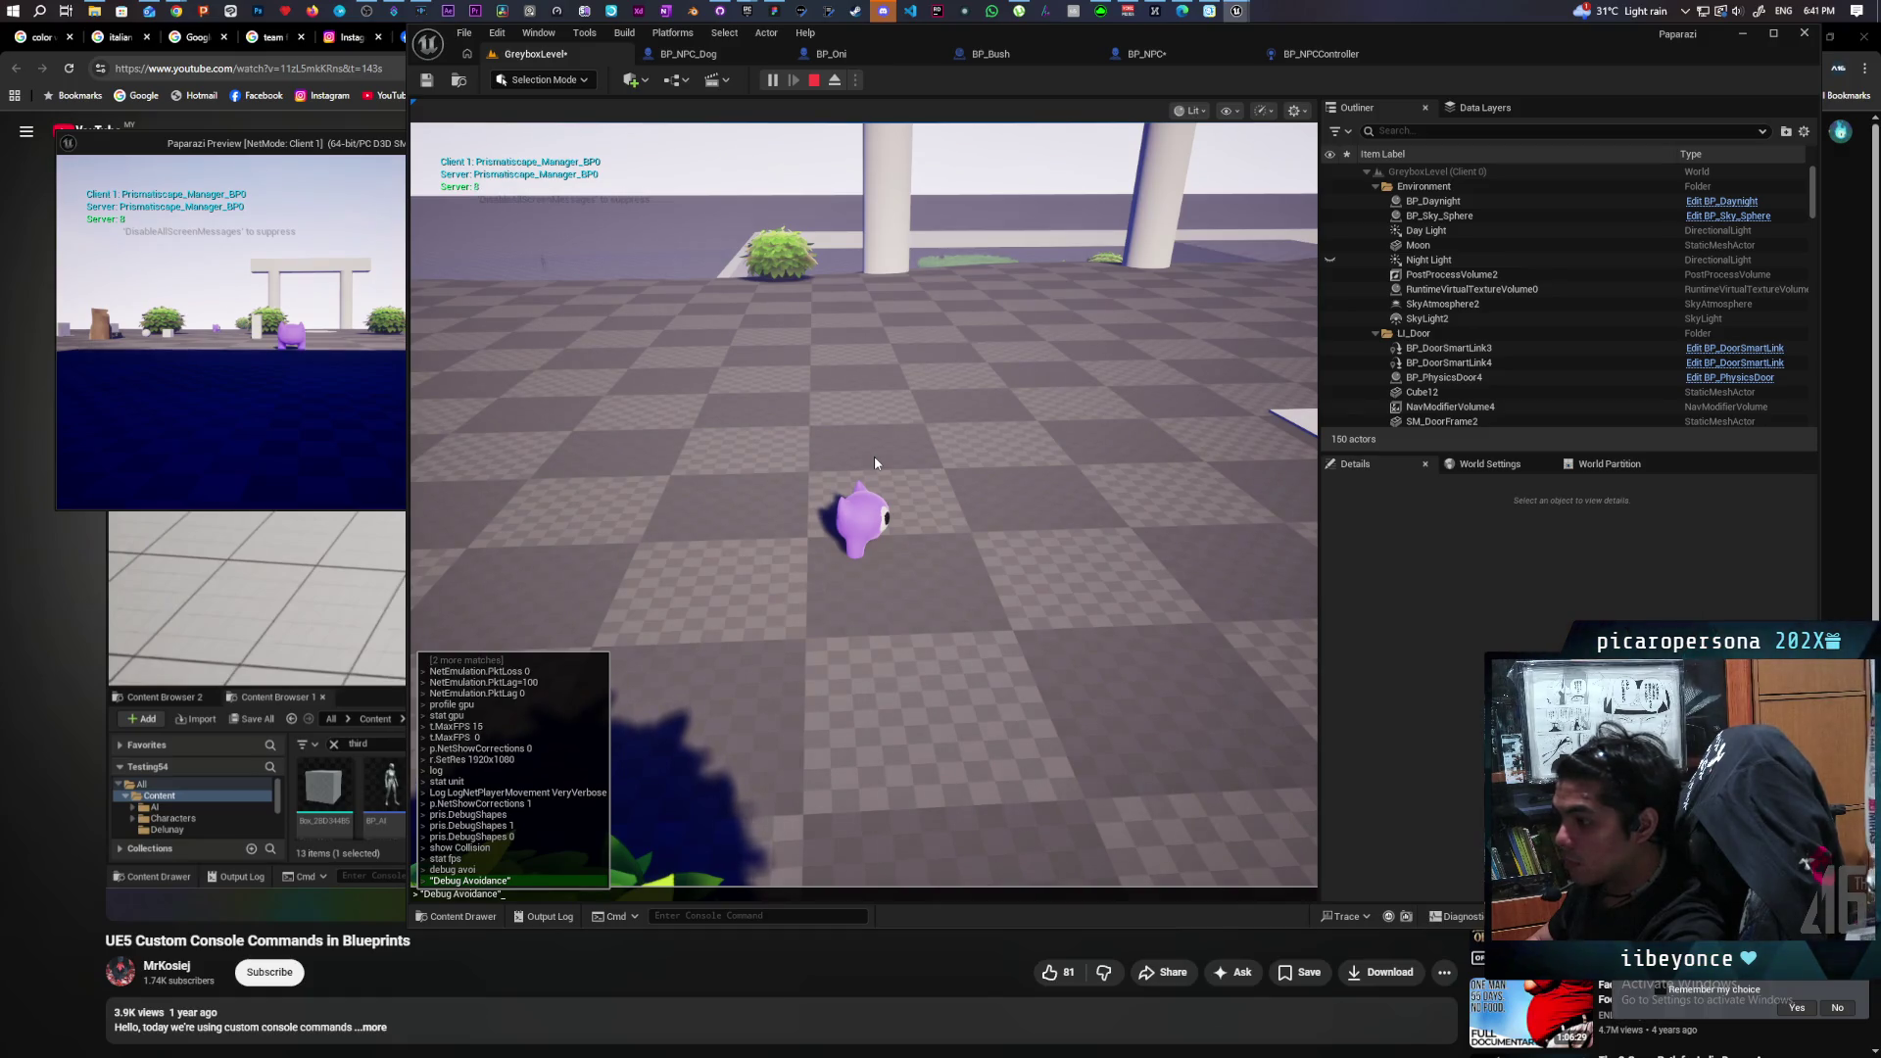
pyautogui.press('Up')
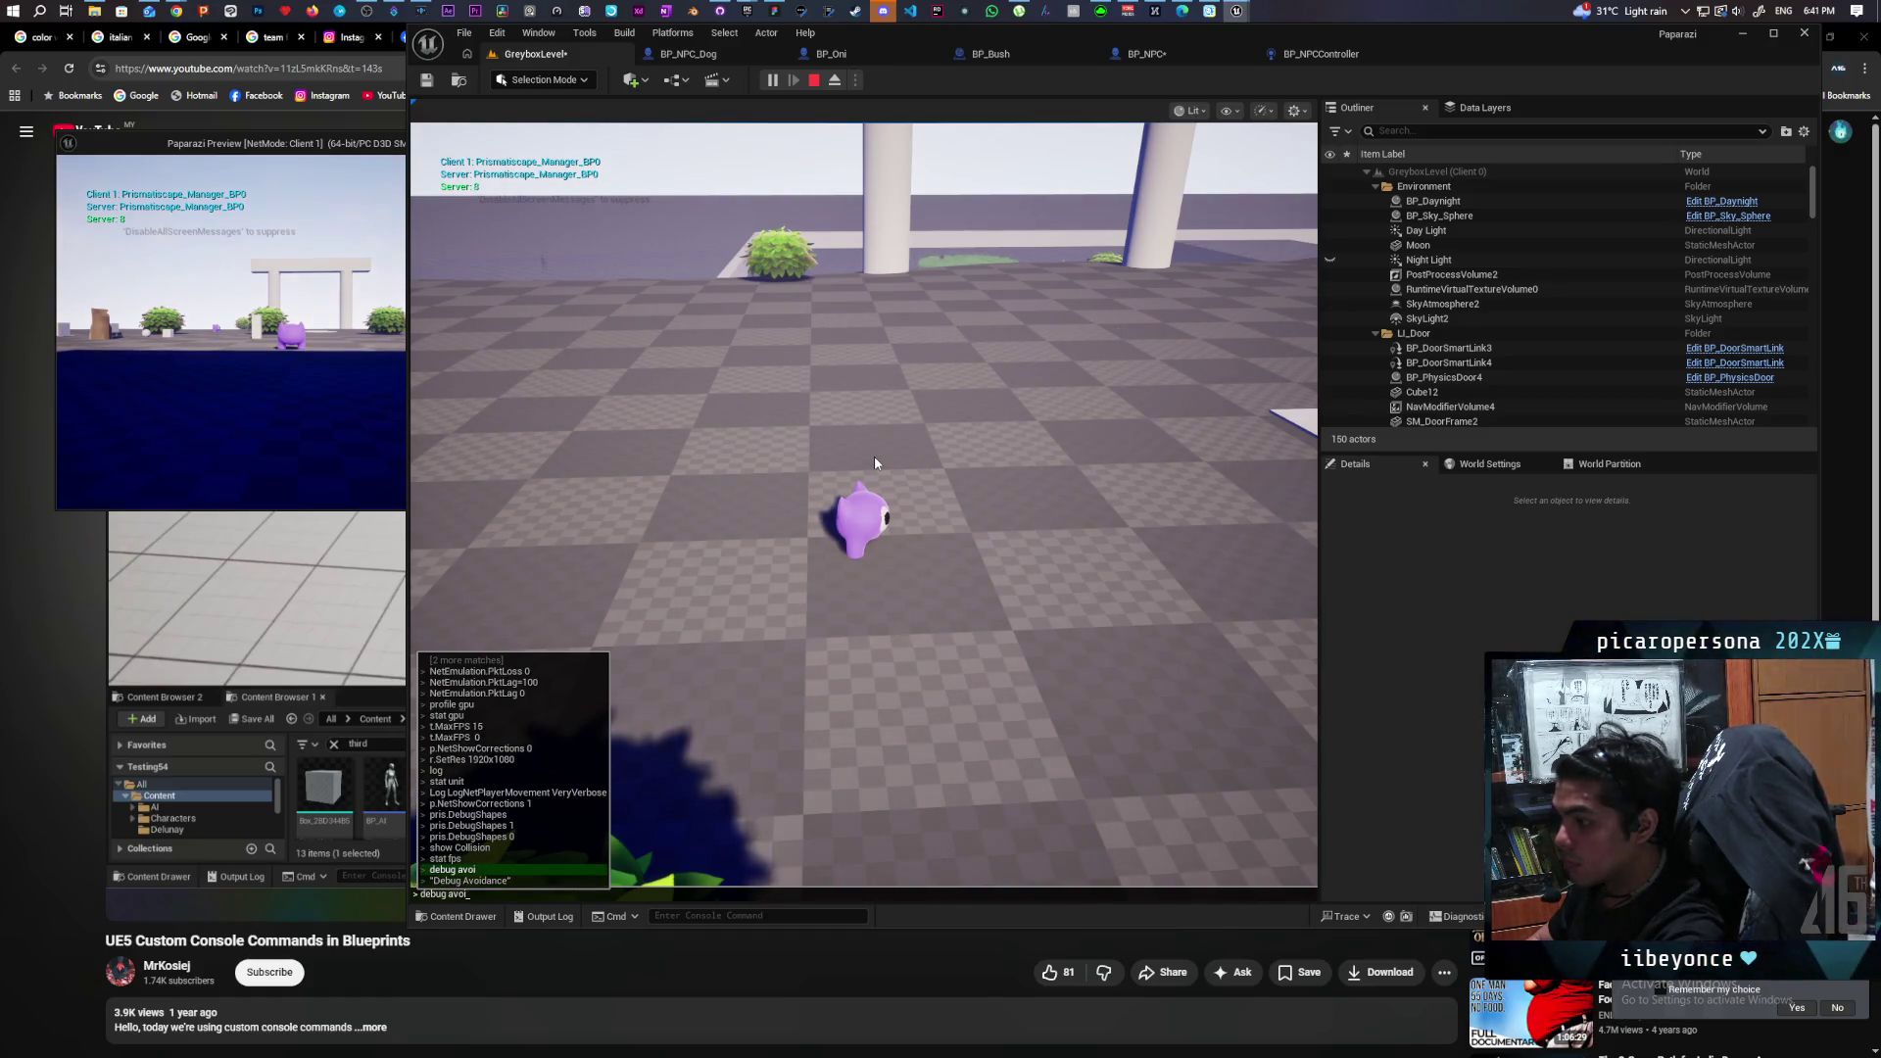
pyautogui.write('dance')
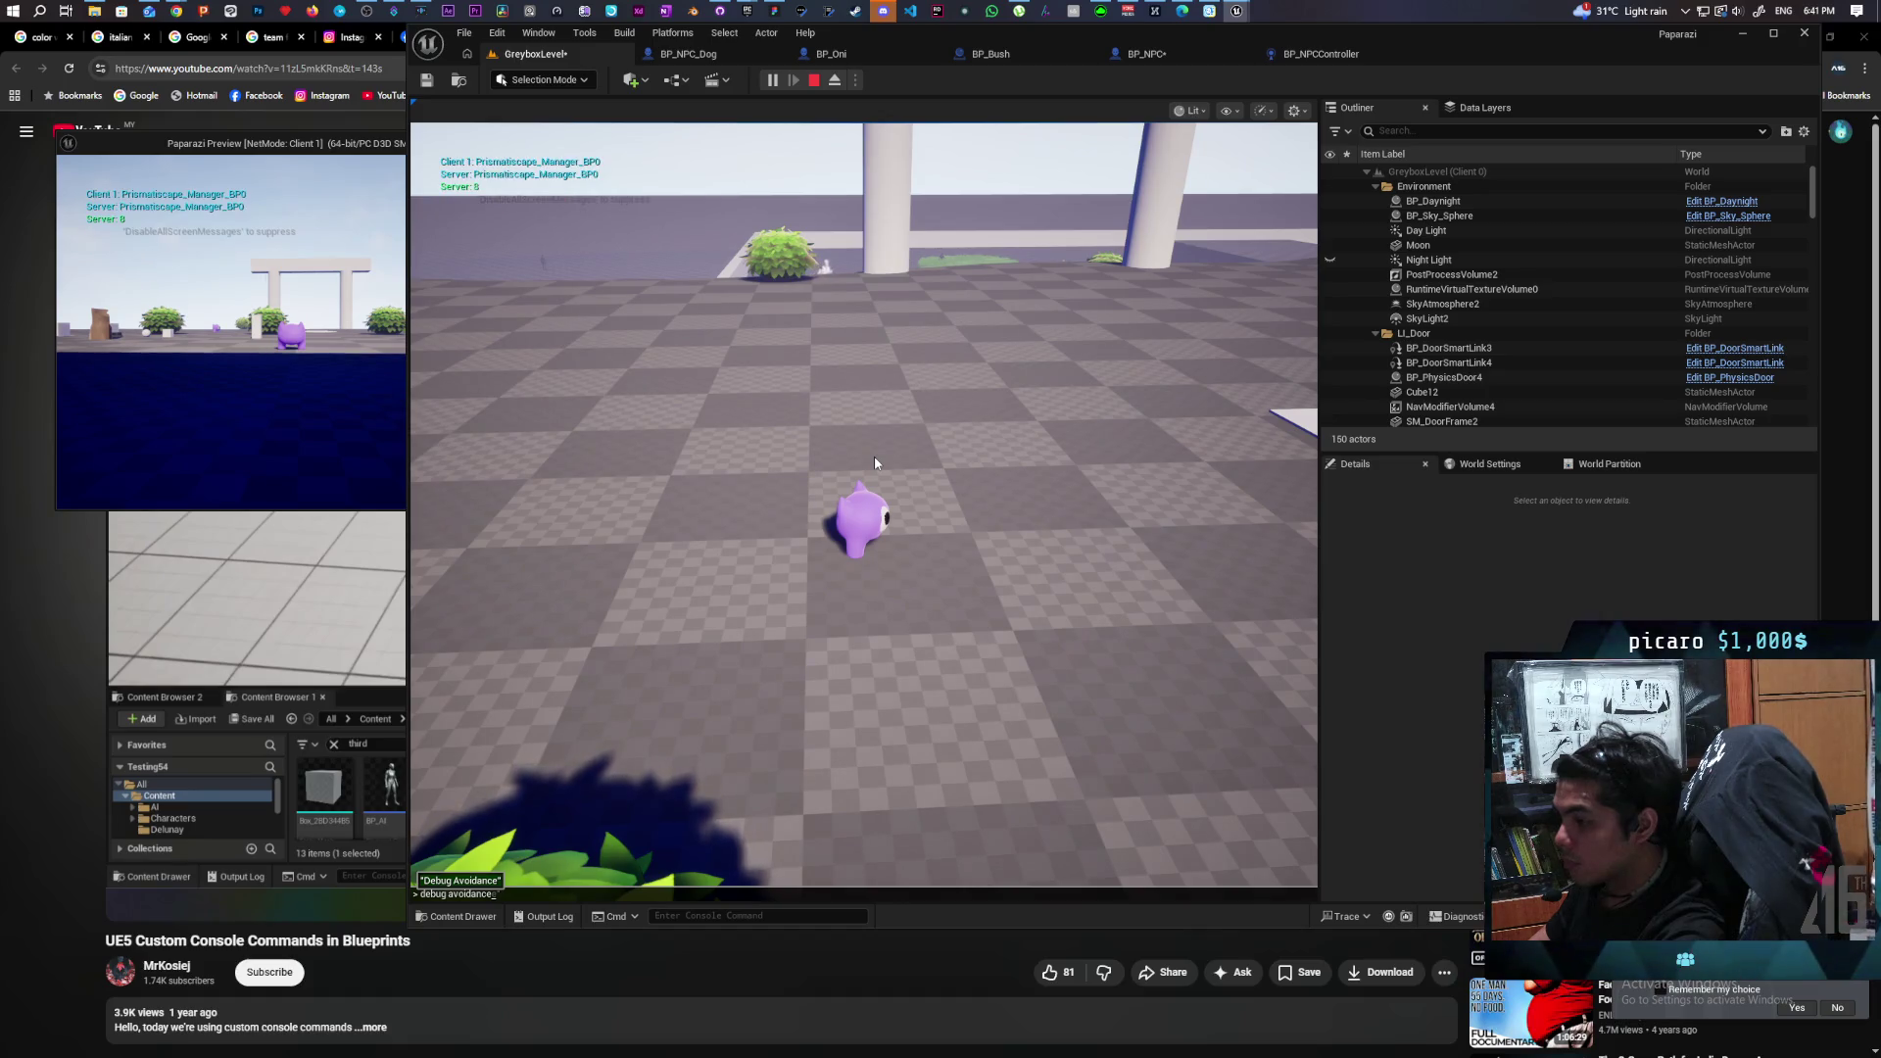
pyautogui.press('Return')
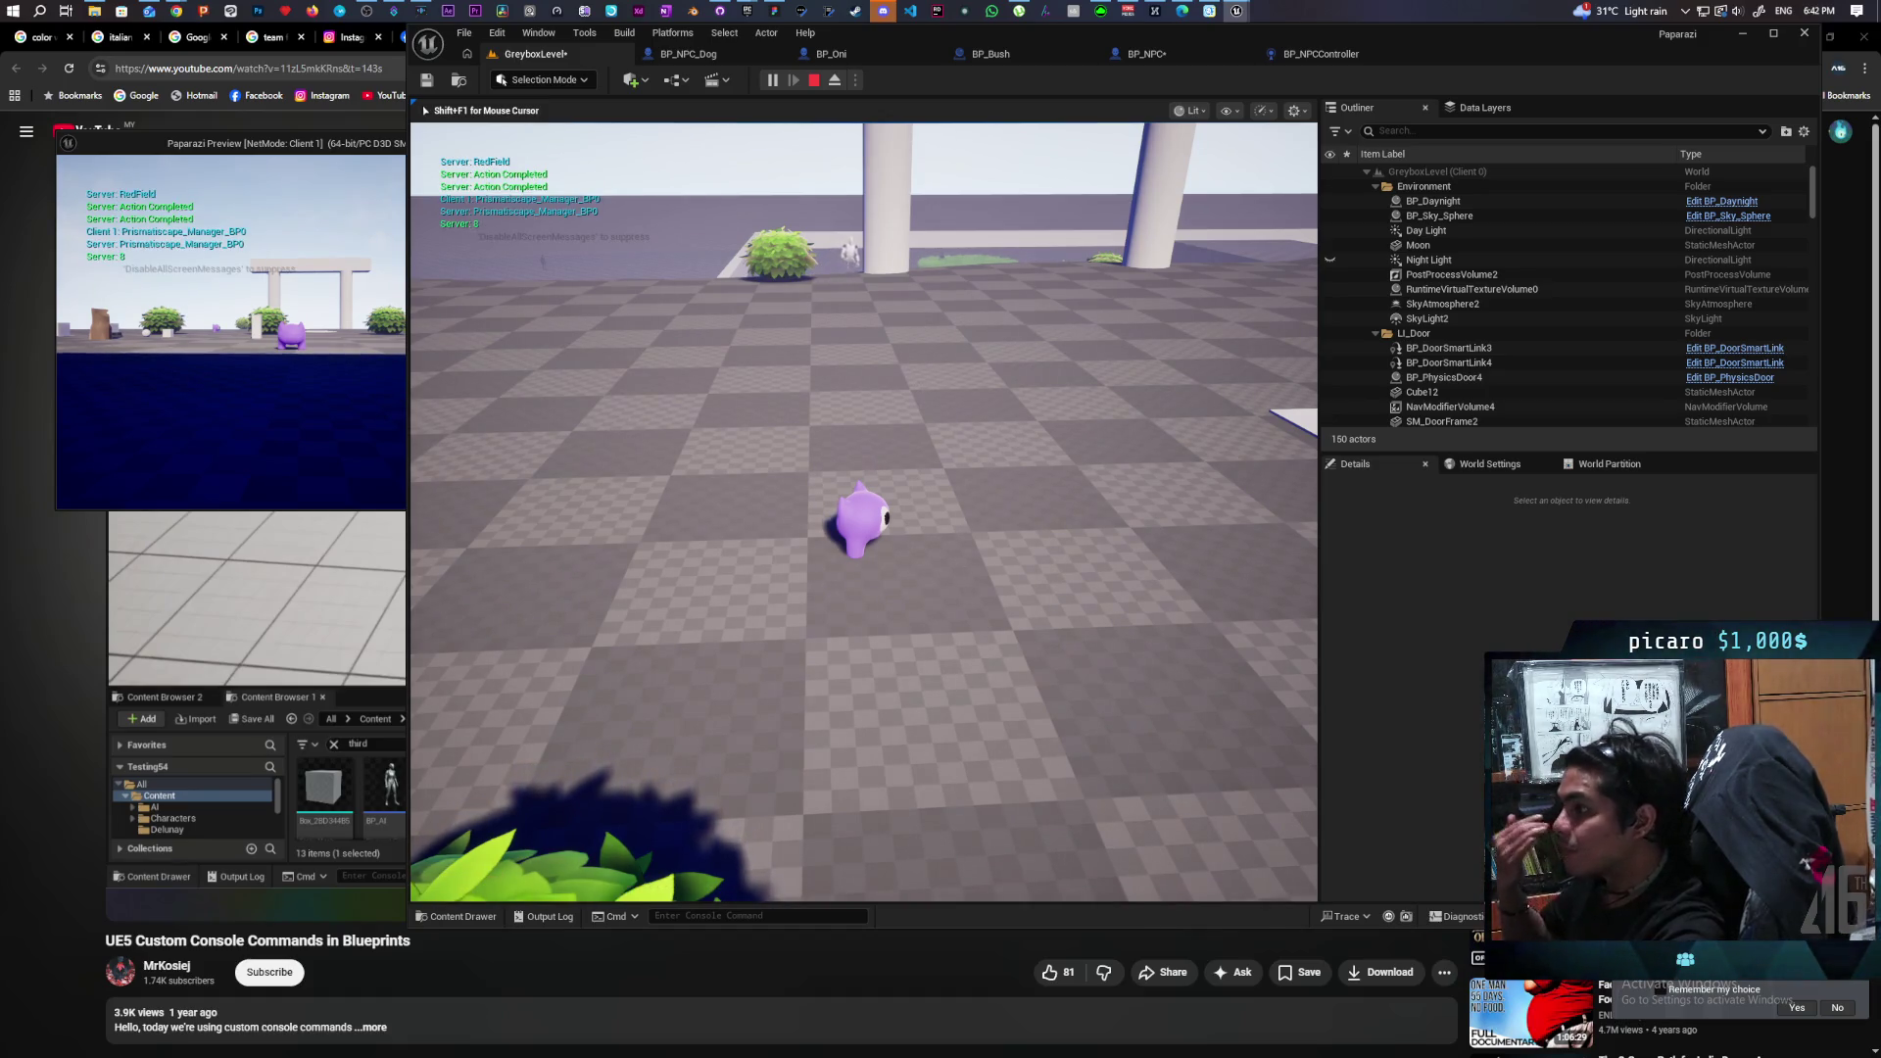
pyautogui.press('Escape')
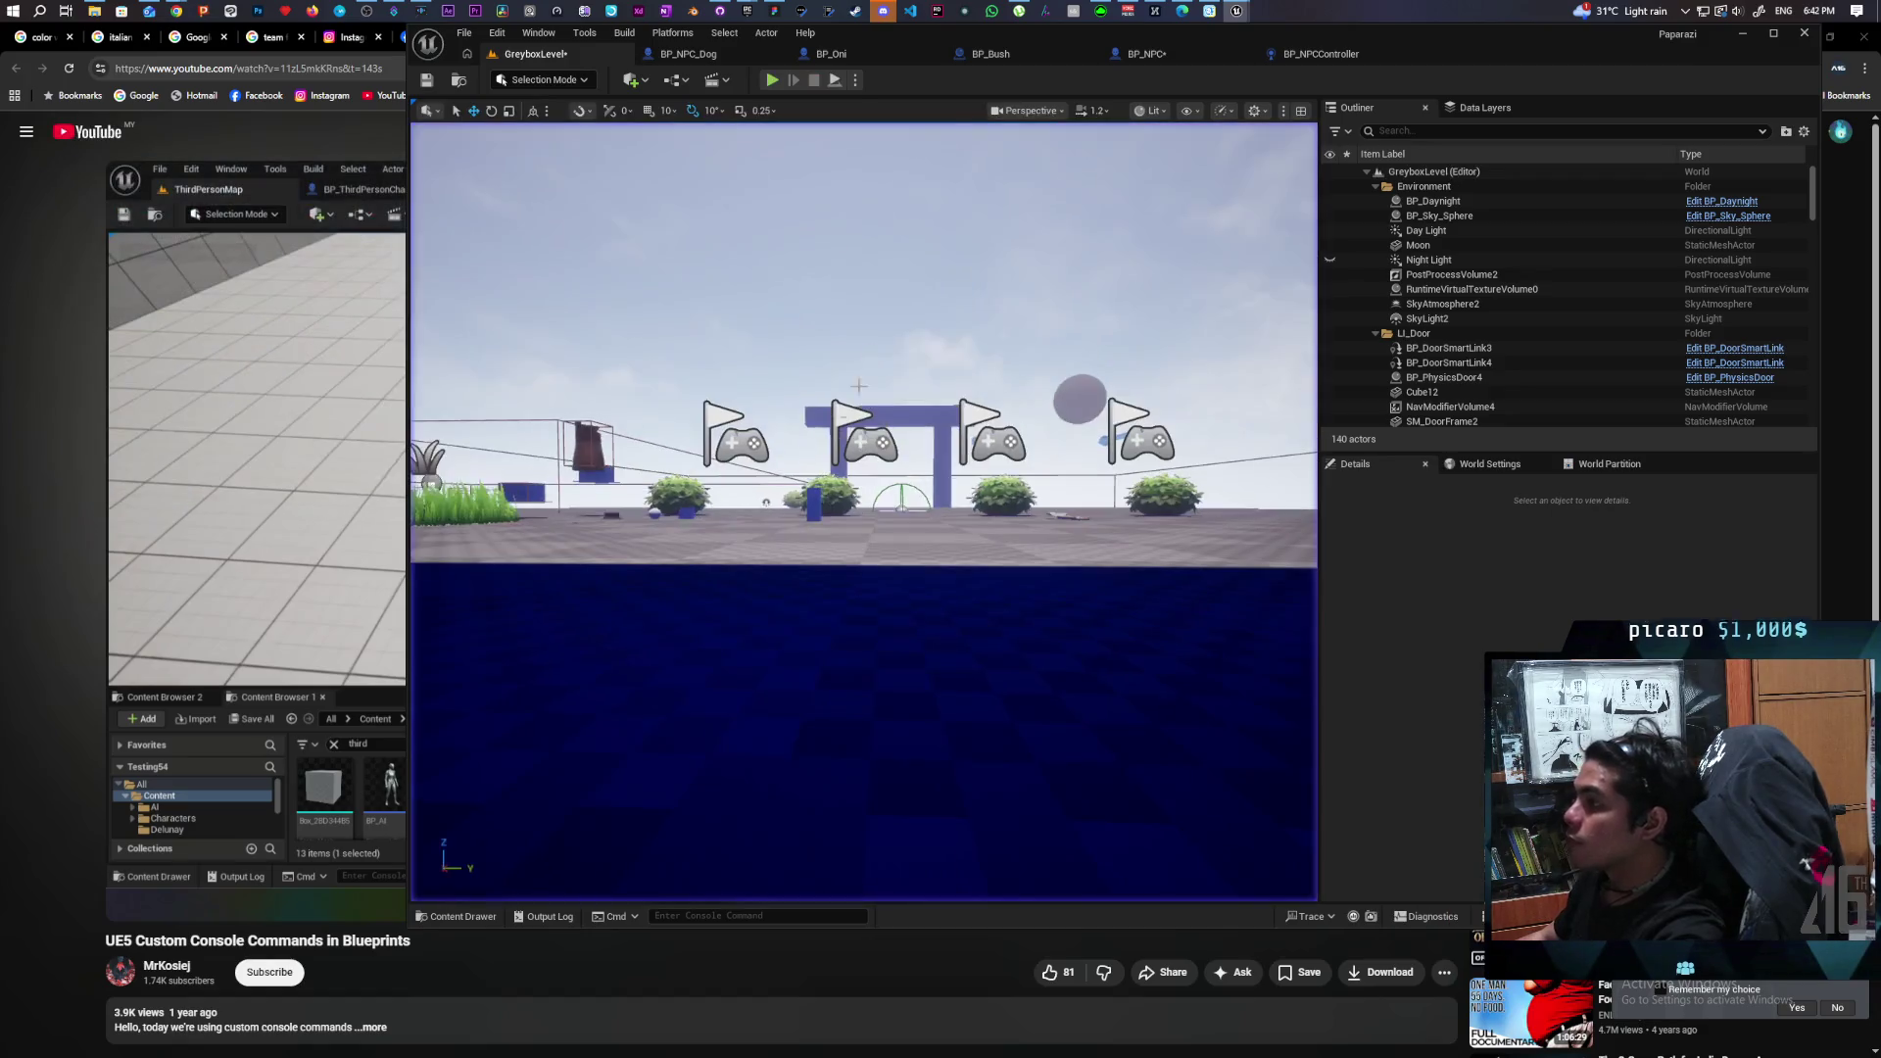
# Bring up BP_NPC's Debug Avoidance graph and select its entry node.
pyautogui.click(1325, 59)
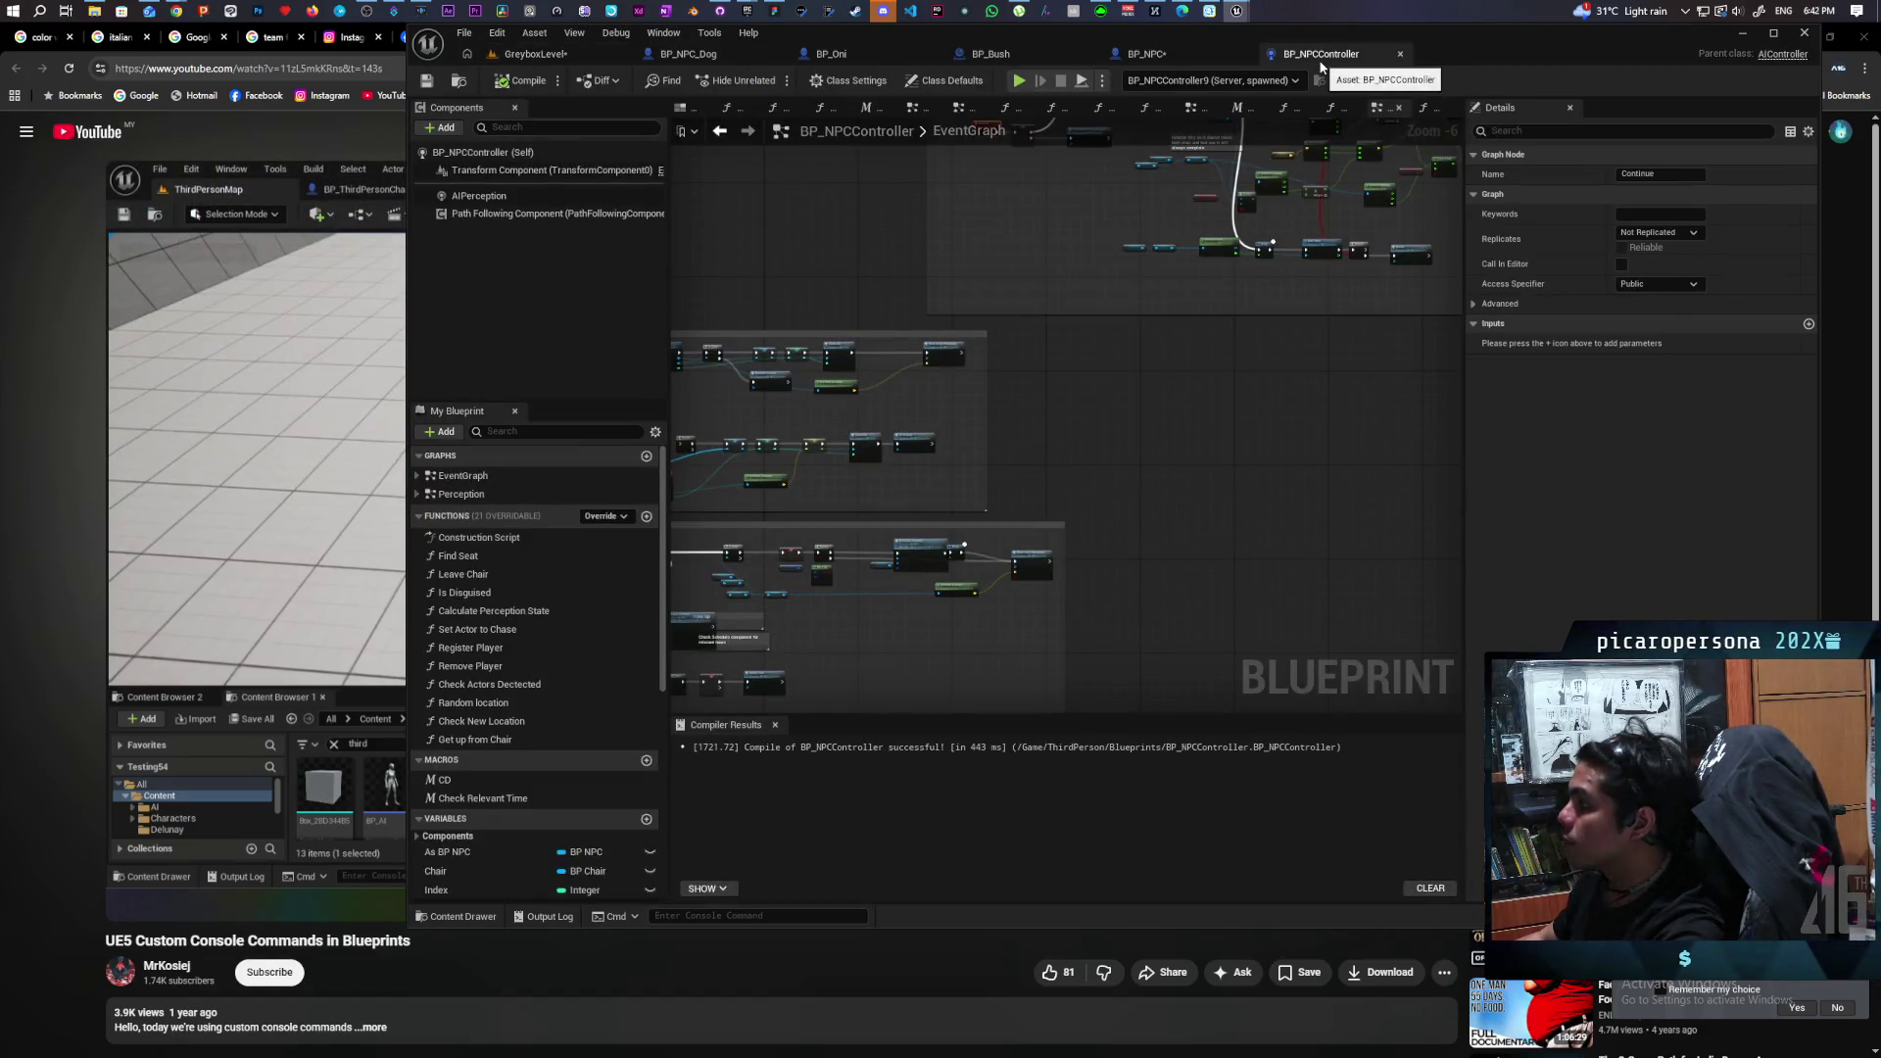
pyautogui.click(1175, 58)
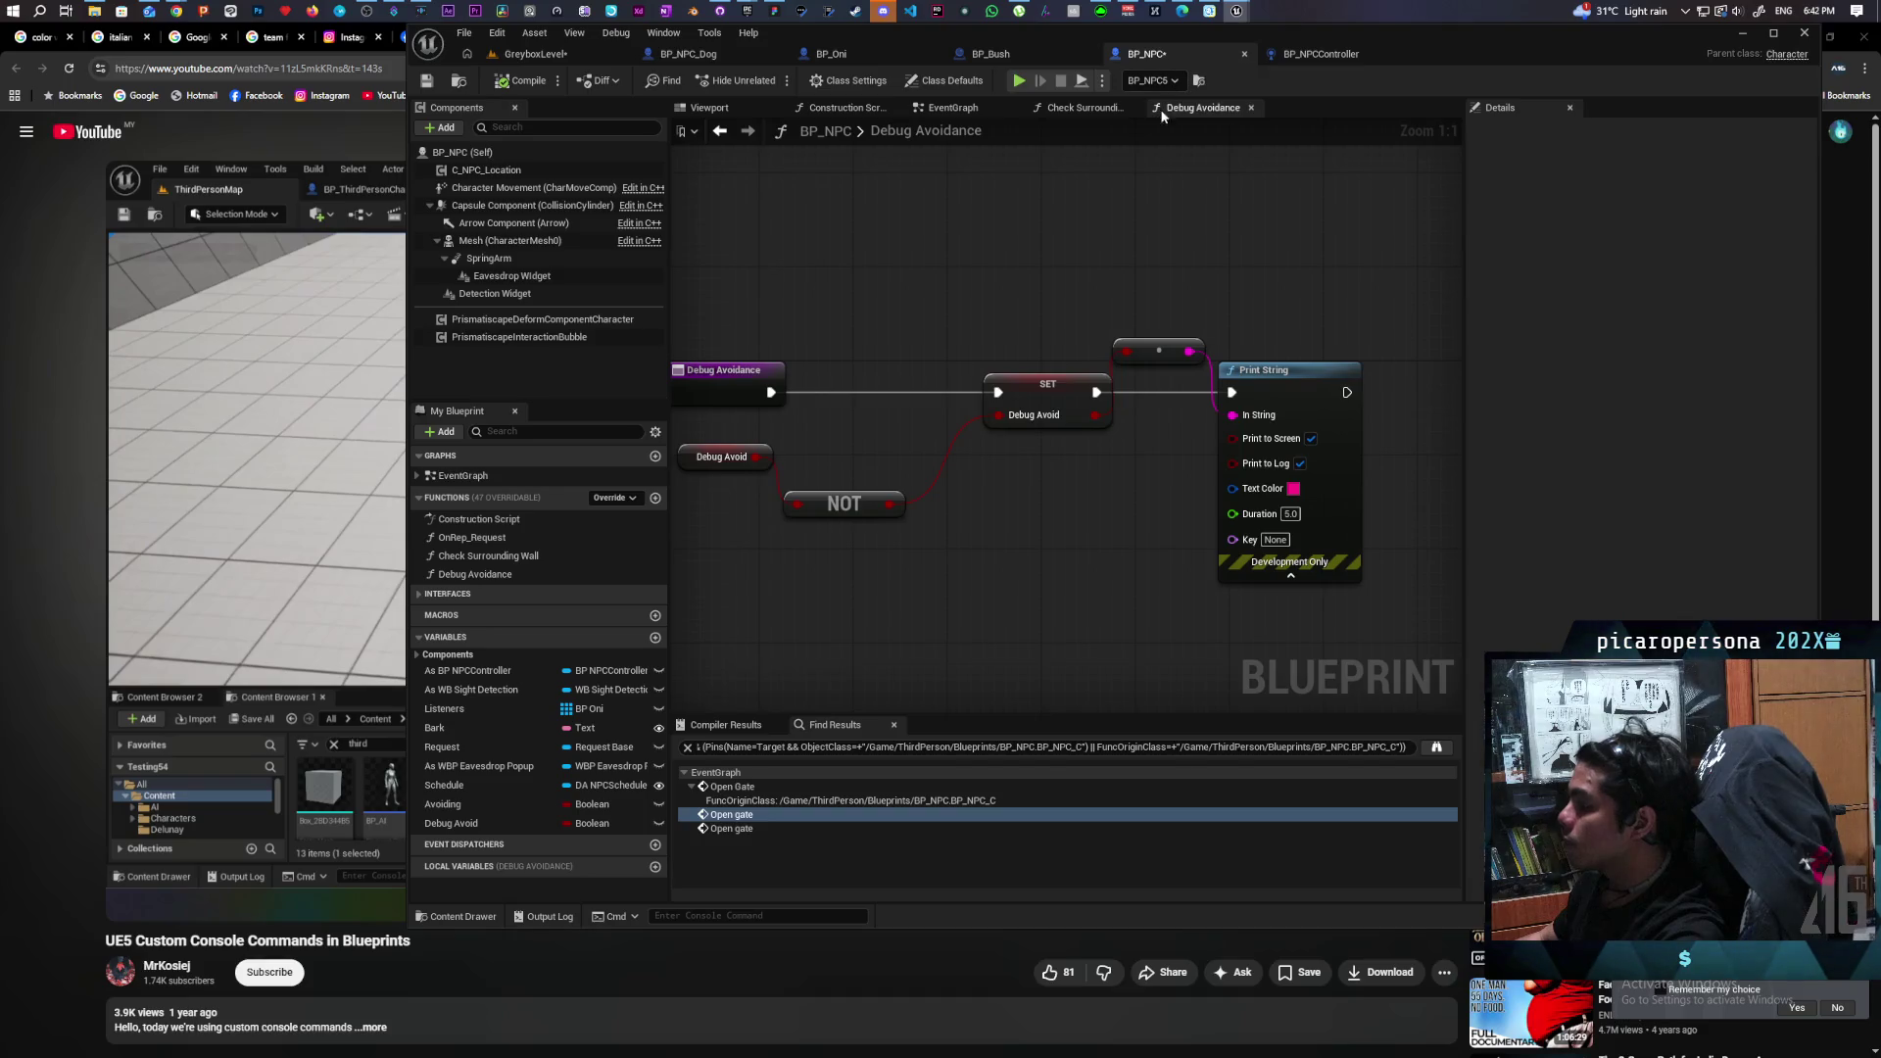
pyautogui.scroll(-2, 978, 257)
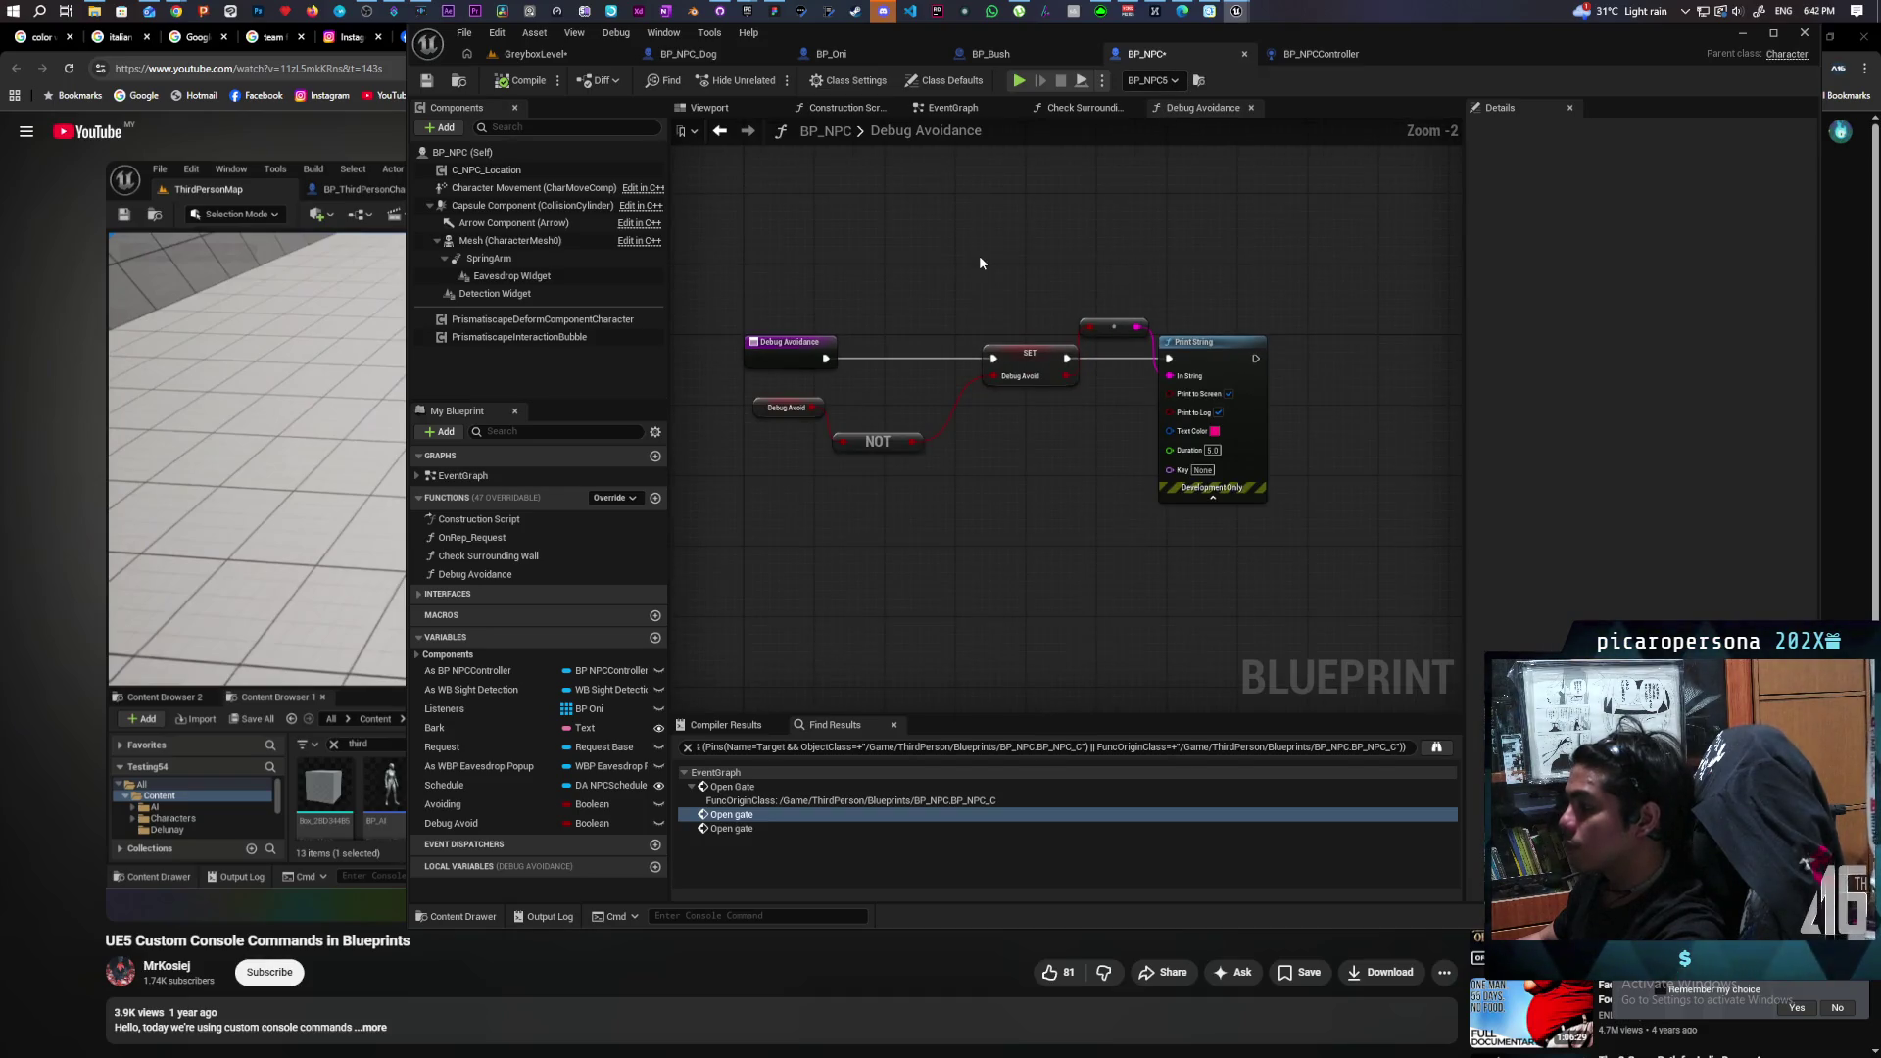
pyautogui.scroll(2, 960, 281)
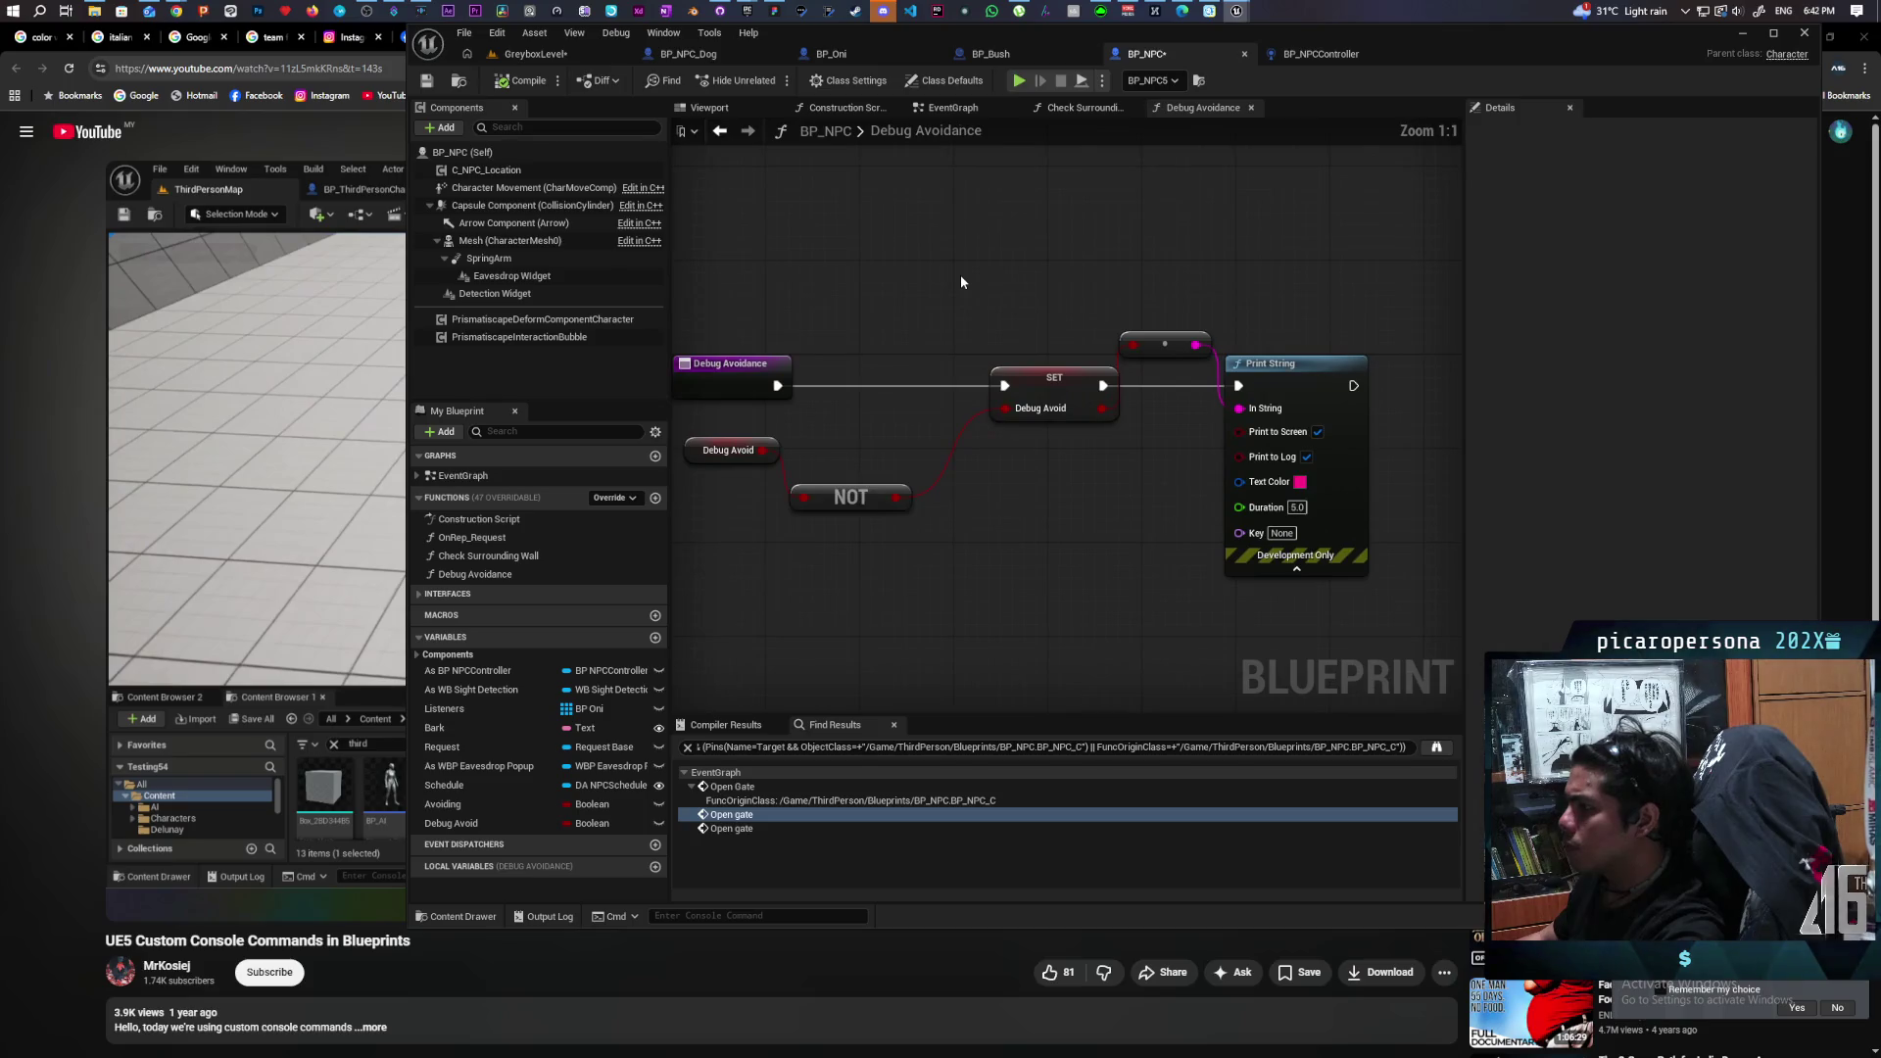
pyautogui.click(745, 366)
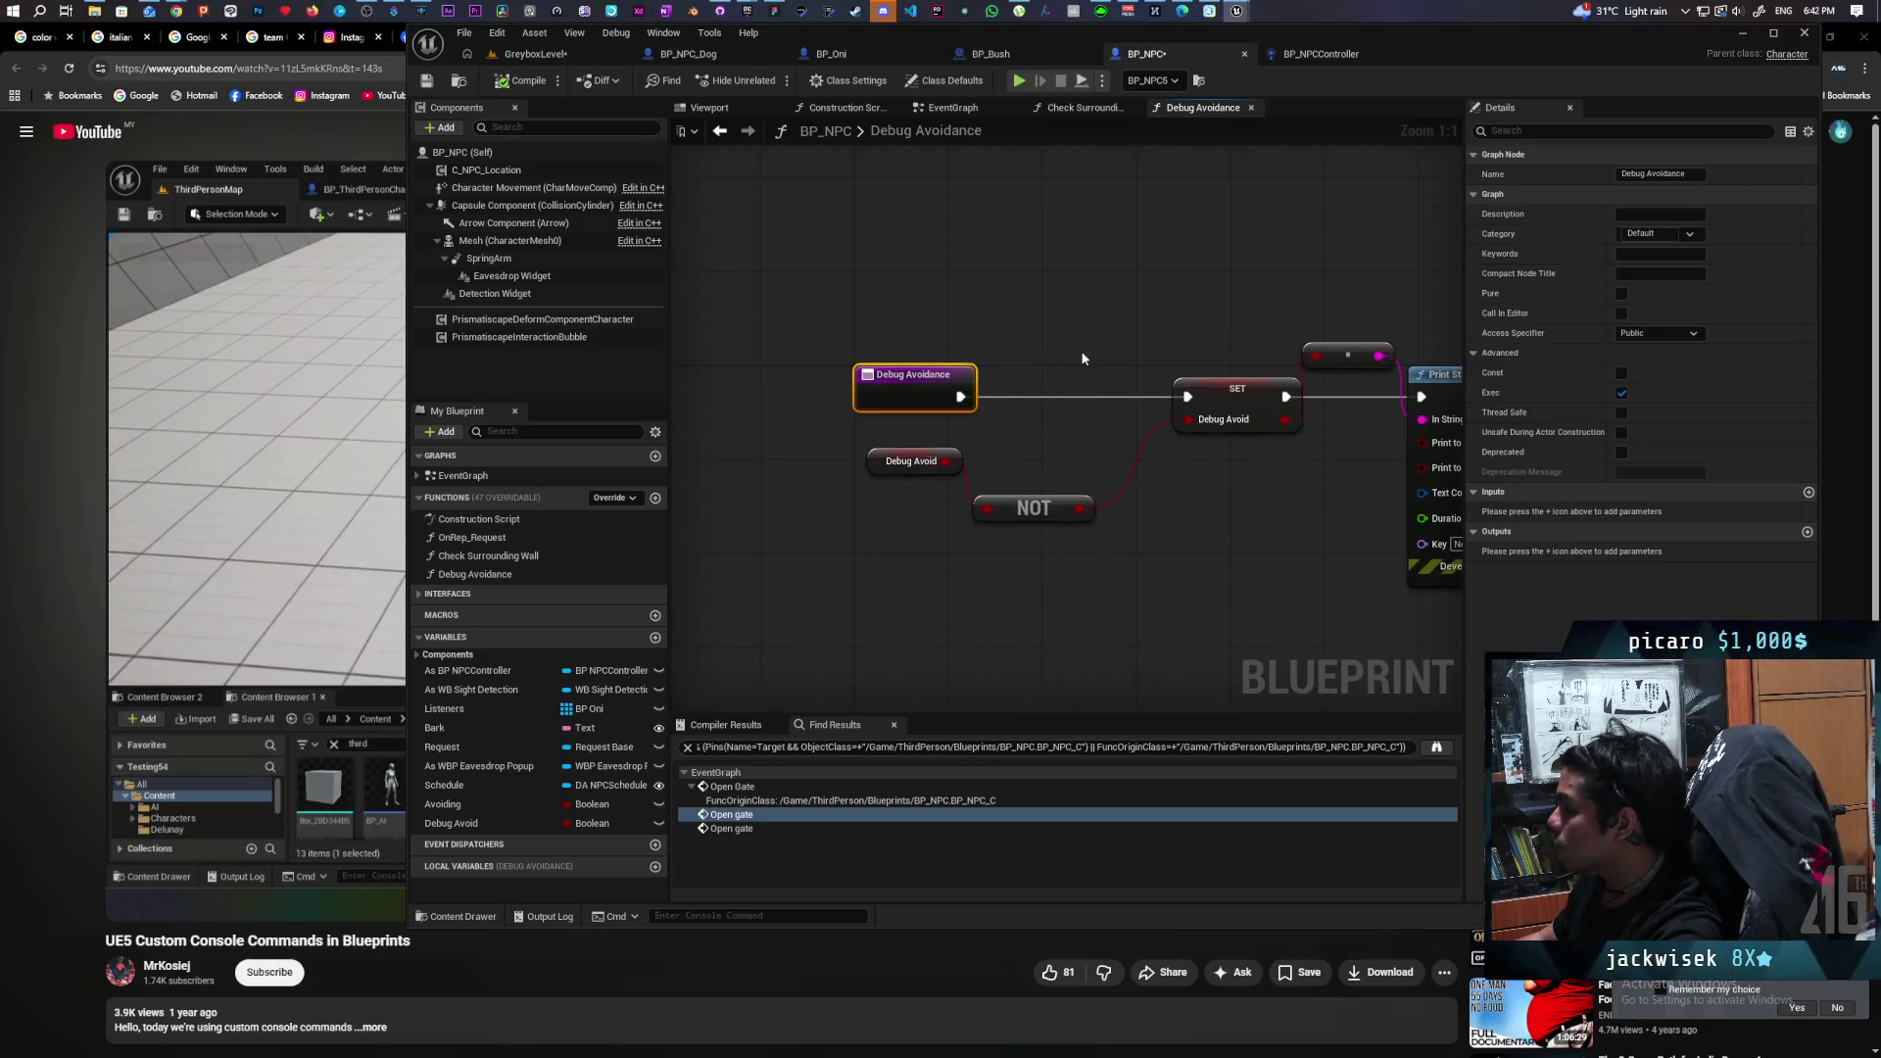
# Add a Jump node wired from the Debug Avoidance entry, then save all assets.
pyautogui.rightClick(1000, 284)
pyautogui.write('ju')
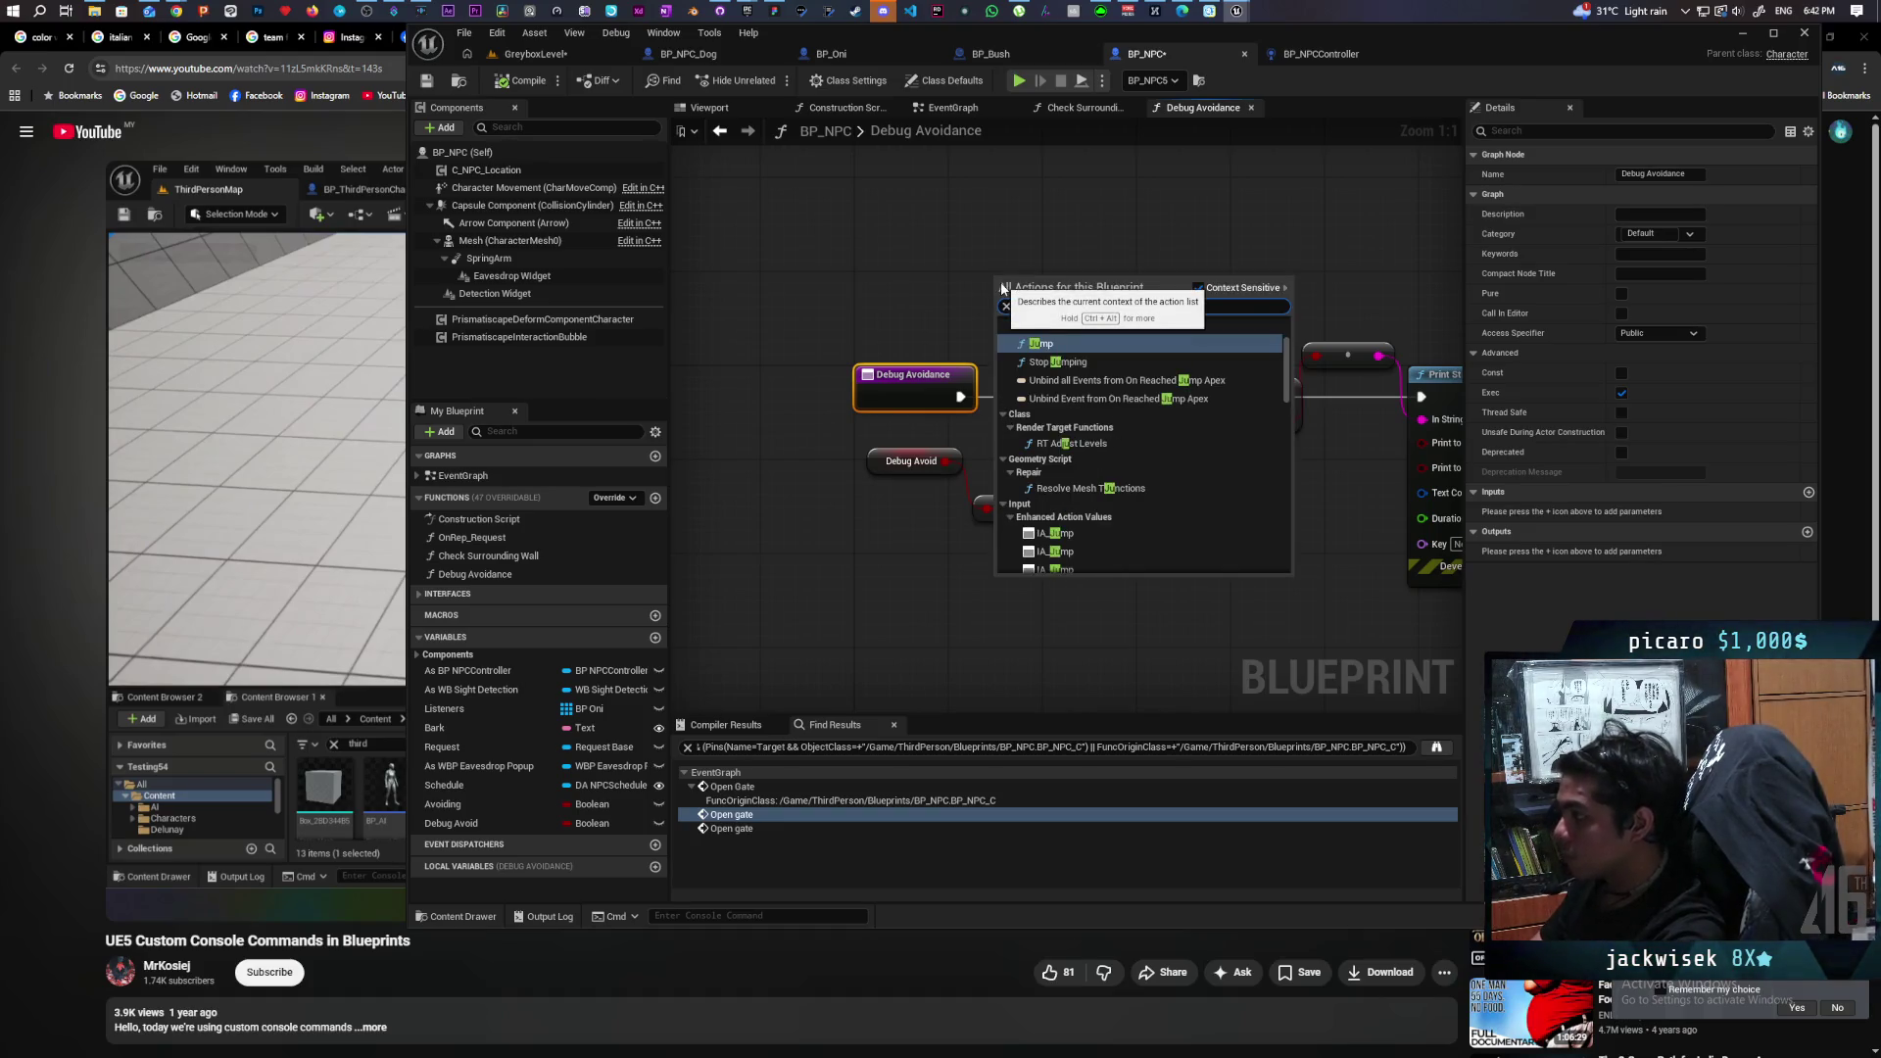
pyautogui.press('Return')
pyautogui.moveTo(961, 397); pyautogui.dragTo(999, 315)
pyautogui.click(558, 57)
pyautogui.hotkey('ctrl', 'shift', 's')
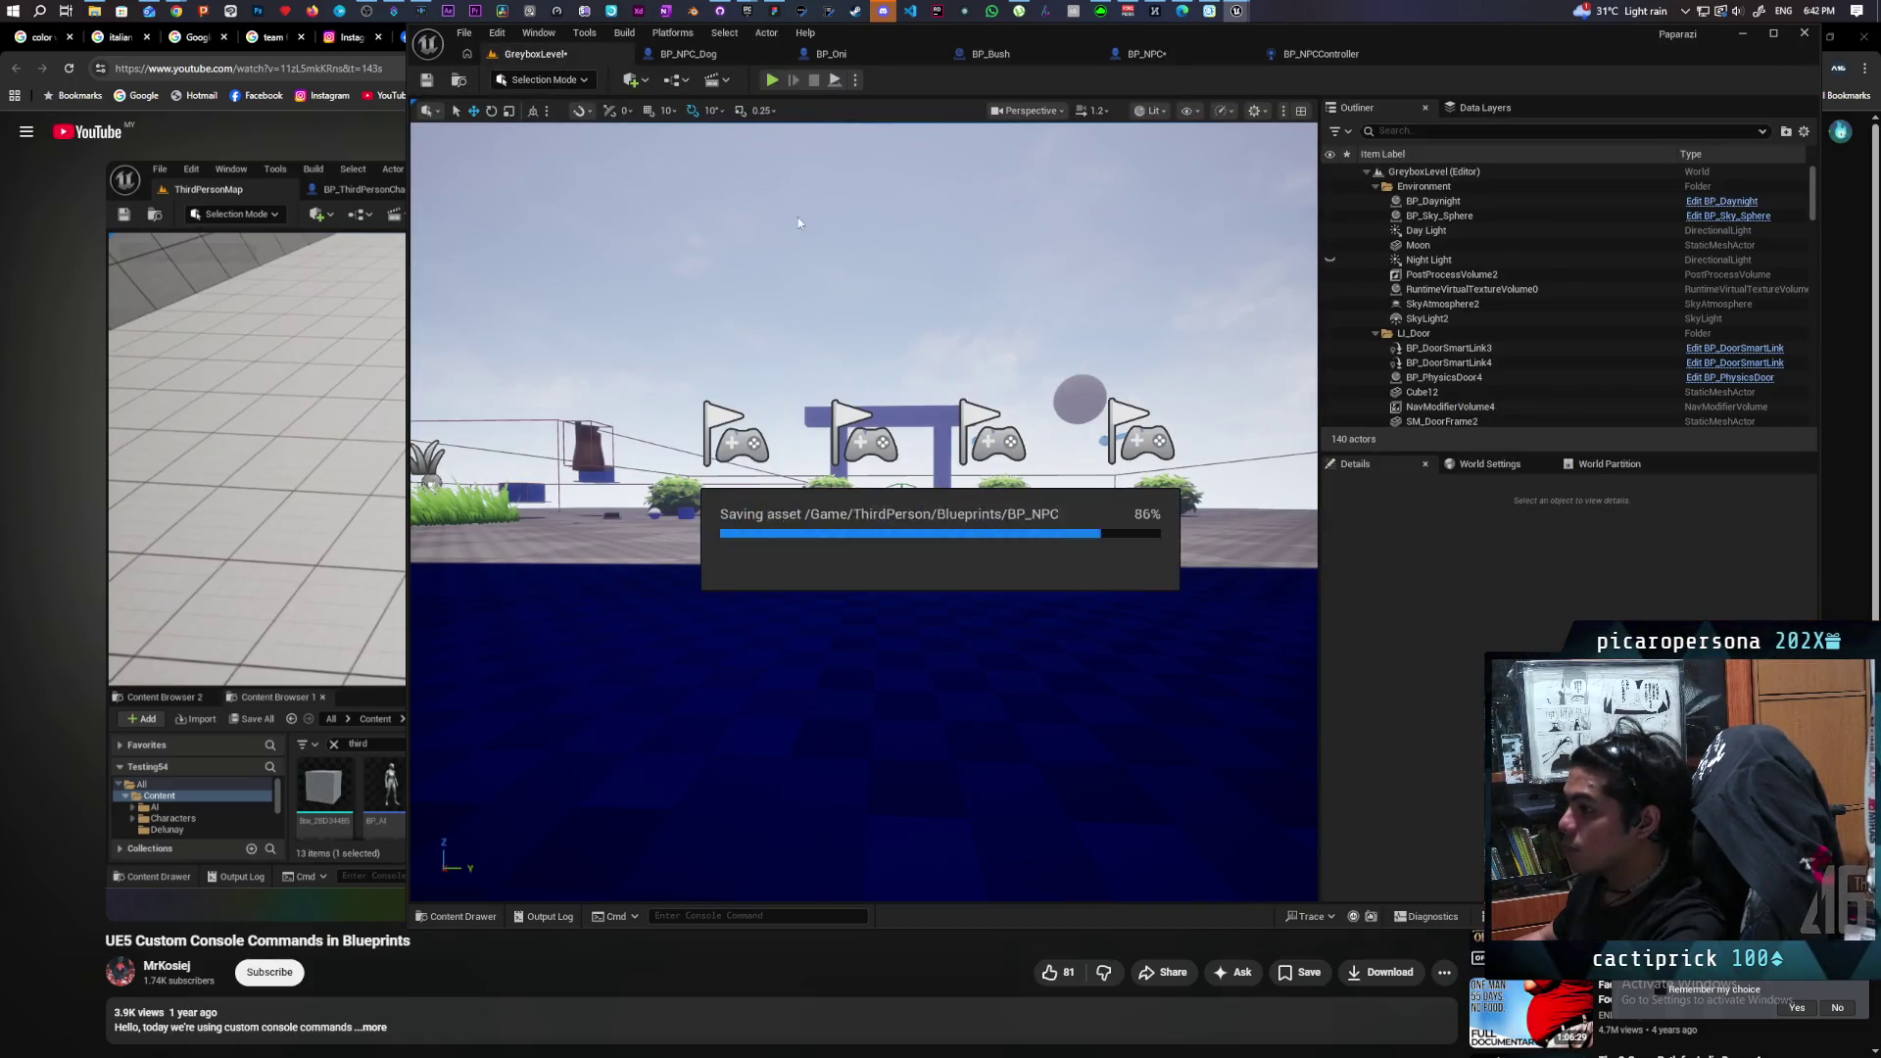
# Run a GreyboxLevel play test, toggle the in-game console, stop play, and bring up BP_NPCController.
pyautogui.click(773, 86)
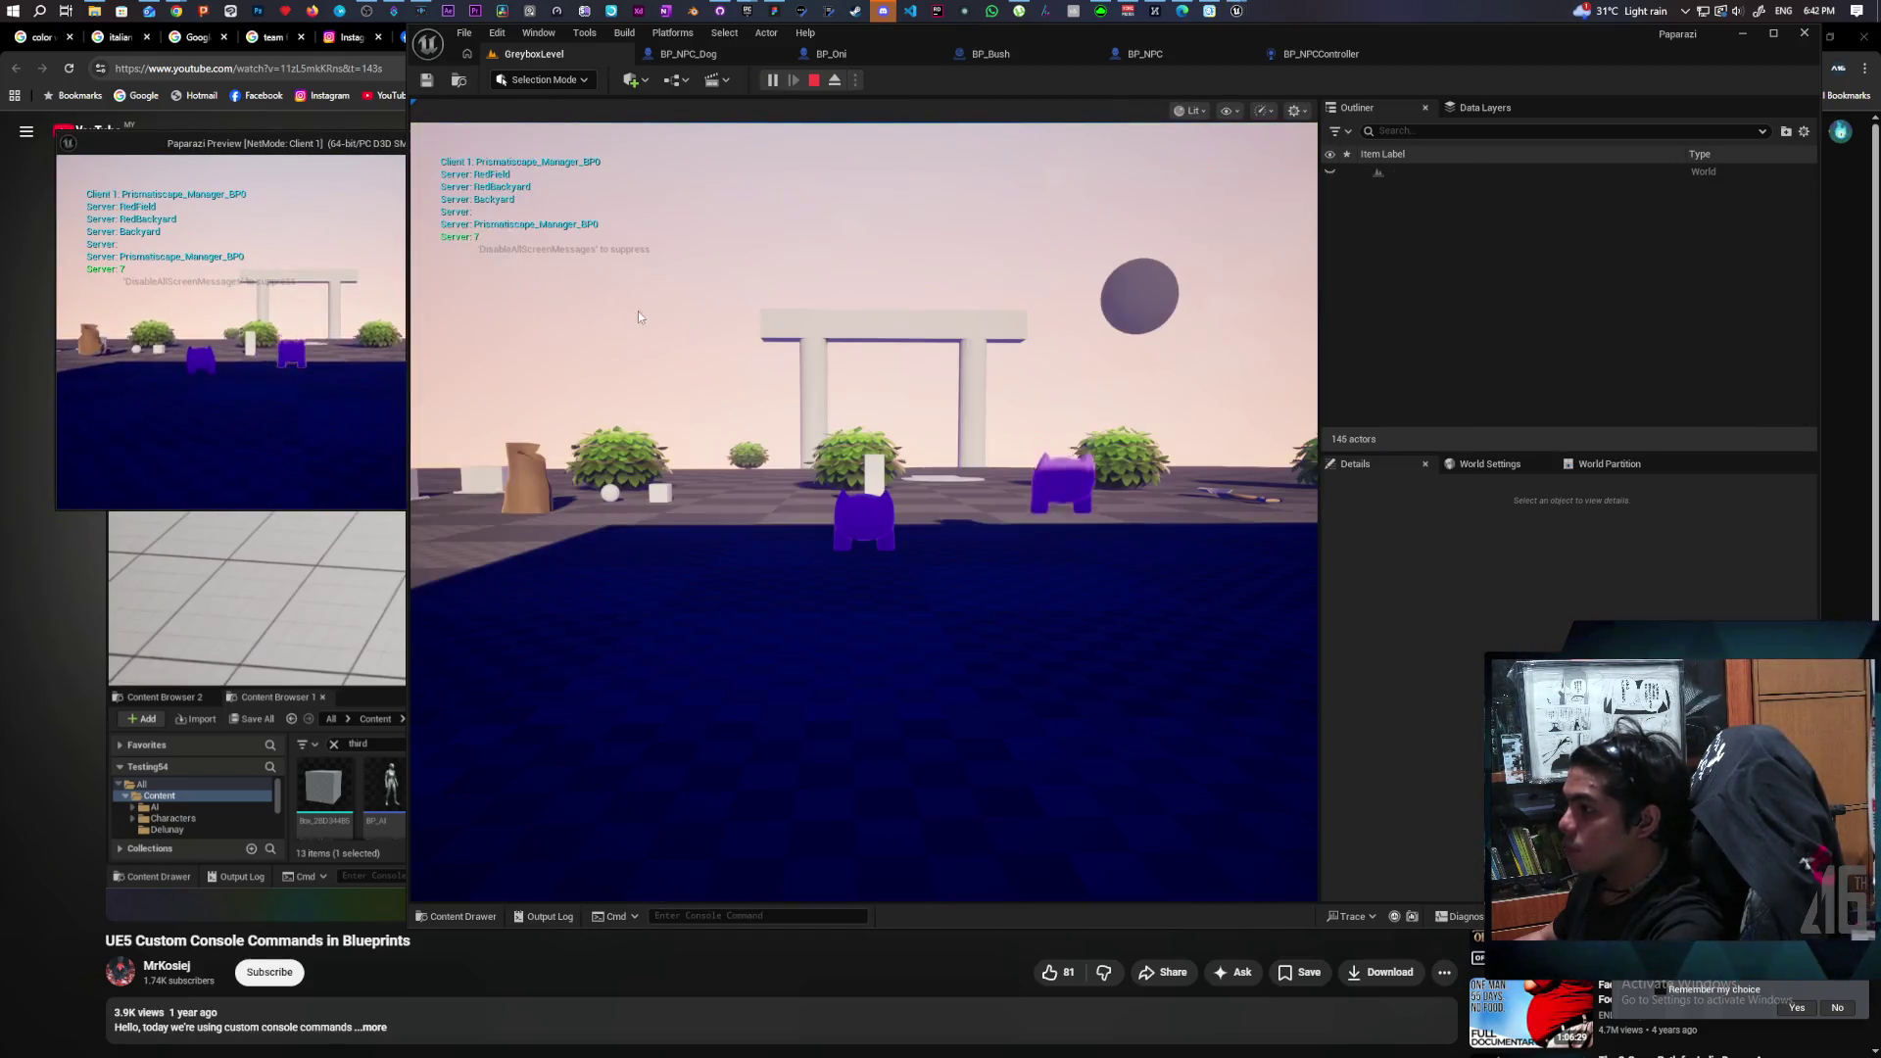
pyautogui.click(626, 310)
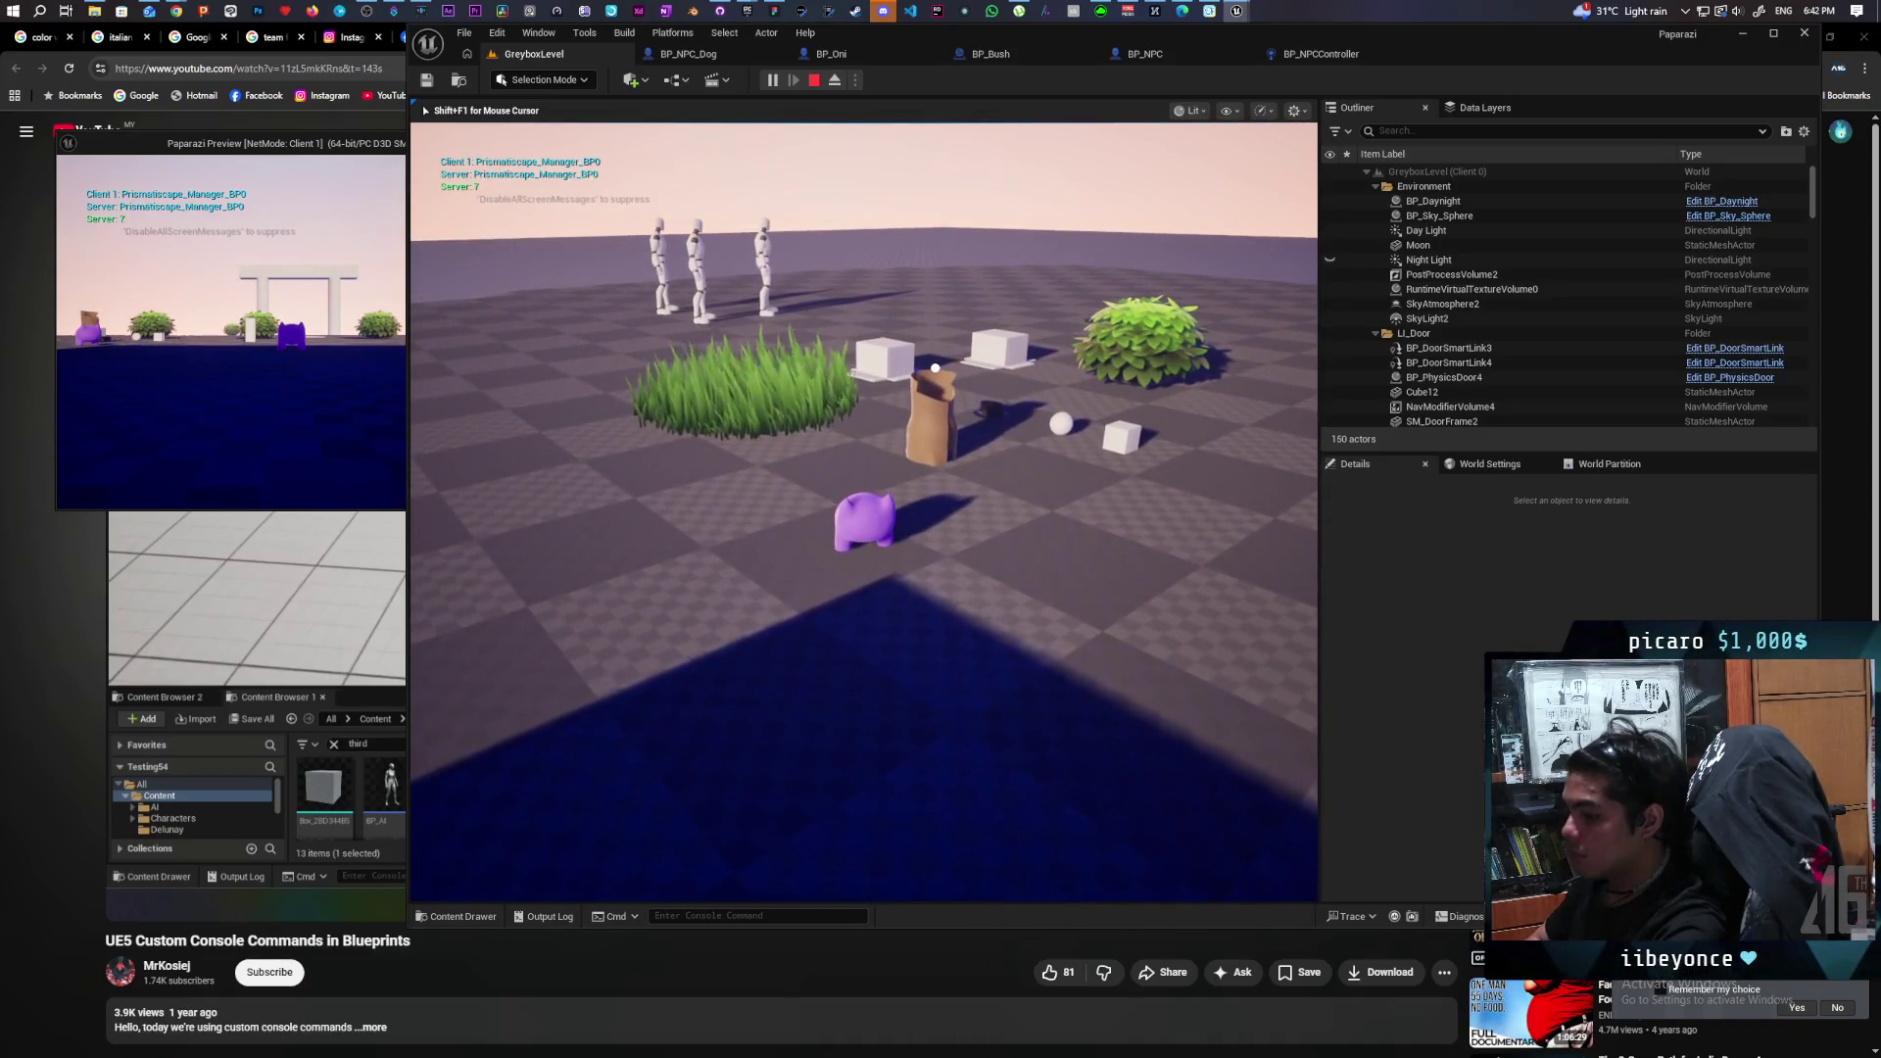
pyautogui.press('`')
pyautogui.press('Escape')
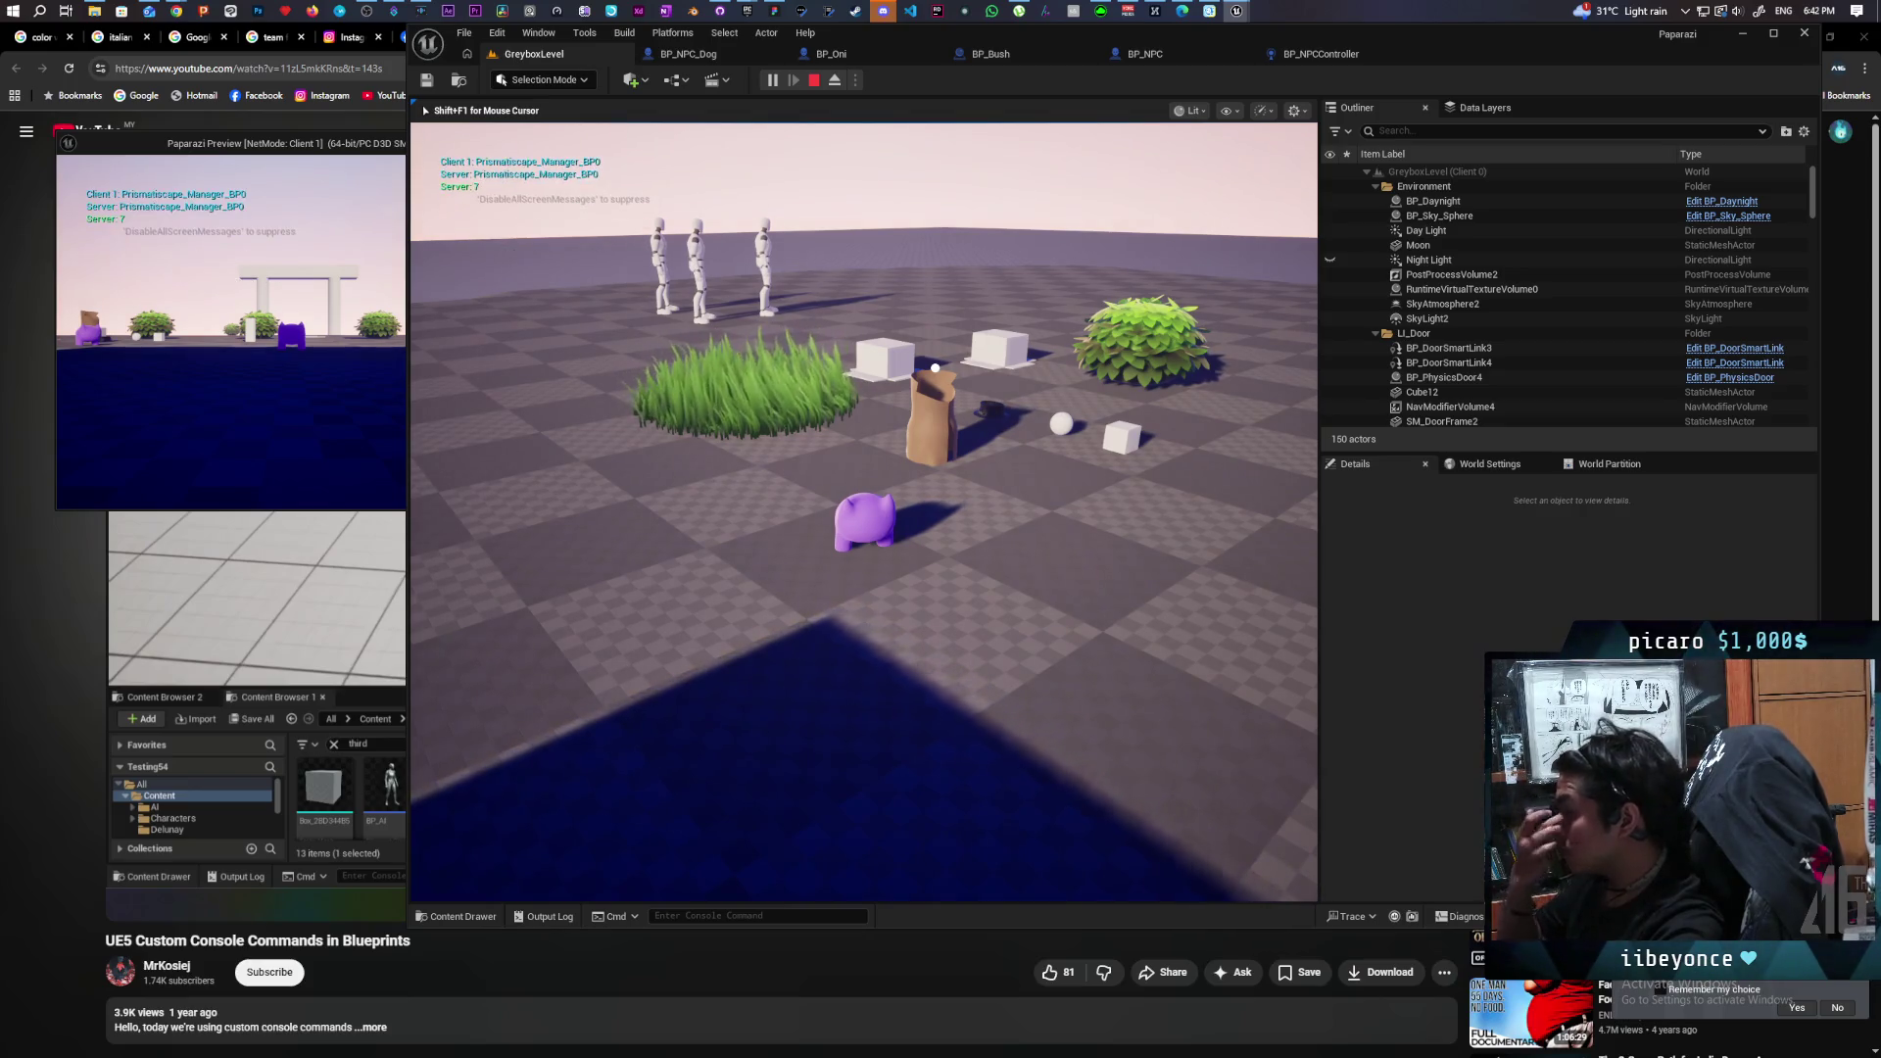
pyautogui.press('Escape')
pyautogui.click(1288, 53)
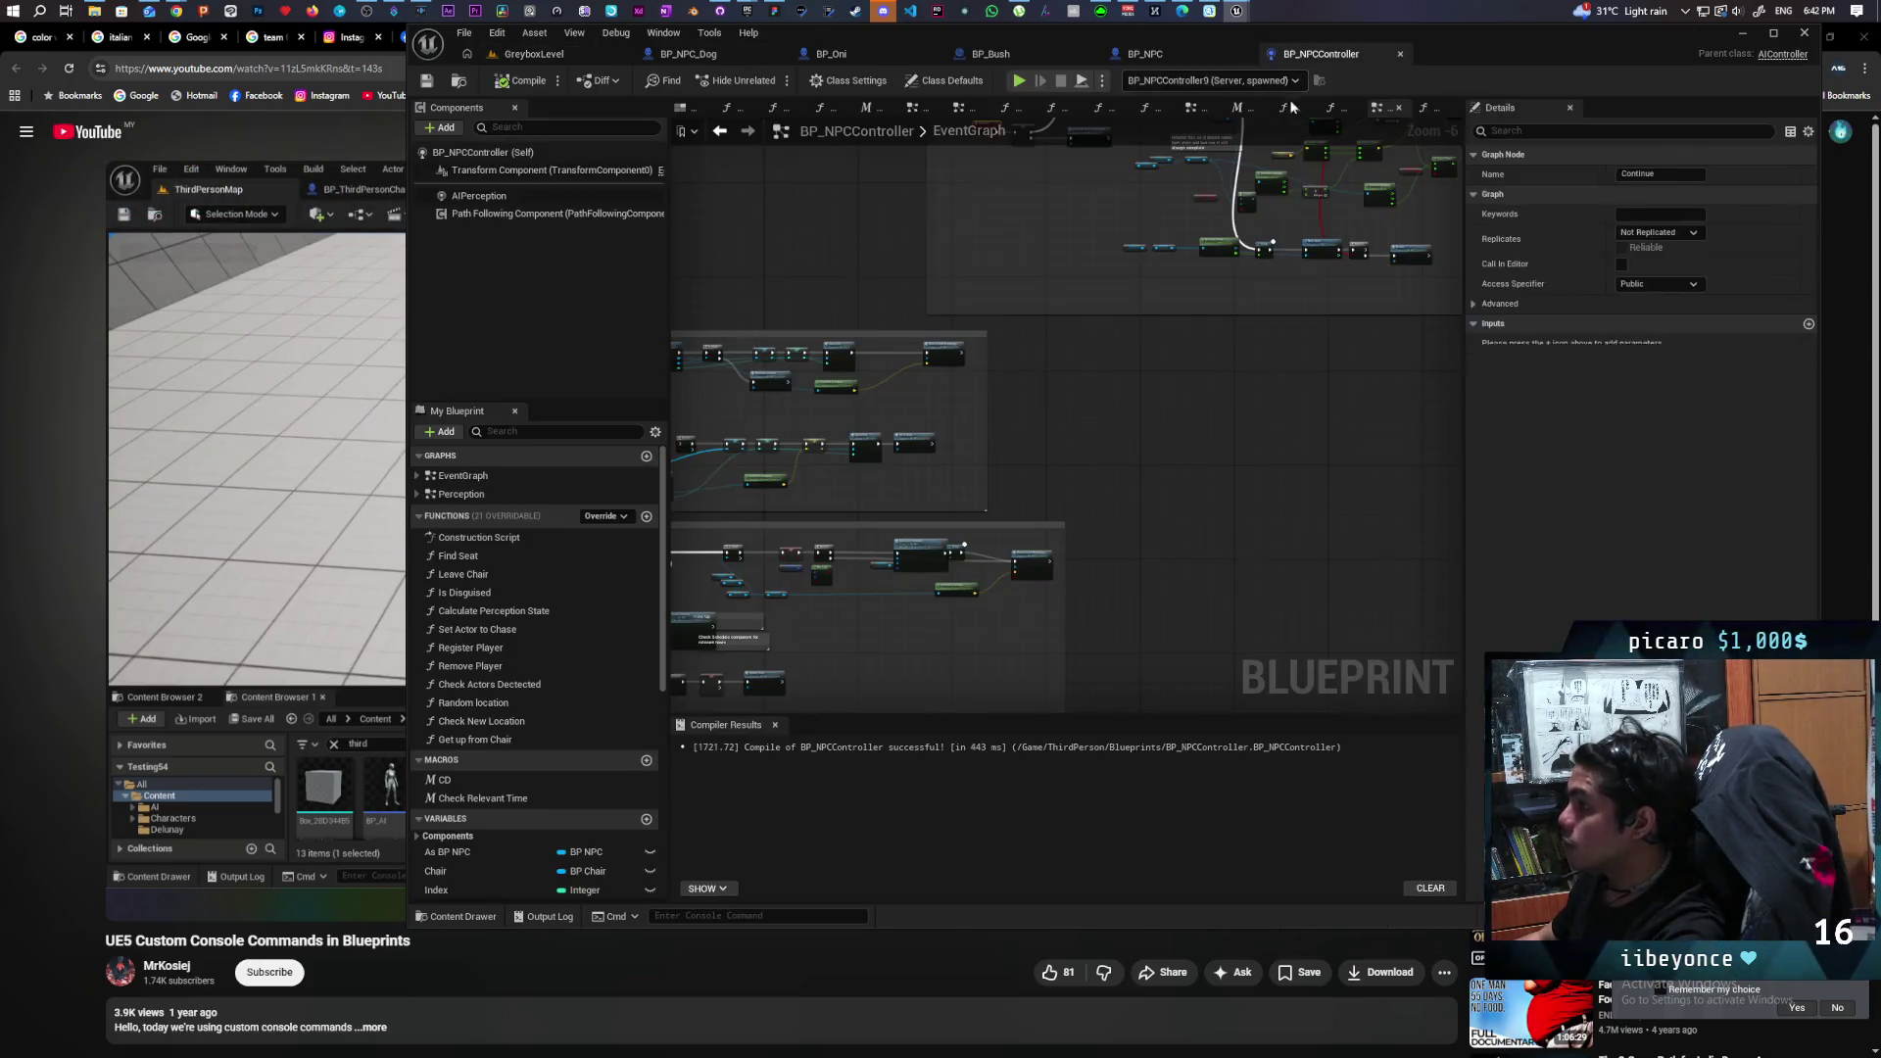
# Wire the Debug Avoidance entry straight into SET, delete the Jump node, compile and save all.
pyautogui.click(1148, 54)
pyautogui.moveTo(1082, 339)
pyautogui.mouseDown()
pyautogui.moveTo(945, 327)
pyautogui.moveTo(1075, 341)
pyautogui.mouseUp()
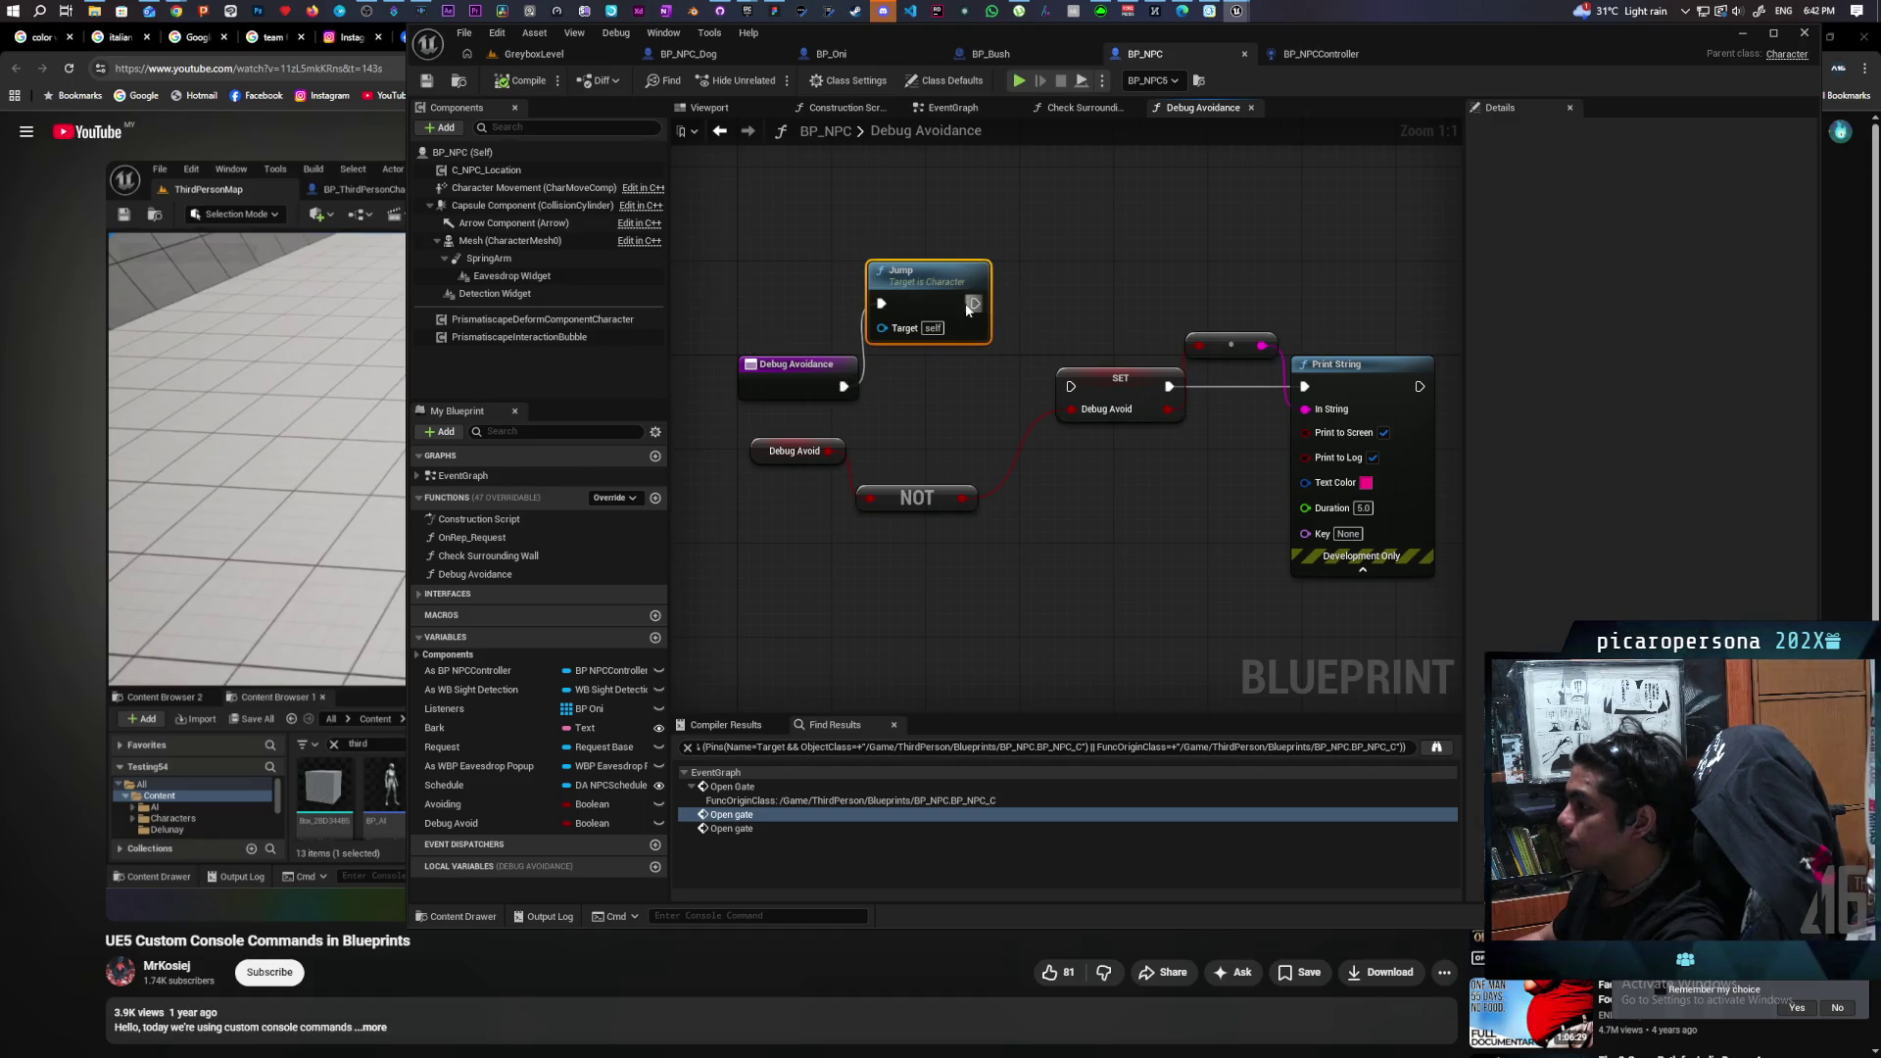
pyautogui.moveTo(843, 386); pyautogui.dragTo(1071, 386)
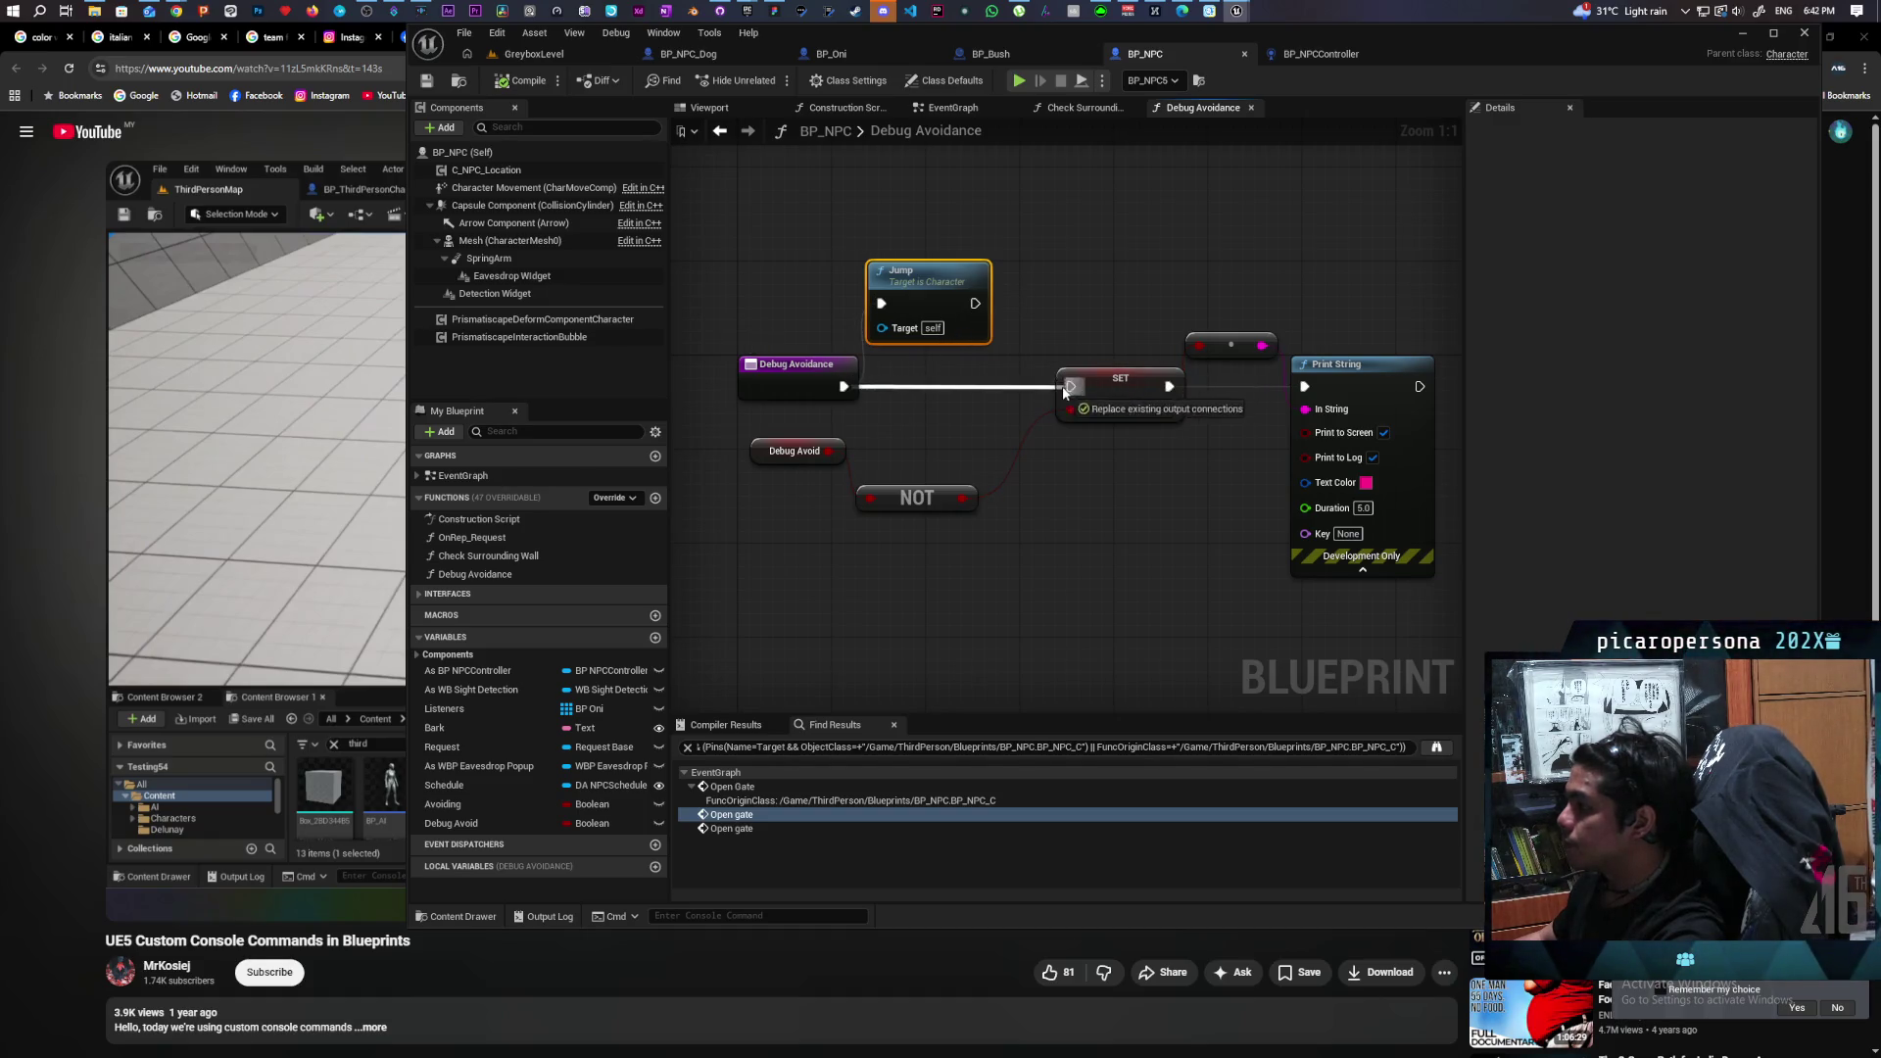
pyautogui.moveTo(1051, 279); pyautogui.dragTo(951, 309)
pyautogui.press('Delete')
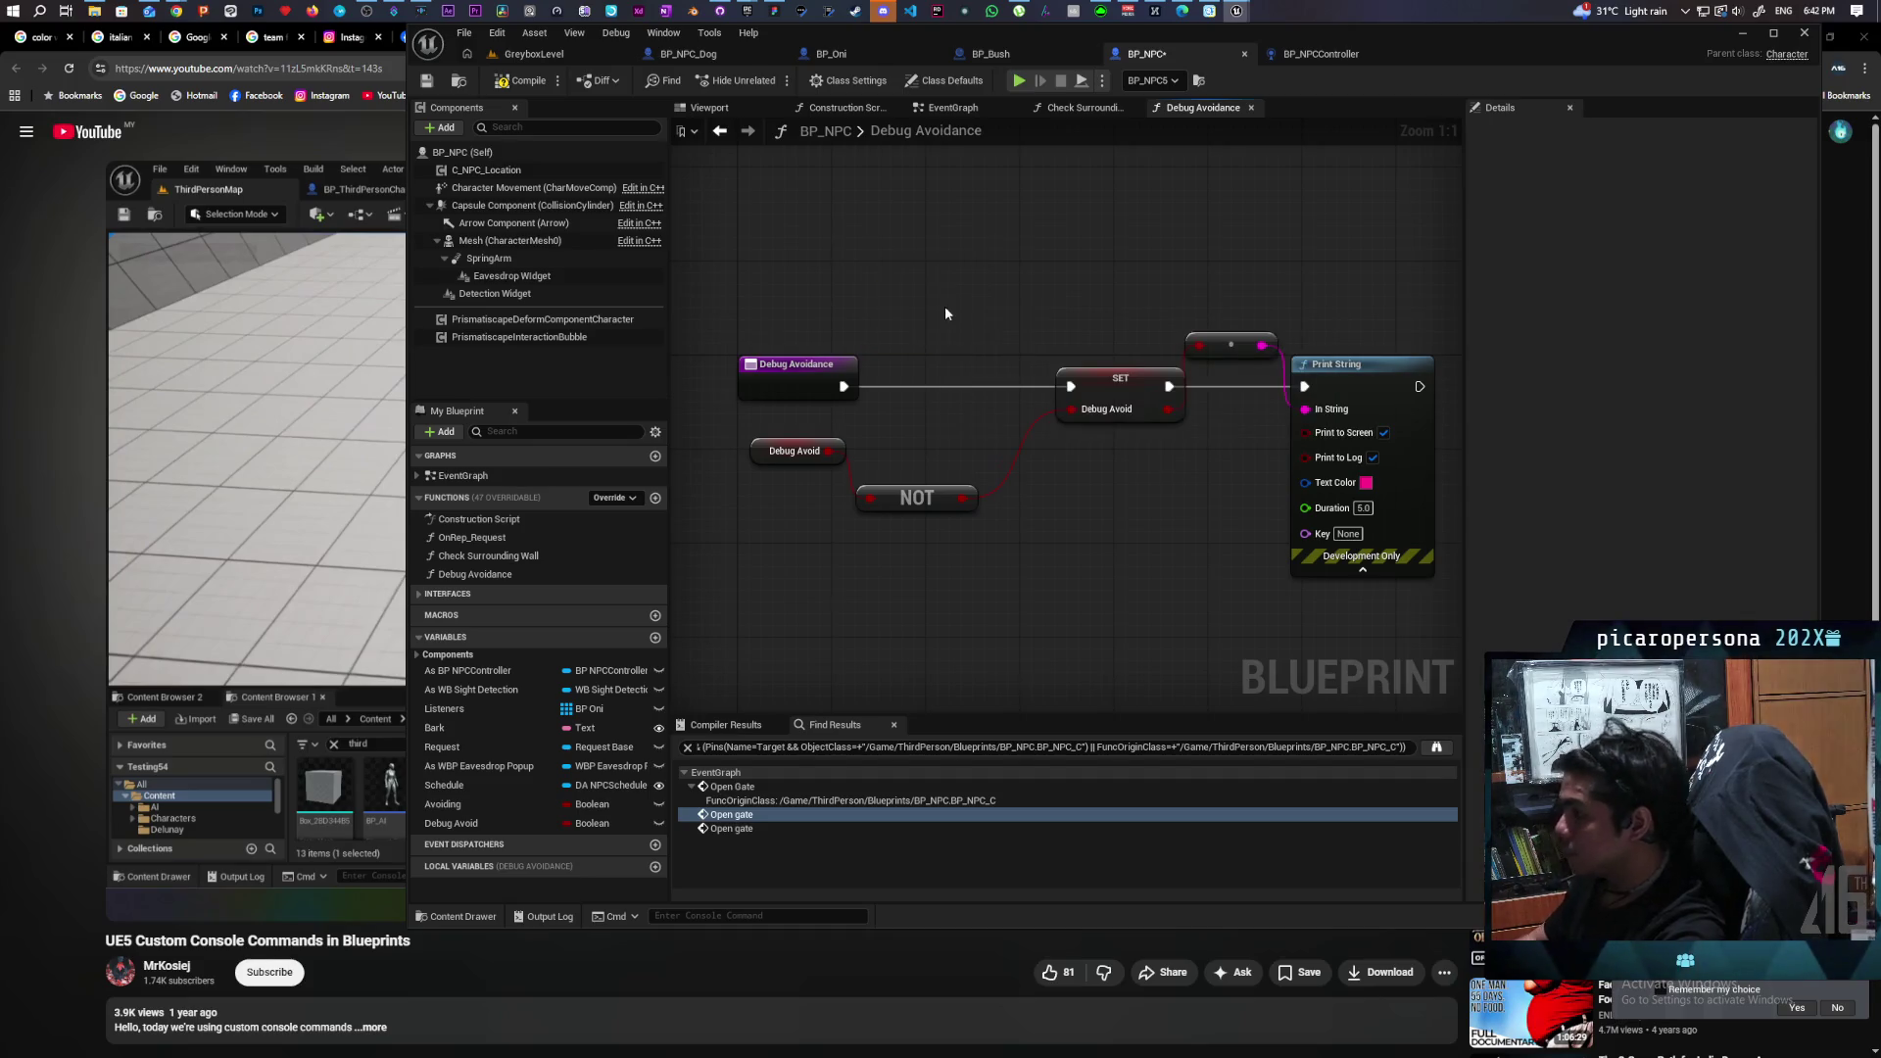
pyautogui.click(525, 85)
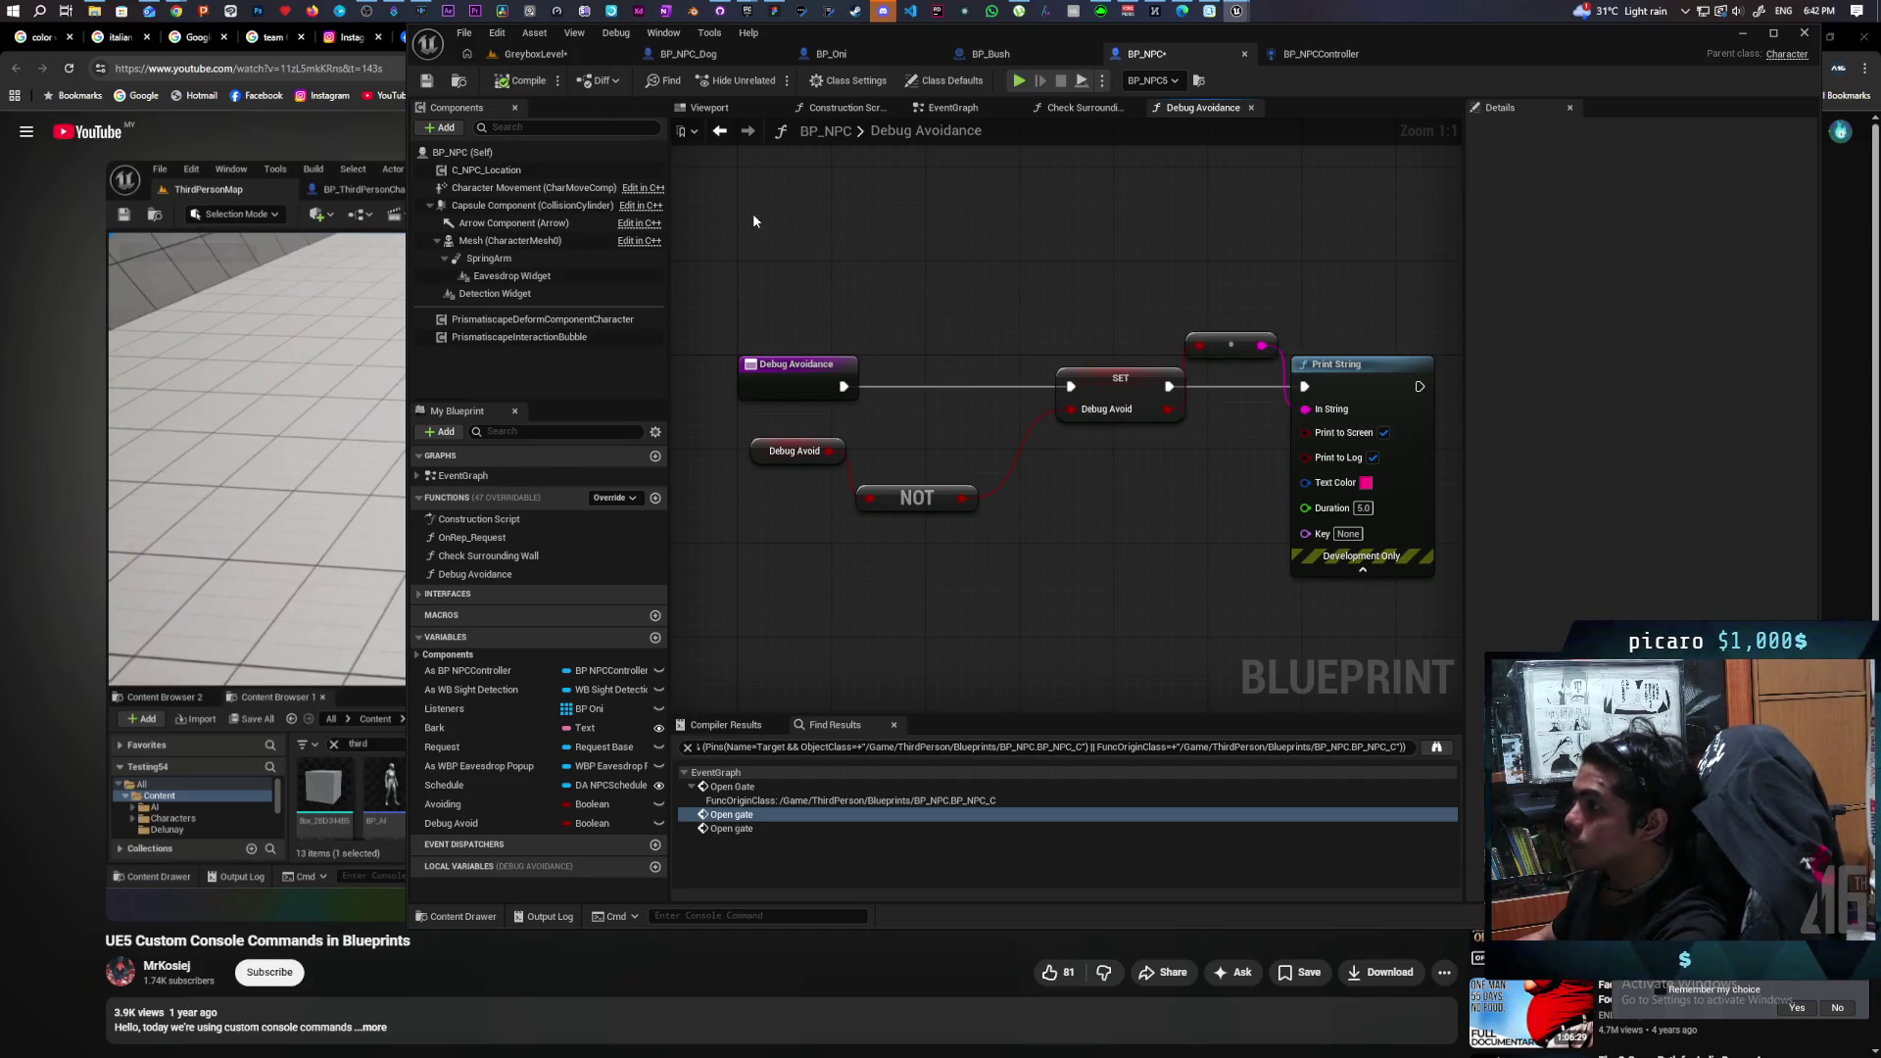
pyautogui.hotkey('ctrl', 'shift', 's')
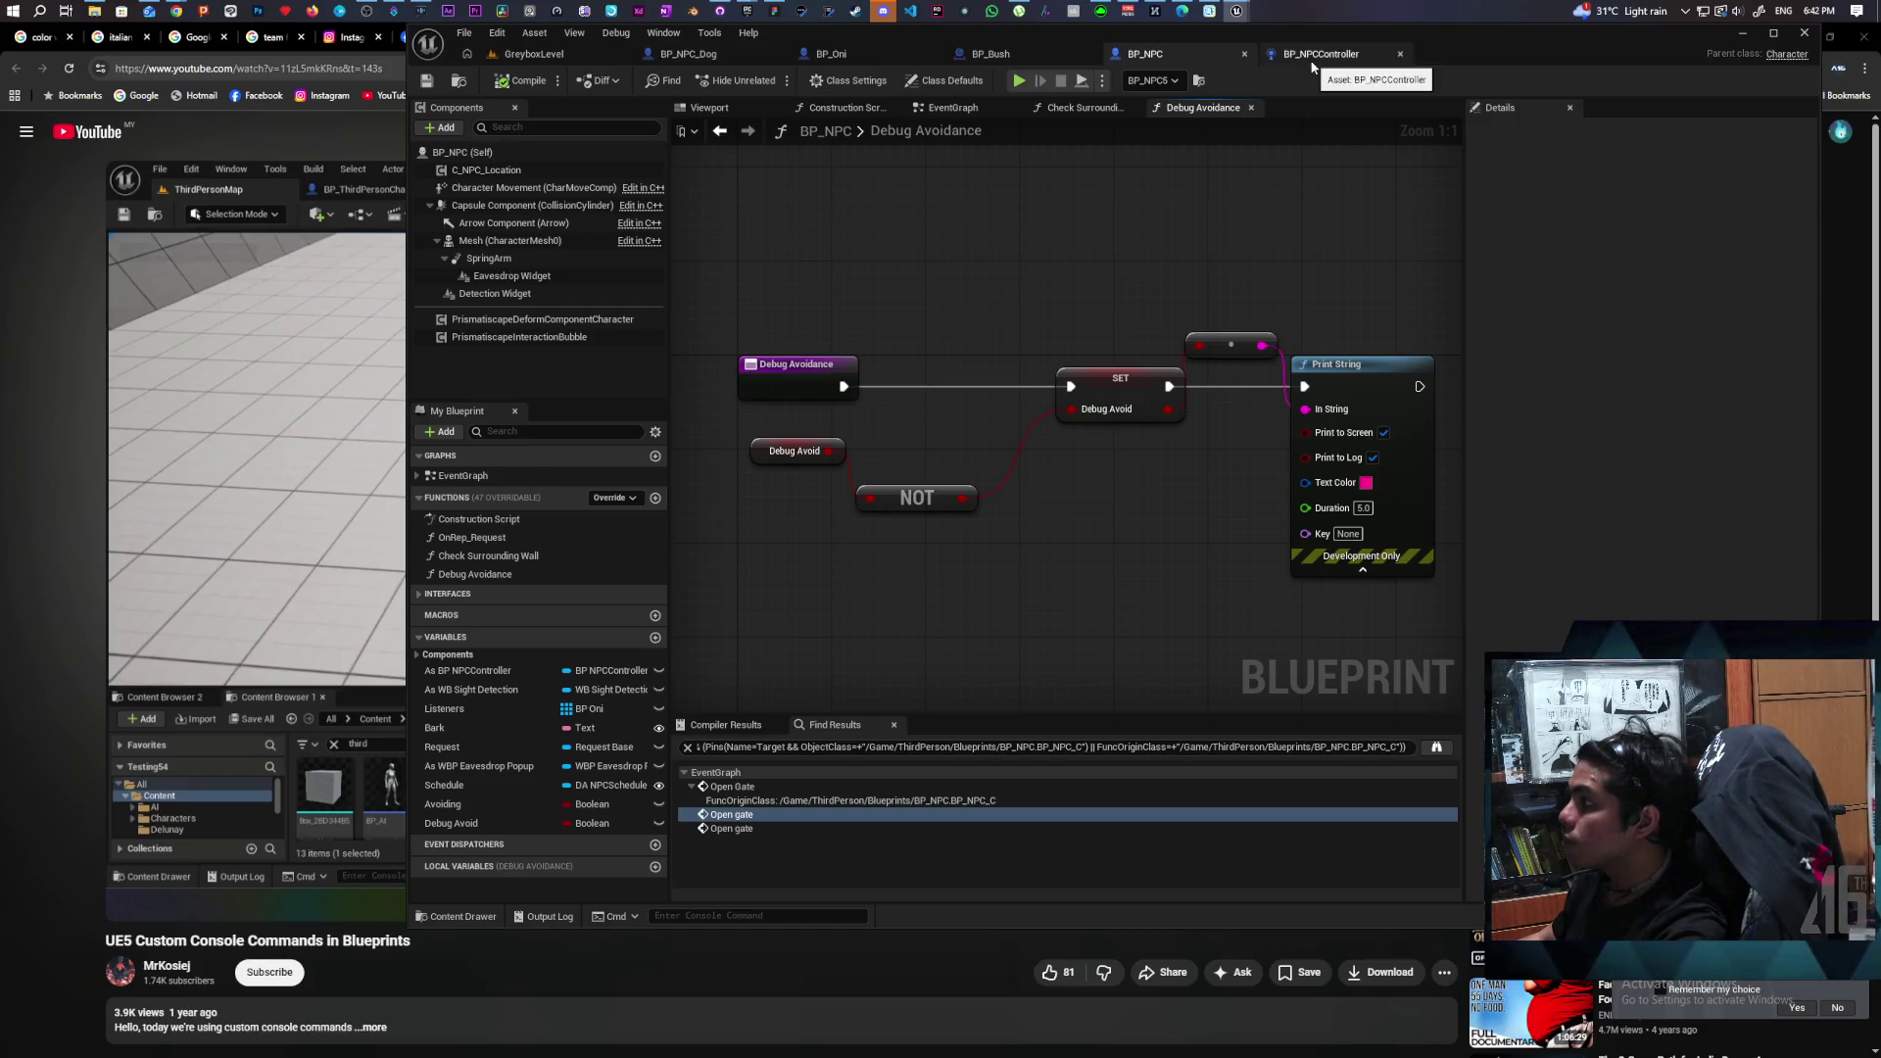
# Add another output pin to the BeginPlay Sequence in BP_NPC's EventGraph.
pyautogui.click(1007, 112)
pyautogui.scroll(-6, 1100, 470)
pyautogui.scroll(6, 1099, 470)
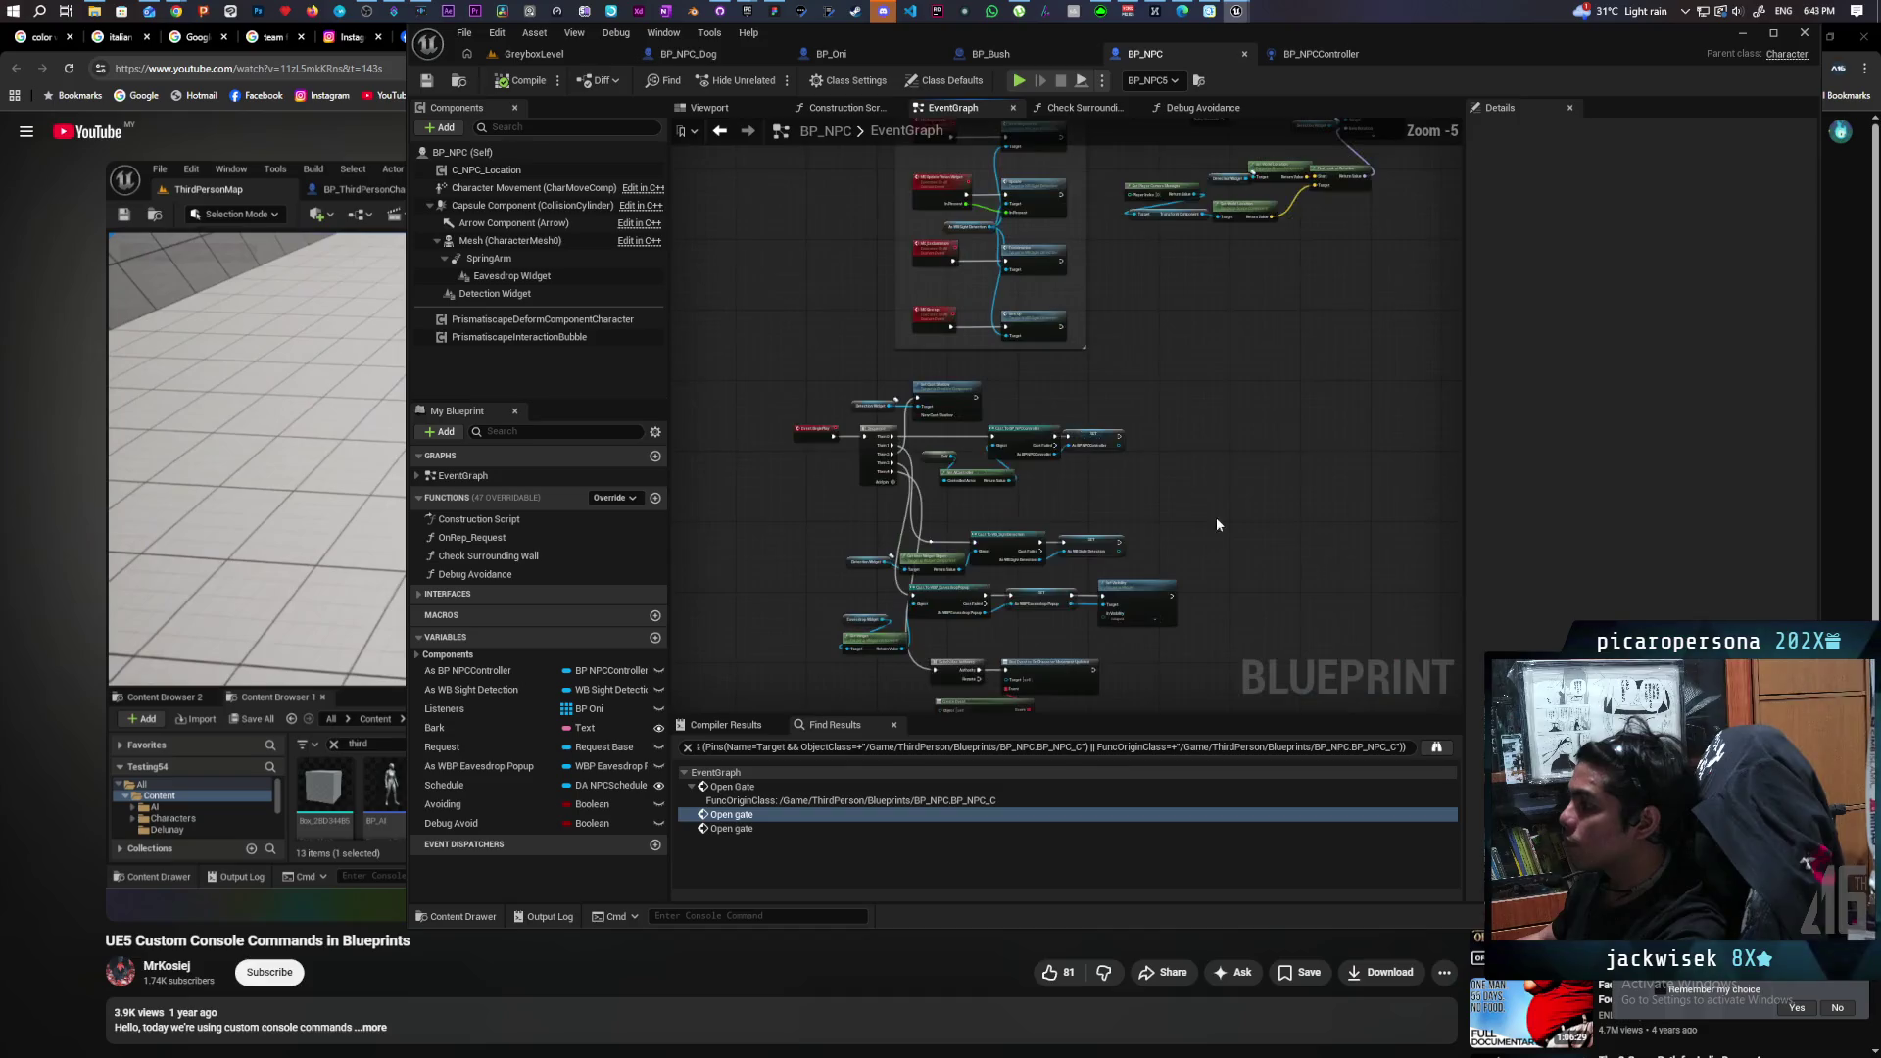
pyautogui.scroll(1, 1216, 519)
pyautogui.moveTo(1115, 498); pyautogui.dragTo(935, 292)
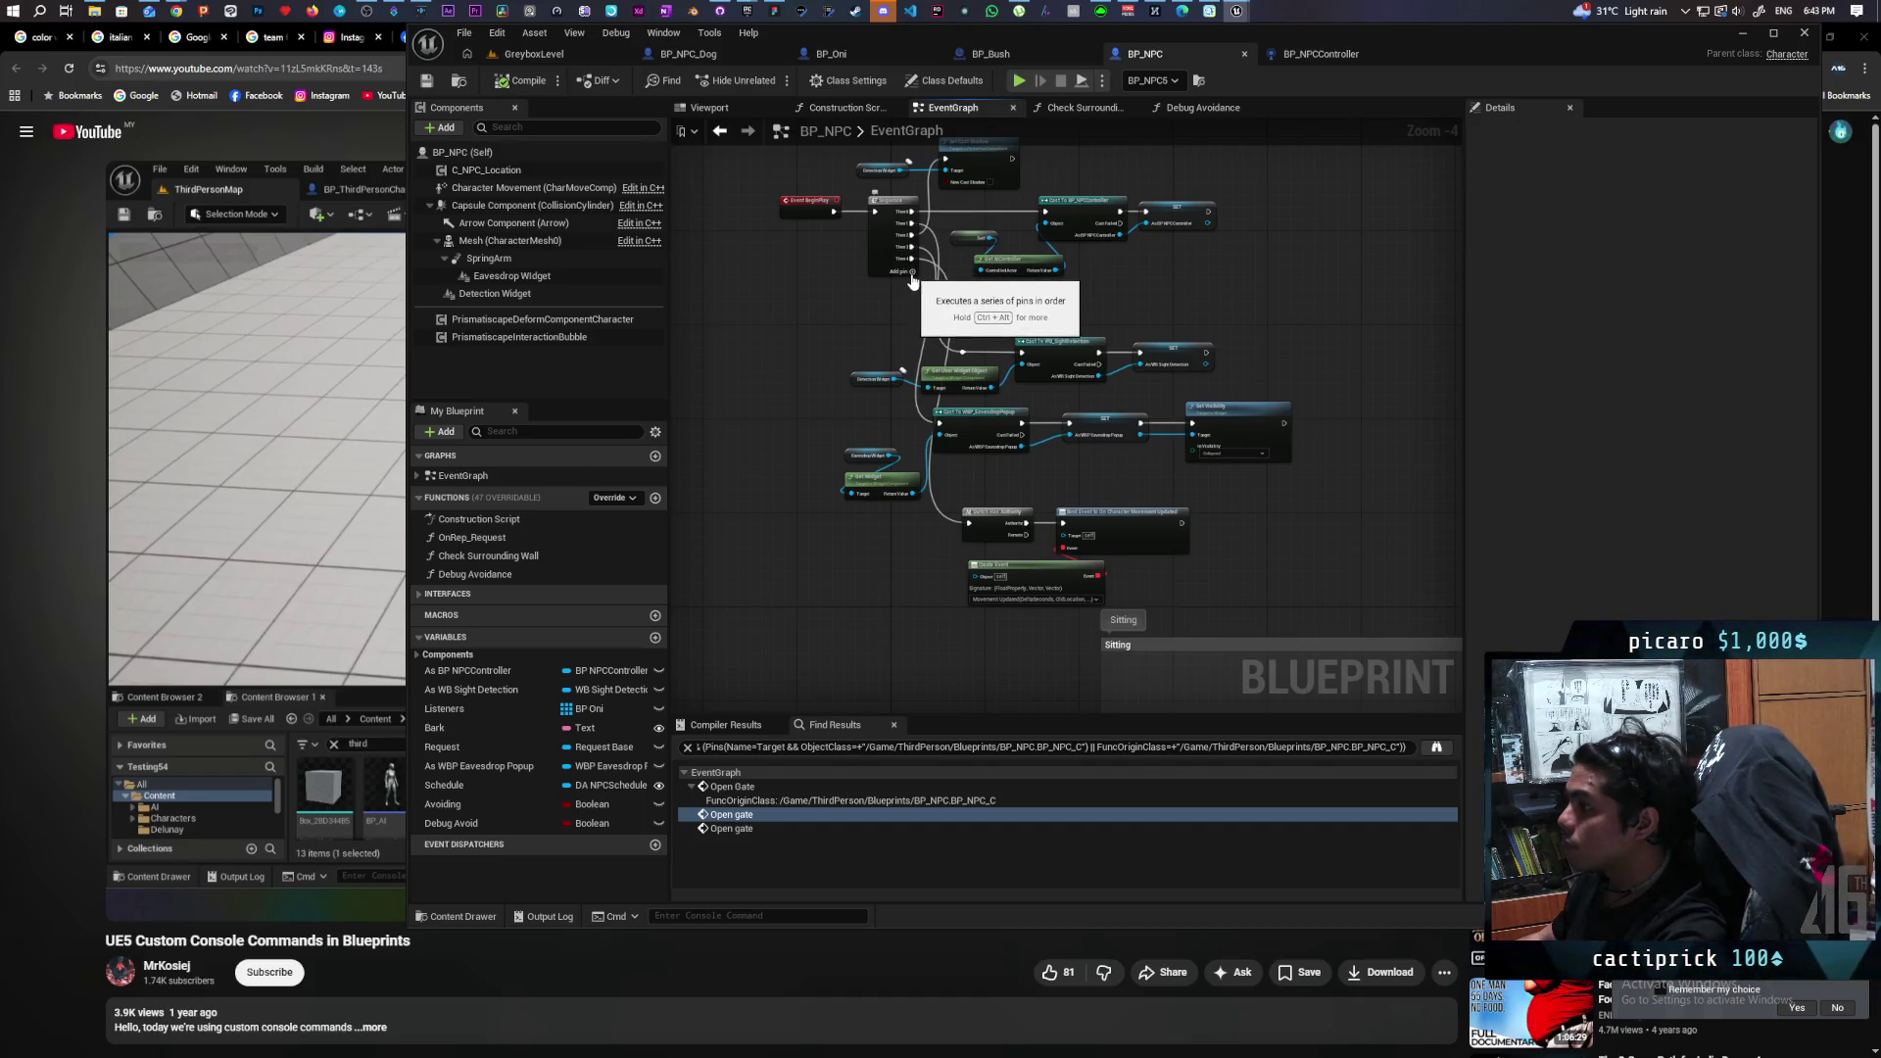
pyautogui.click(911, 277)
# Add Assign On Console Message with its custom event via an 'assign console' search, then delete both.
pyautogui.rightClick(804, 337)
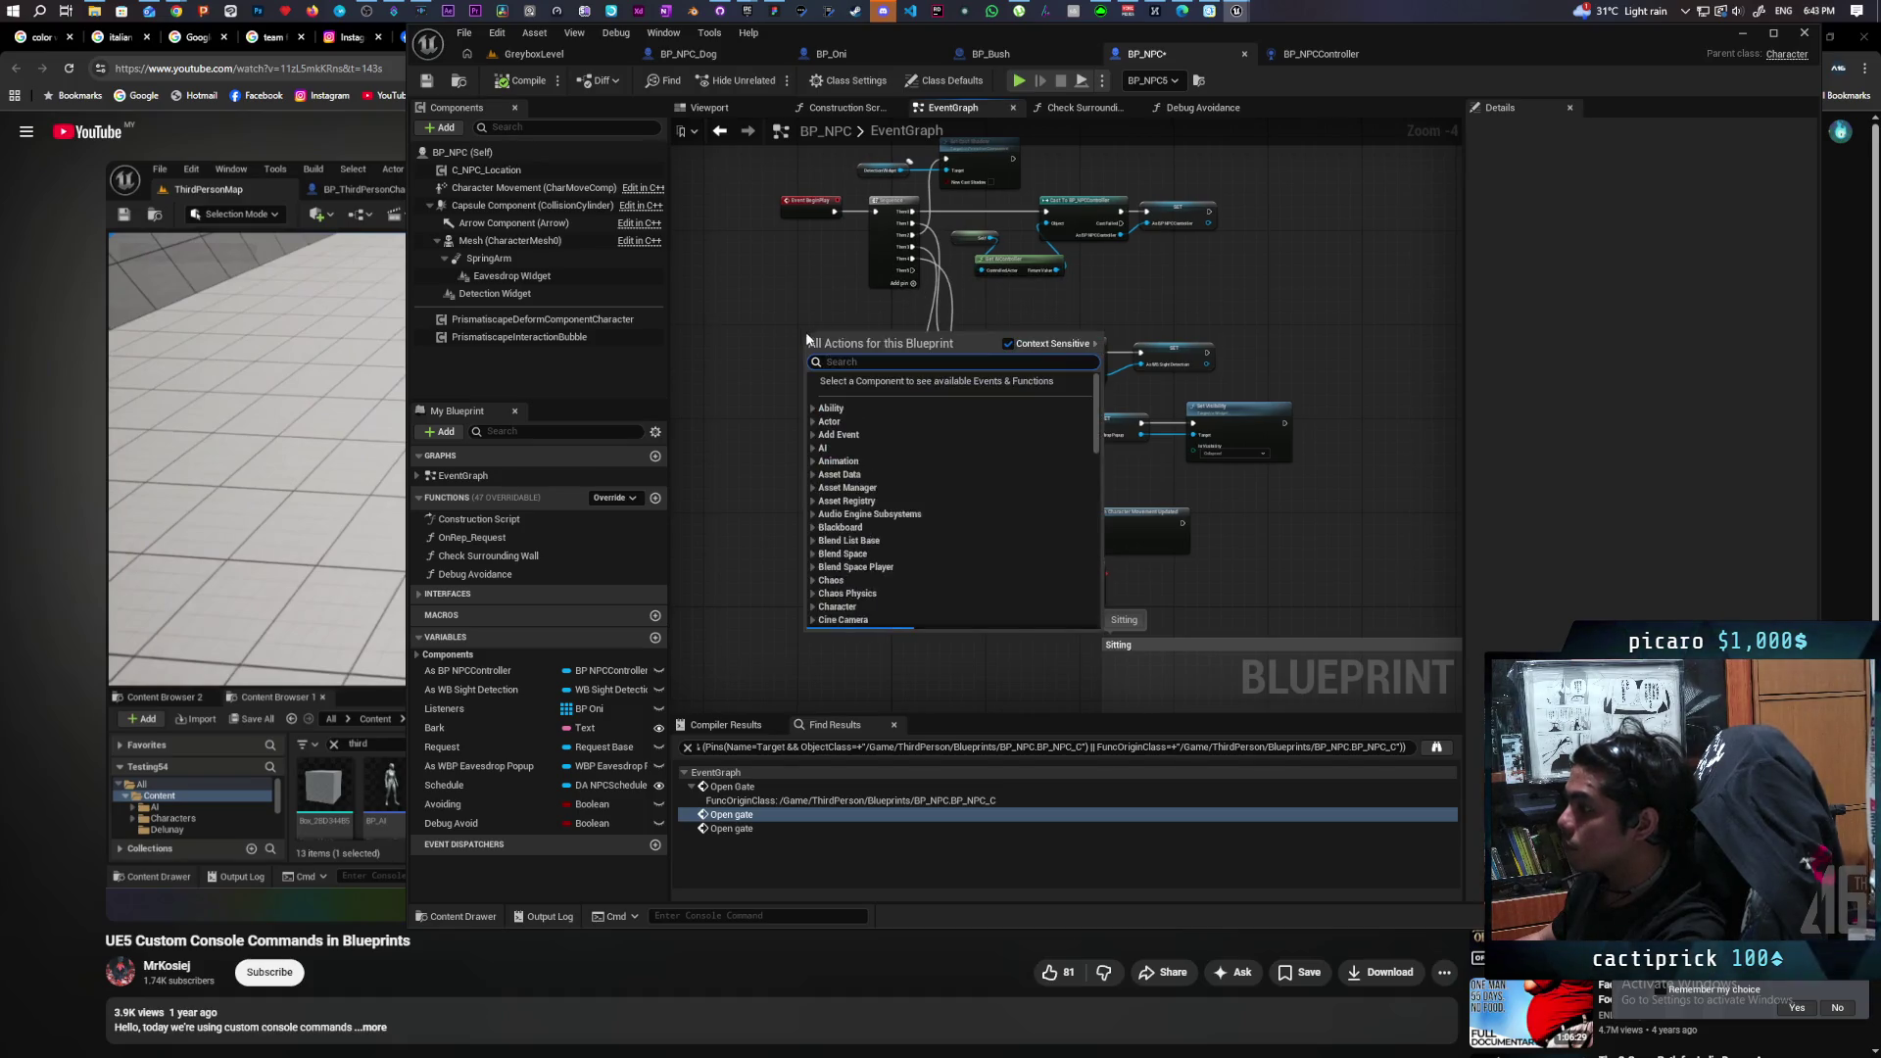
pyautogui.write('assign comma')
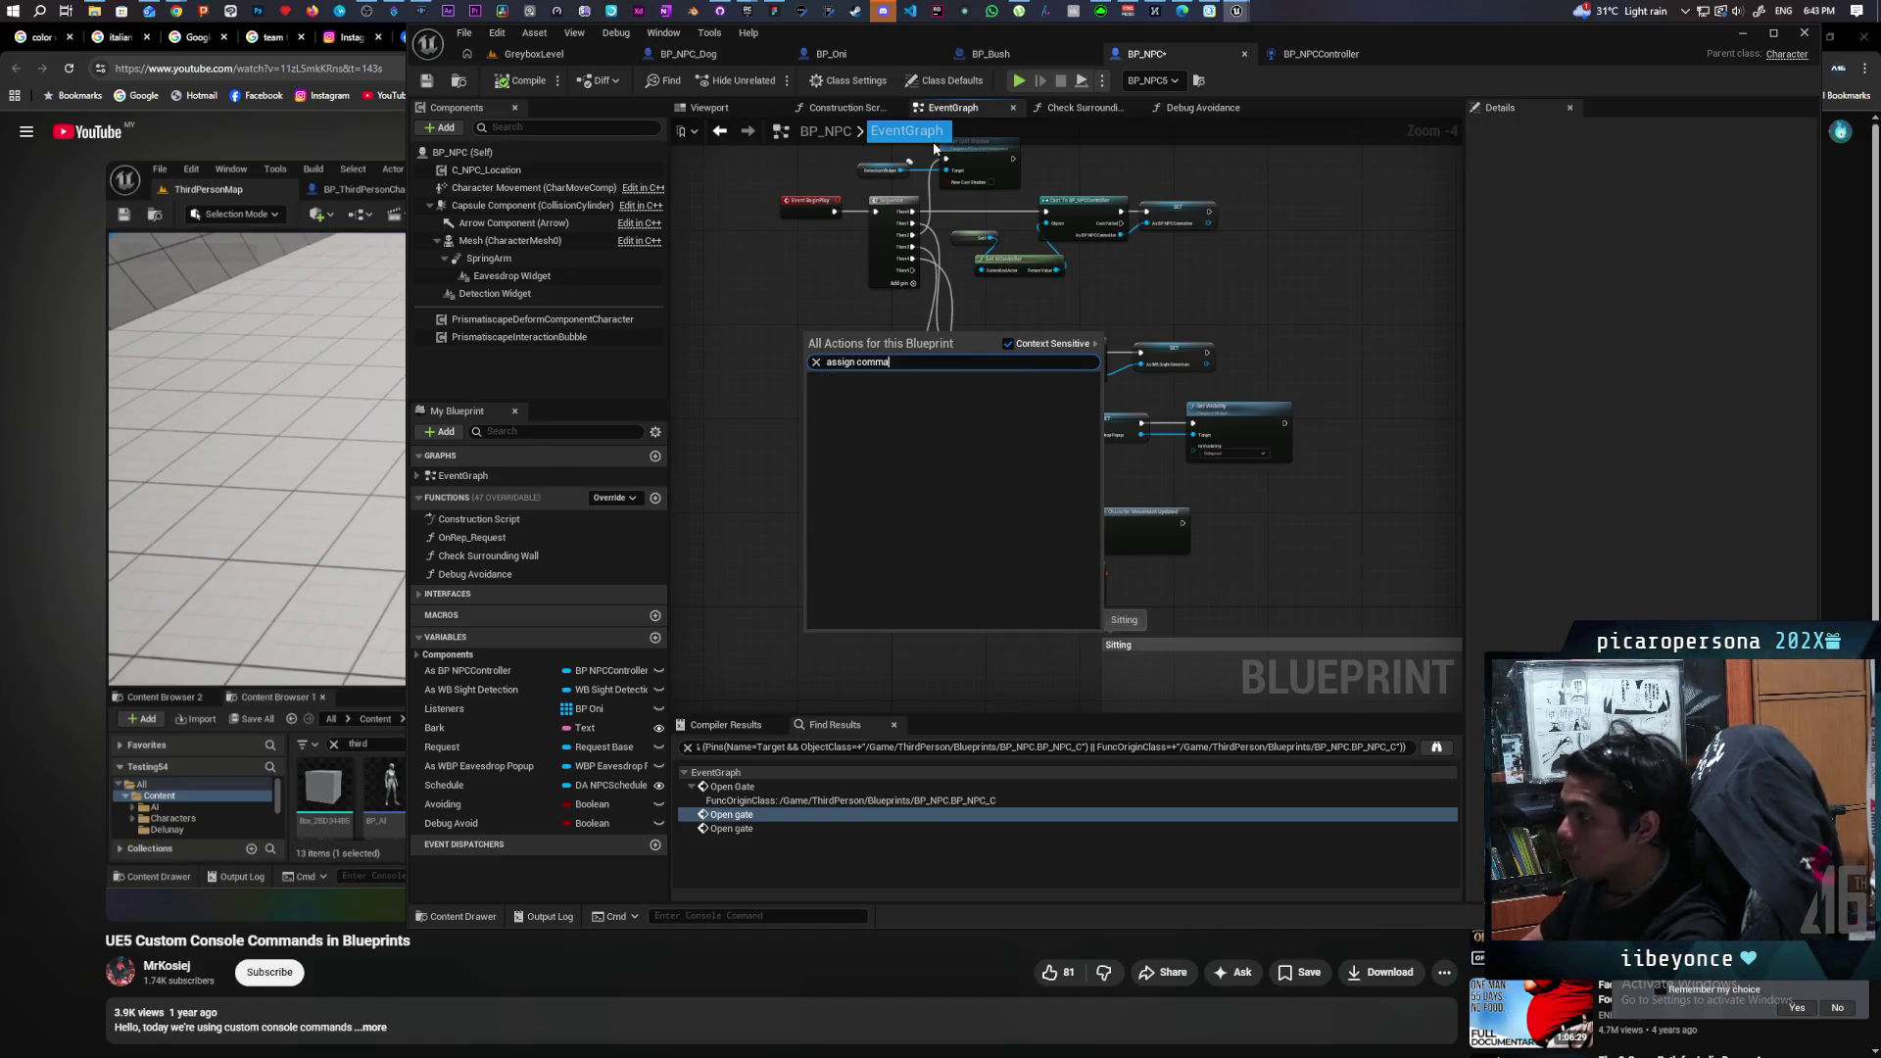
pyautogui.press('BackSpace')
pyautogui.press('BackSpace')
pyautogui.press('BackSpace')
pyautogui.write('nsol')
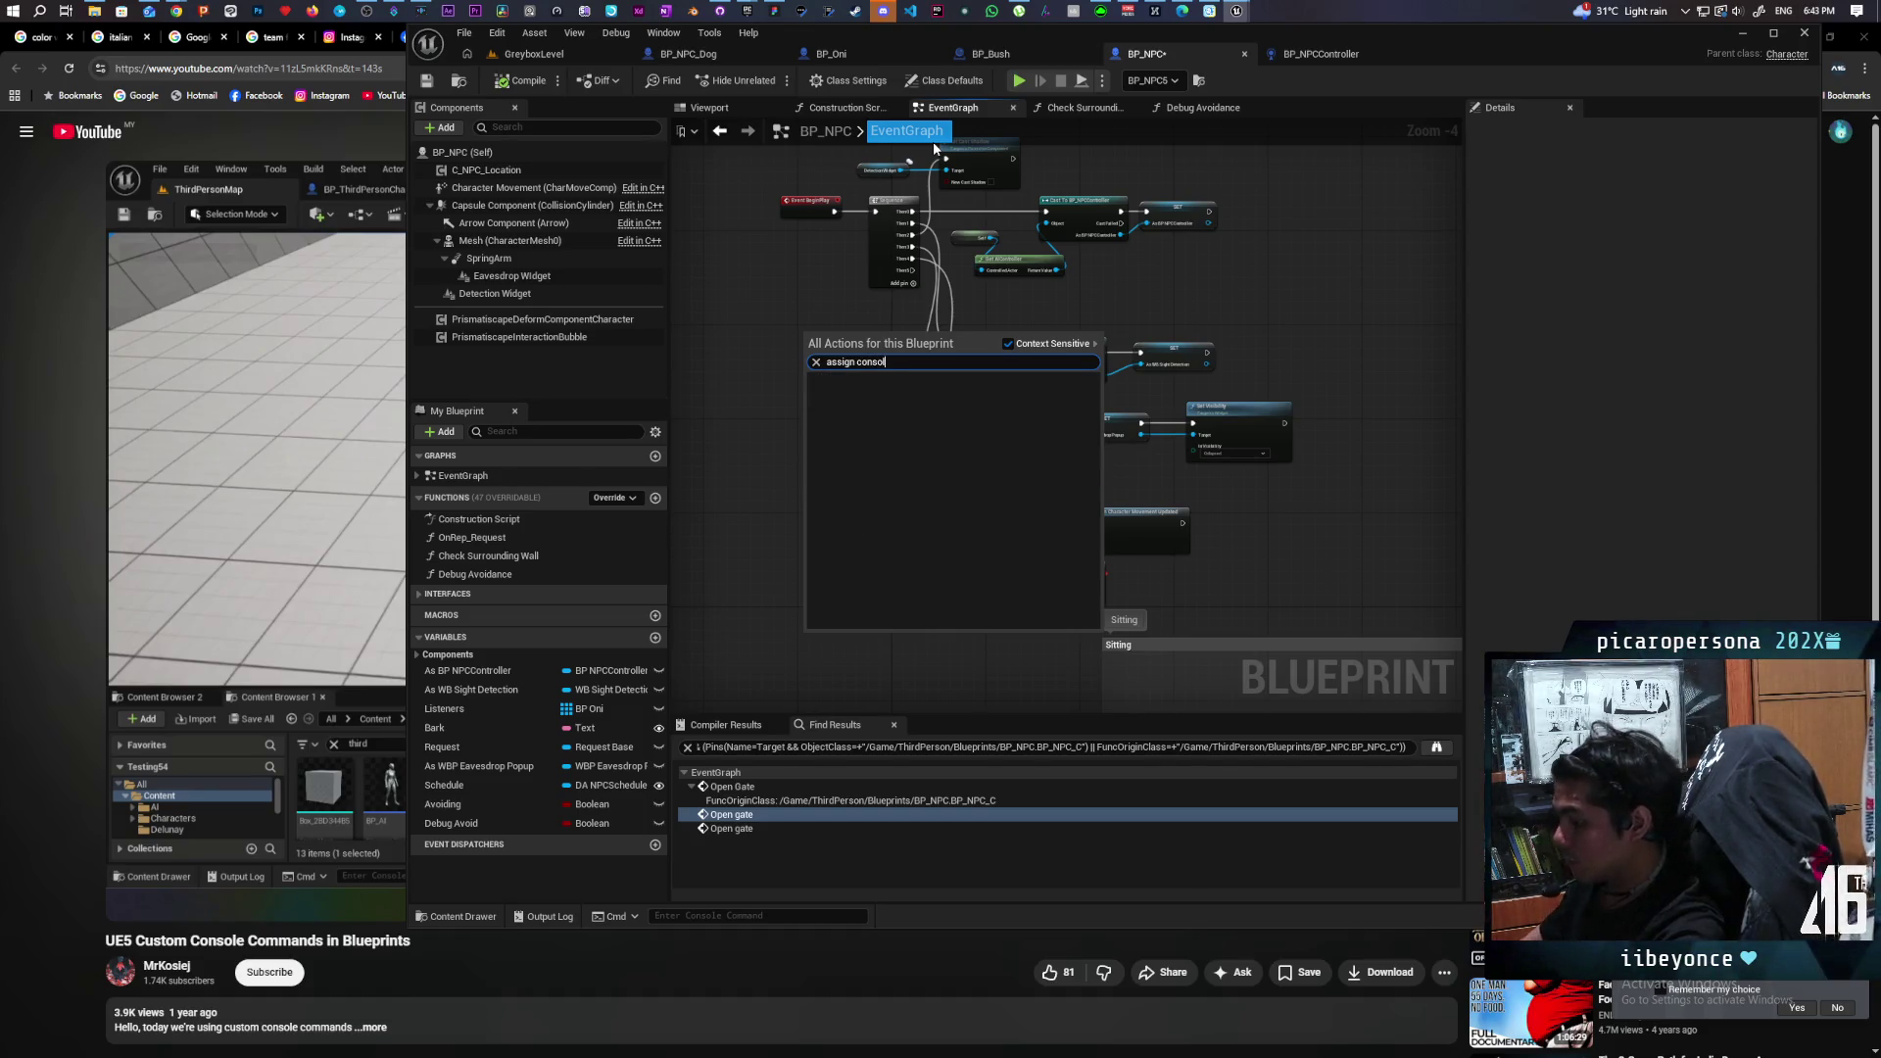
pyautogui.click(1008, 344)
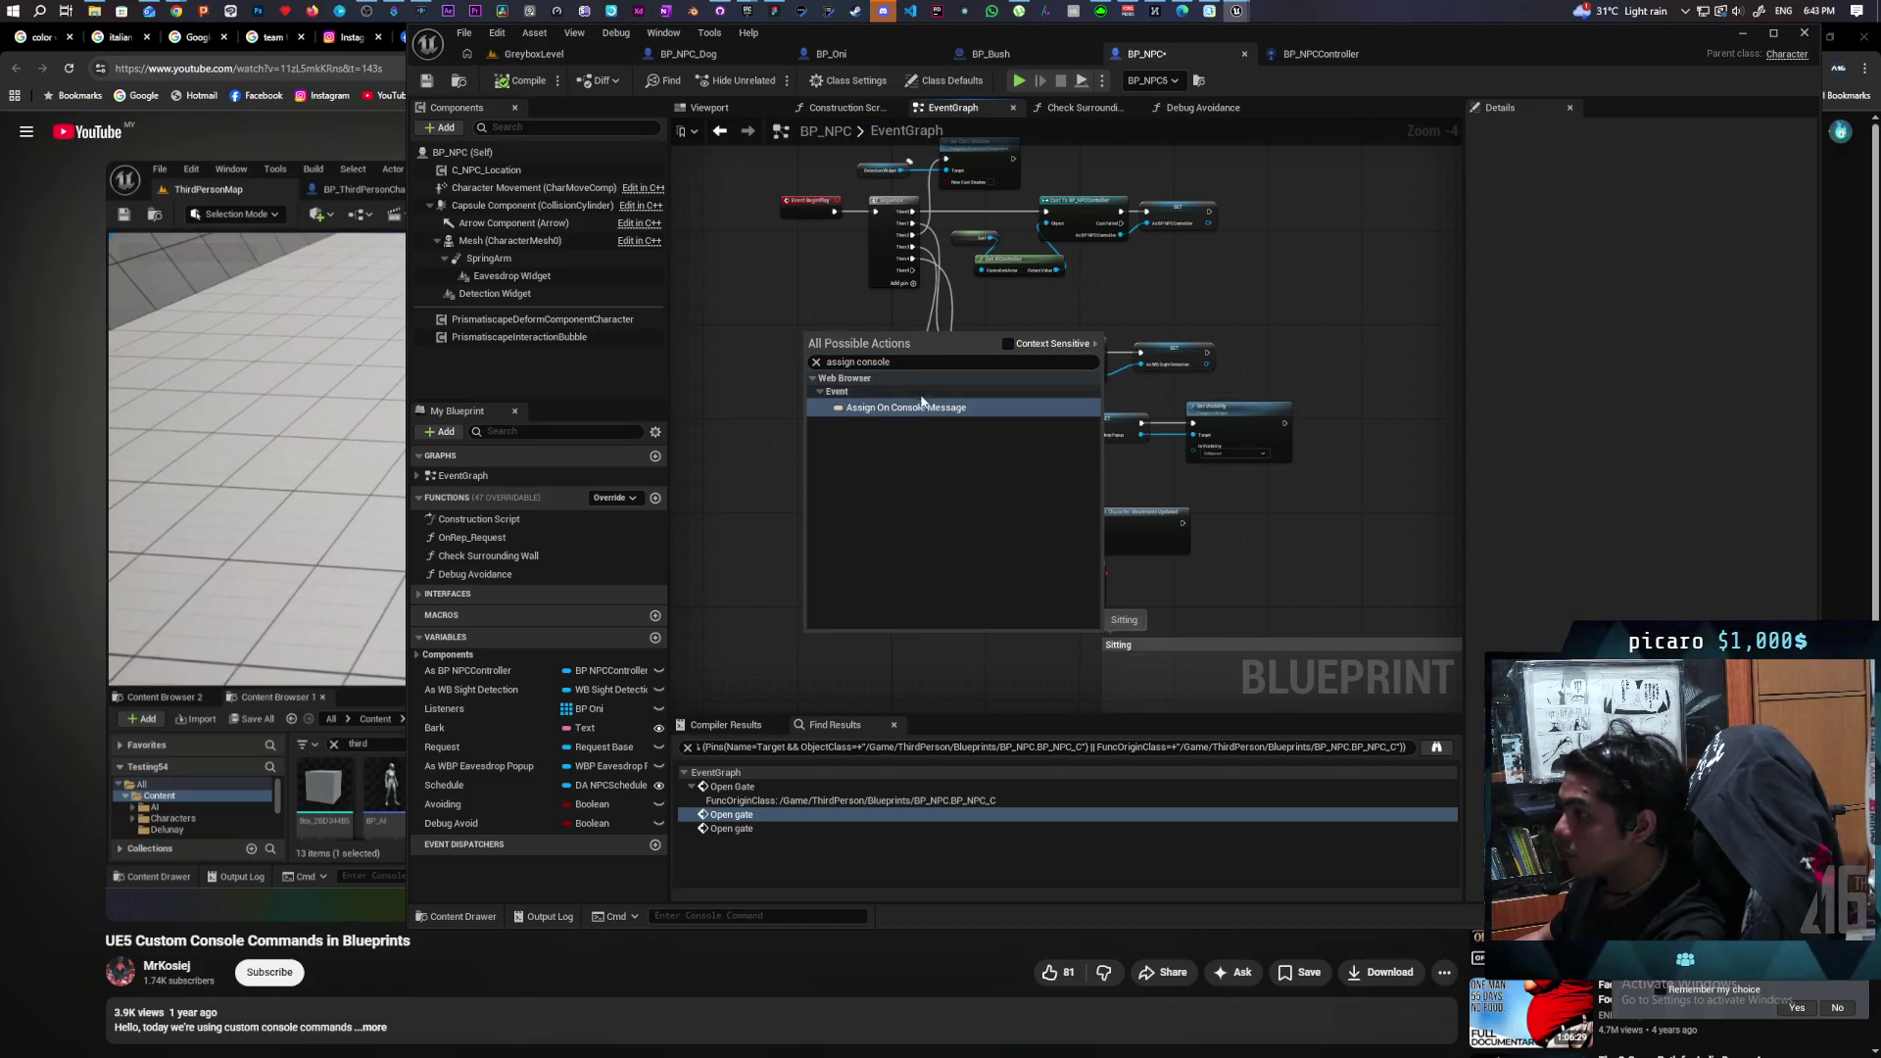
pyautogui.press('Escape')
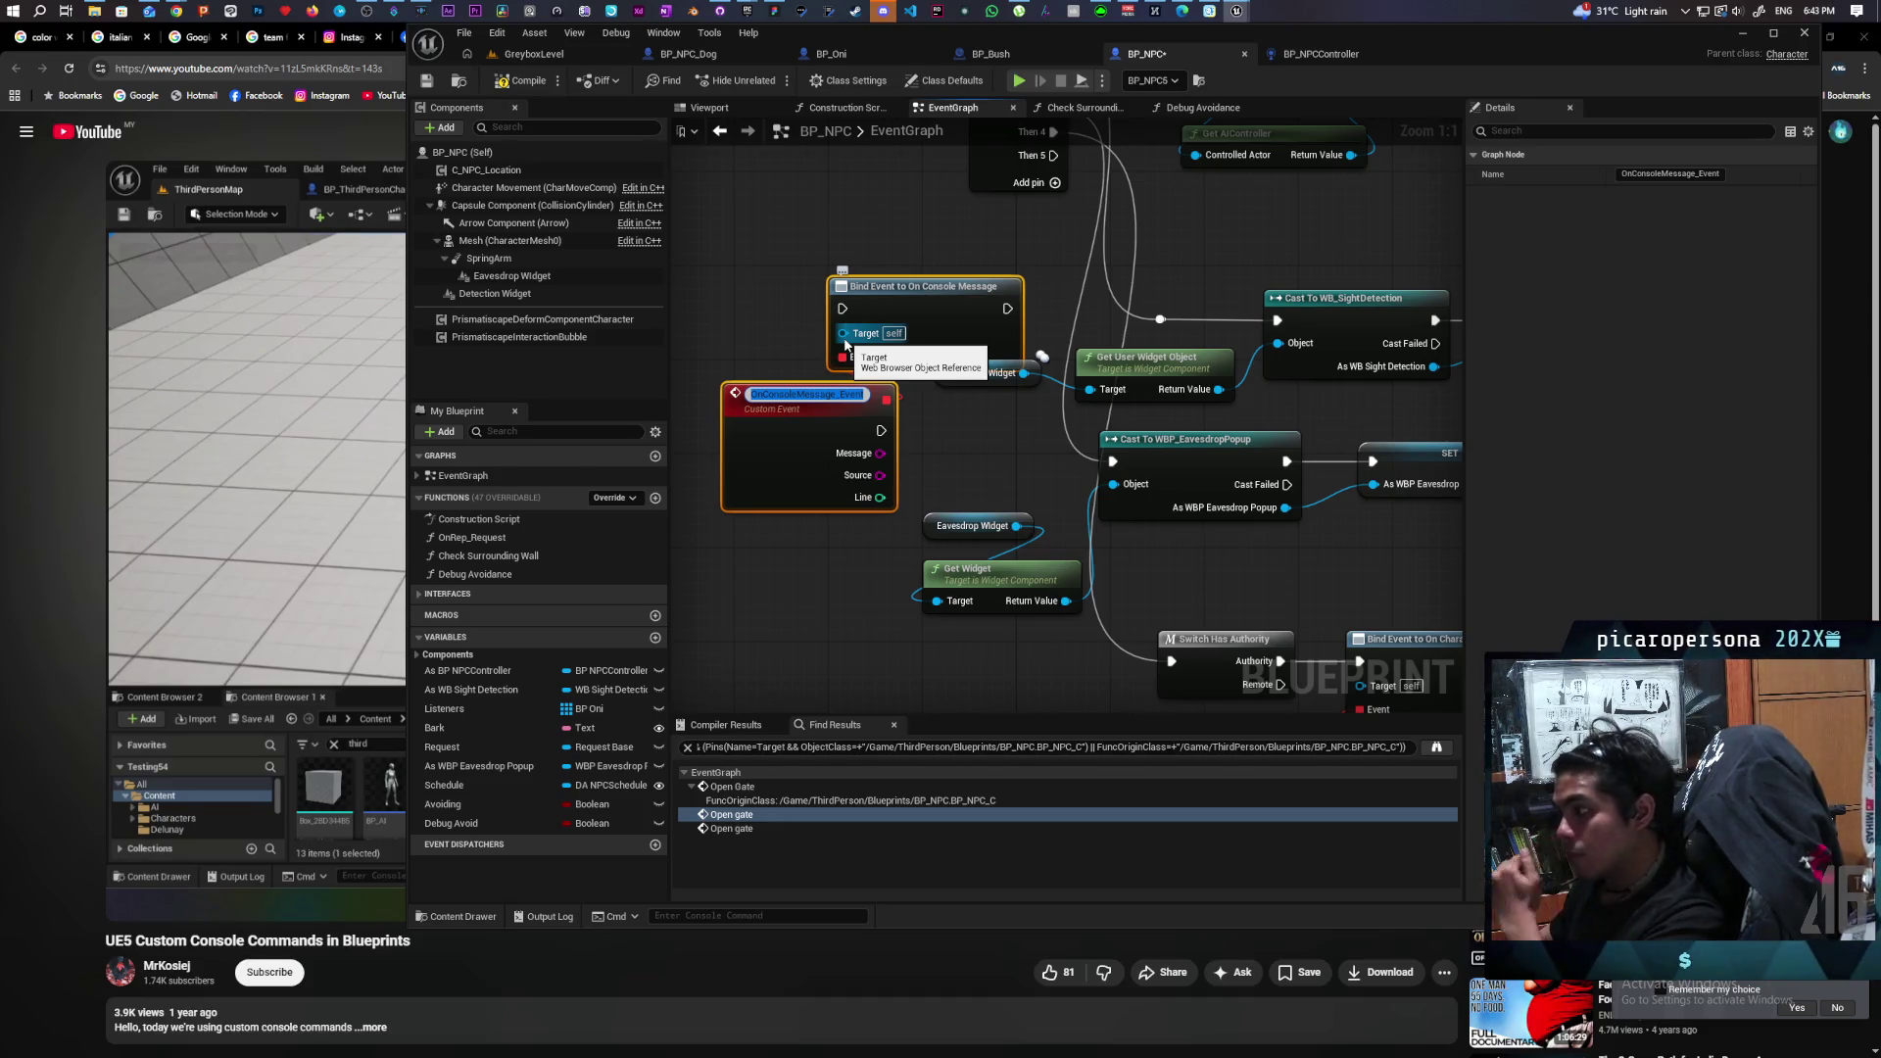
pyautogui.press('Escape')
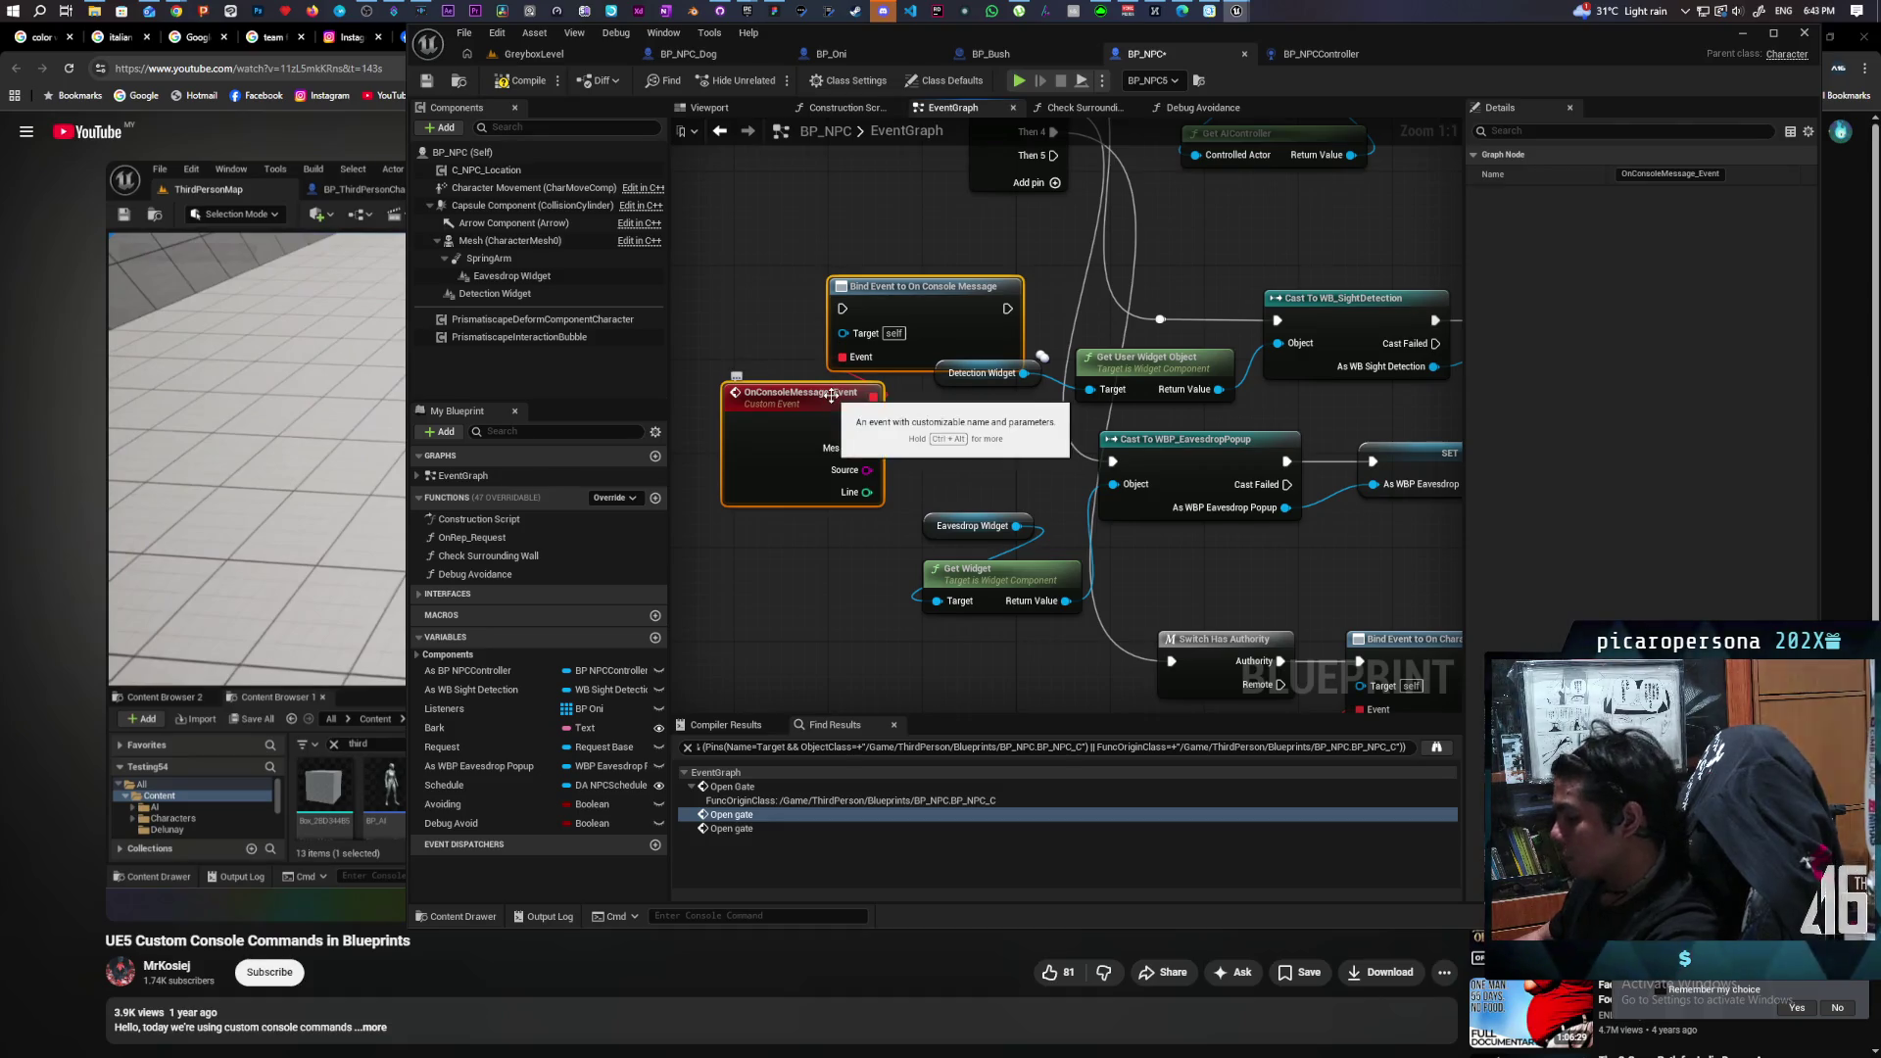
pyautogui.press('Delete')
# Browse the node list for 'command' and 'console' actions without adding any.
pyautogui.rightClick(800, 344)
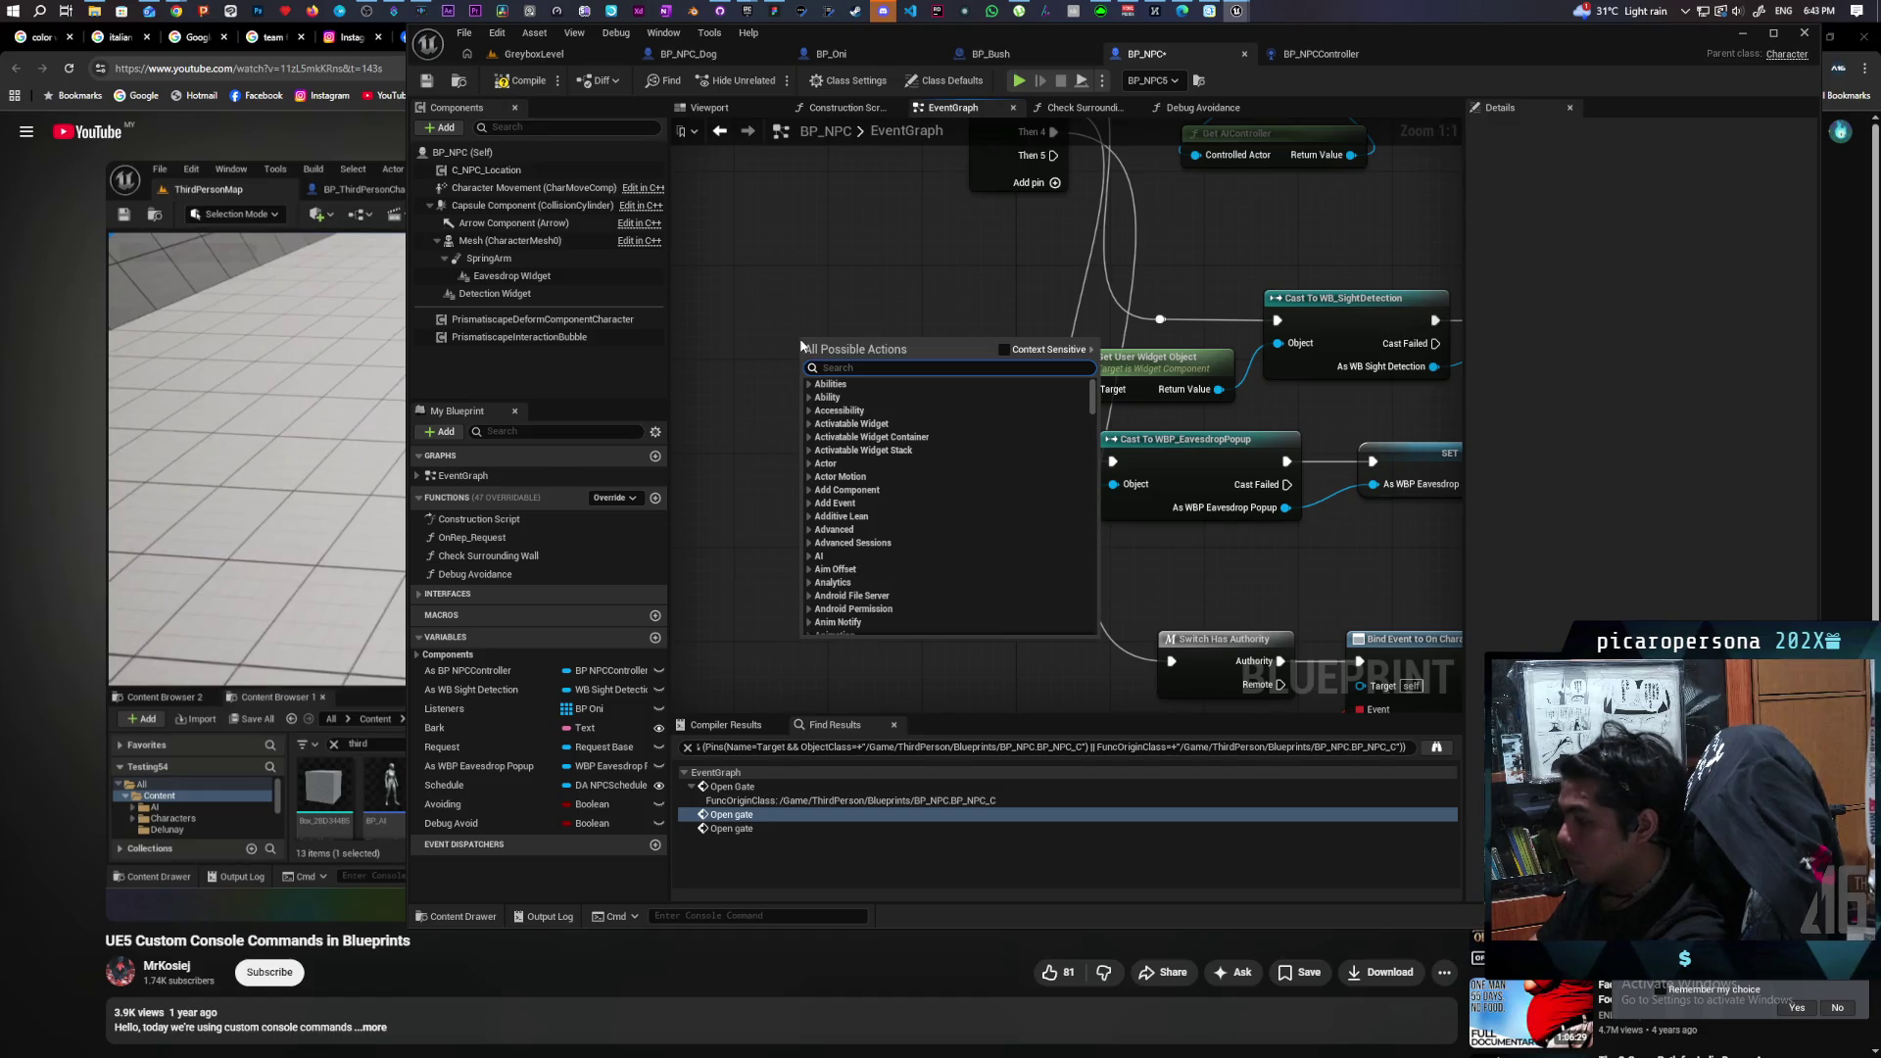
pyautogui.write('command')
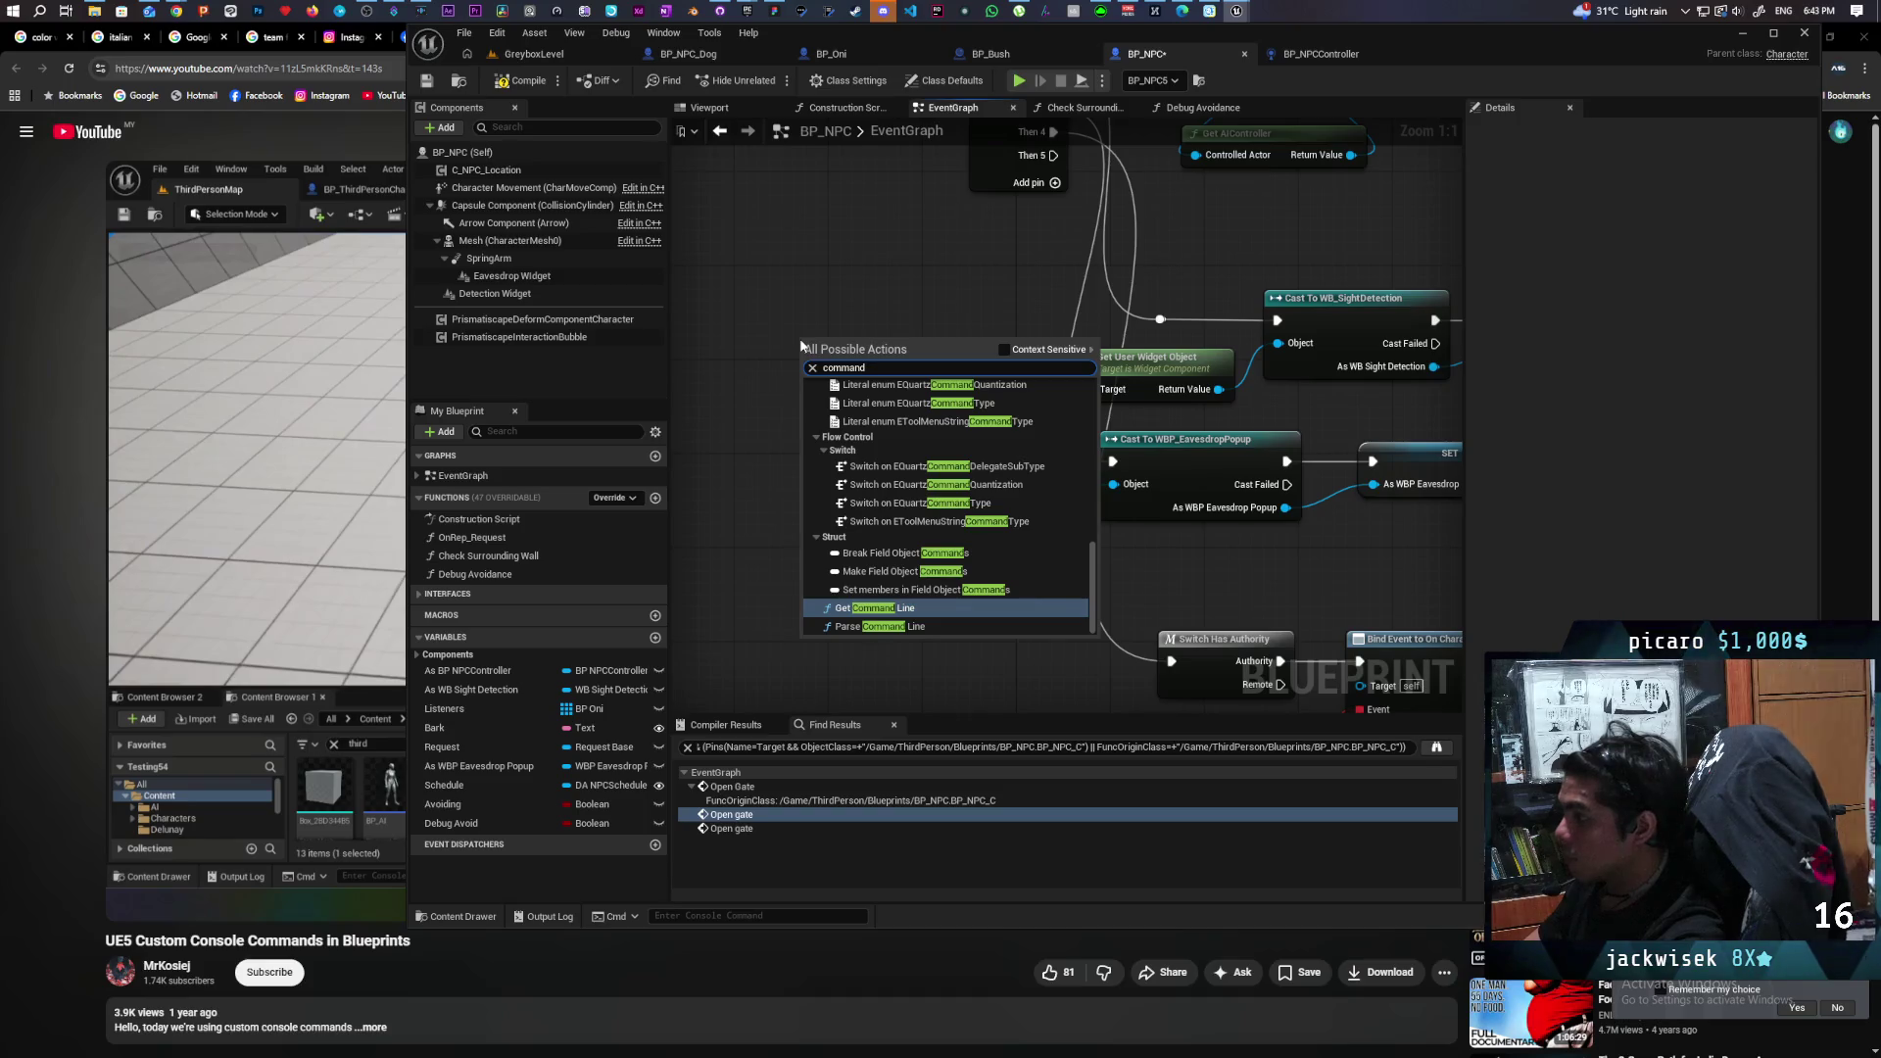
pyautogui.scroll(3, 989, 547)
pyautogui.scroll(8, 990, 547)
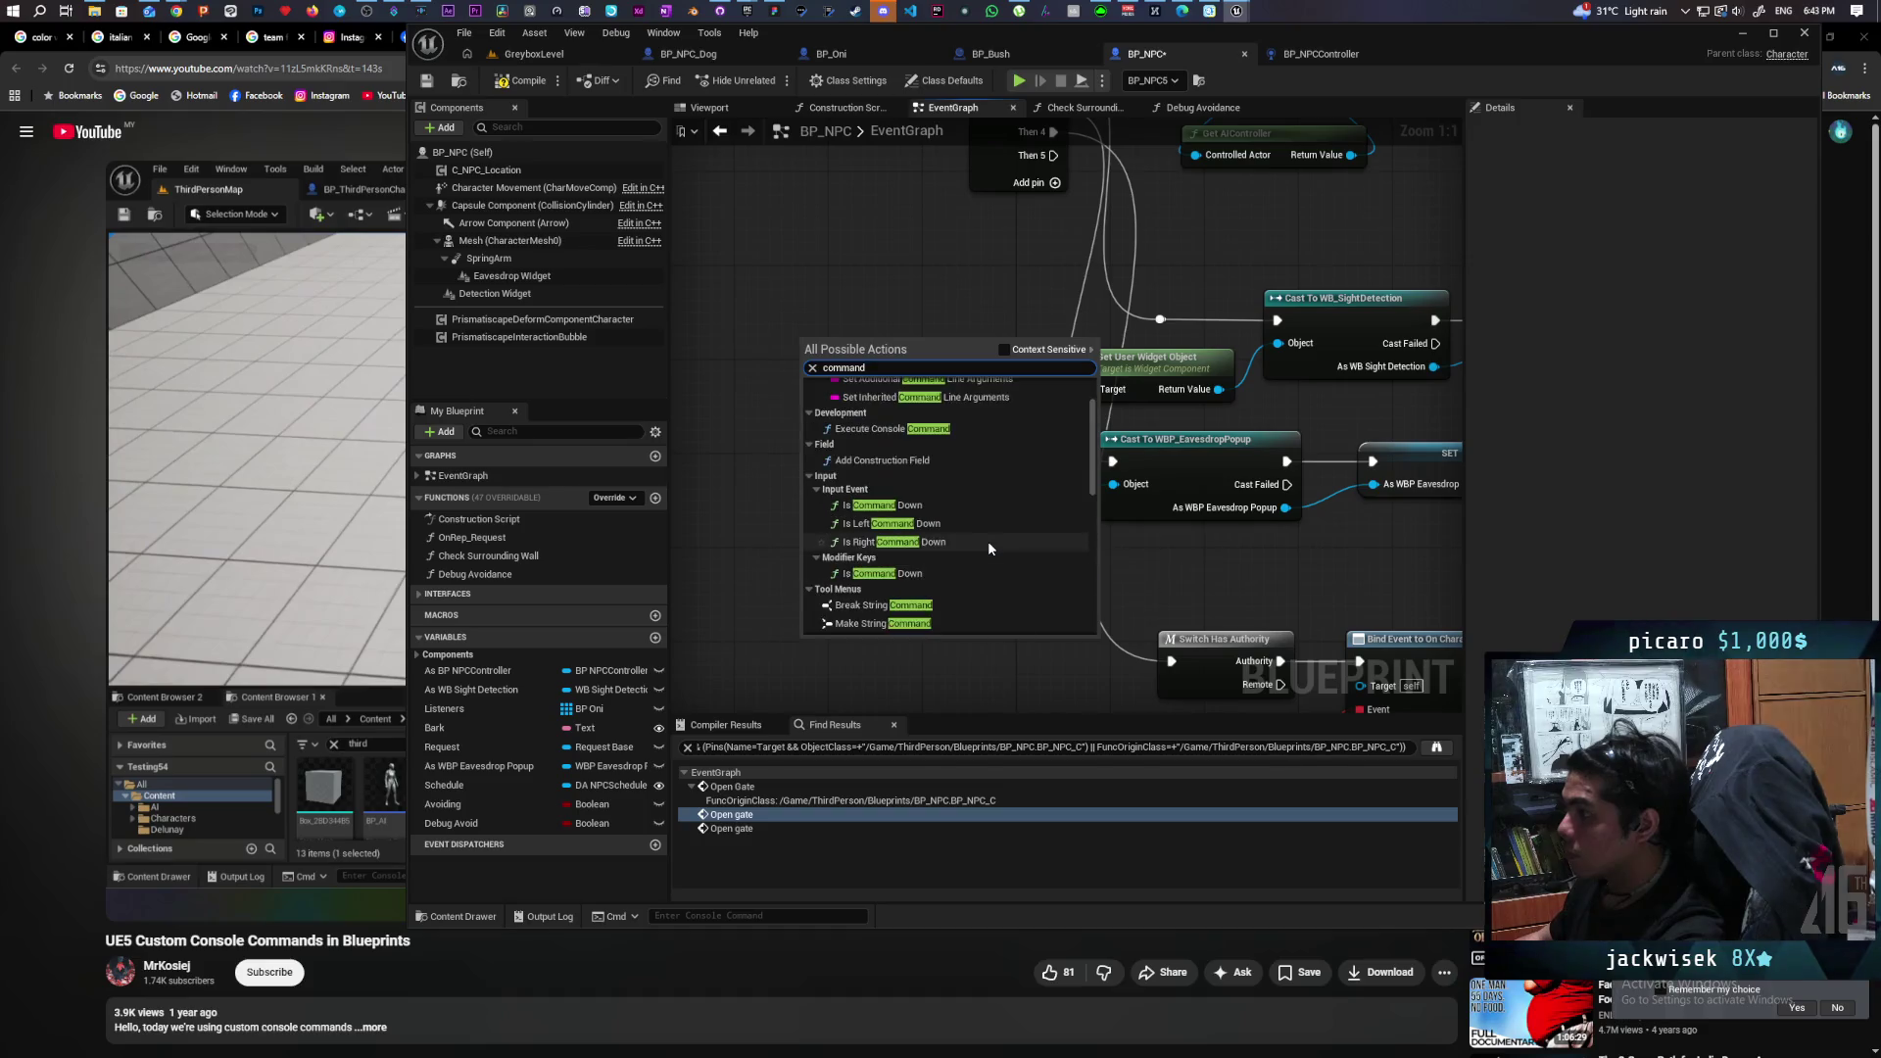
pyautogui.scroll(2, 989, 548)
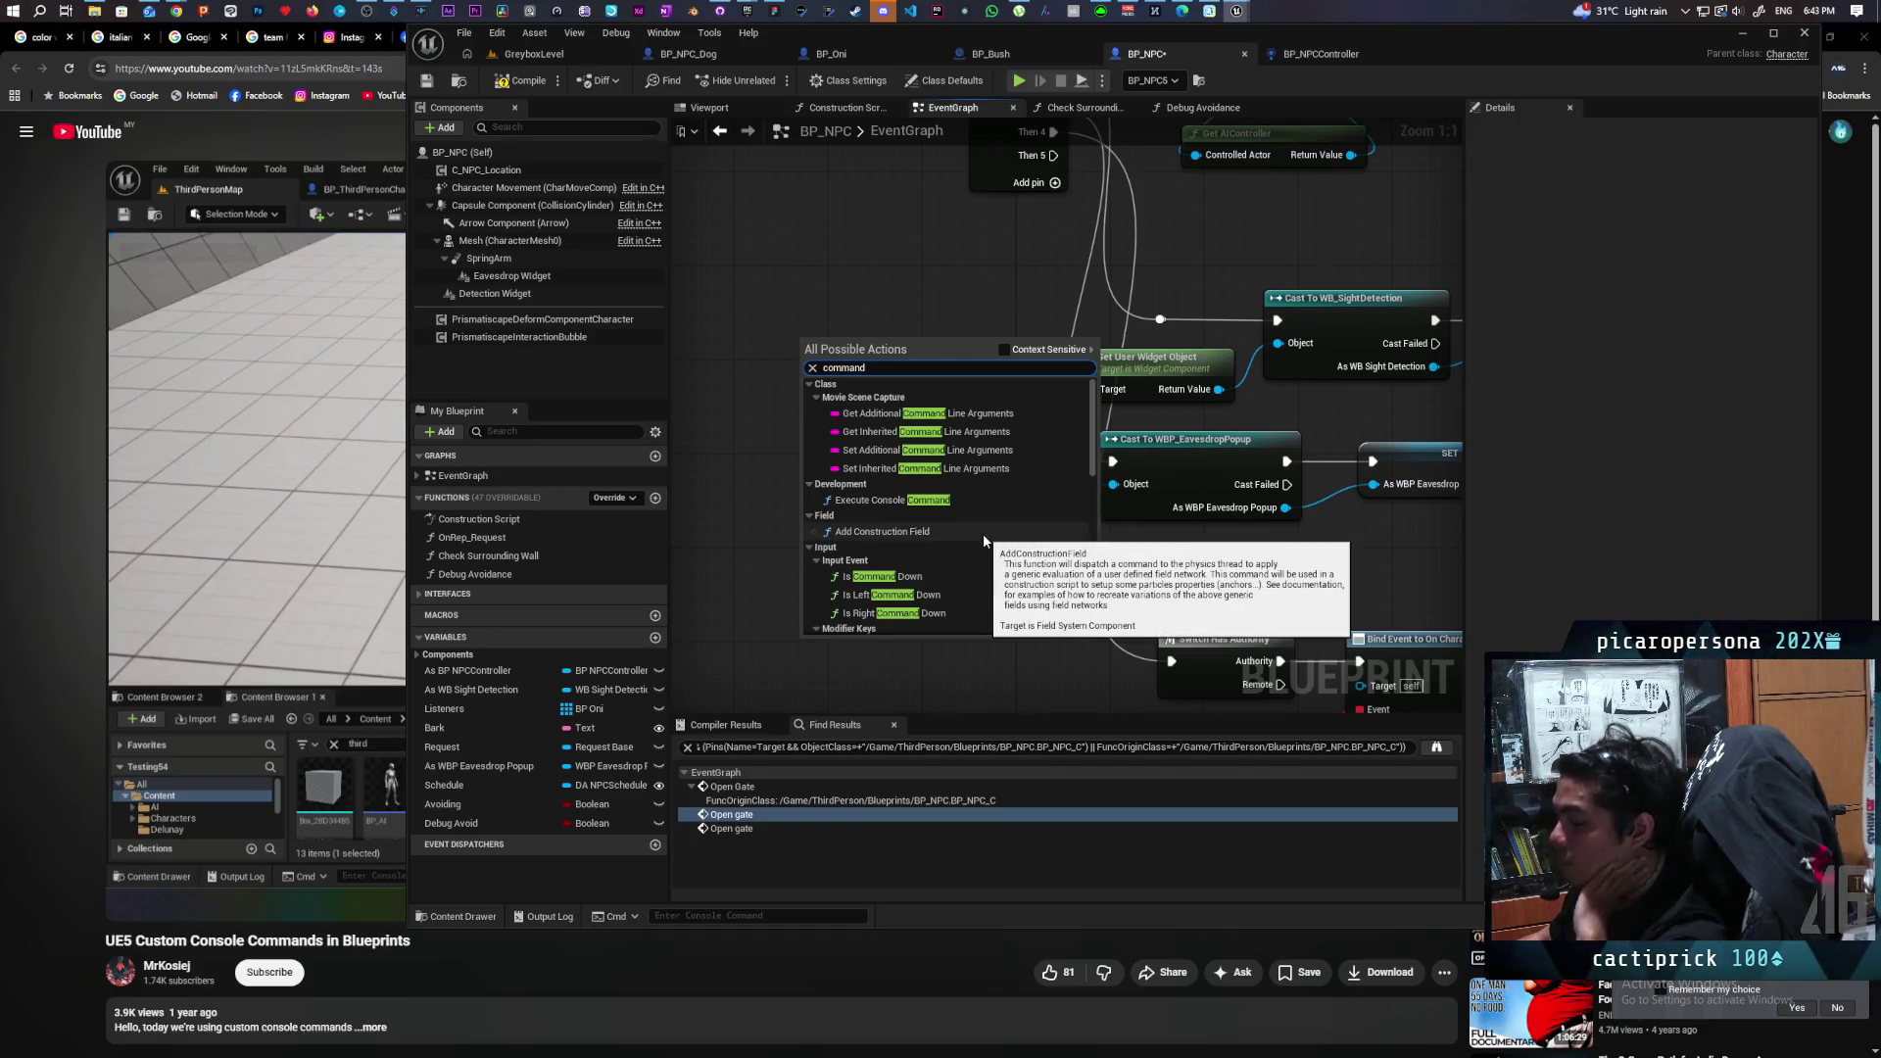
pyautogui.scroll(-10, 985, 540)
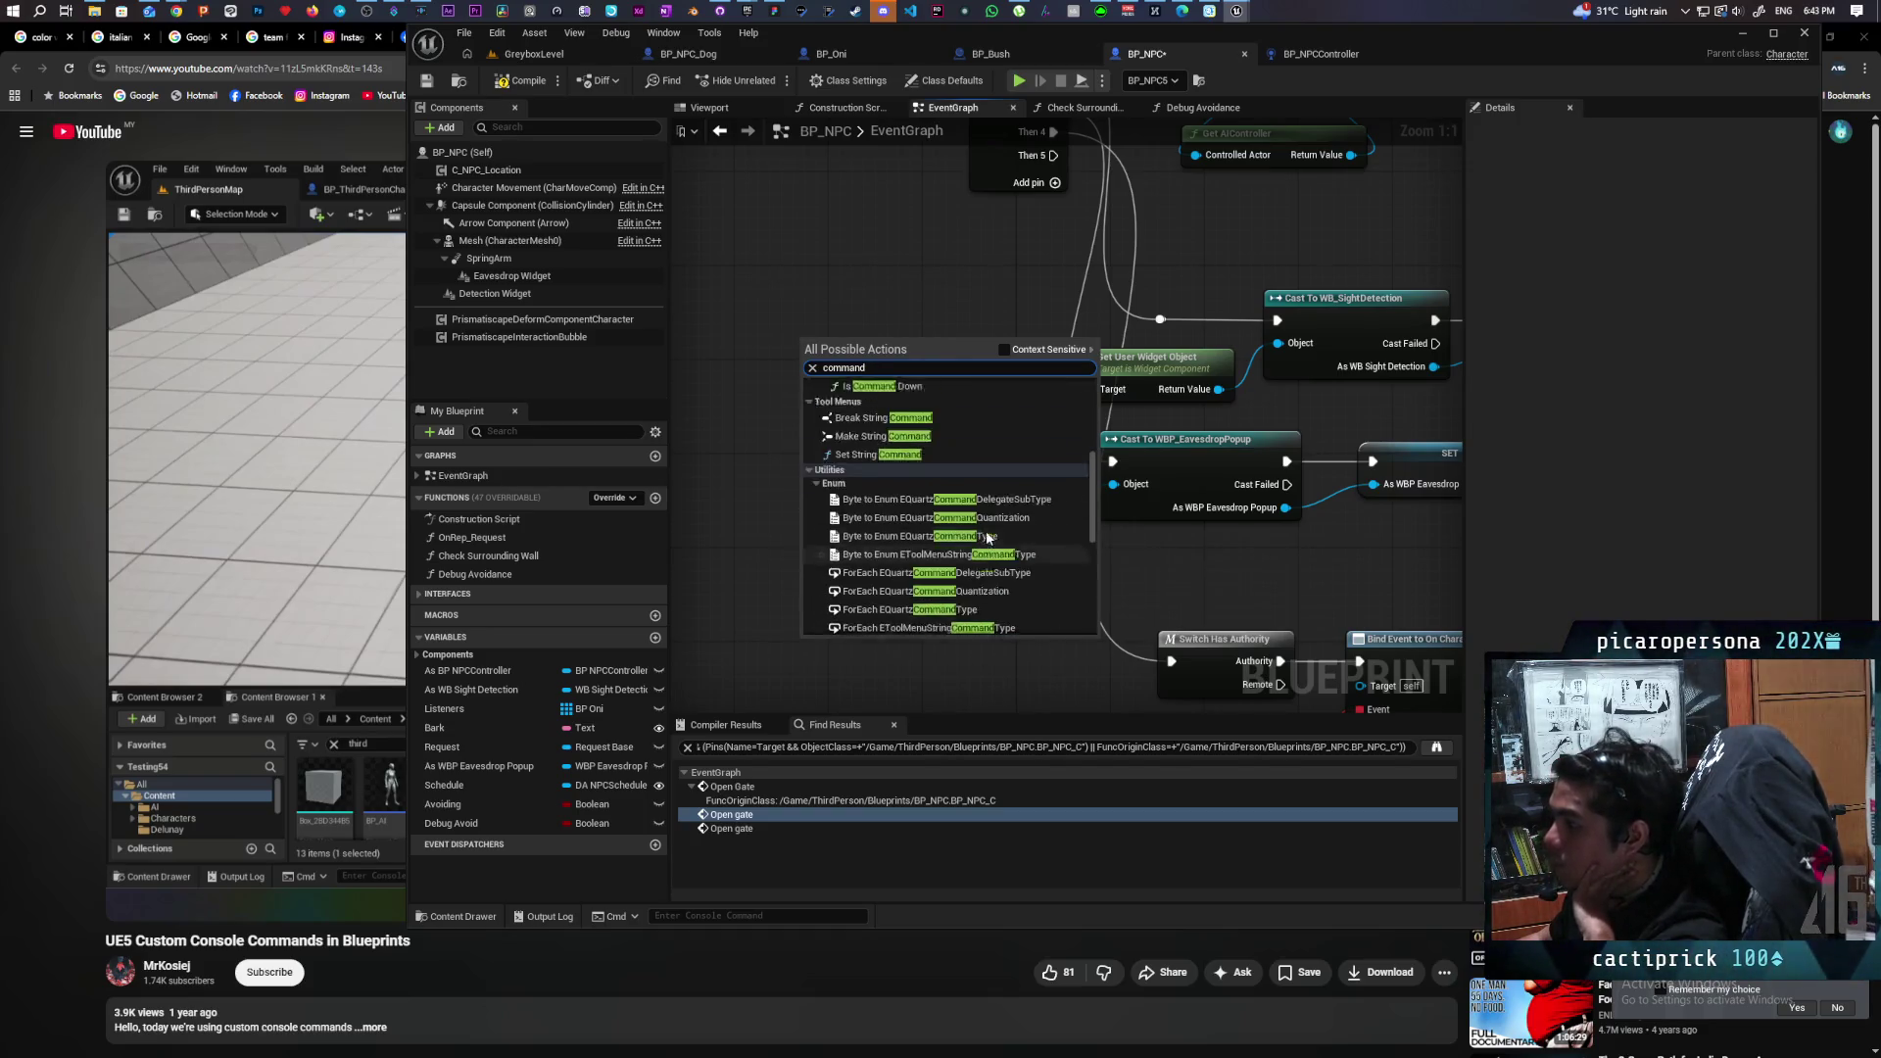
pyautogui.scroll(-5, 987, 537)
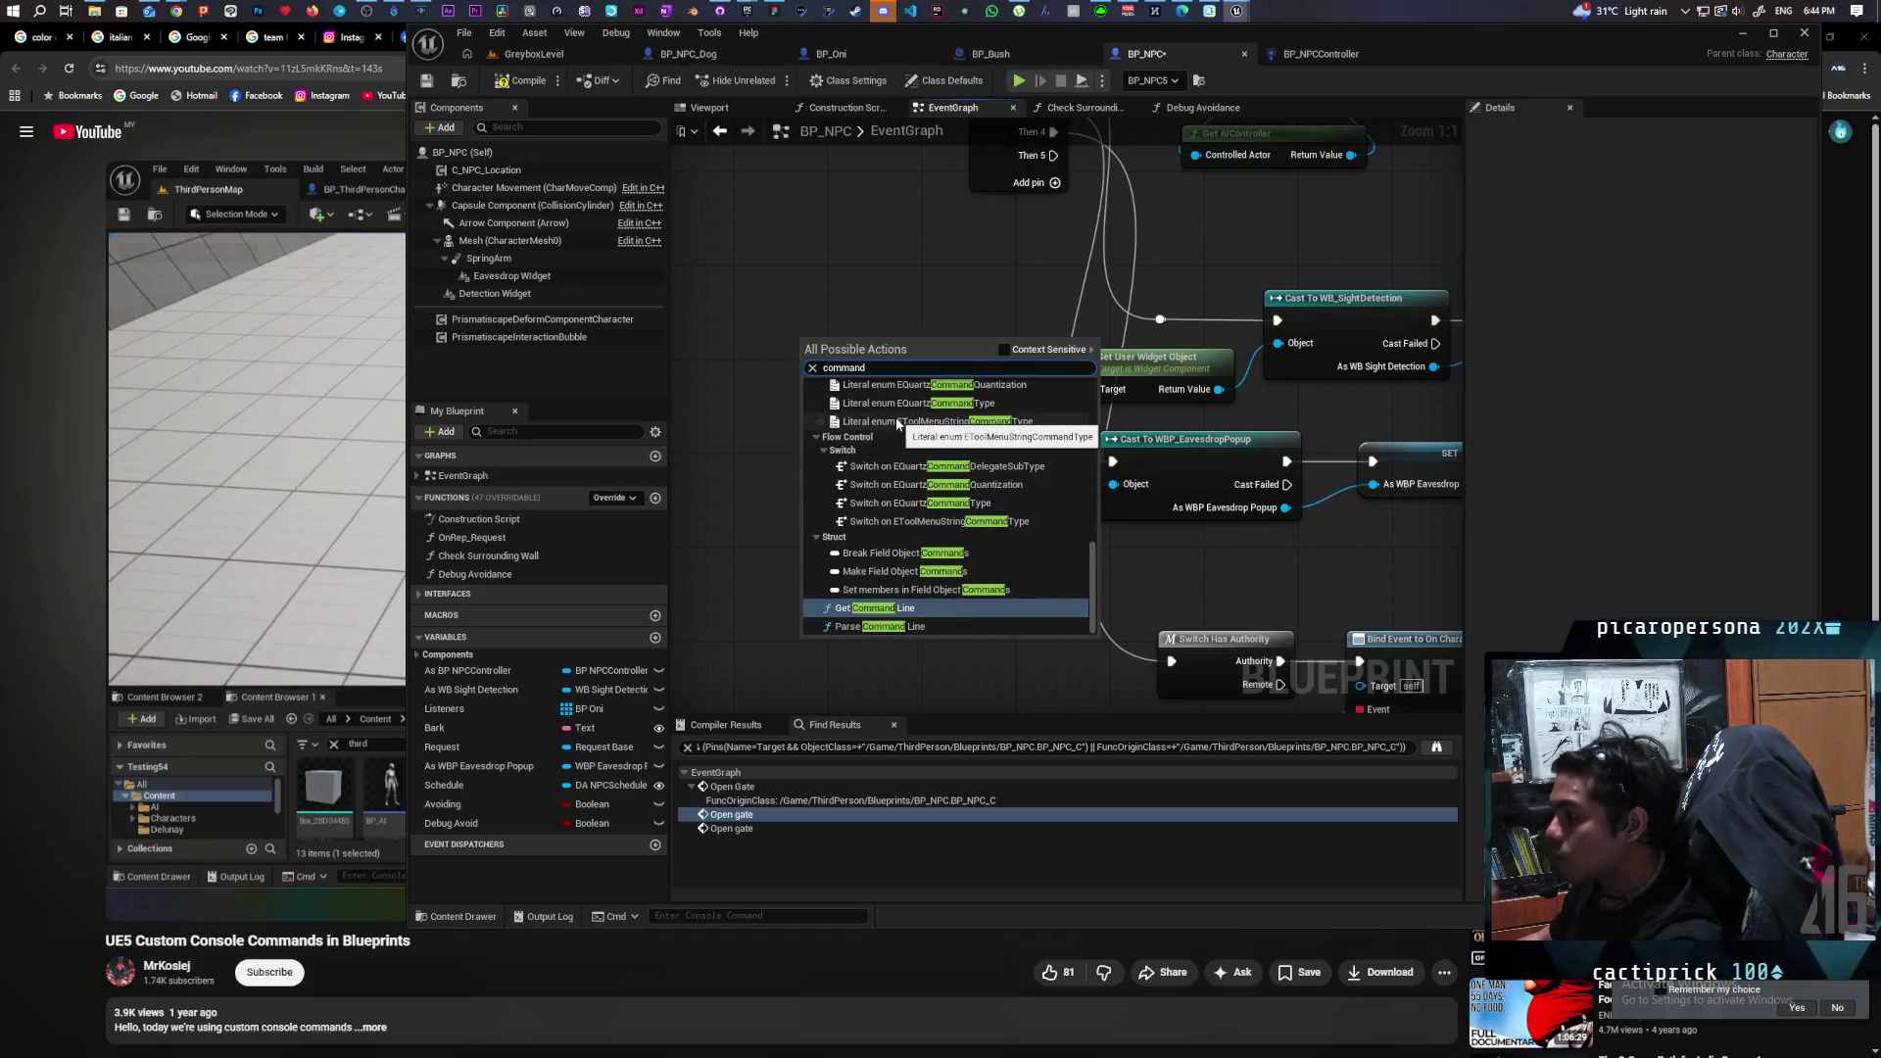
pyautogui.press('BackSpace')
pyautogui.press('BackSpace')
pyautogui.press('BackSpace')
pyautogui.write('co')
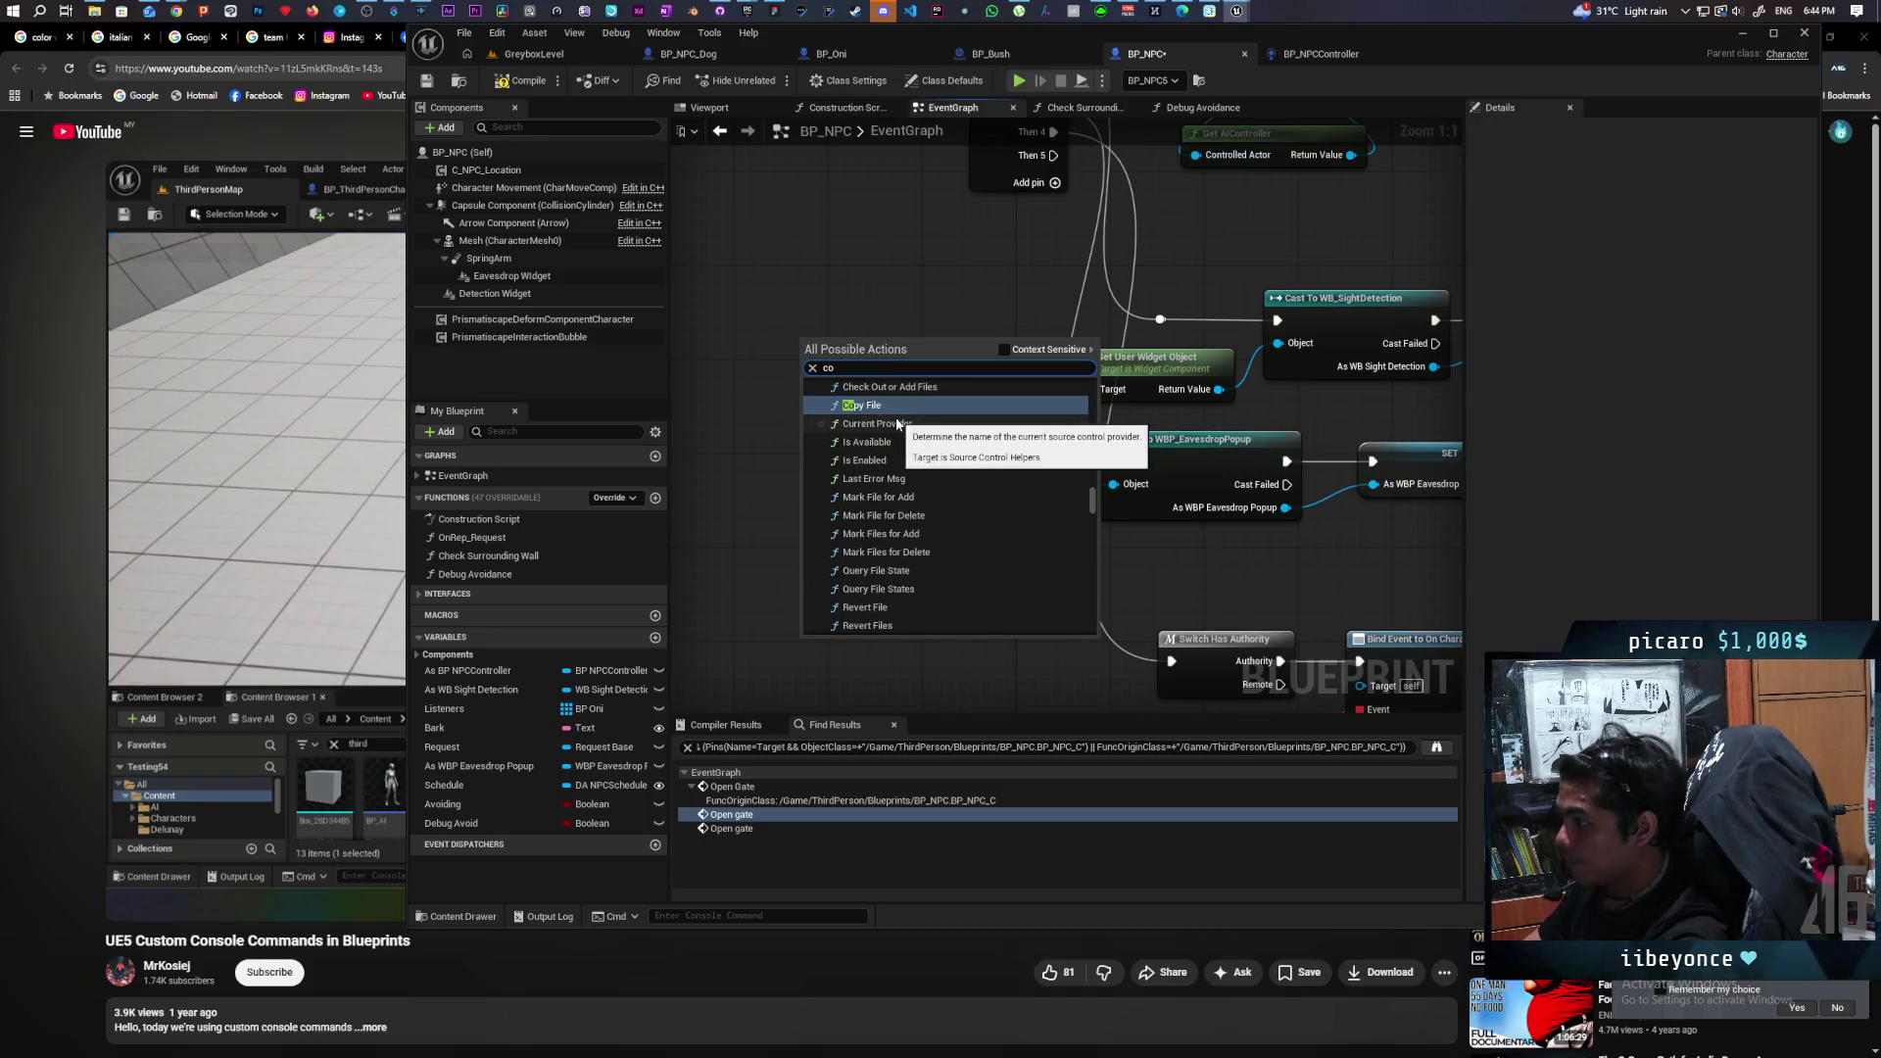
pyautogui.write('nsole')
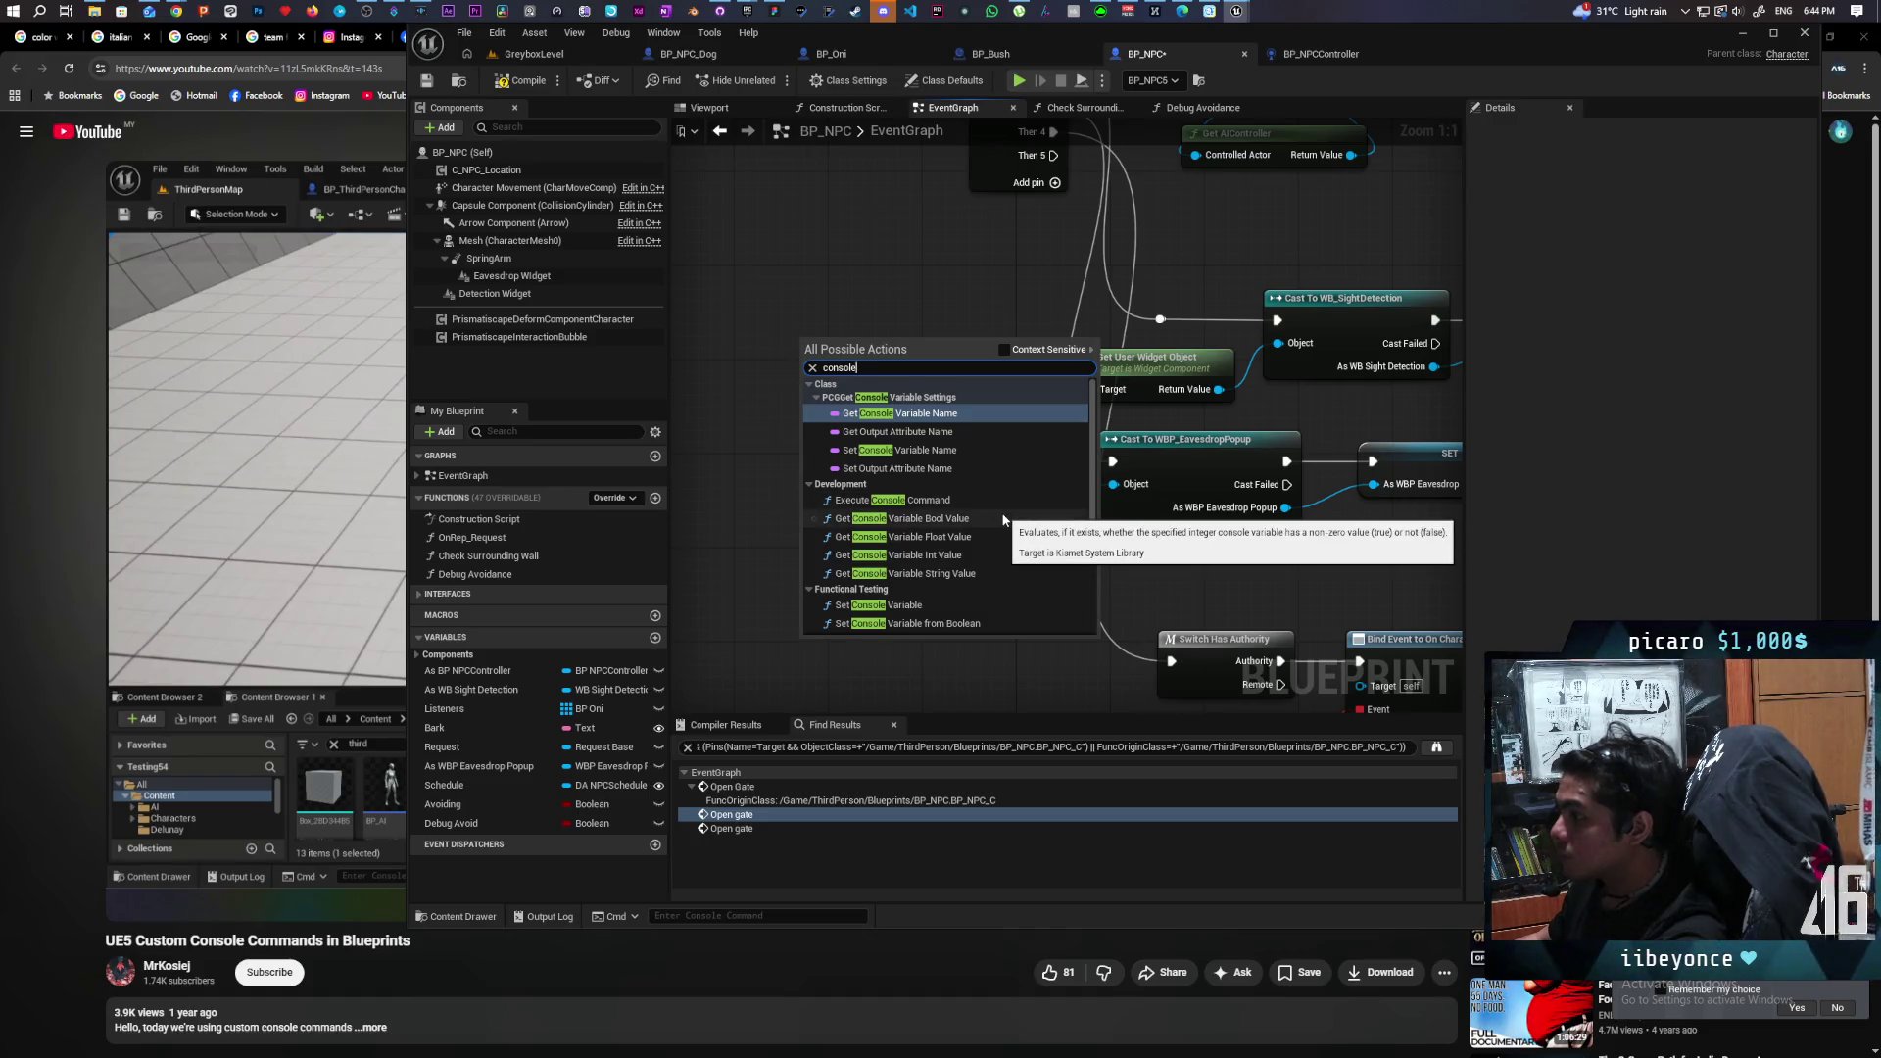
pyautogui.scroll(-5, 1005, 534)
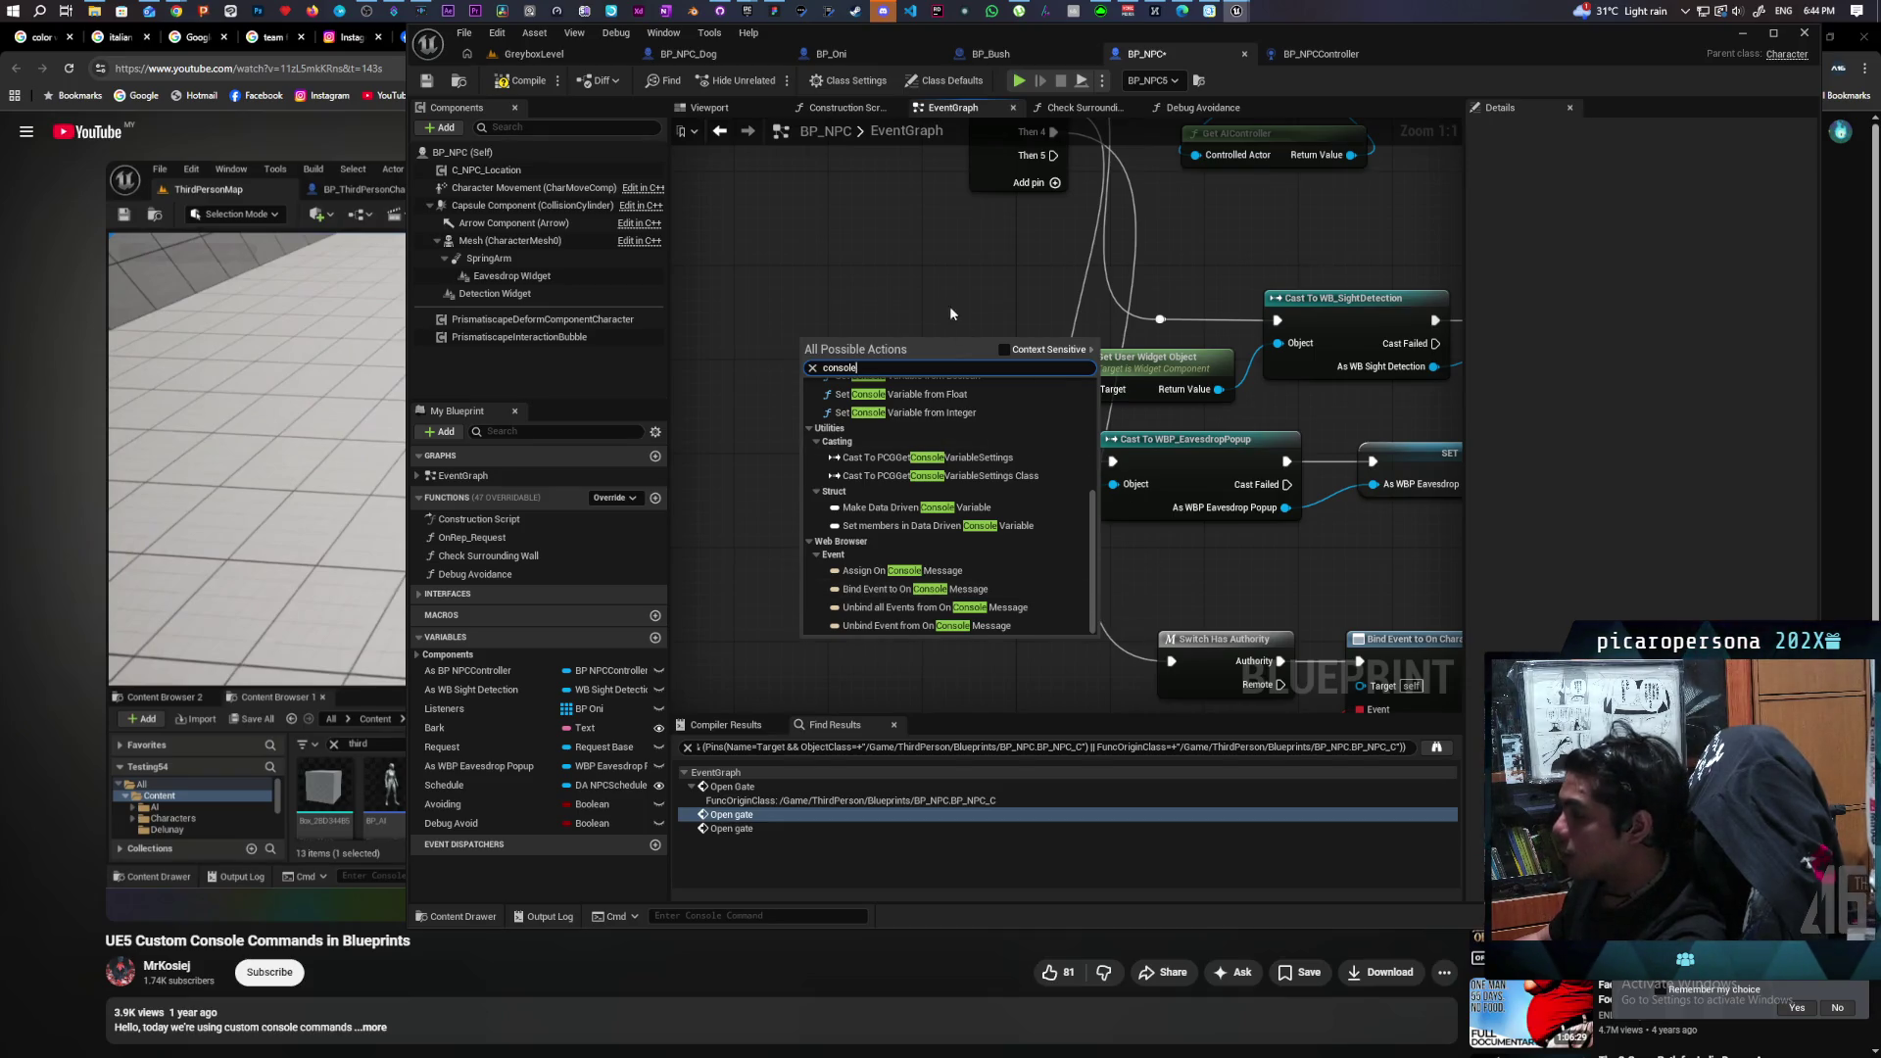
# Pan the EventGraph back to the BeginPlay Sequence outputs.
pyautogui.click(960, 323)
pyautogui.moveTo(1012, 297); pyautogui.dragTo(790, 579)
pyautogui.scroll(-3, 820, 449)
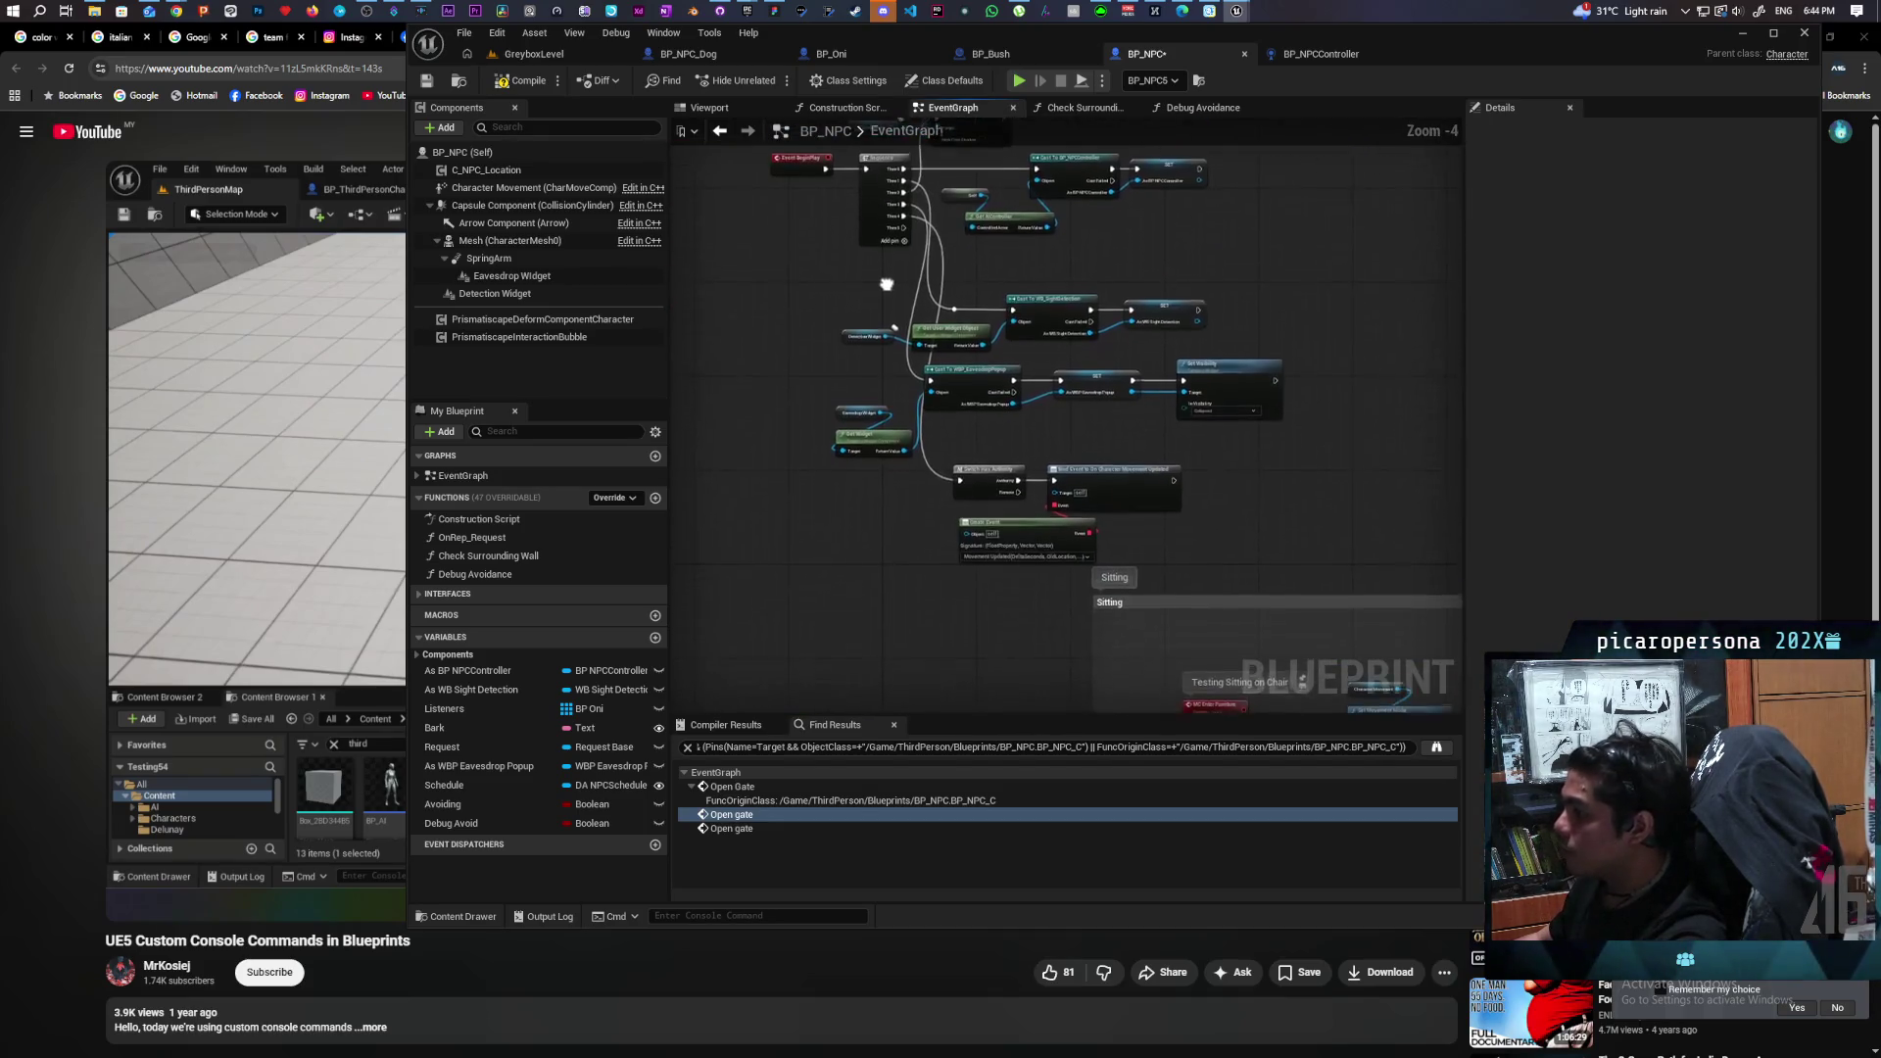
pyautogui.moveTo(855, 411); pyautogui.dragTo(843, 508)
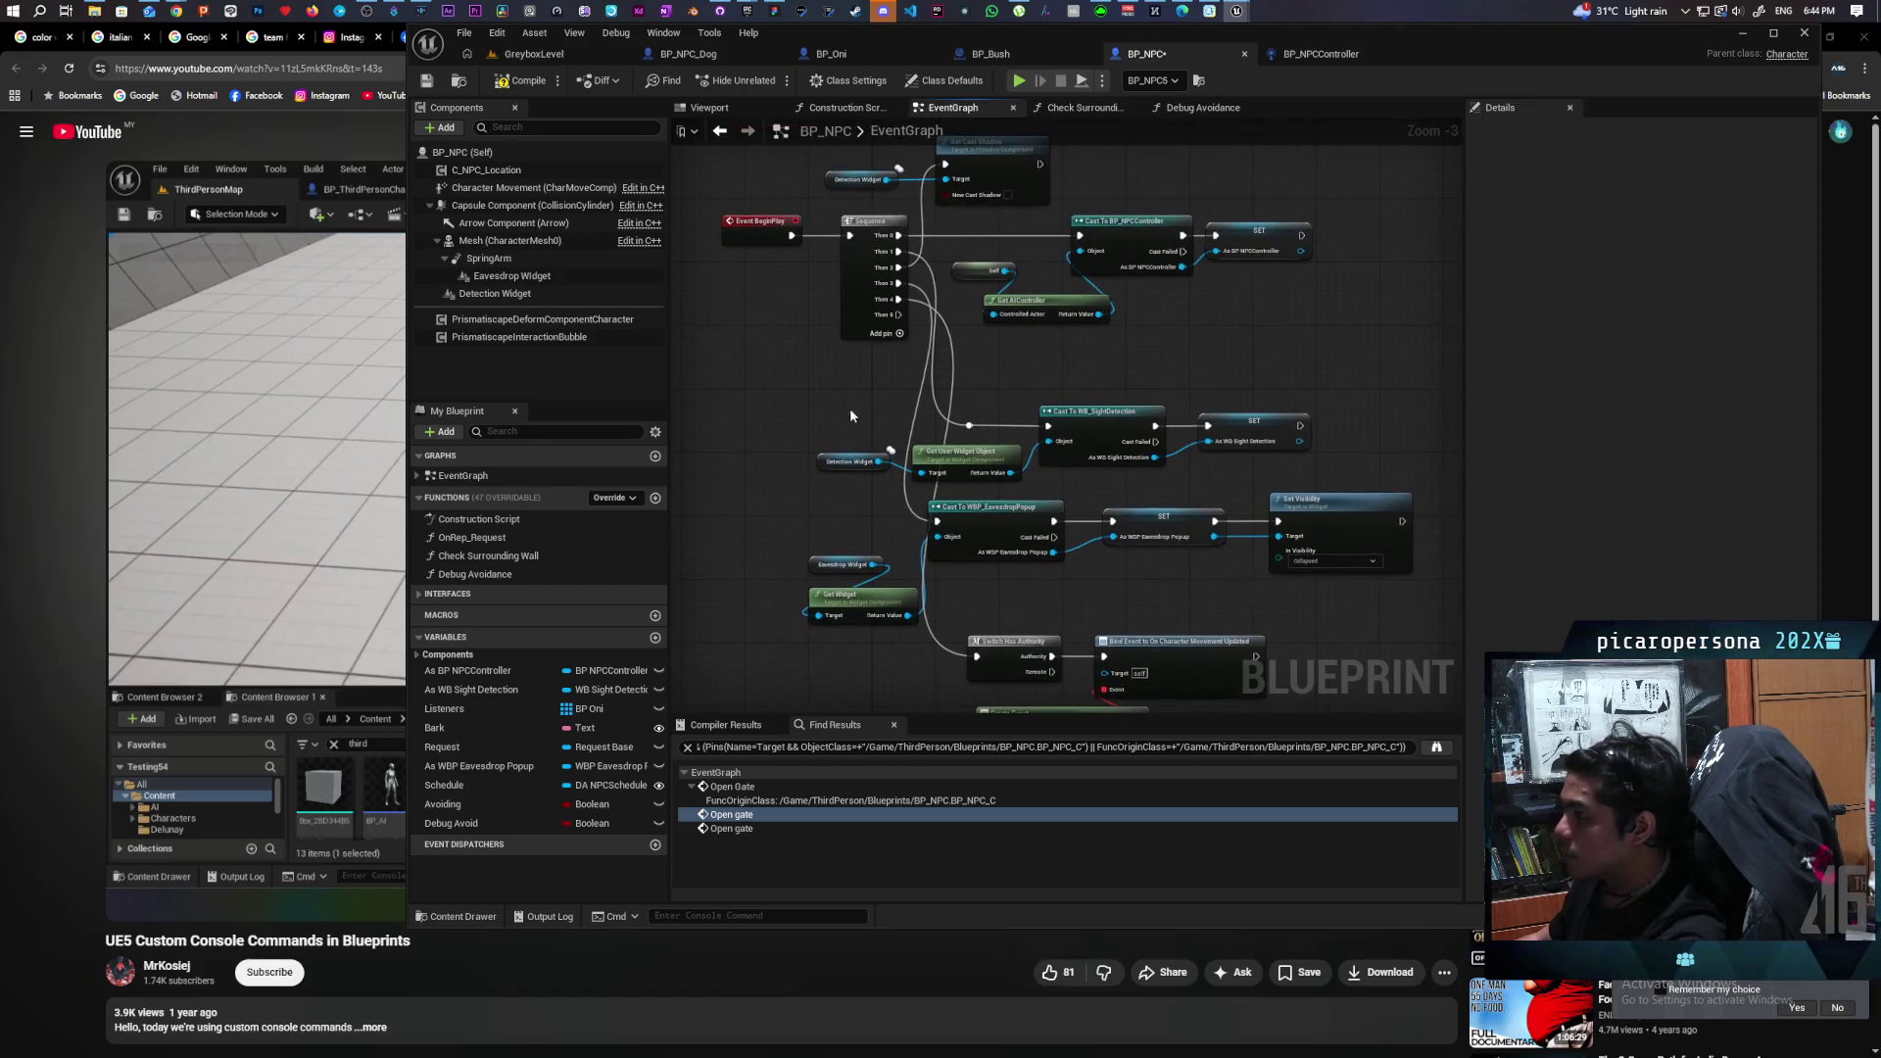
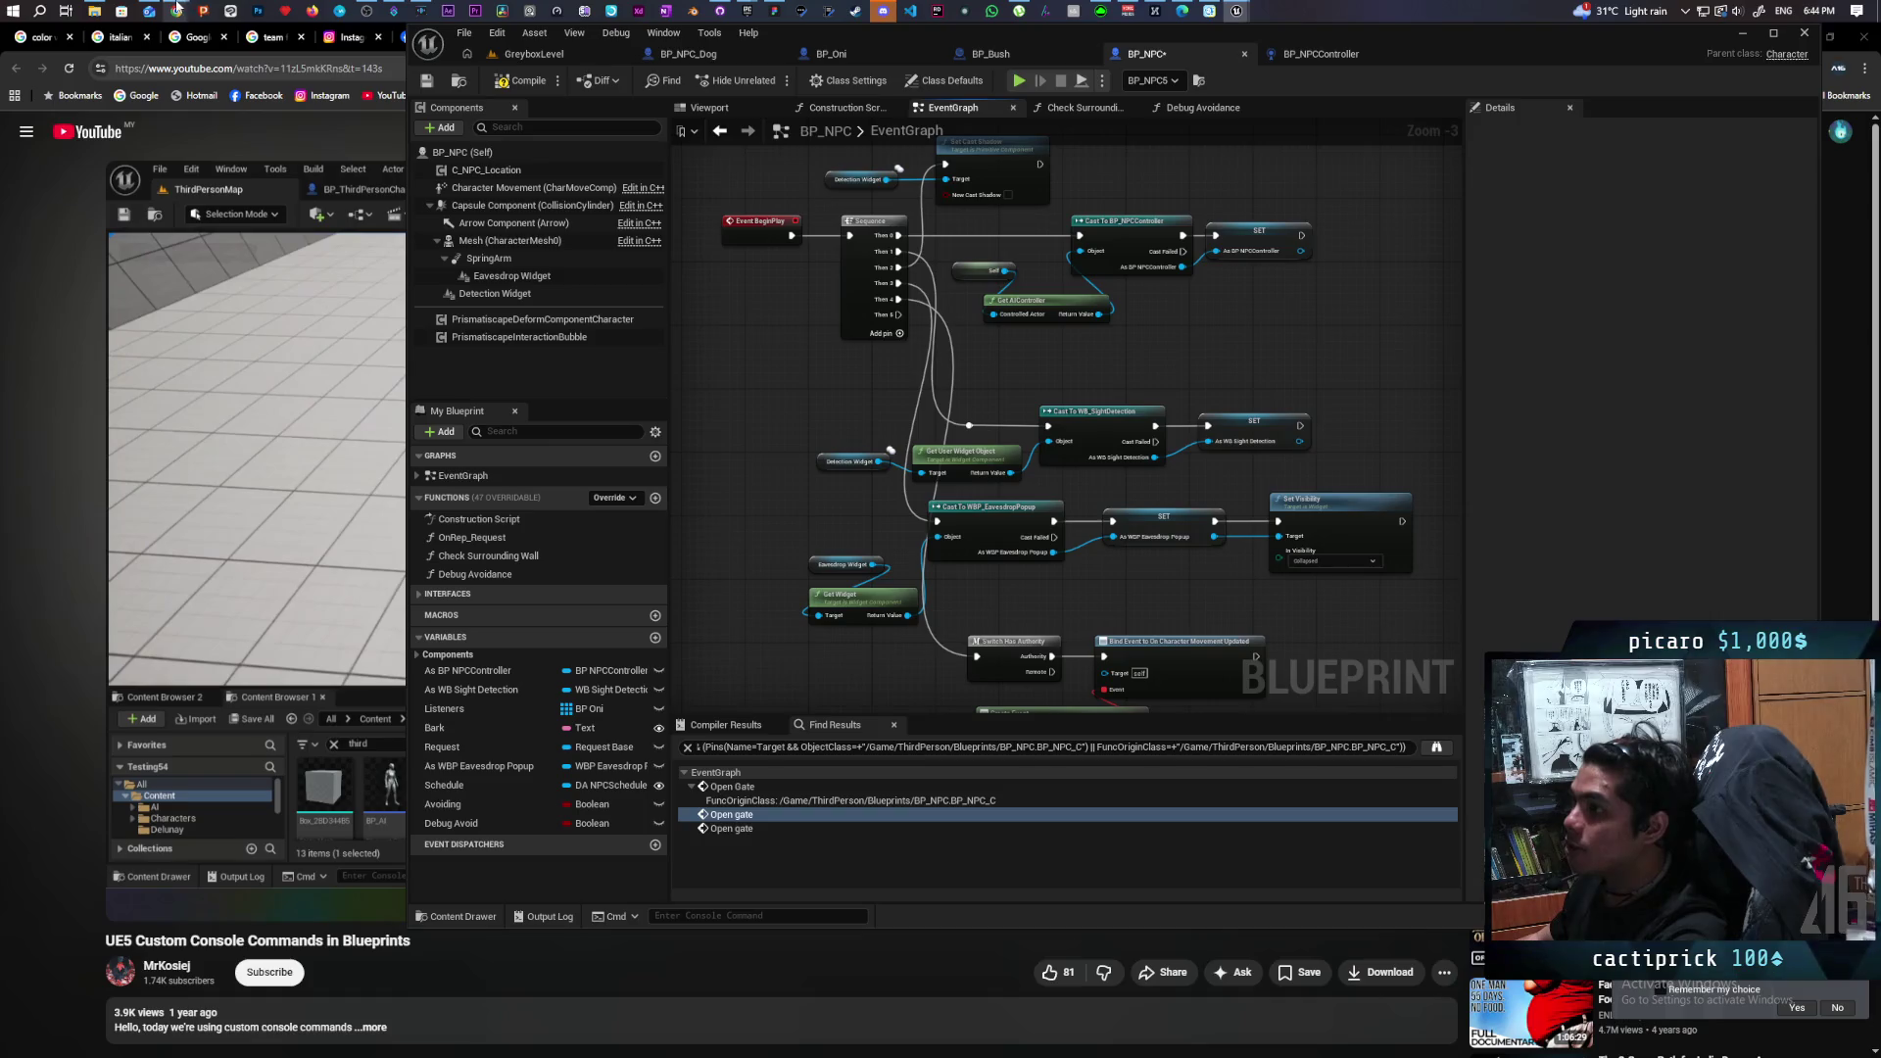
# Resume the UE5 custom console commands tutorial and scroll through its comments.
pyautogui.click(294, 490)
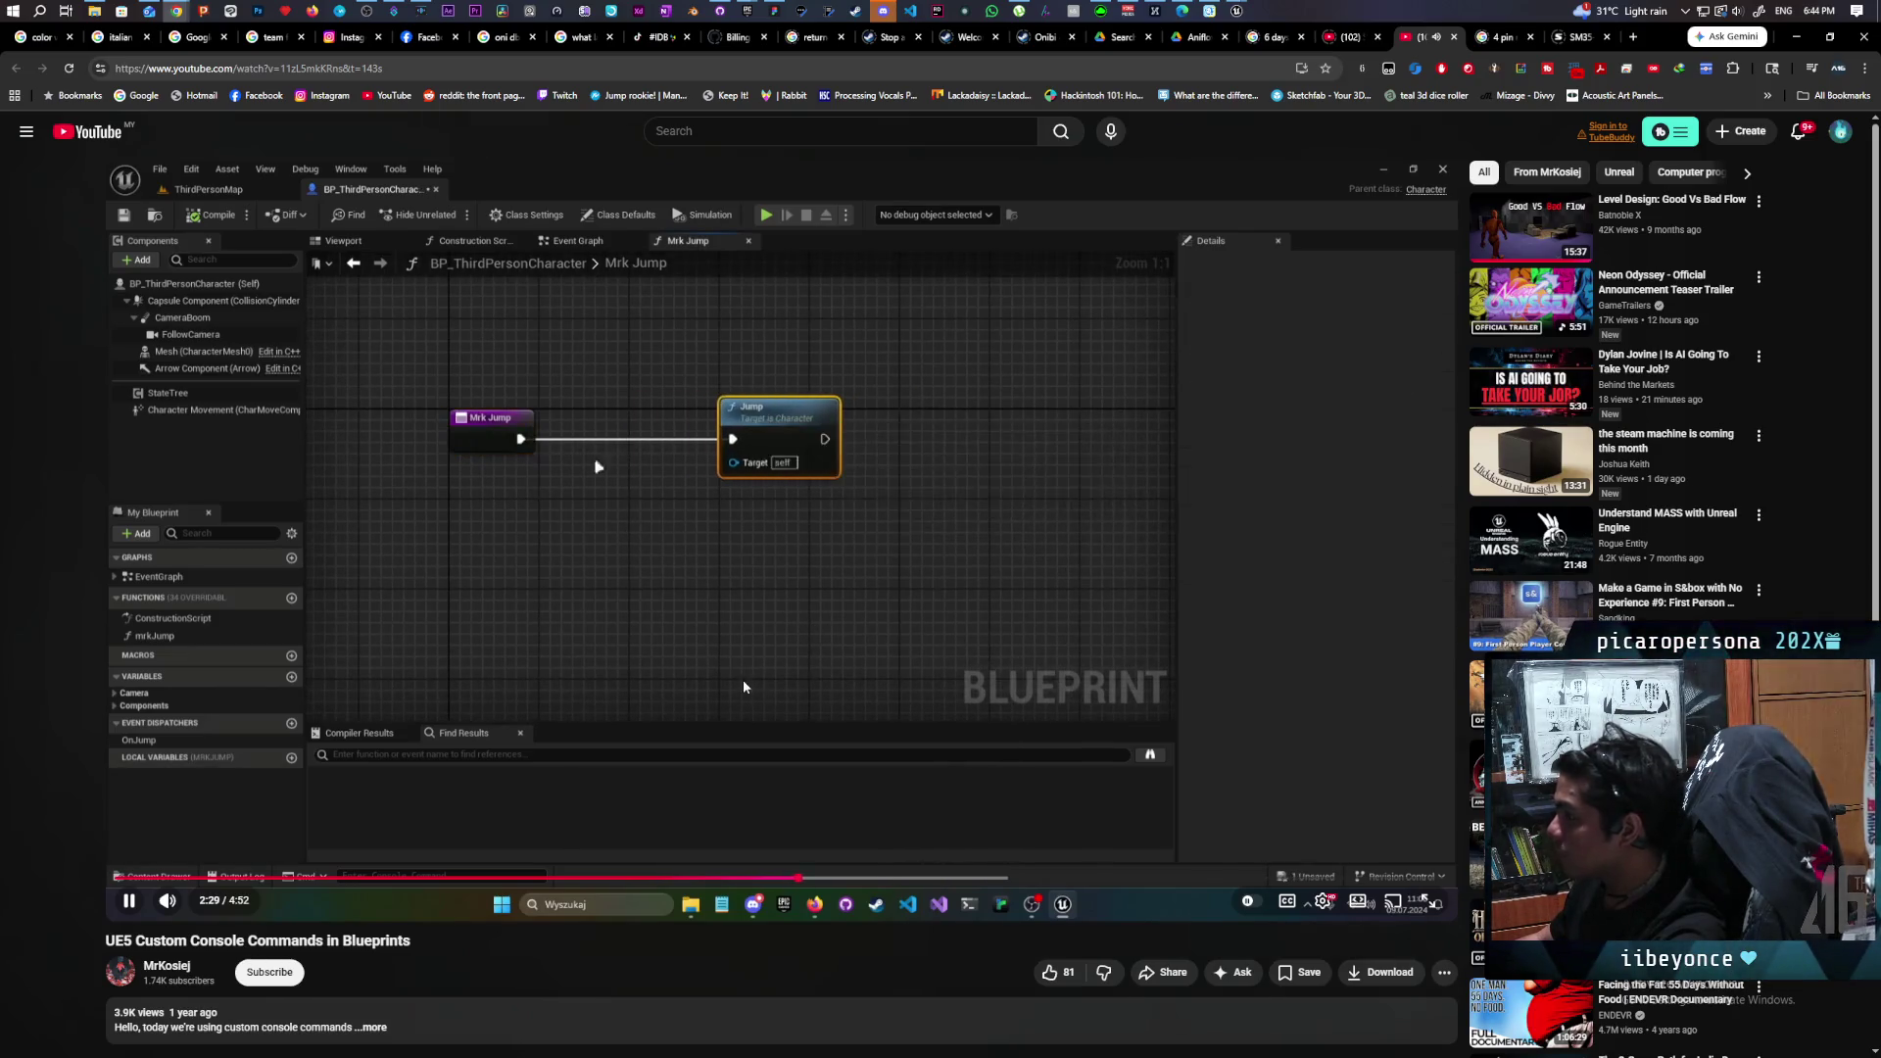
pyautogui.scroll(-3, 742, 681)
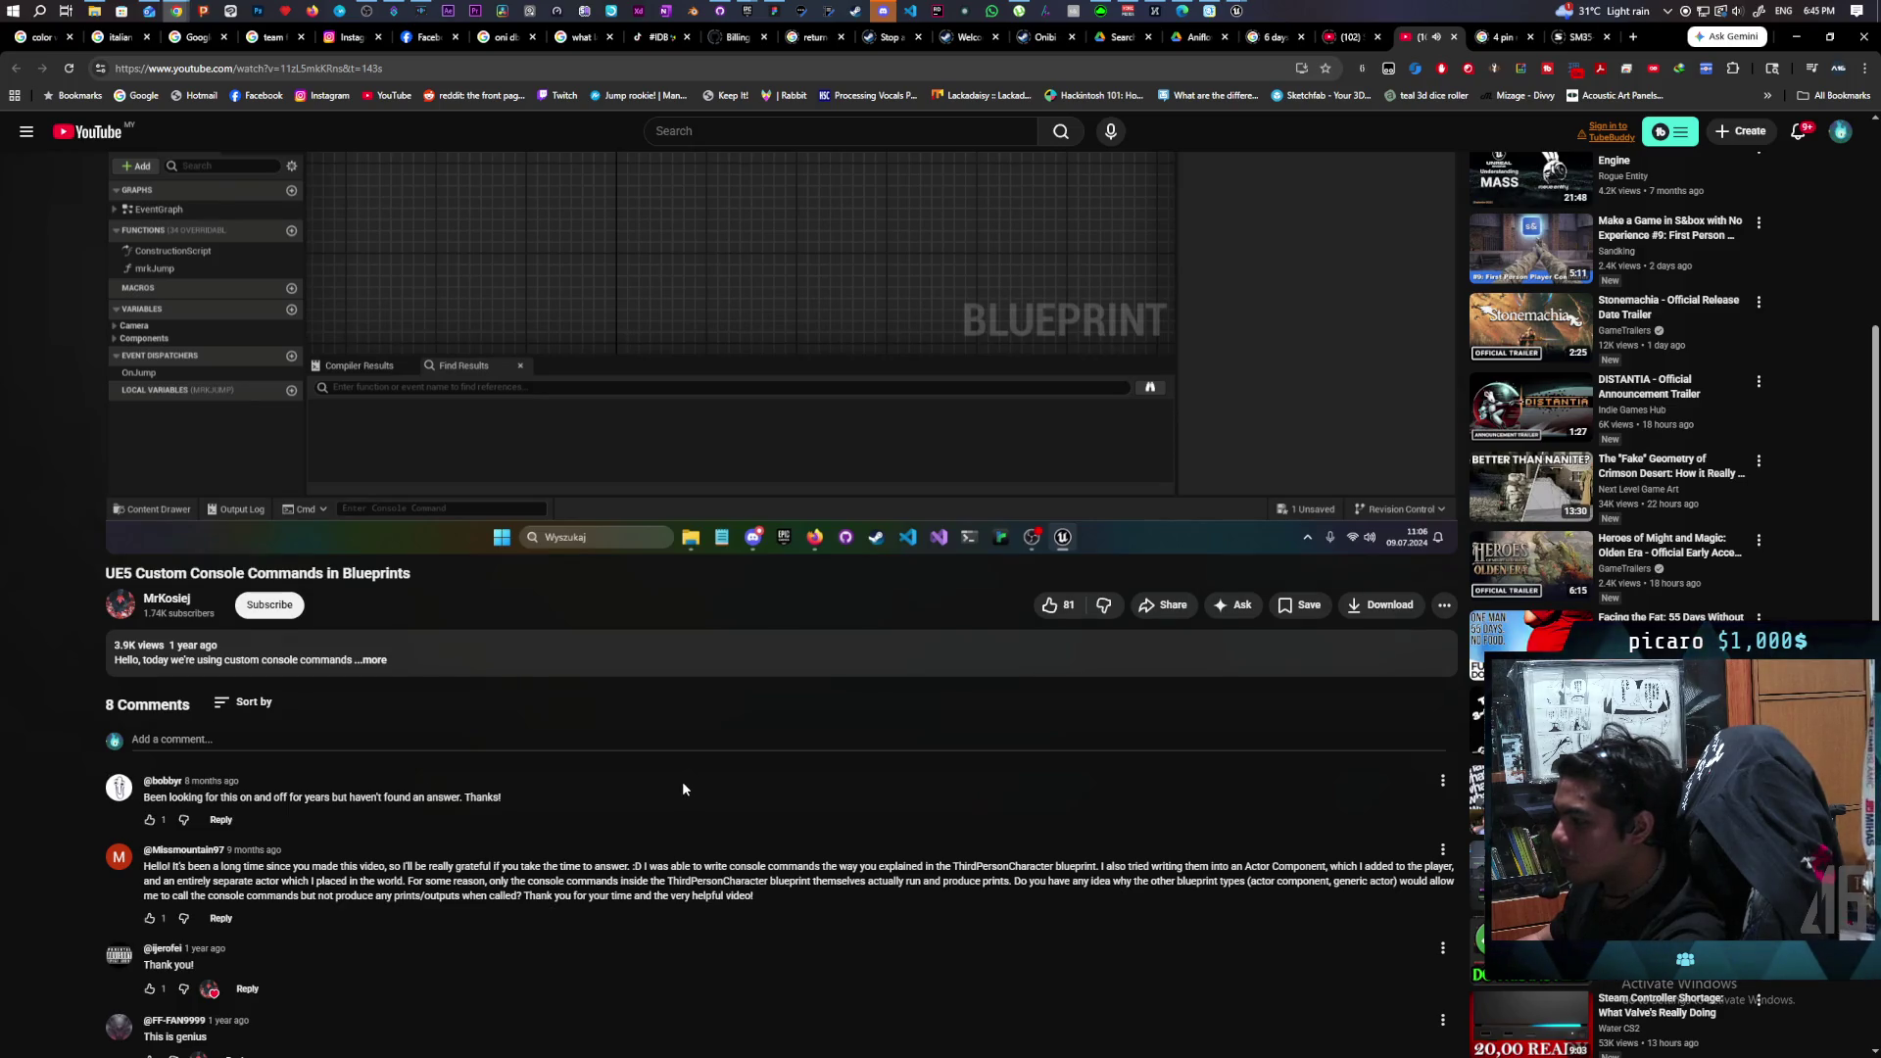
pyautogui.scroll(3, 680, 778)
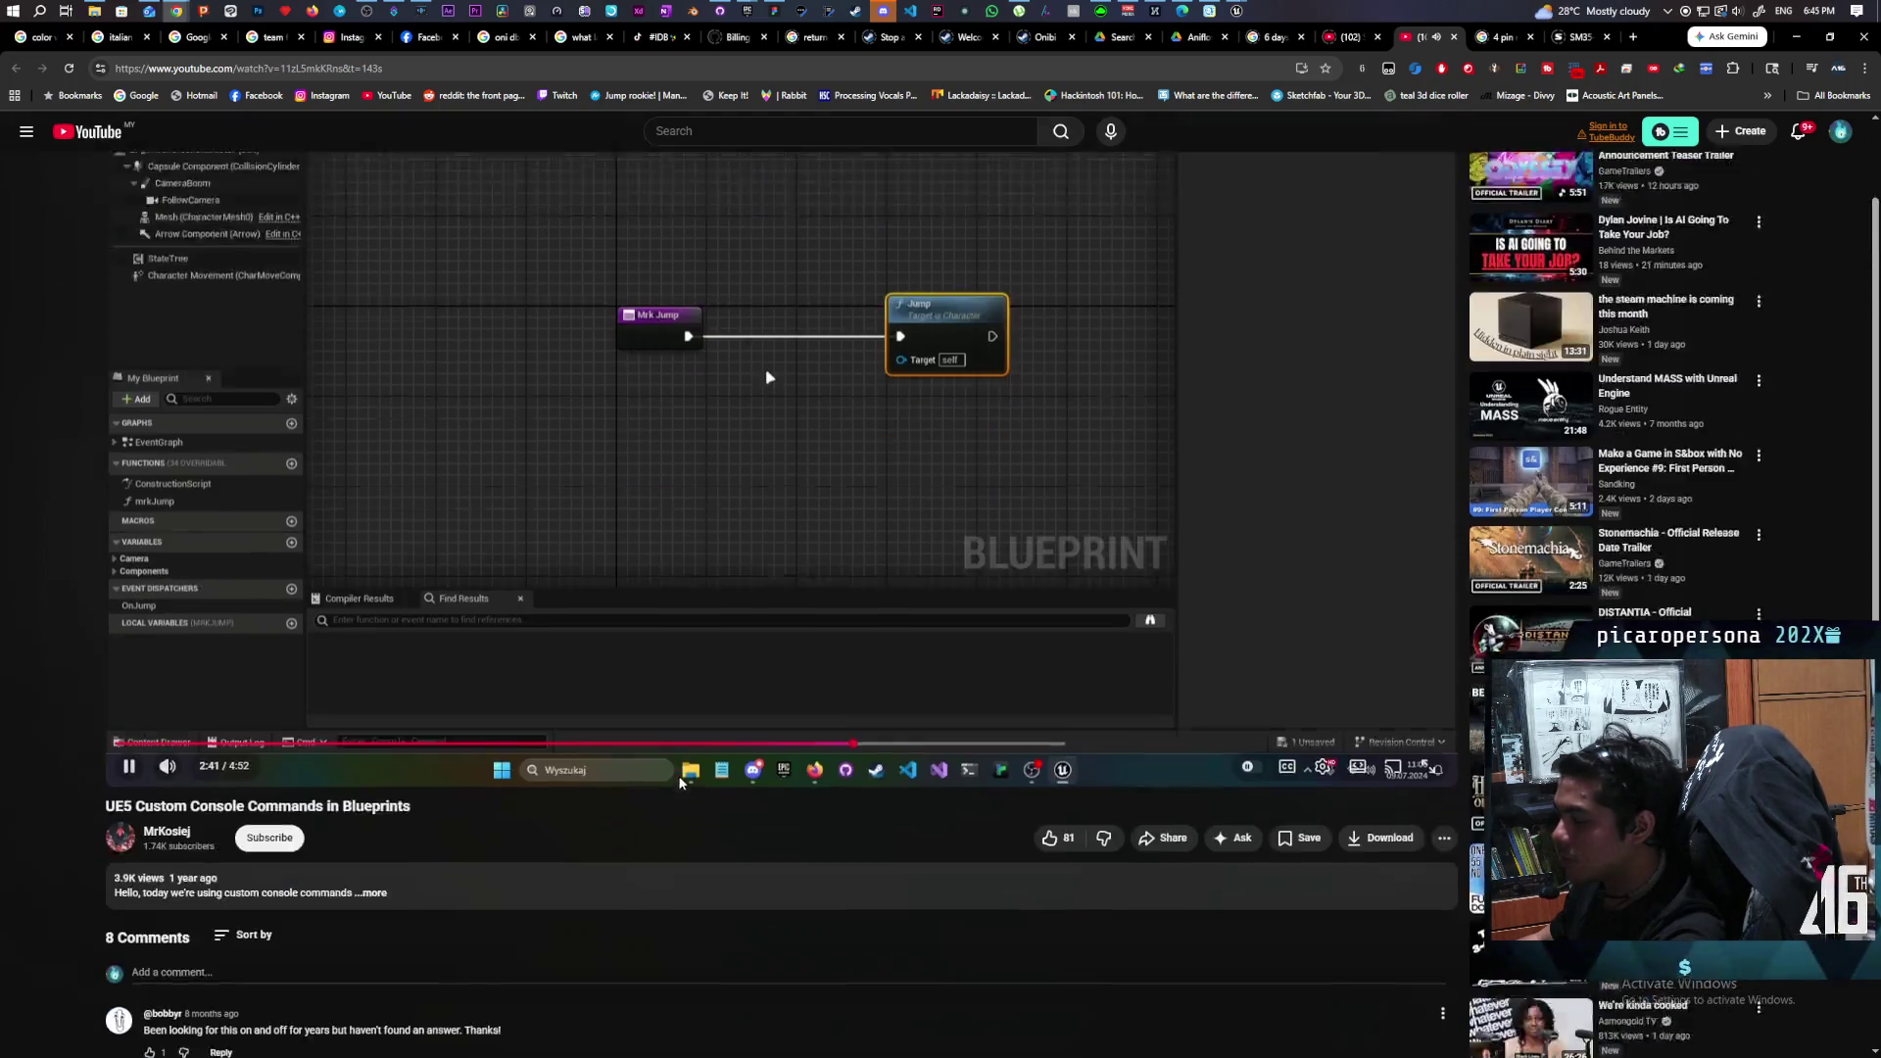
pyautogui.scroll(-3, 679, 781)
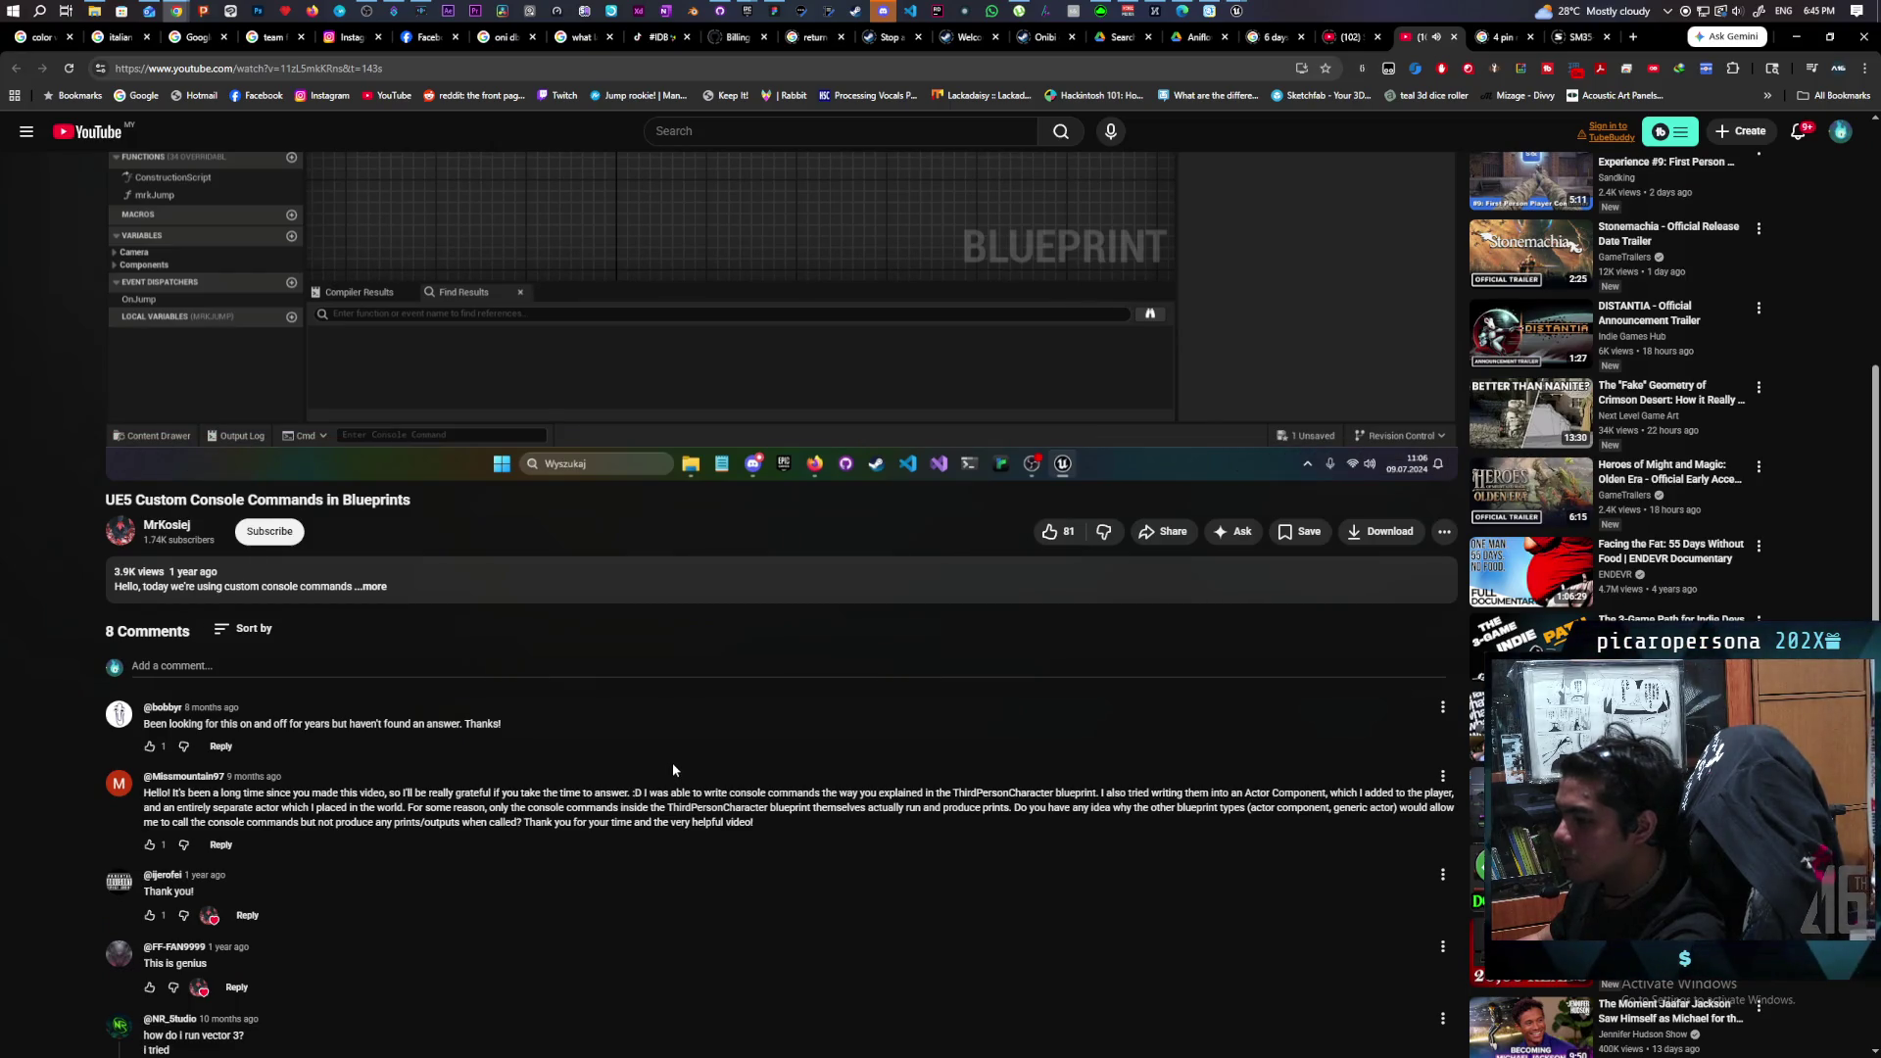
pyautogui.scroll(3, 673, 766)
pyautogui.scroll(1, 672, 770)
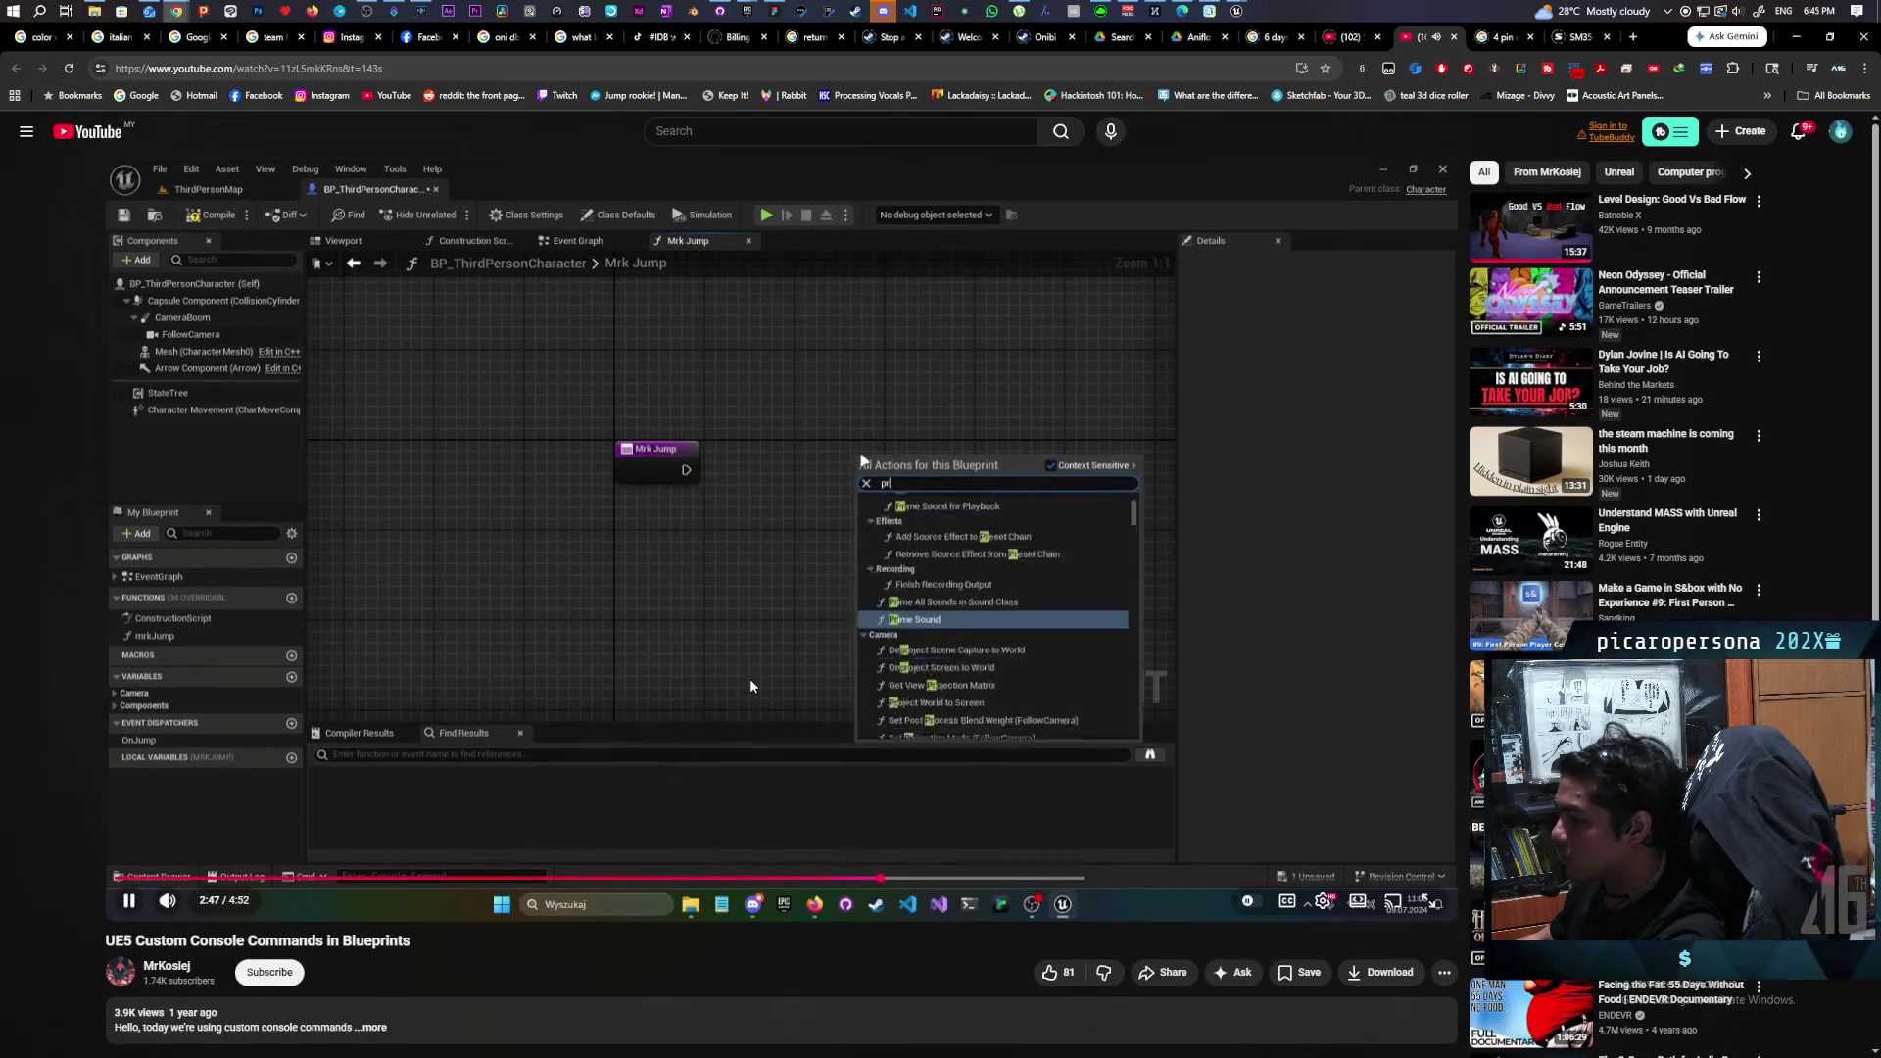
# Skip the tutorial ahead to the console-command demo and pause it there.
pyautogui.press('l')
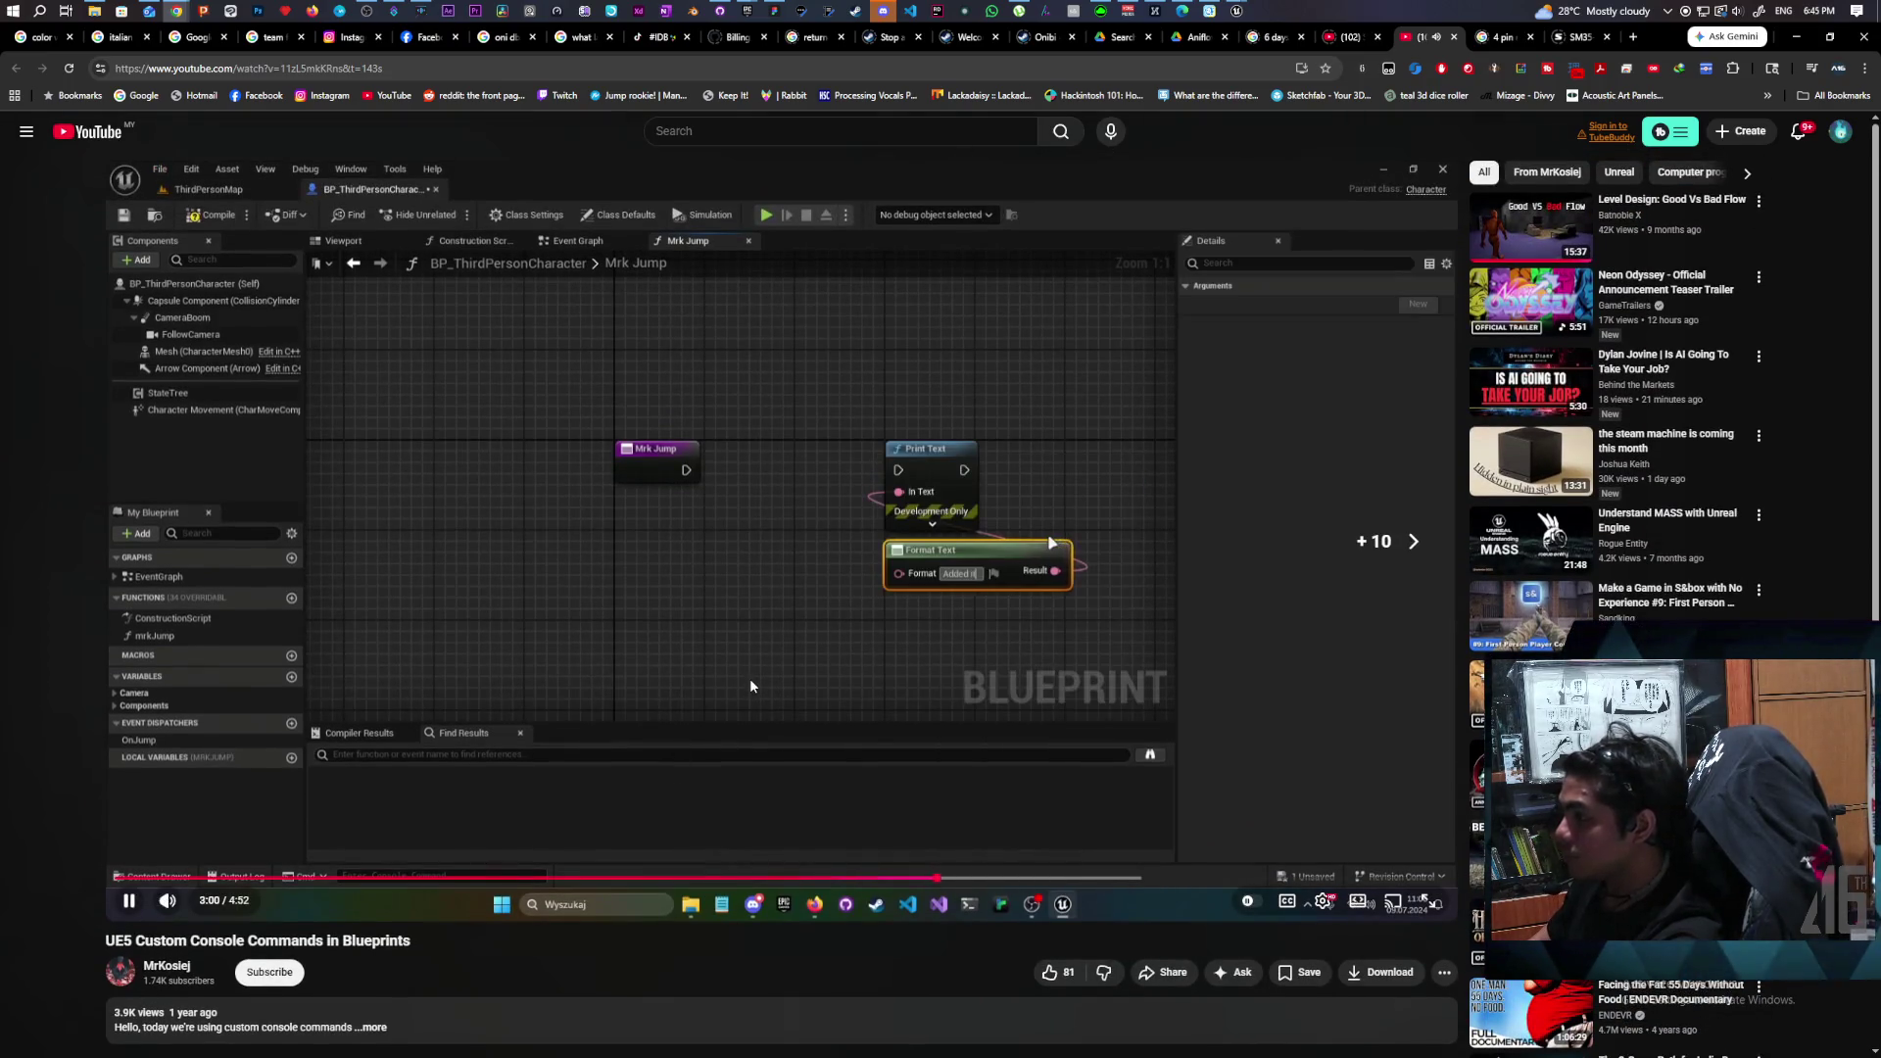
pyautogui.press('l')
pyautogui.press('l')
pyautogui.press('l')
pyautogui.press('l')
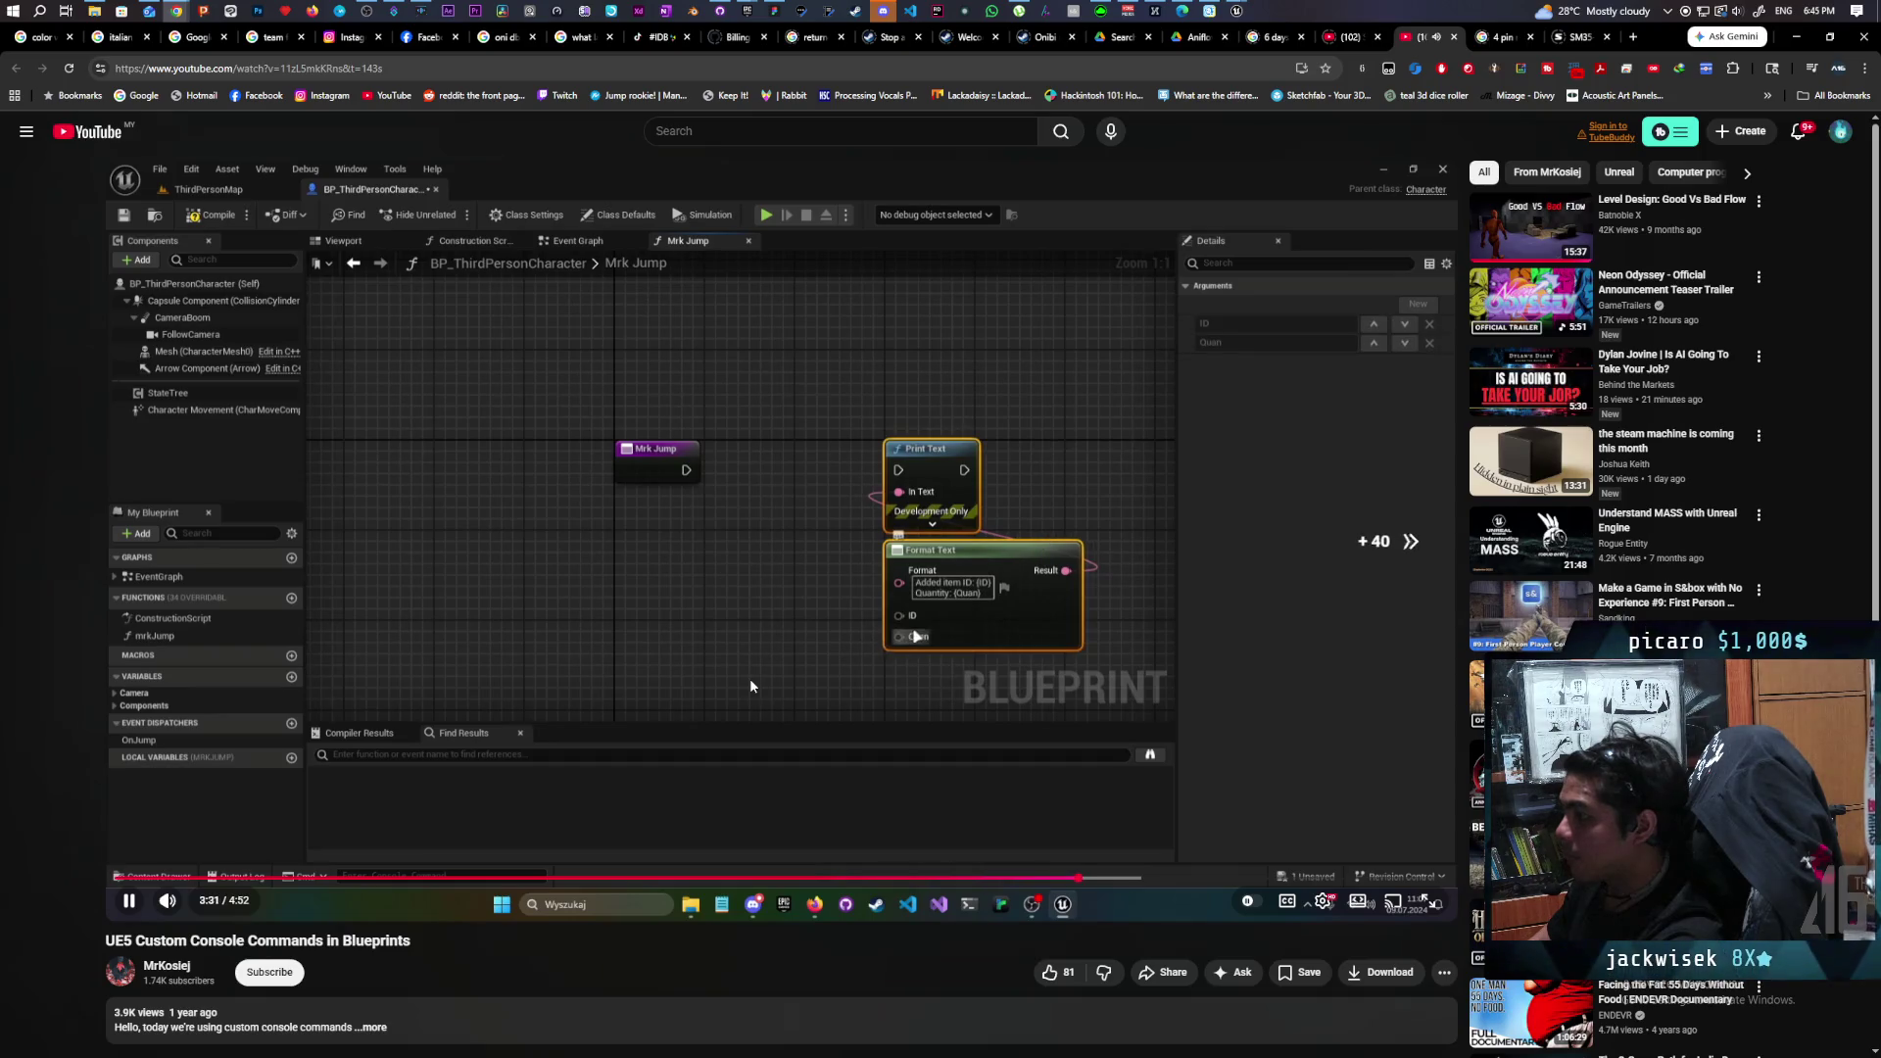
pyautogui.press('l')
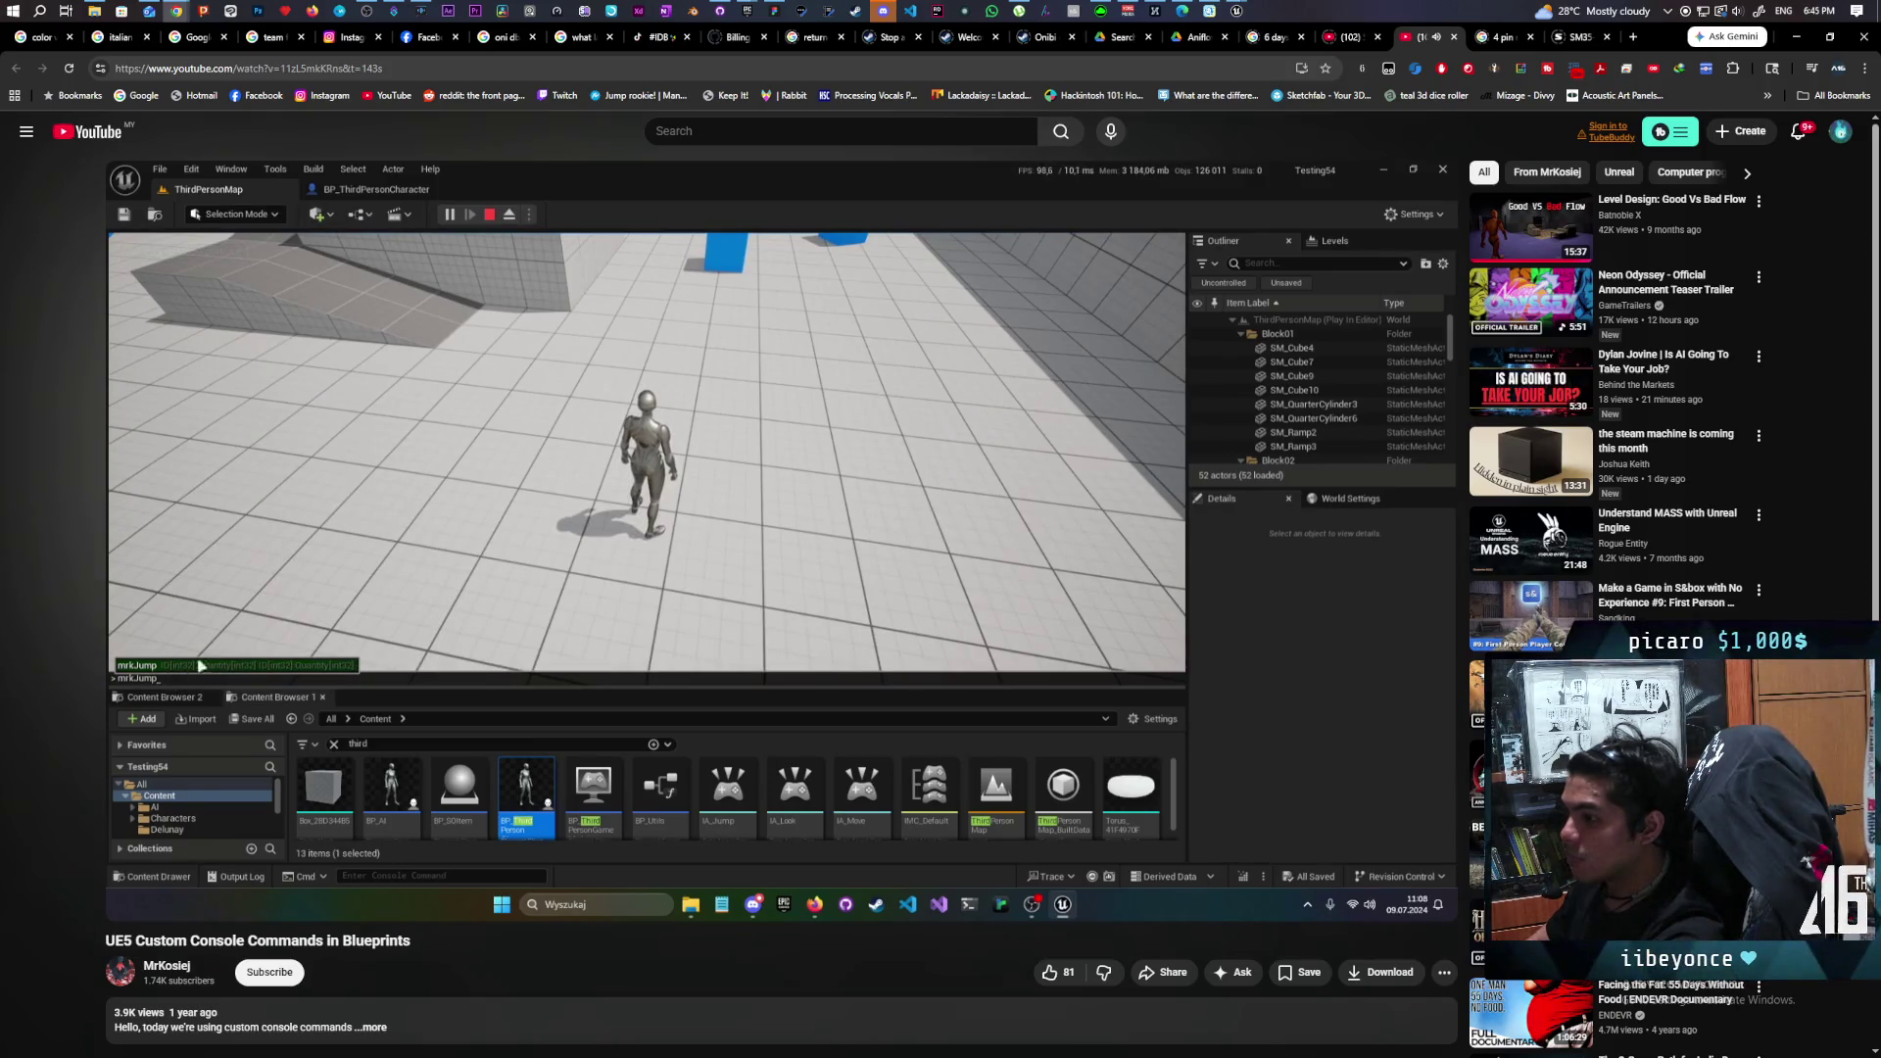
pyautogui.click(738, 641)
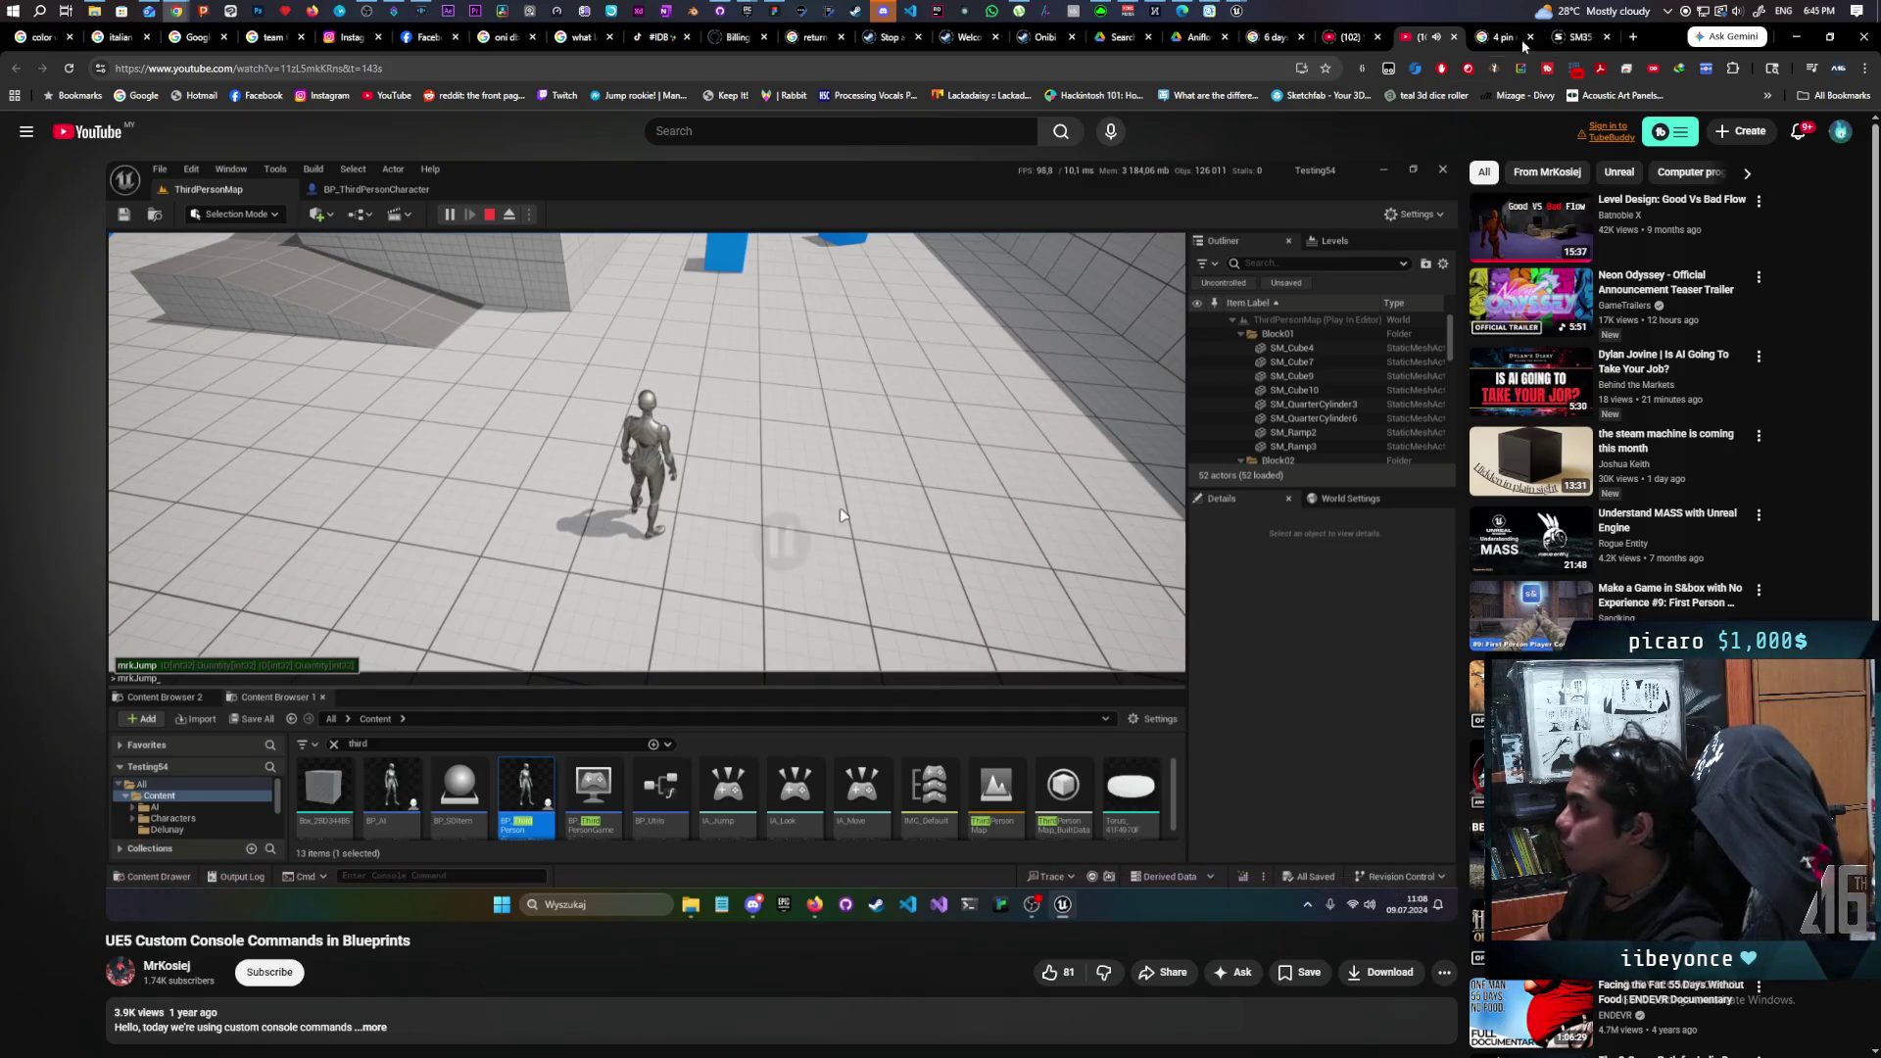
pyautogui.moveTo(1237, 12)
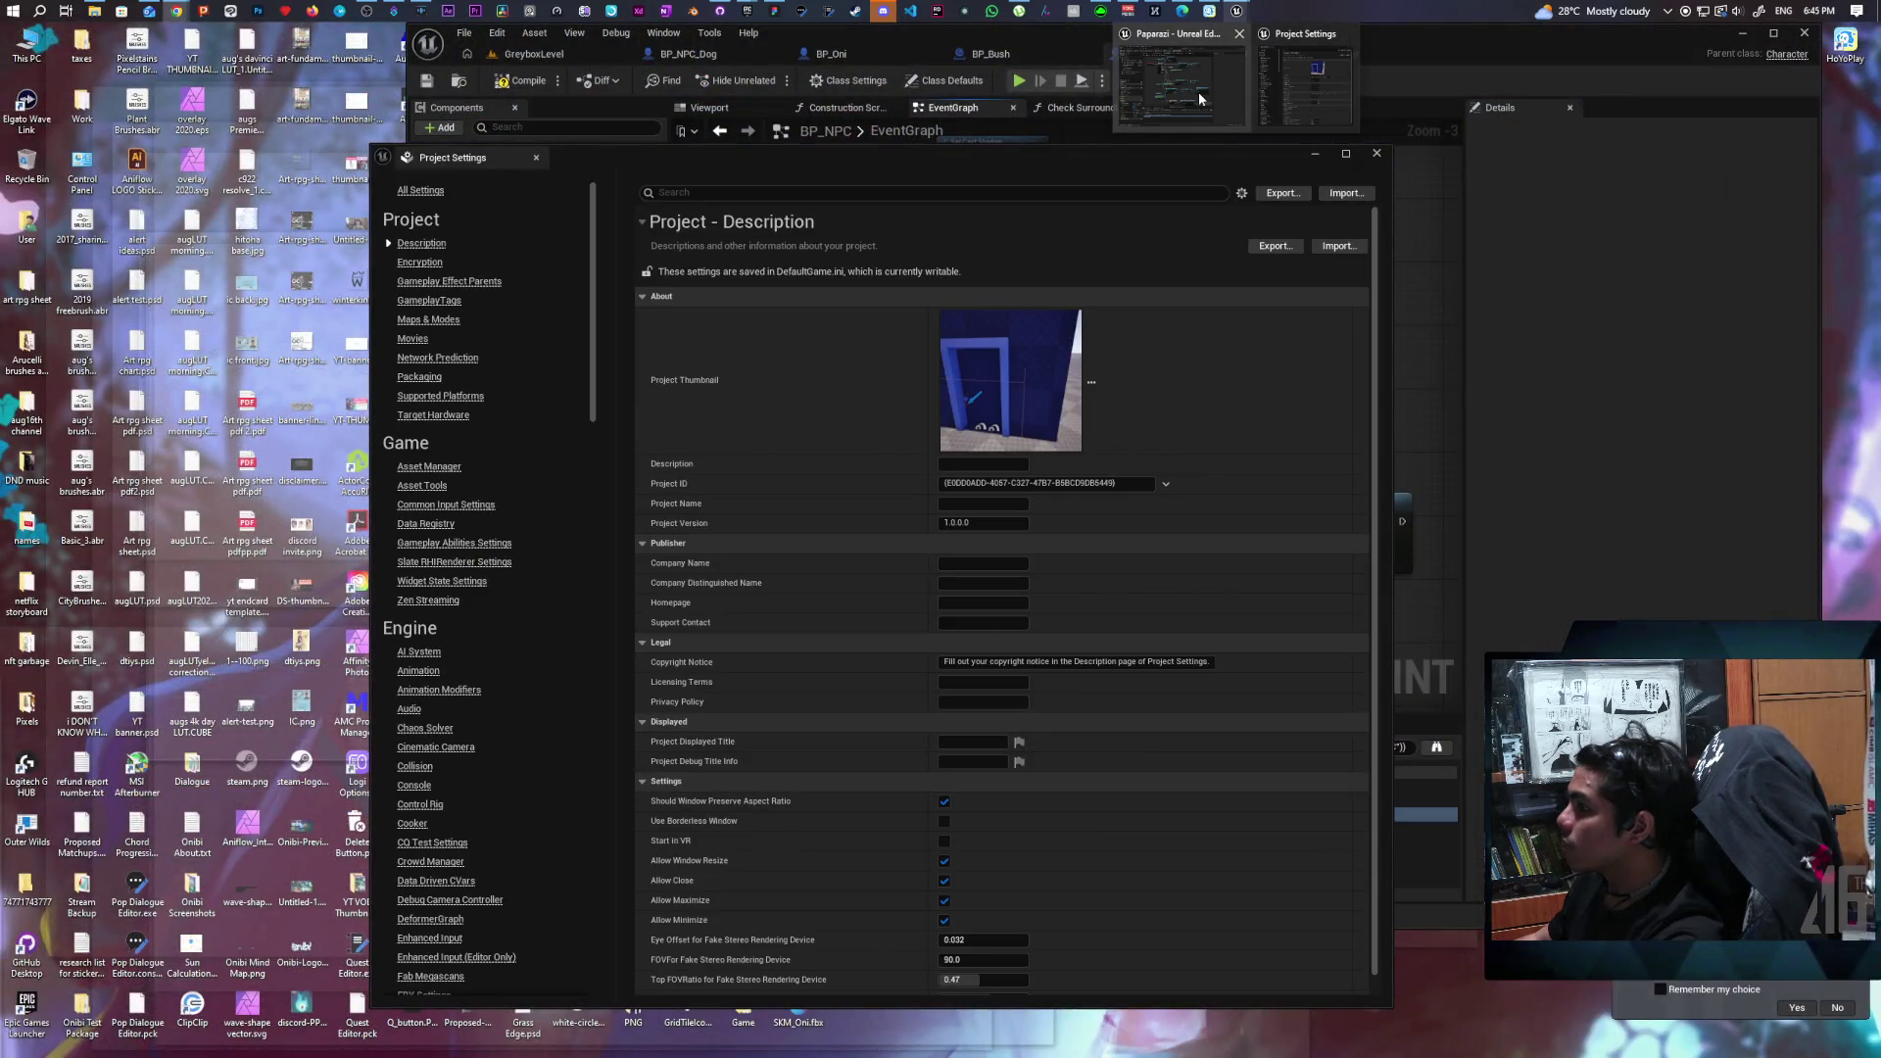
# Add a Boolean New Param input to Debug Avoidance and wire it into SET Debug Avoid.
pyautogui.click(1197, 91)
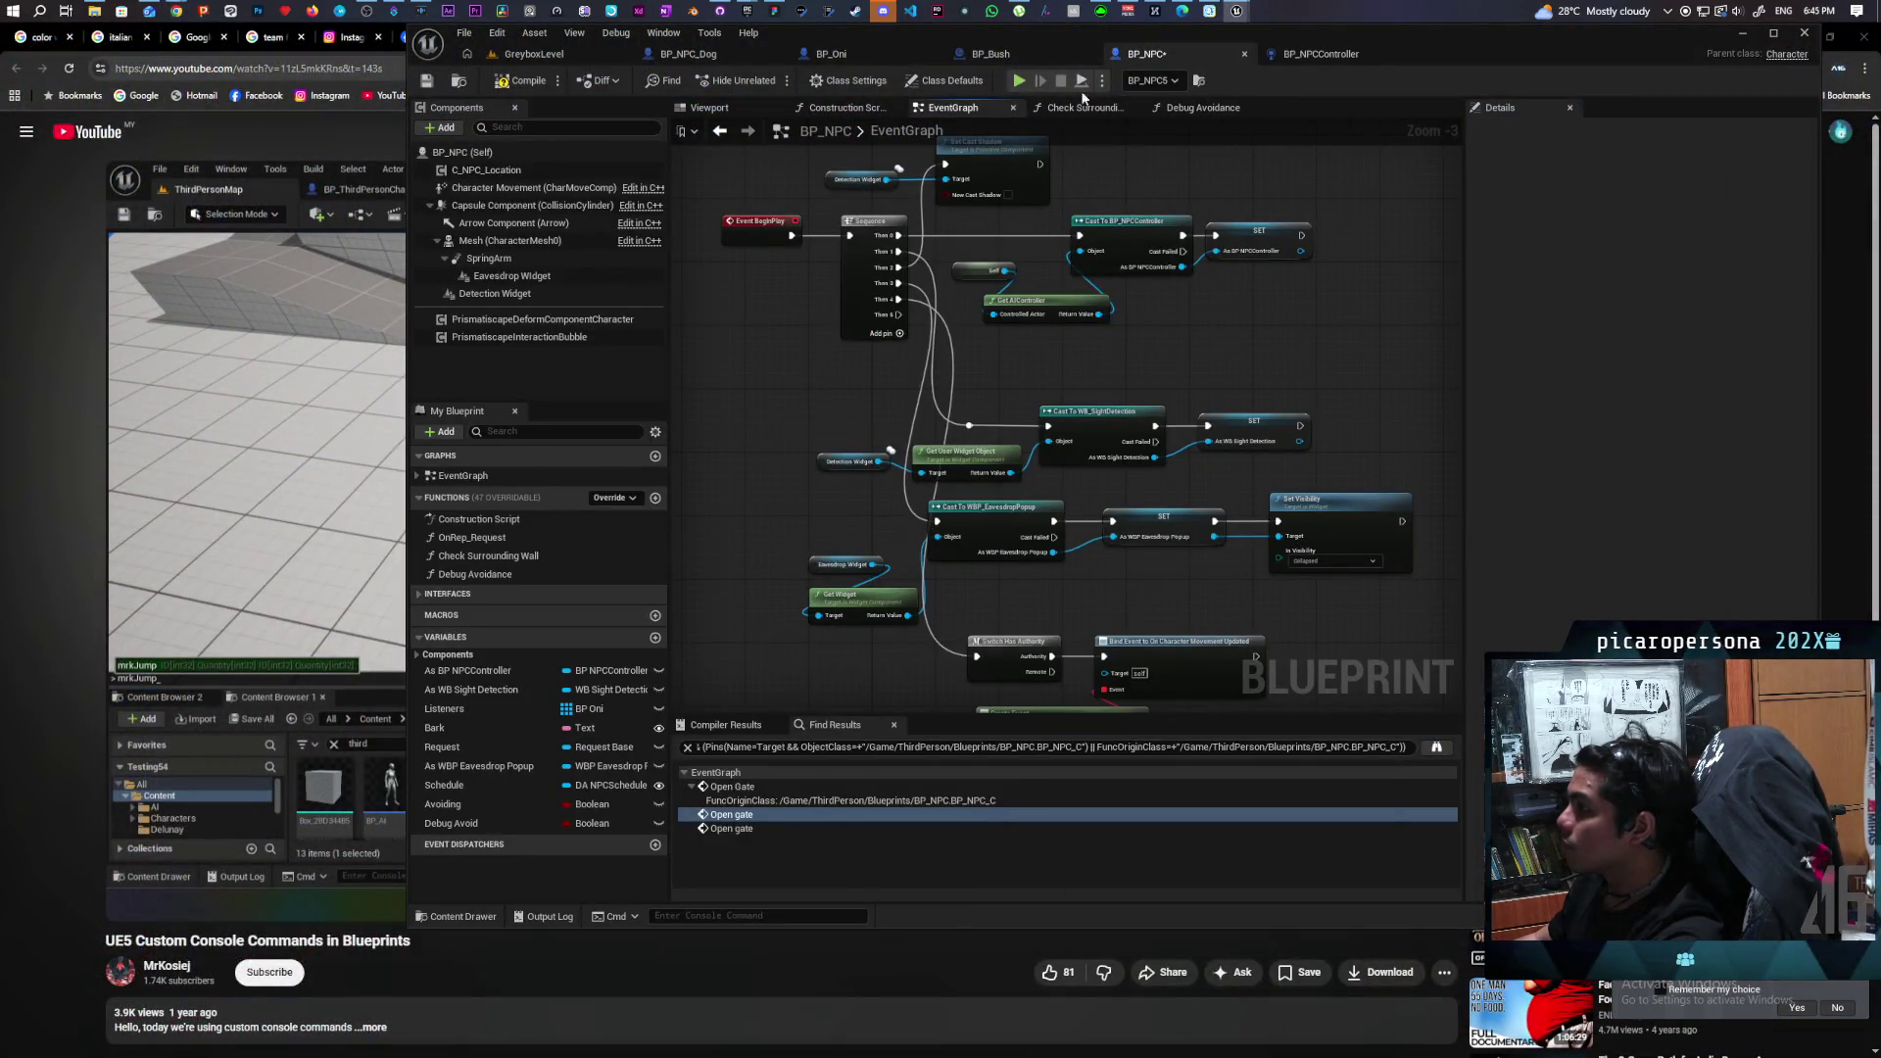
pyautogui.click(1201, 109)
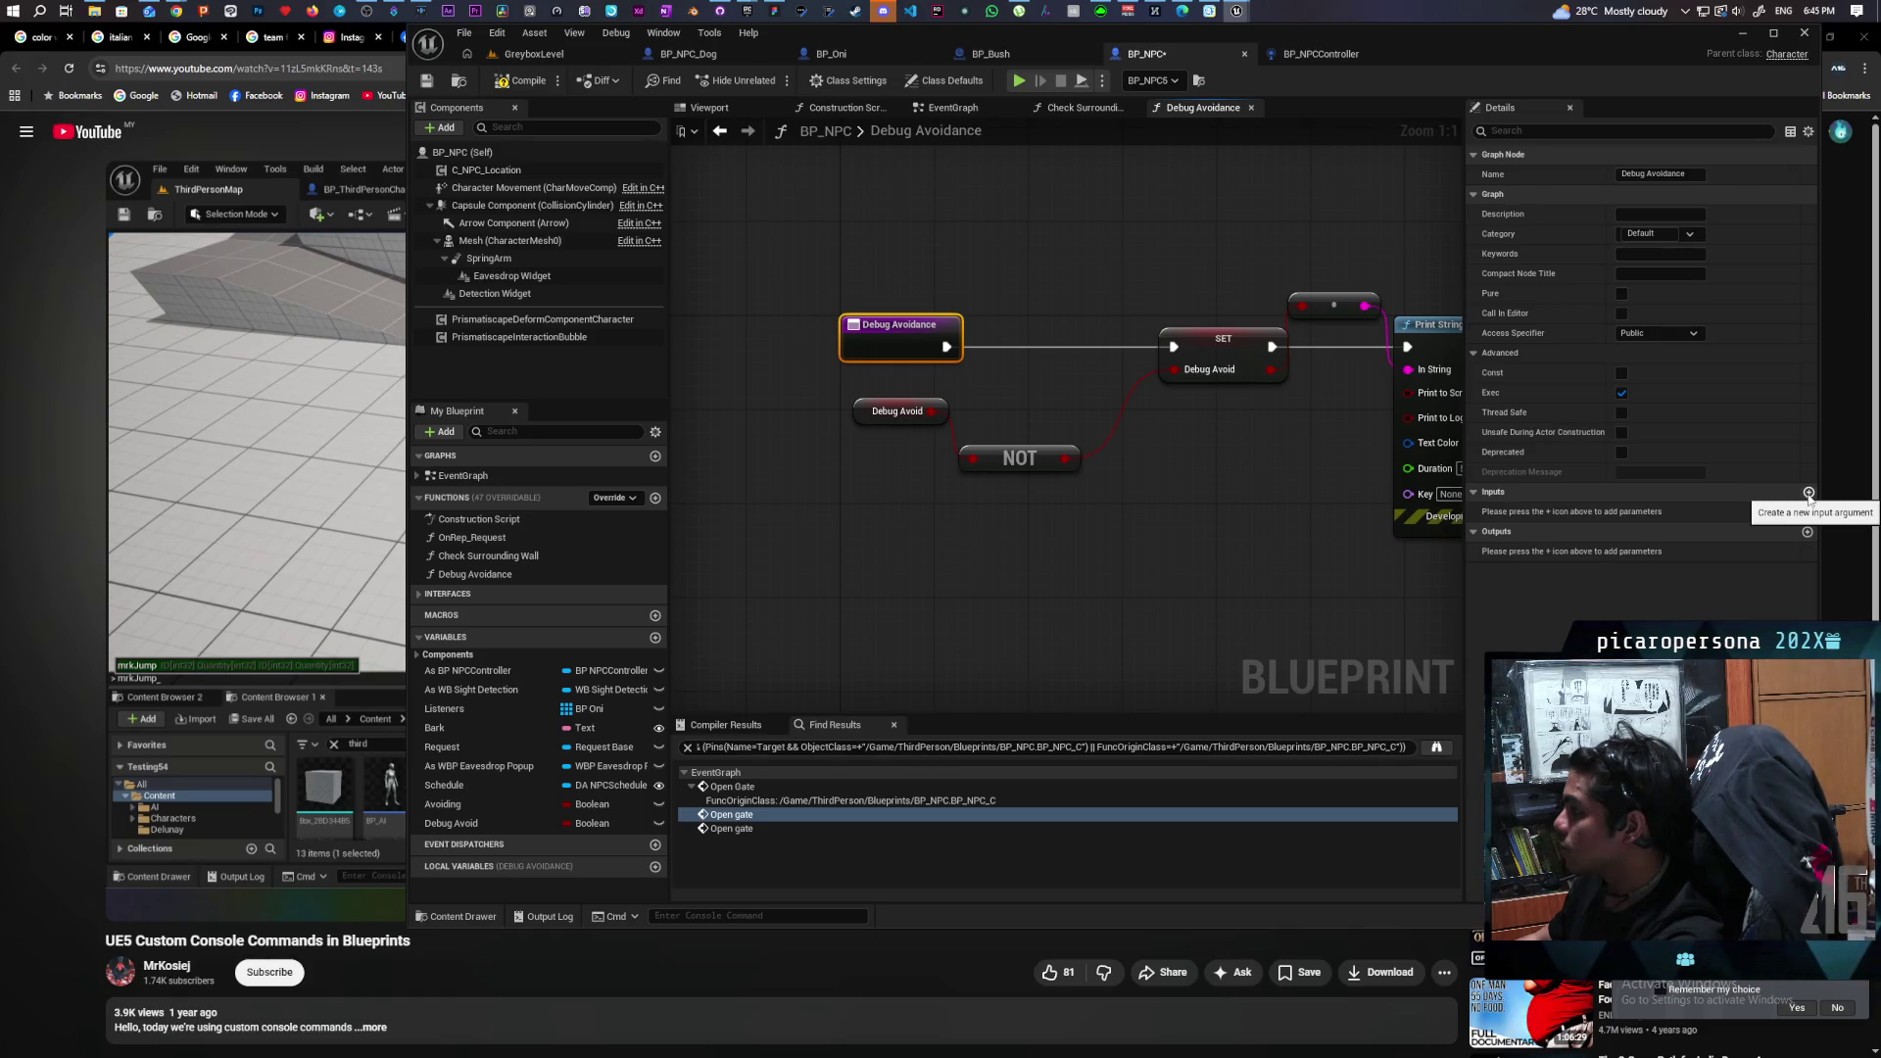
pyautogui.click(1809, 494)
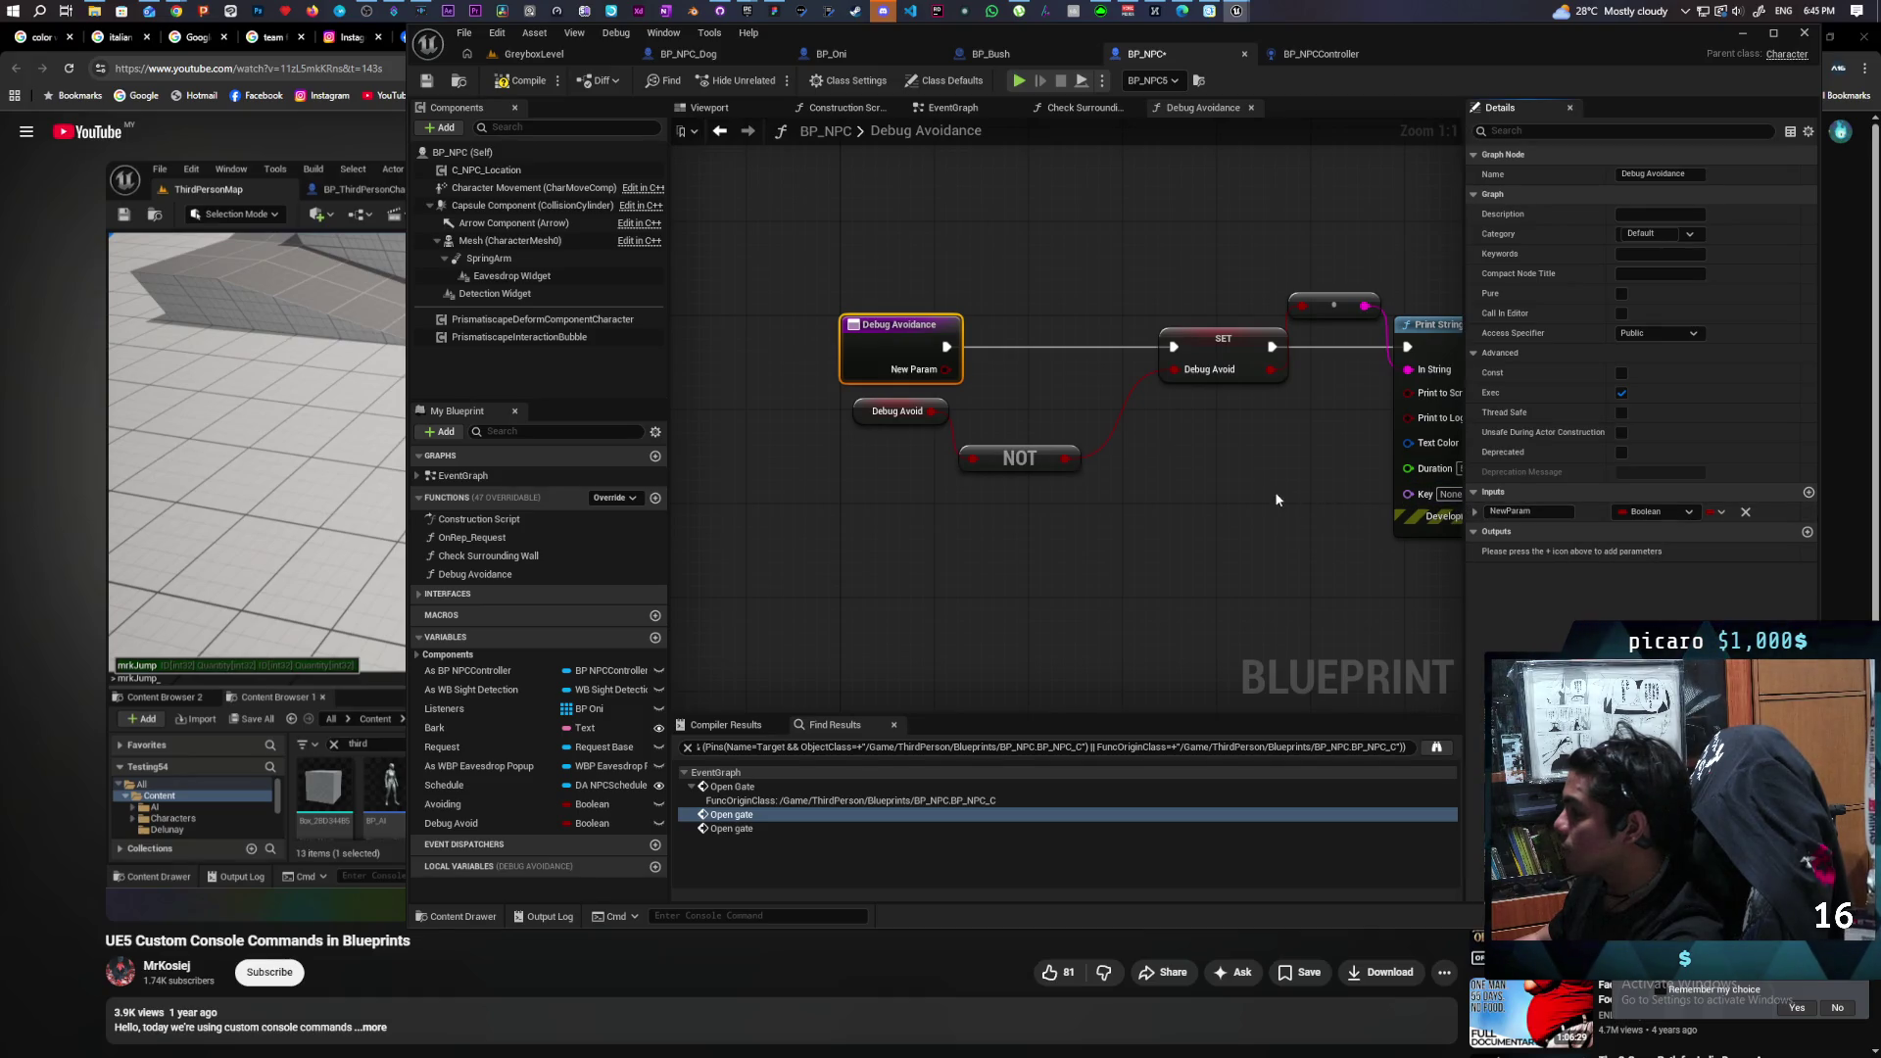
pyautogui.click(1175, 479)
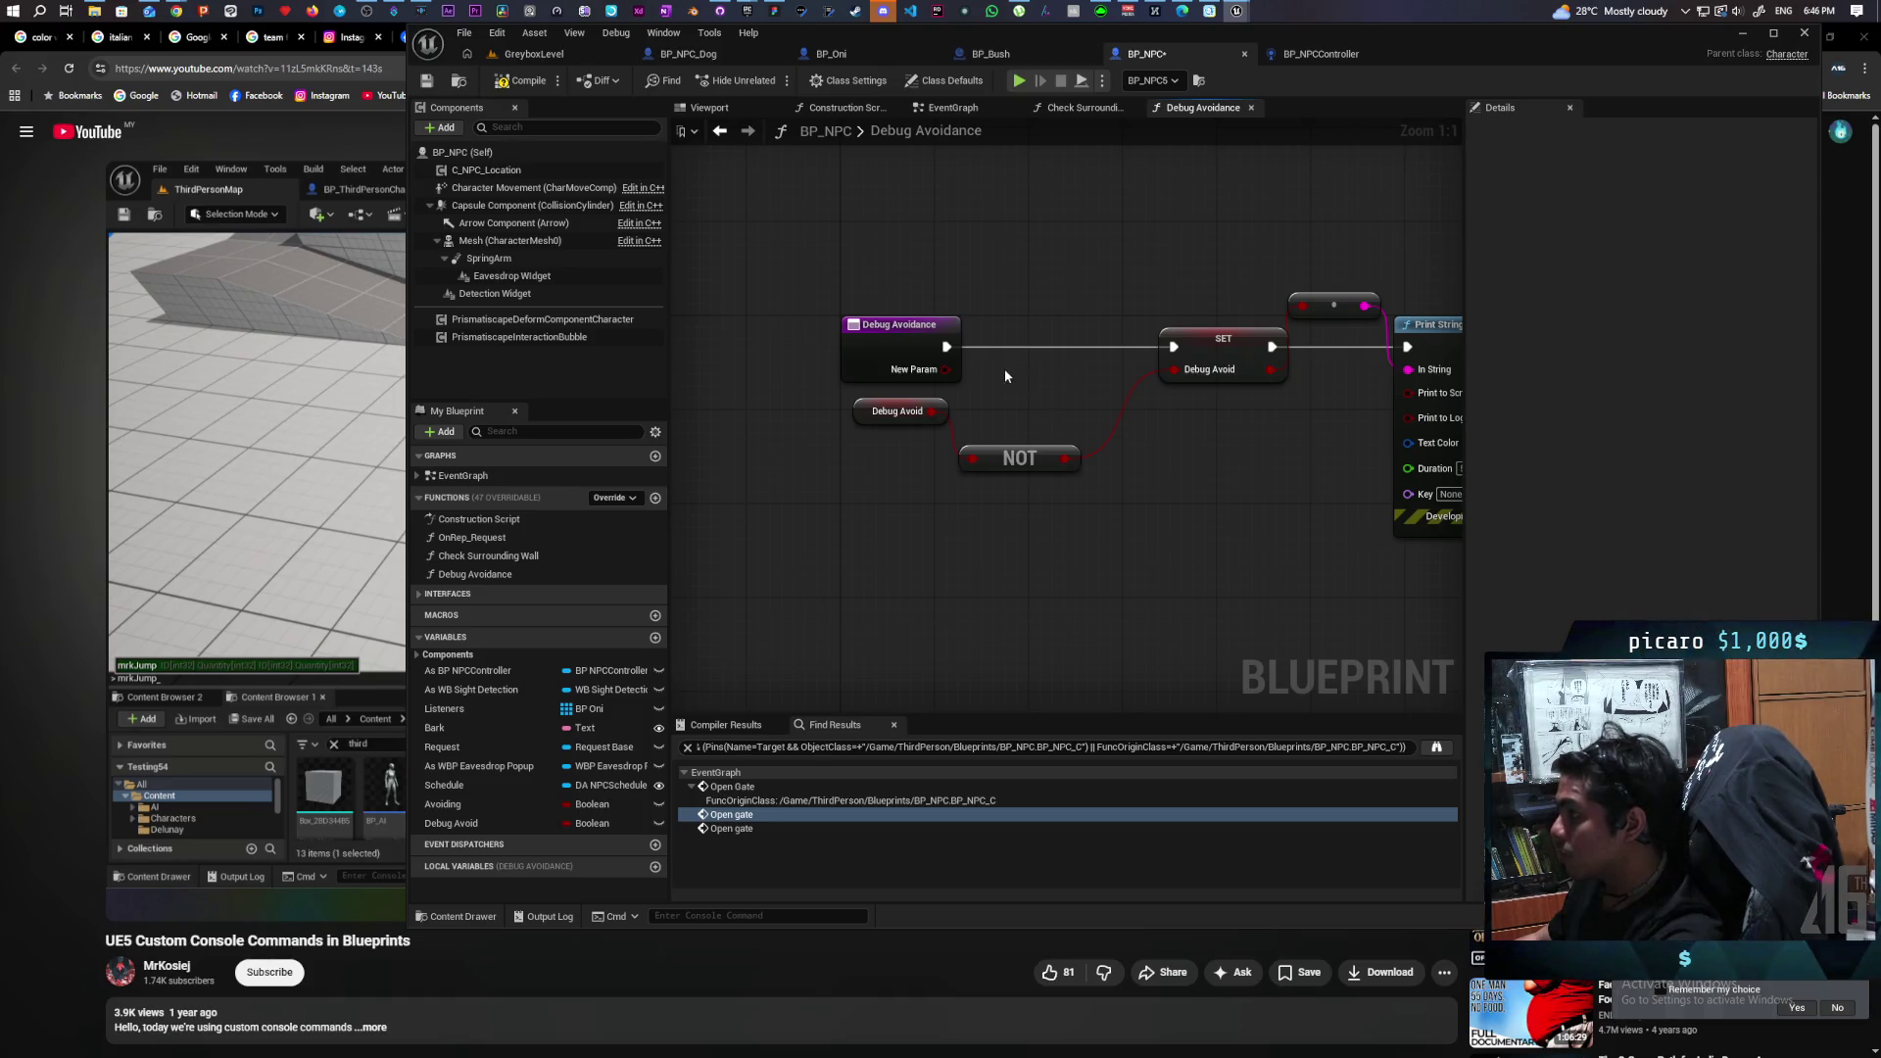
pyautogui.moveTo(943, 370); pyautogui.dragTo(1172, 369)
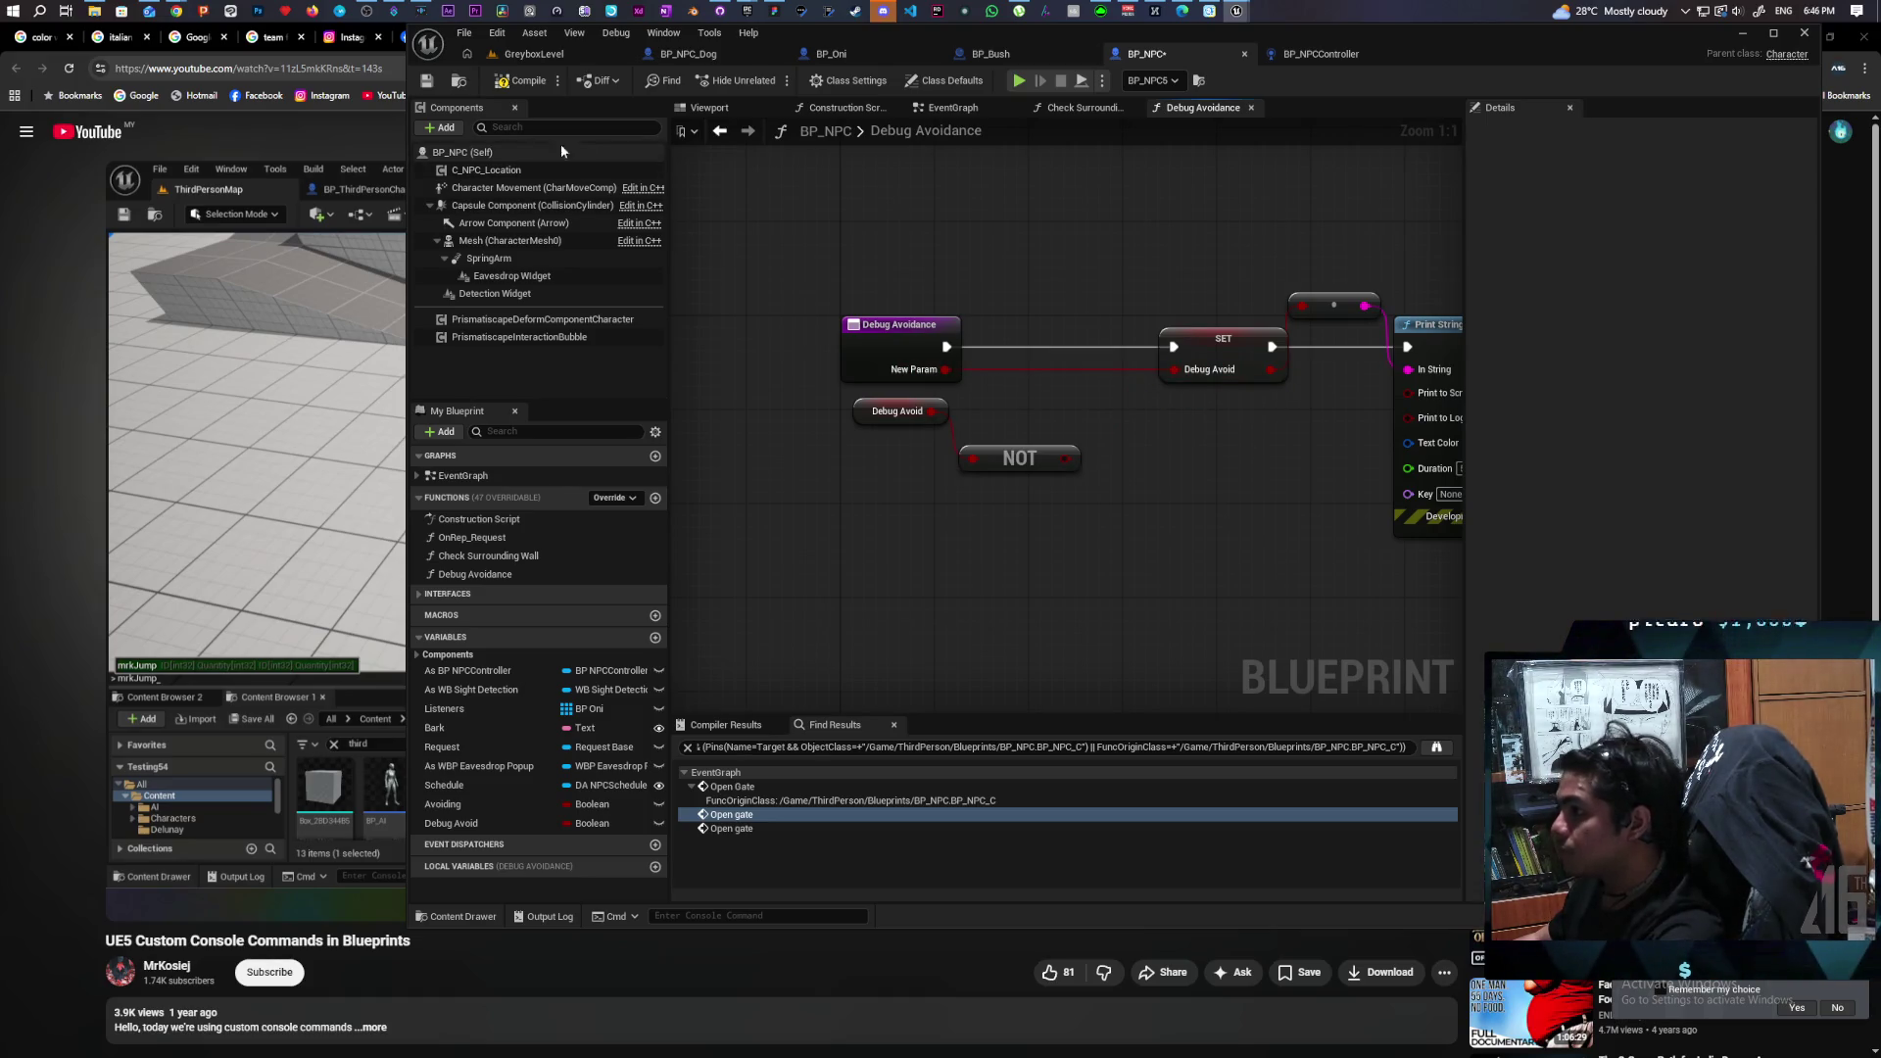
pyautogui.click(534, 54)
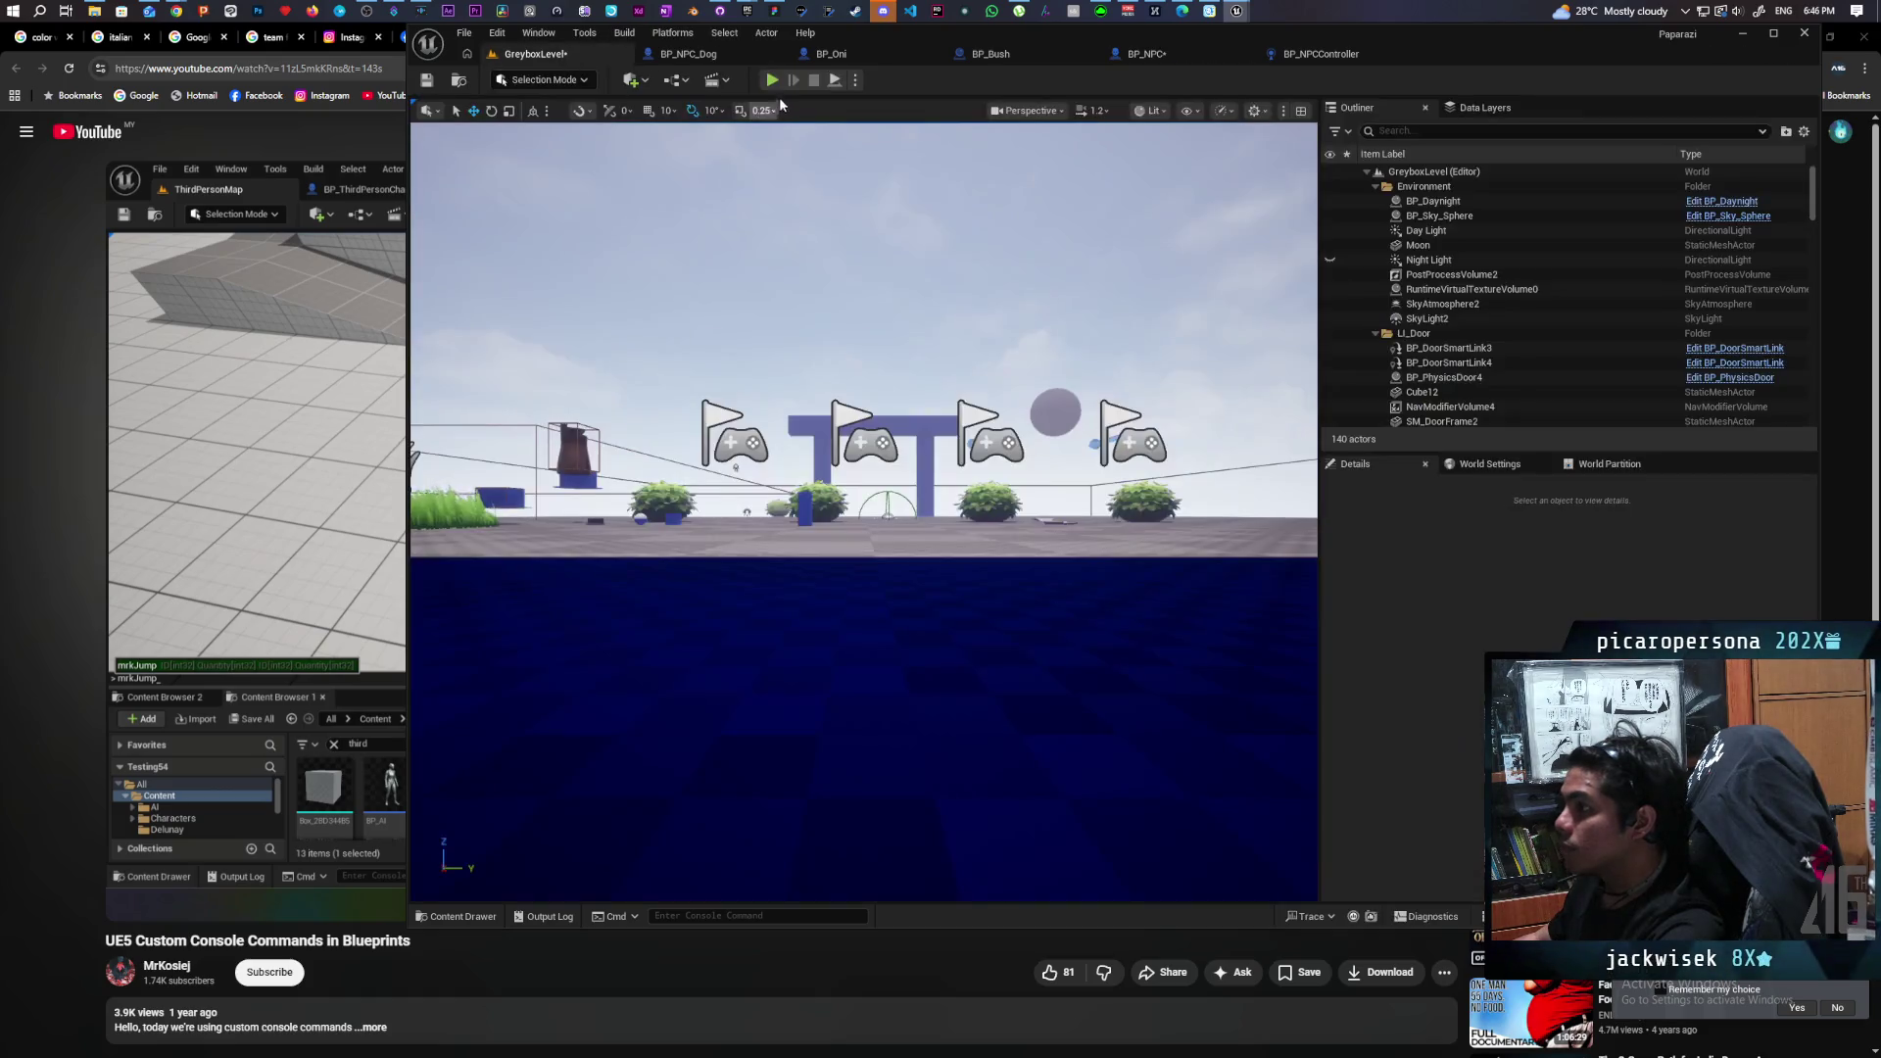
# Start a play session, run 'debug avoidance' from the console, and walk the character around.
pyautogui.hotkey('alt', 'p')
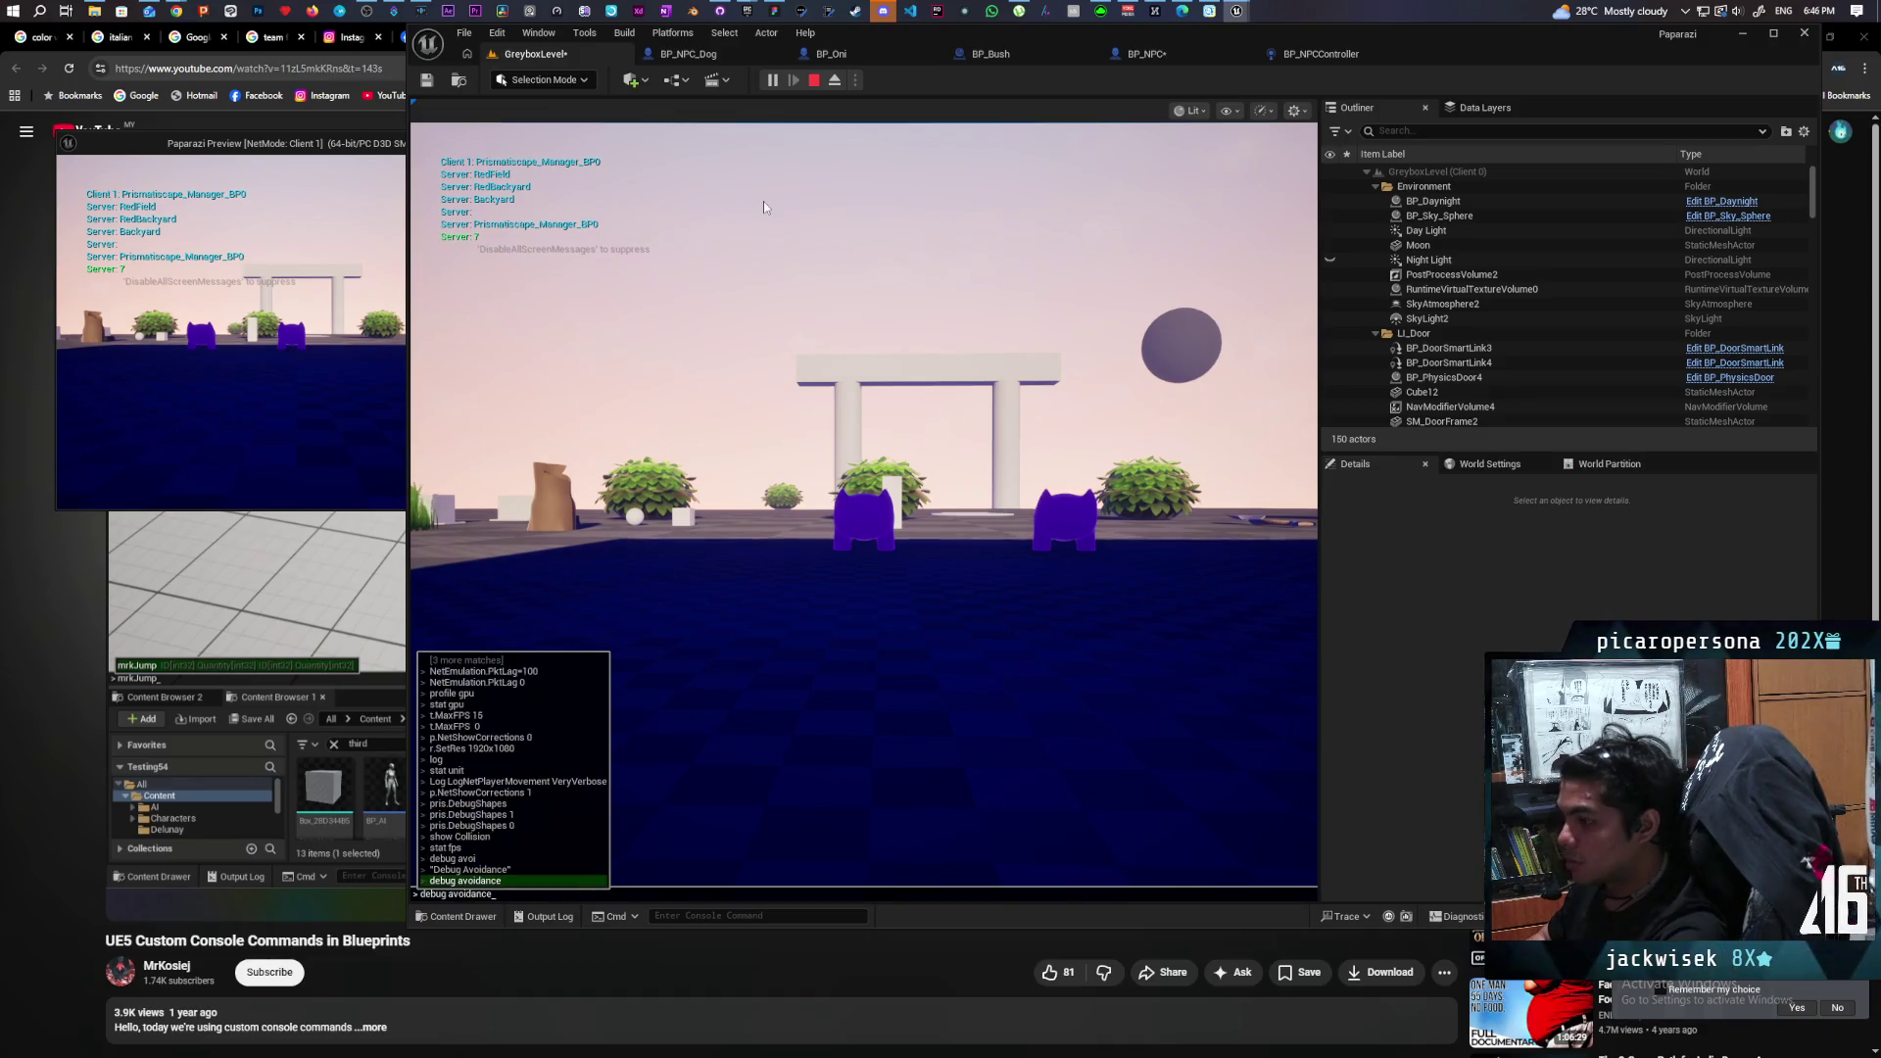
pyautogui.press('`')
pyautogui.press('Up')
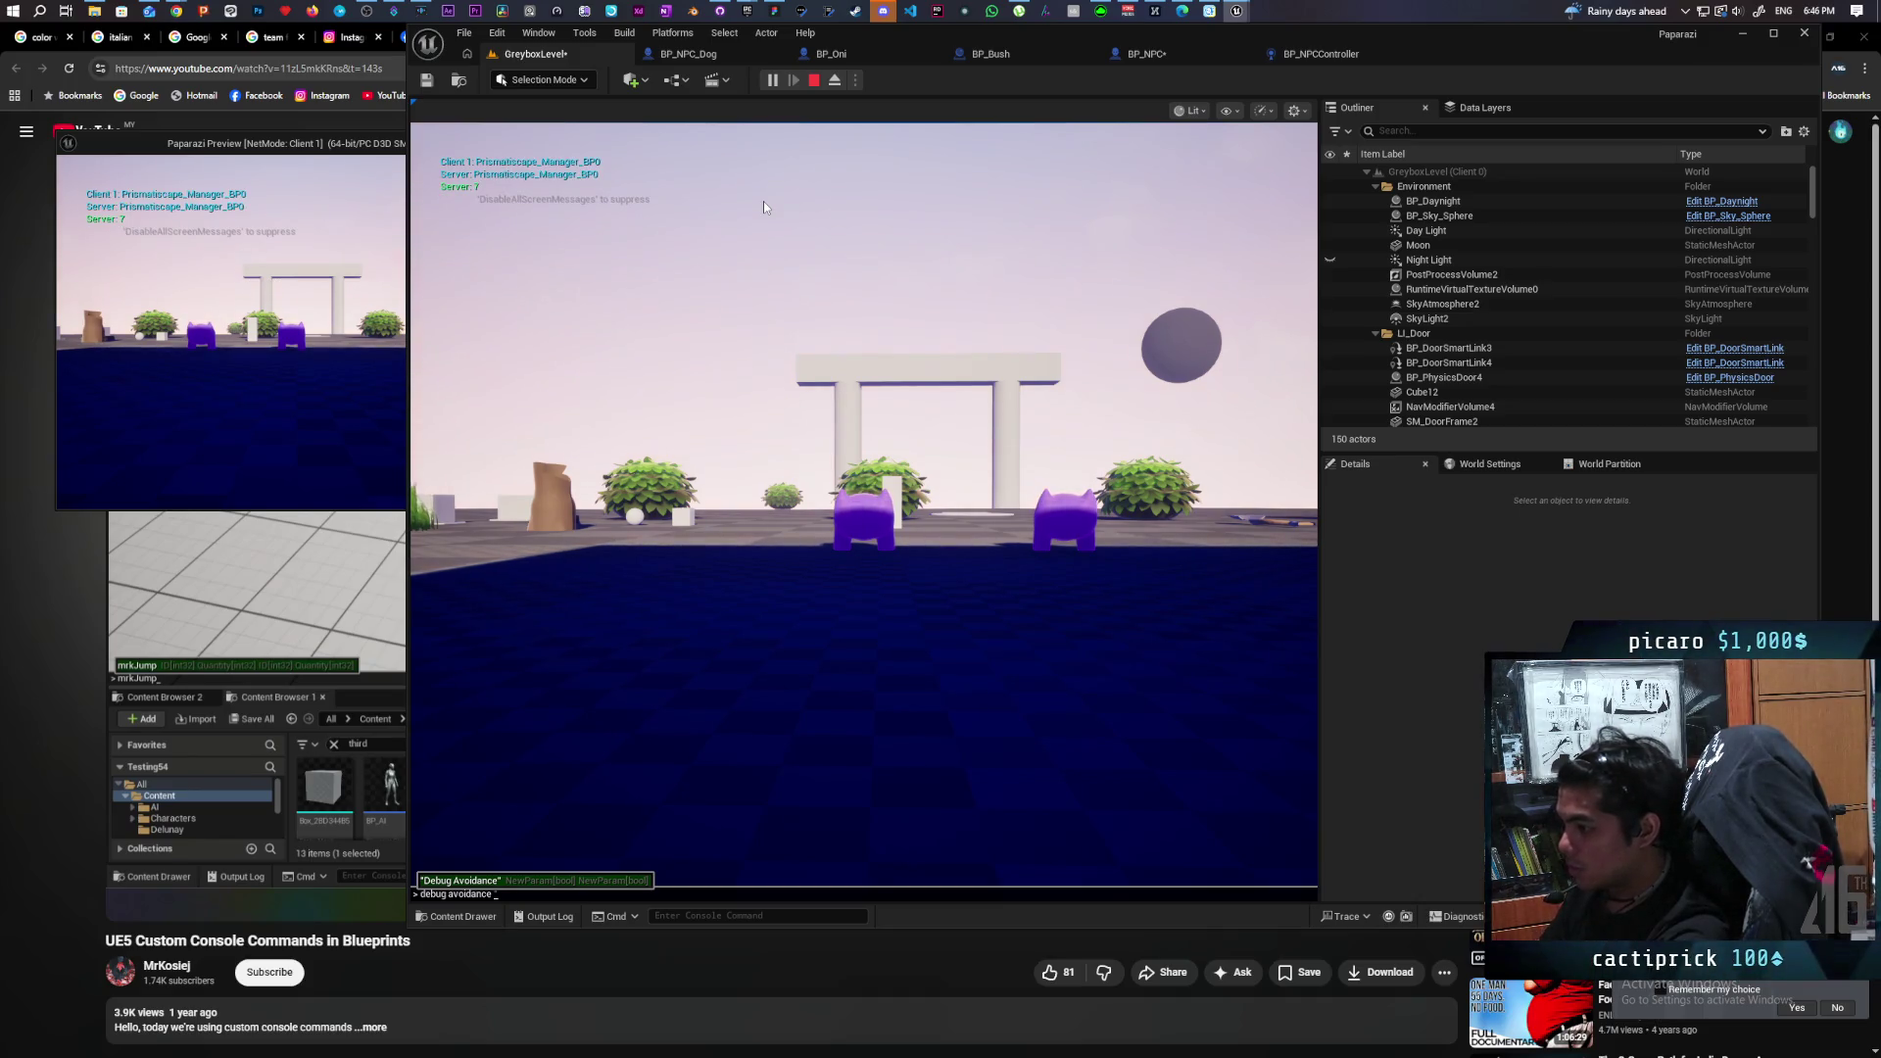
pyautogui.press('Return')
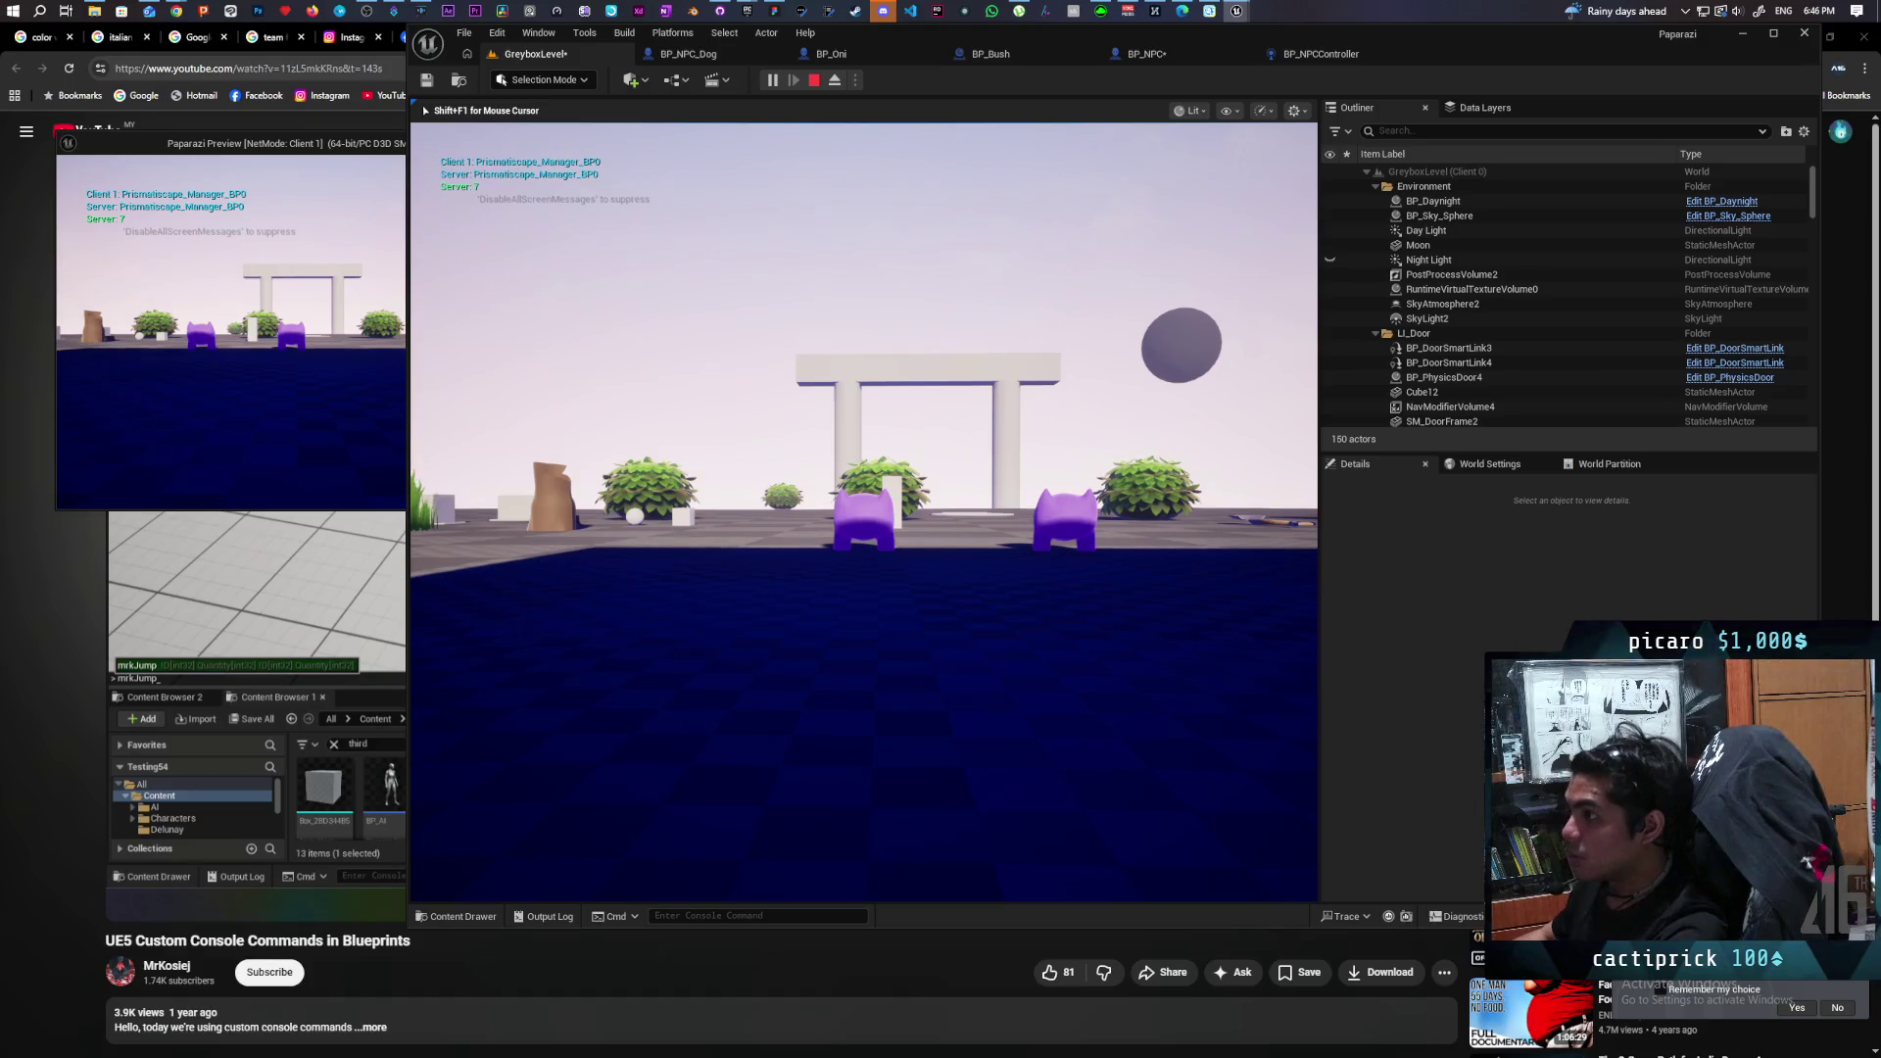
pyautogui.hotkey('alt', 'Tab')
pyautogui.press('w')
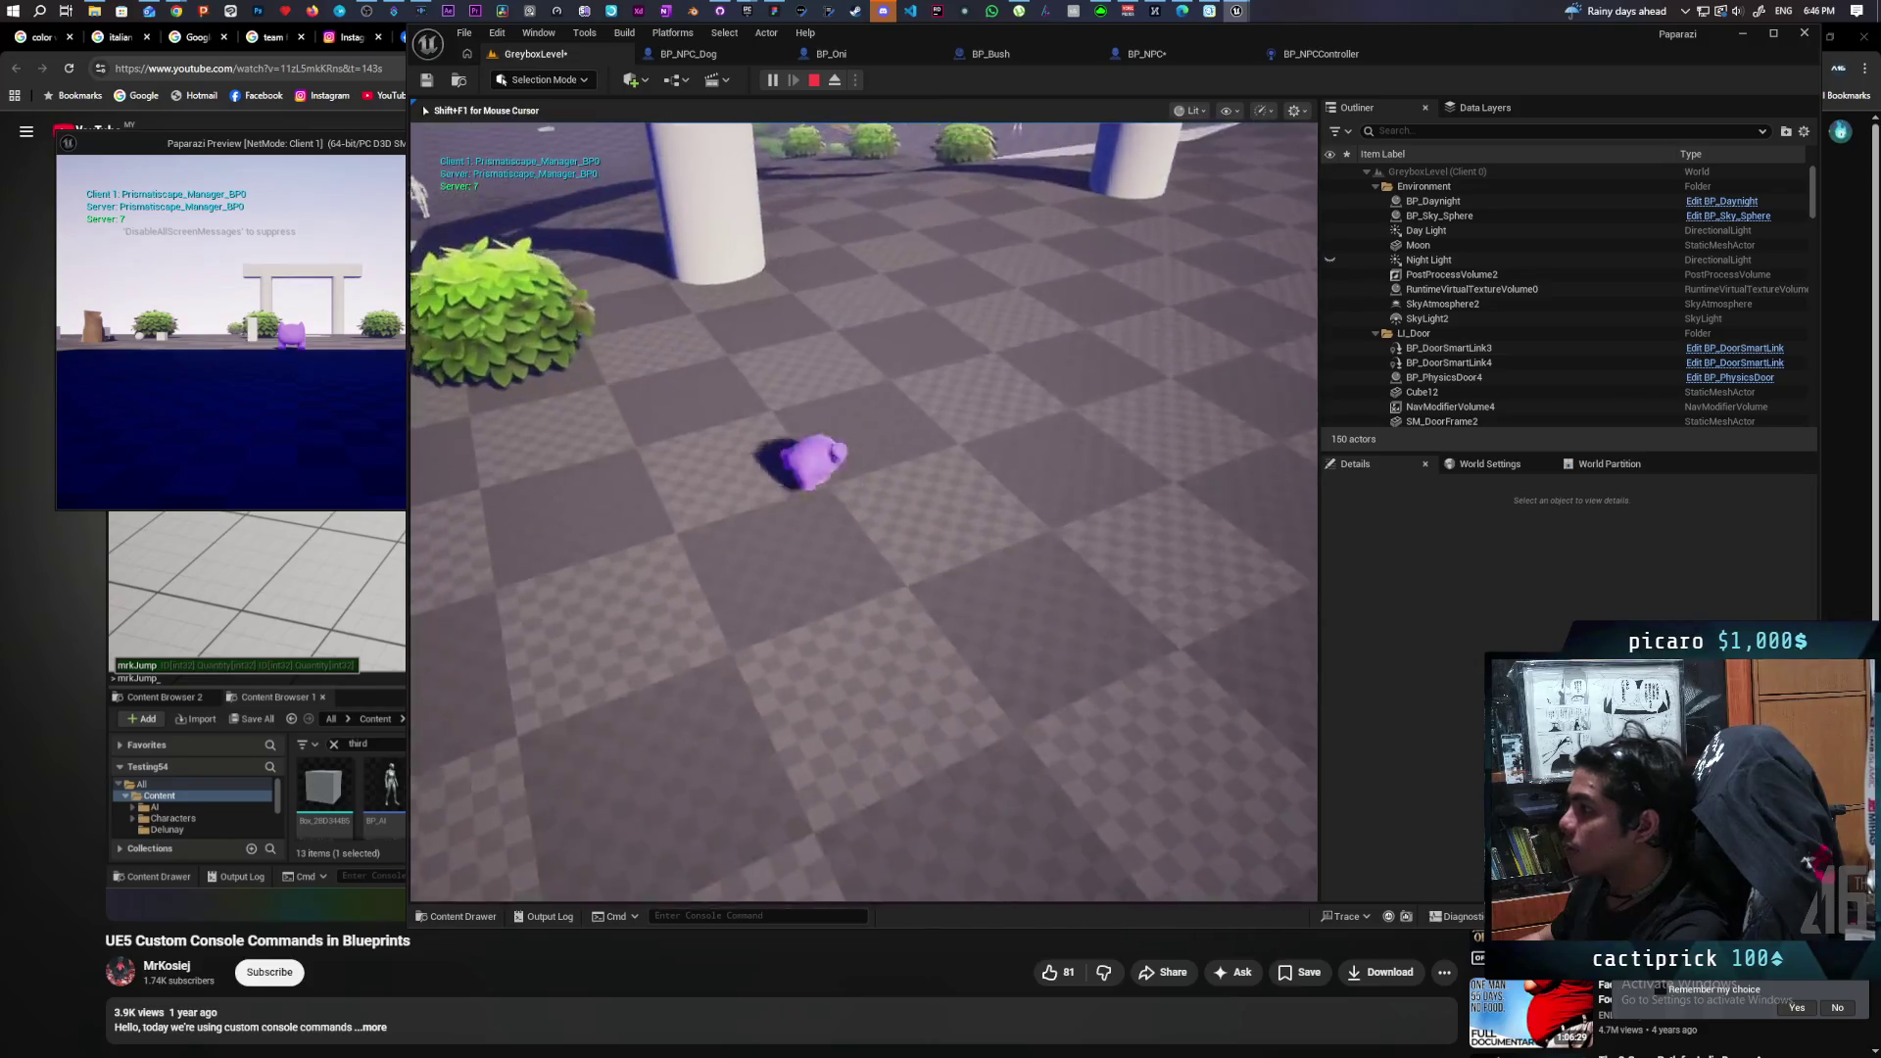
pyautogui.press('s')
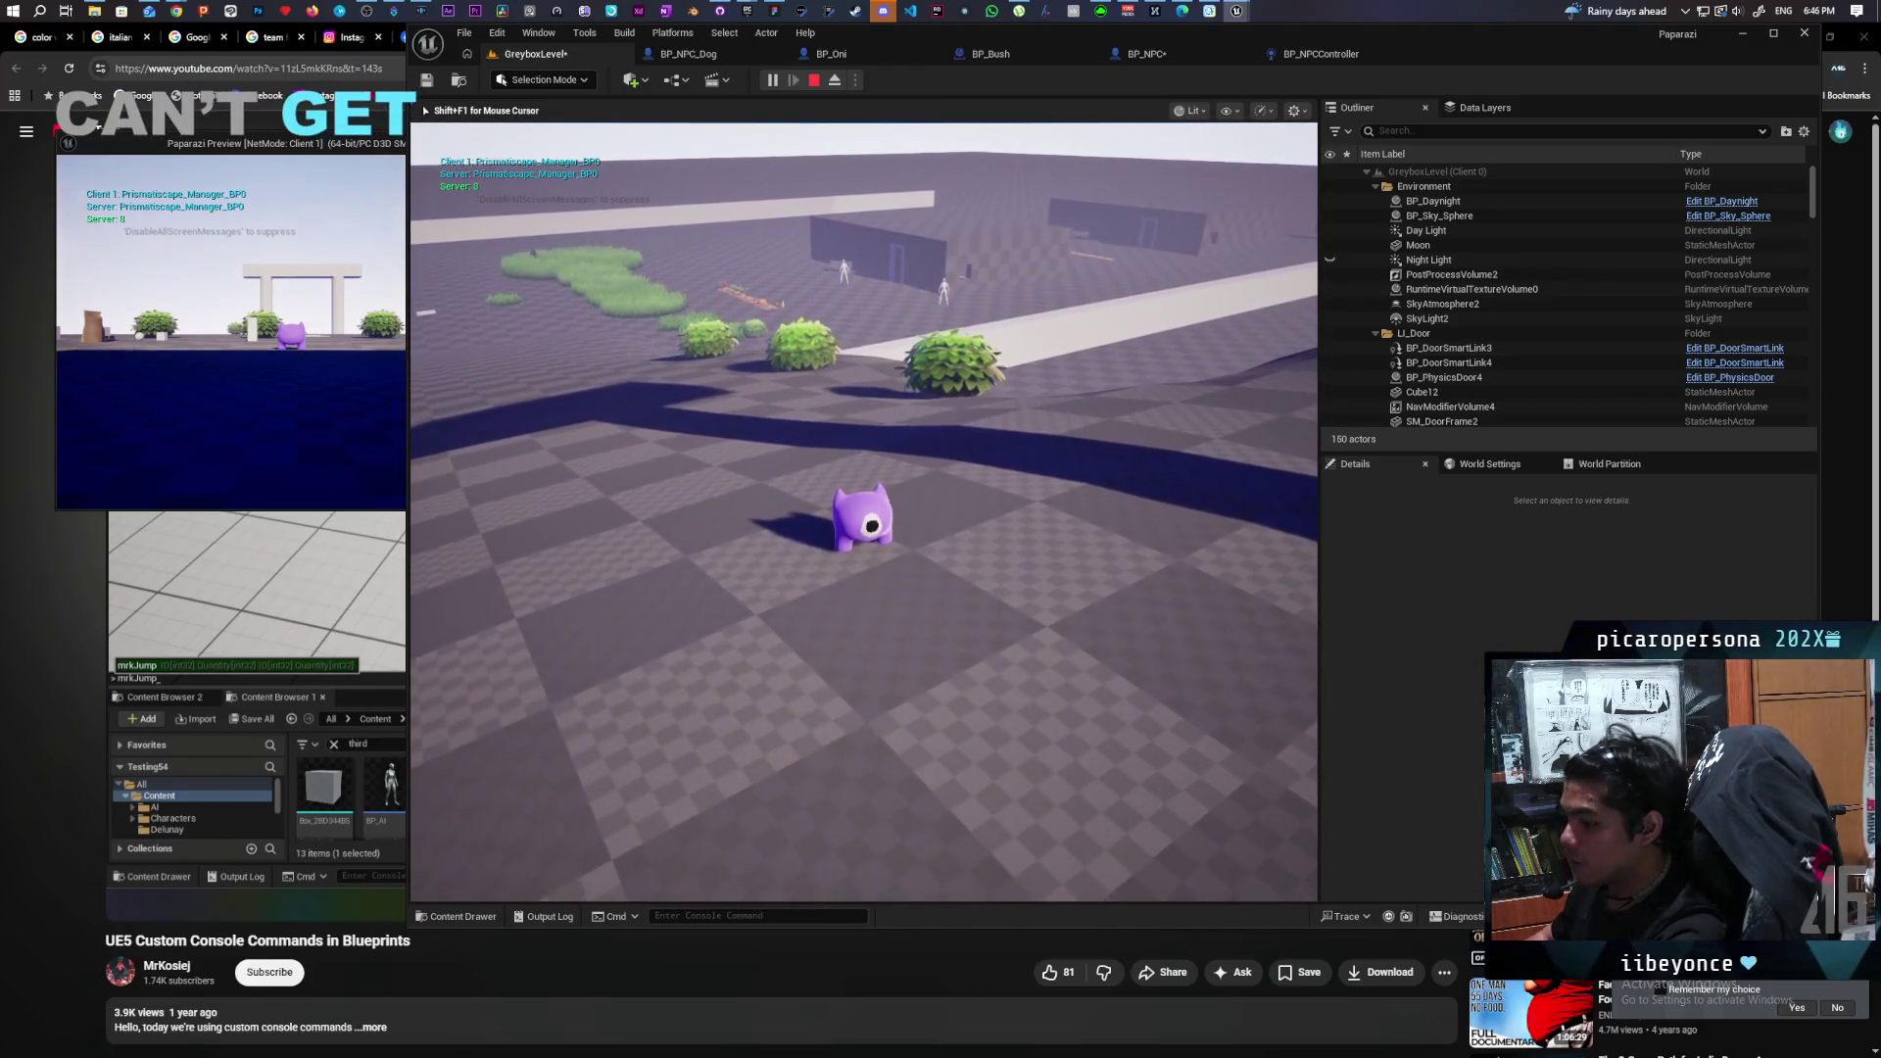
# Run 'debug avoidance 1' from the console history, then stop playing.
pyautogui.press('`')
pyautogui.press('Up')
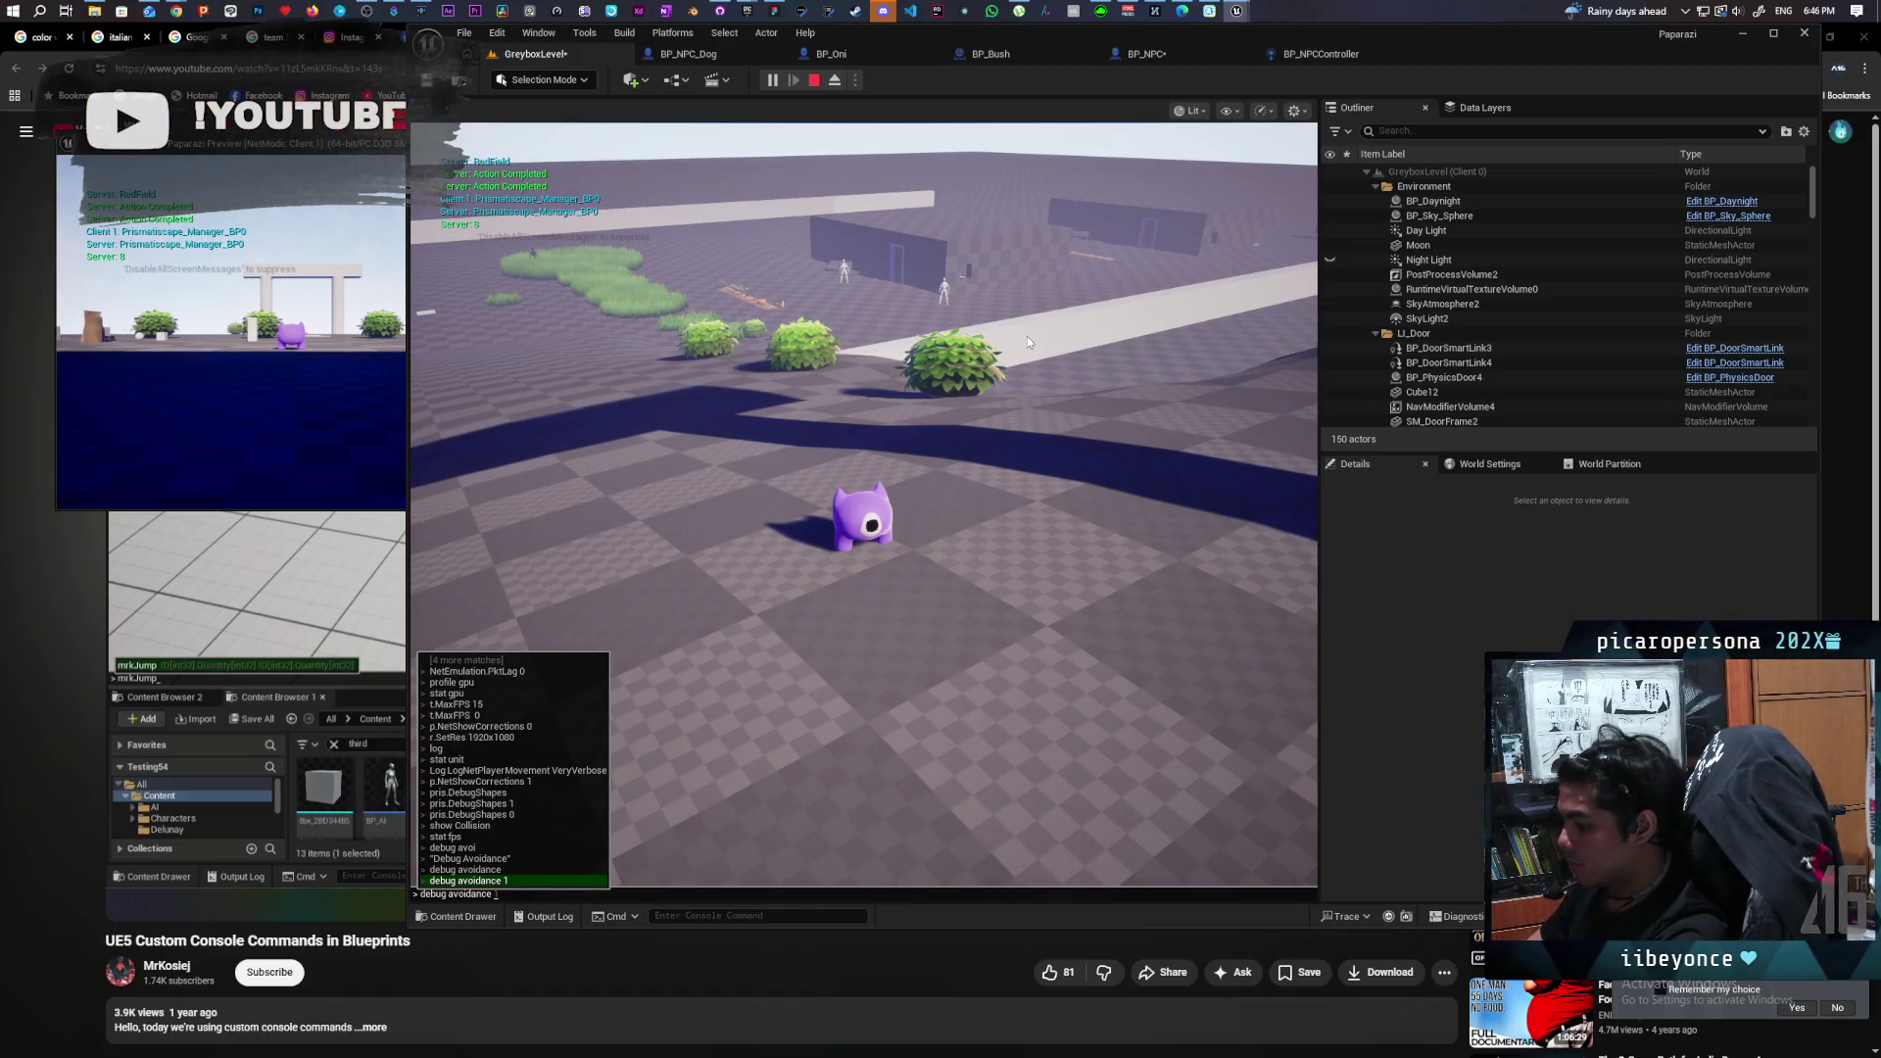
pyautogui.press('Return')
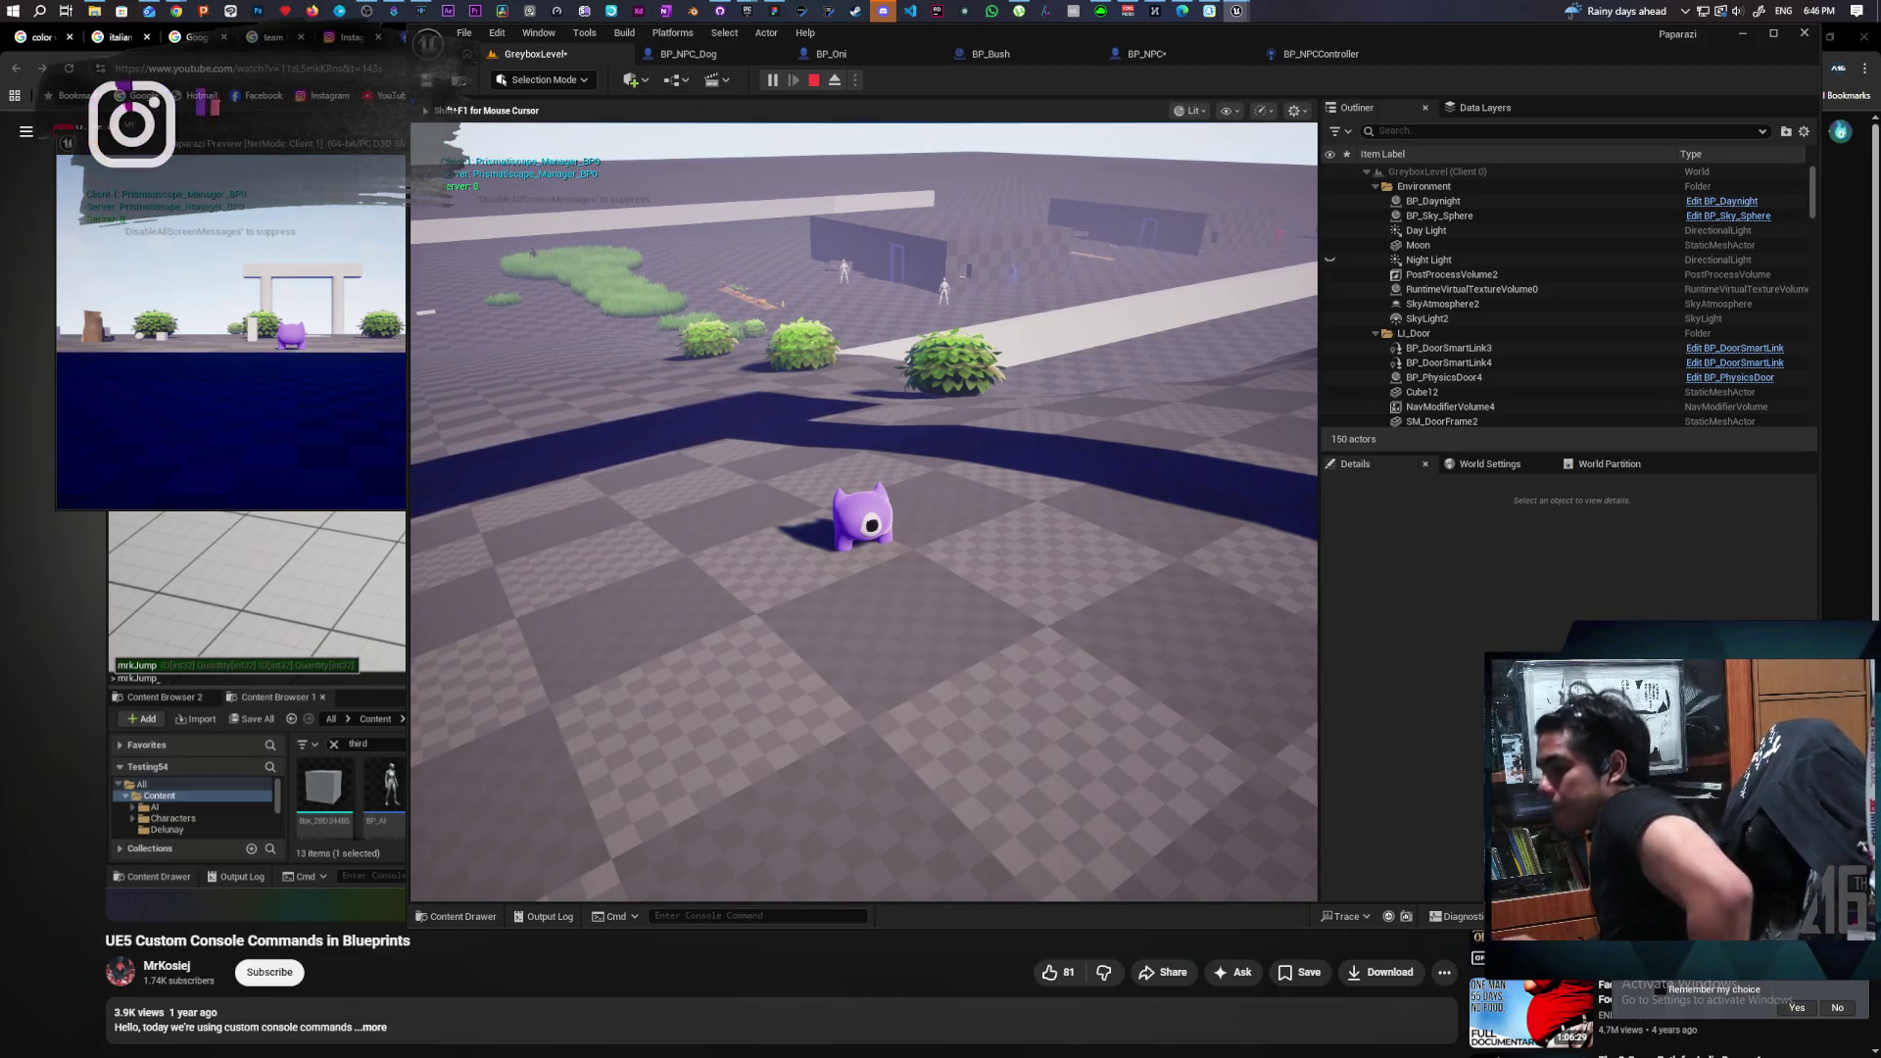
pyautogui.press('Escape')
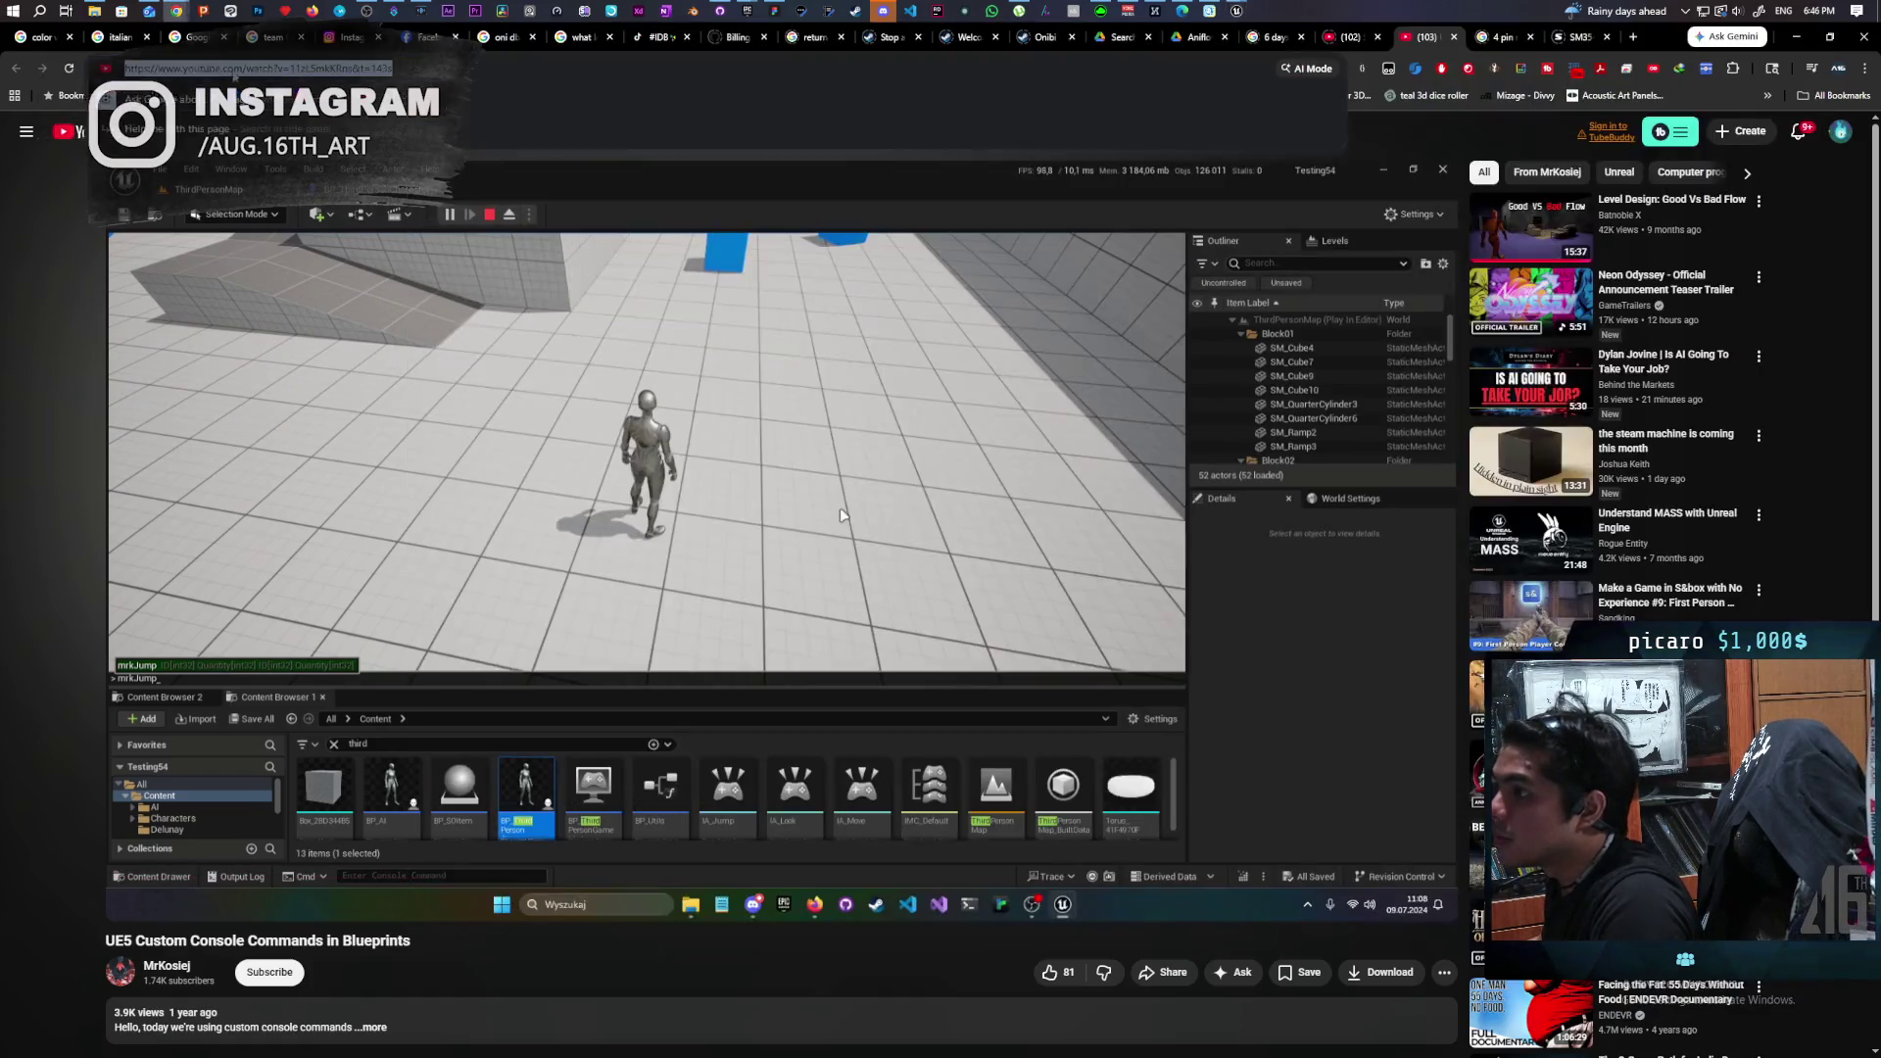
# Search Google for 'function exec console command not working ue5'.
pyautogui.click(372, 69)
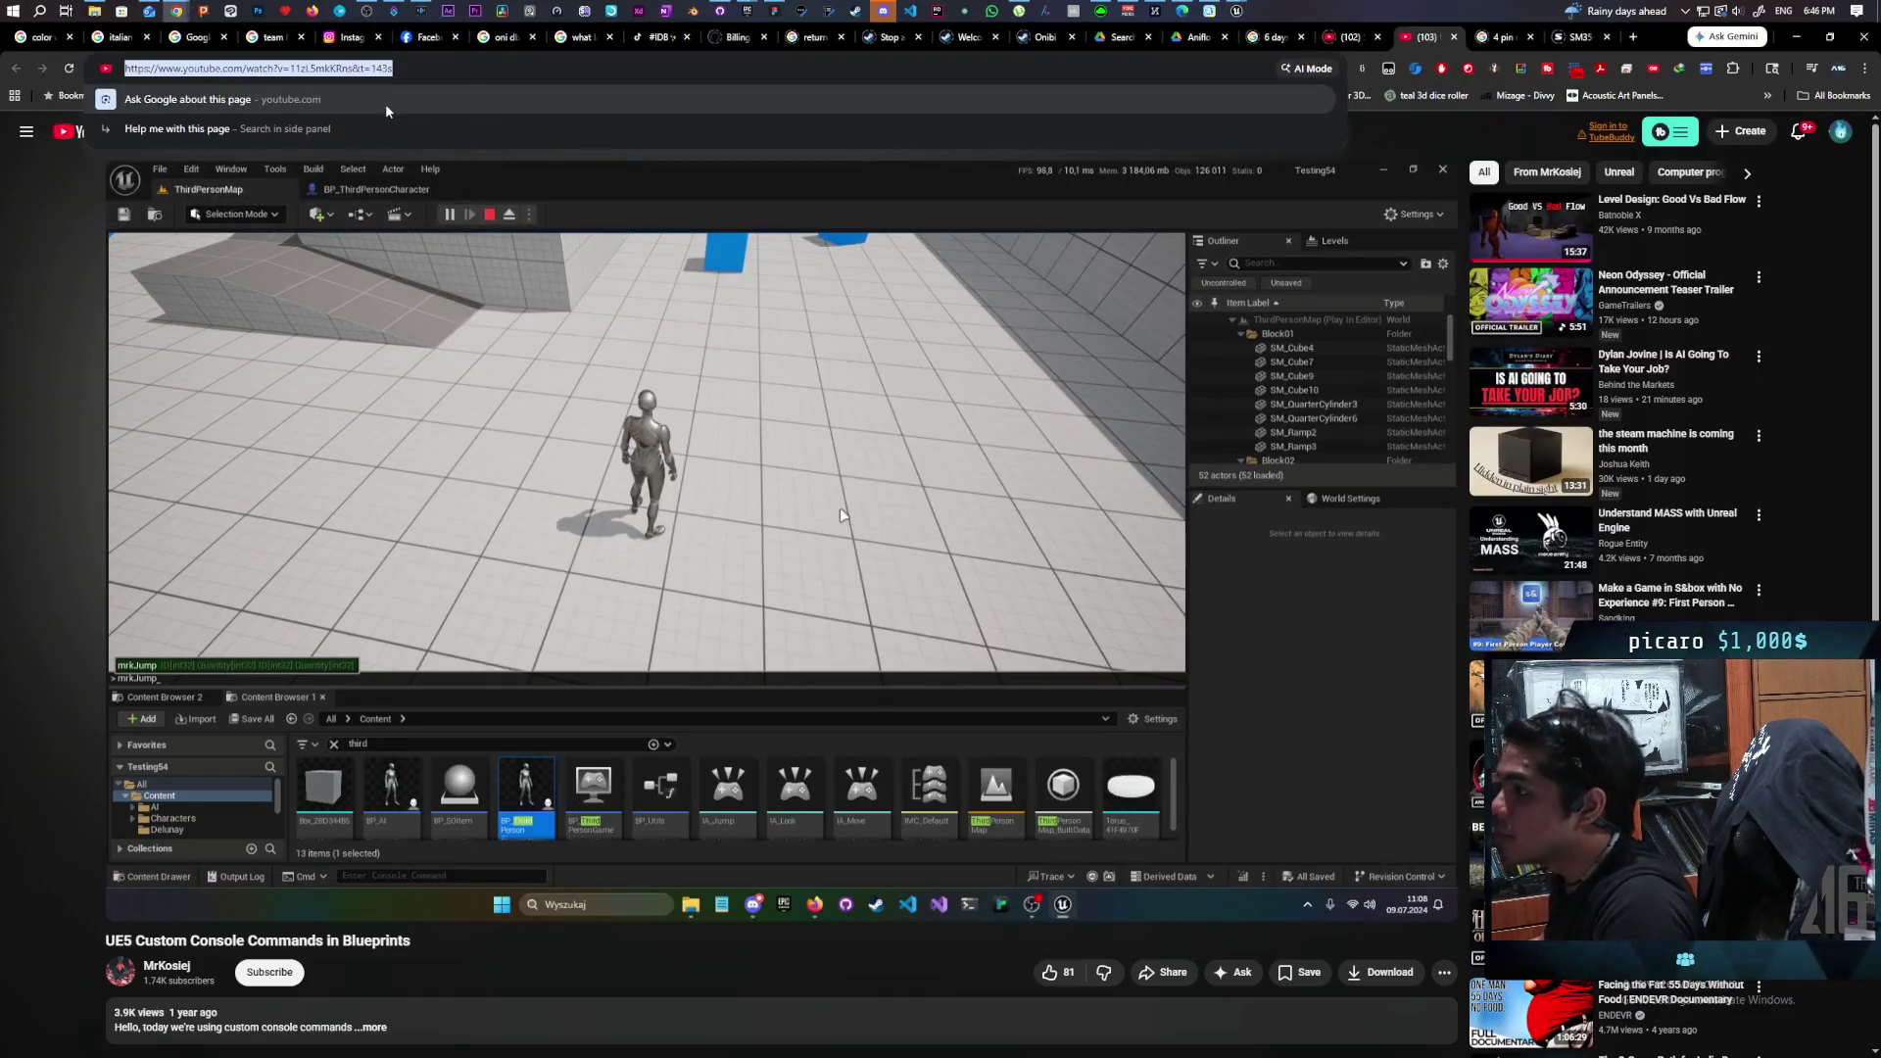
pyautogui.write('function exec conso')
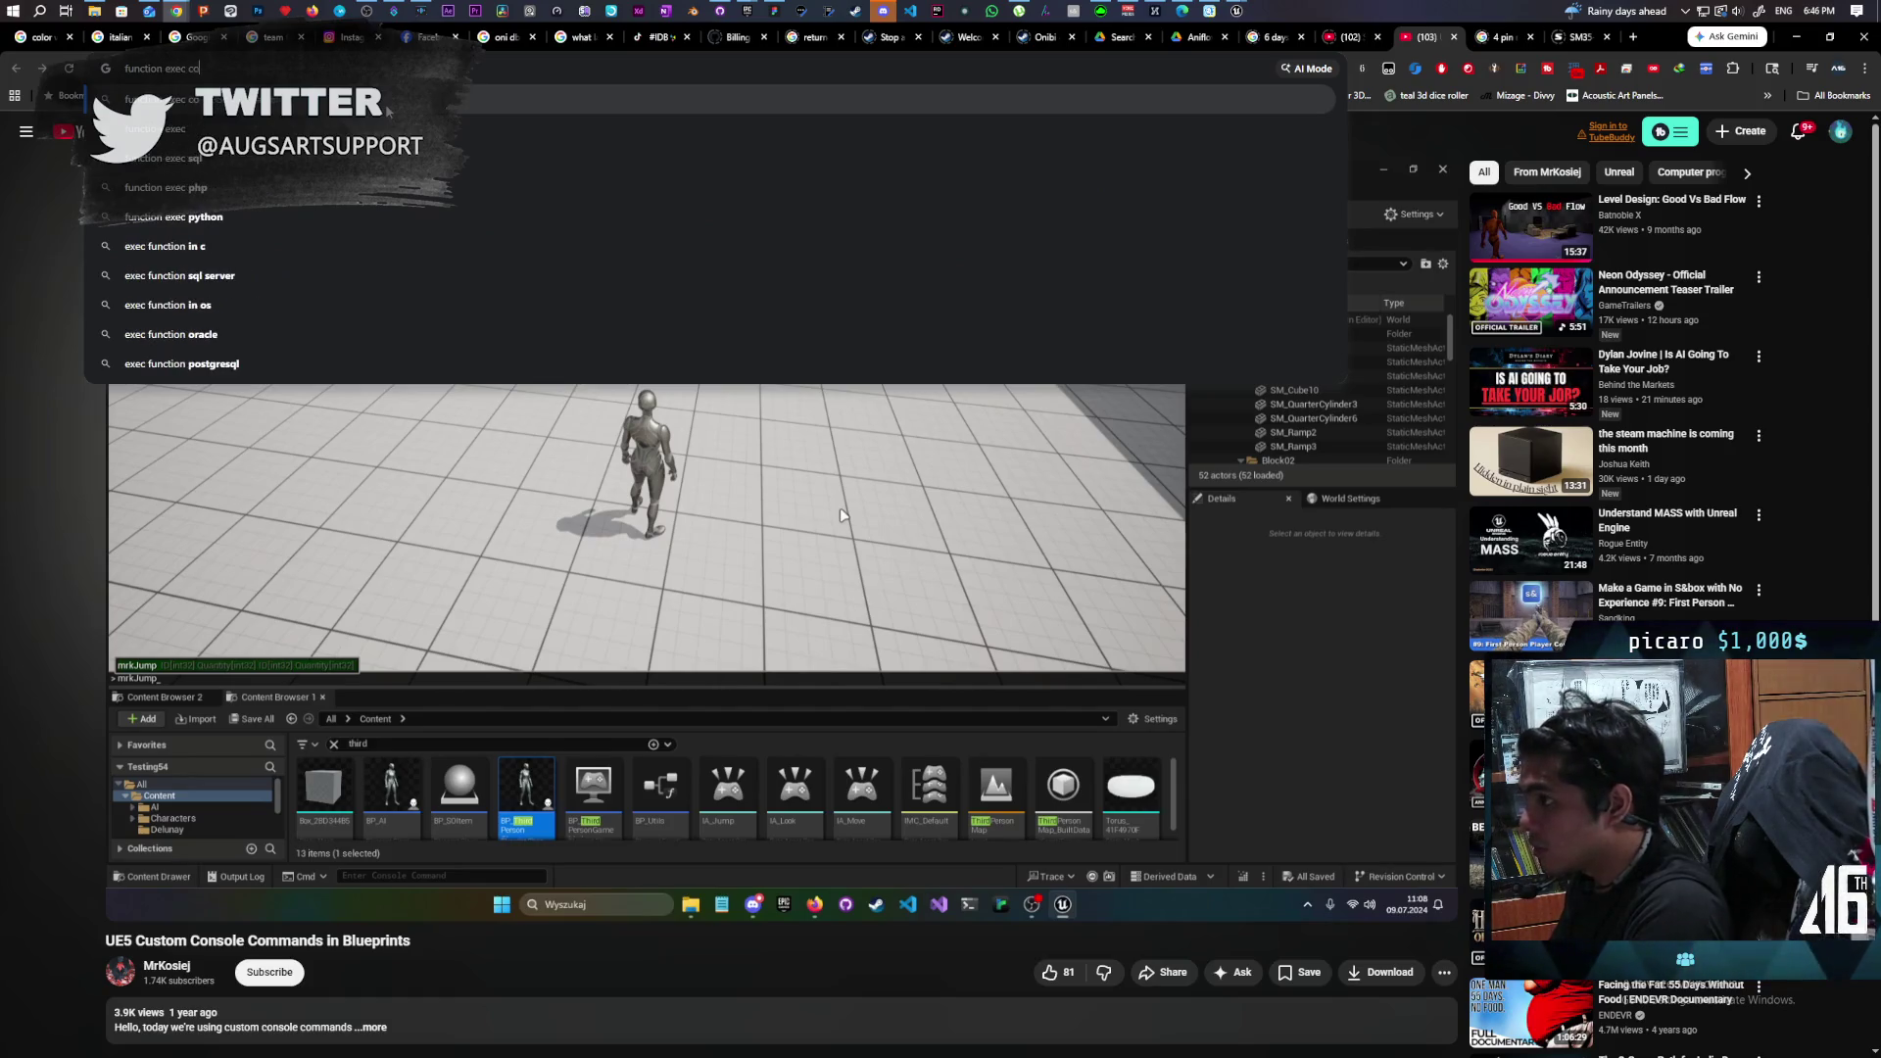
pyautogui.write('le ')
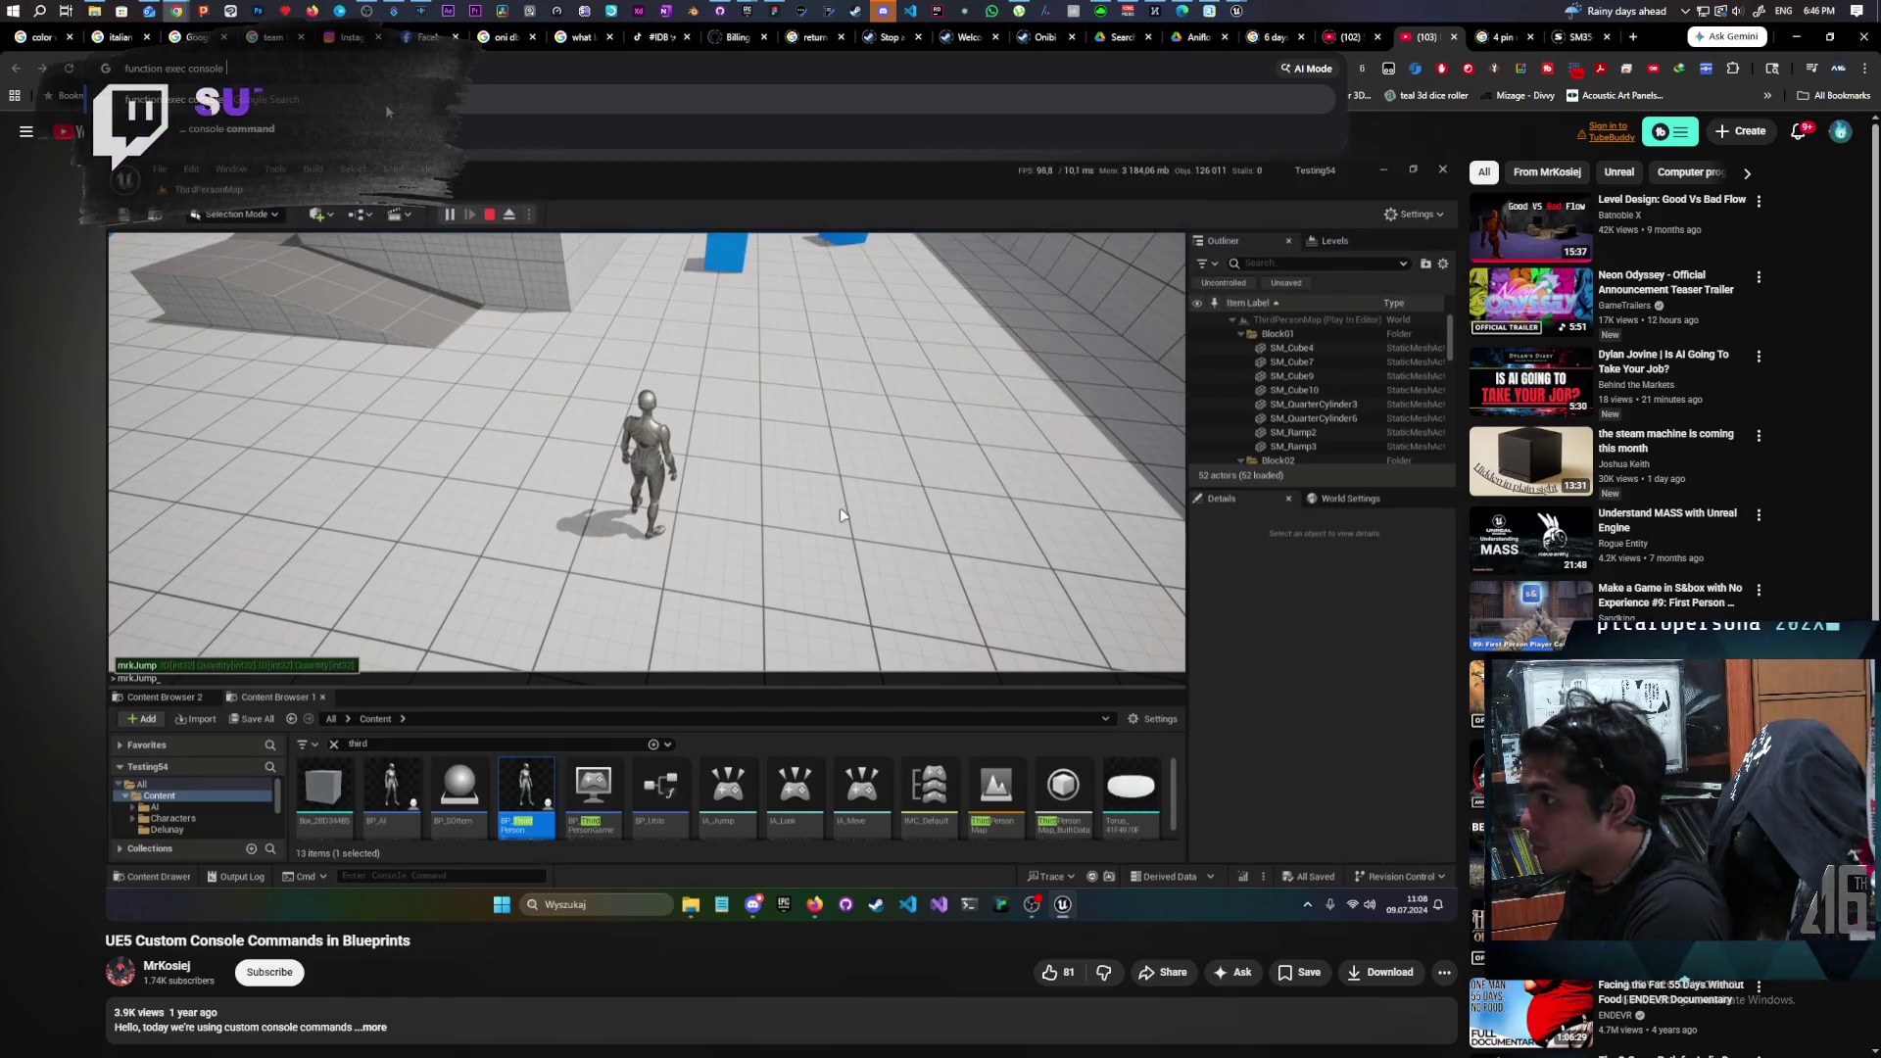
pyautogui.write('command')
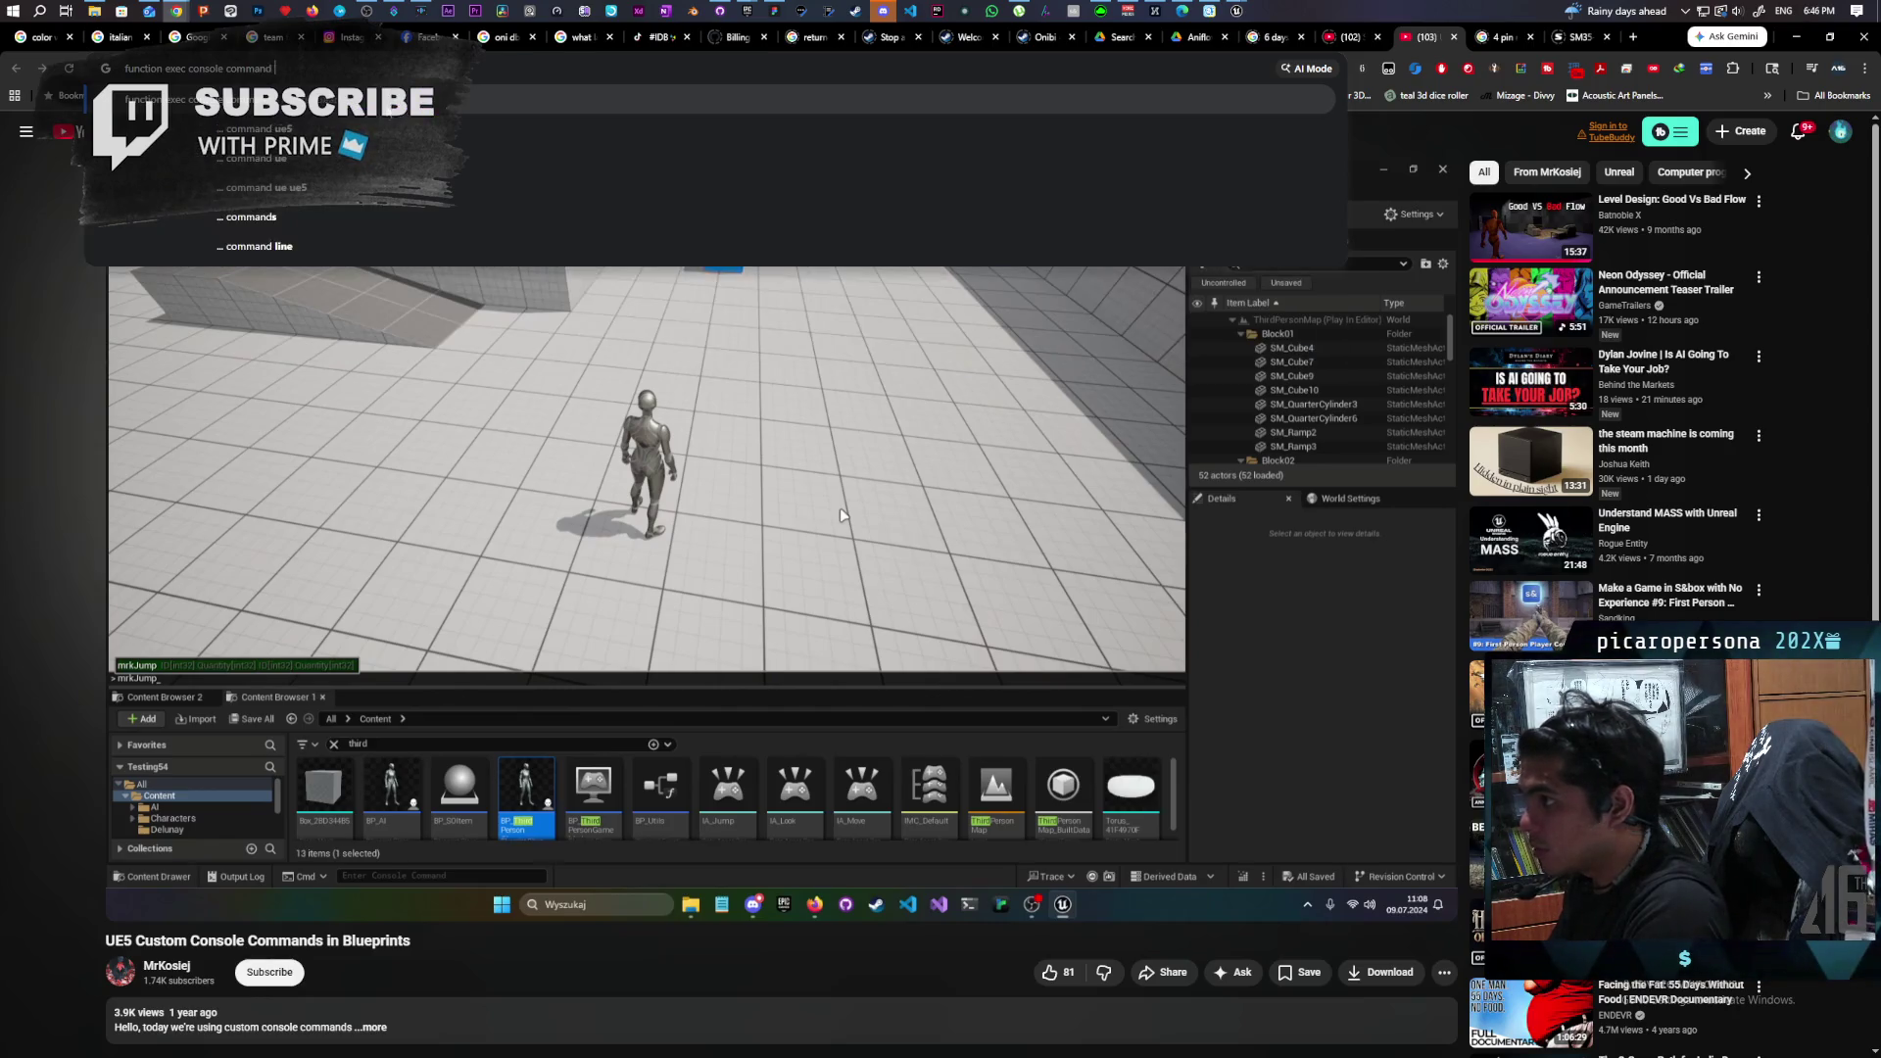
pyautogui.write(' not working ue5')
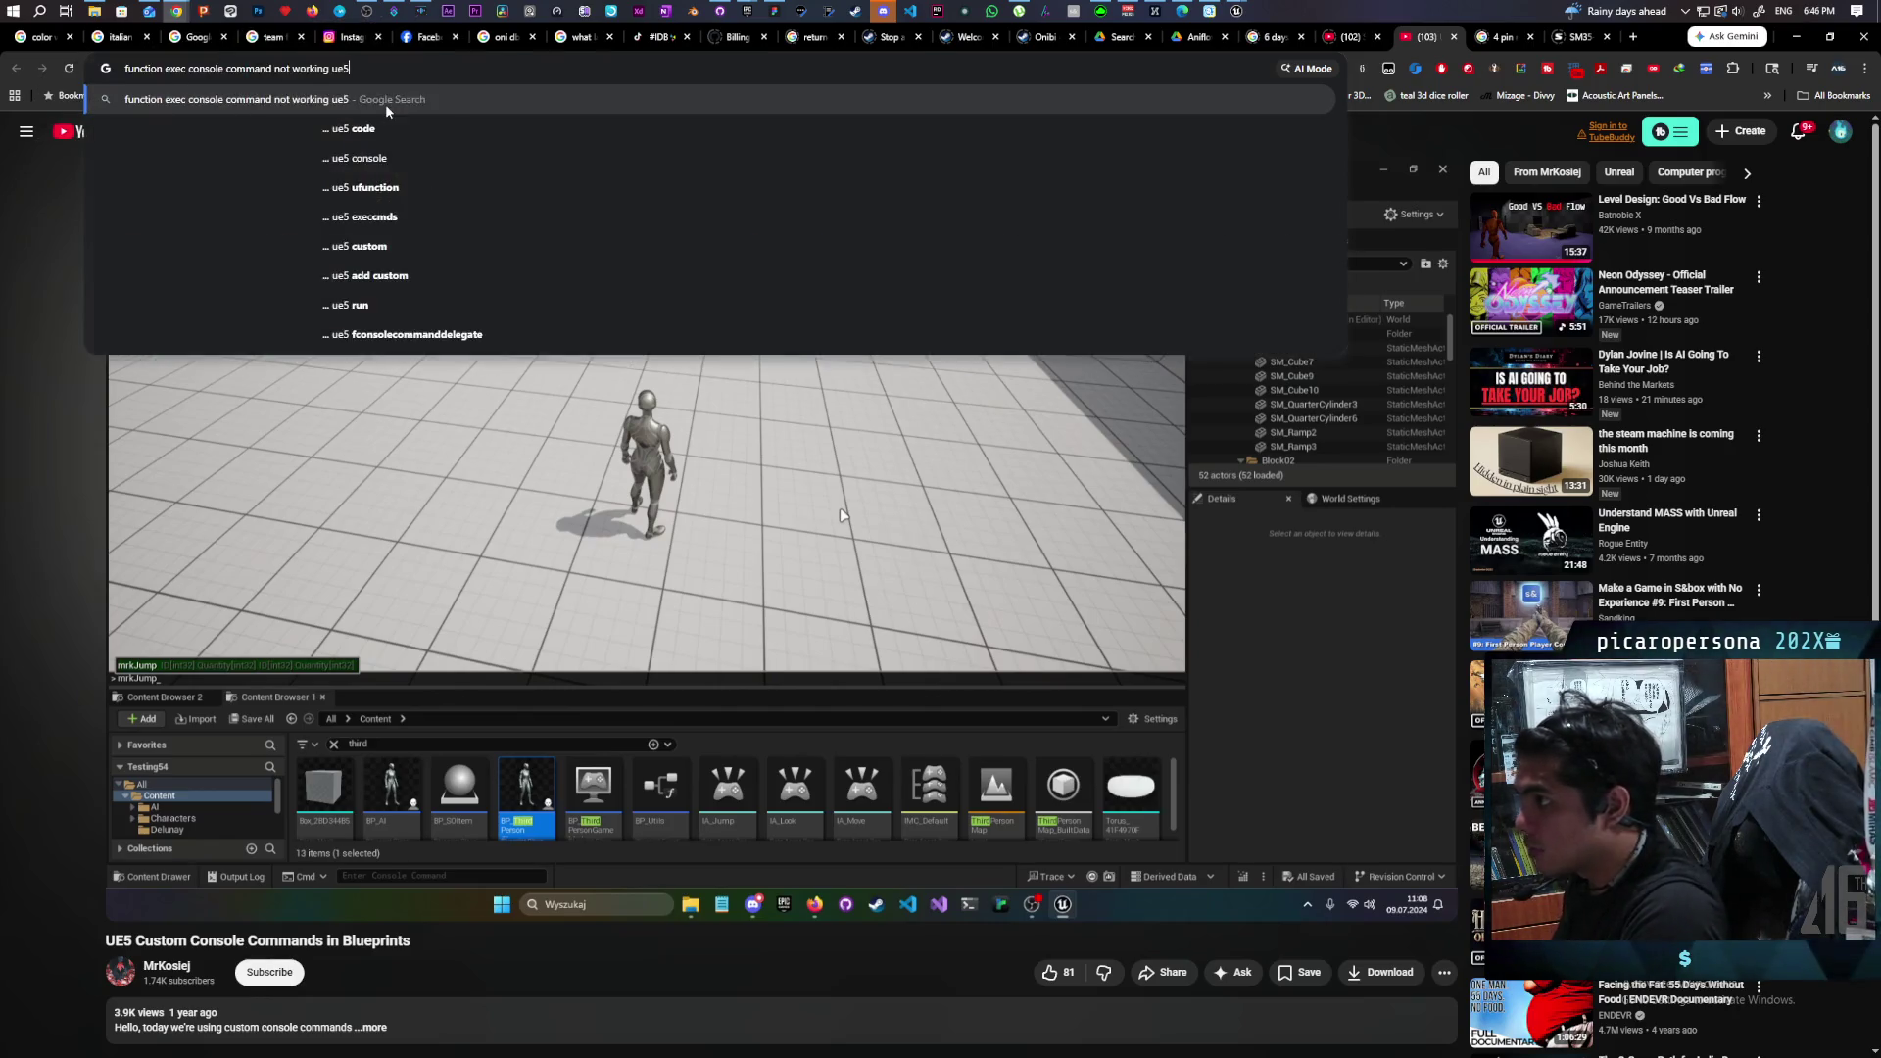
pyautogui.press('Return')
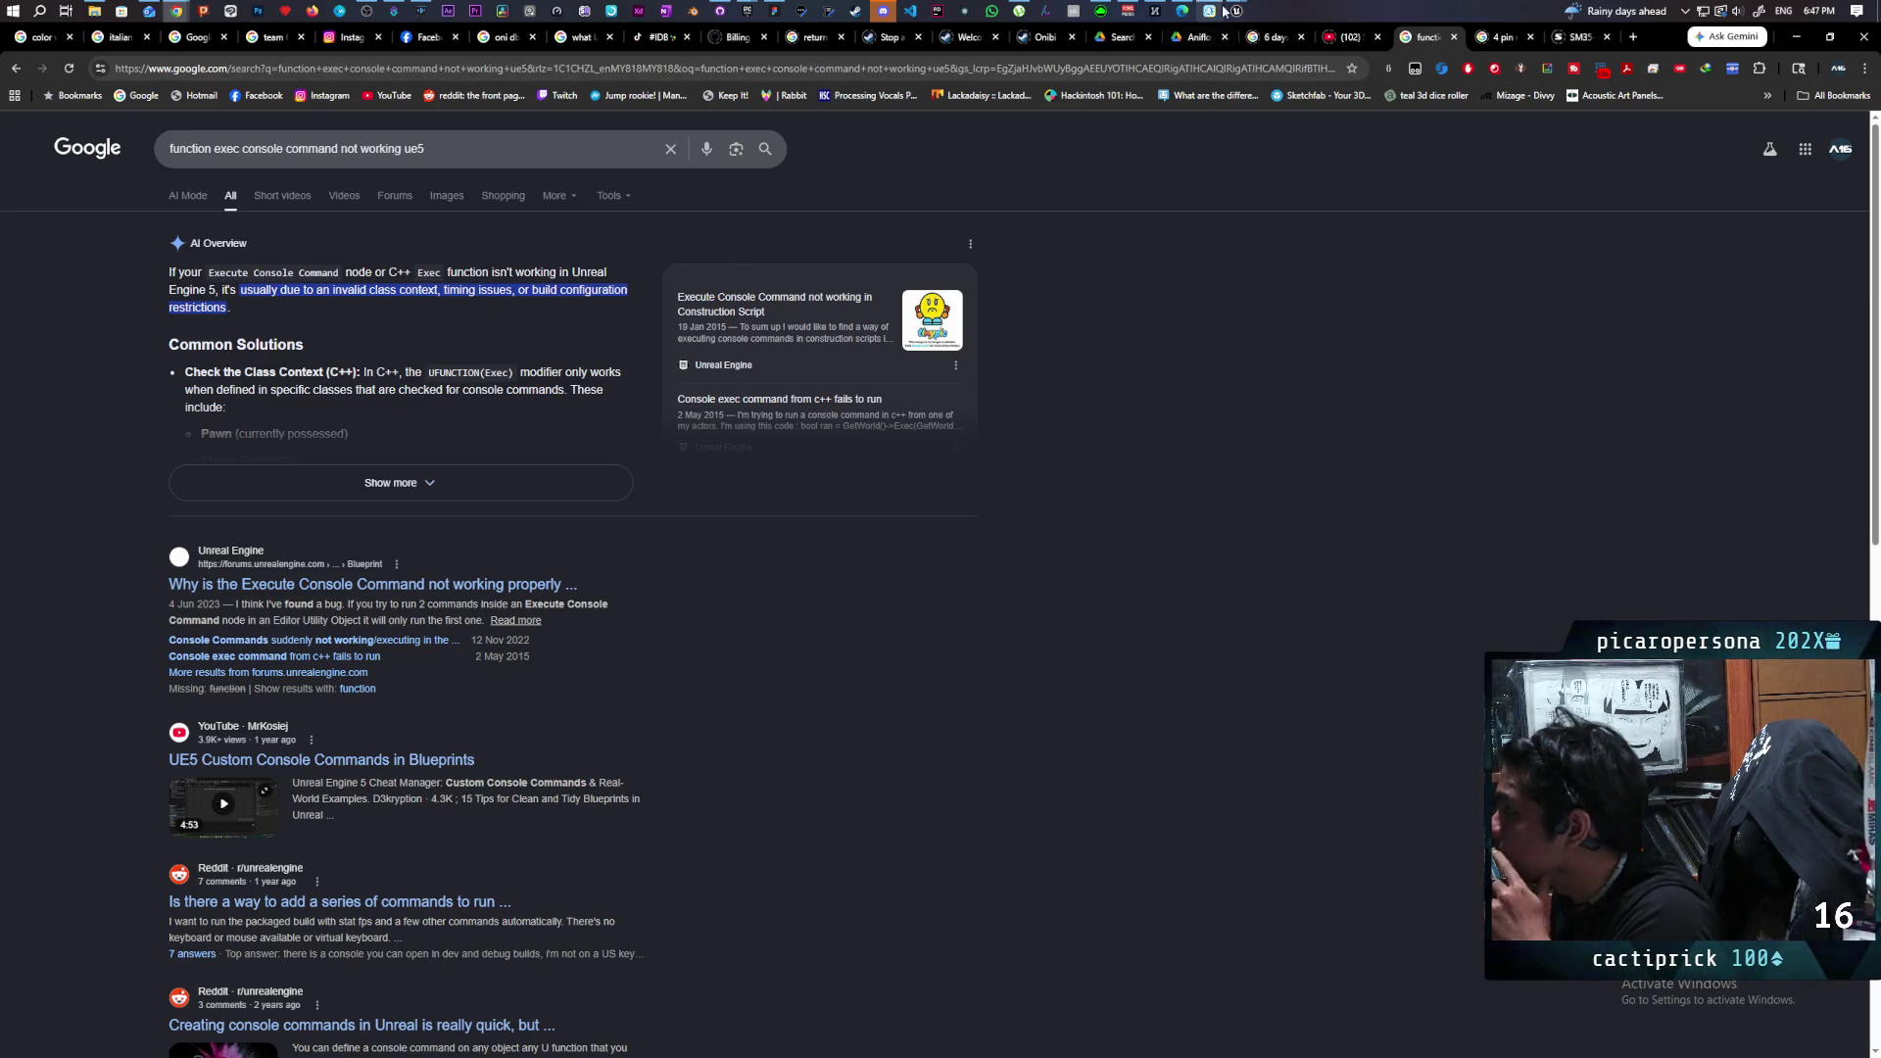
# Back in Unreal, adjust the play mode launch option and start playing the level.
pyautogui.moveTo(1234, 12)
pyautogui.click(1185, 78)
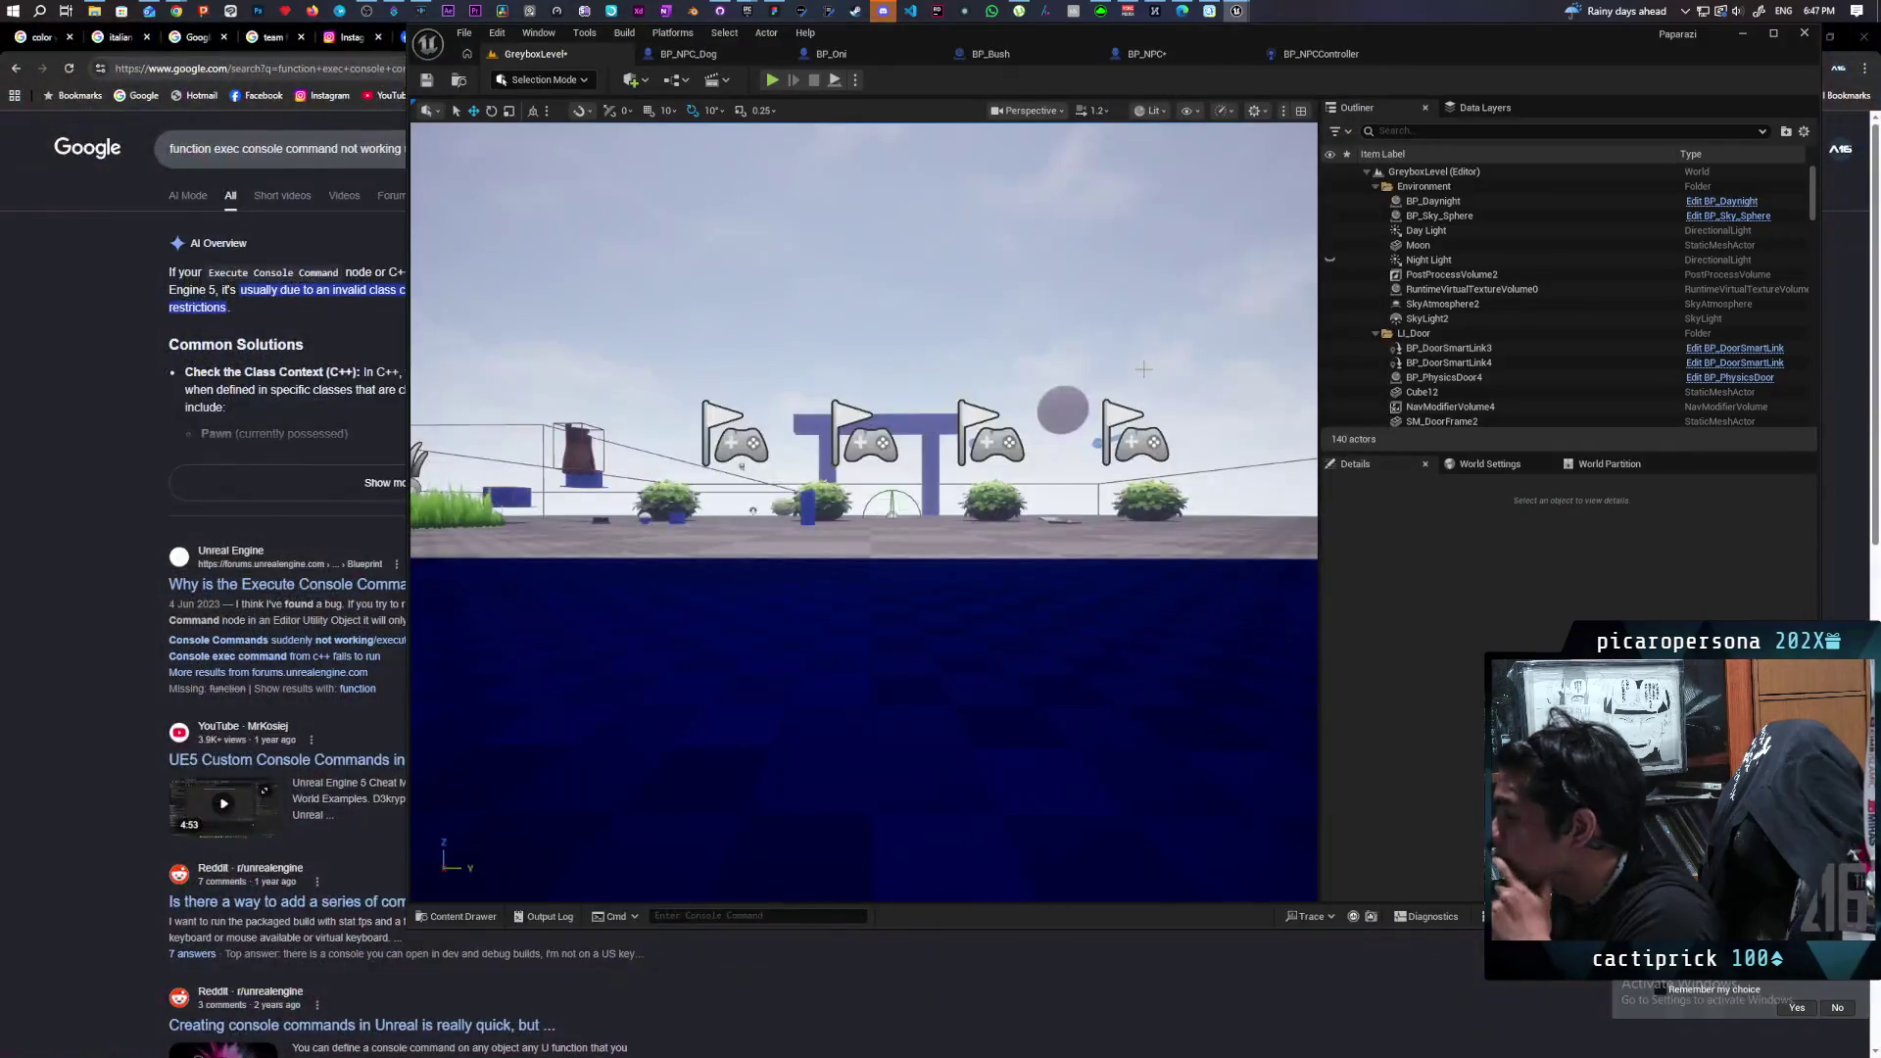
pyautogui.click(855, 79)
pyautogui.moveTo(989, 378)
pyautogui.click(1110, 392)
pyautogui.click(858, 82)
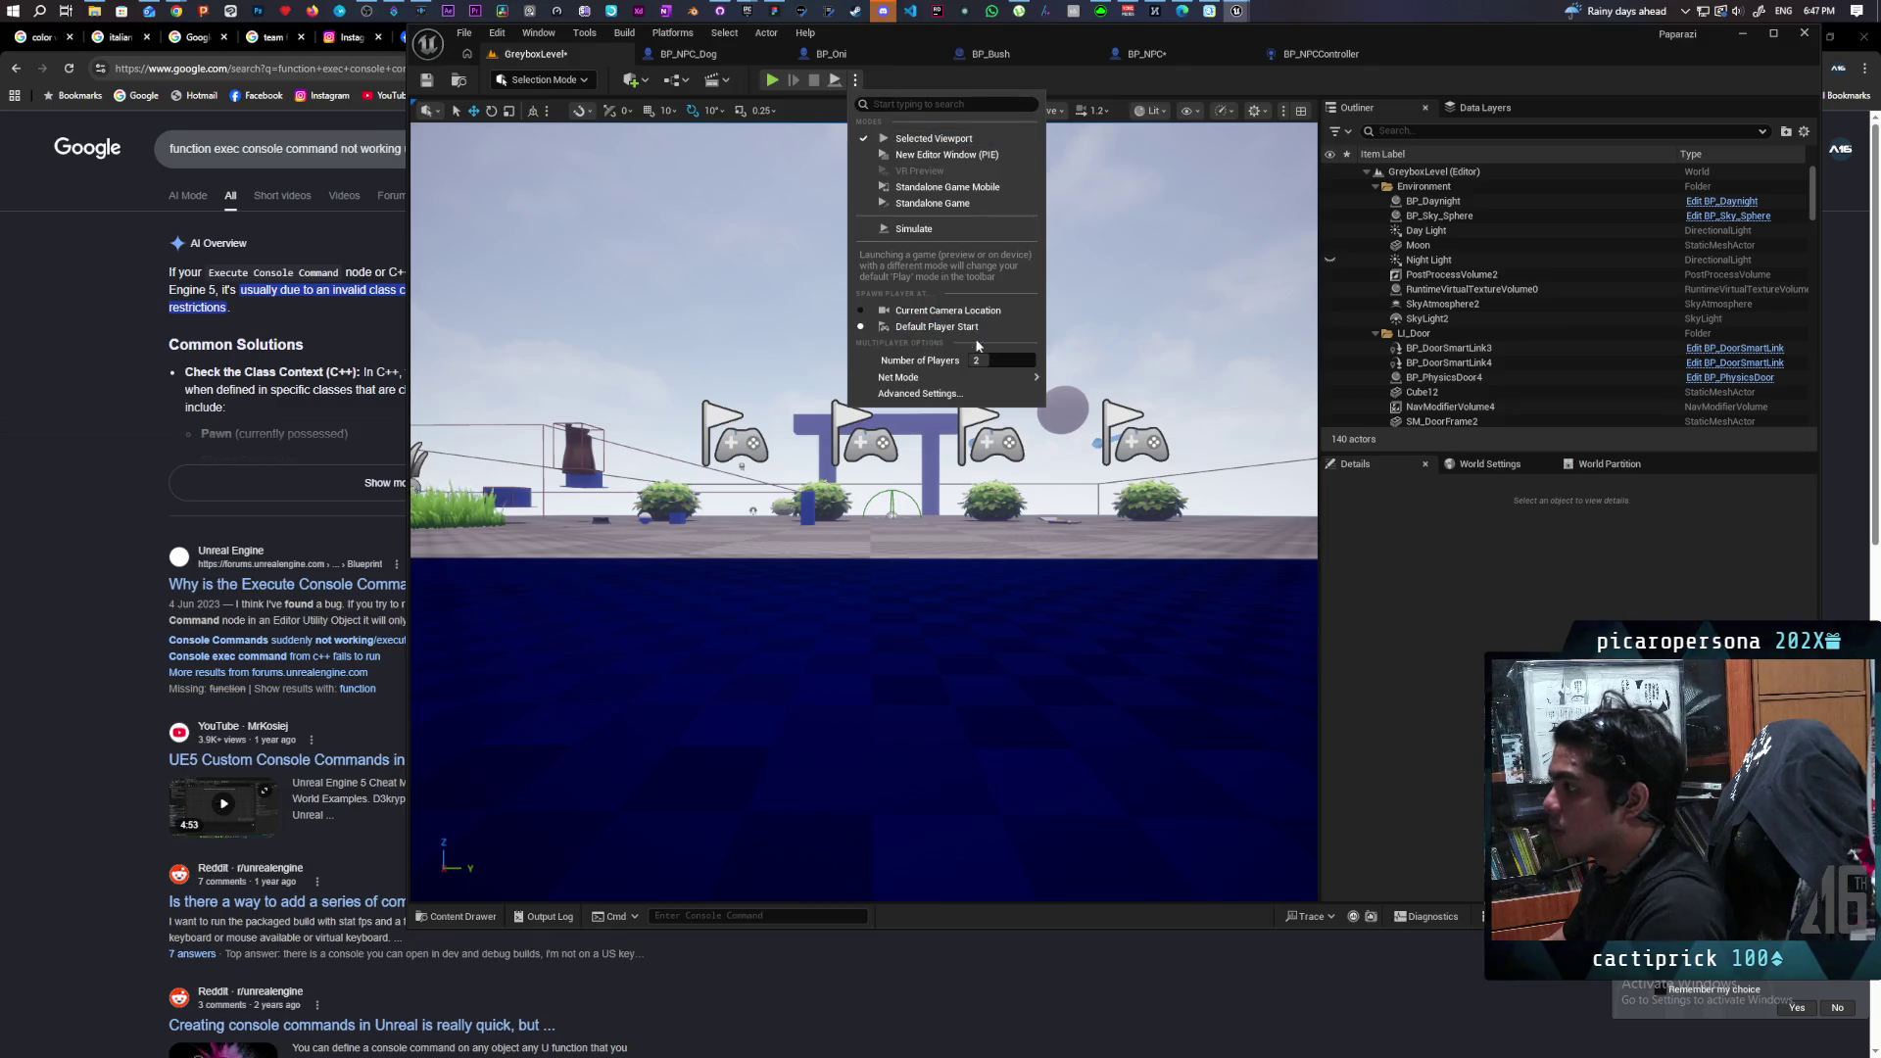
pyautogui.click(773, 83)
pyautogui.click(773, 83)
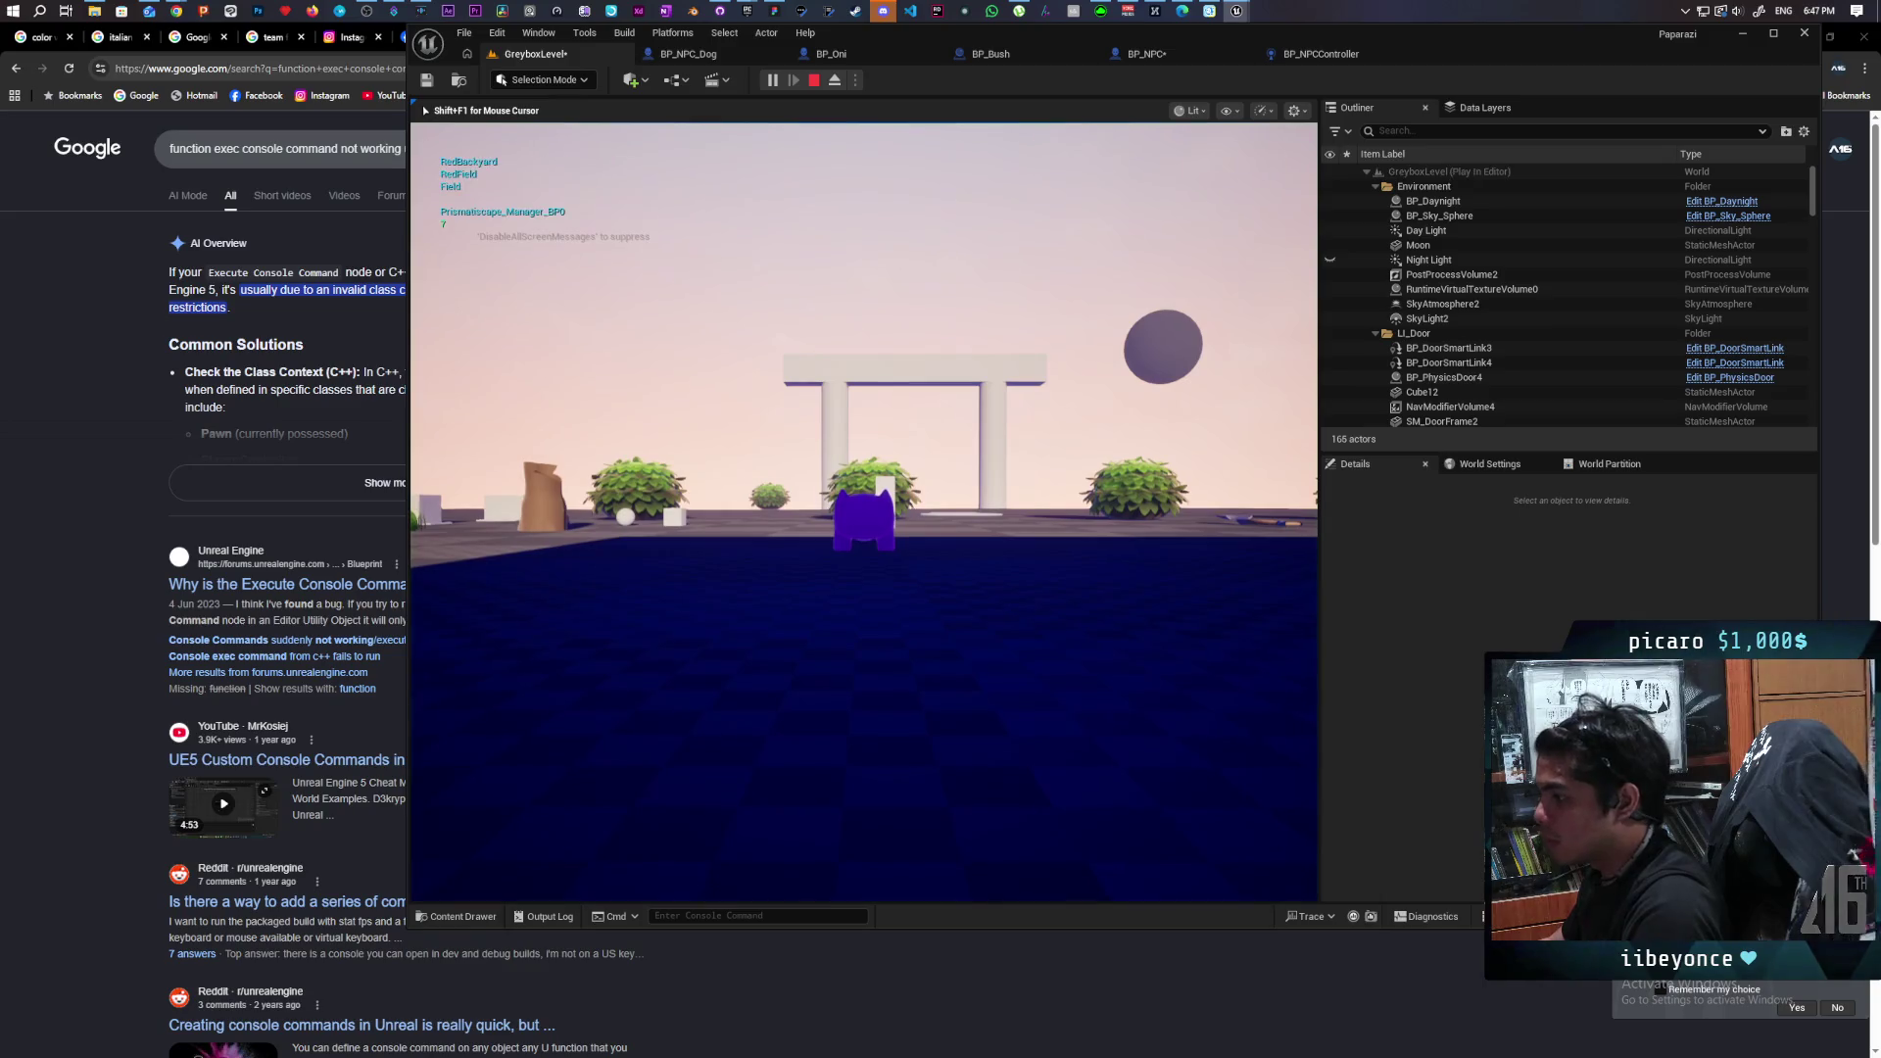
# Run 'debug avoidance 0' and walk the character past the pillars.
pyautogui.press('Up')
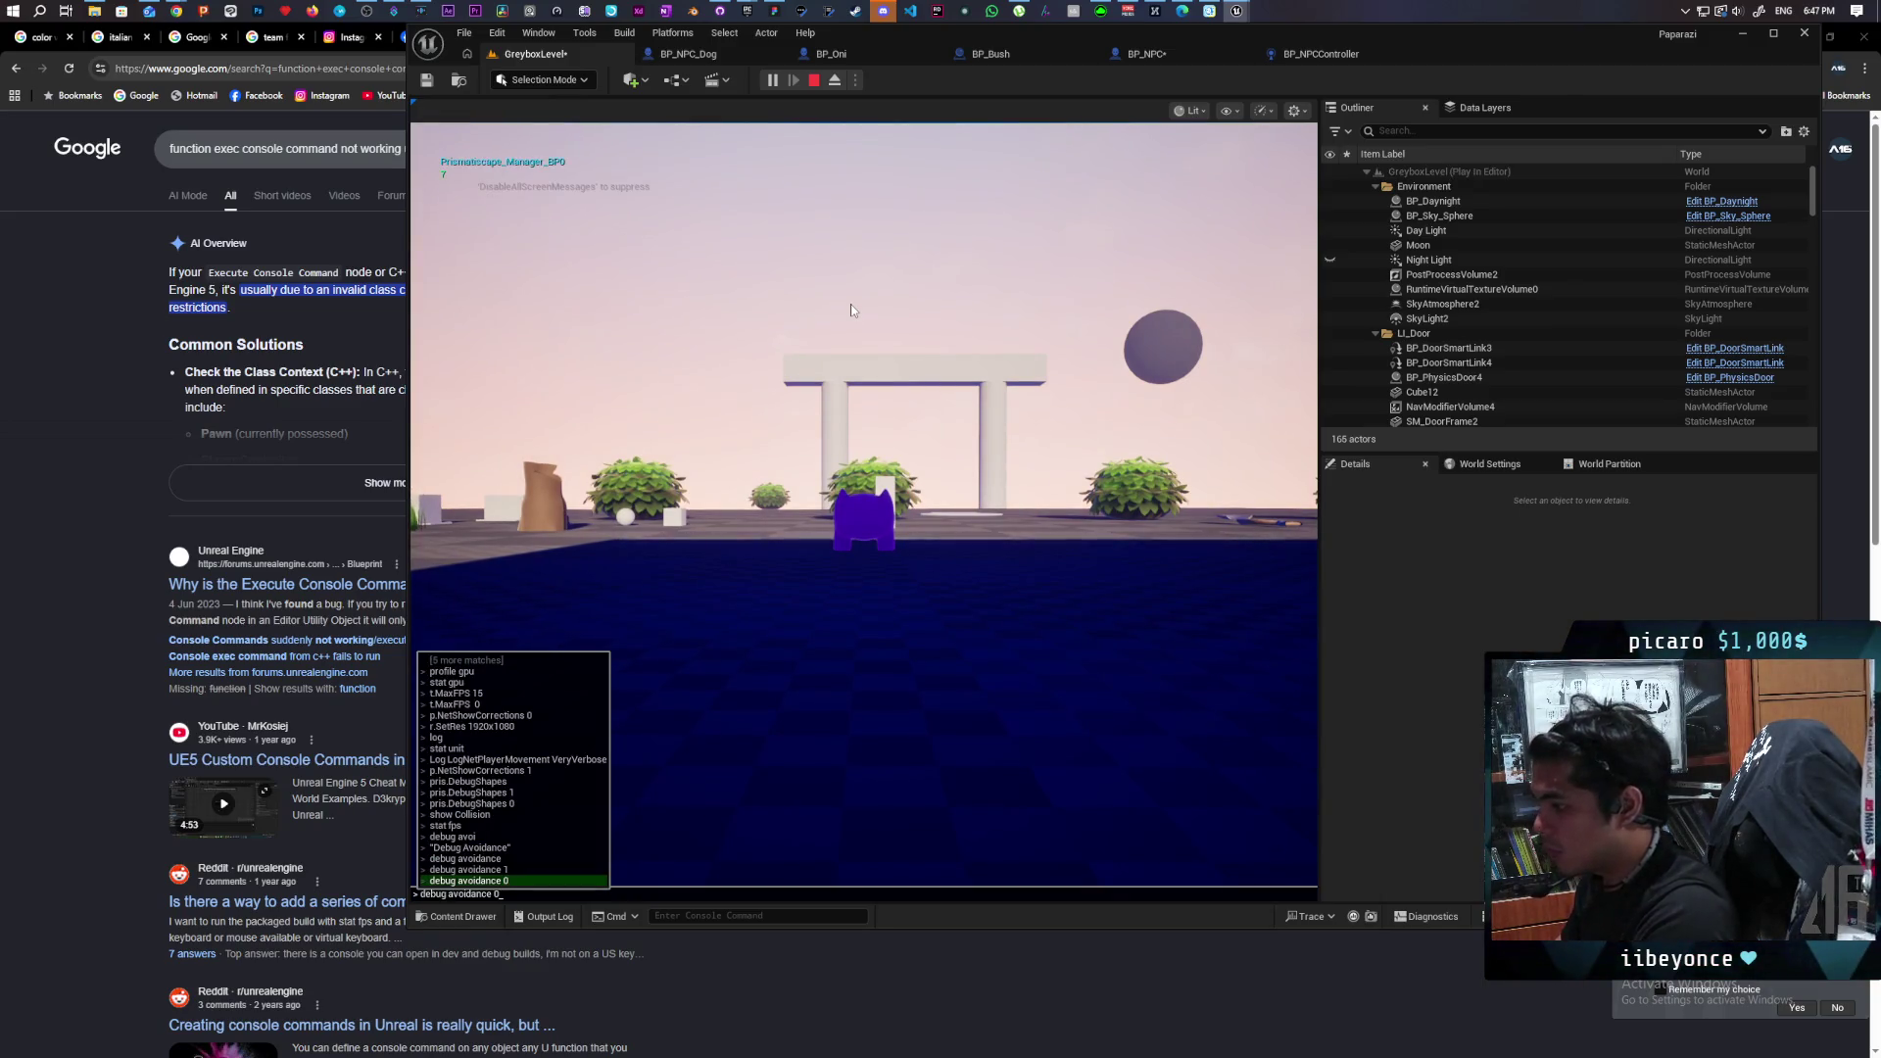
pyautogui.press('Return')
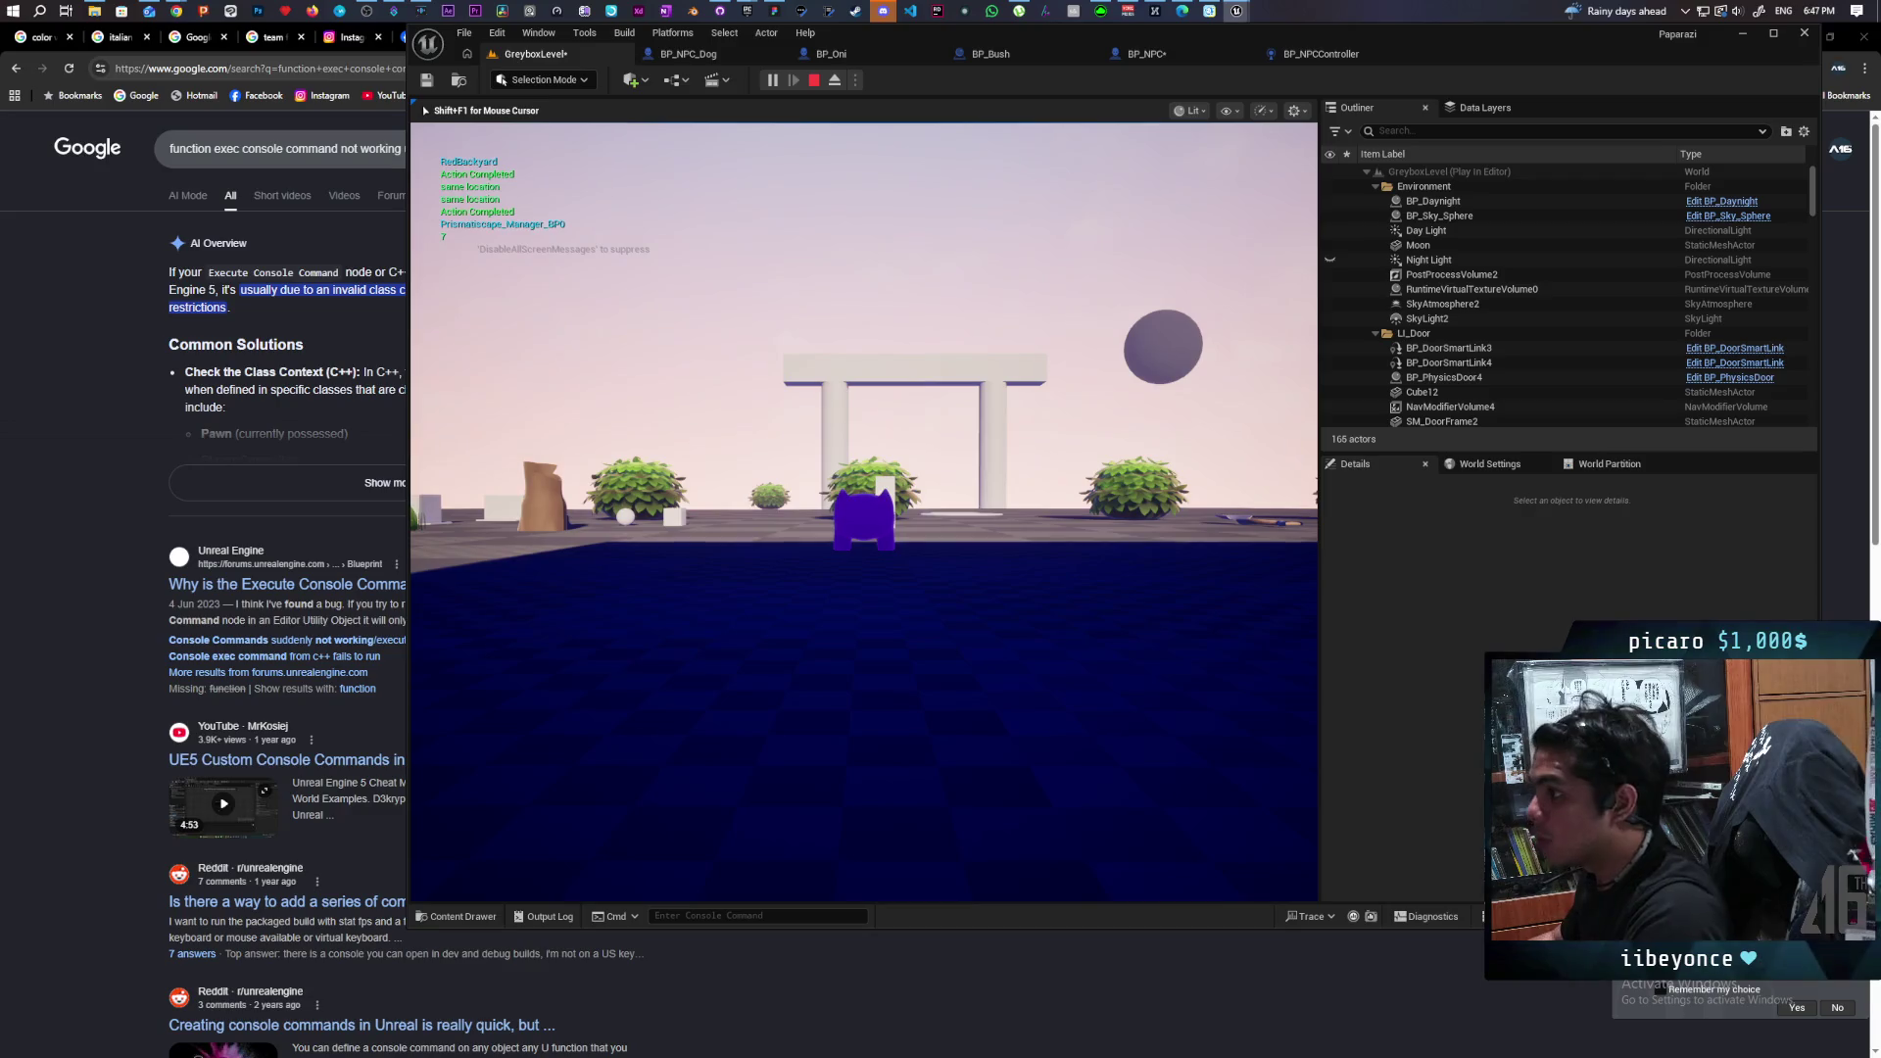
pyautogui.press('w')
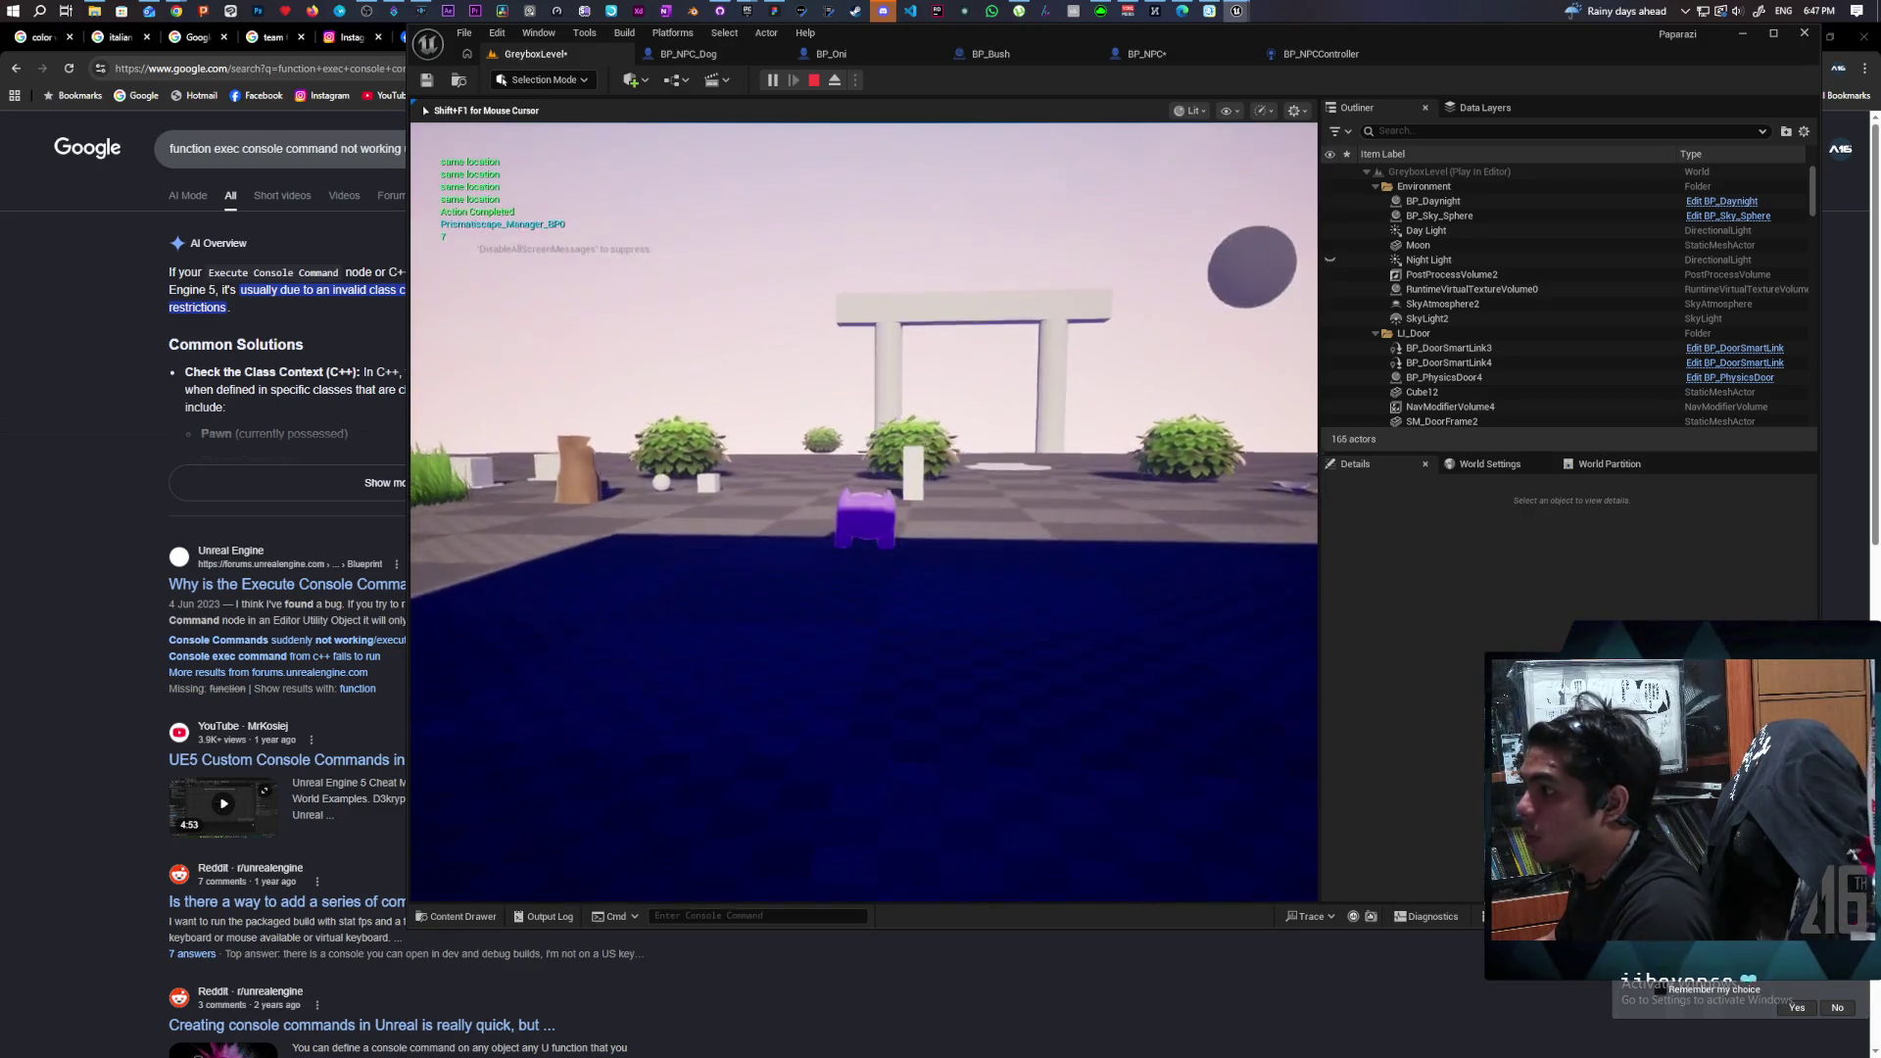
pyautogui.press('w')
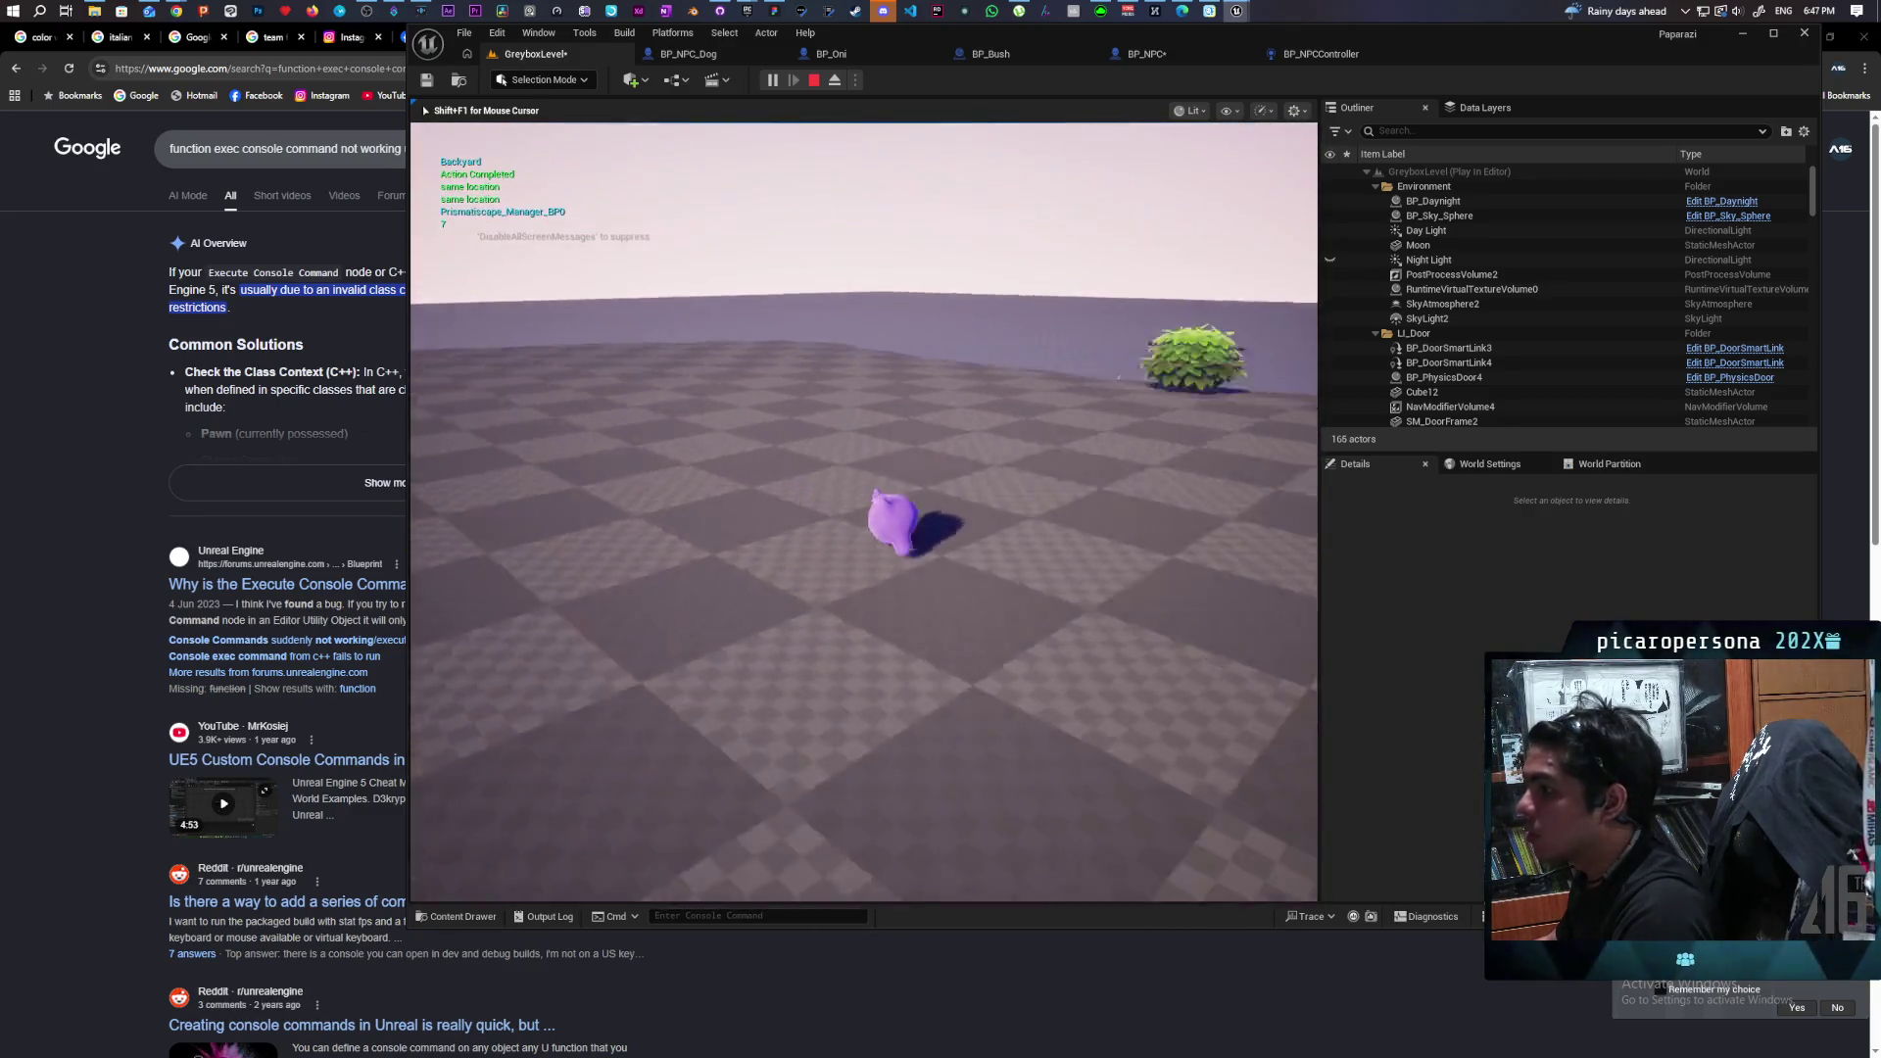
pyautogui.press('w')
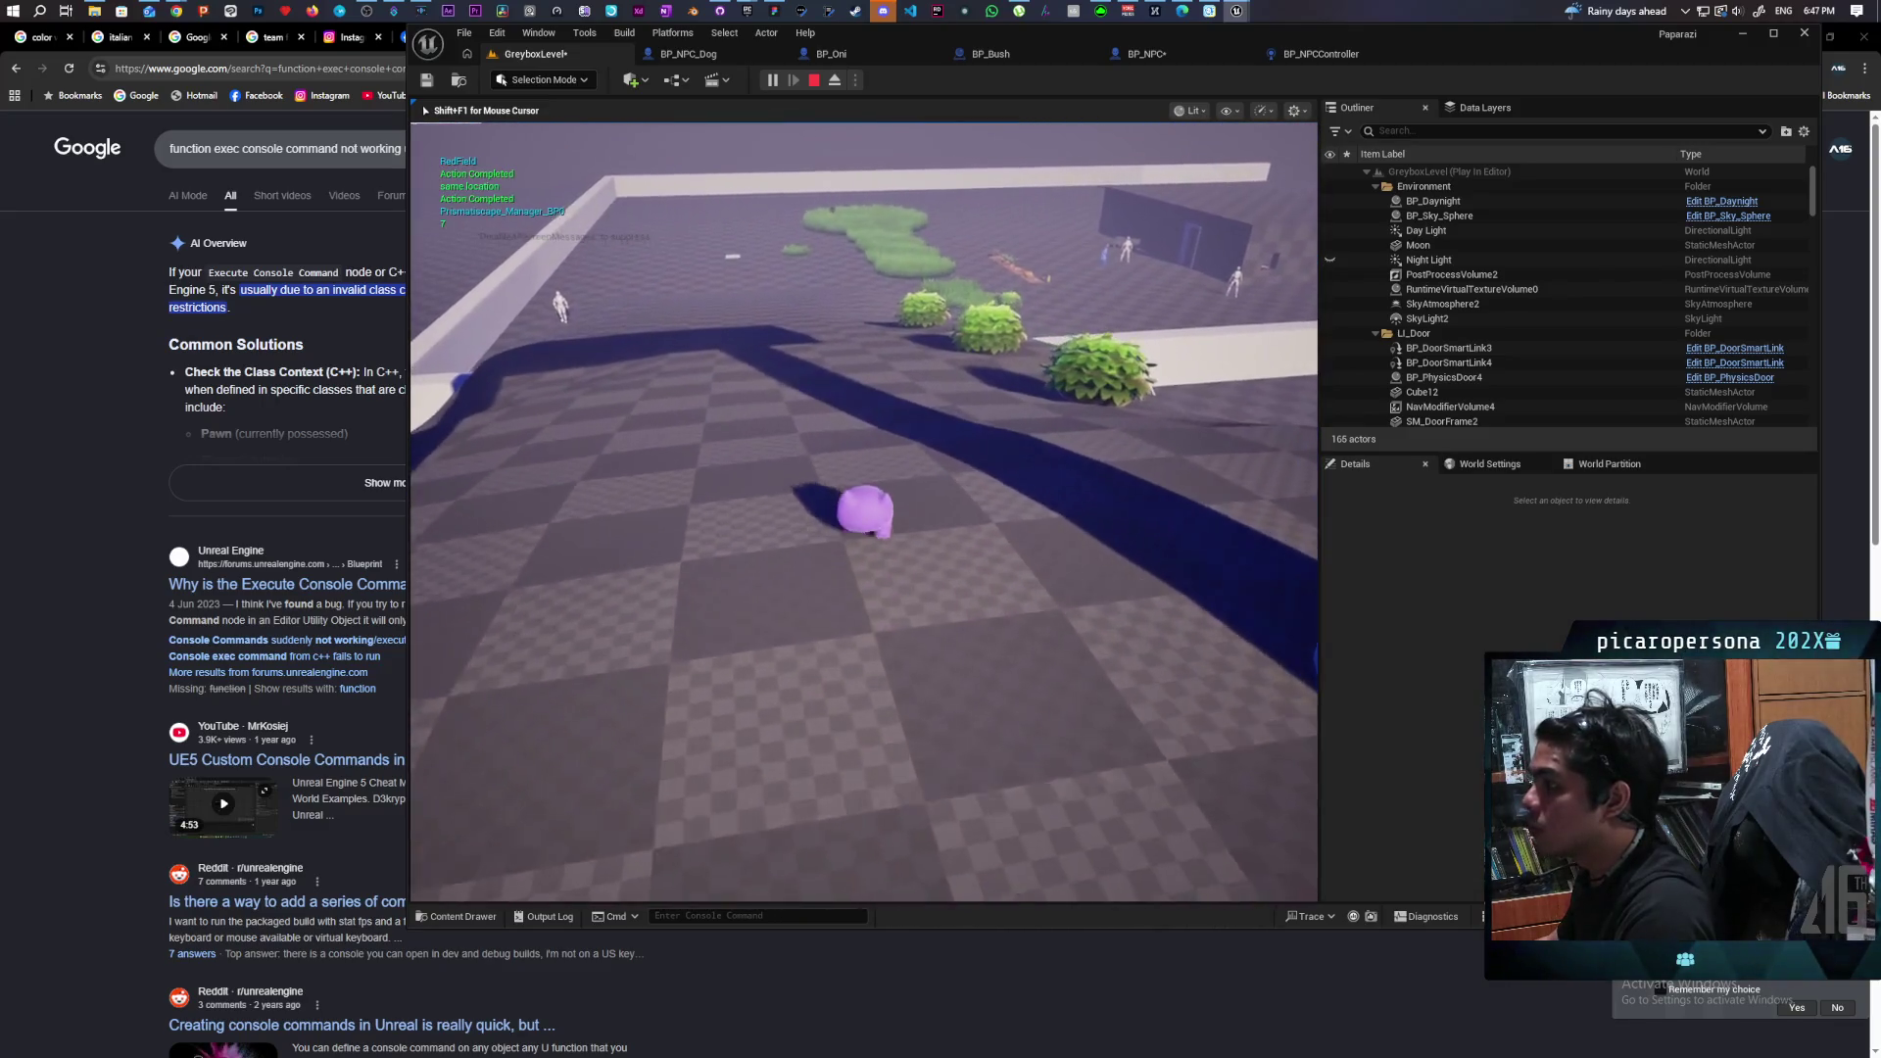
# Run 'debug avoidance 1' from the console, then end the play session.
pyautogui.press('`')
pyautogui.press('Up')
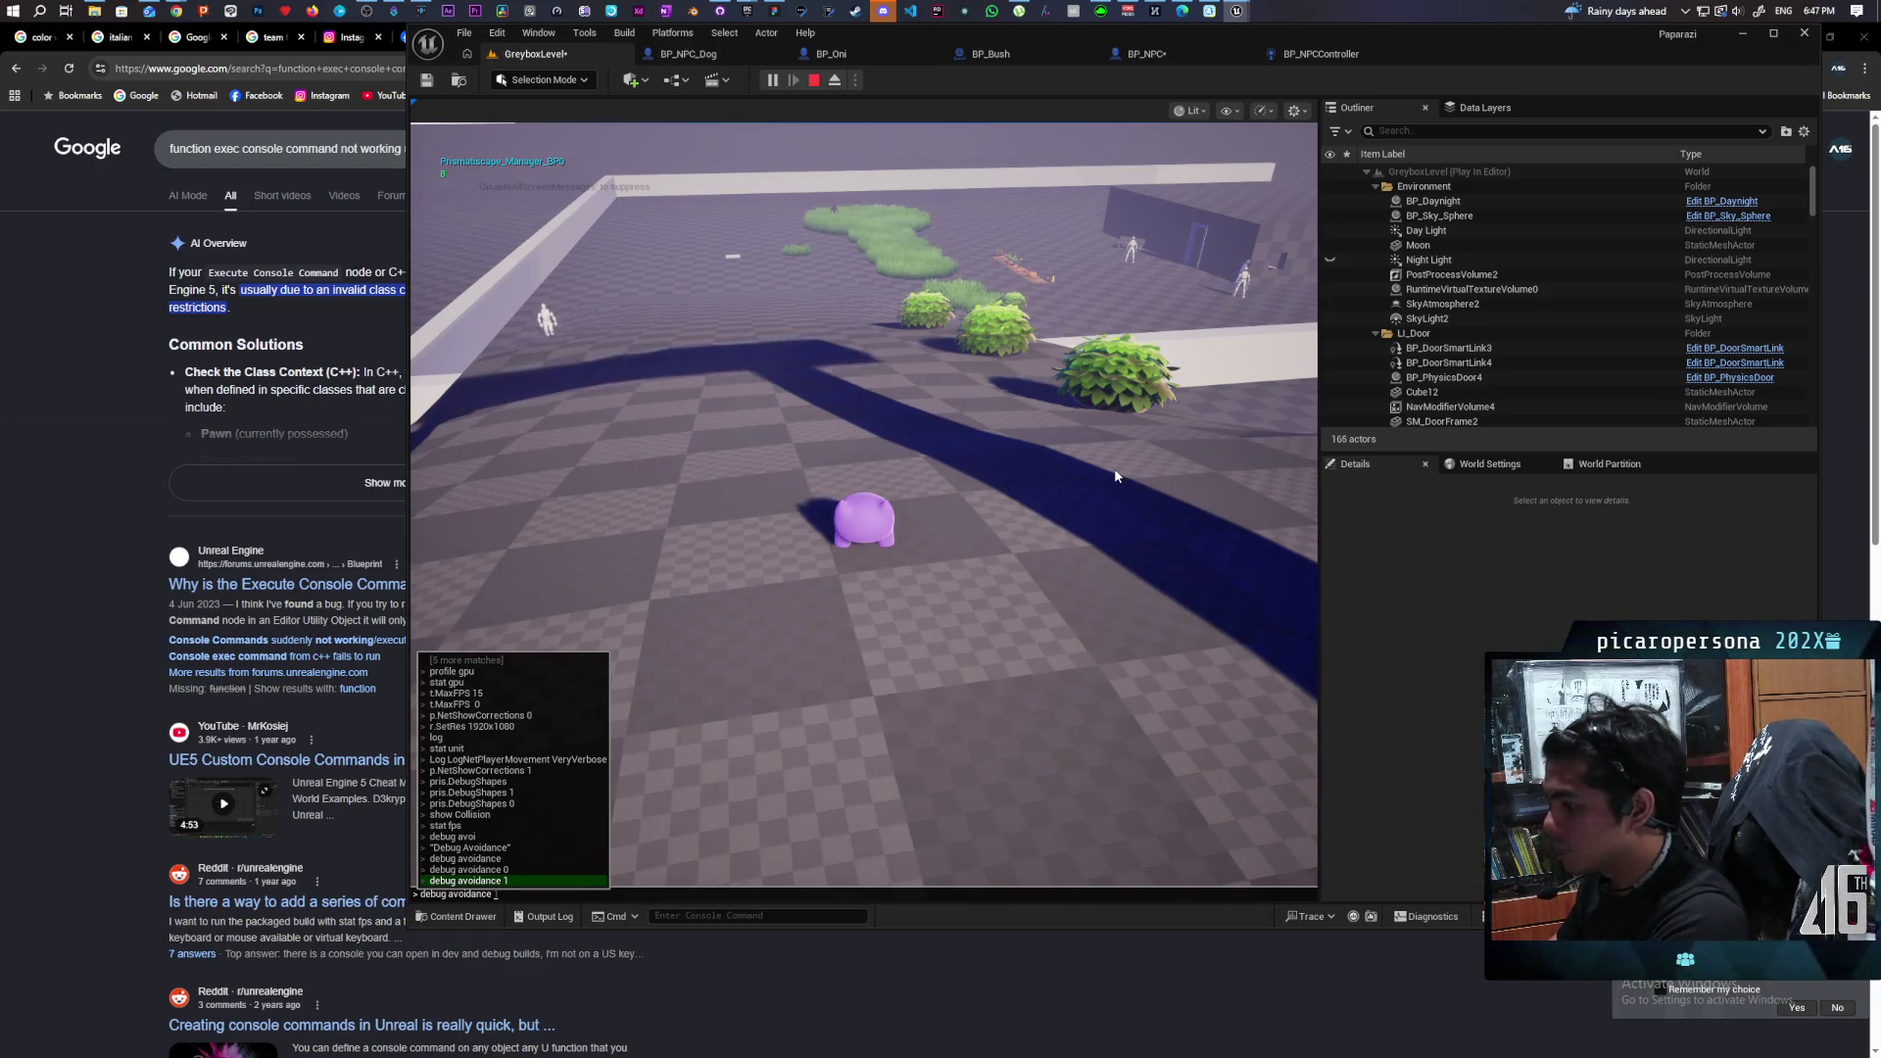
pyautogui.press('Return')
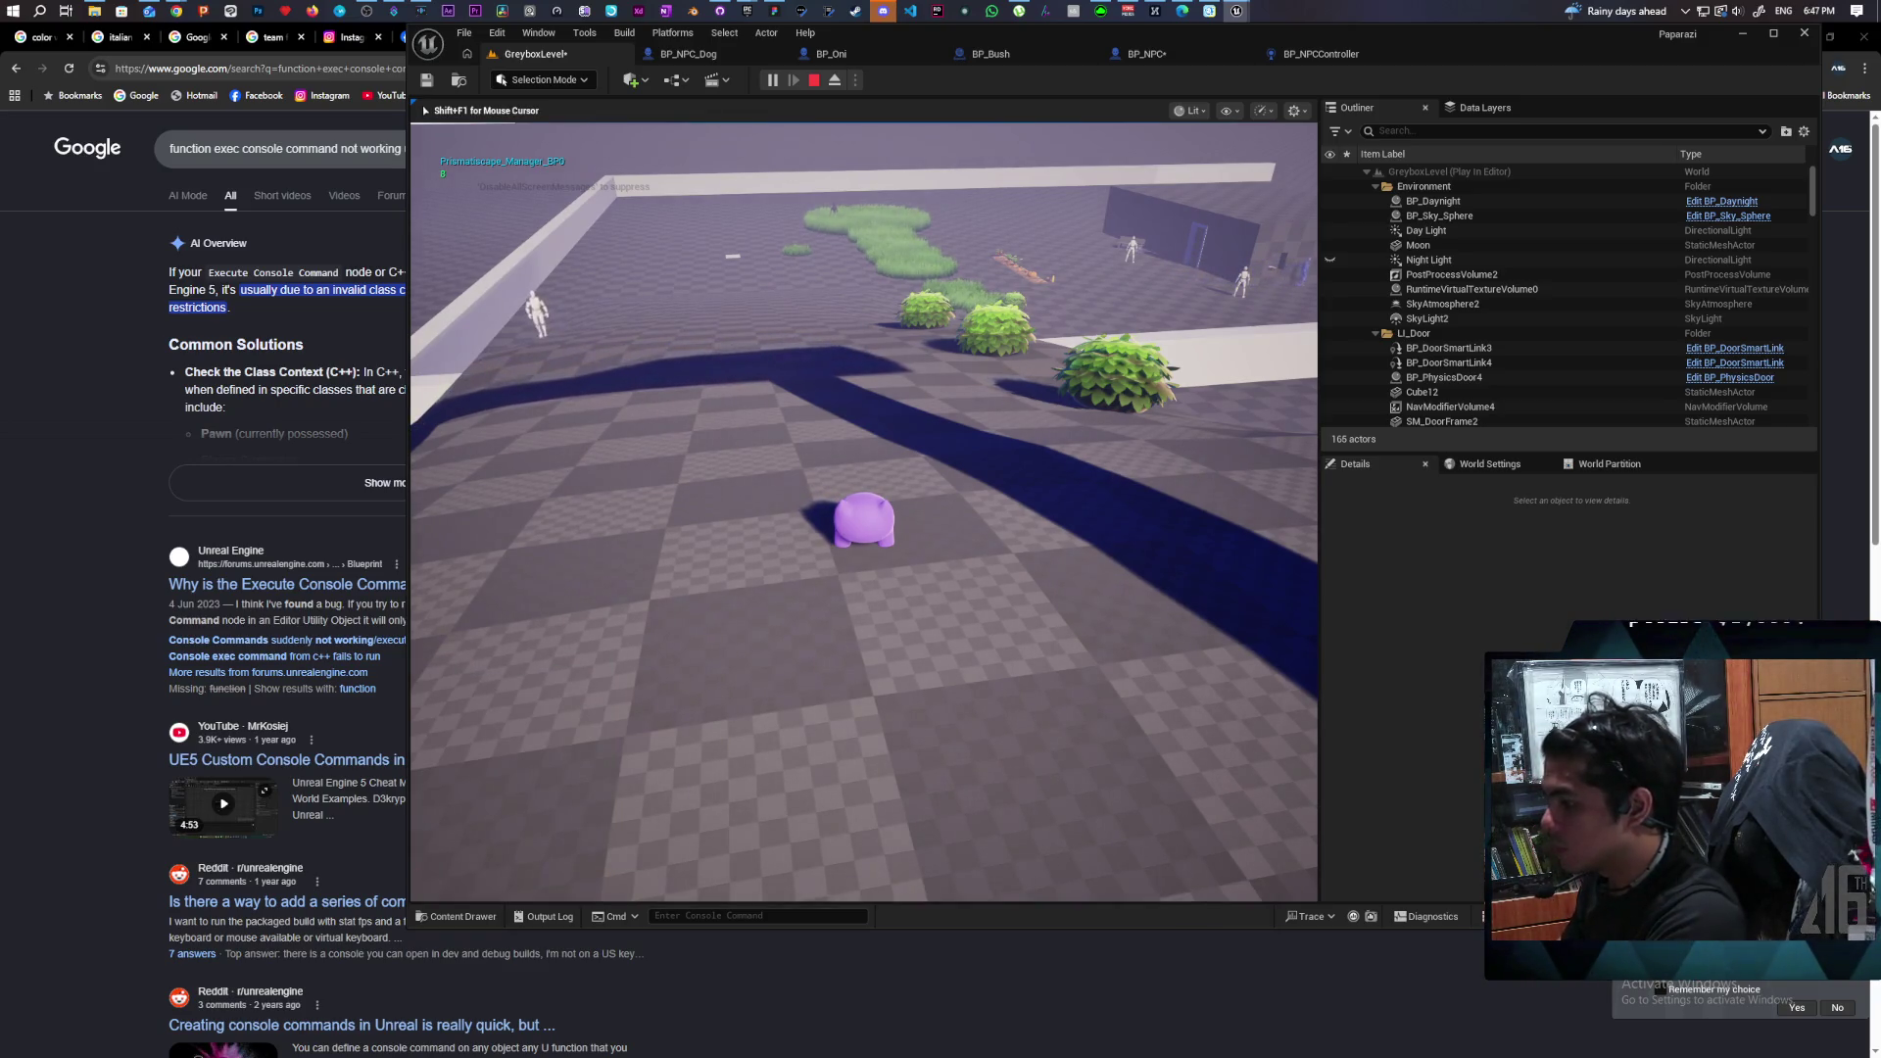
pyautogui.press('Escape')
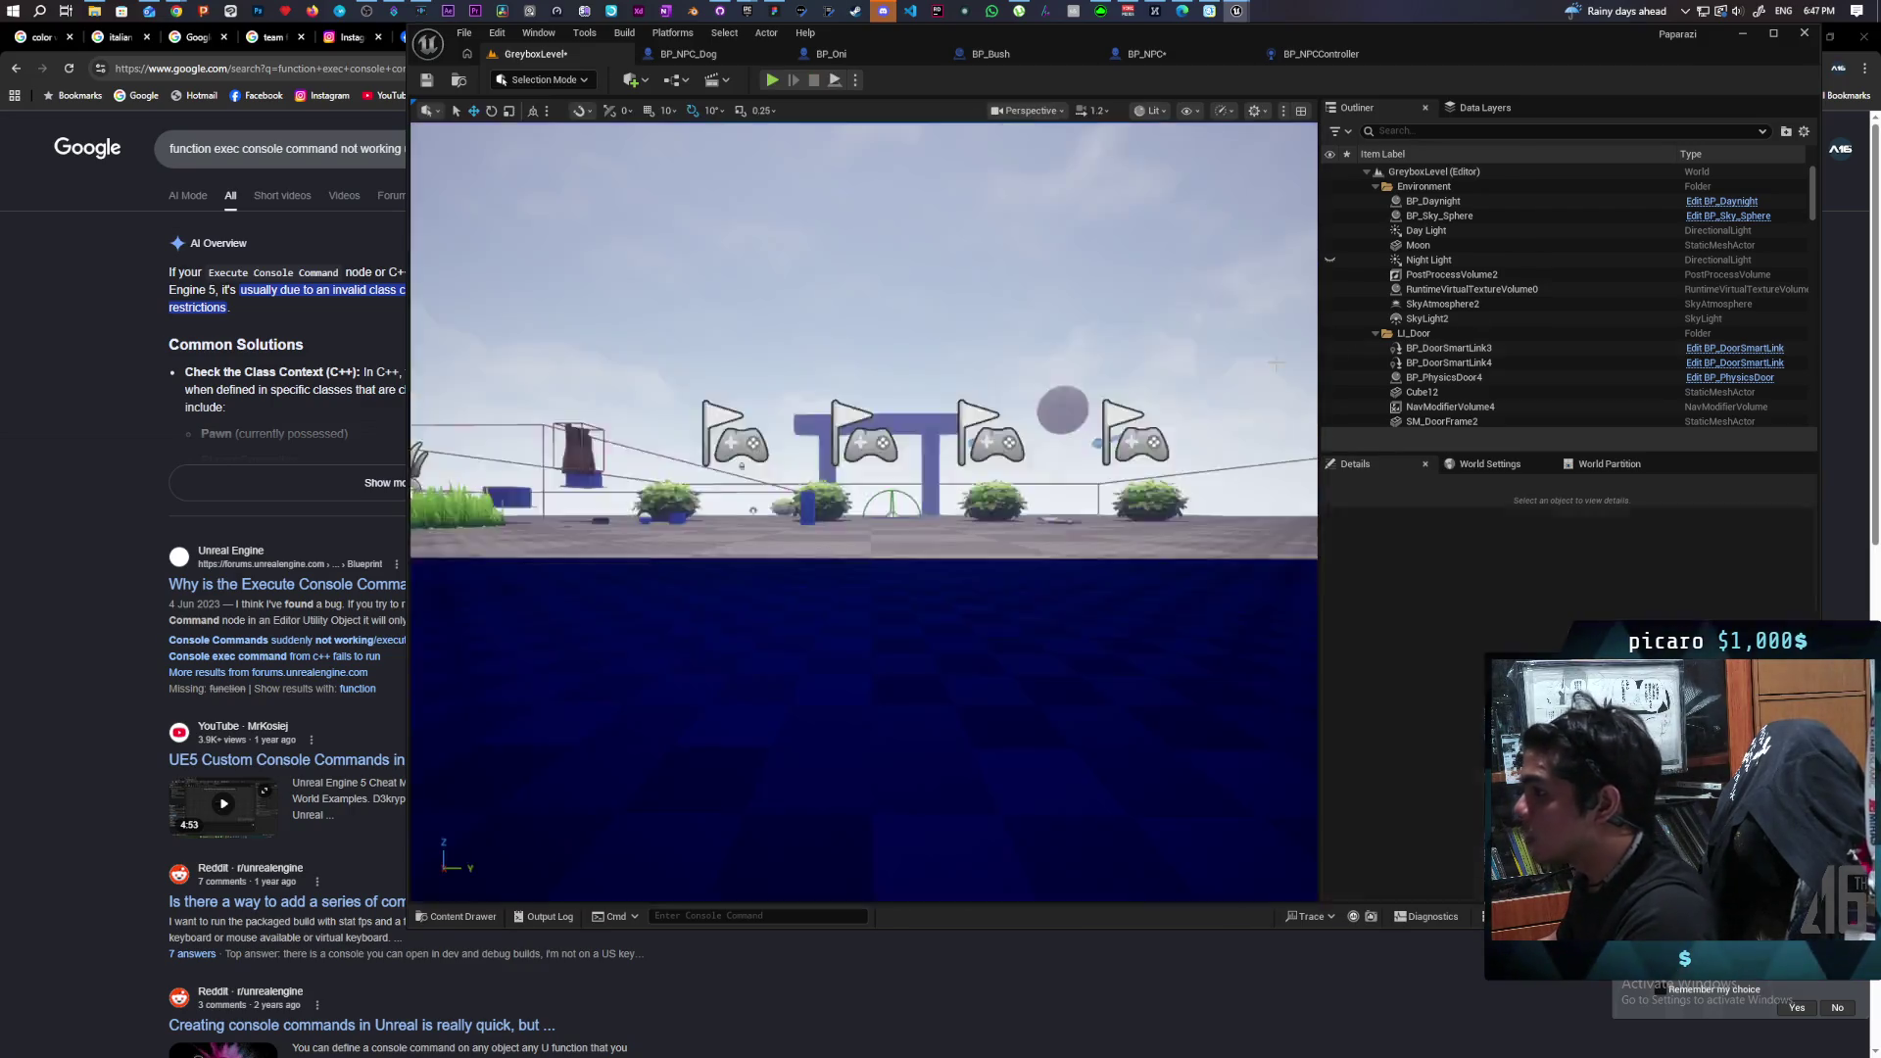
# Check that BP_NPC's Debug Avoidance function is flagged Exec, then play GreyboxLevel again.
pyautogui.click(1183, 61)
pyautogui.moveTo(1215, 452); pyautogui.dragTo(1101, 452)
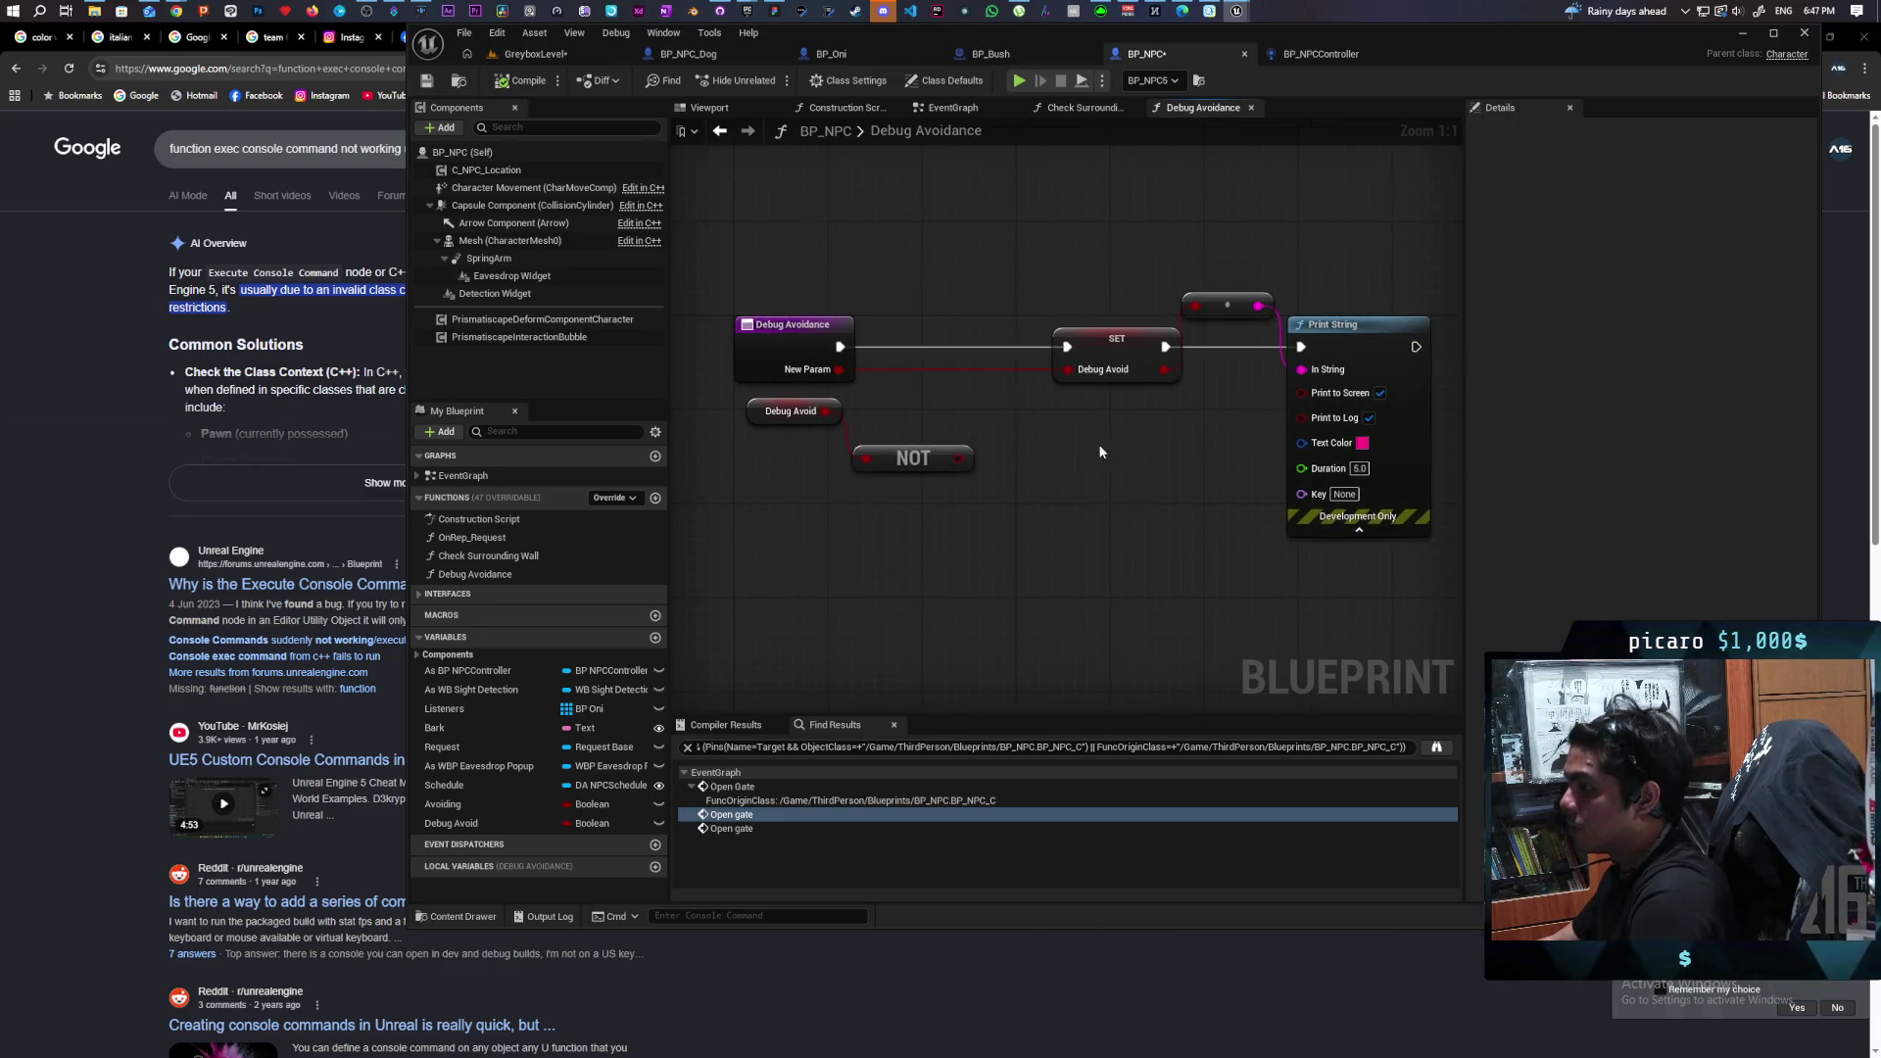
pyautogui.click(802, 344)
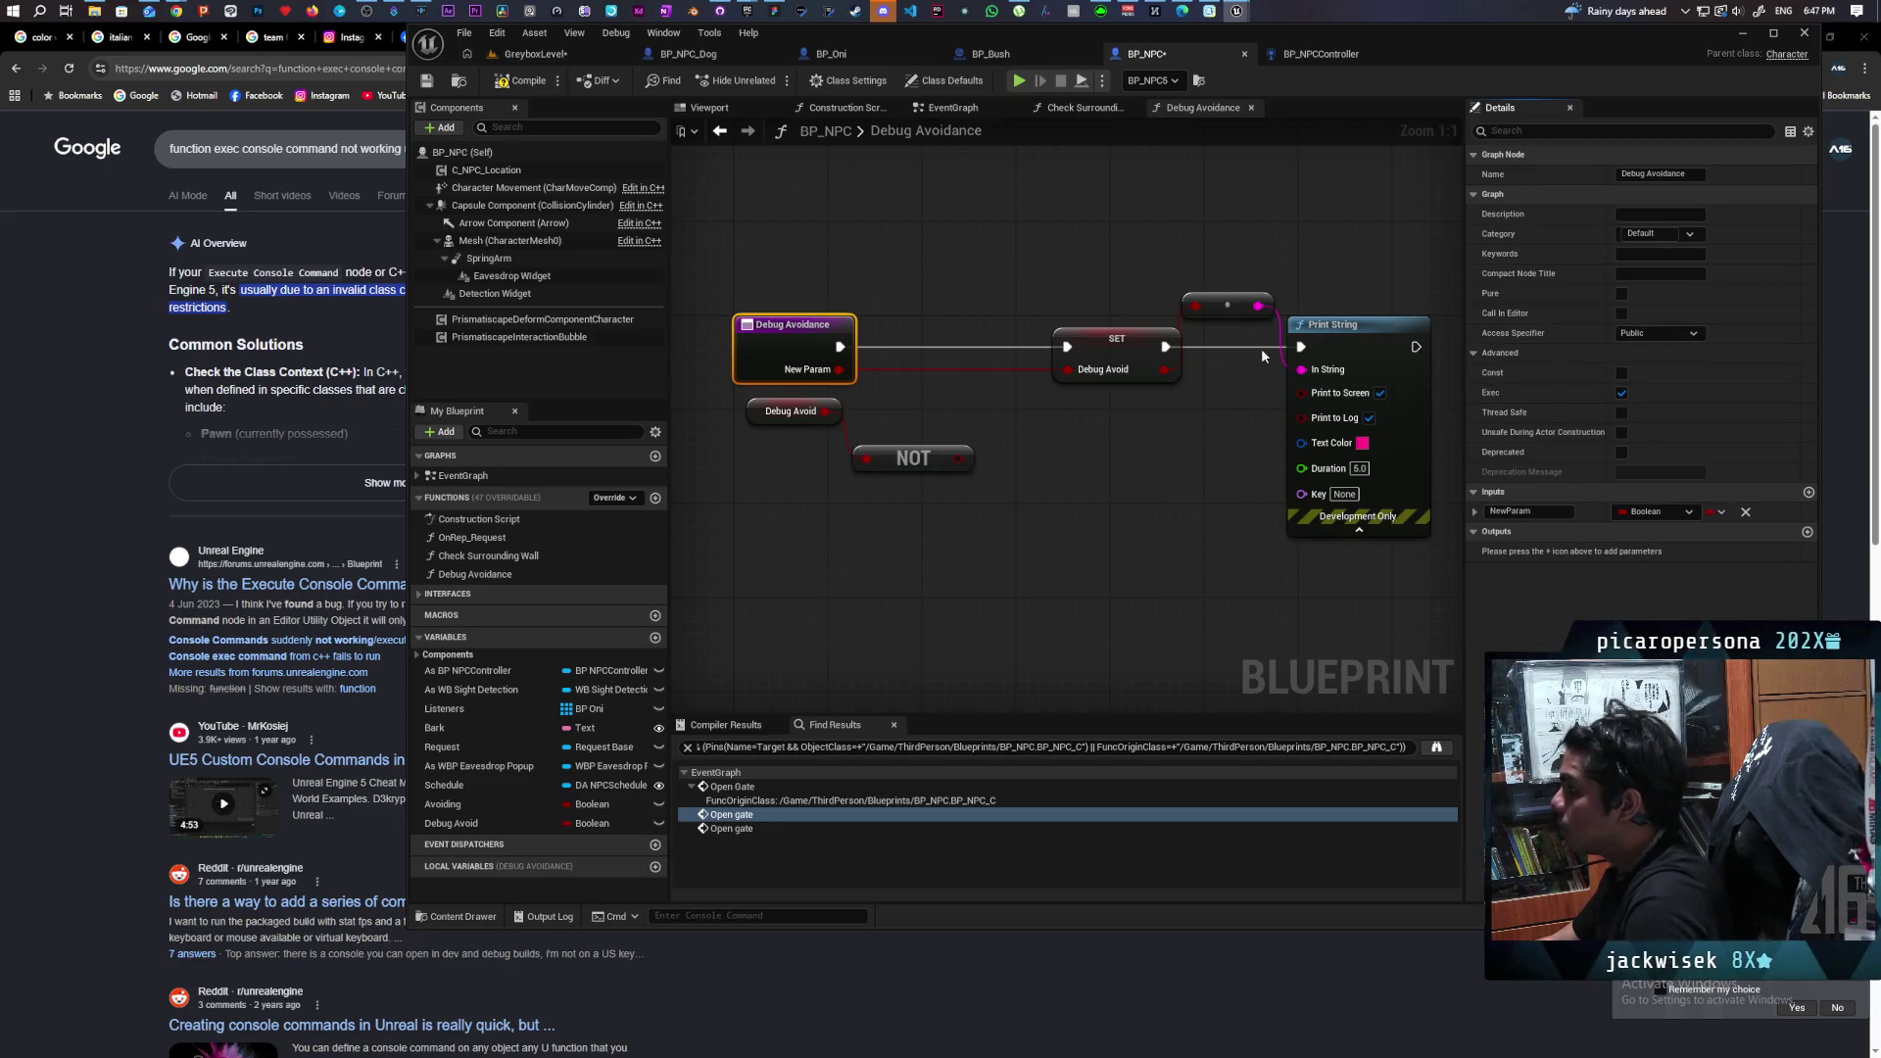
pyautogui.click(535, 54)
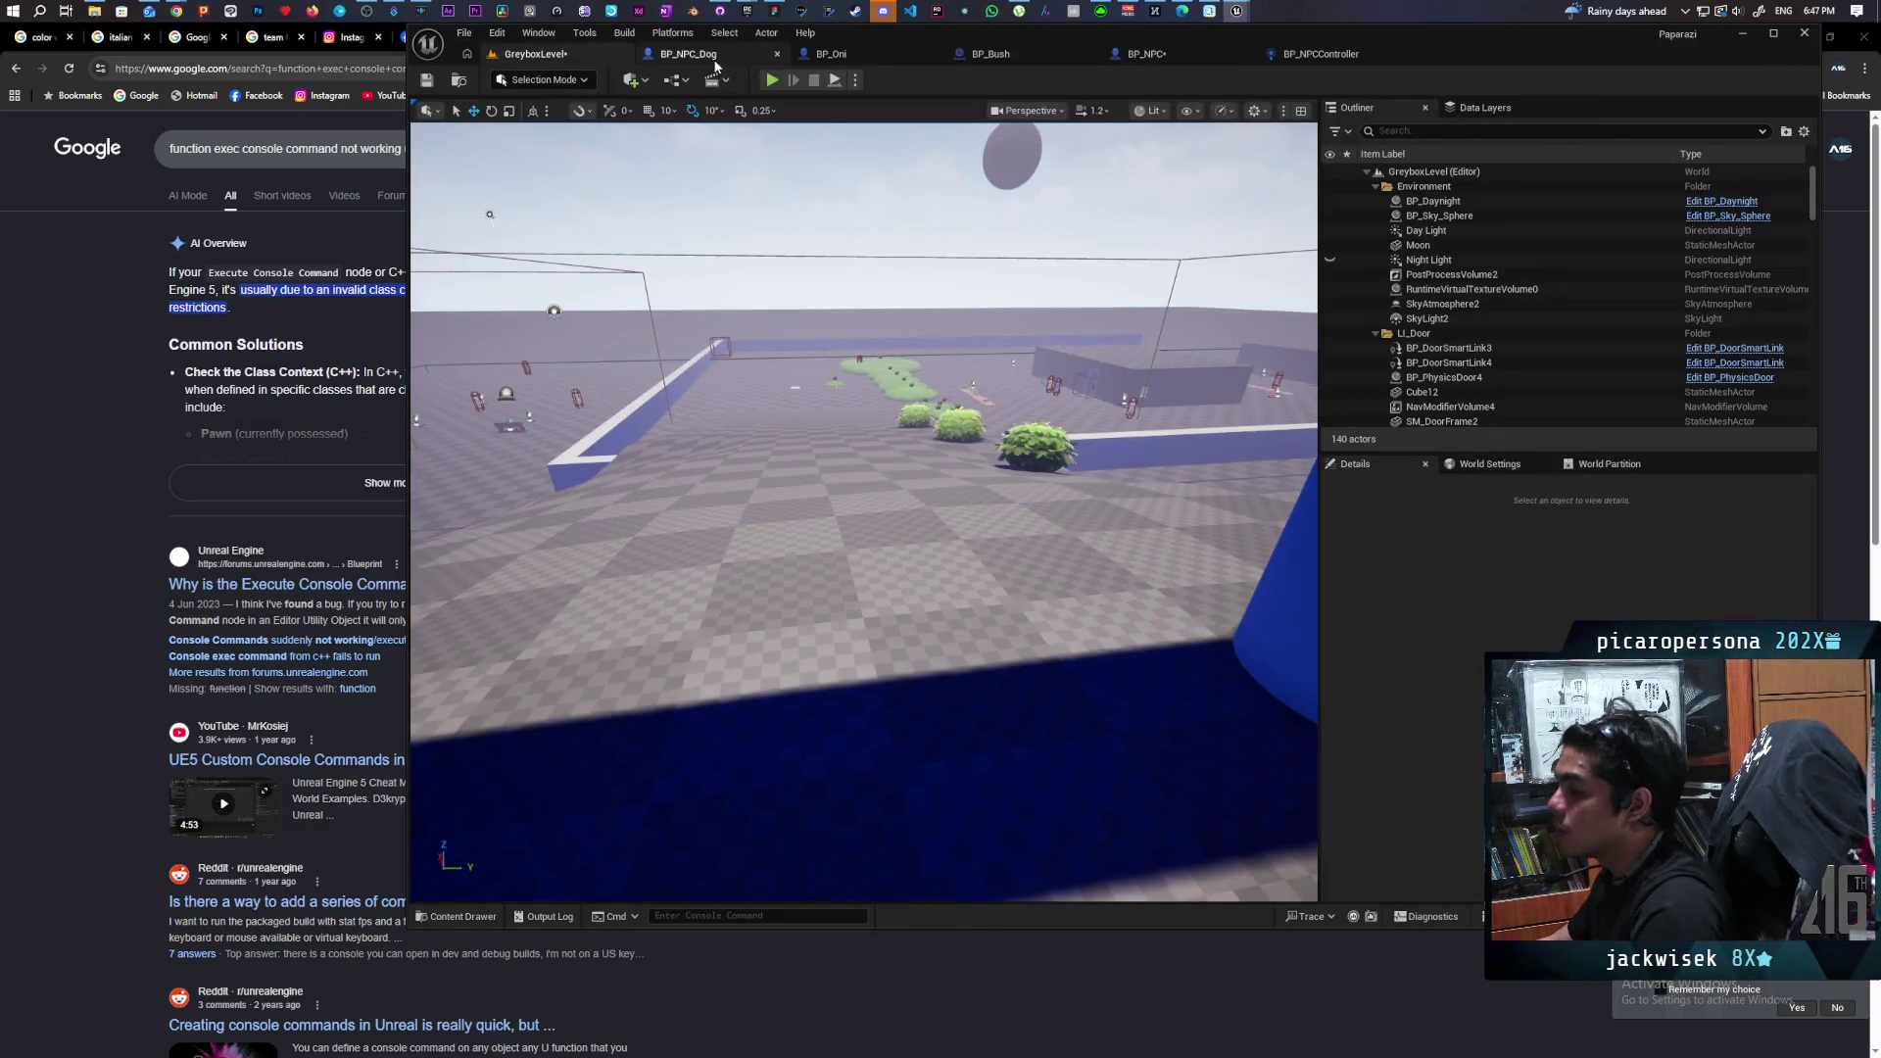
pyautogui.click(772, 80)
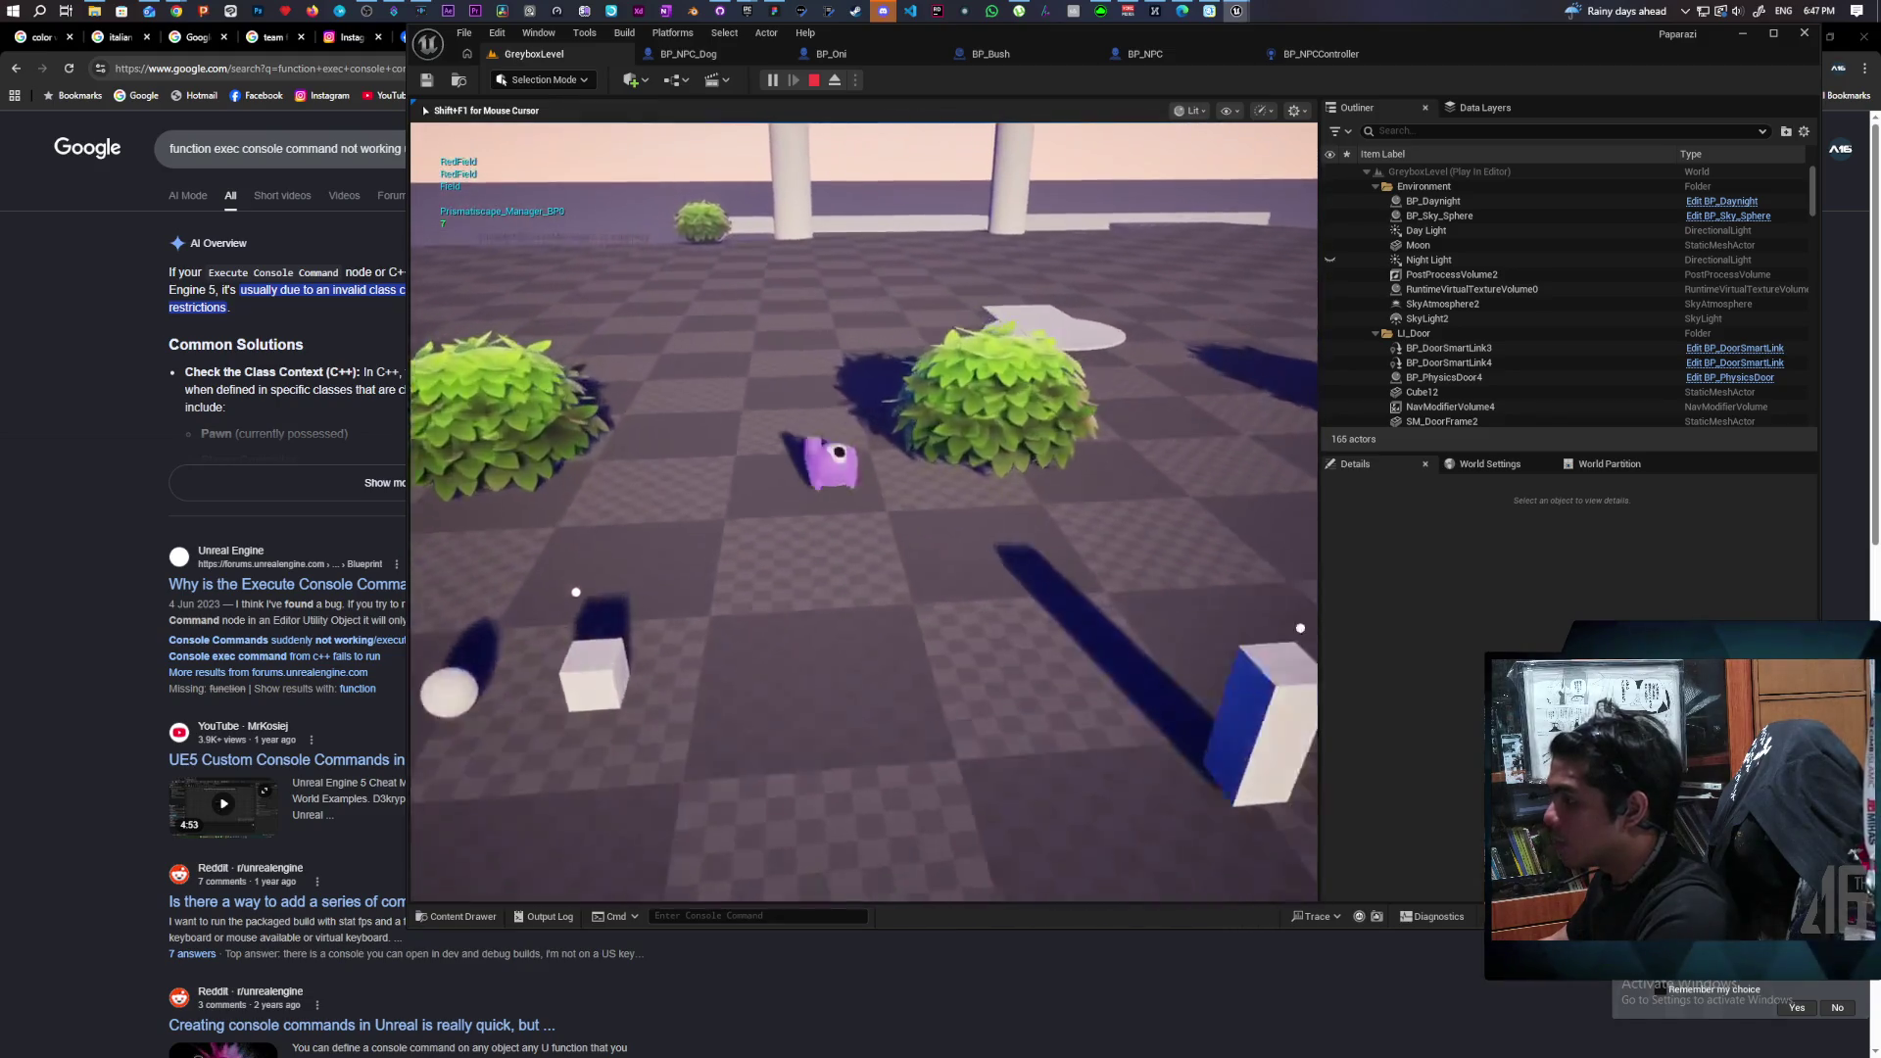
# In the running game, enter 'Debug Avoidance 1' in the console using Tab autocomplete and run it.
pyautogui.press('w')
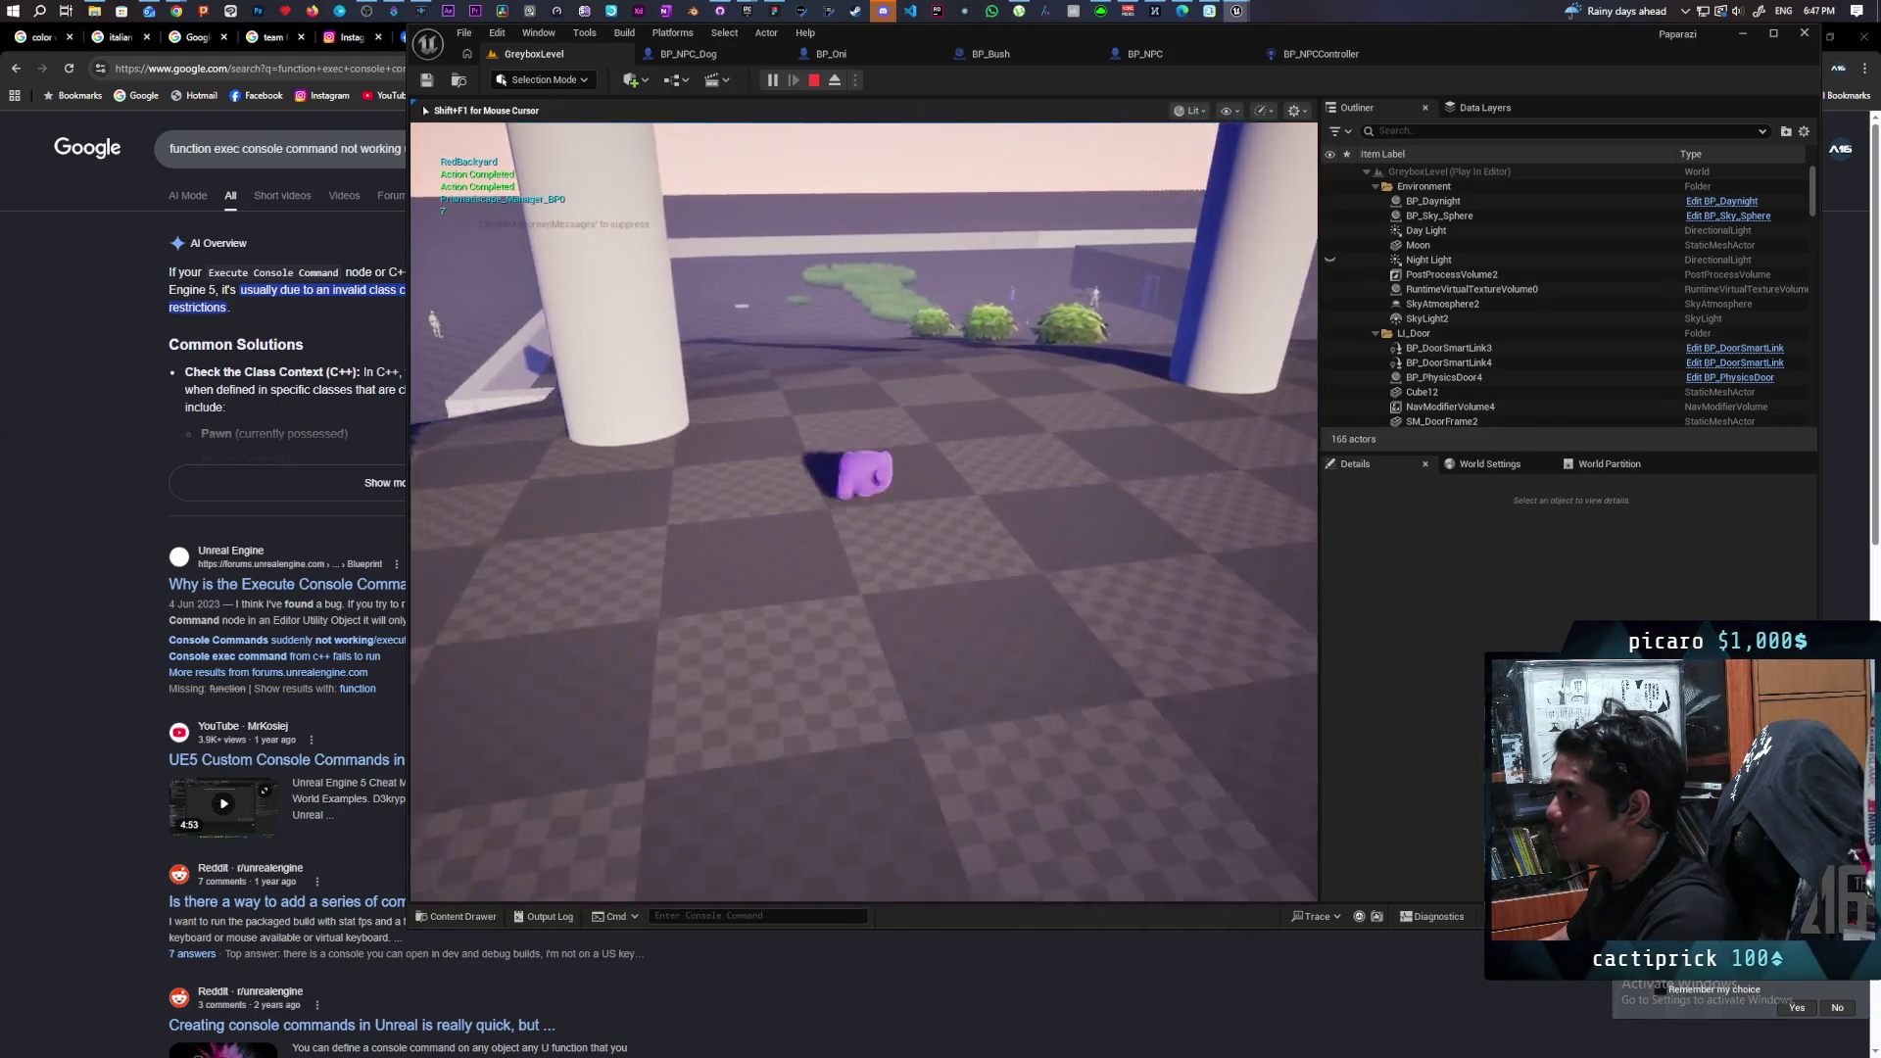
pyautogui.press('`')
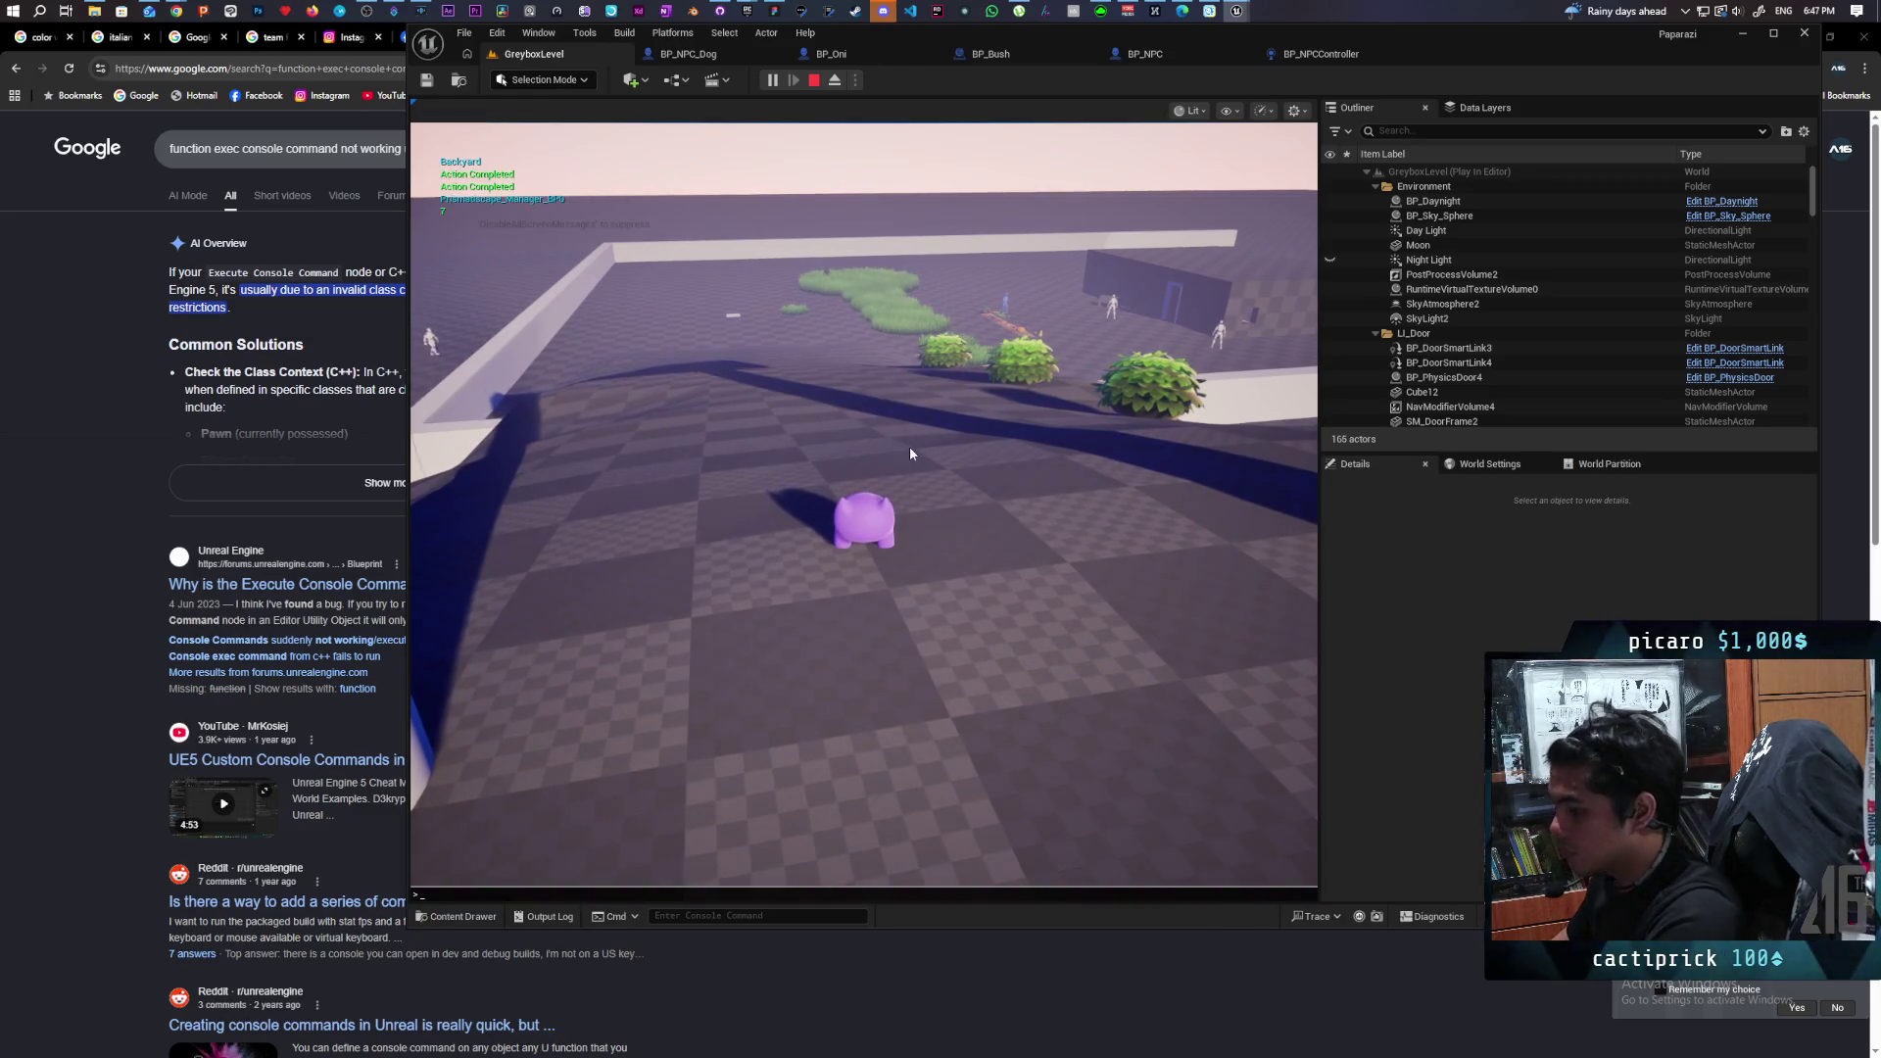
pyautogui.write('debug acoi')
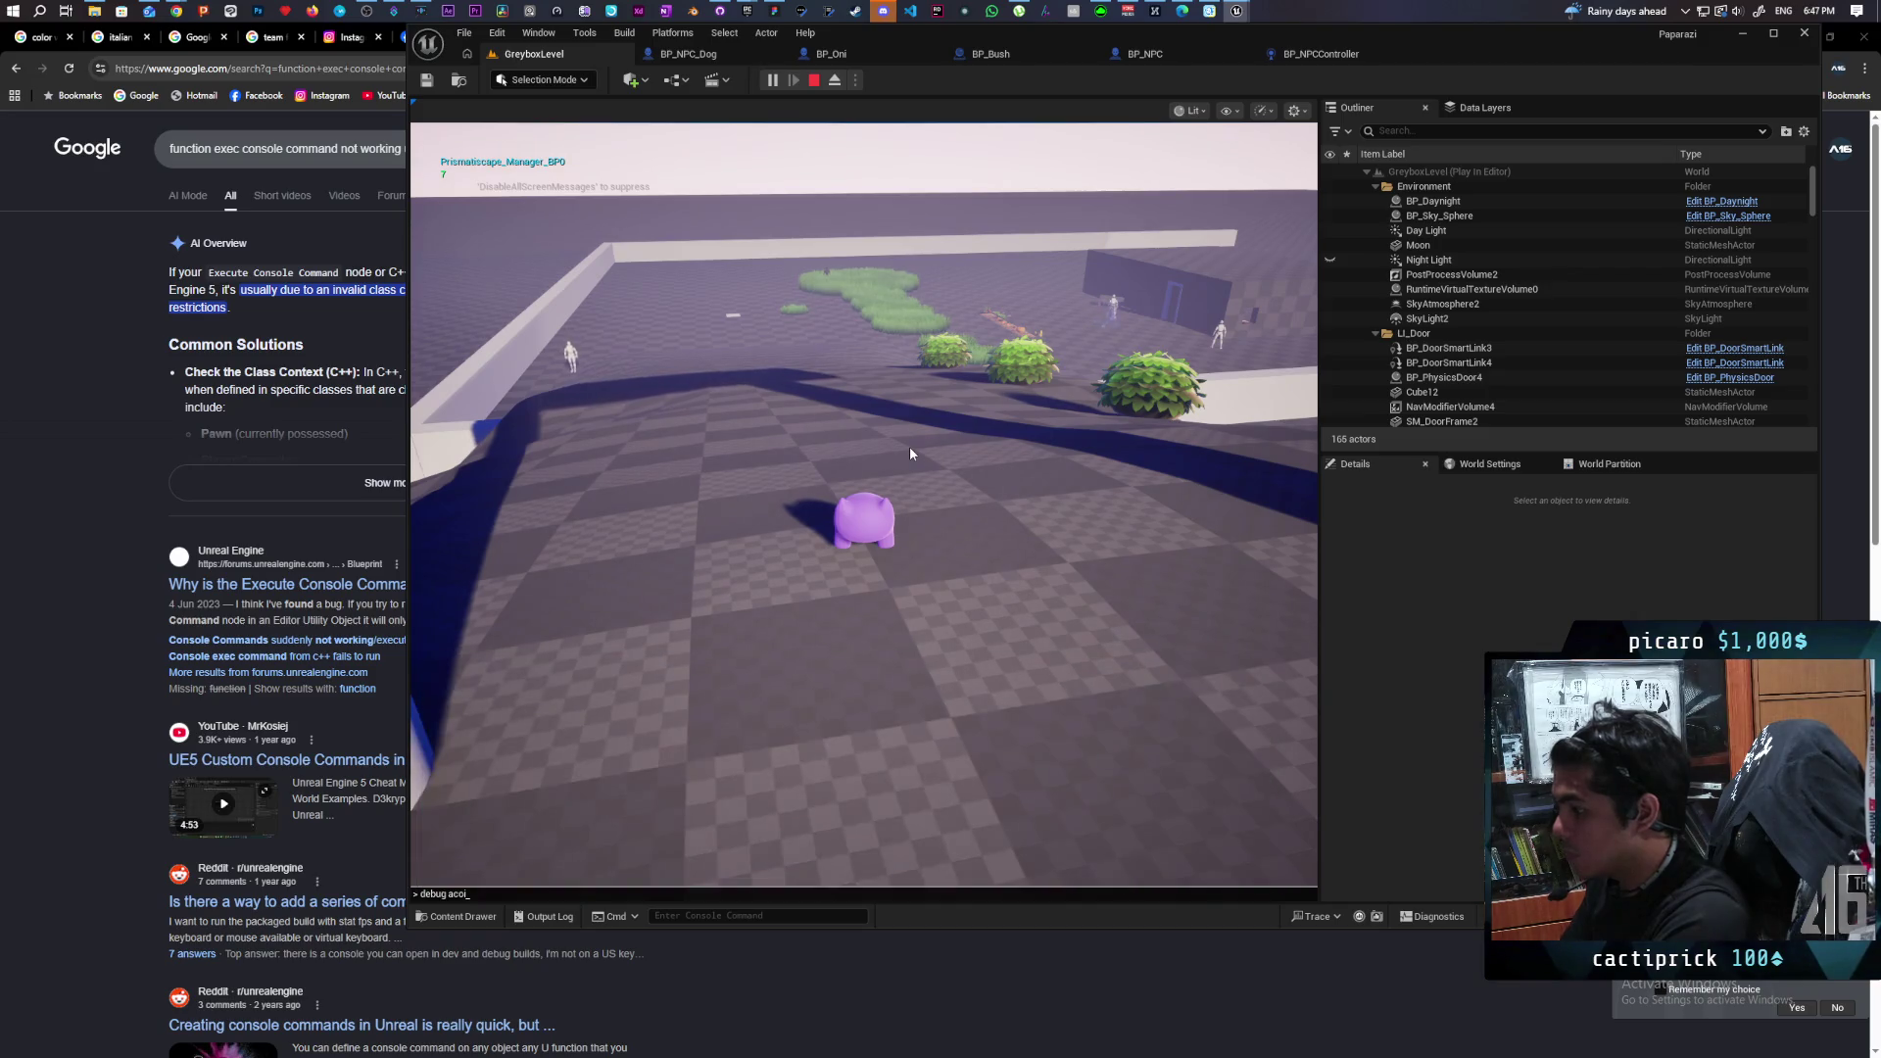
pyautogui.press('BackSpace')
pyautogui.press('BackSpace')
pyautogui.press('BackSpace')
pyautogui.write('voida')
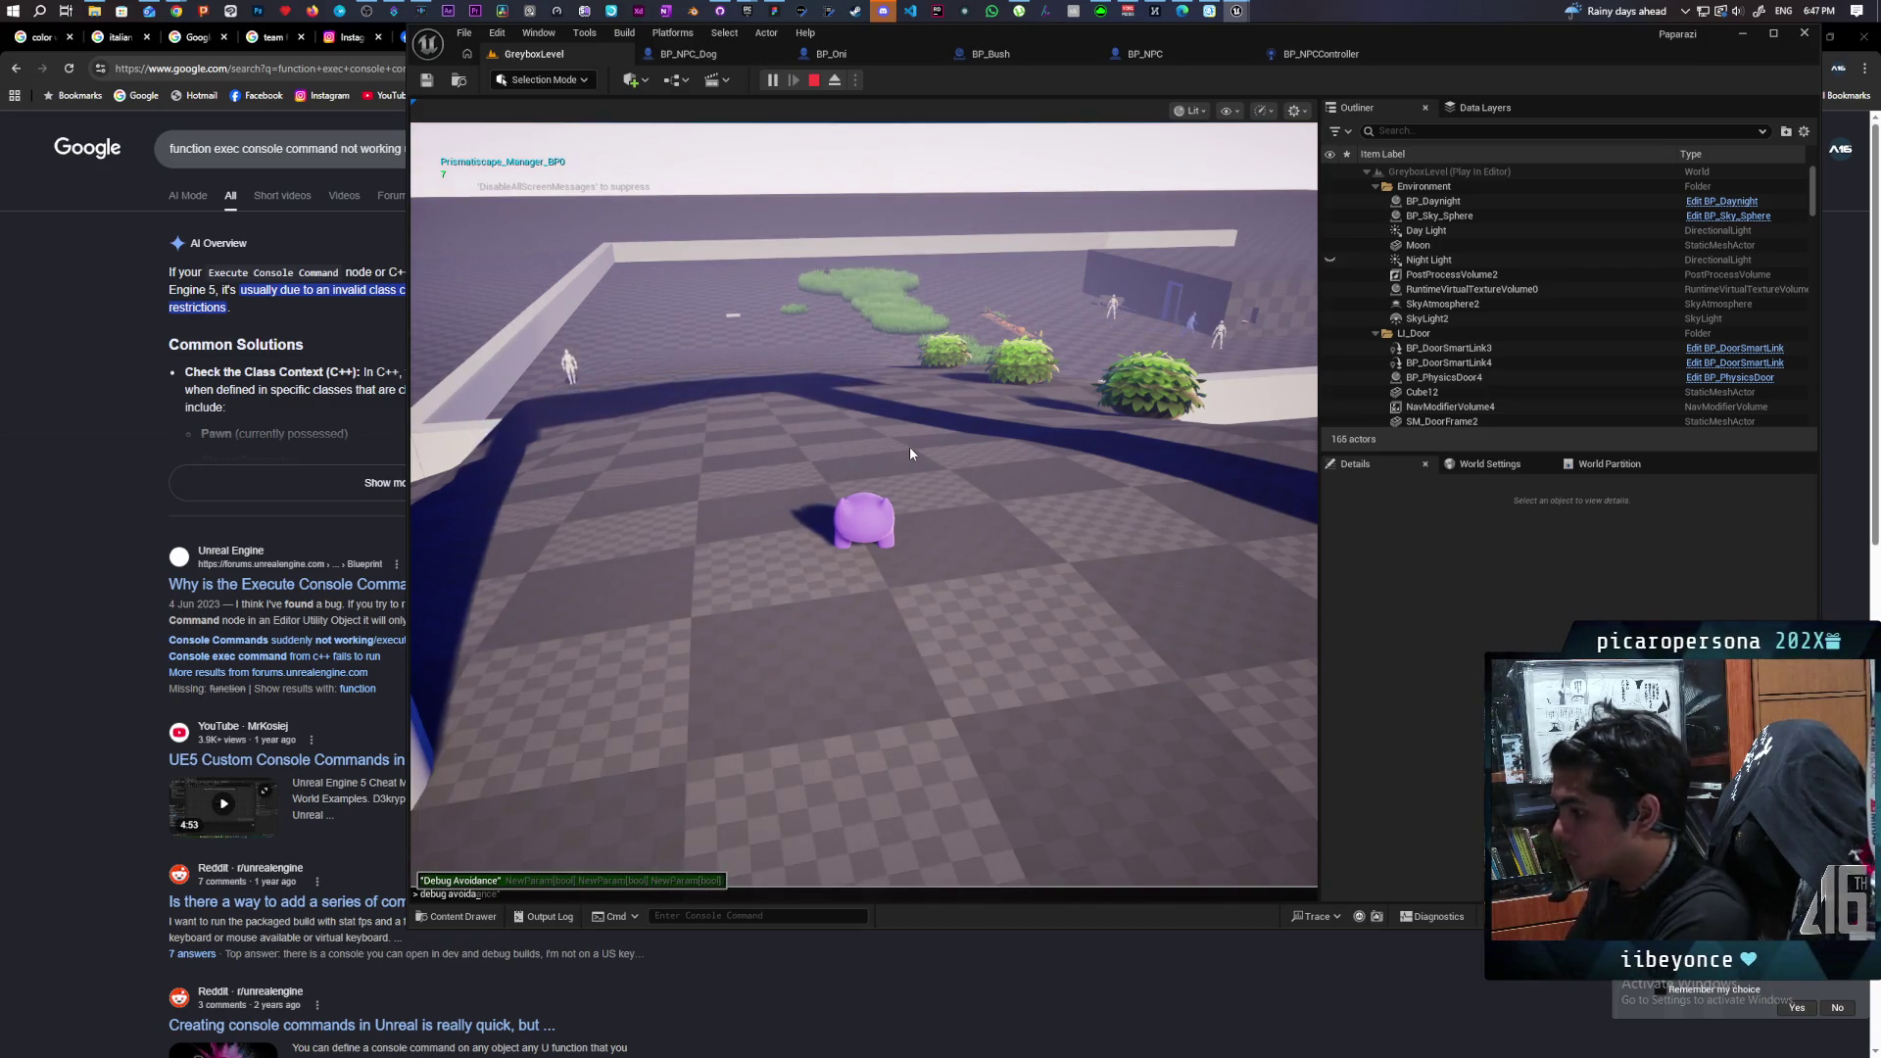
pyautogui.press('Tab')
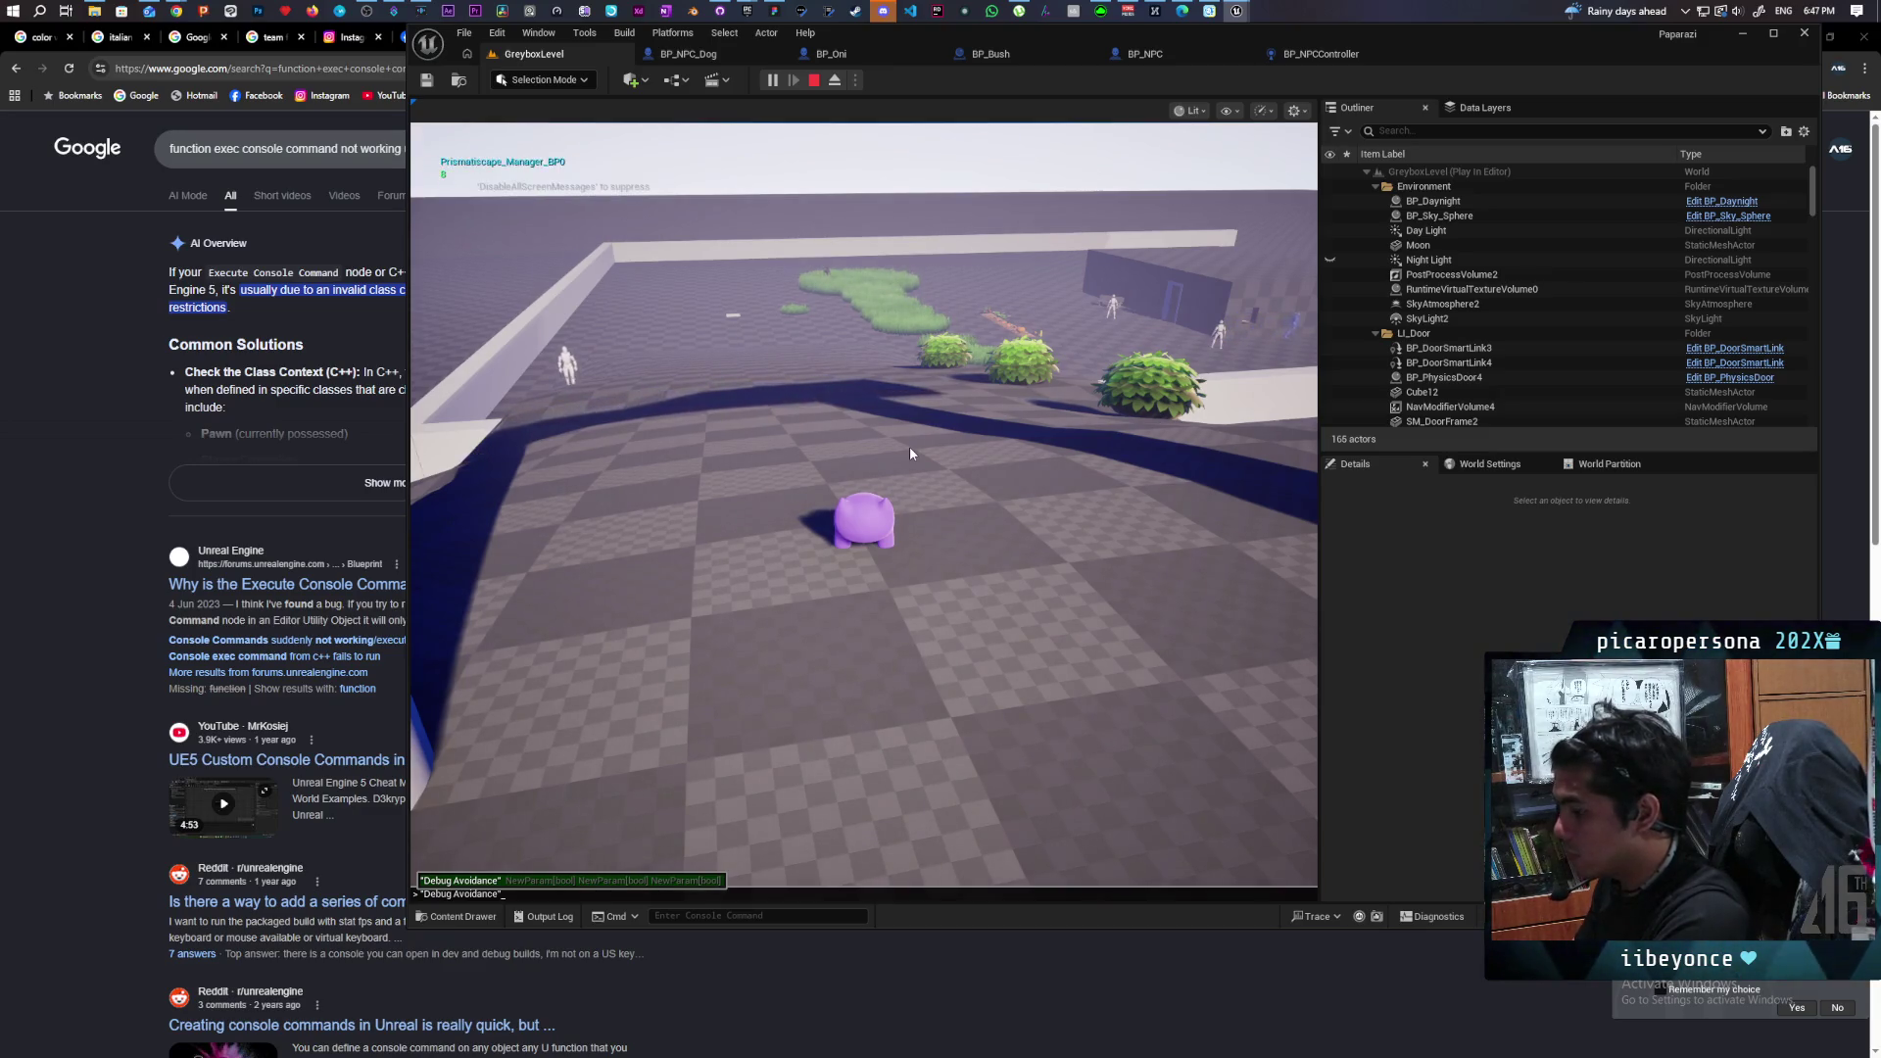
pyautogui.write('1')
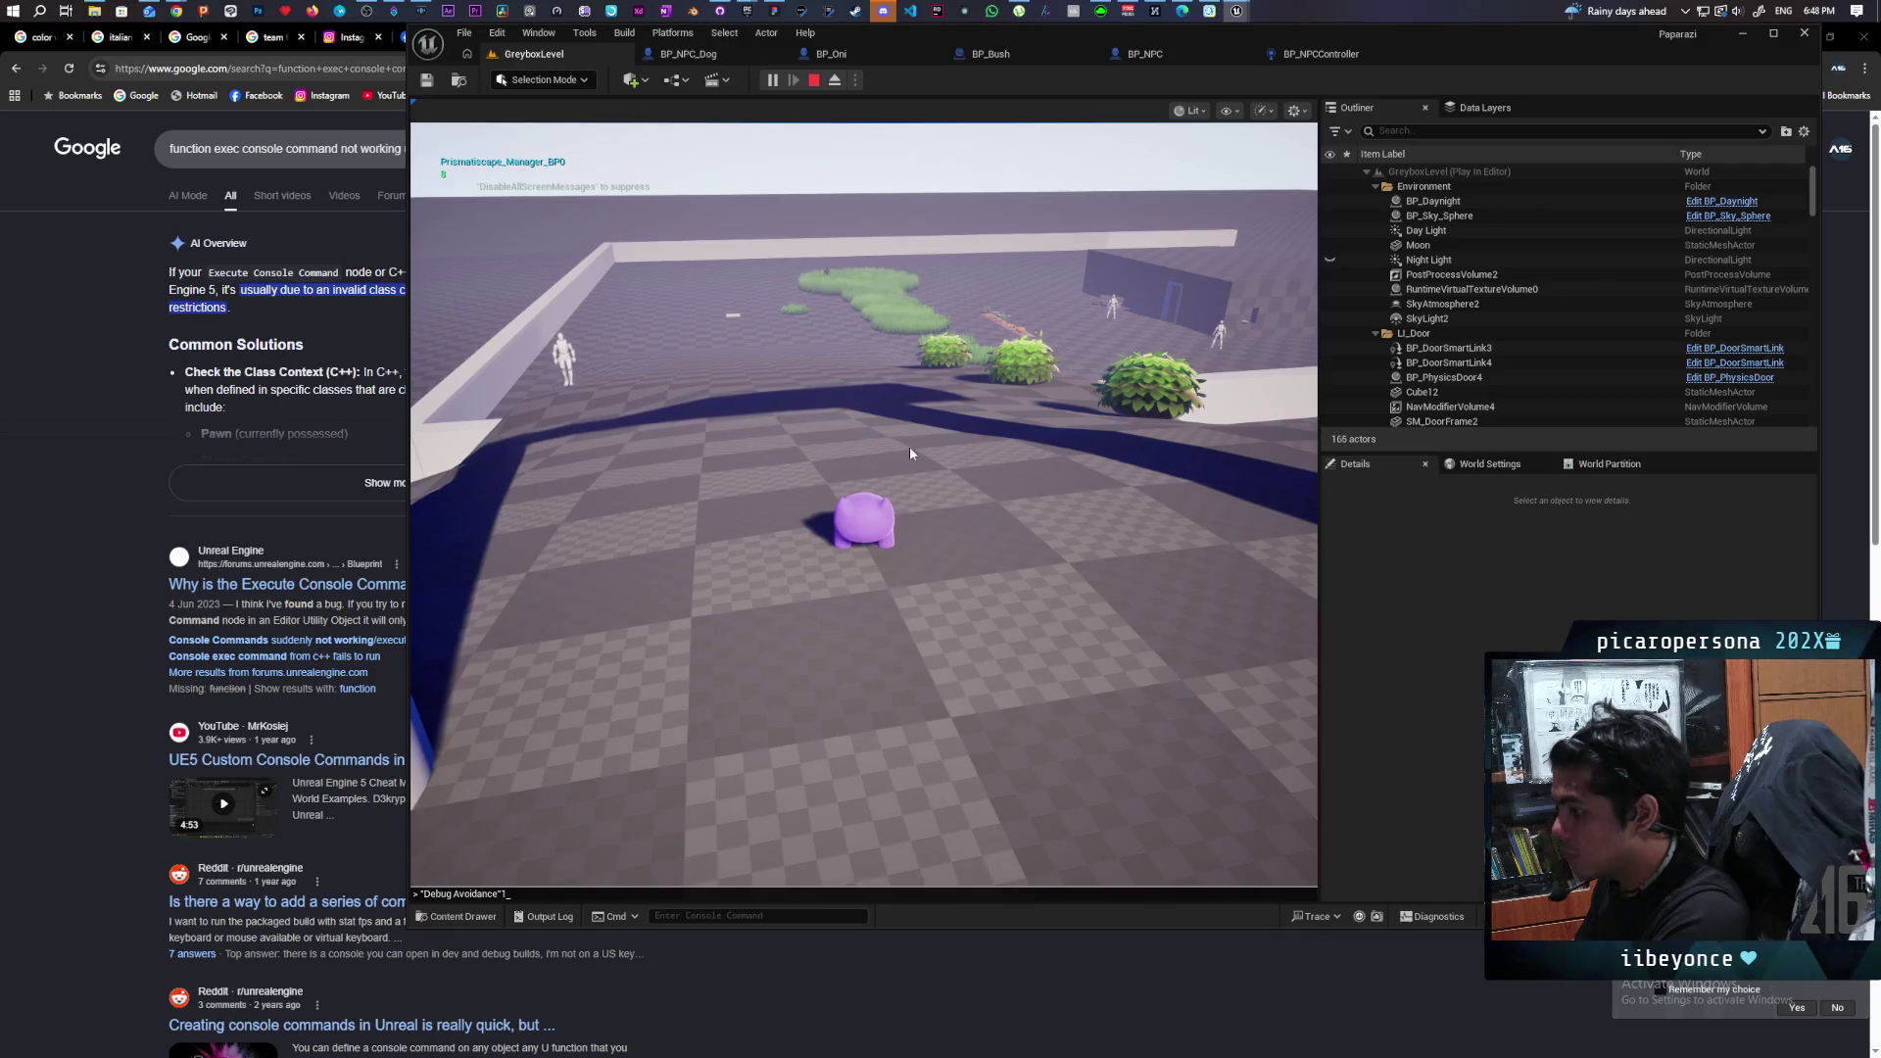
pyautogui.press('Return')
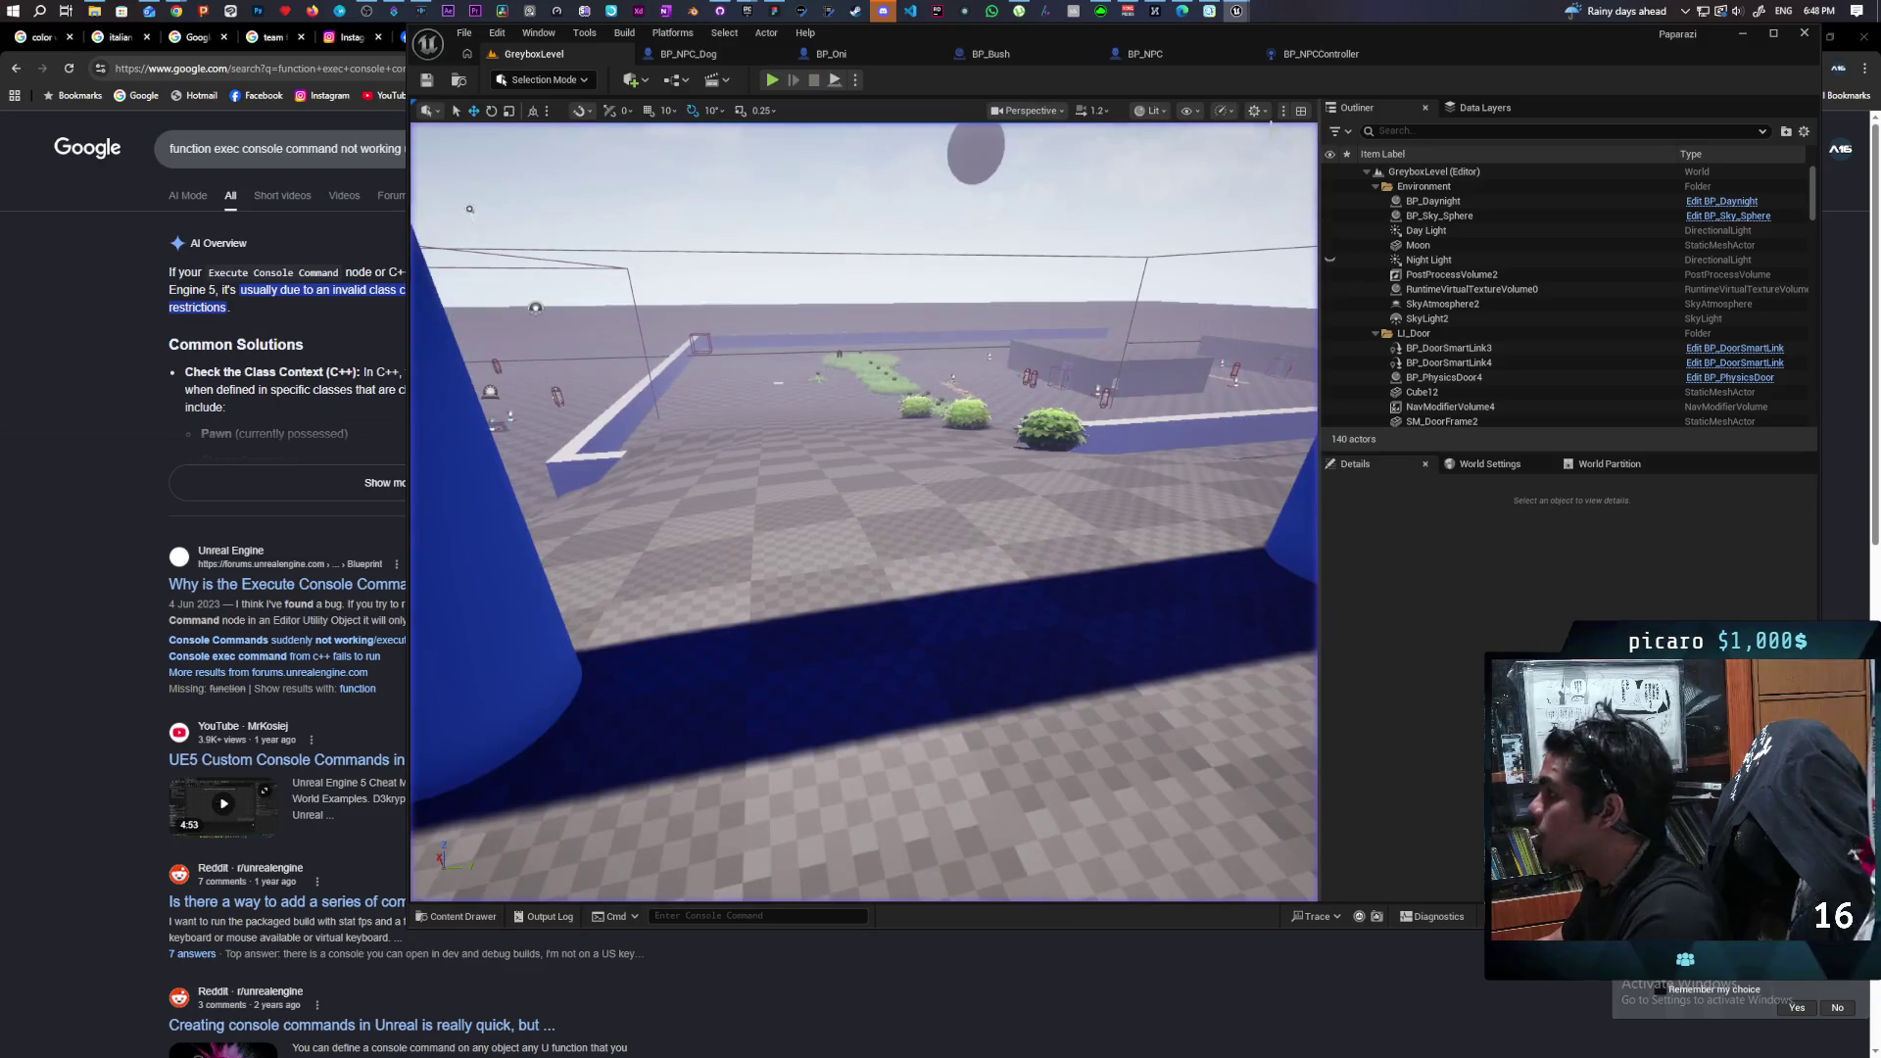
# Stop playing and make BP_NPC's Debug Avoid variable instance editable.
pyautogui.hotkey('shift', 'F1')
pyautogui.click(1190, 49)
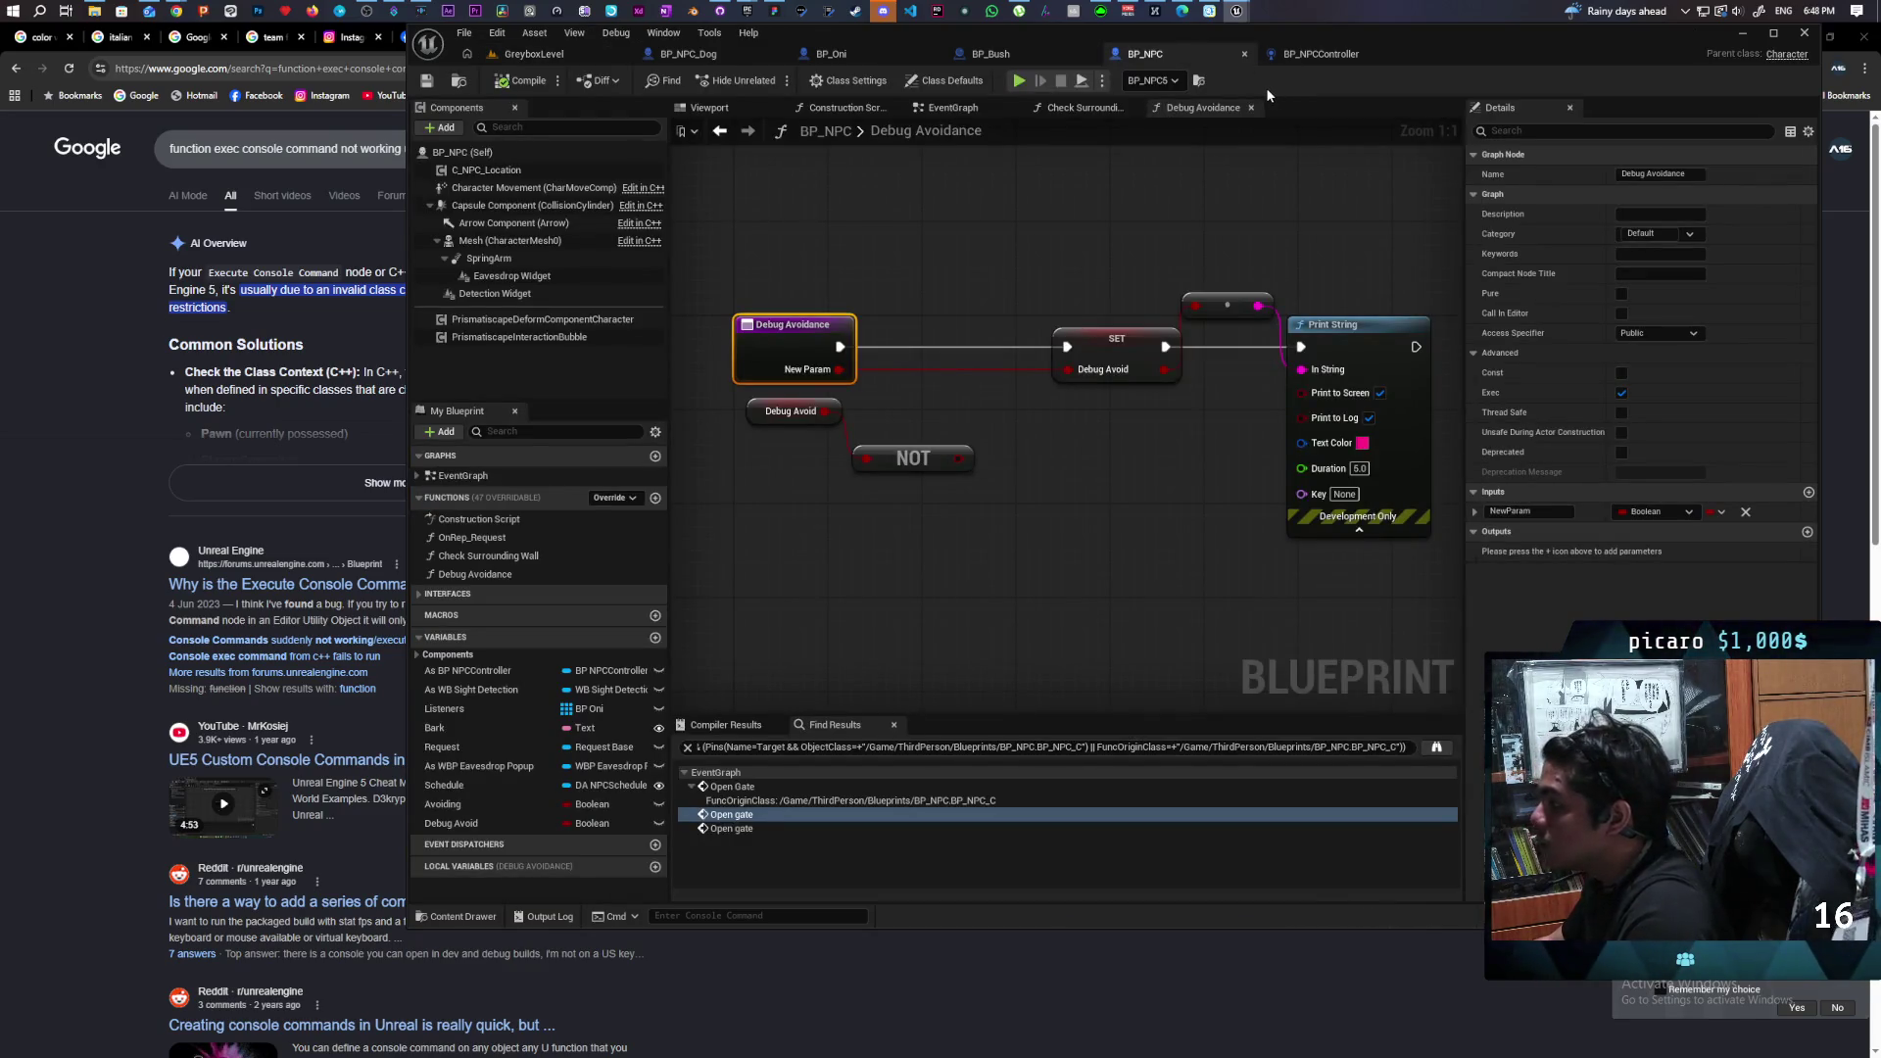
pyautogui.click(662, 829)
pyautogui.click(661, 825)
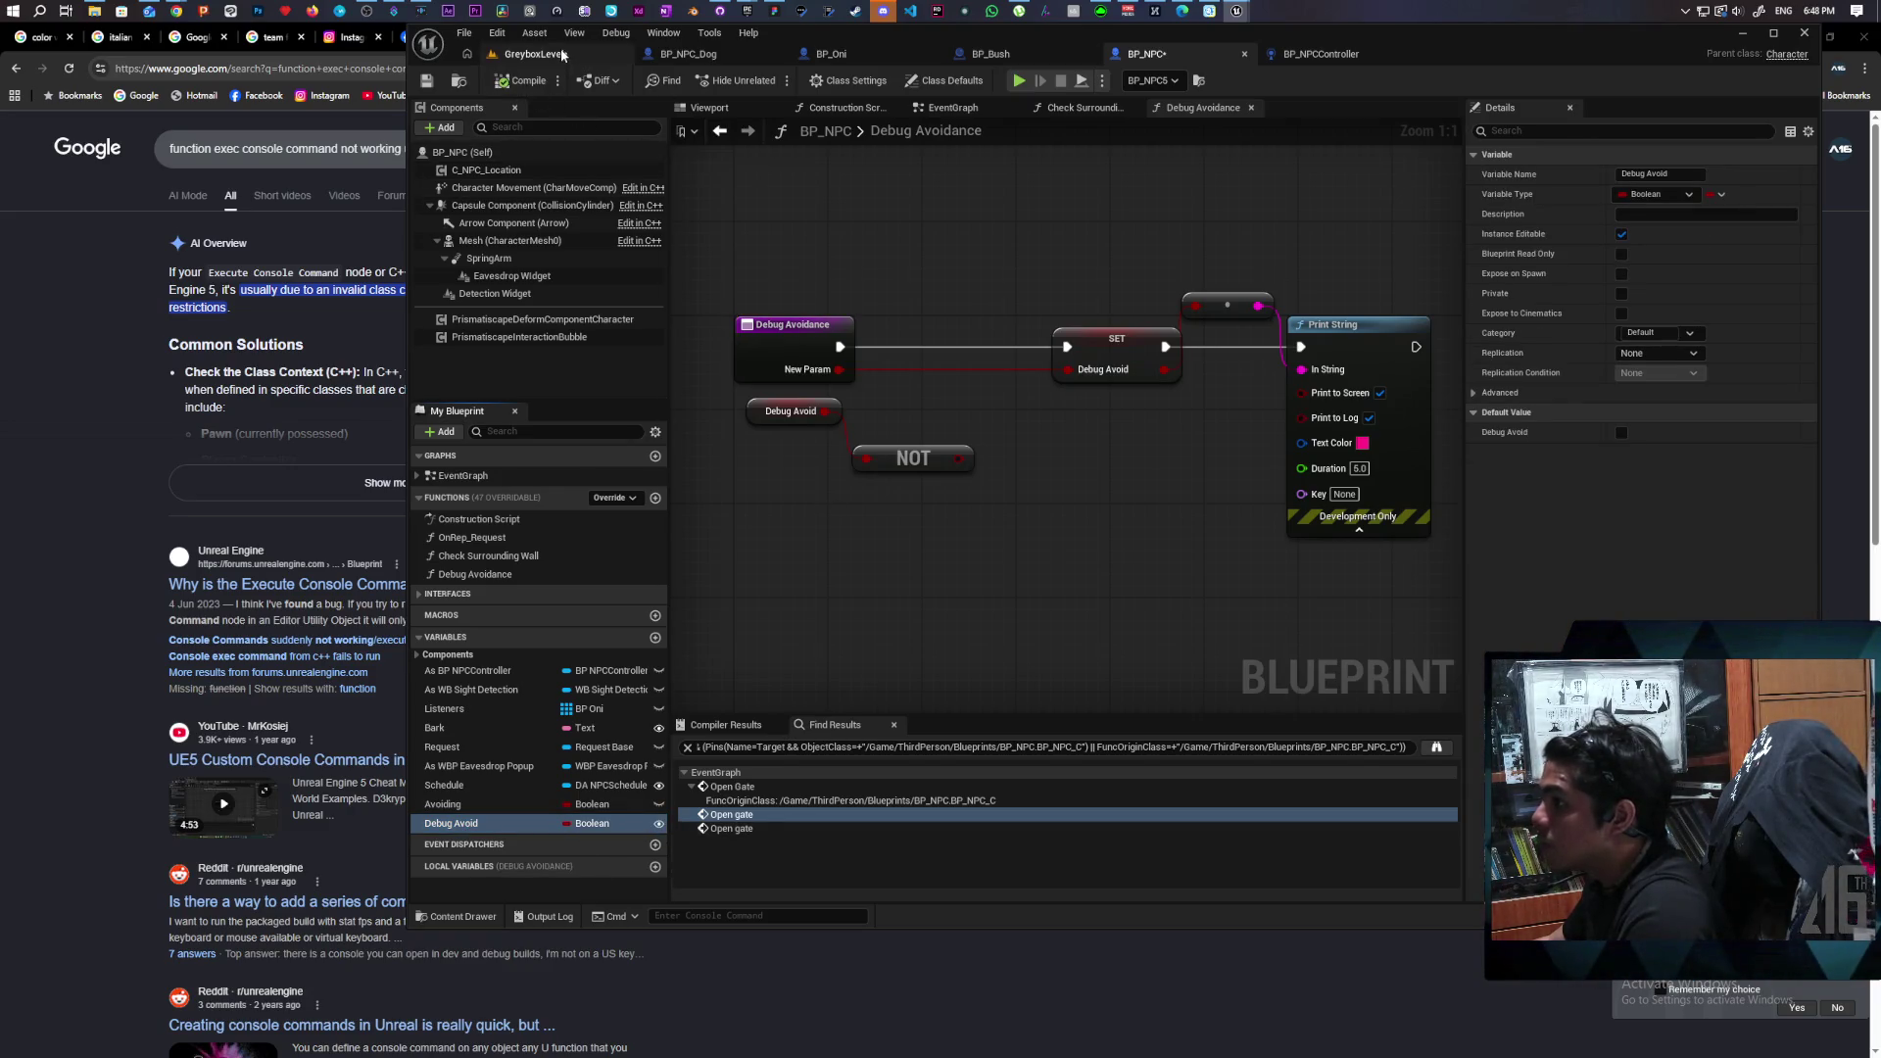
# Retest Debug Avoidance 1 while walking toward the bushes, then return to BP_NPC's graph.
pyautogui.click(534, 54)
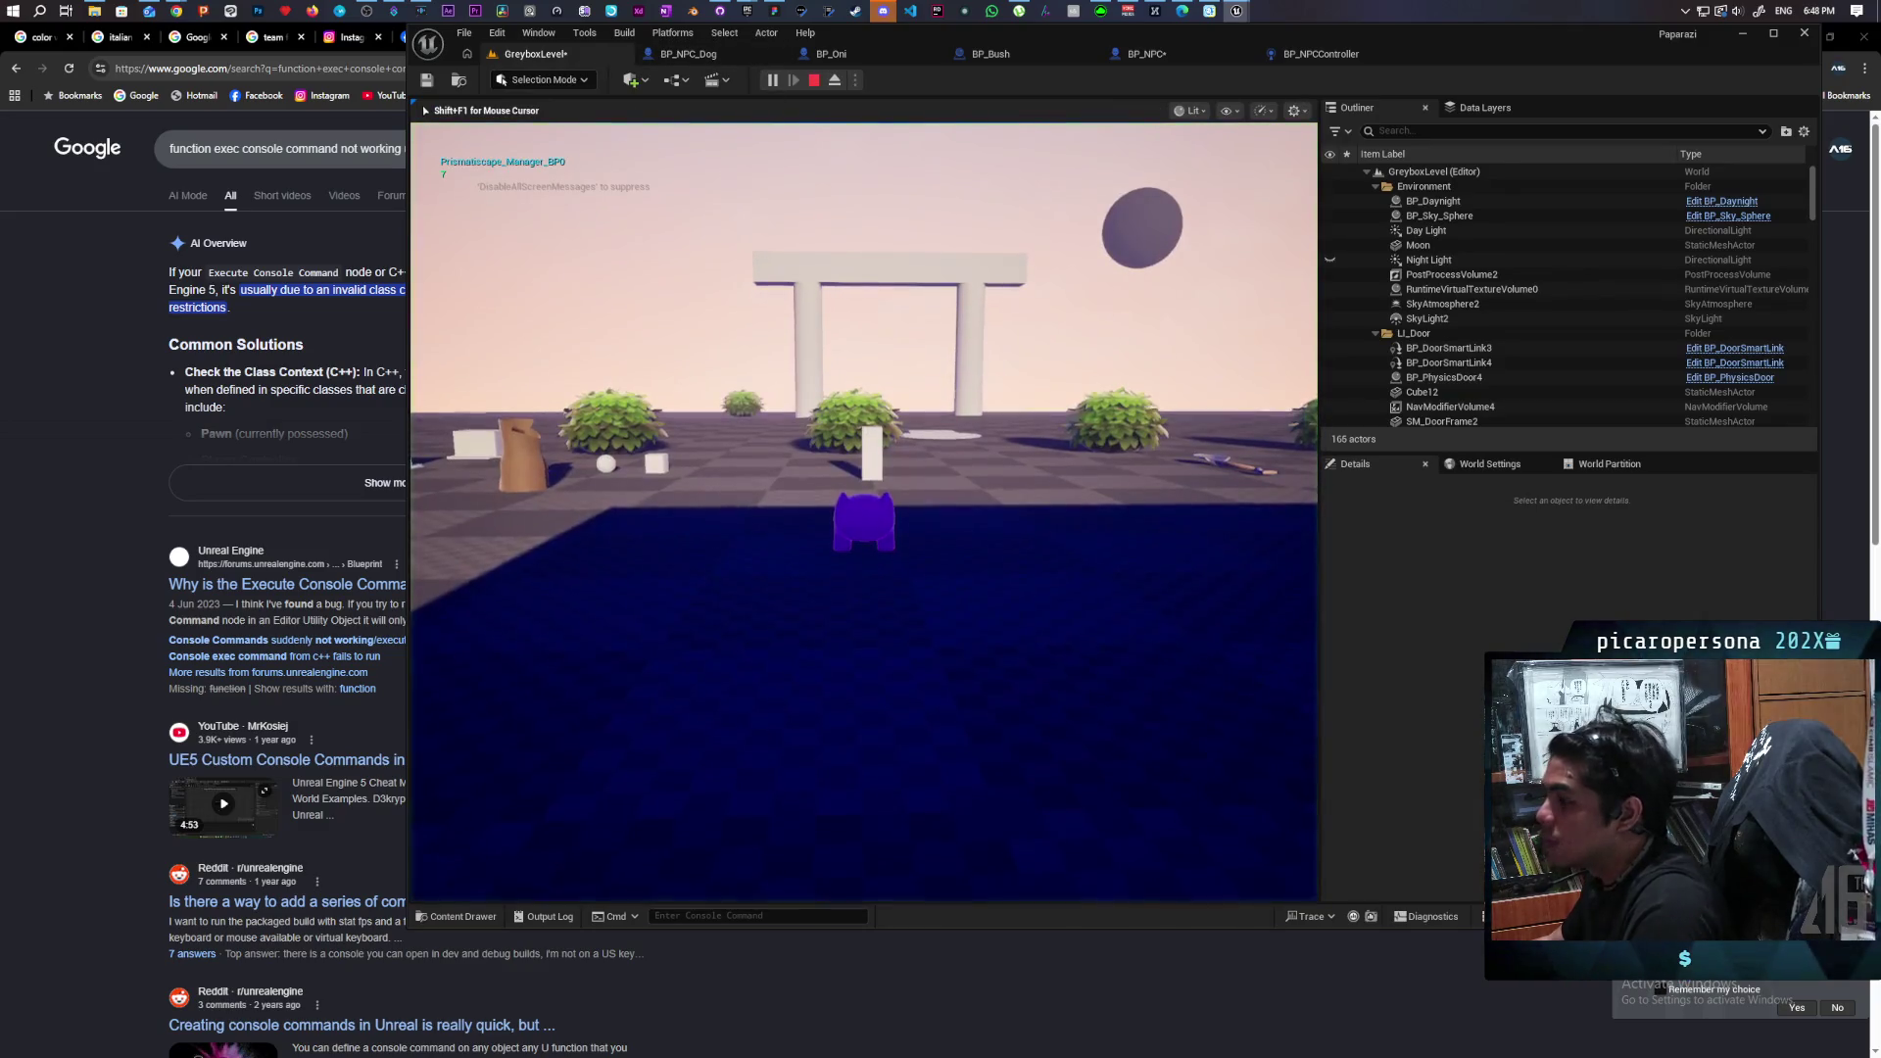
pyautogui.press('`')
pyautogui.press('`')
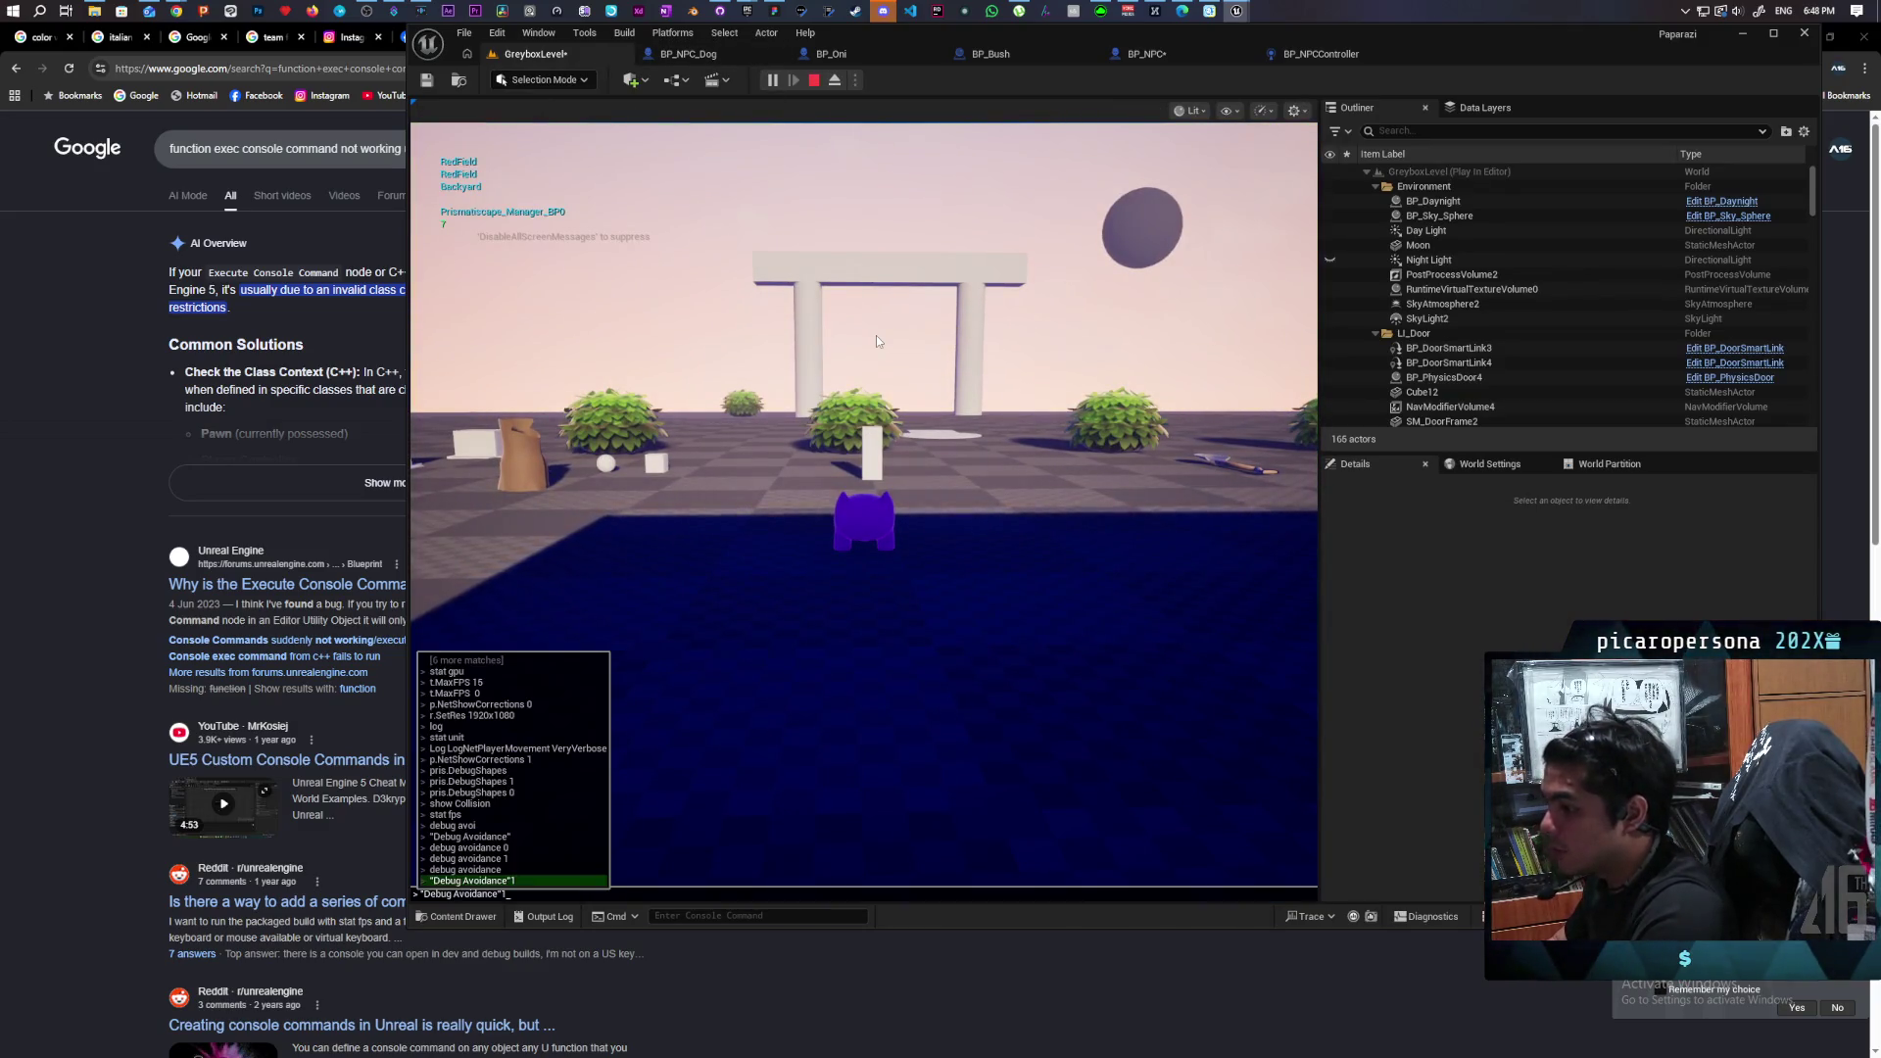
pyautogui.press('`')
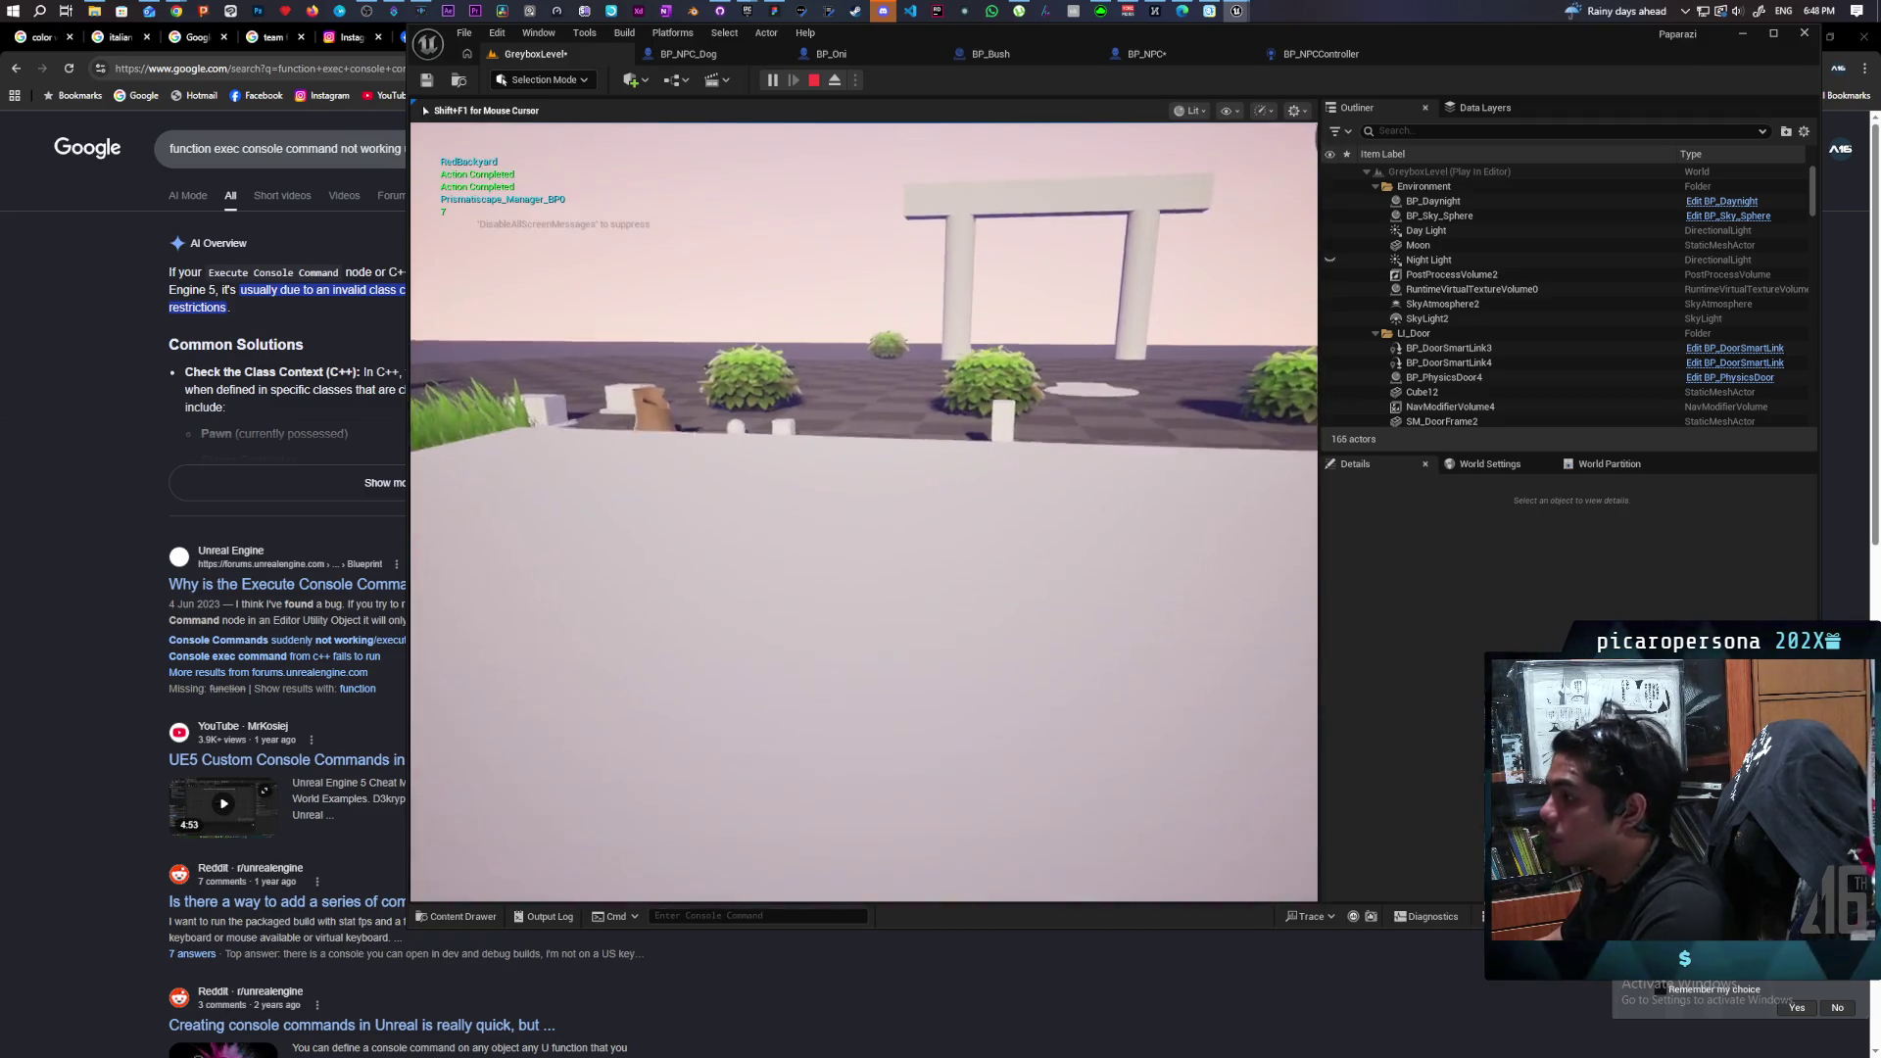
pyautogui.press('w')
pyautogui.press('w')
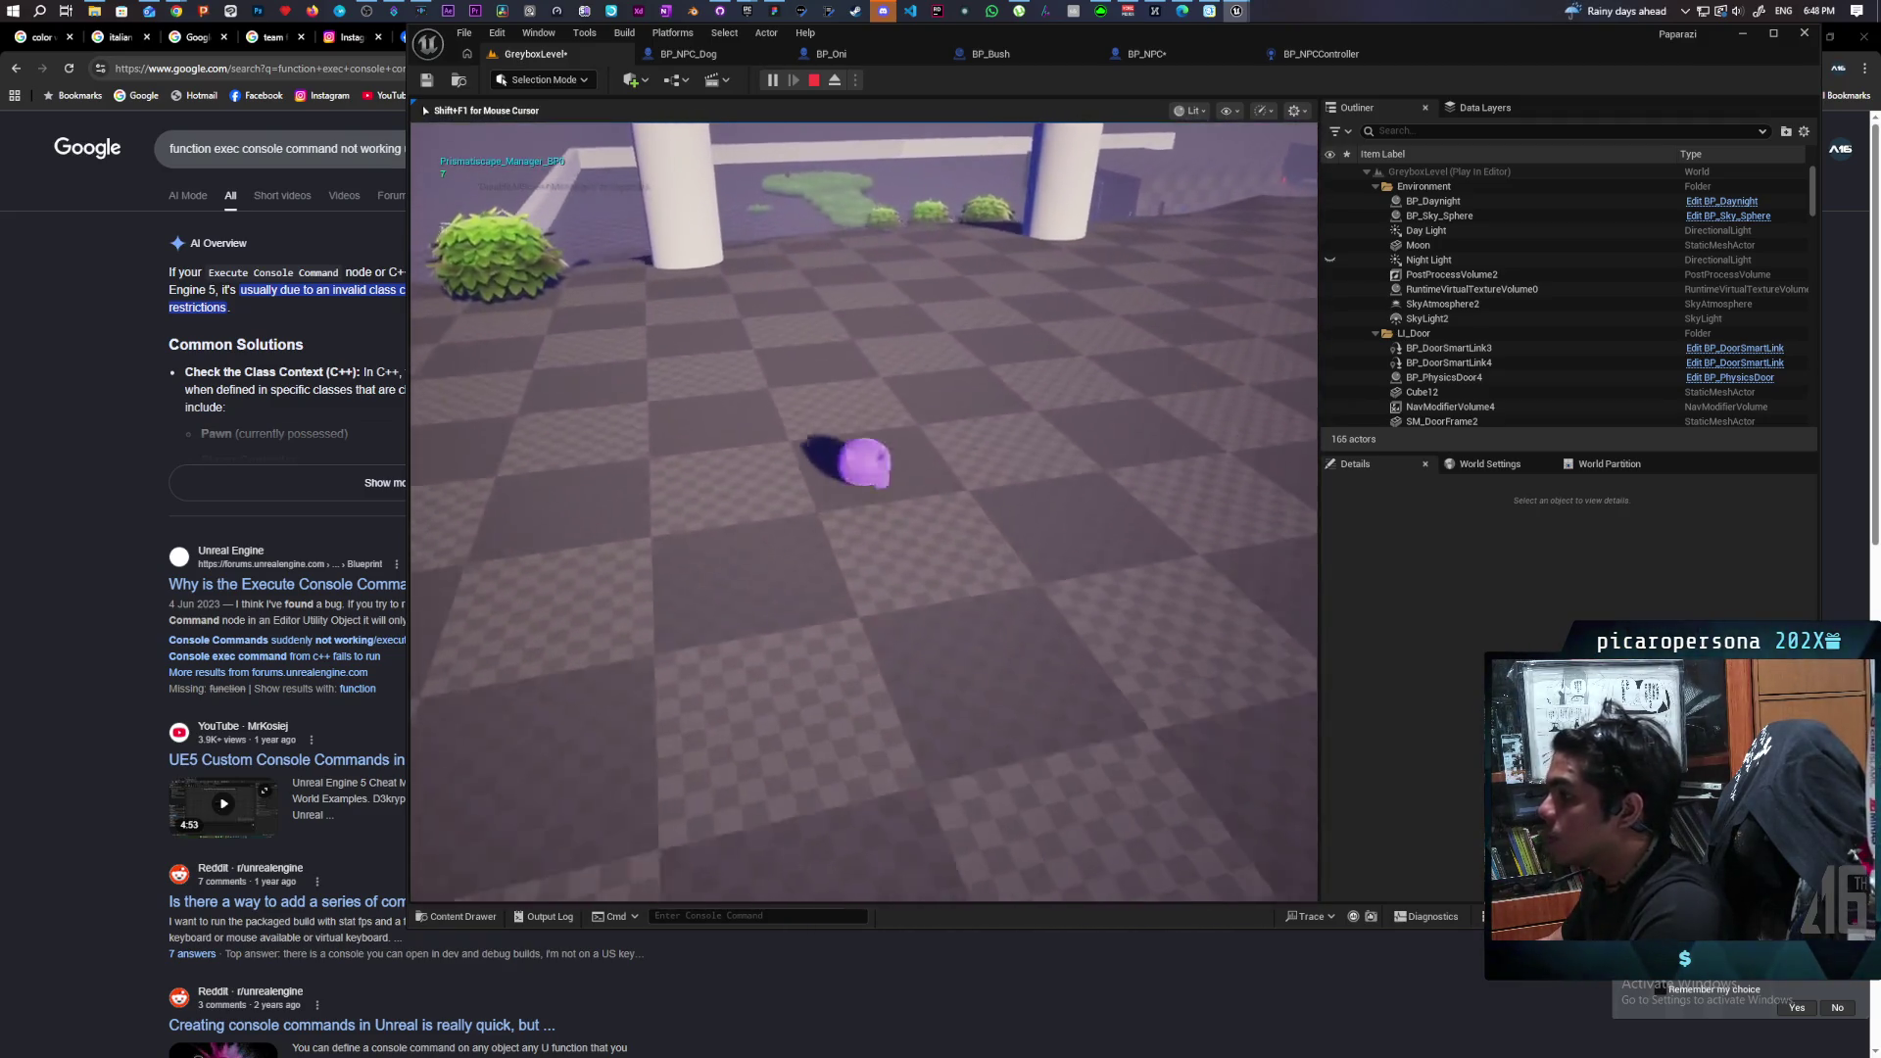
pyautogui.press('w')
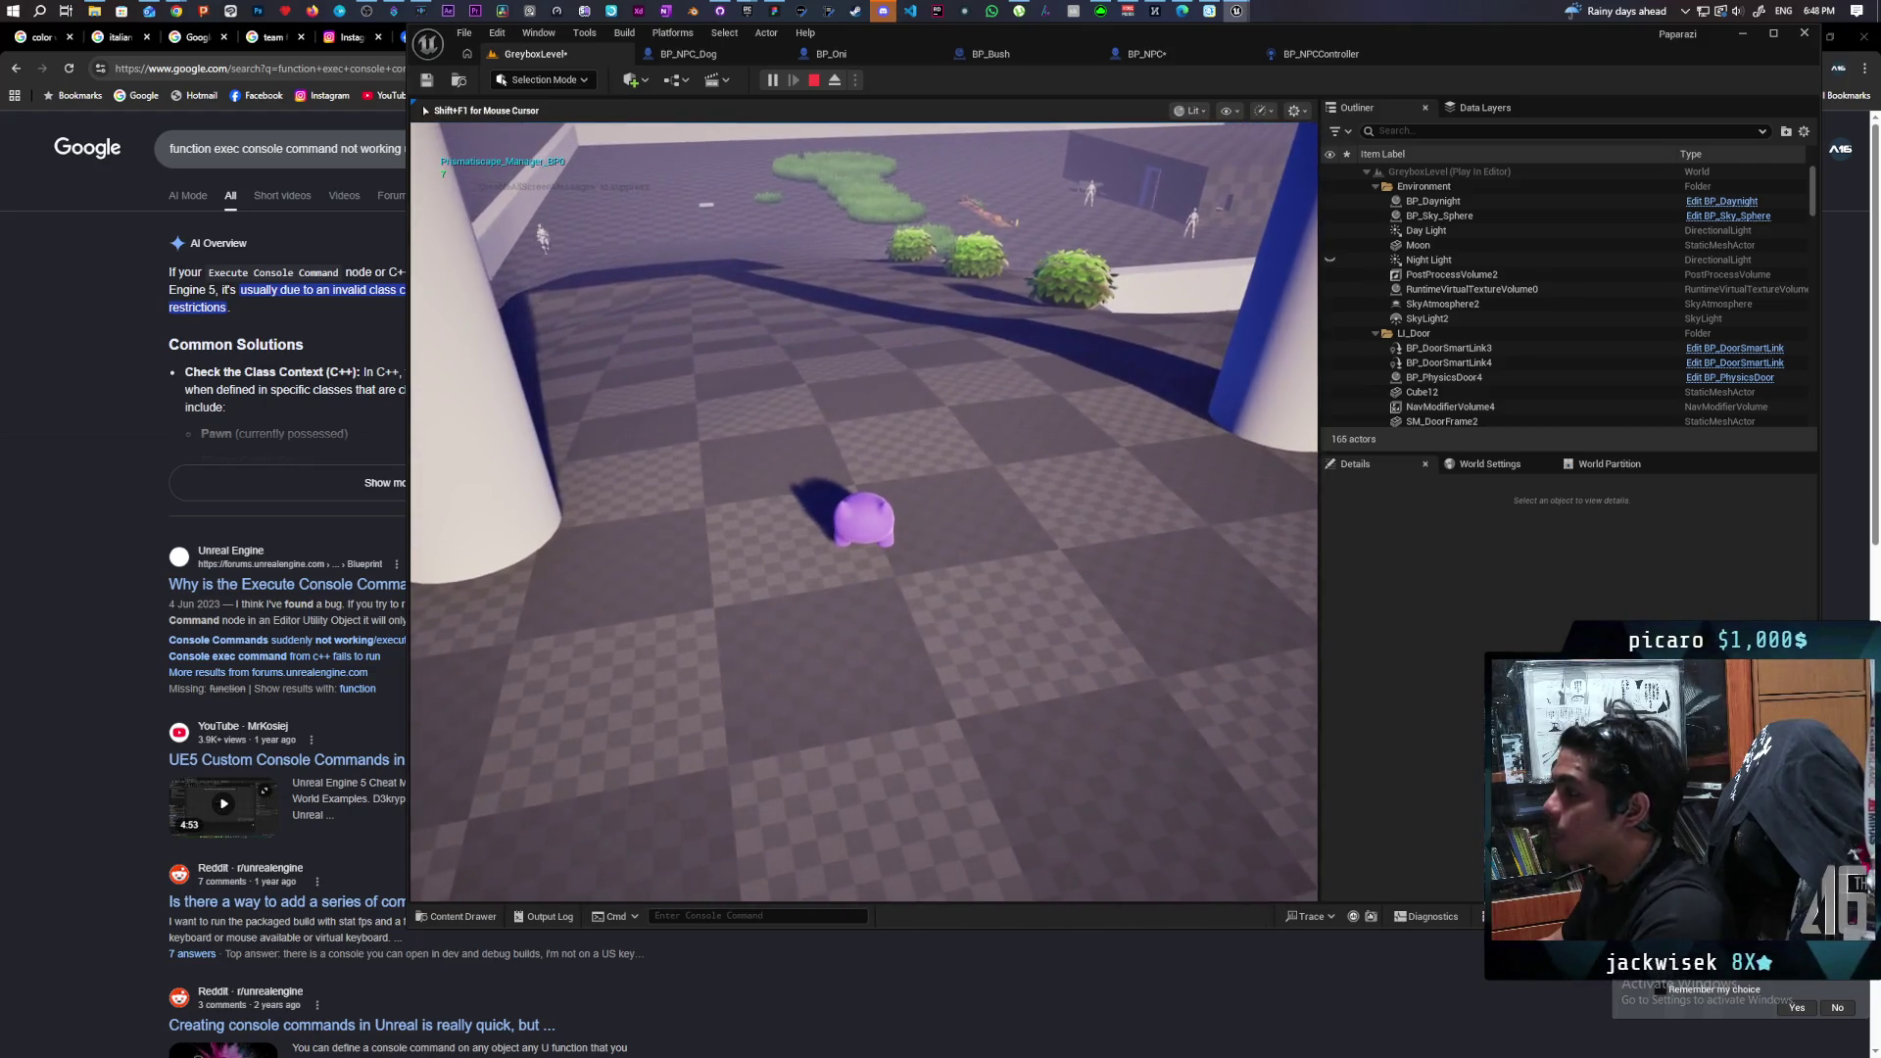
pyautogui.press('Escape')
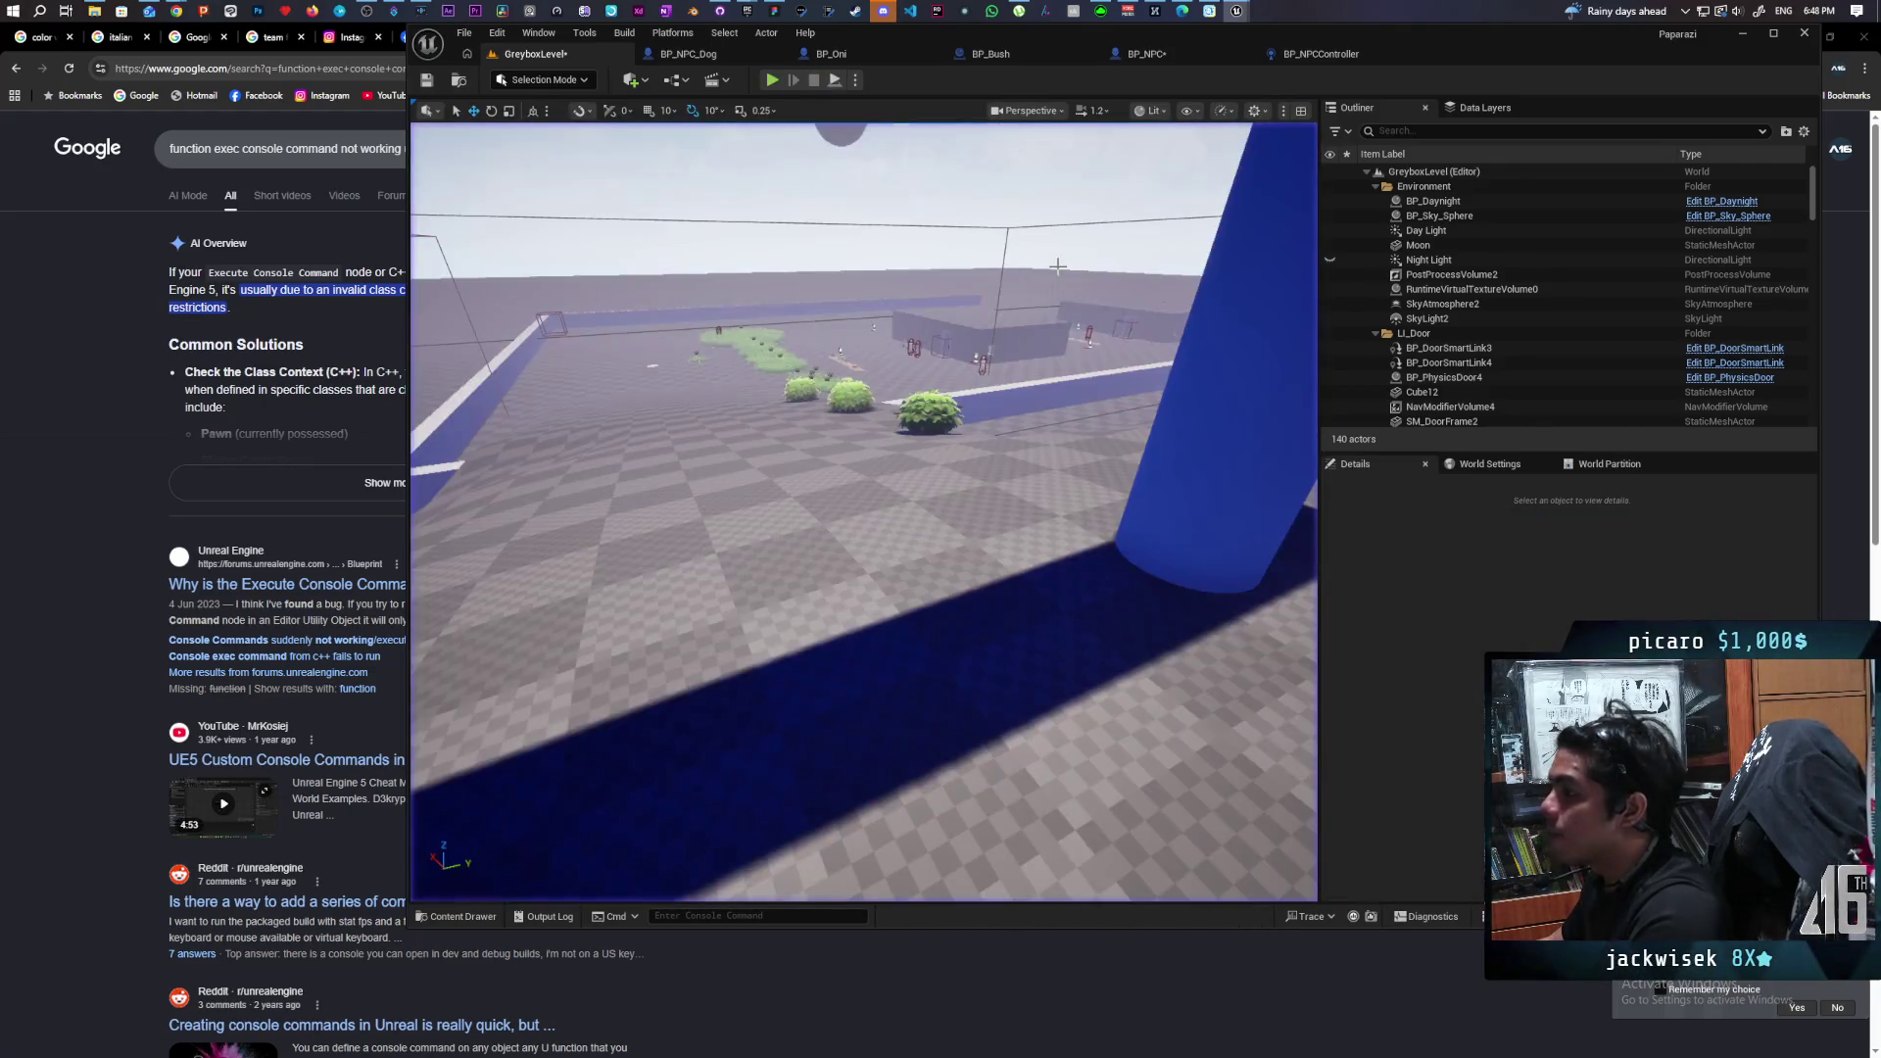
pyautogui.click(1145, 54)
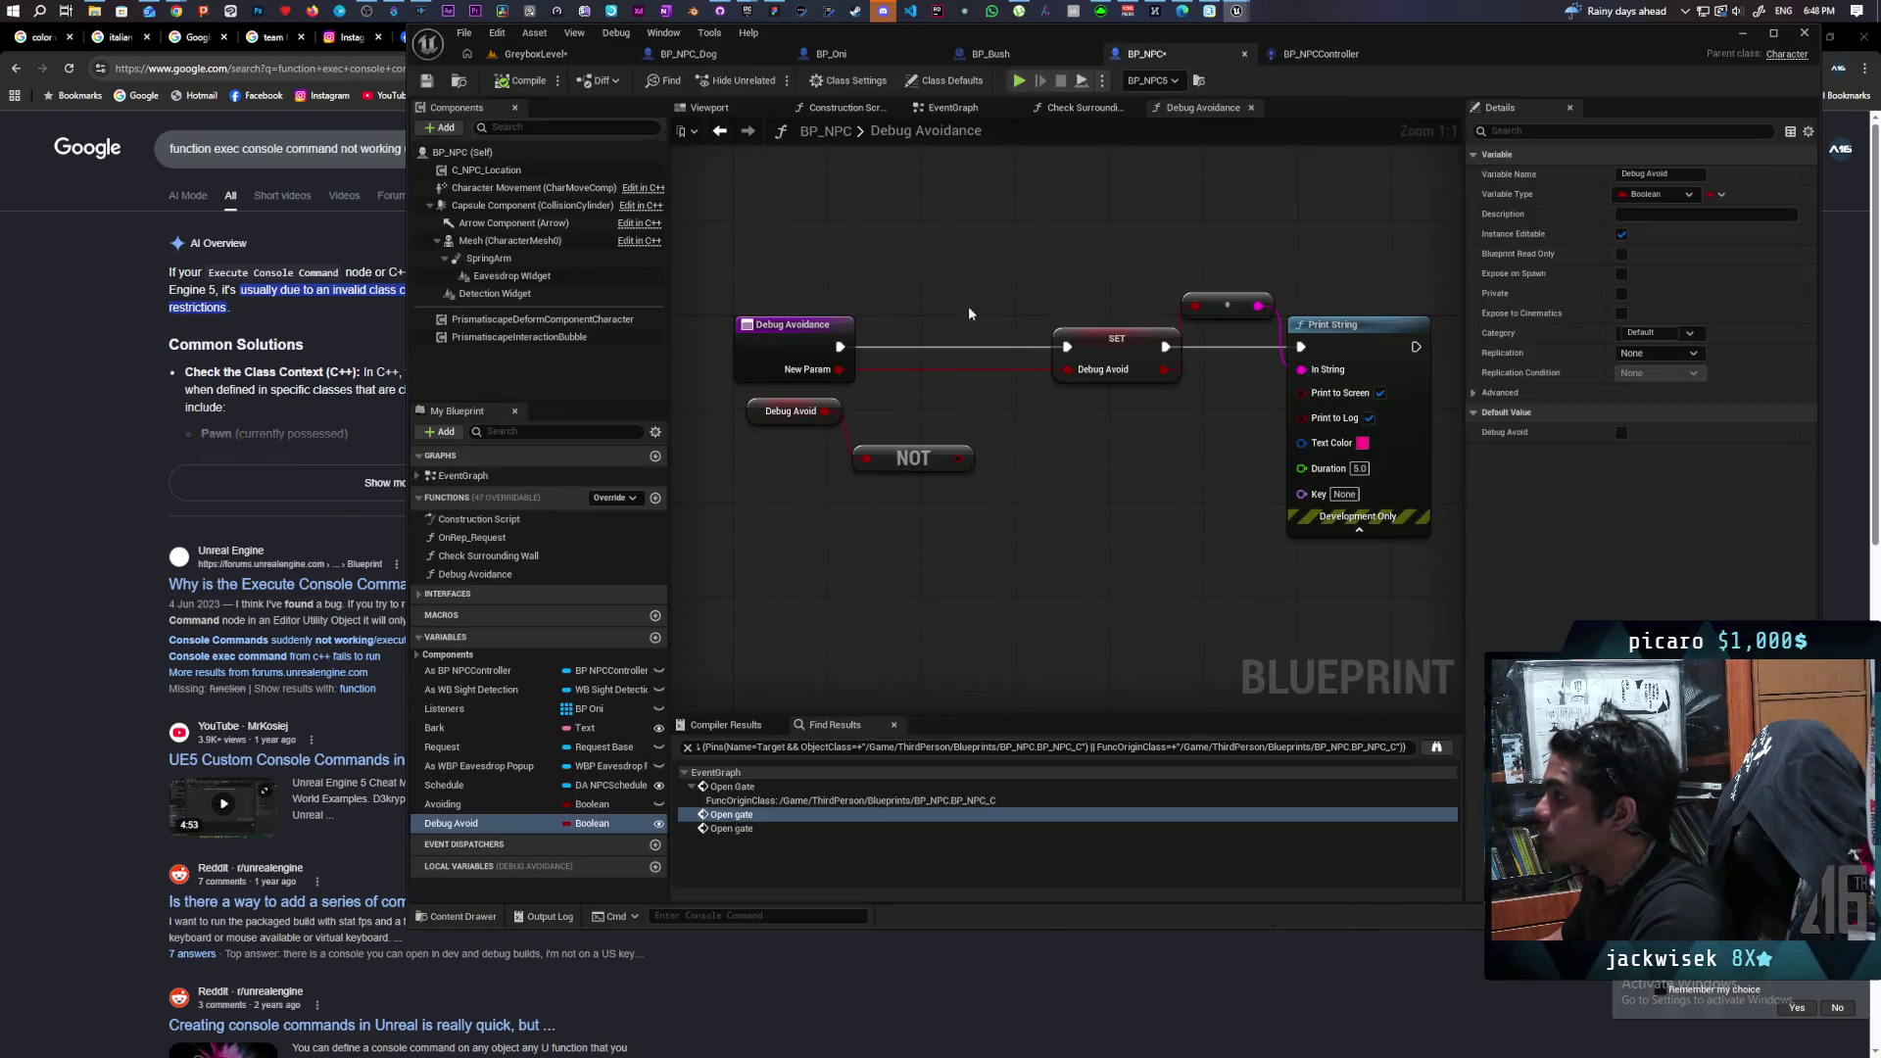
# Set Debug Avoid's default value to true and start a GreyboxLevel play session.
pyautogui.click(1622, 433)
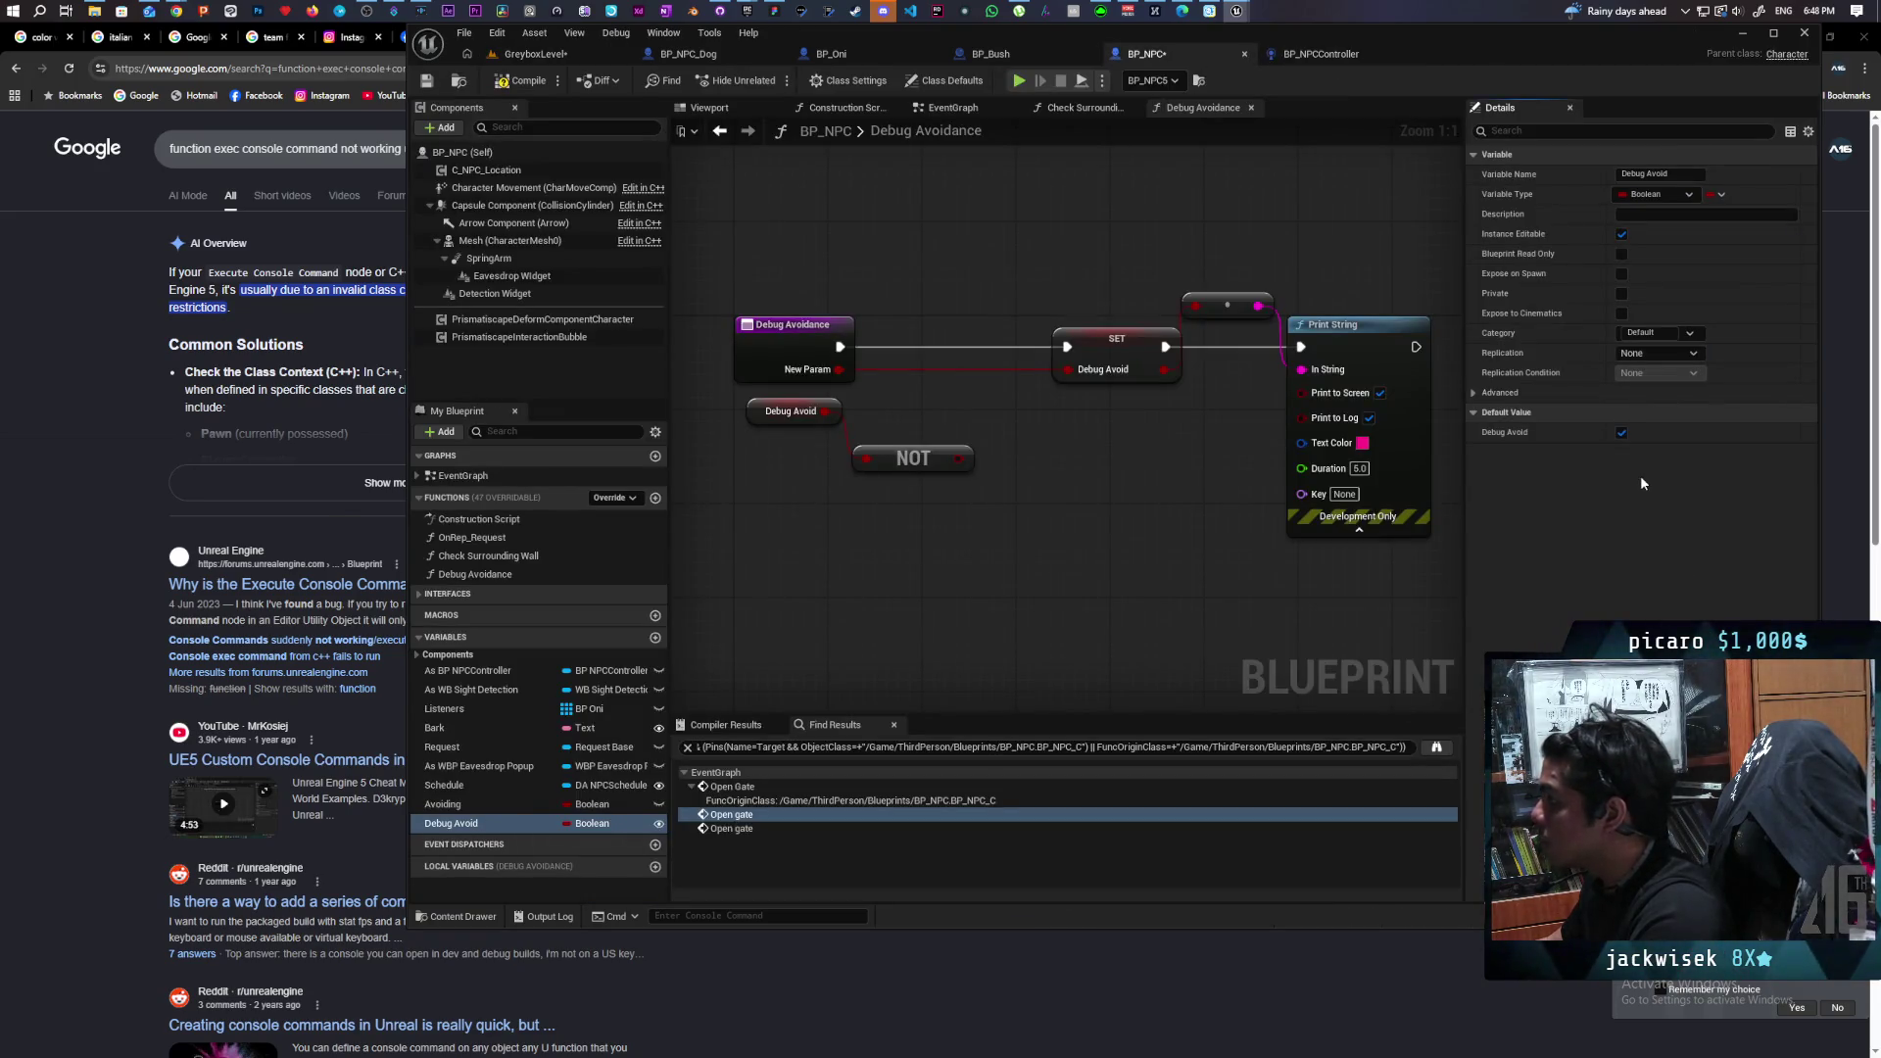
pyautogui.click(554, 53)
pyautogui.click(773, 79)
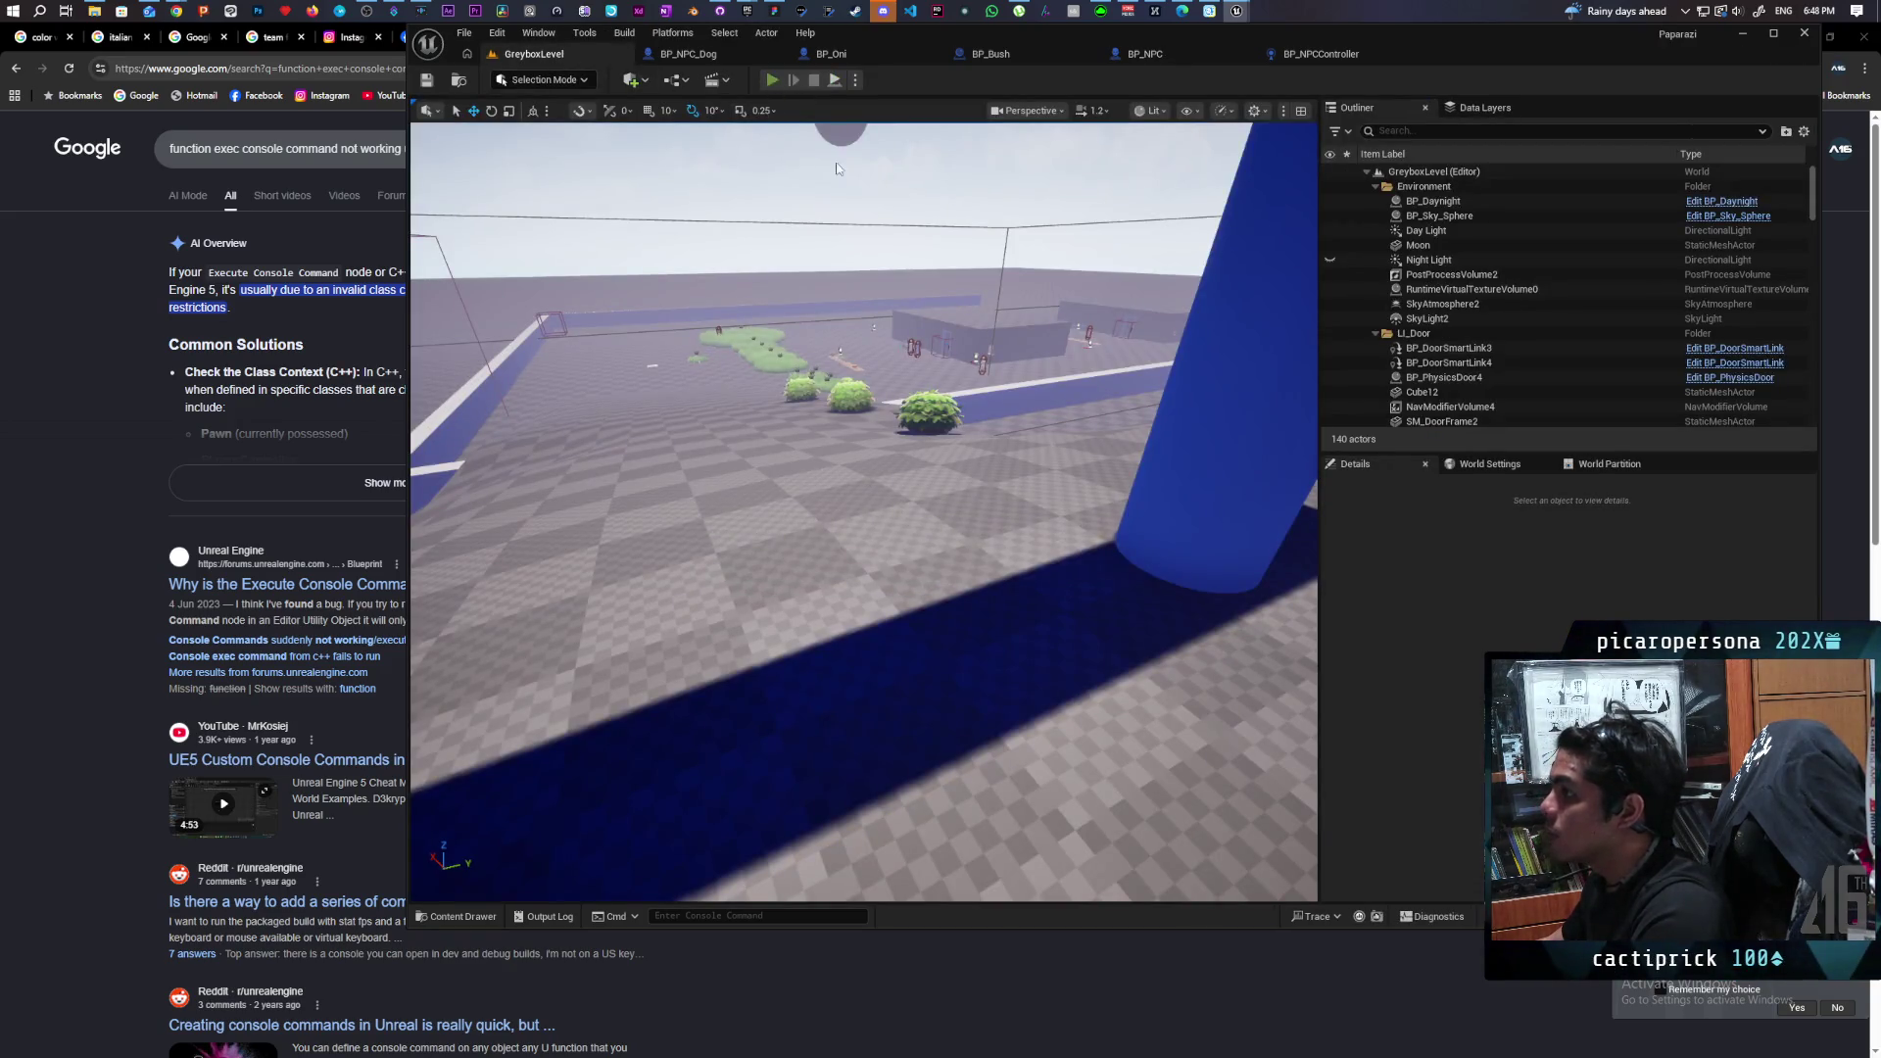
pyautogui.hotkey('alt', 'Tab')
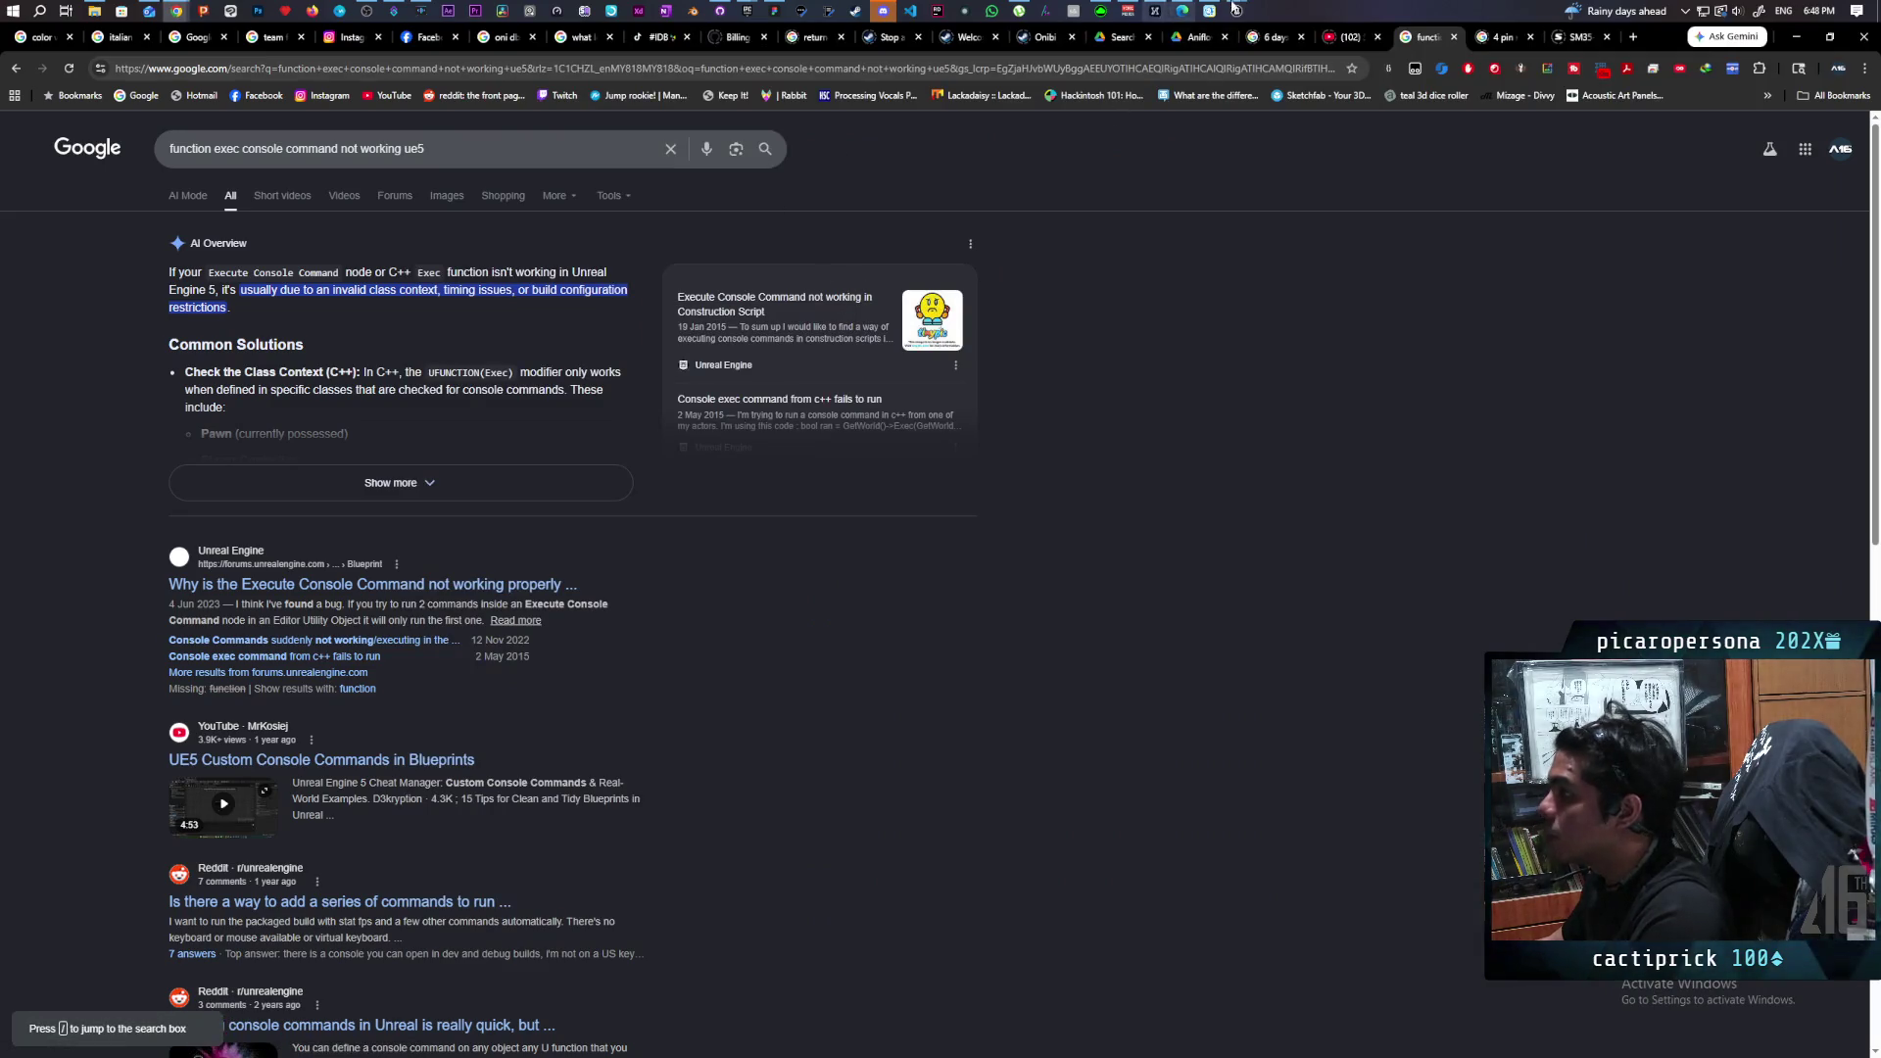
pyautogui.click(1237, 10)
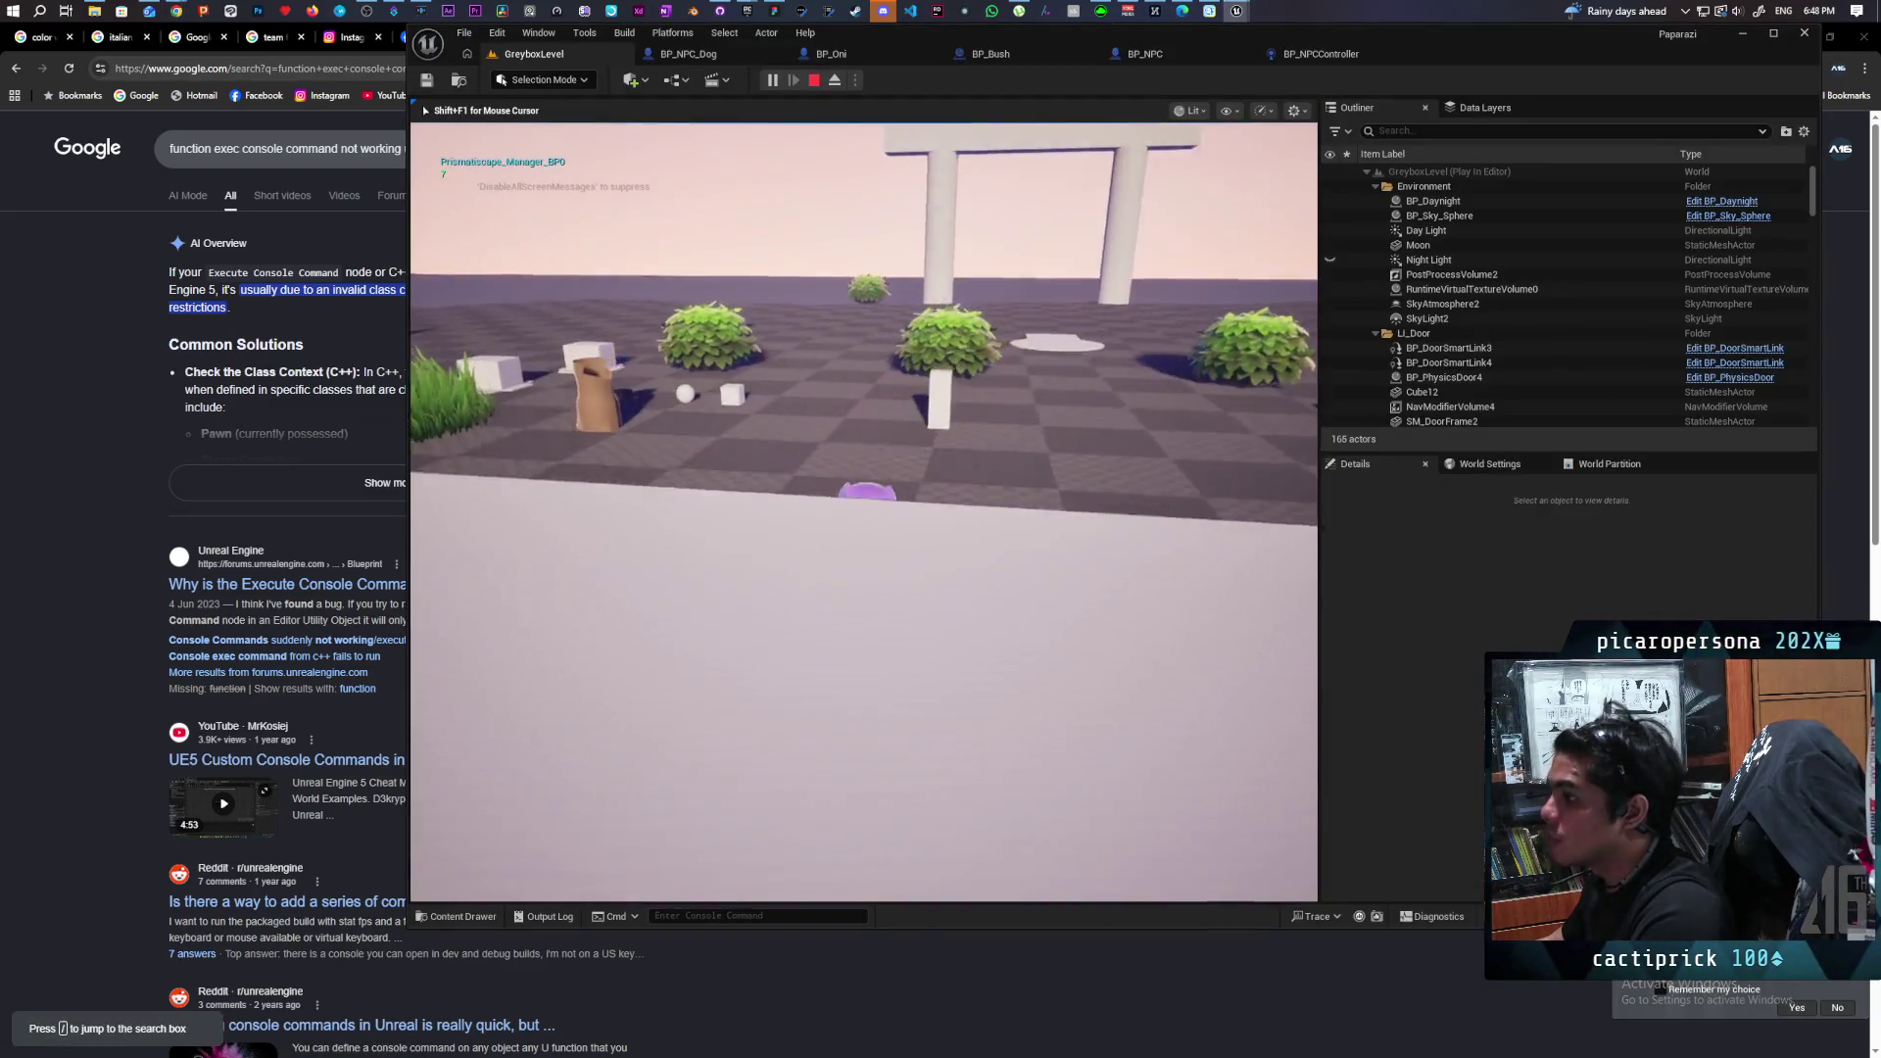
pyautogui.press('w')
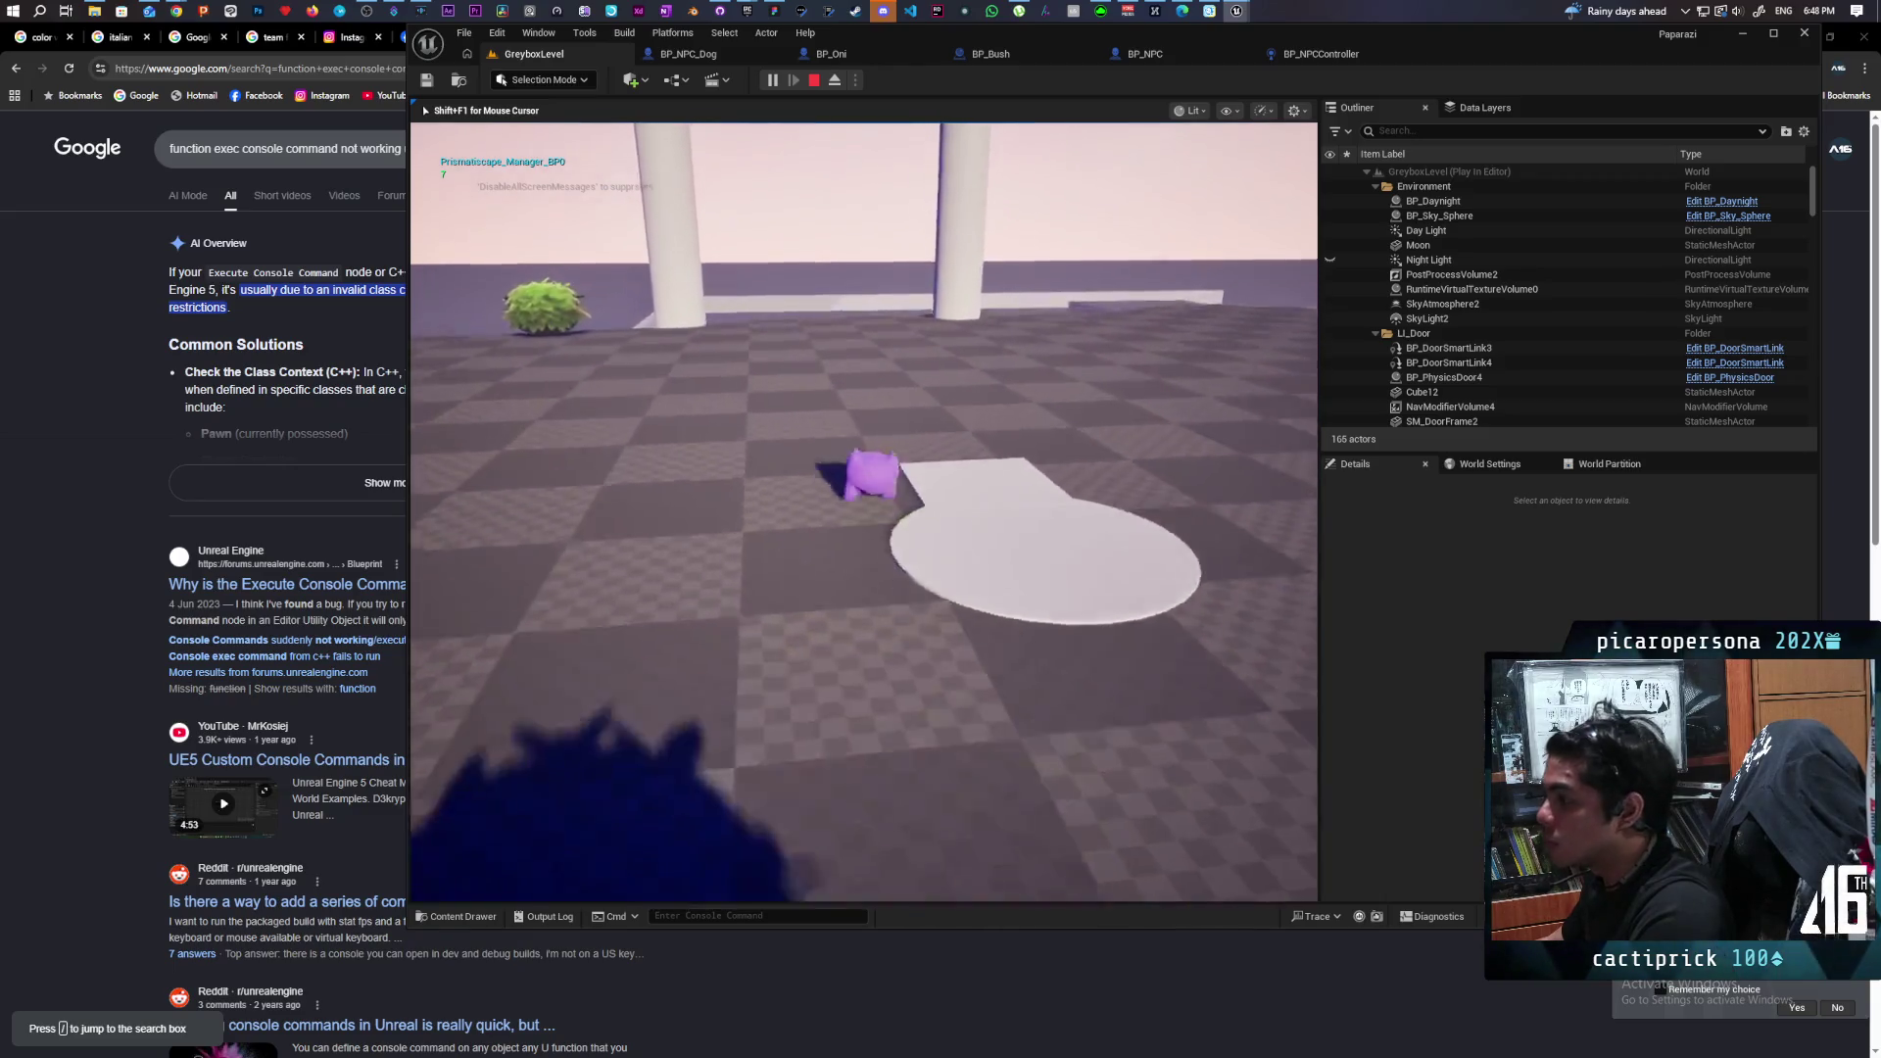
# Run 'Debug Avoidance 0' in the console to switch it off, then stop playing.
pyautogui.press('`')
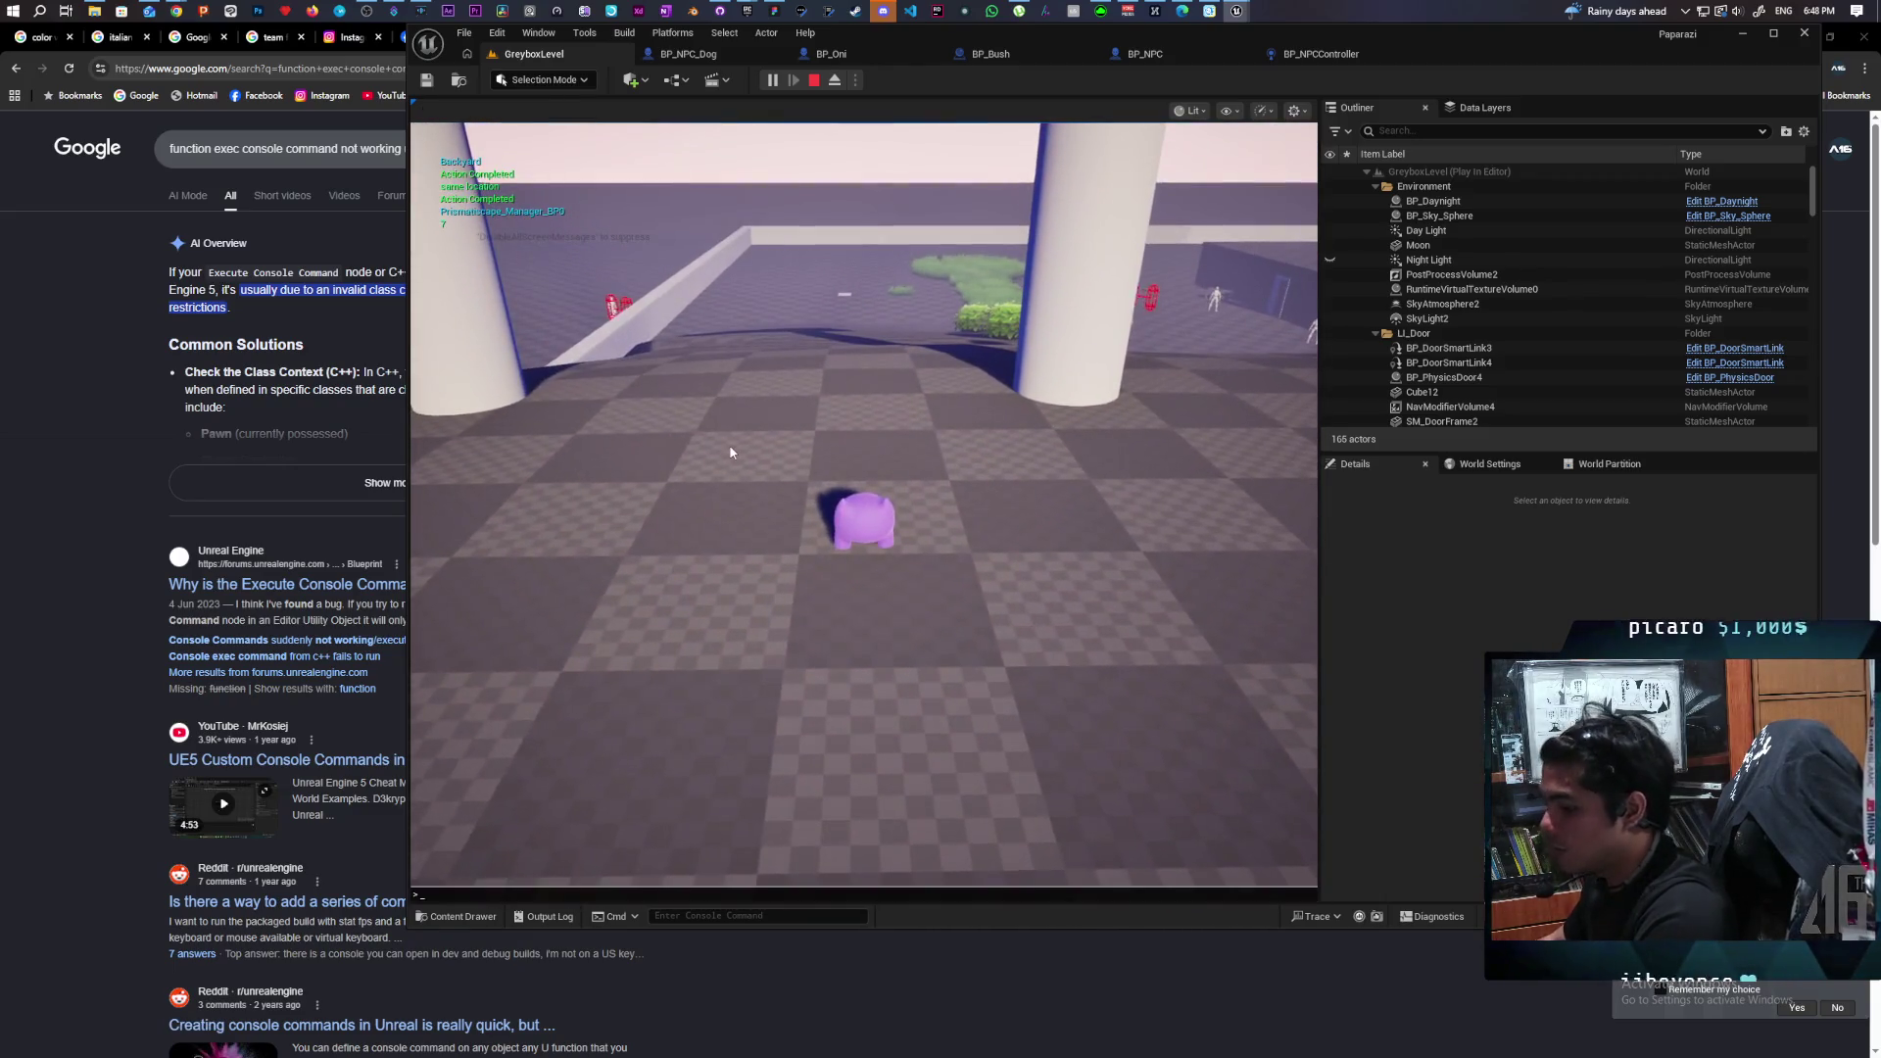
pyautogui.press('Up')
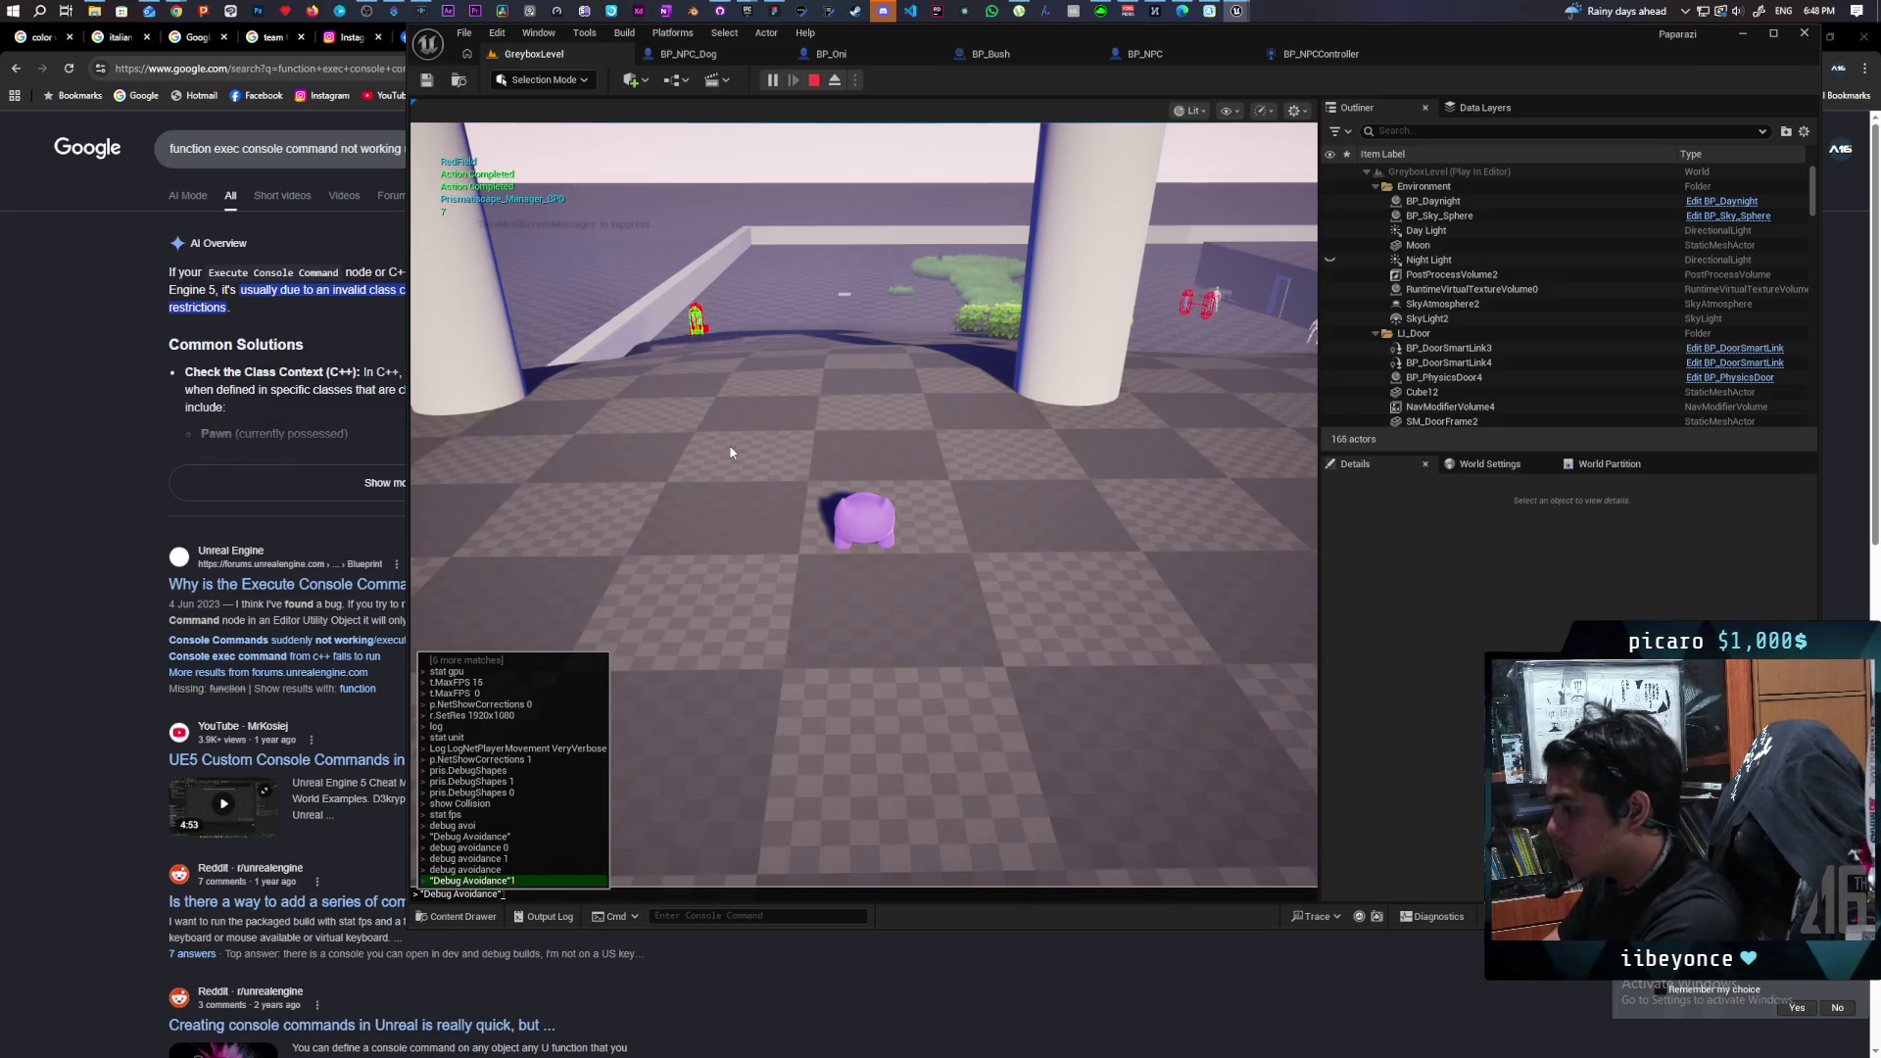
pyautogui.press('BackSpace')
pyautogui.write('0')
pyautogui.press('Return')
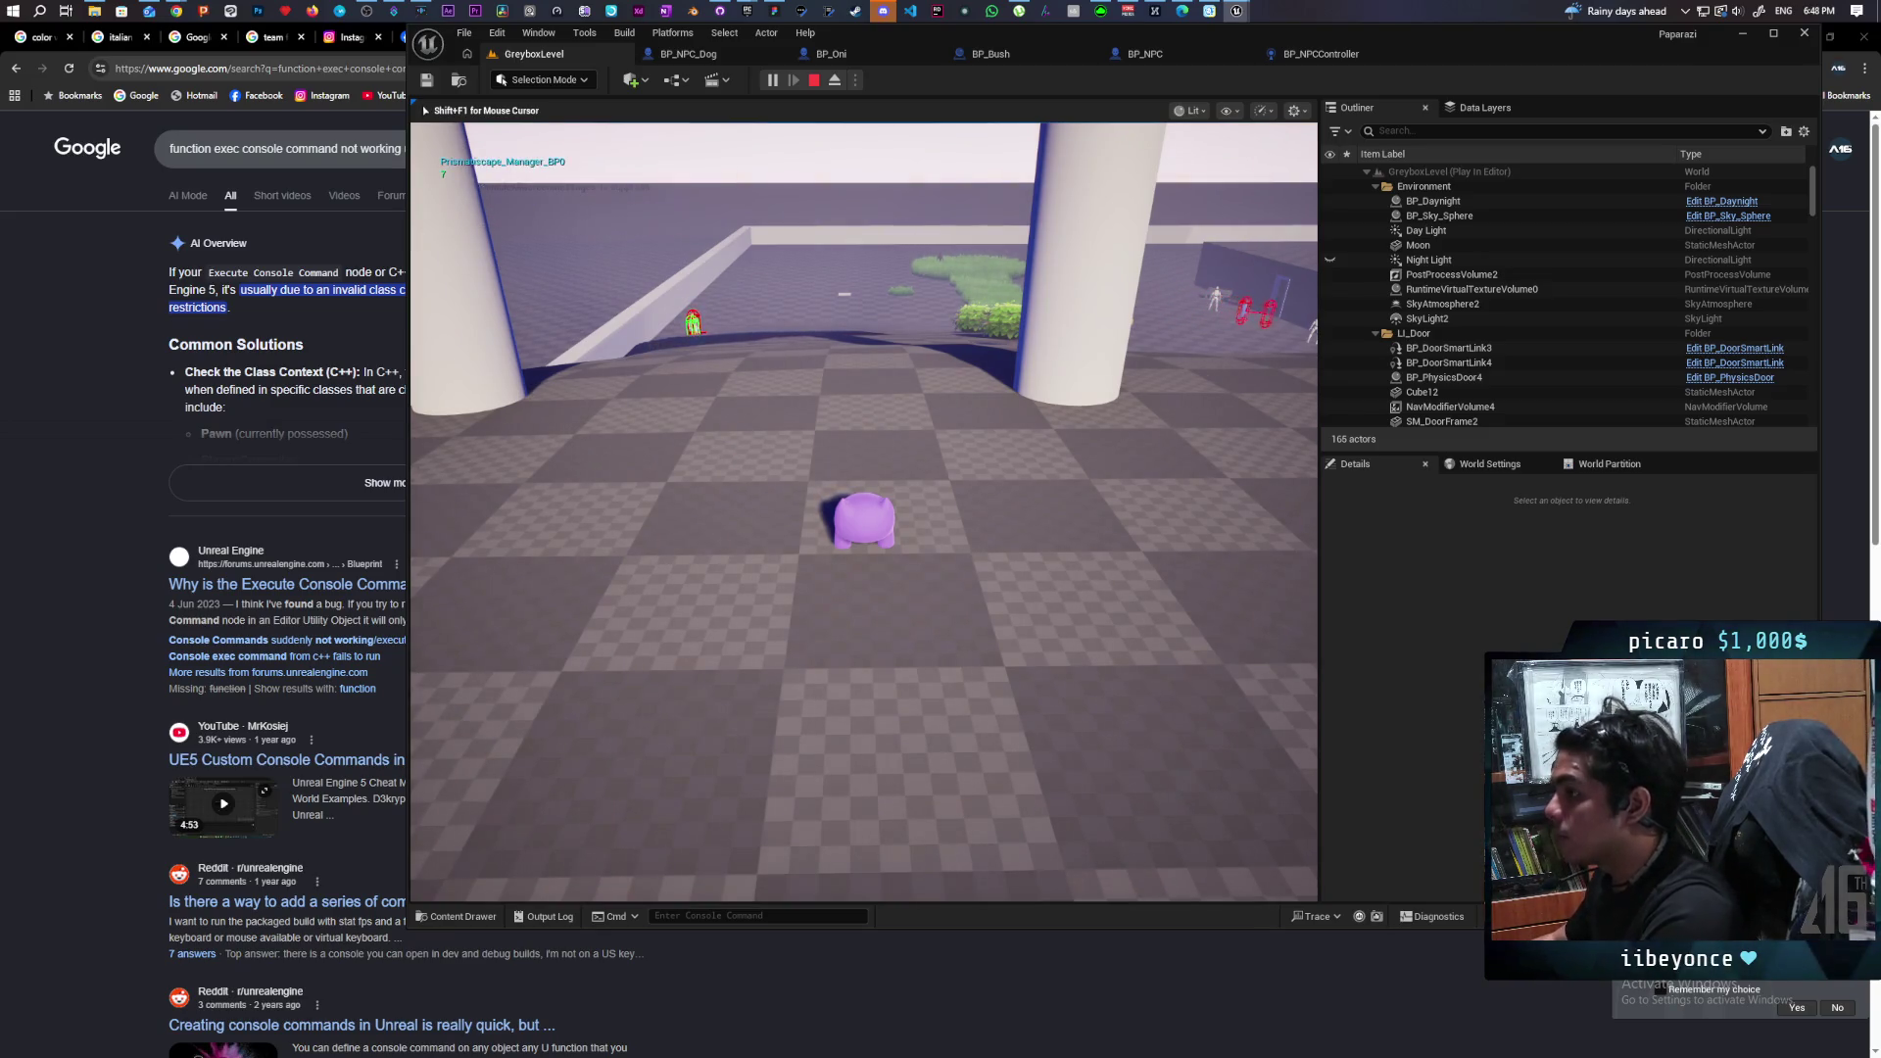
pyautogui.press('Escape')
# Open the BP_NPCController blueprint, then go back to the Google search results.
pyautogui.click(1319, 56)
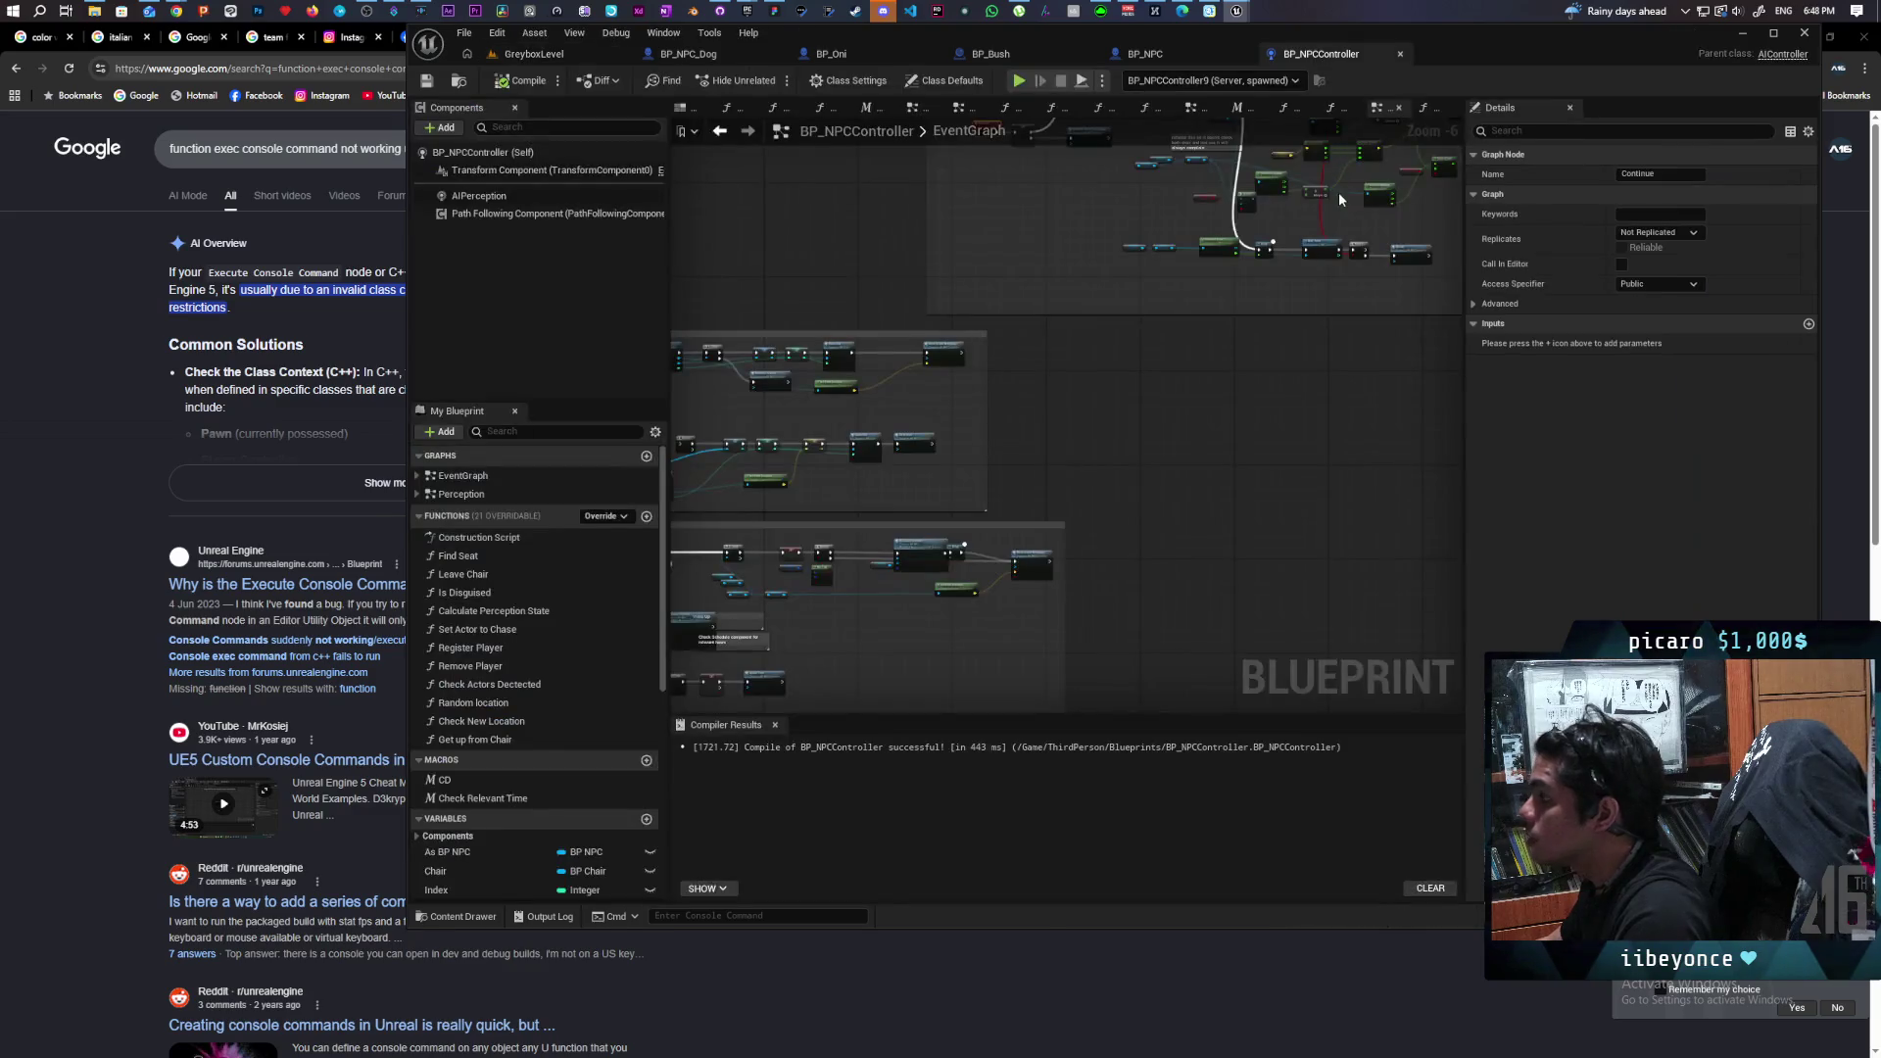
pyautogui.scroll(-6, 1143, 419)
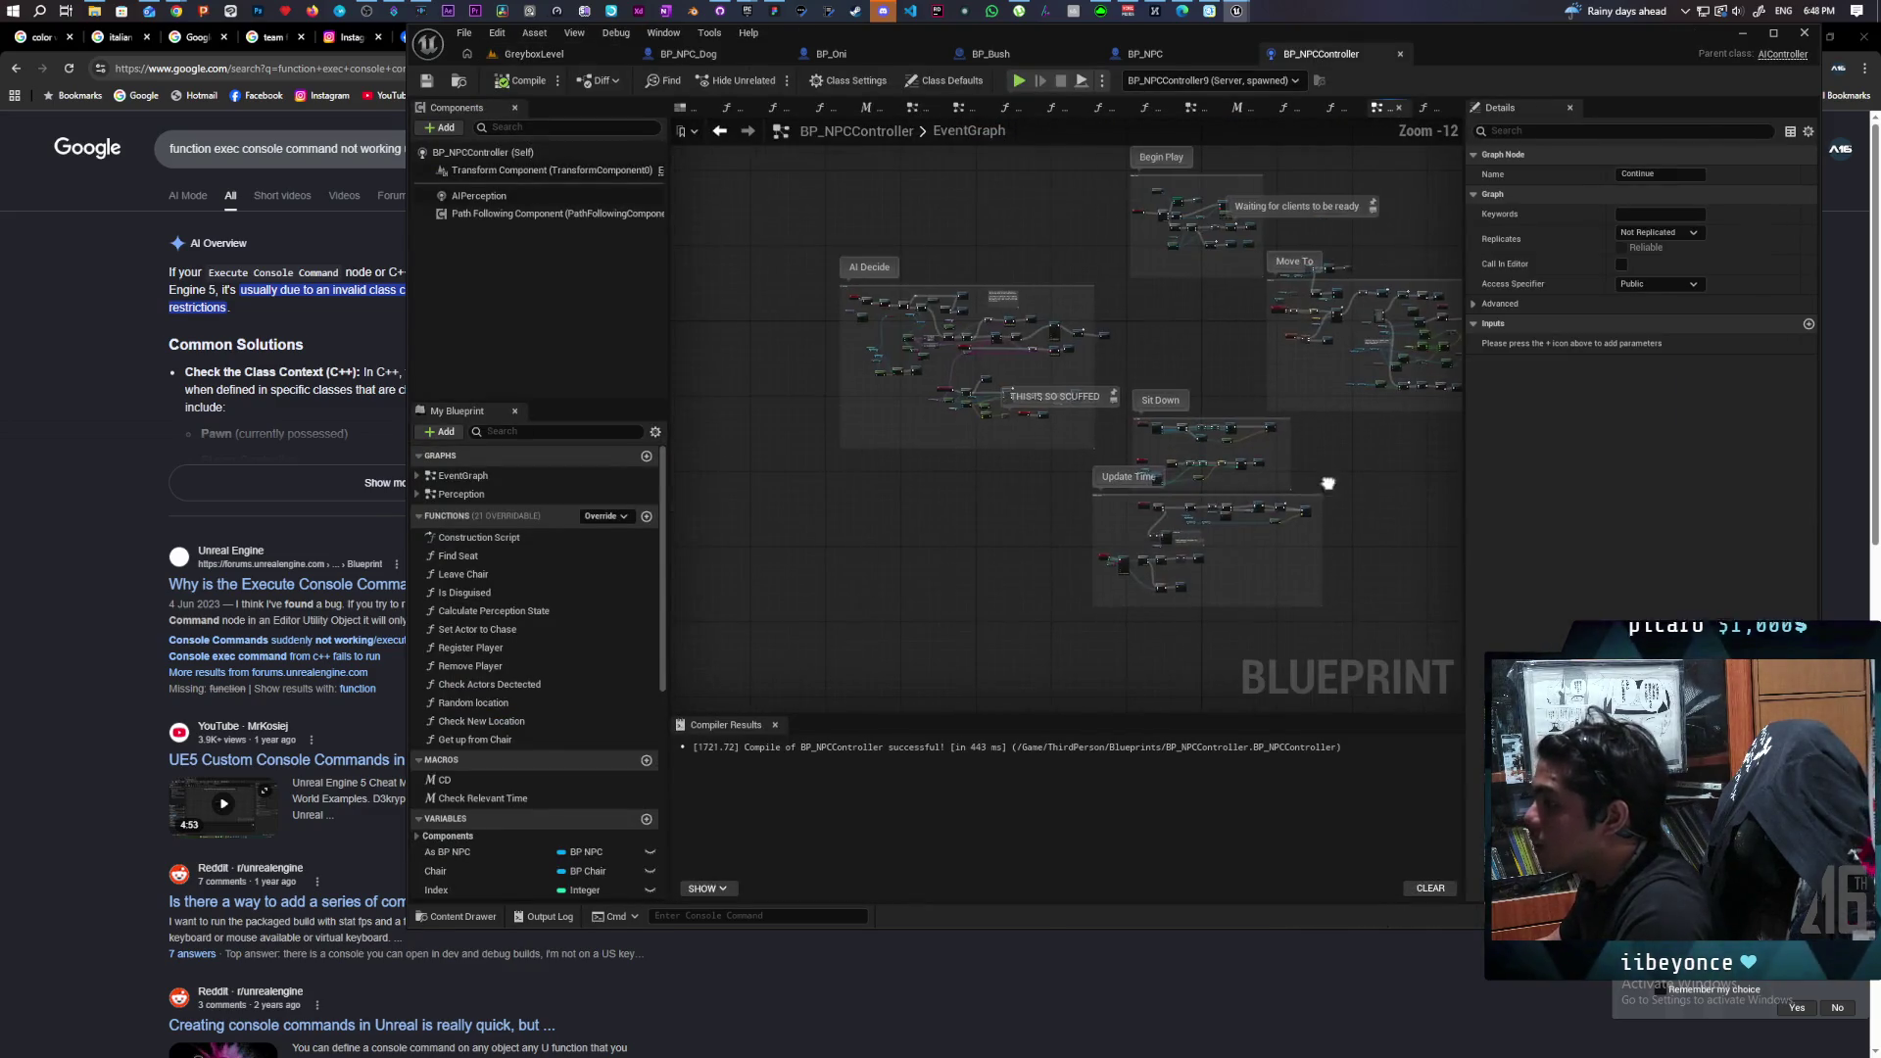
pyautogui.click(161, 273)
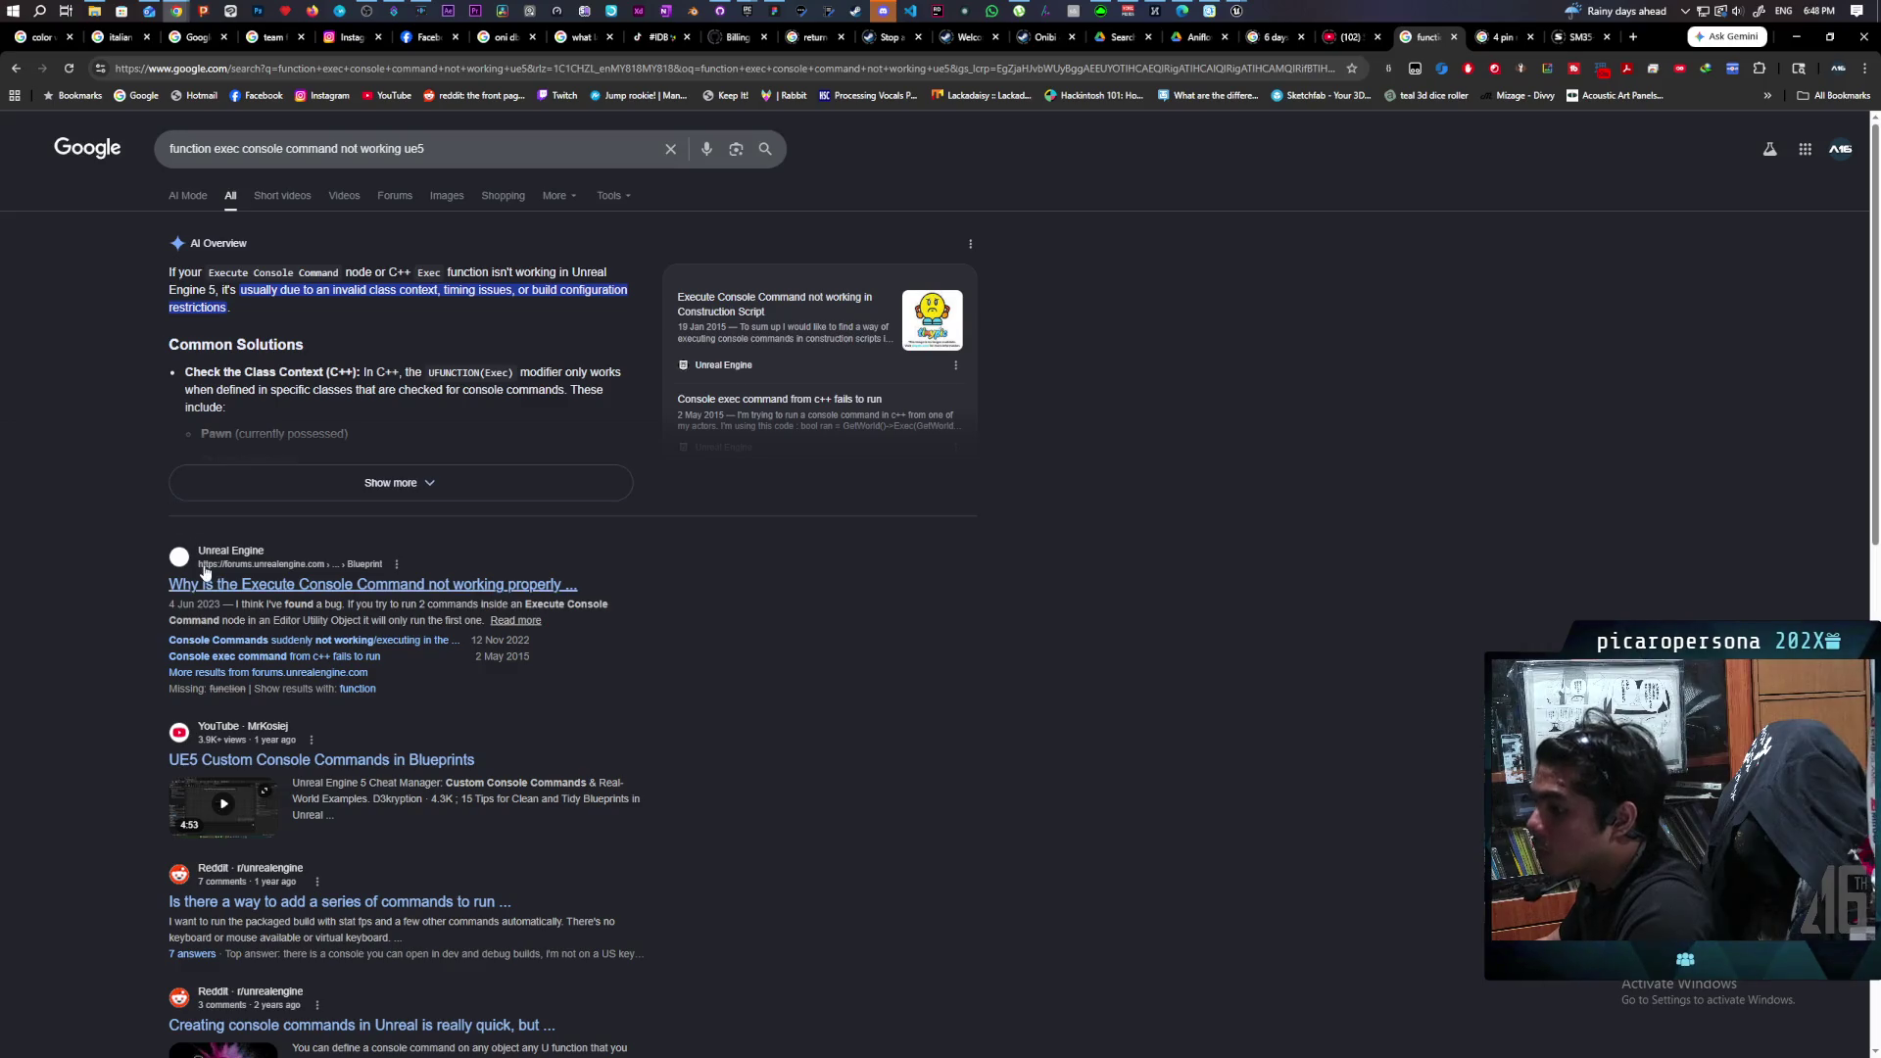
# Scroll through the Google results to find the Execute Console Command forum thread.
pyautogui.scroll(-2, 203, 566)
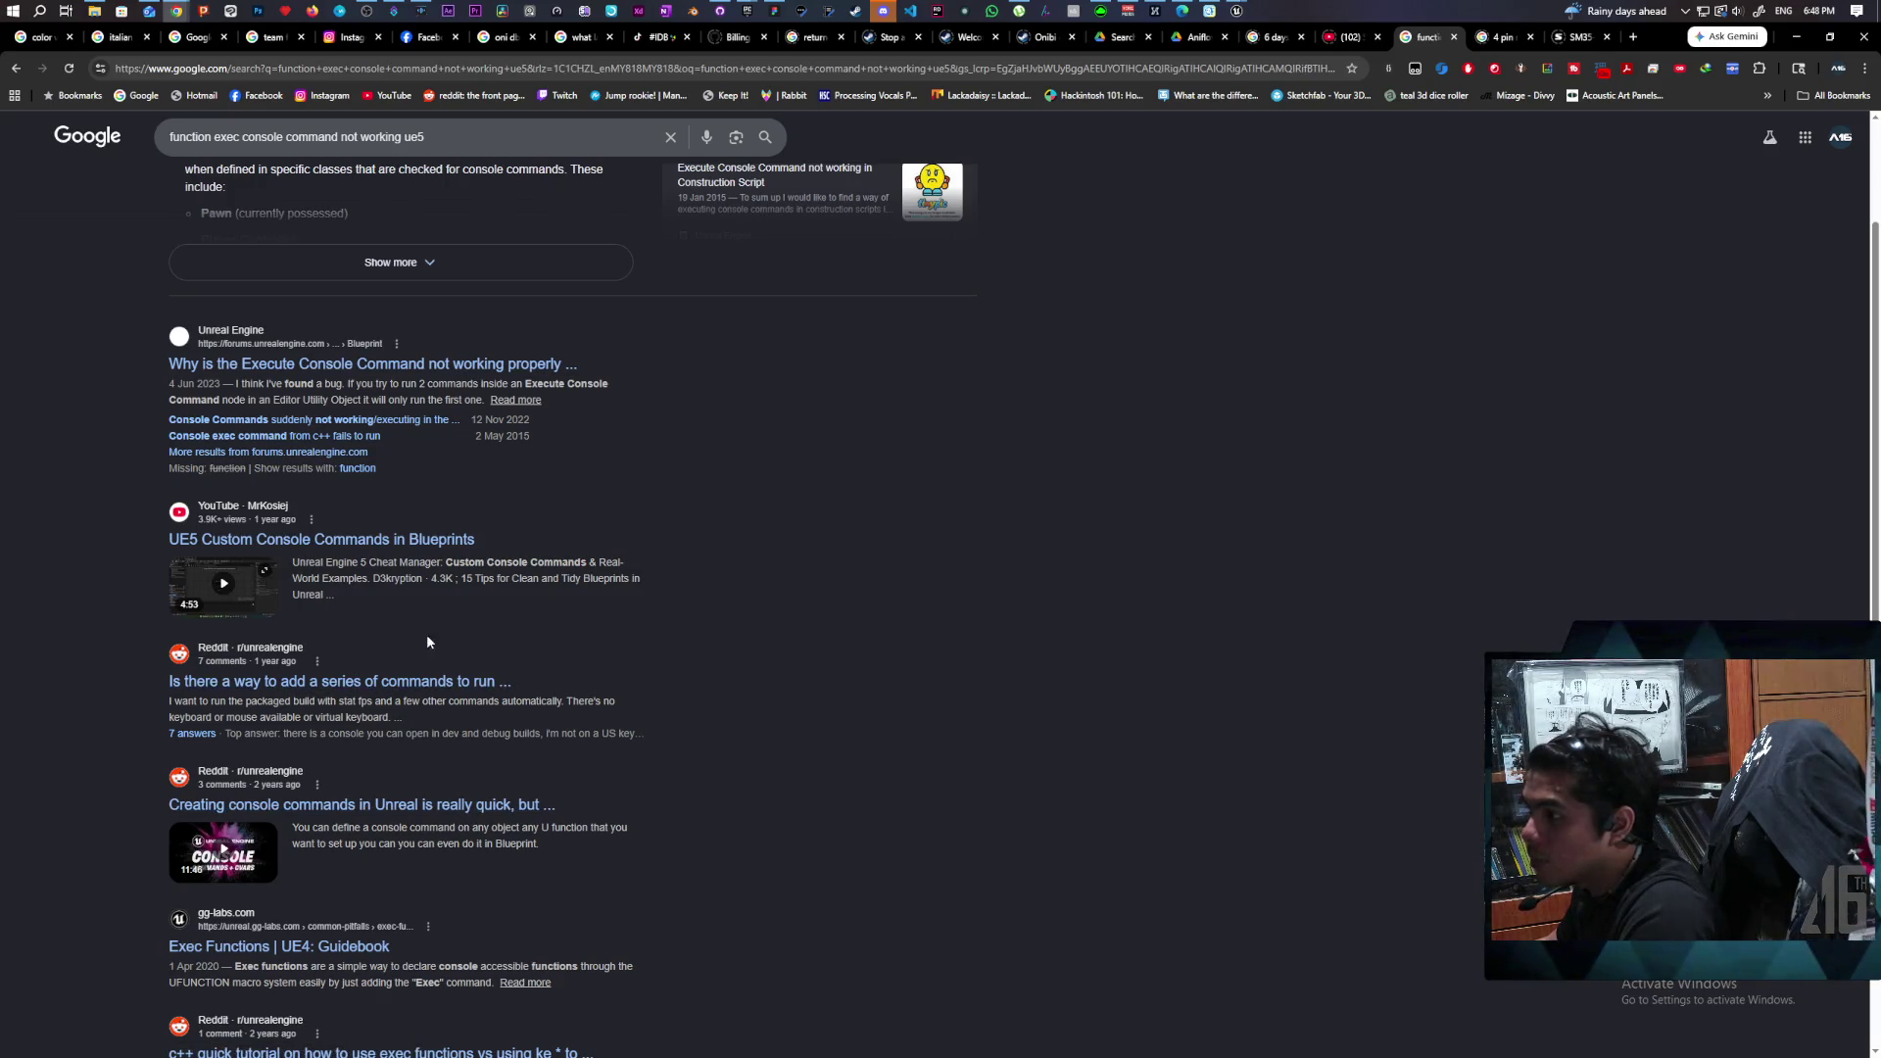
pyautogui.scroll(-2, 456, 632)
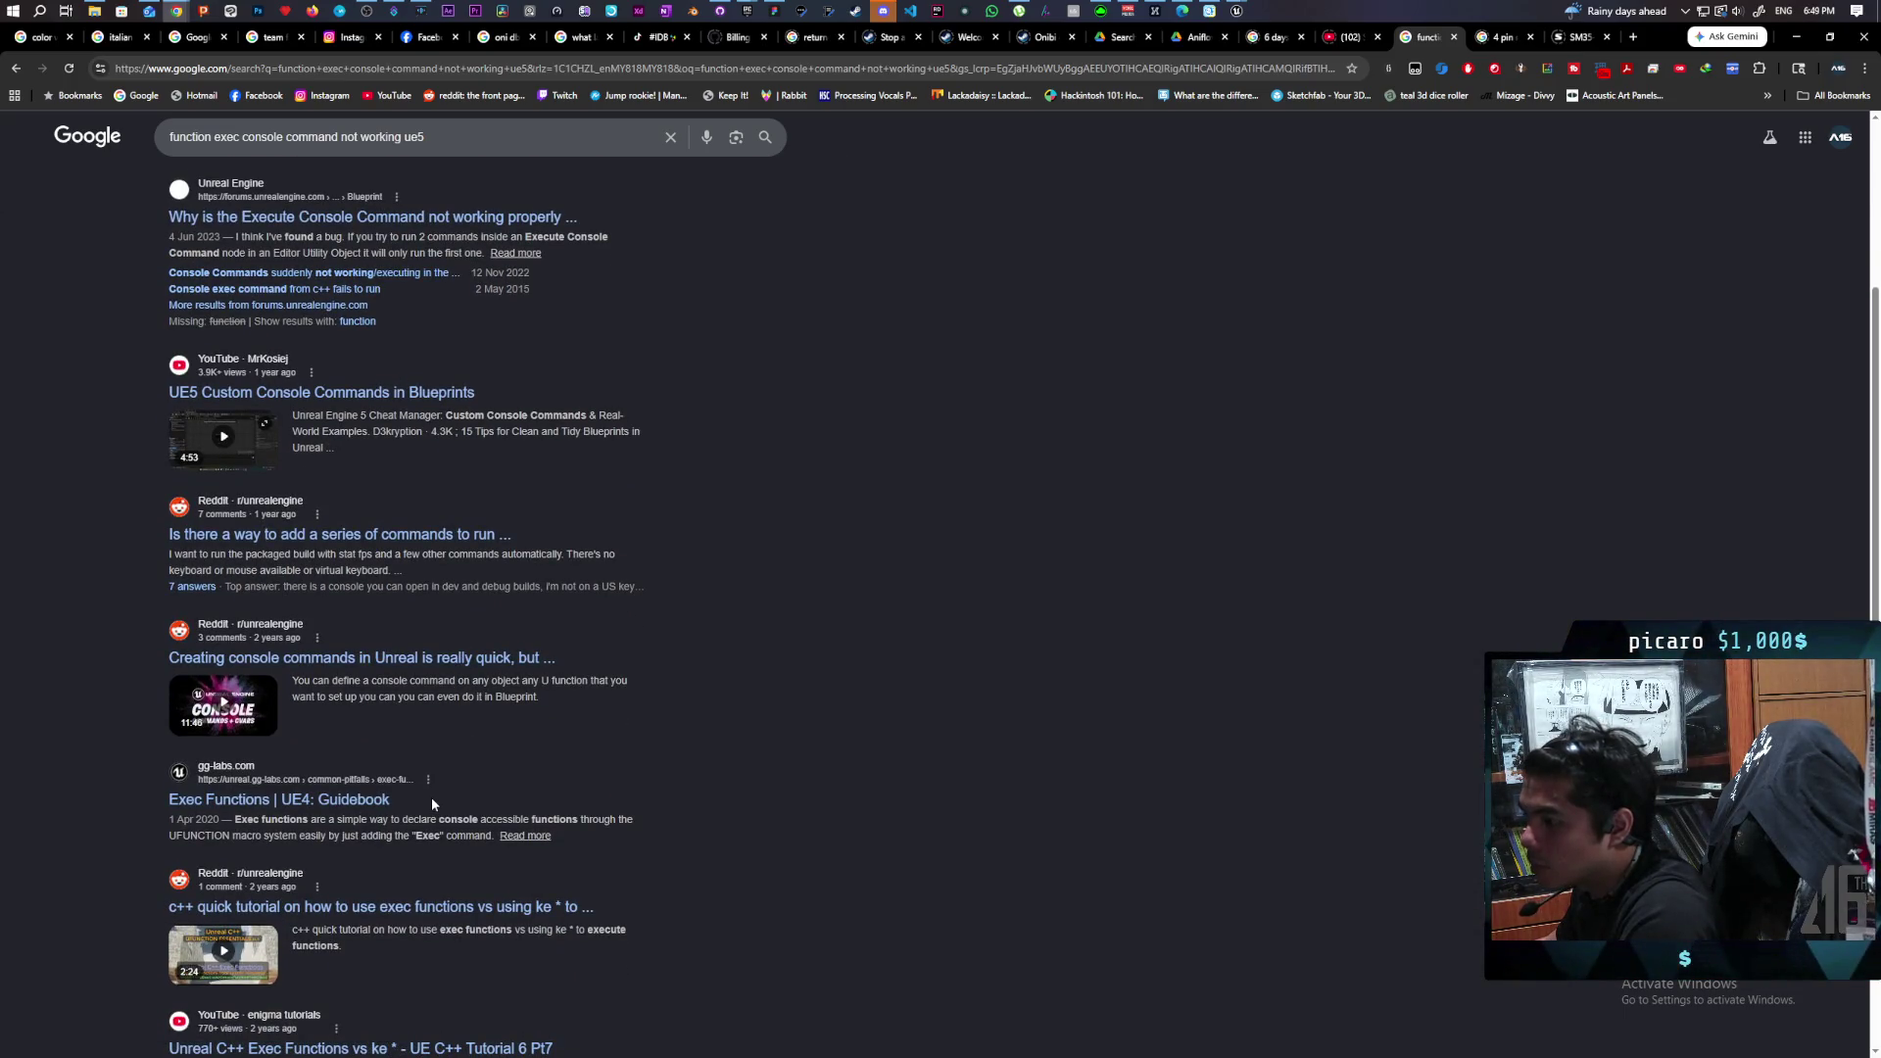
pyautogui.scroll(4, 633, 642)
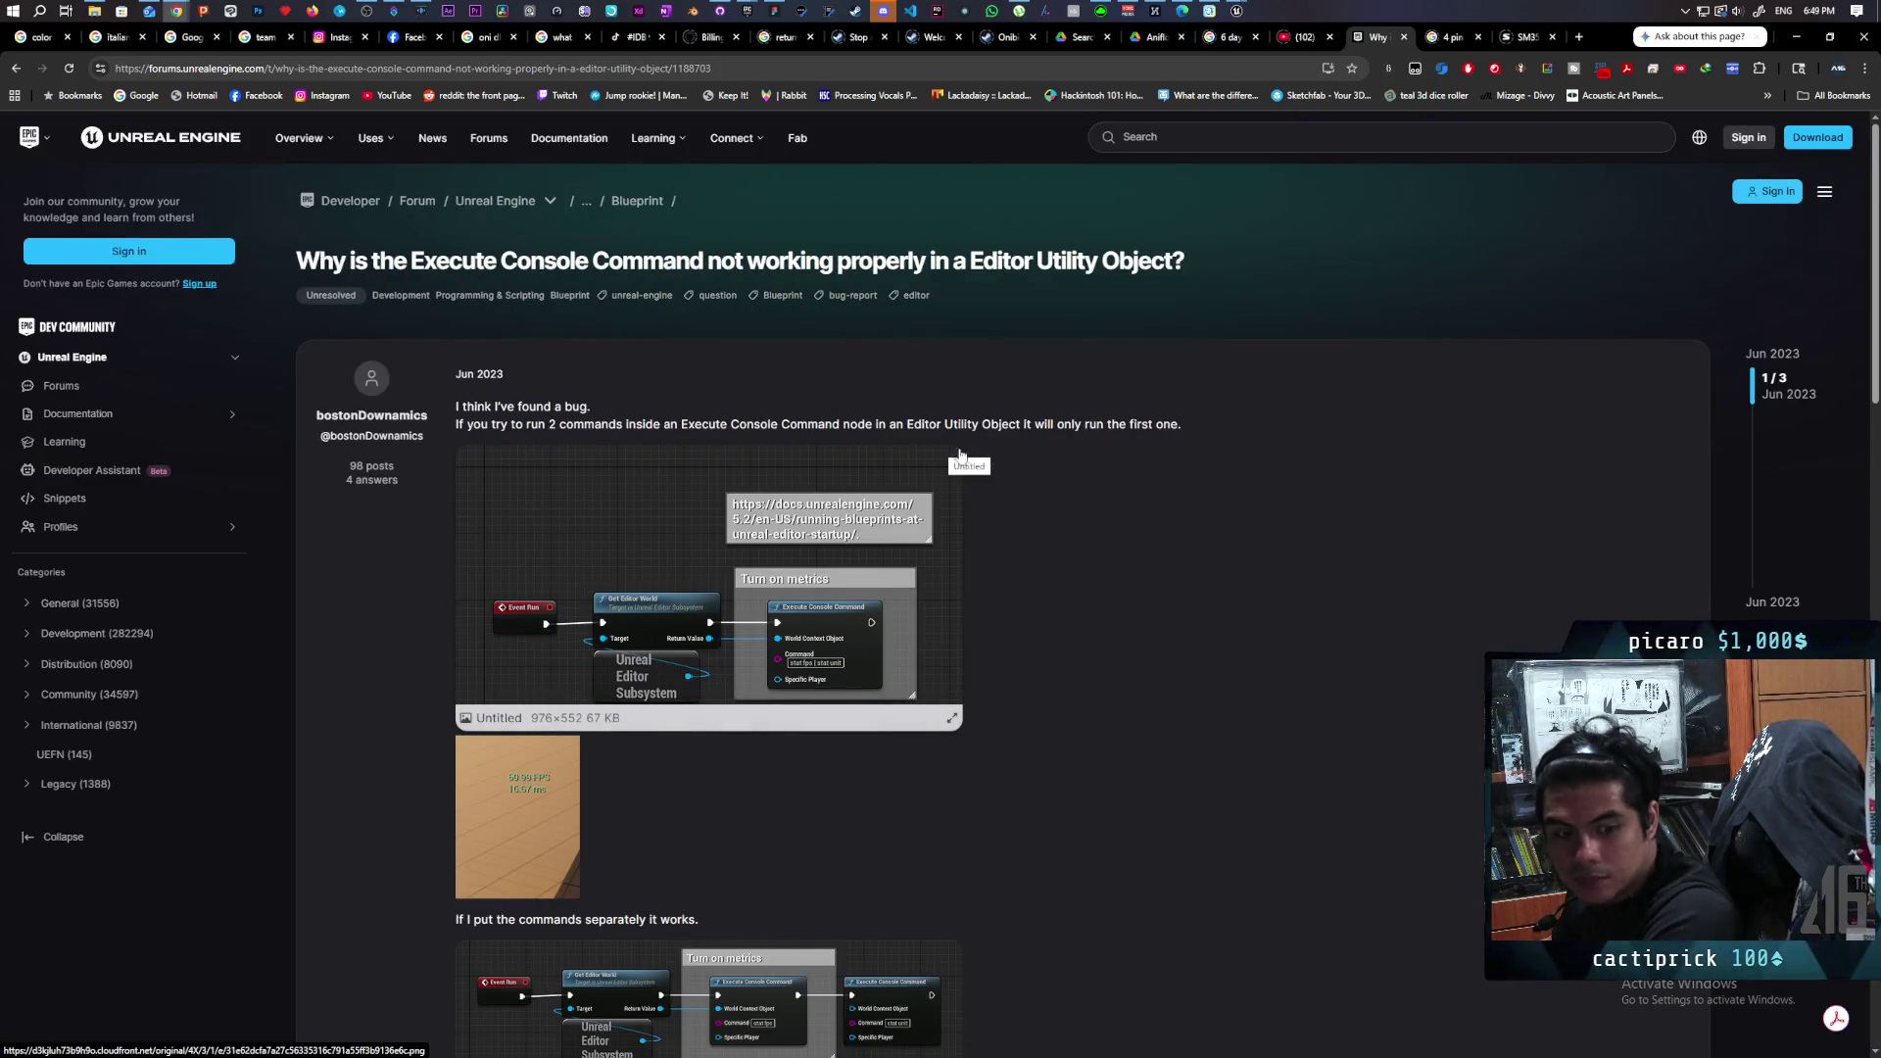
# Read through the Execute Console Command thread's replies, then return to the 'function exec console command not working ue5' results.
pyautogui.scroll(-2, 1019, 461)
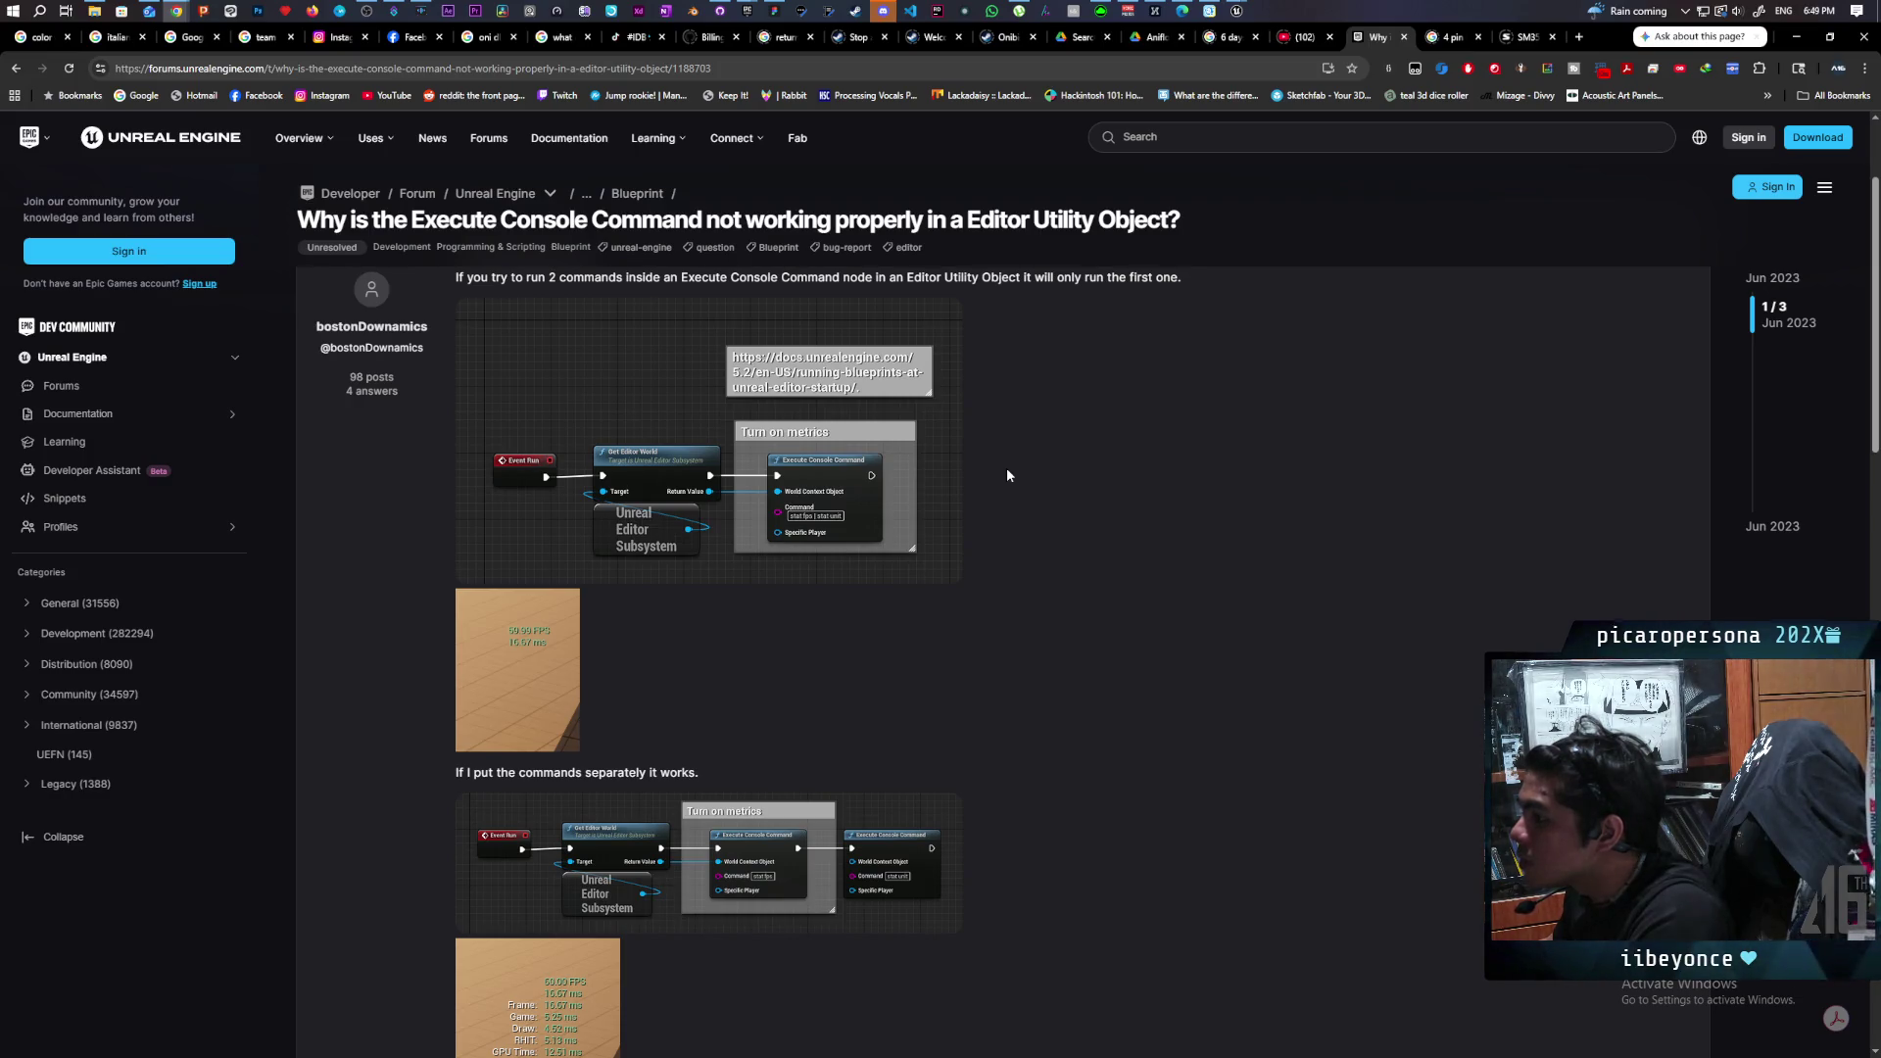
pyautogui.scroll(-6, 1008, 470)
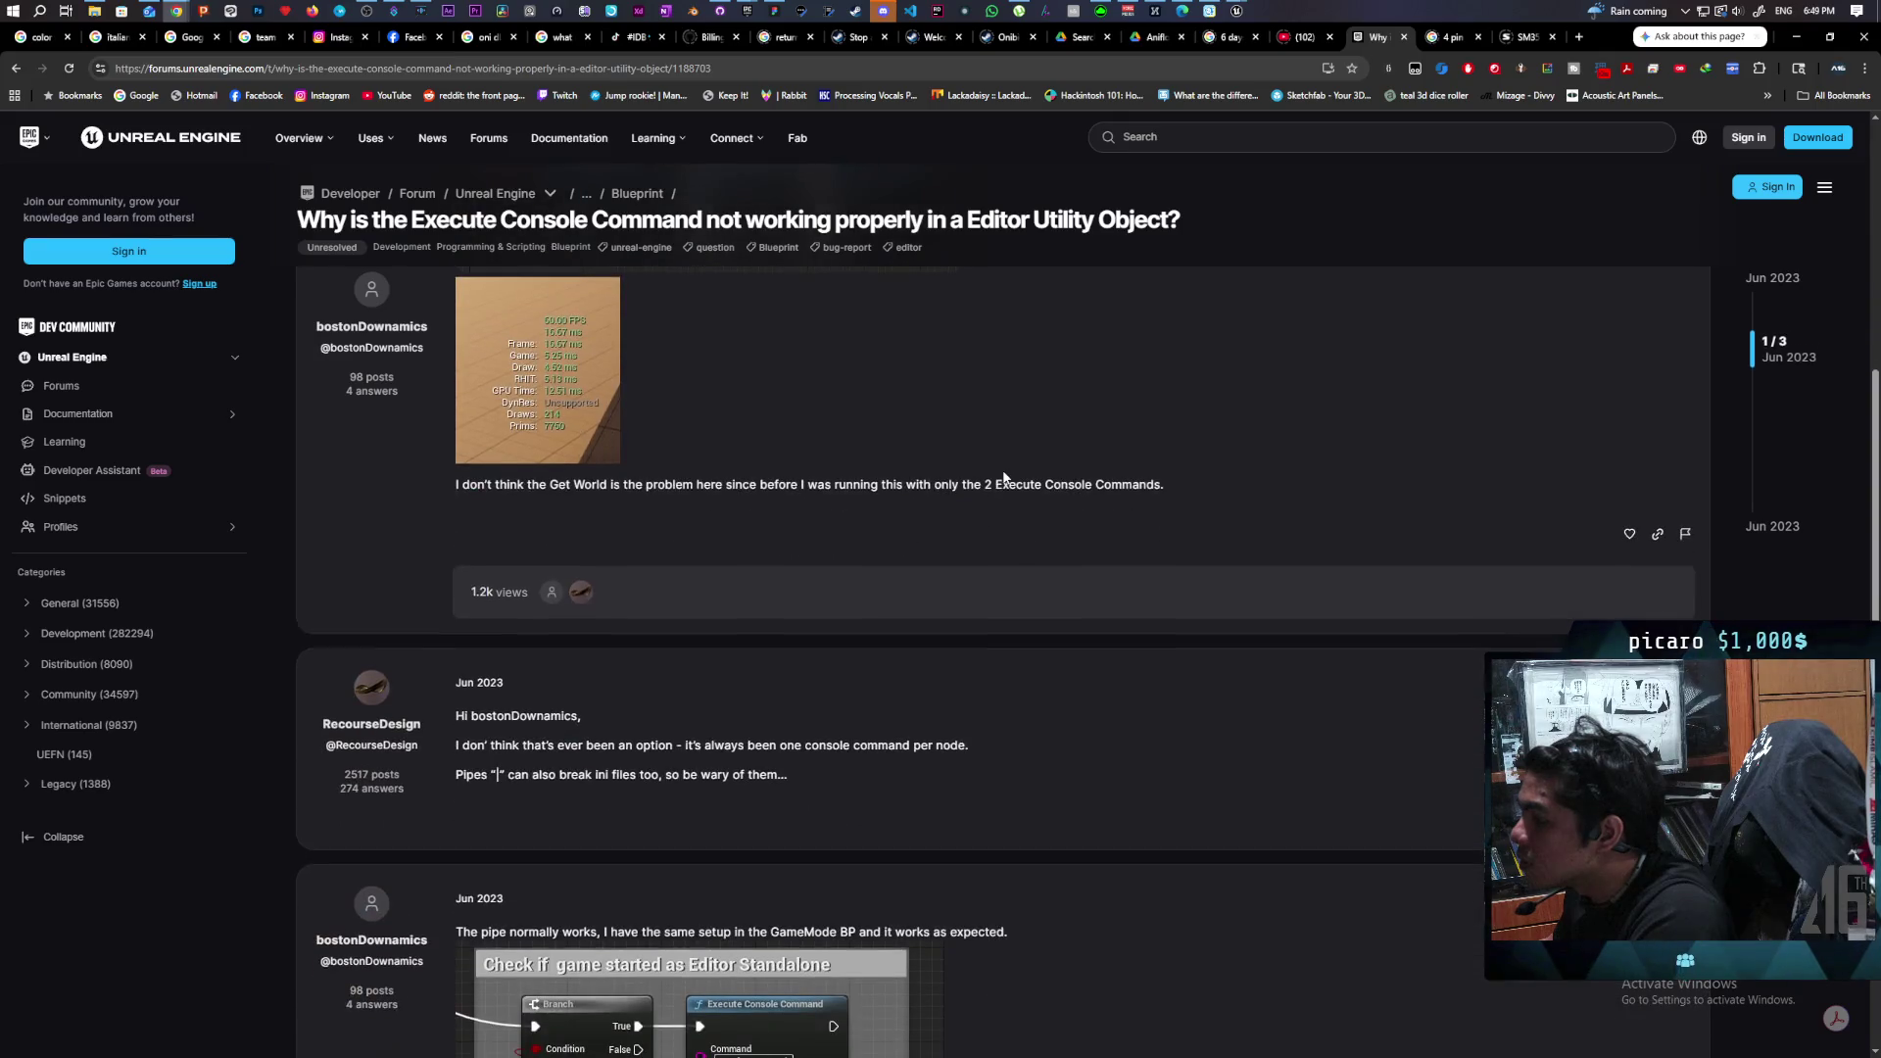
pyautogui.scroll(-3, 999, 480)
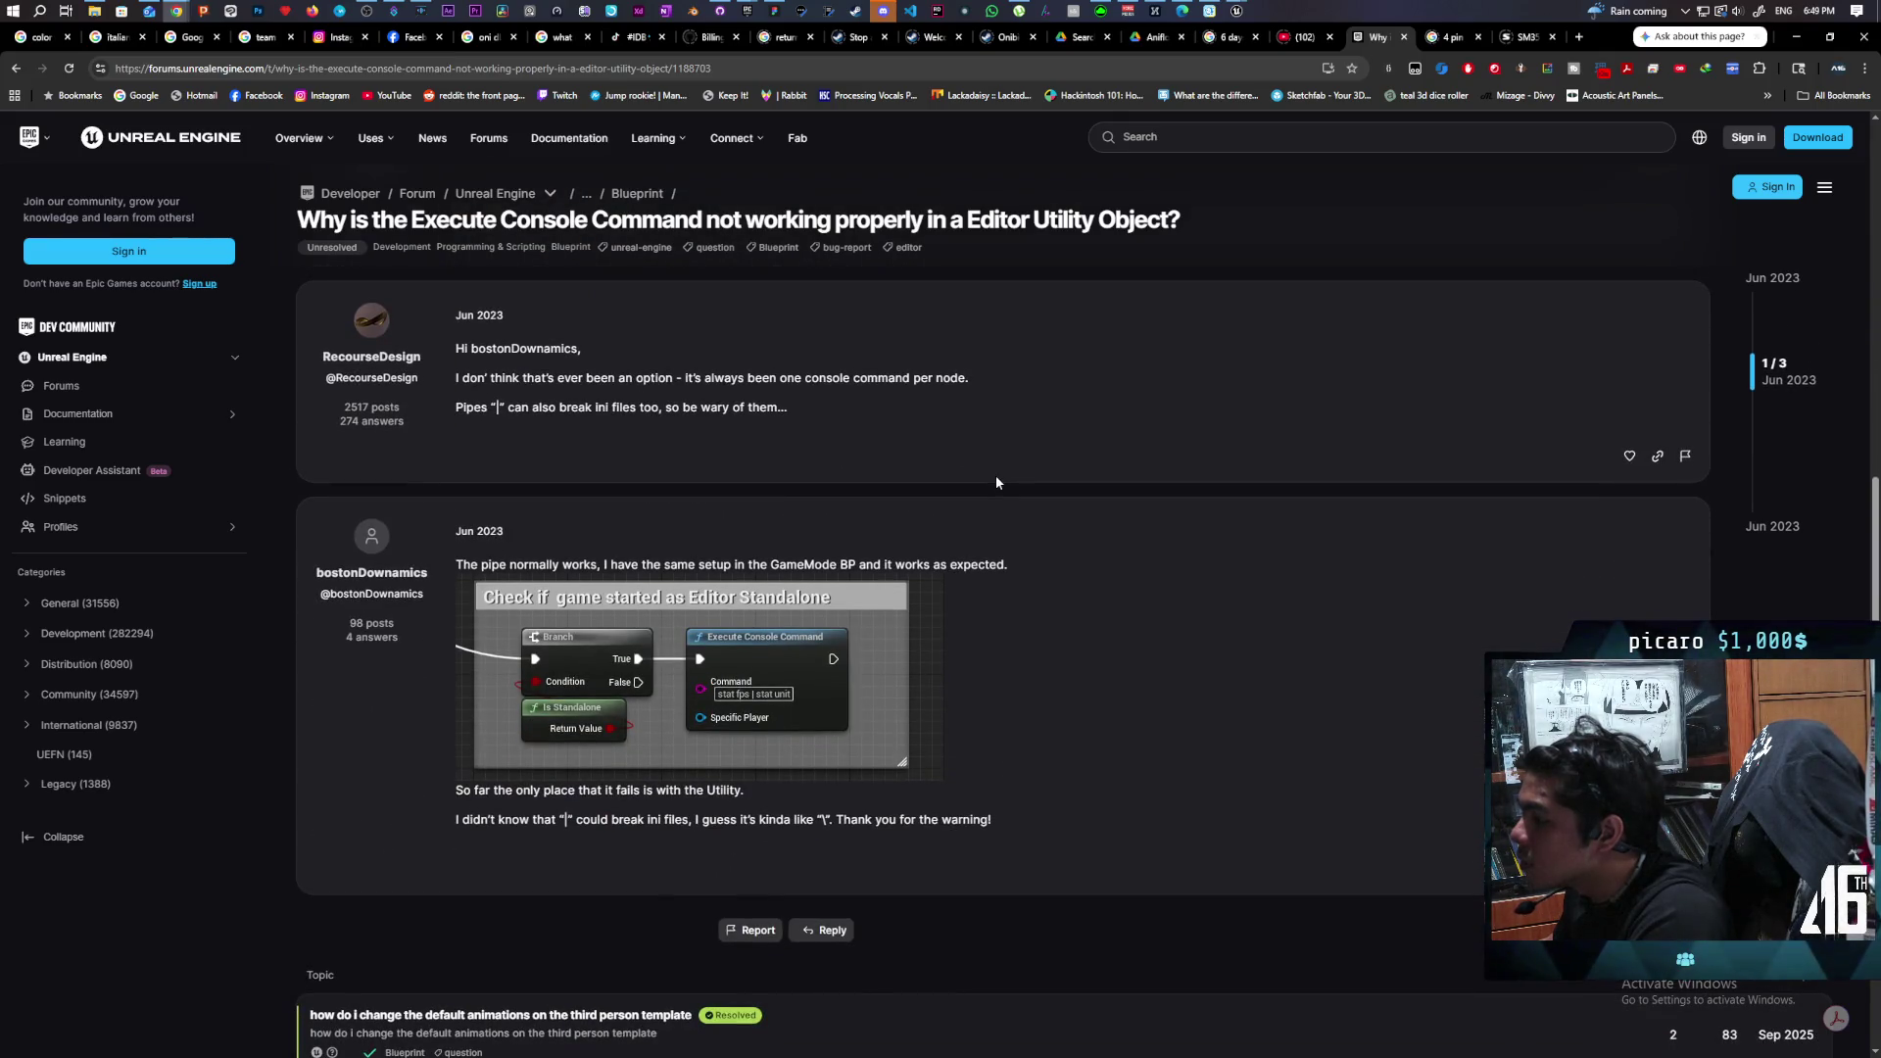
pyautogui.scroll(10, 996, 474)
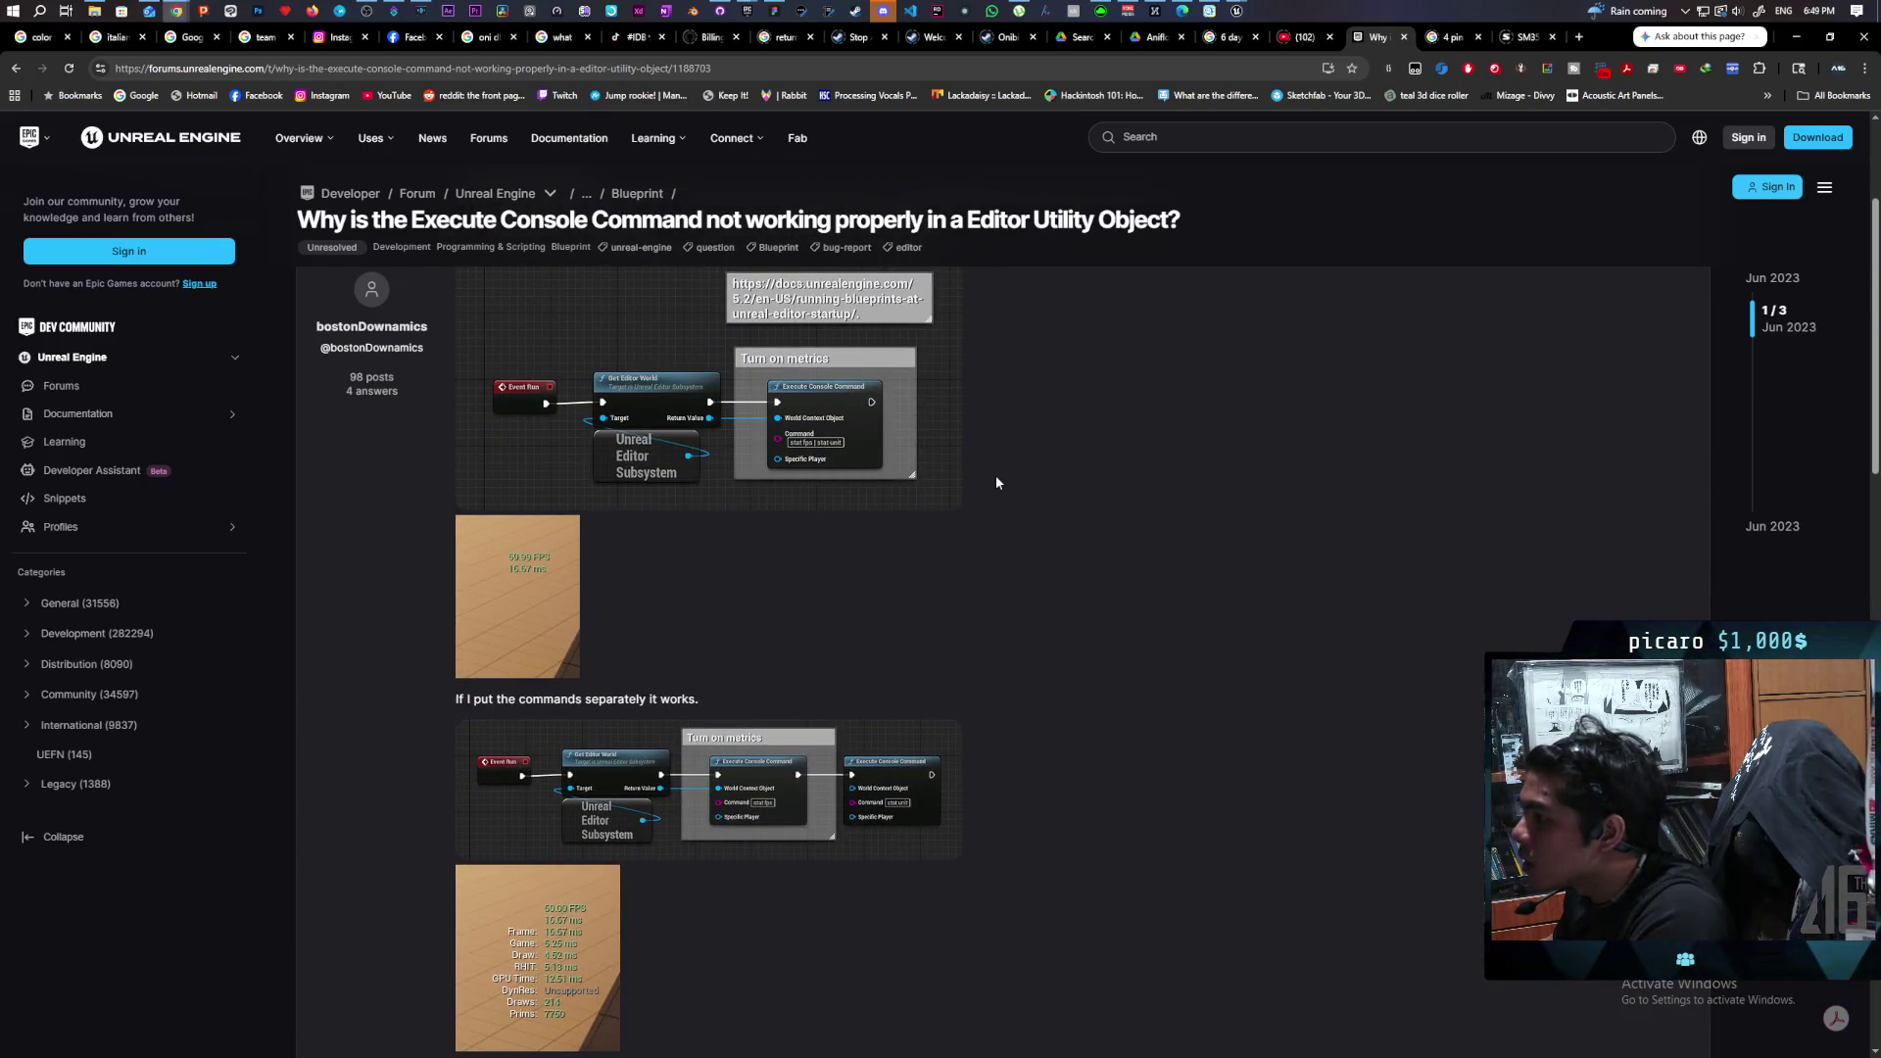
pyautogui.scroll(-10, 993, 474)
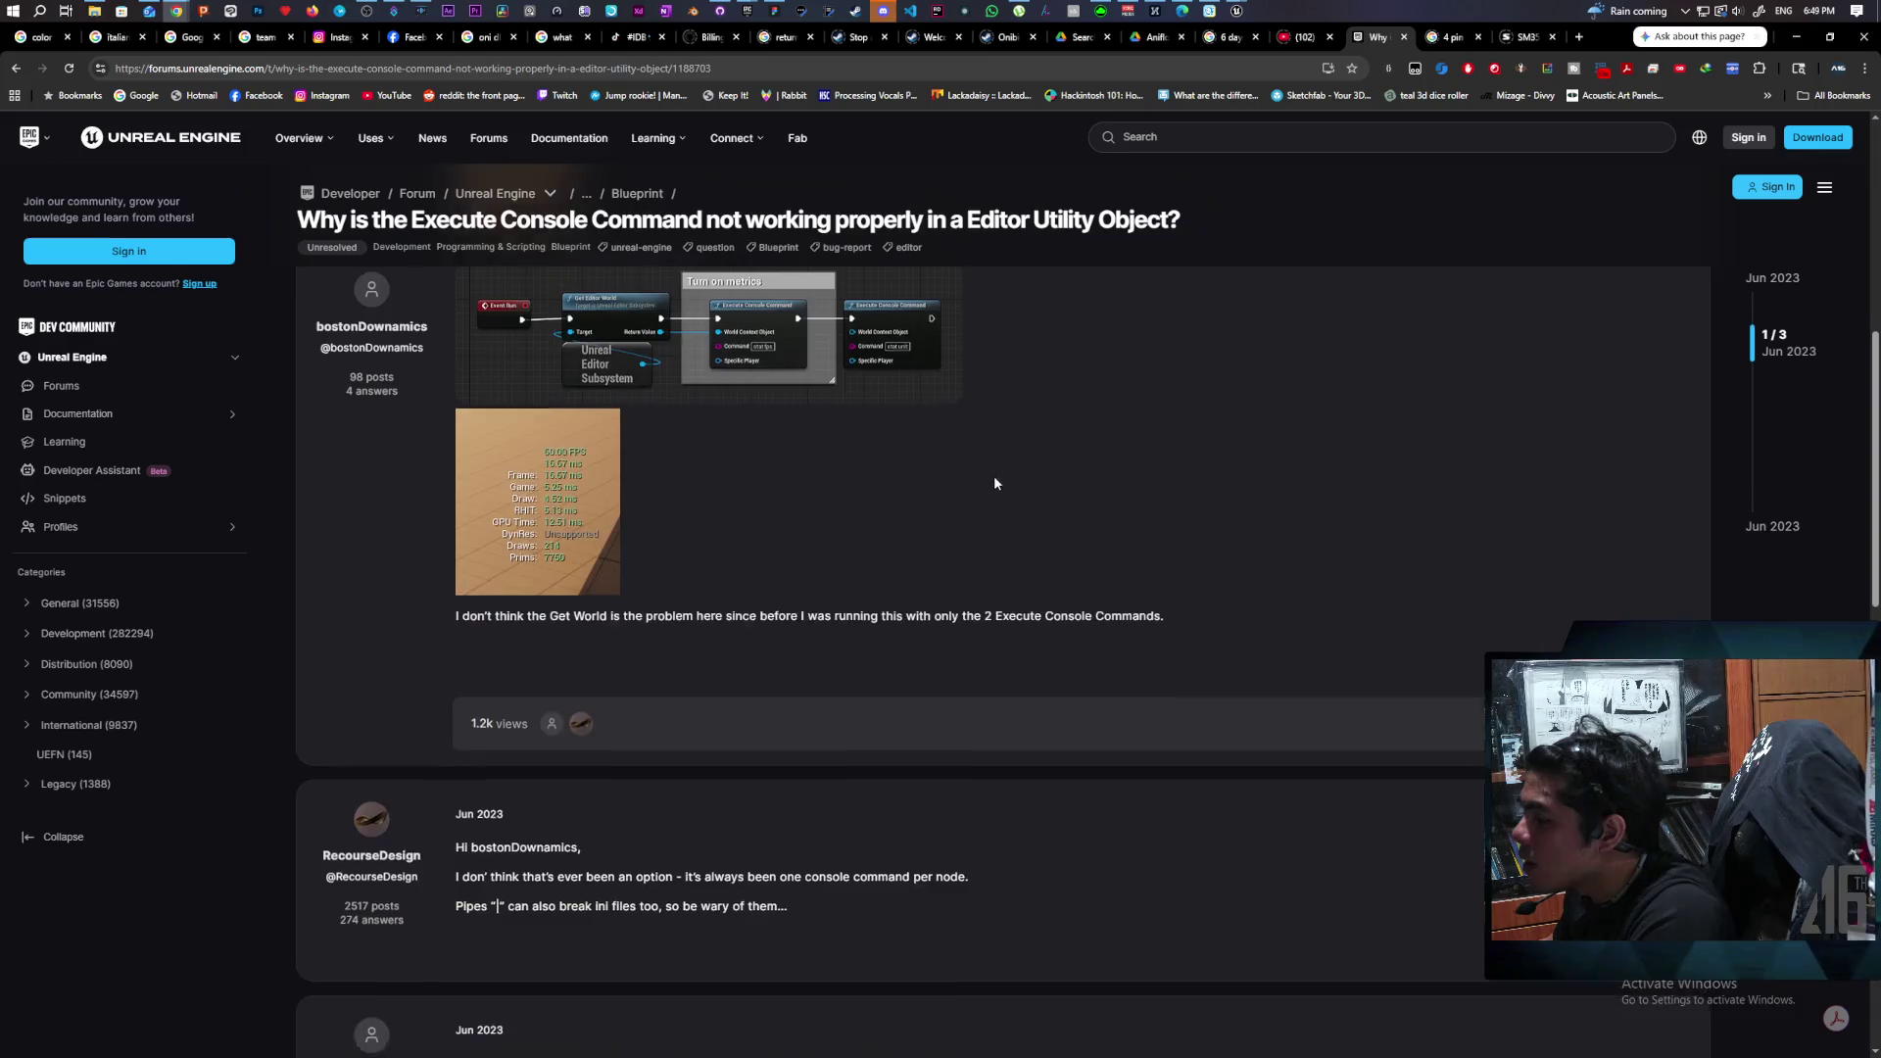
pyautogui.scroll(4, 979, 478)
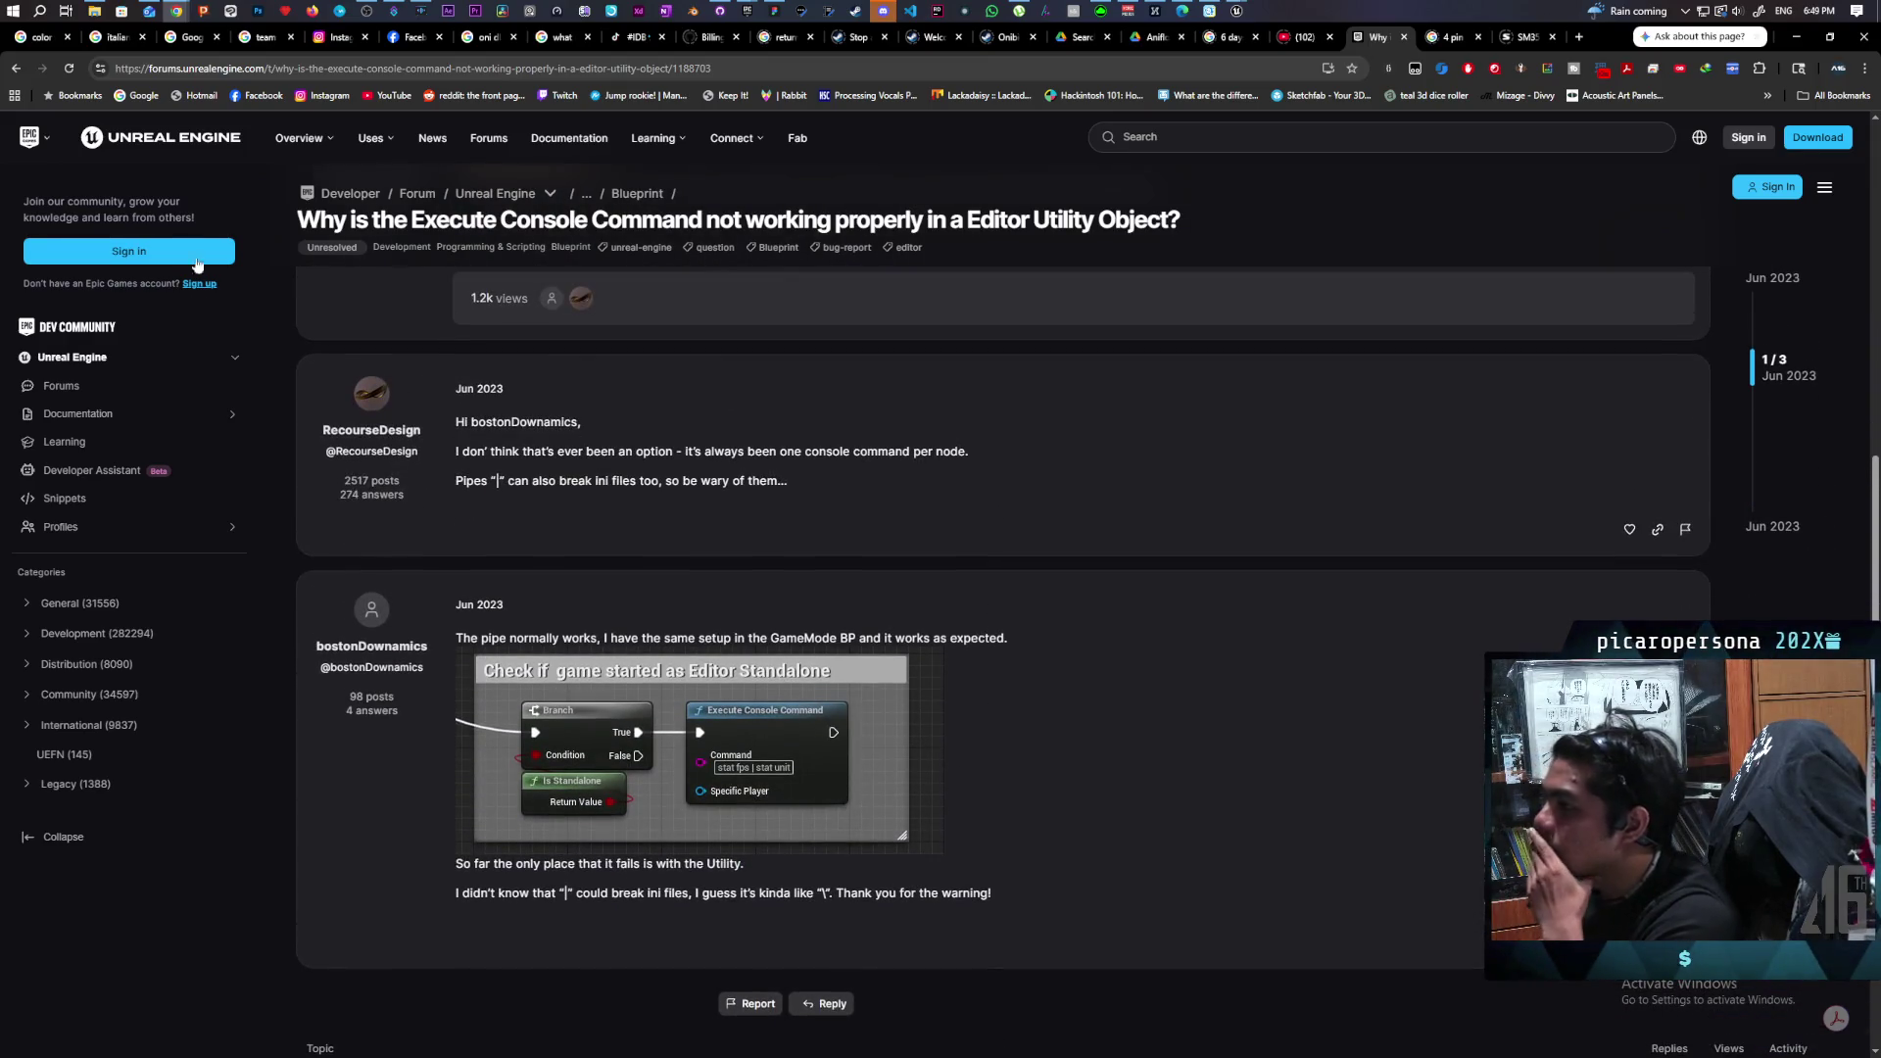
pyautogui.click(16, 68)
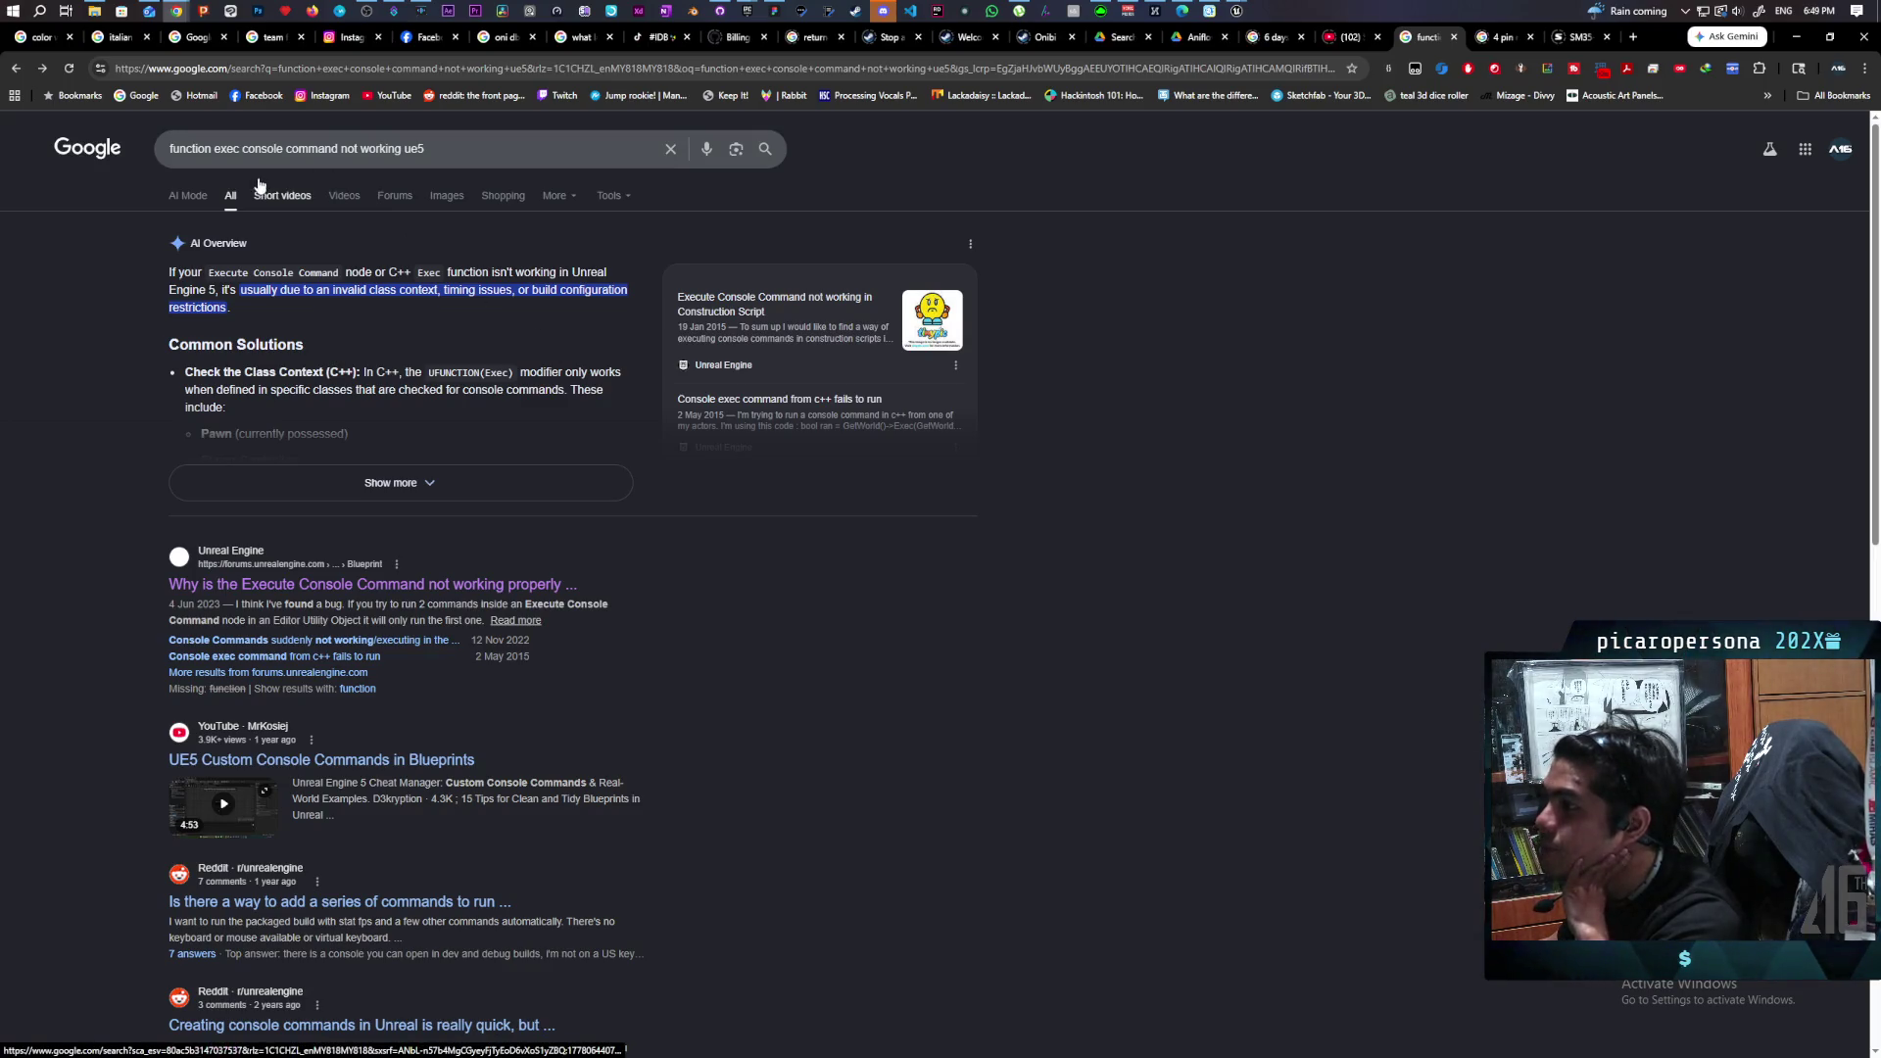
# Search Google for 'how to make a console command ue5'.
pyautogui.hotkey('ctrl', 'l')
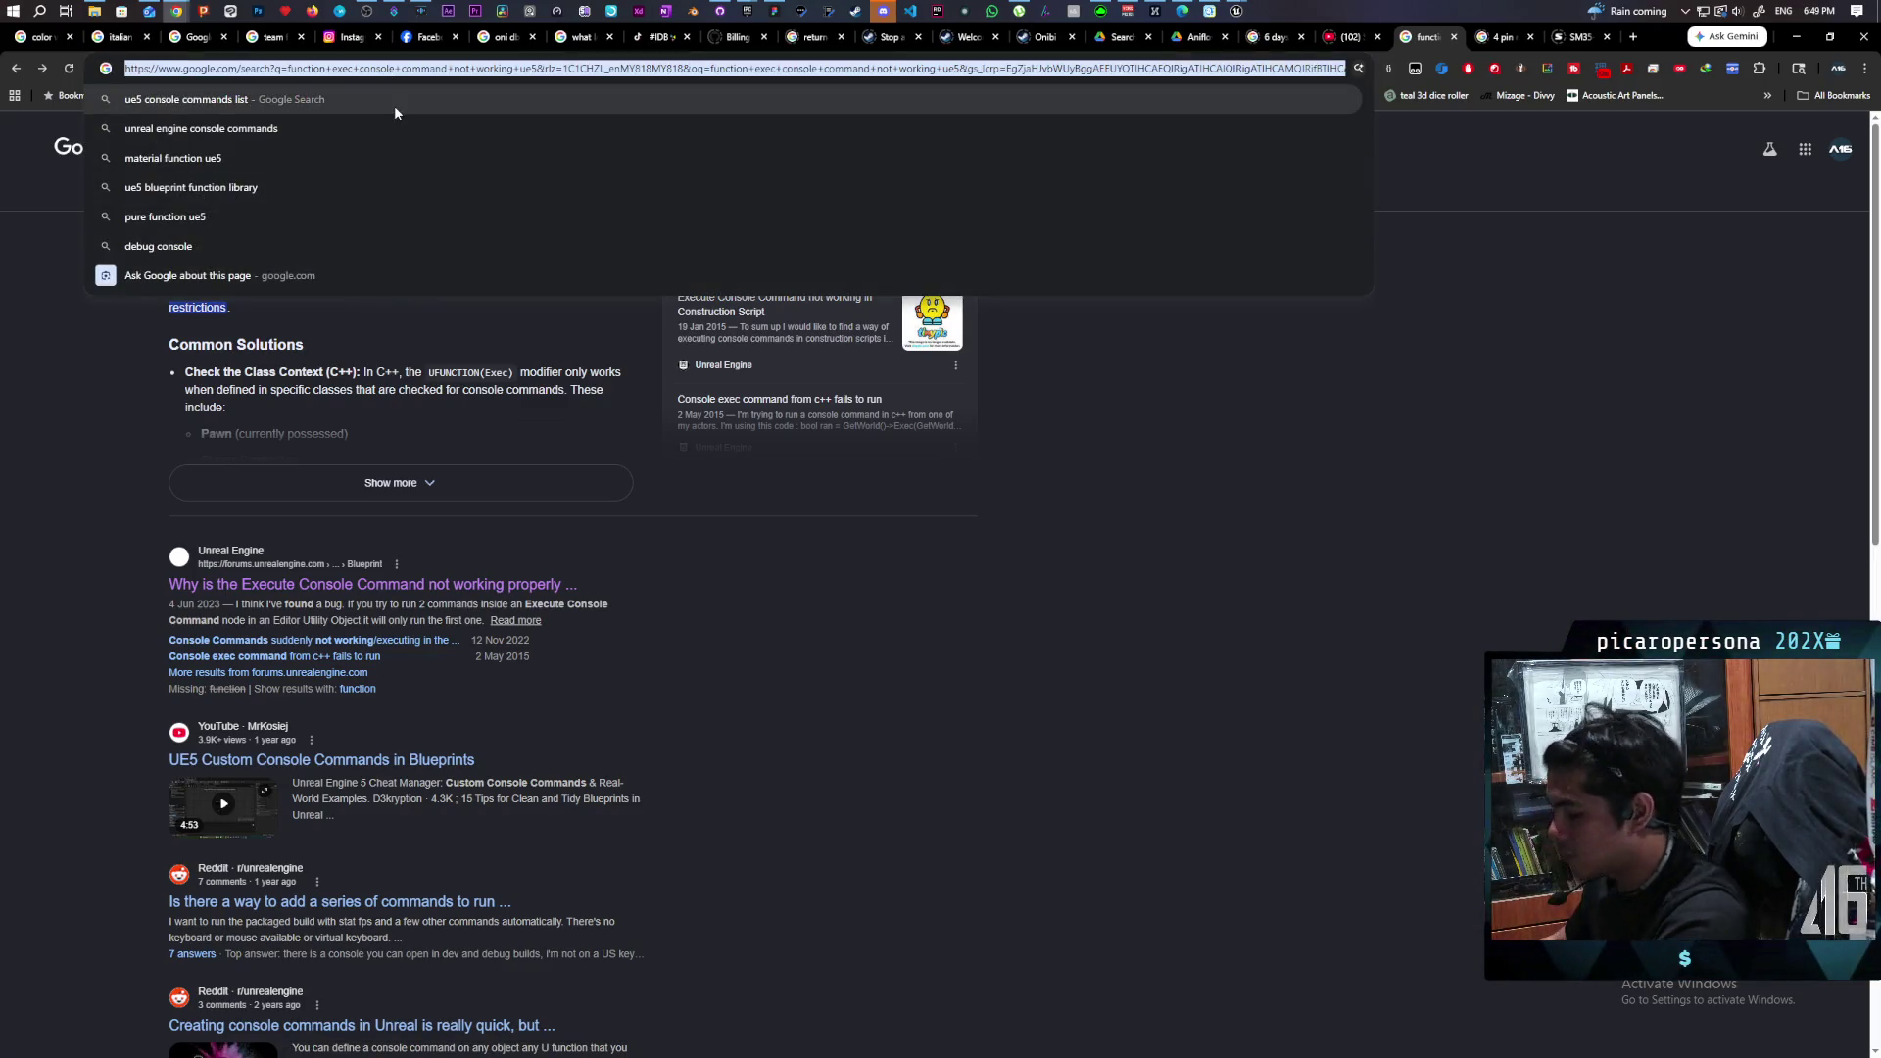
pyautogui.write('how to make a ')
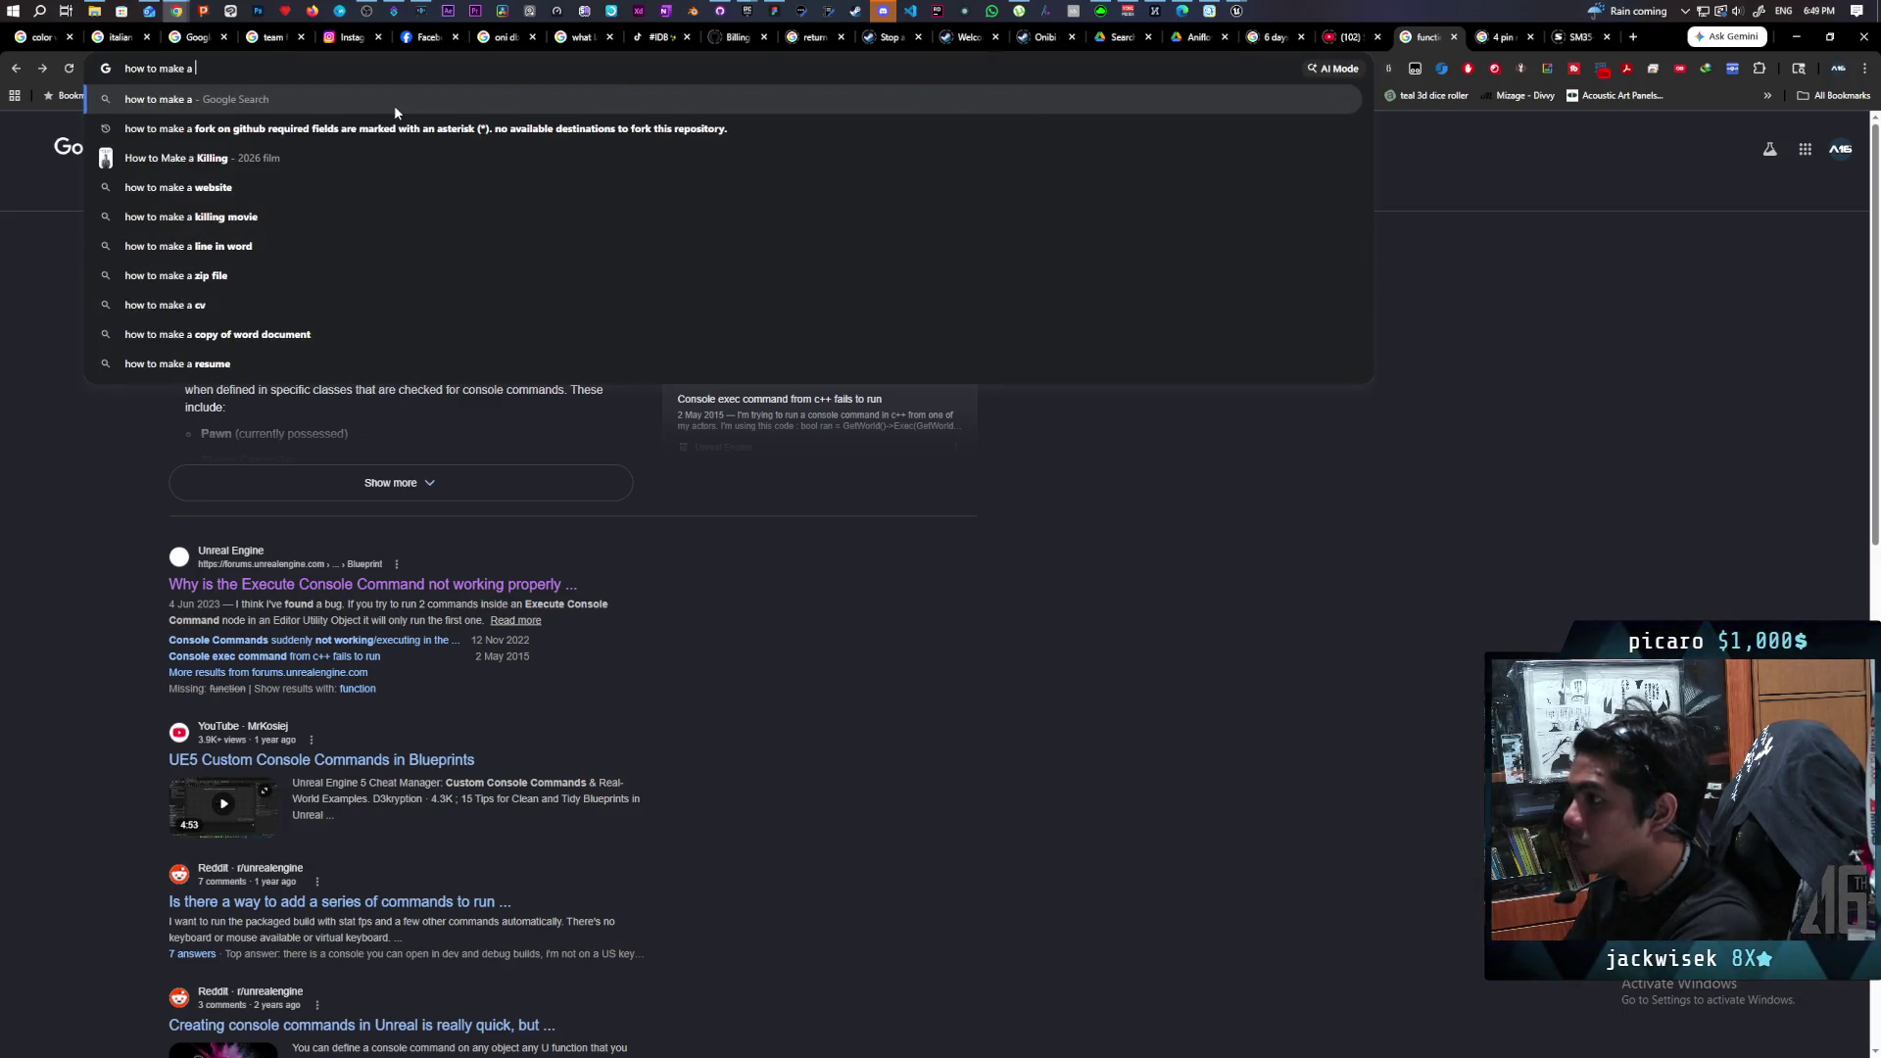
pyautogui.write('con')
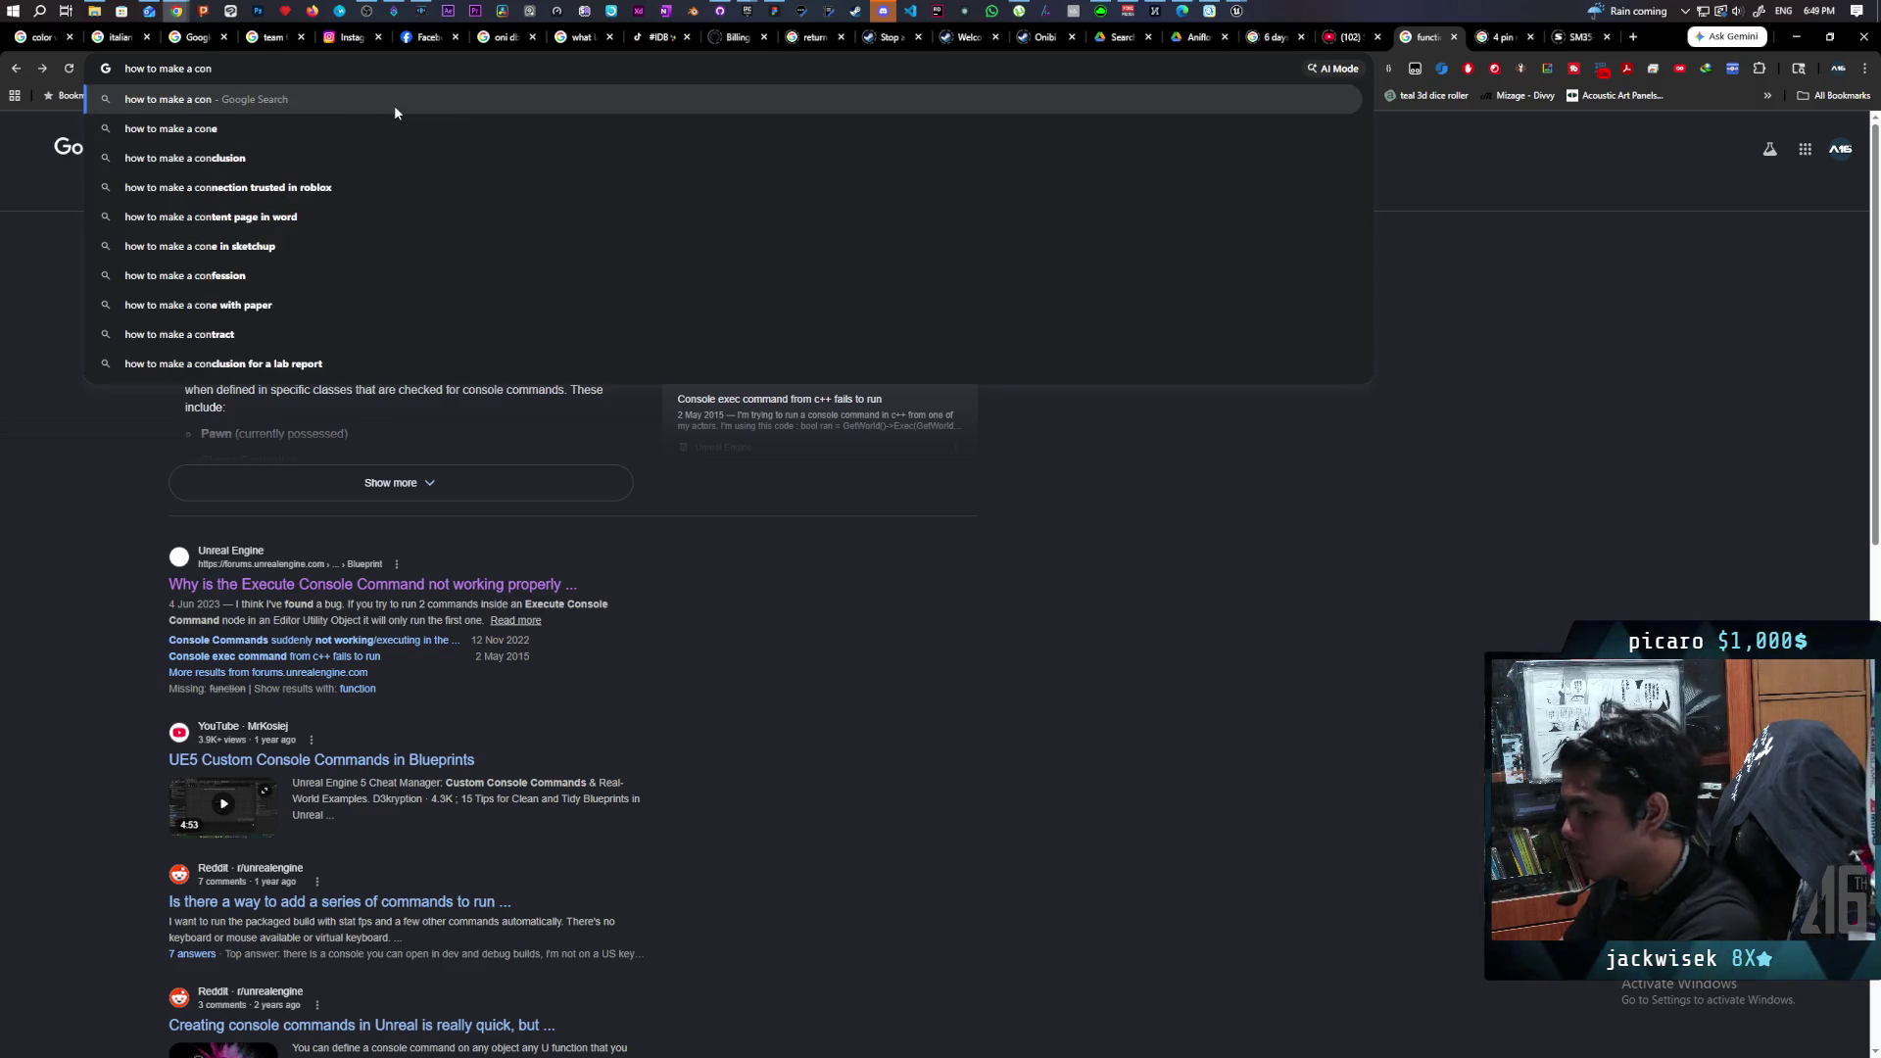
pyautogui.write('sole command ue5')
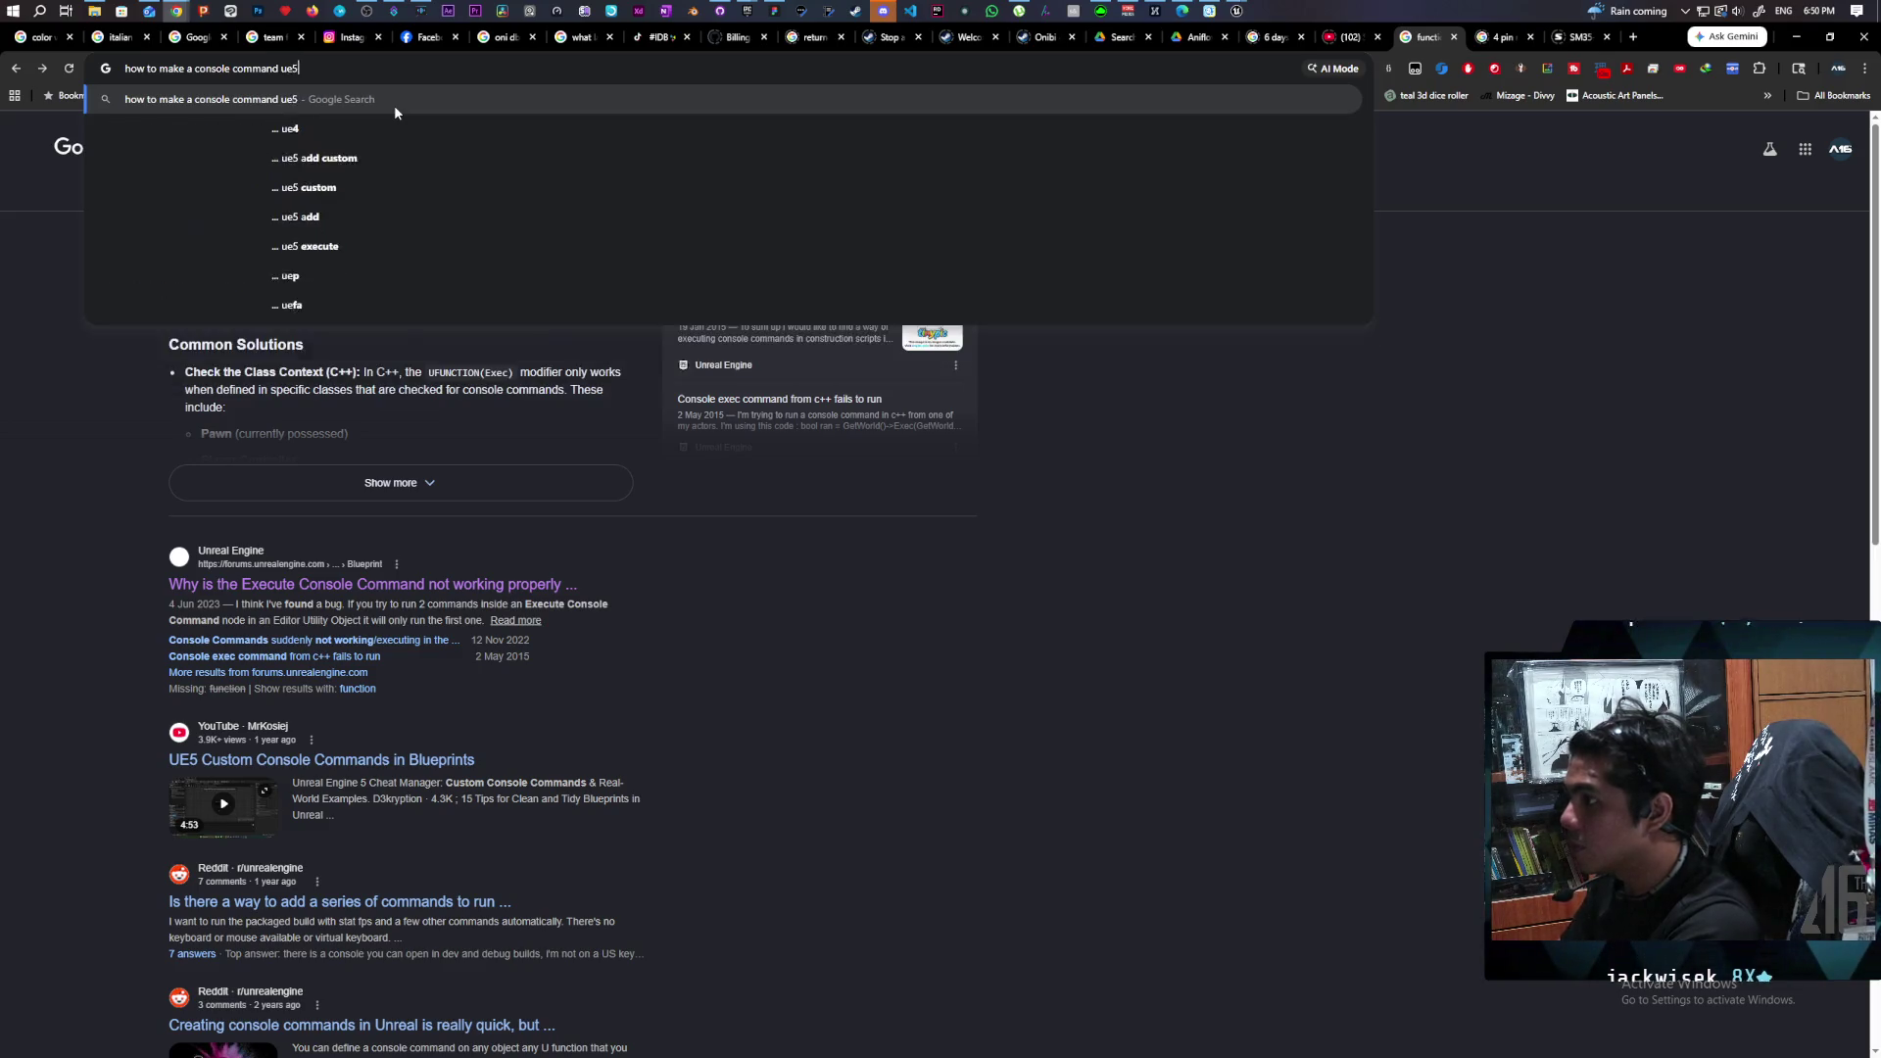
pyautogui.press('Return')
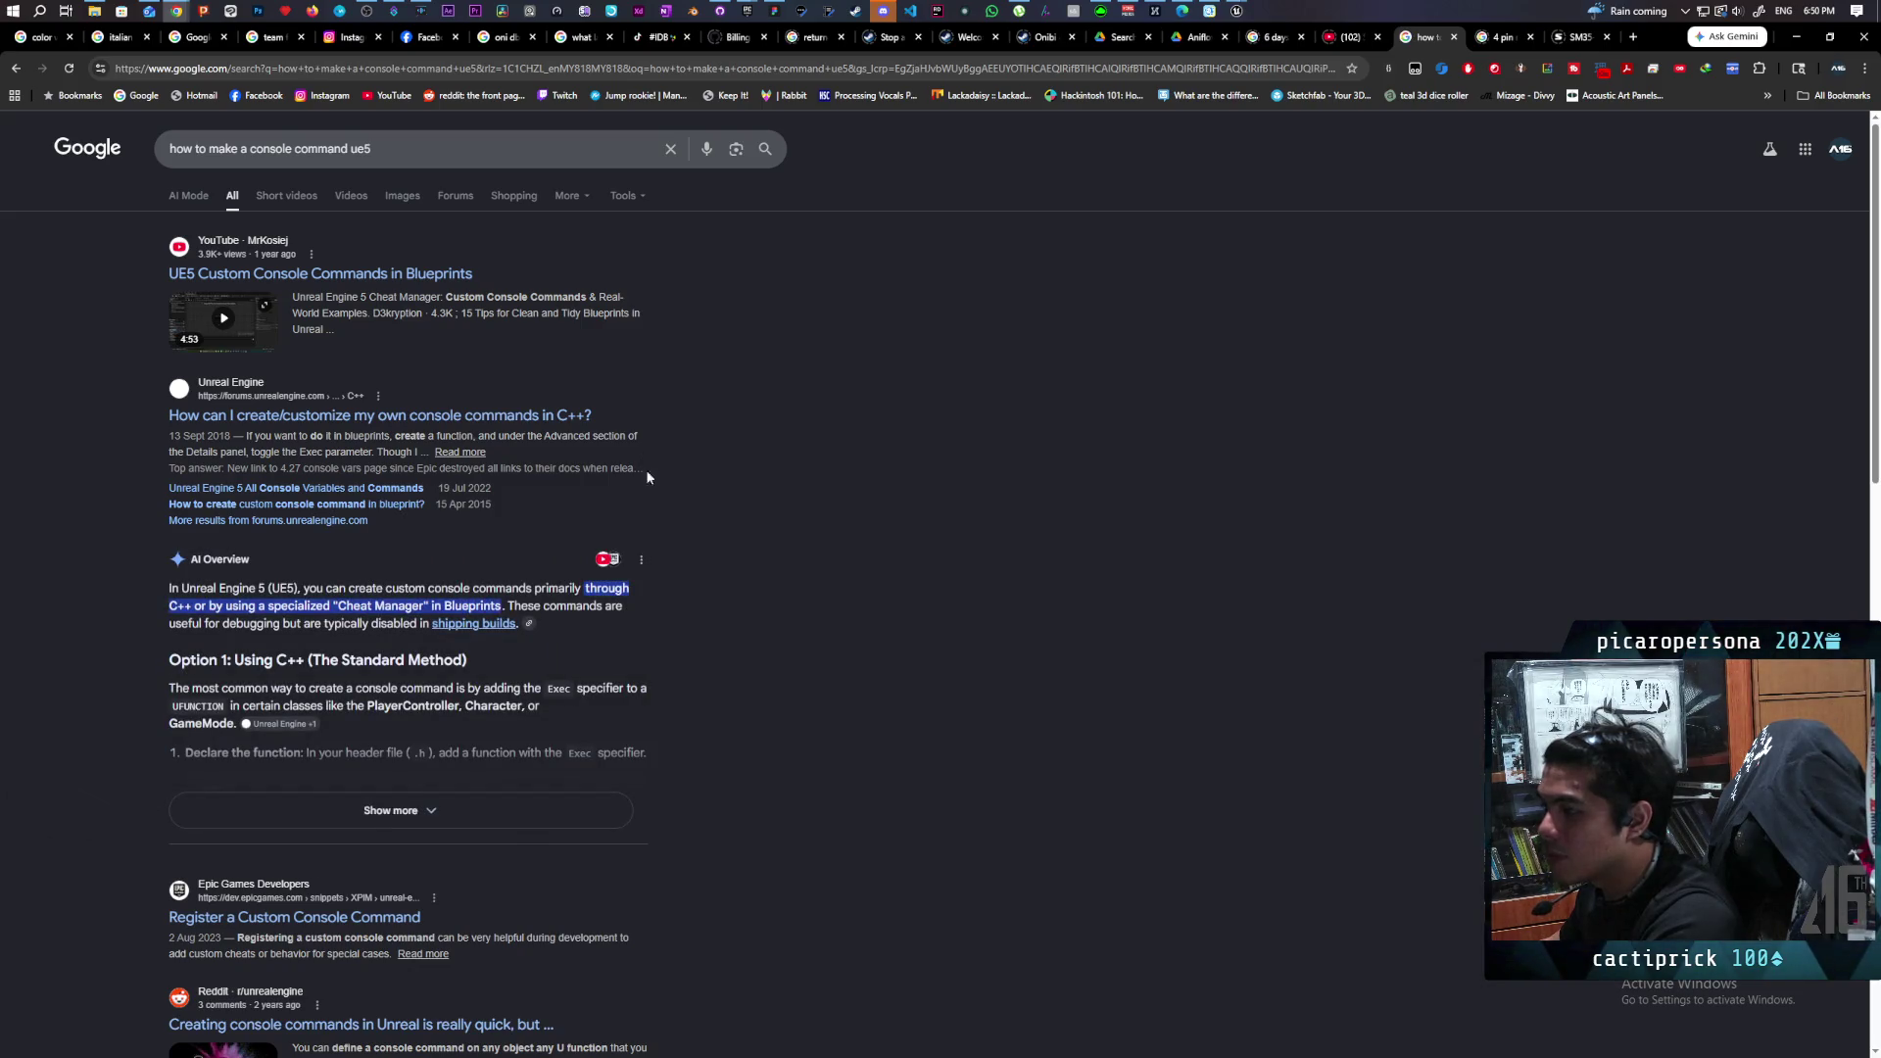
# Open the Reddit result about creating console commands in Unreal.
pyautogui.scroll(-2, 698, 565)
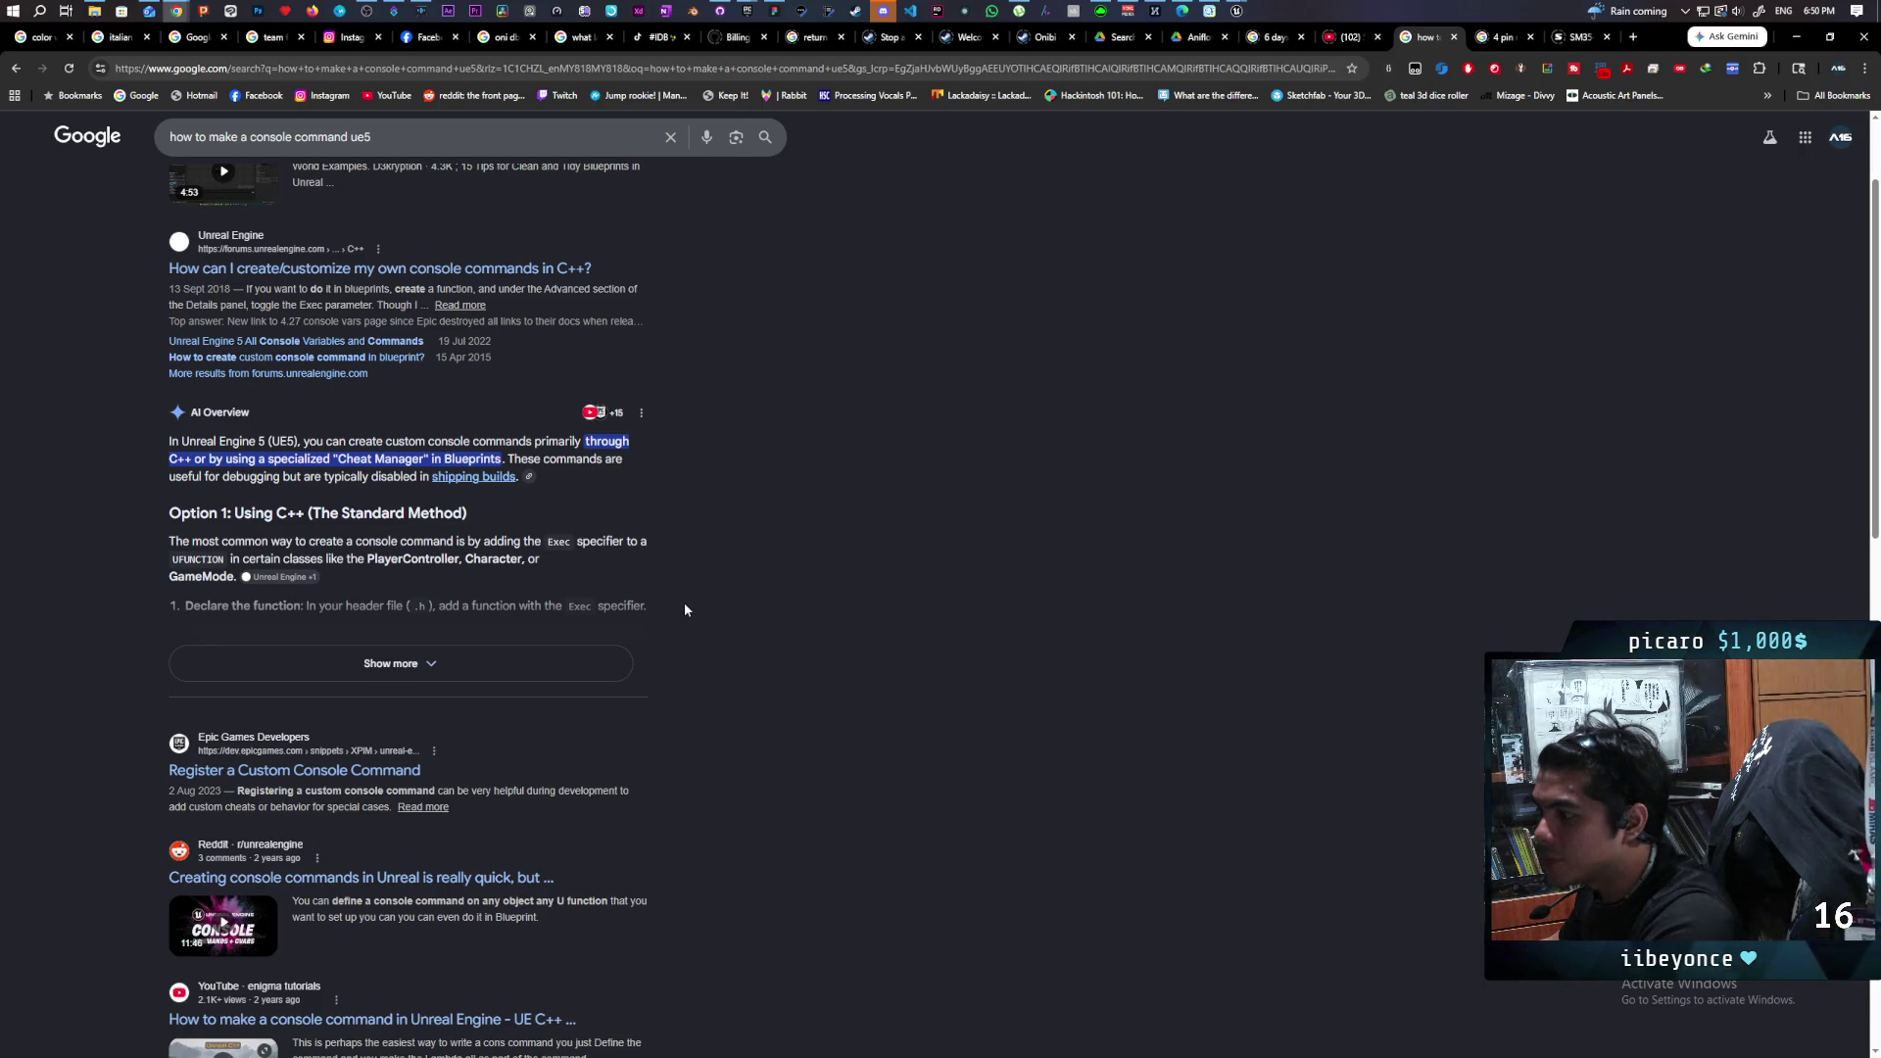
pyautogui.scroll(-2, 684, 603)
pyautogui.scroll(-2, 684, 609)
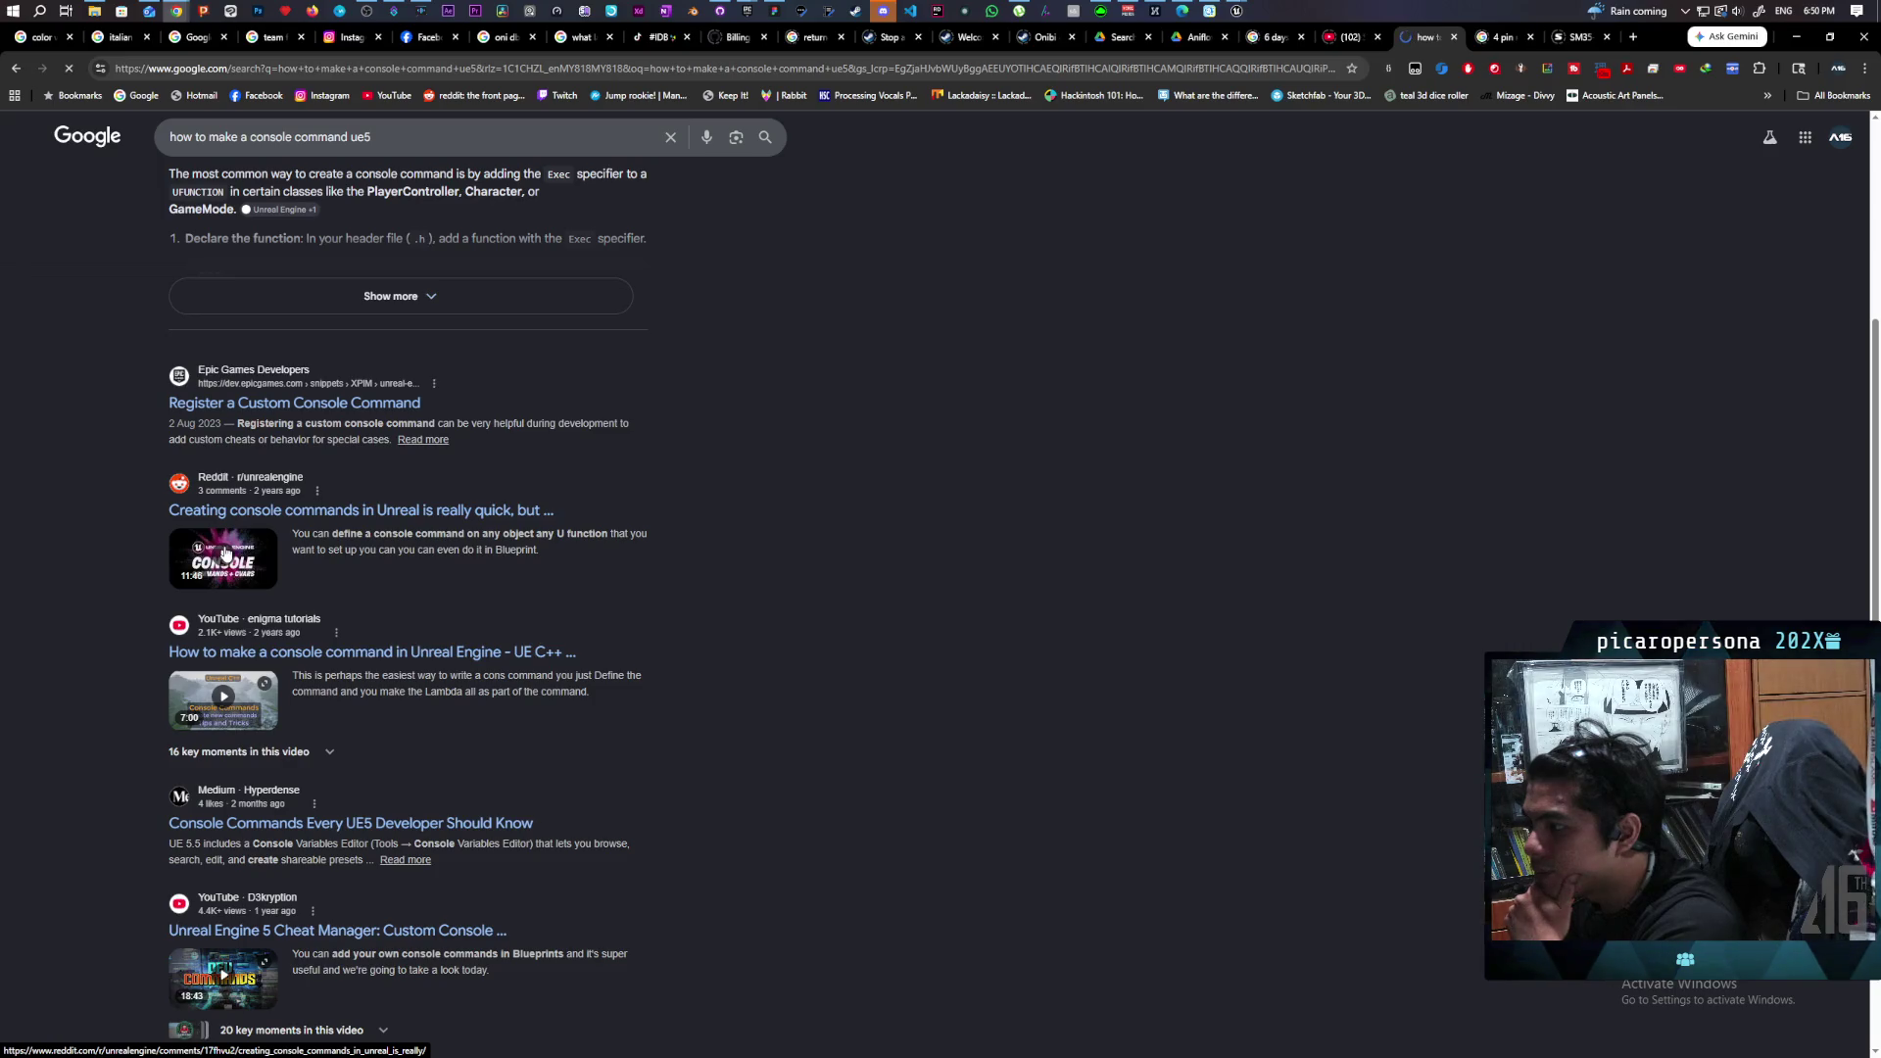
pyautogui.click(338, 514)
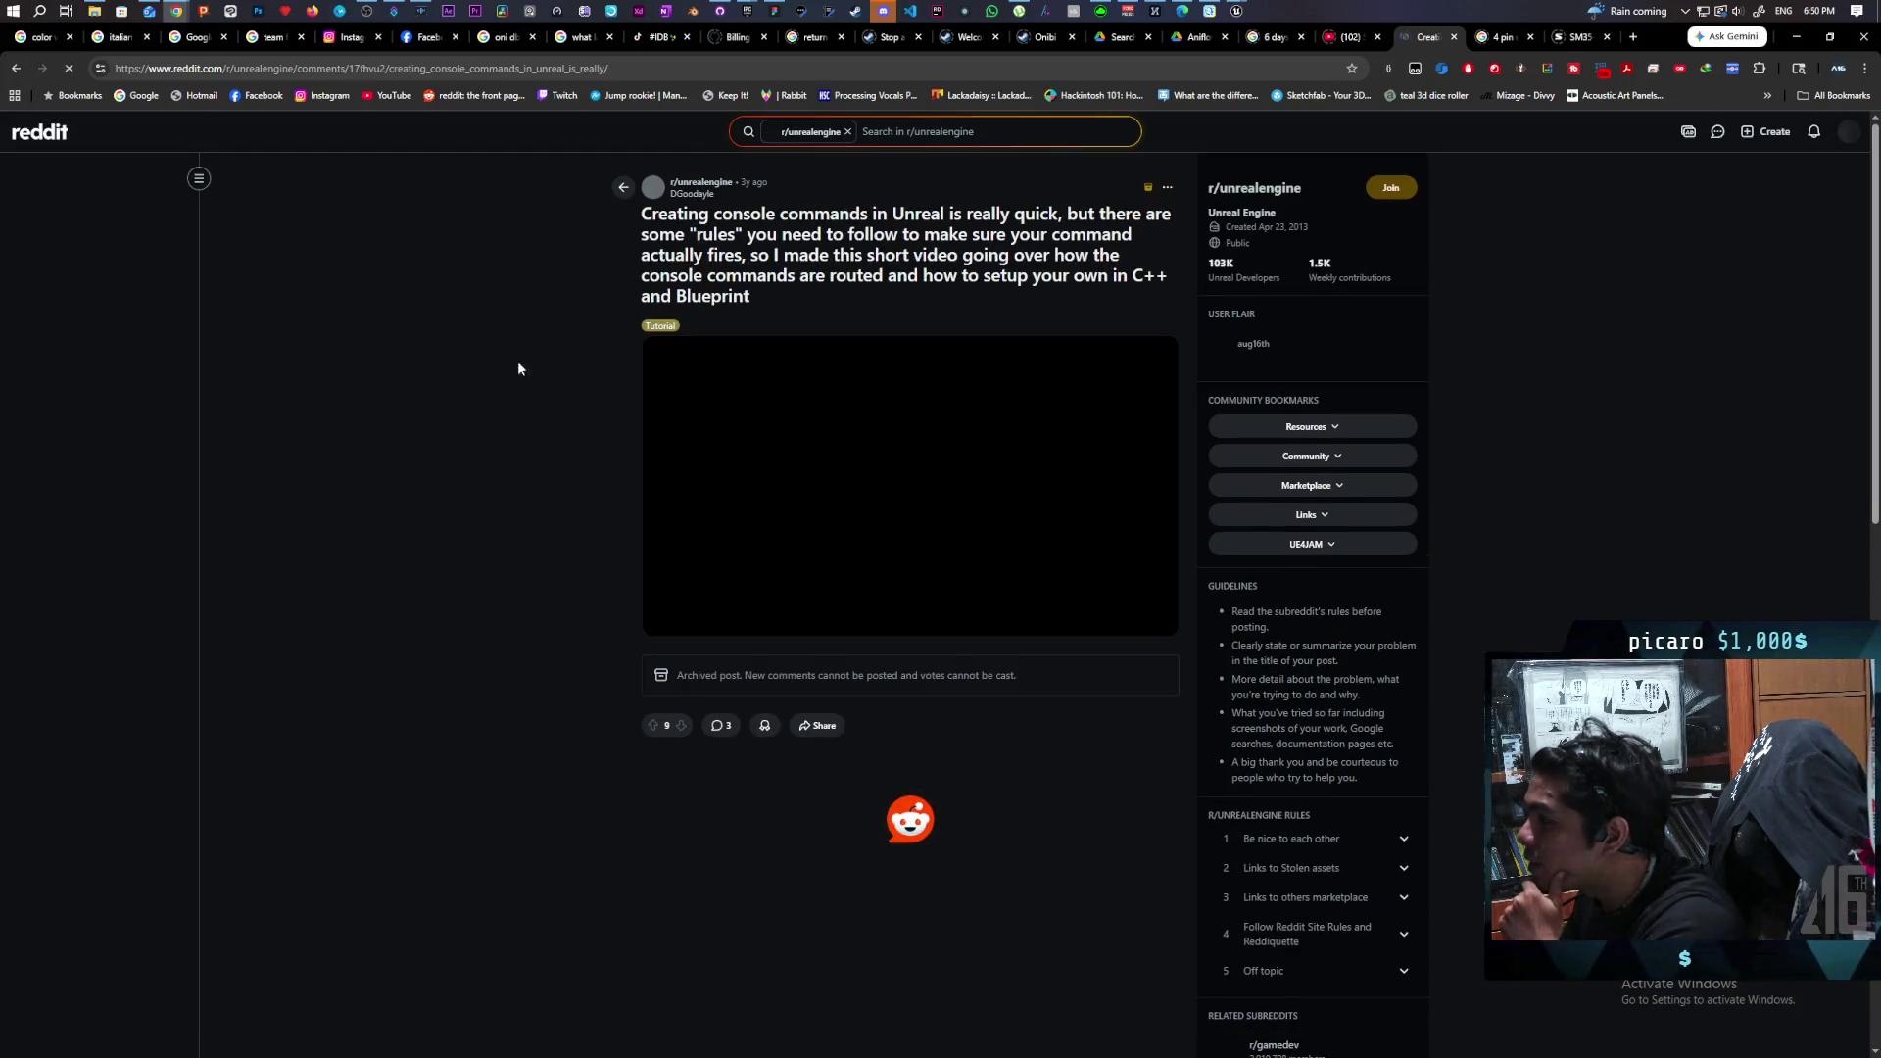
# Play the Reddit post's embedded console-commands tutorial video and open it on YouTube.
pyautogui.scroll(-1, 921, 411)
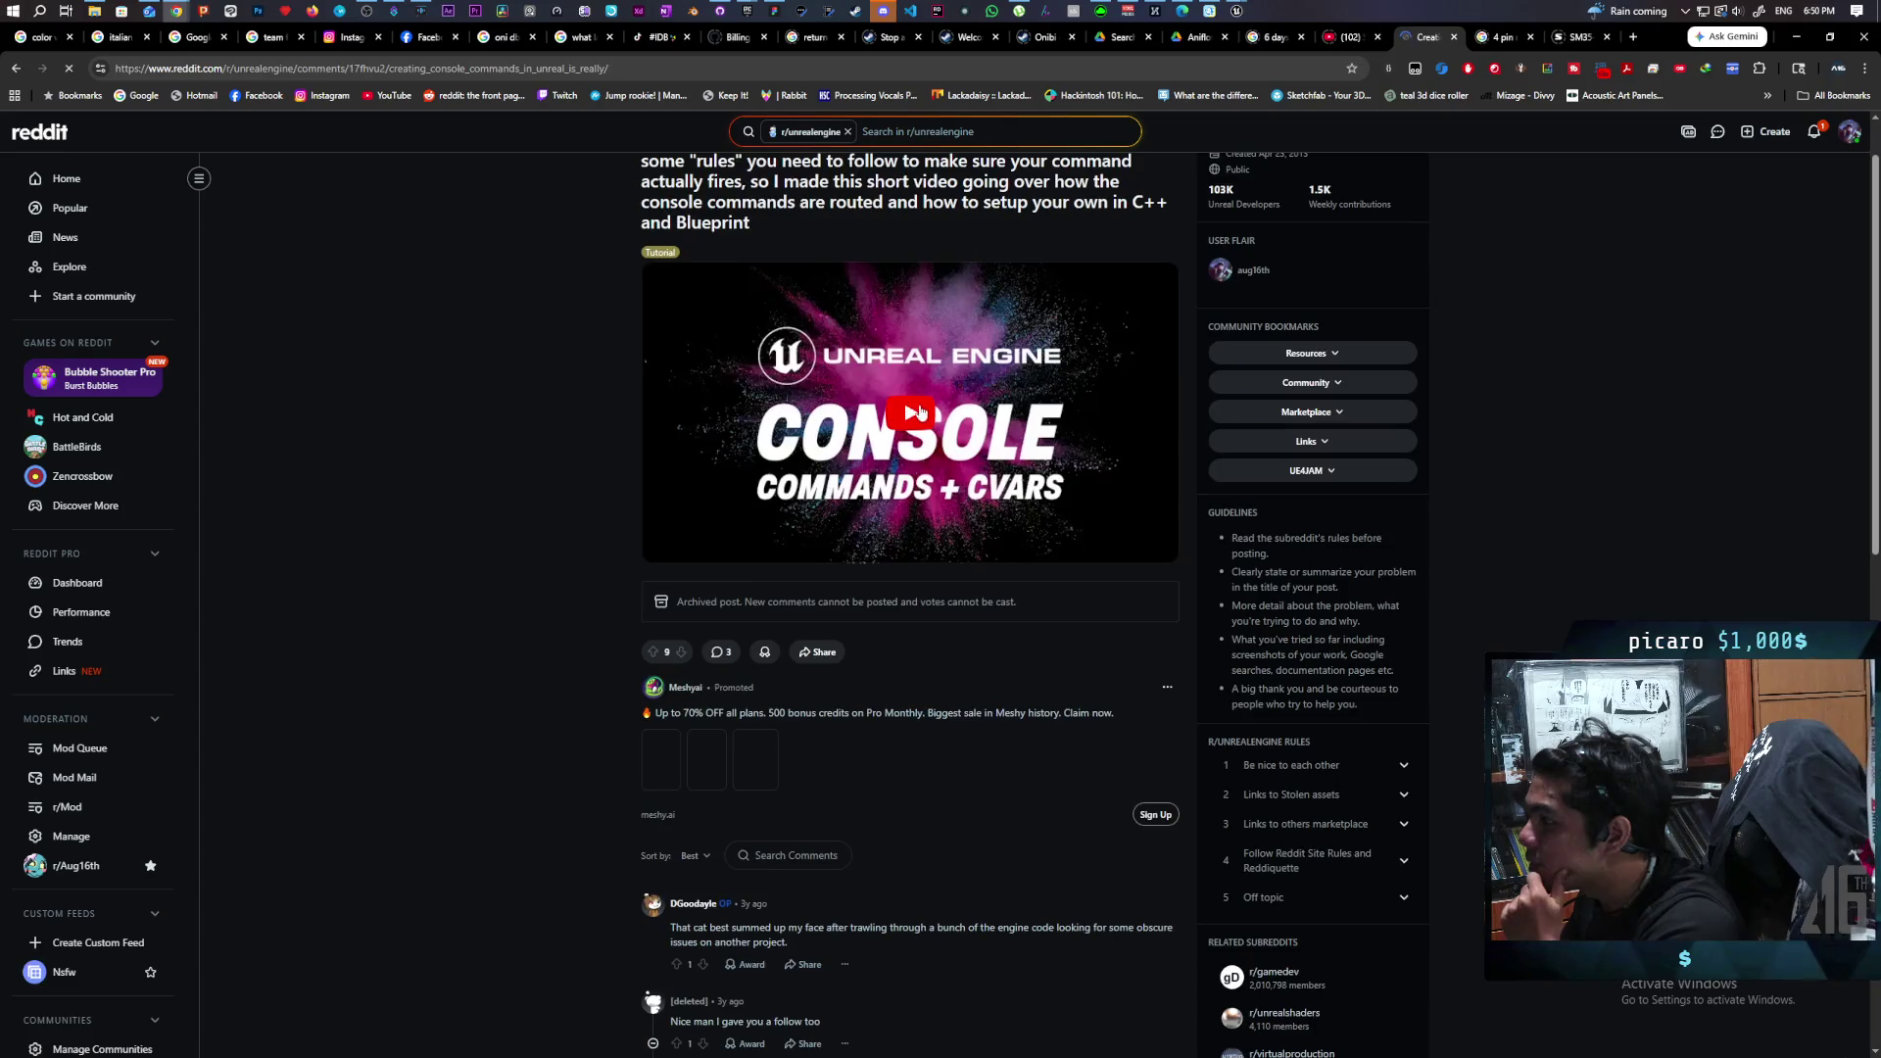
pyautogui.click(919, 411)
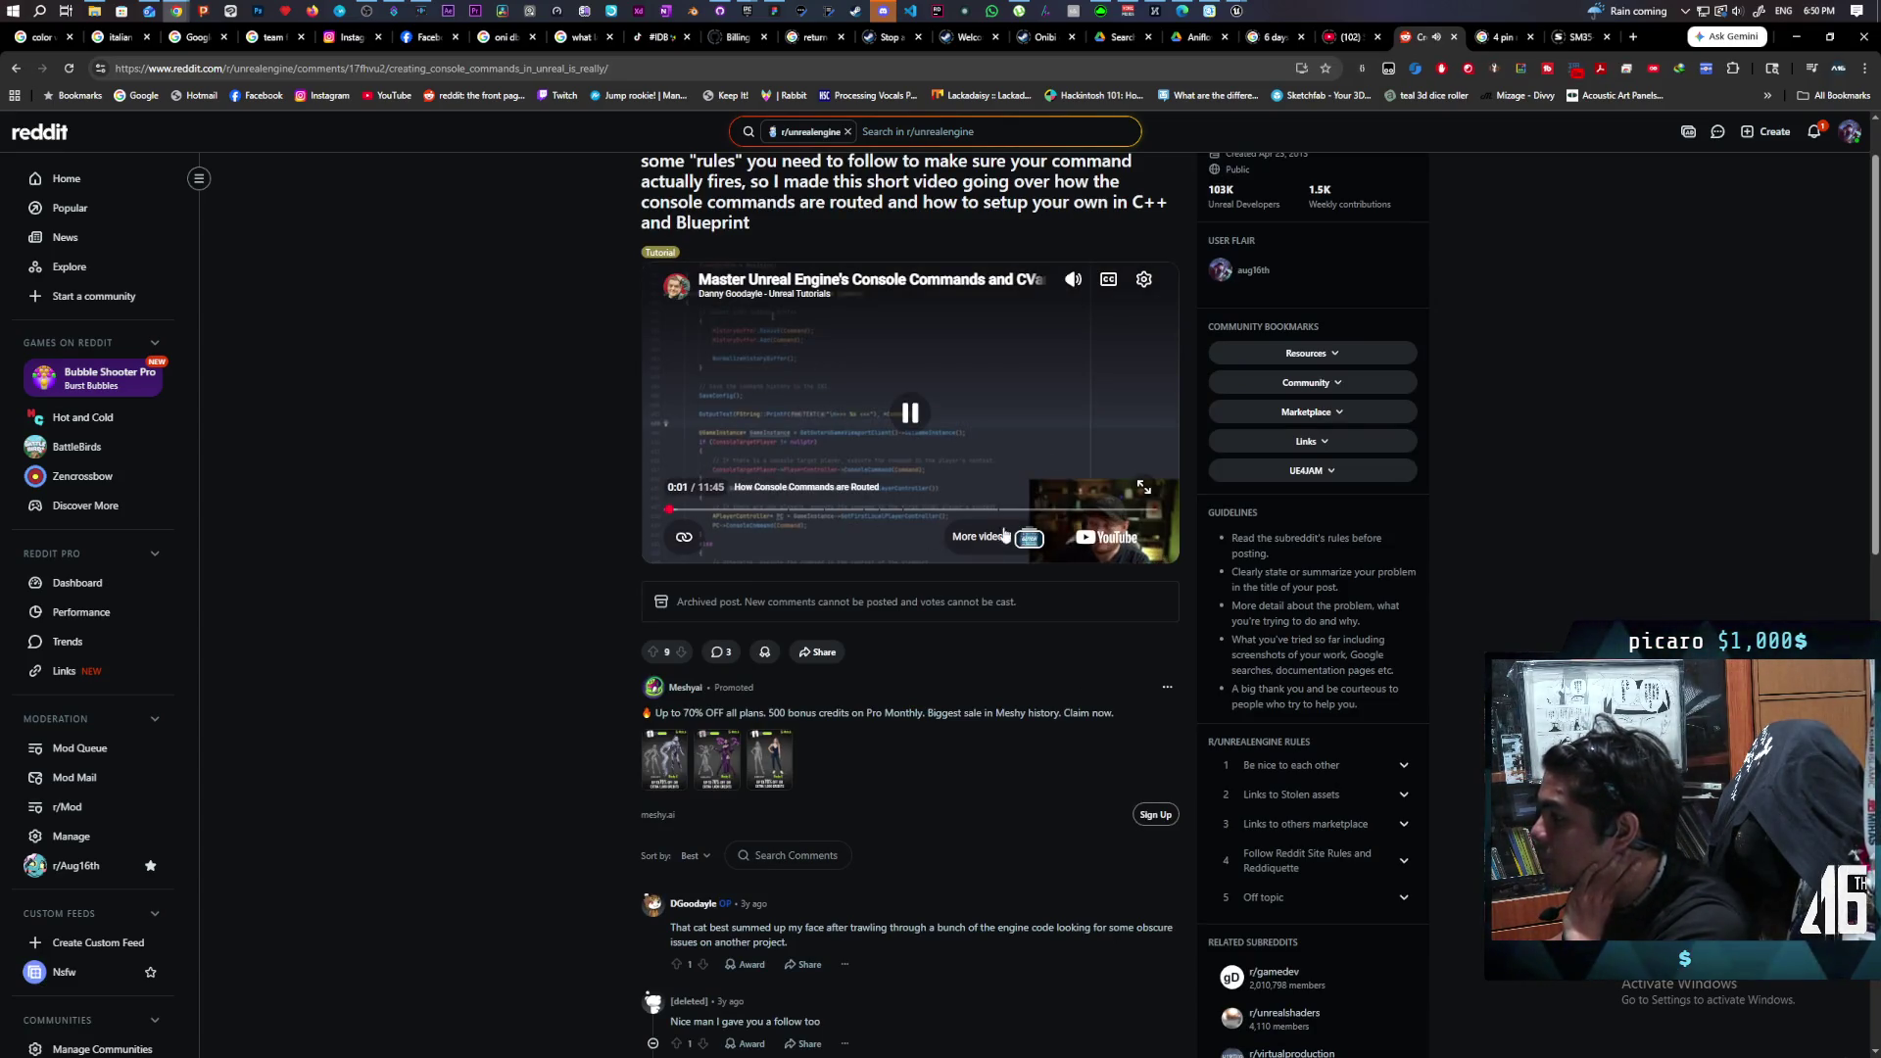
pyautogui.click(1107, 537)
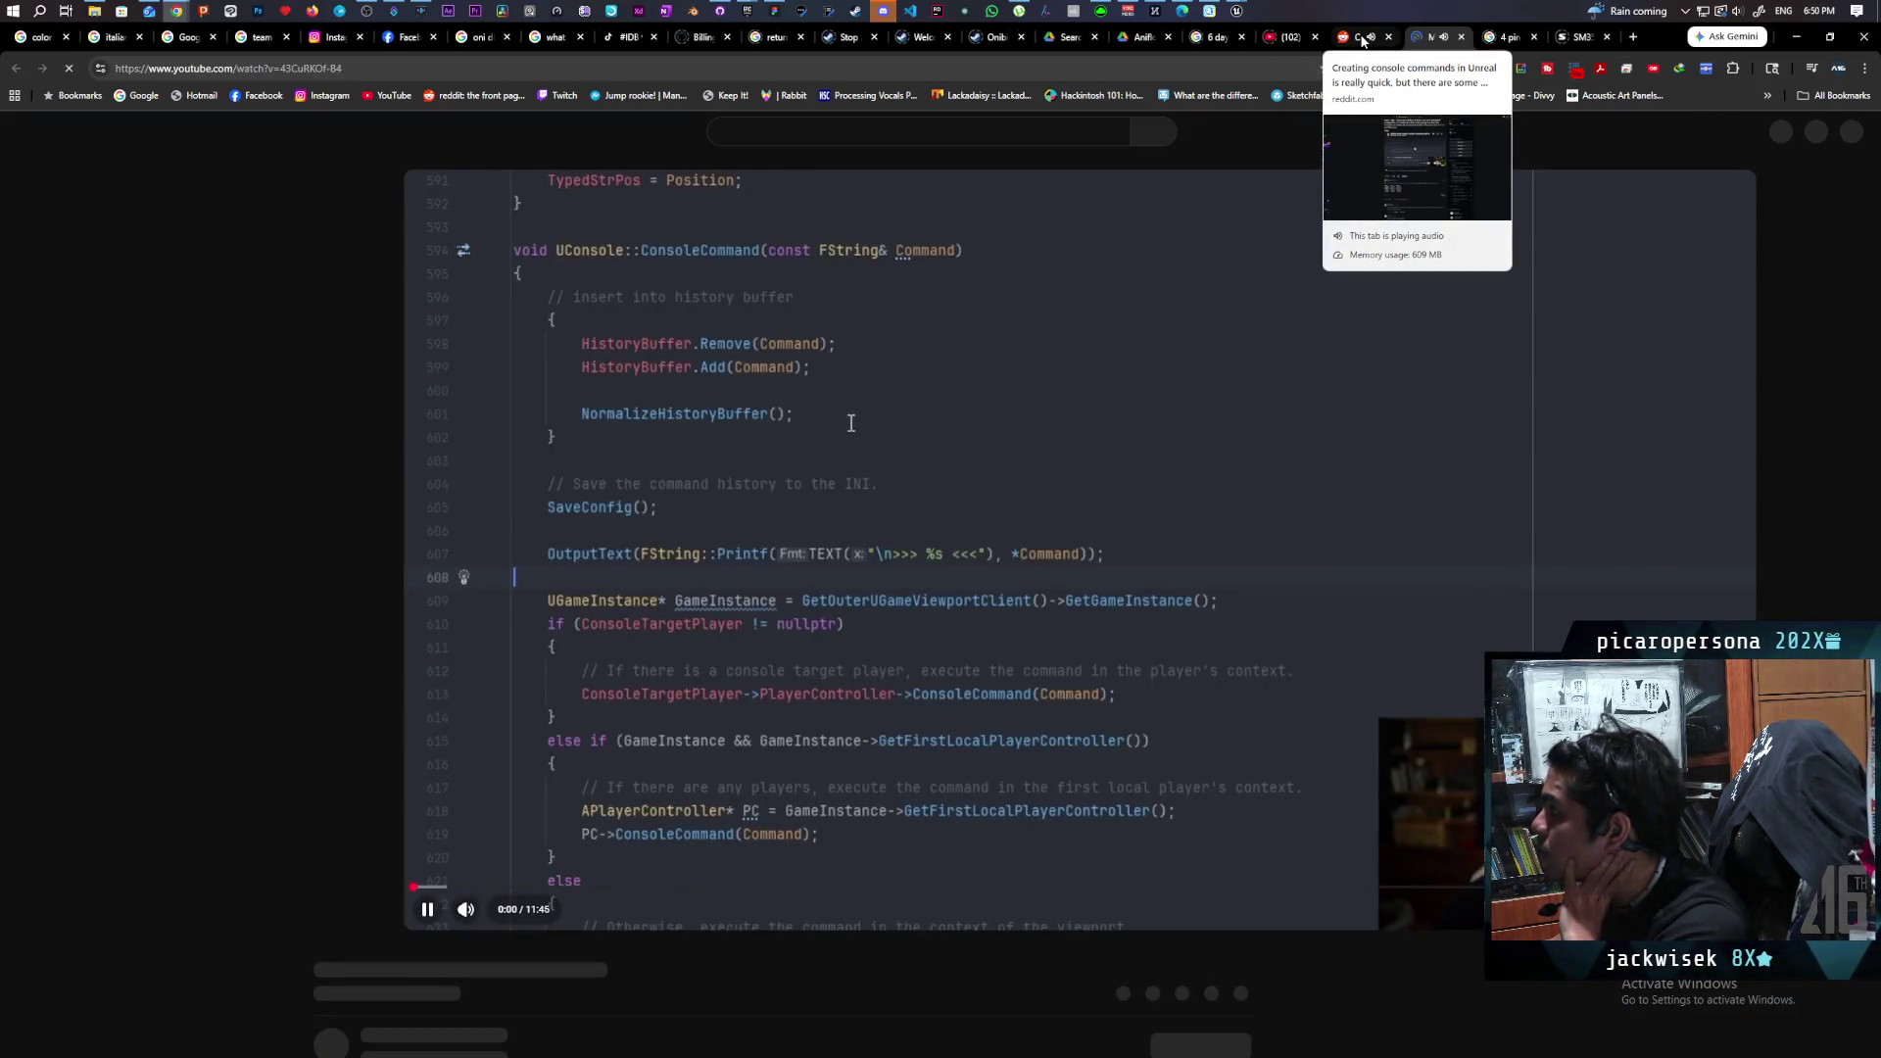
# Close the Reddit tab and play the tutorial full screen from its 3:55 'Creating a console command in Blueprint' chapter.
pyautogui.click(1389, 36)
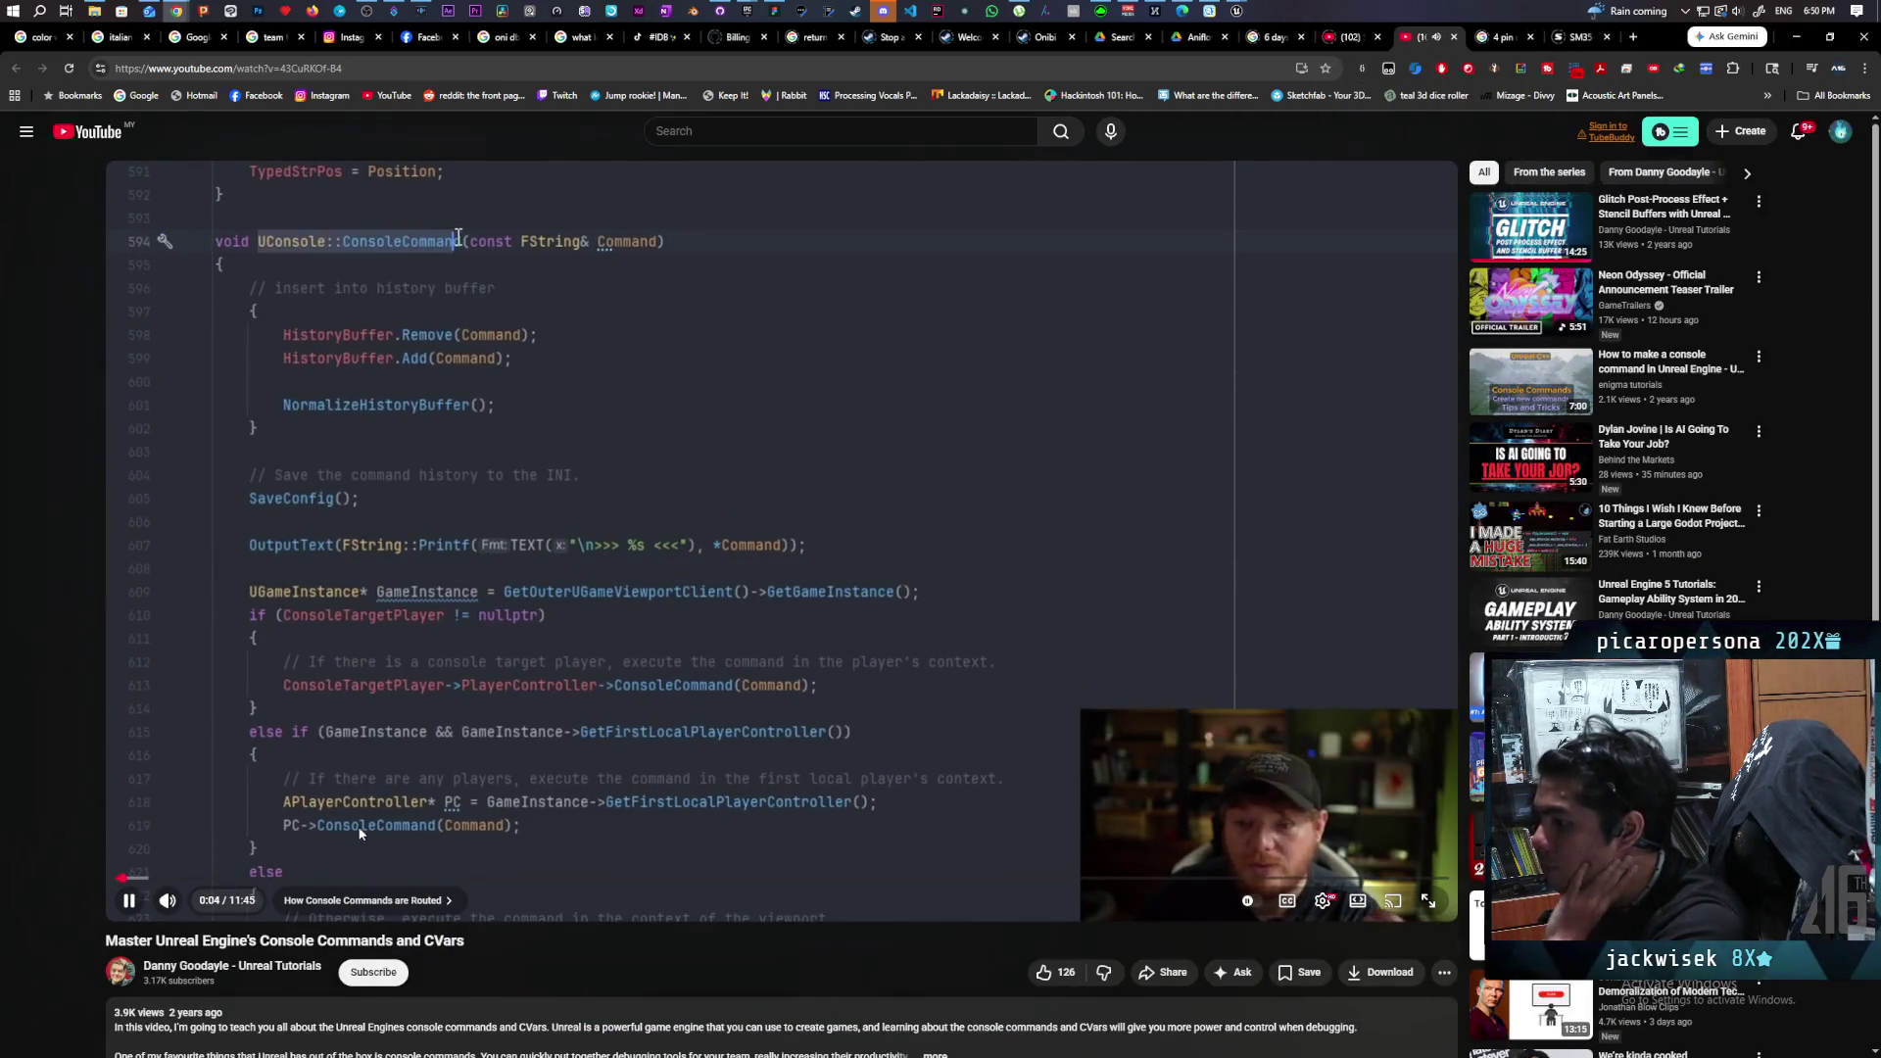
pyautogui.press('l')
pyautogui.press('l')
pyautogui.press('l')
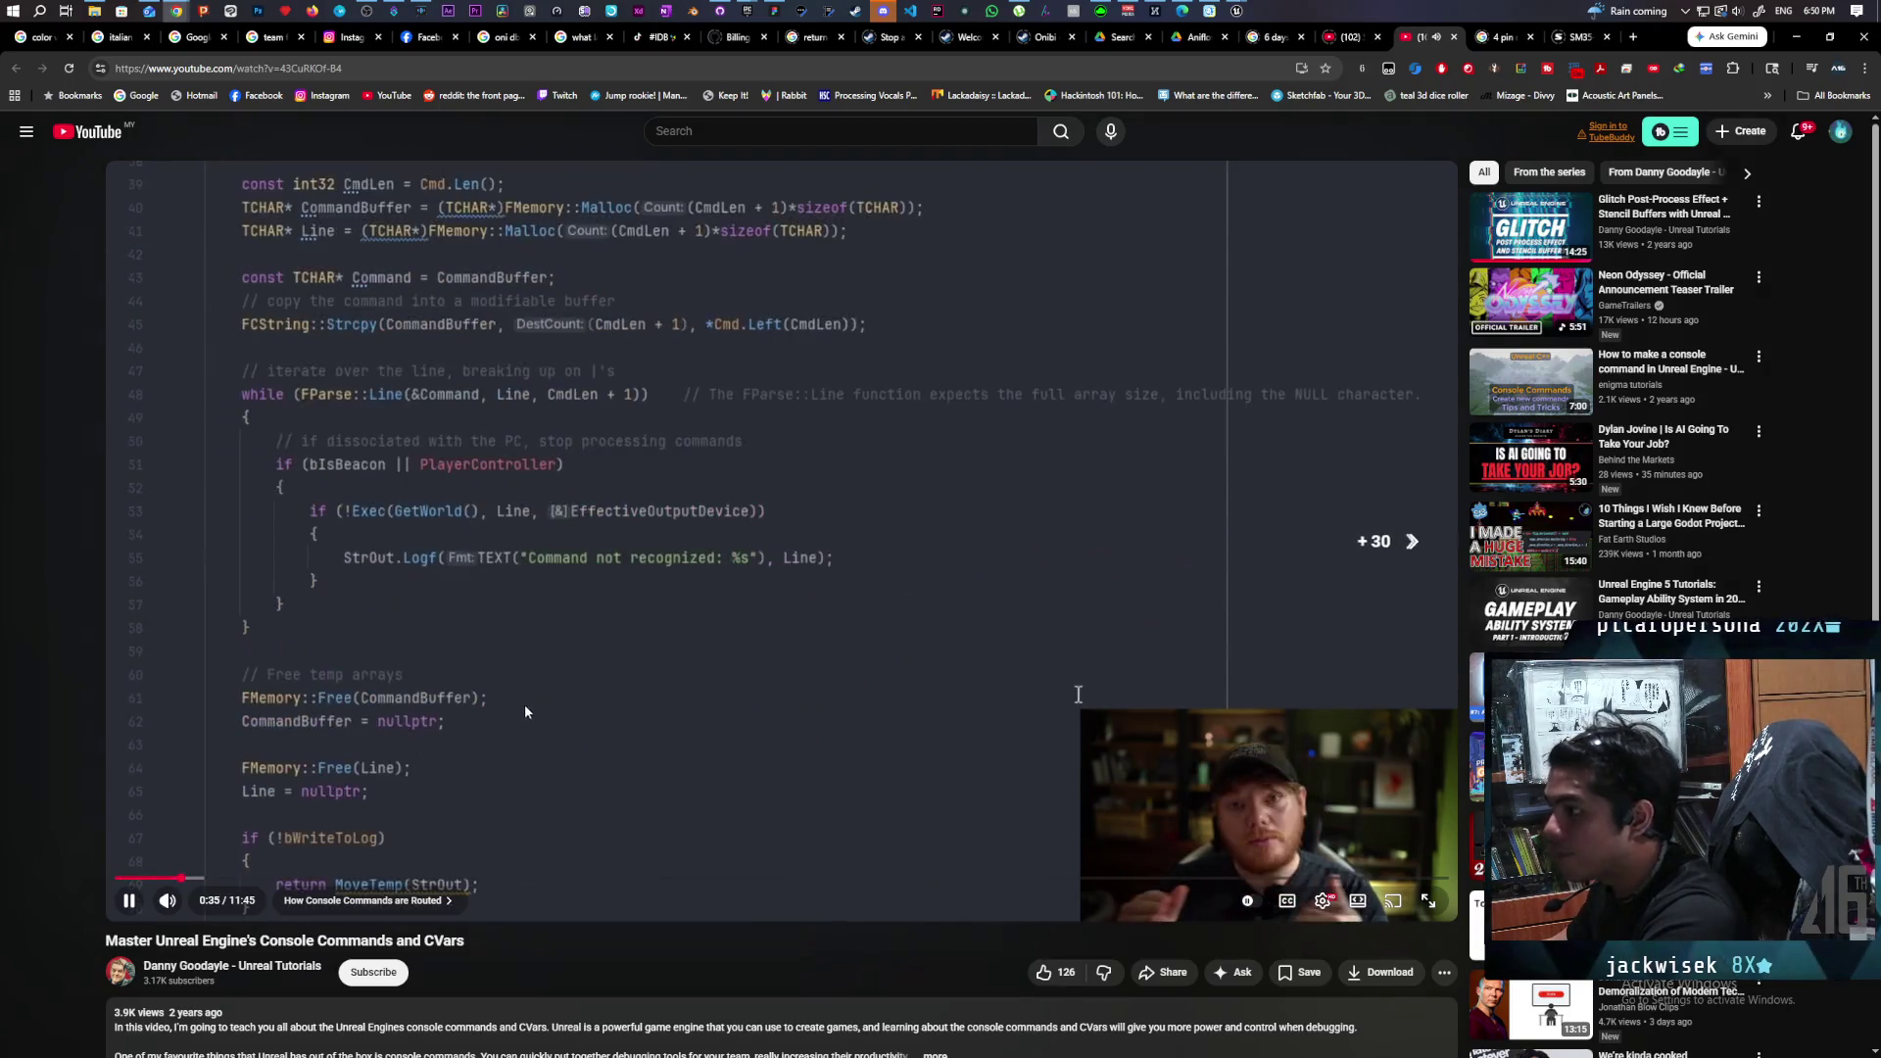
pyautogui.press('l')
pyautogui.press('l')
pyautogui.press('l')
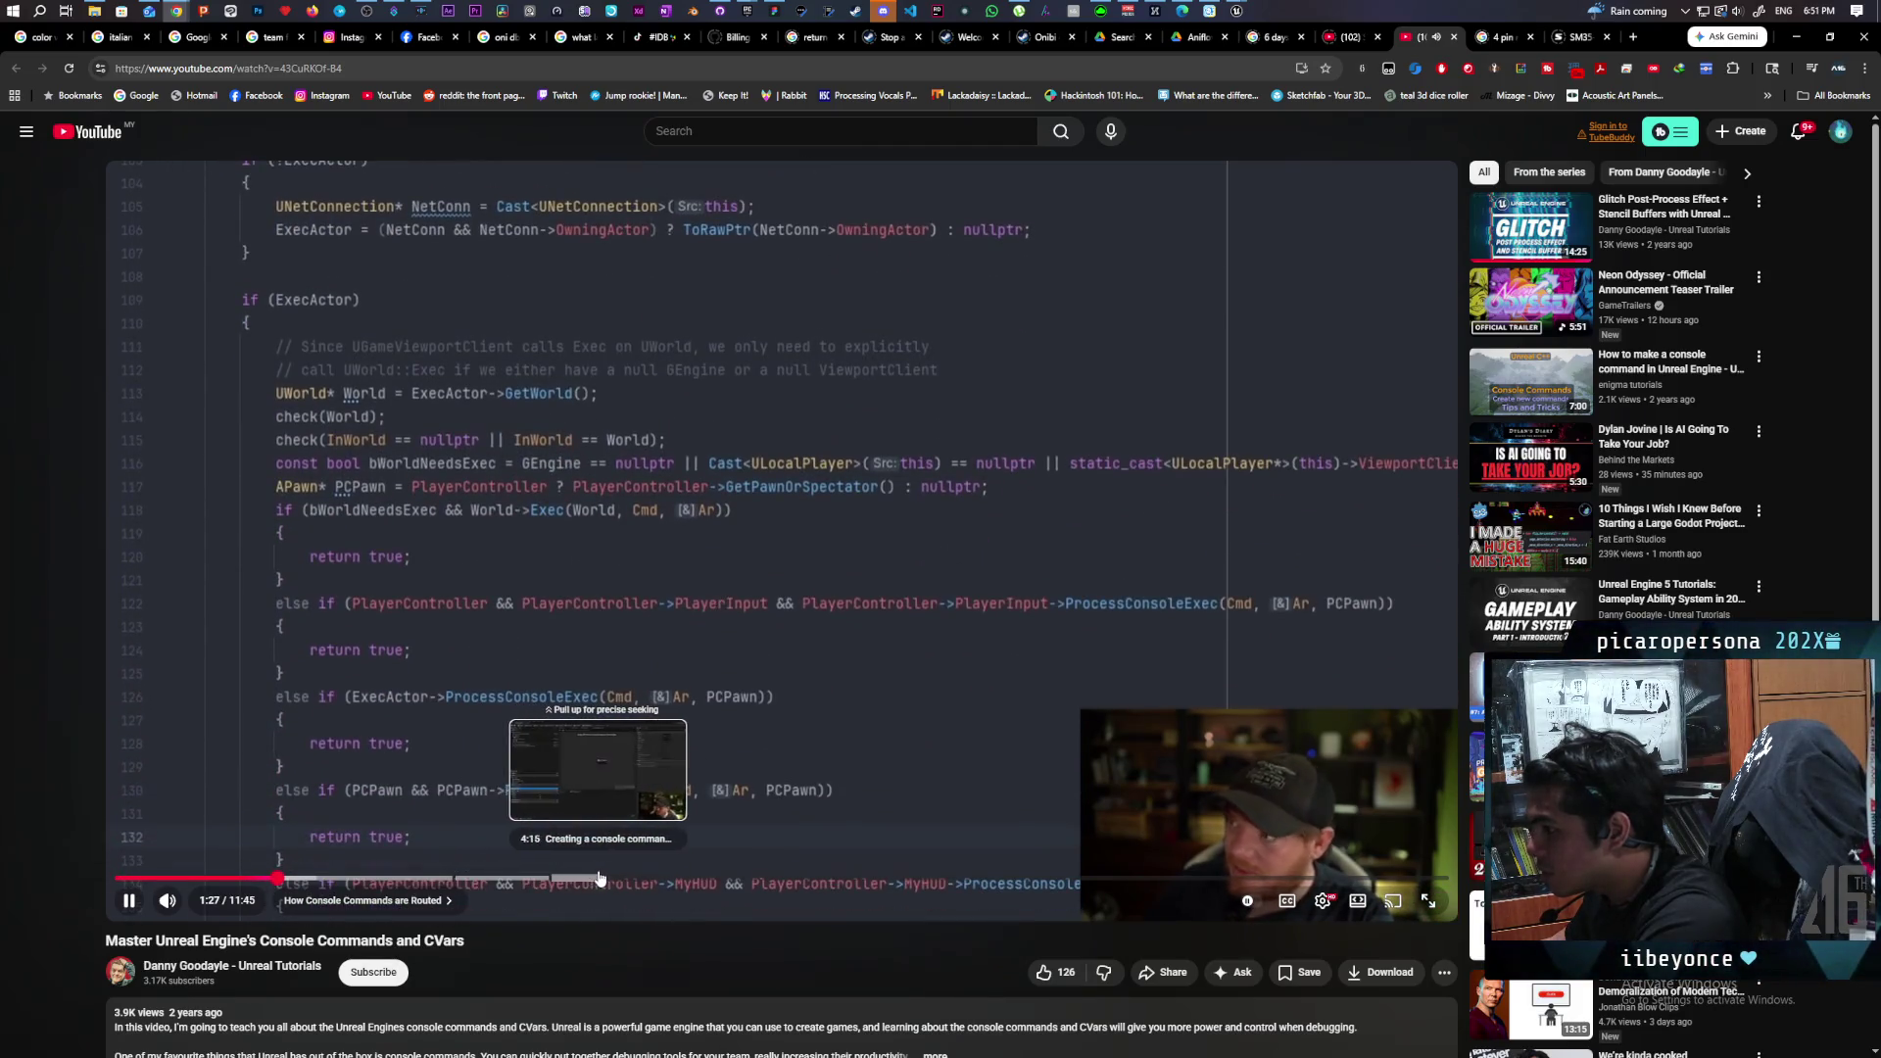
pyautogui.click(558, 879)
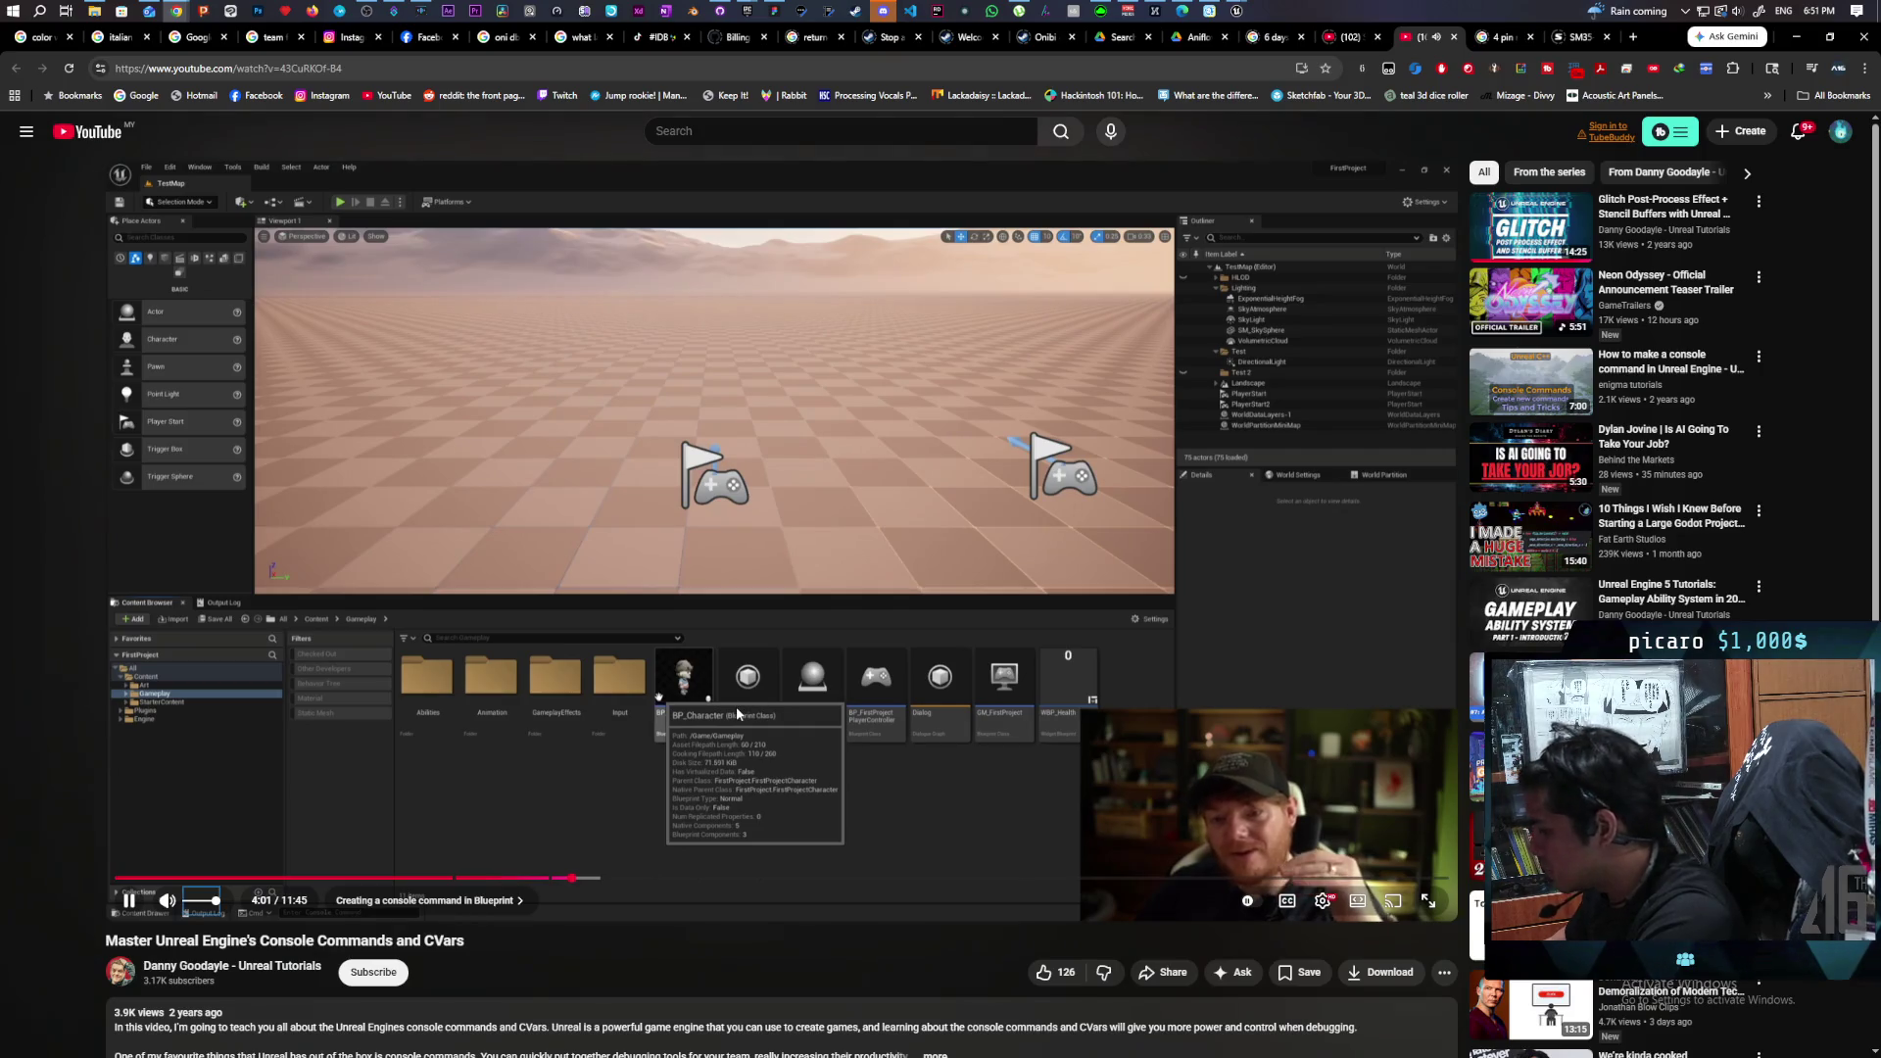
pyautogui.press('space')
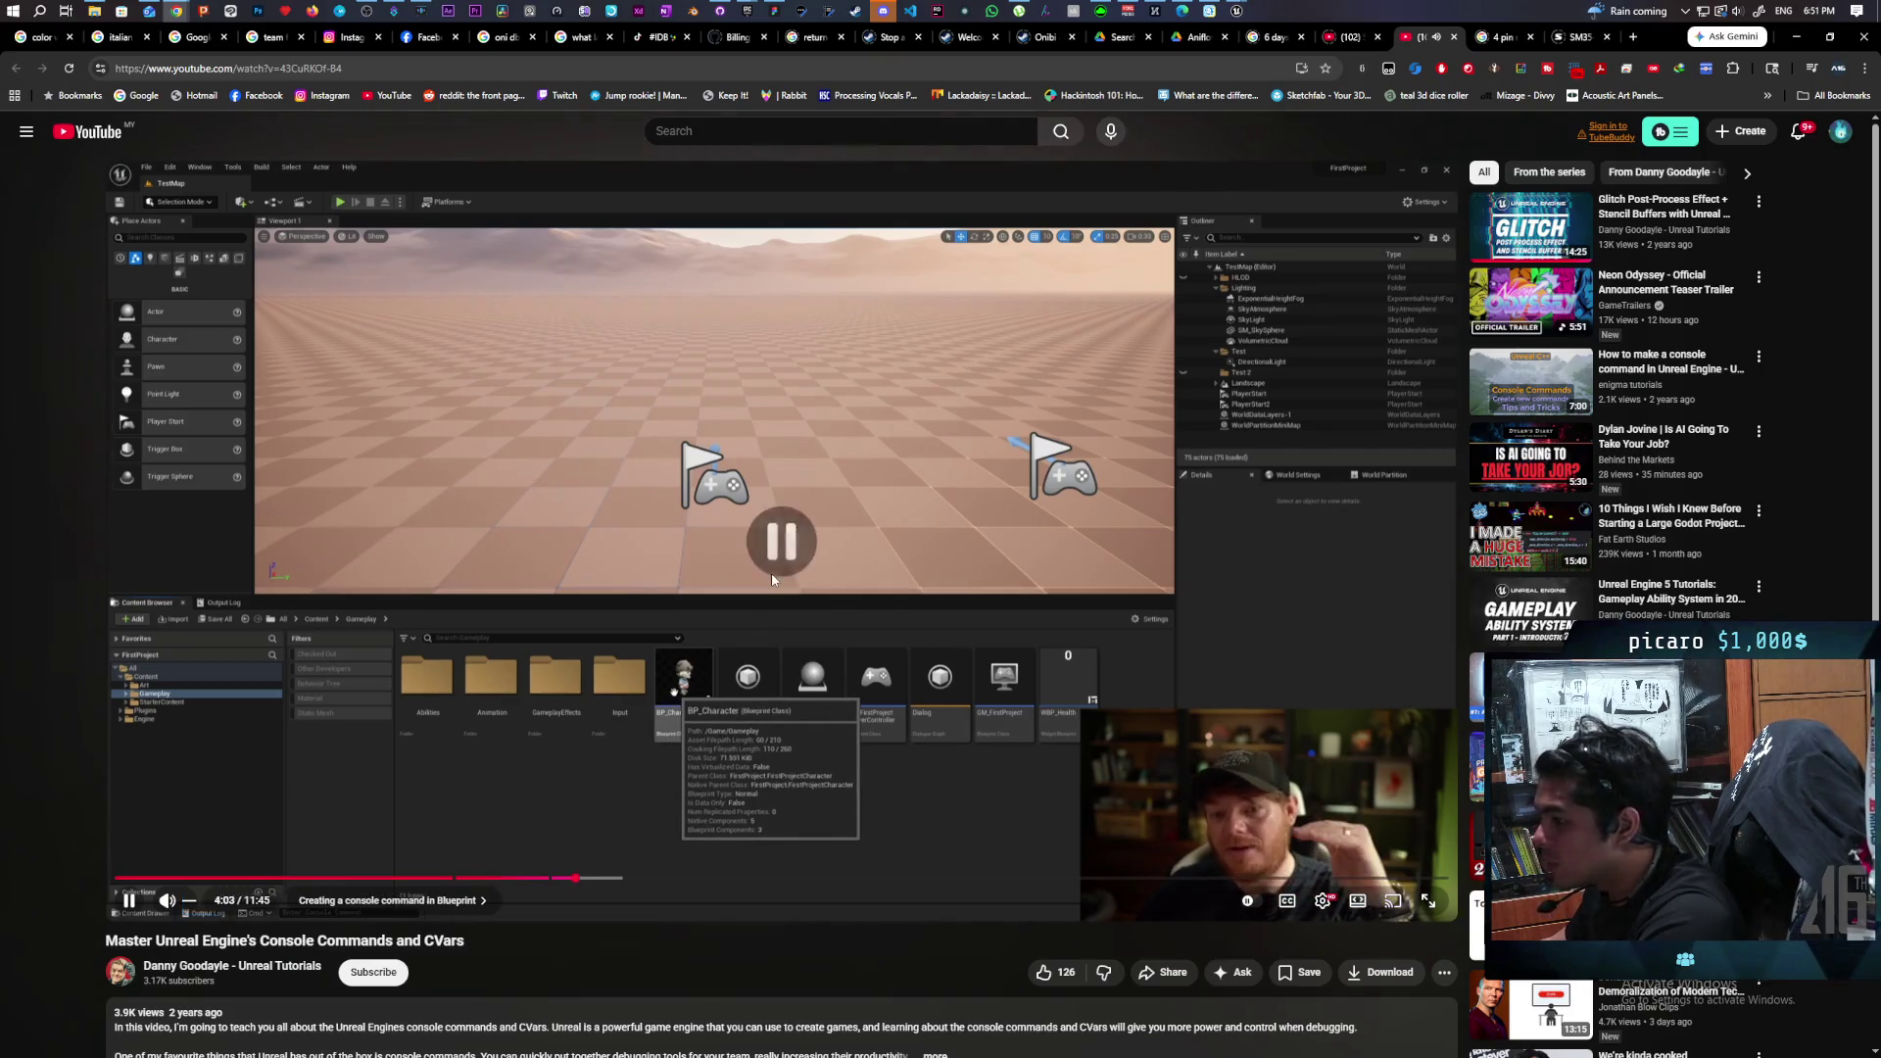
pyautogui.press('F11')
pyautogui.press('f')
pyautogui.press('space')
pyautogui.press('l')
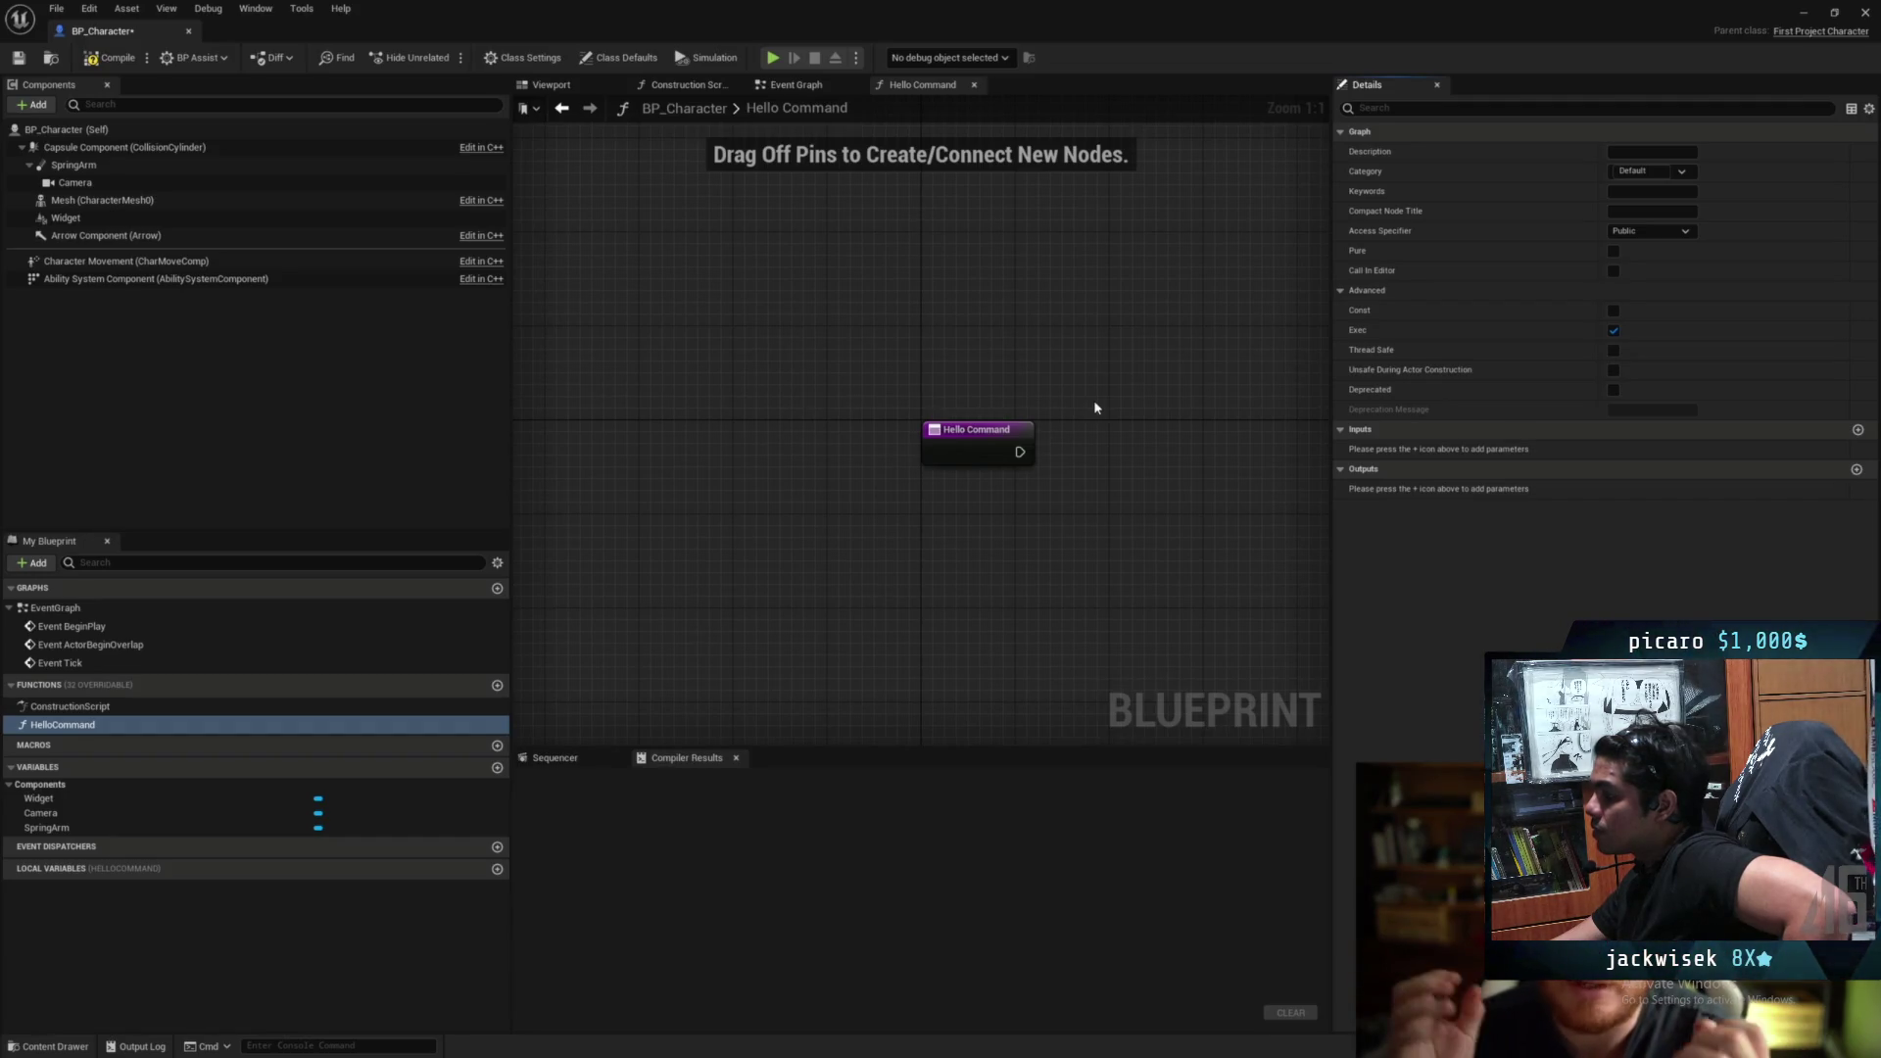
# Follow the HelloCommand demo printing 'Hello' to the log, then leave full-screen playback.
pyautogui.moveTo(1095, 407)
pyautogui.mouseDown()
pyautogui.moveTo(849, 459)
pyautogui.moveTo(915, 454)
pyautogui.moveTo(887, 441)
pyautogui.mouseUp()
pyautogui.write('log')
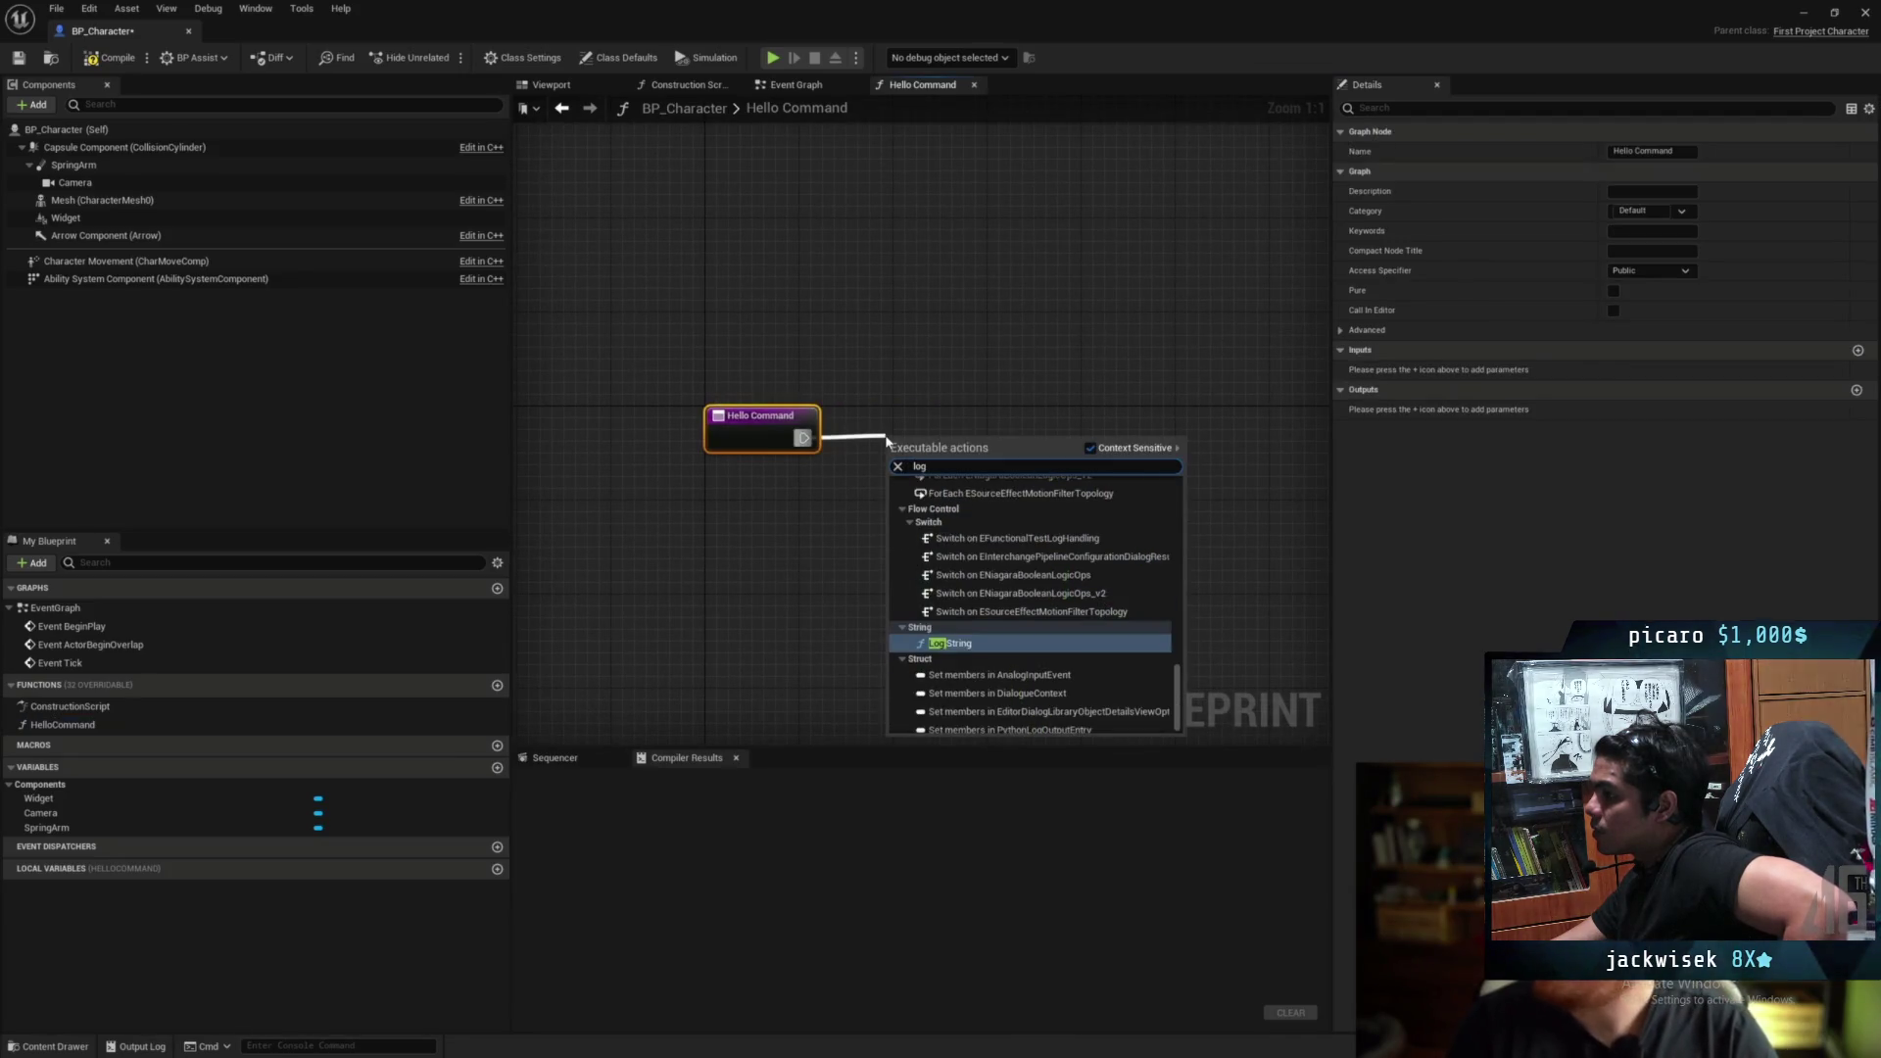
pyautogui.press('Return')
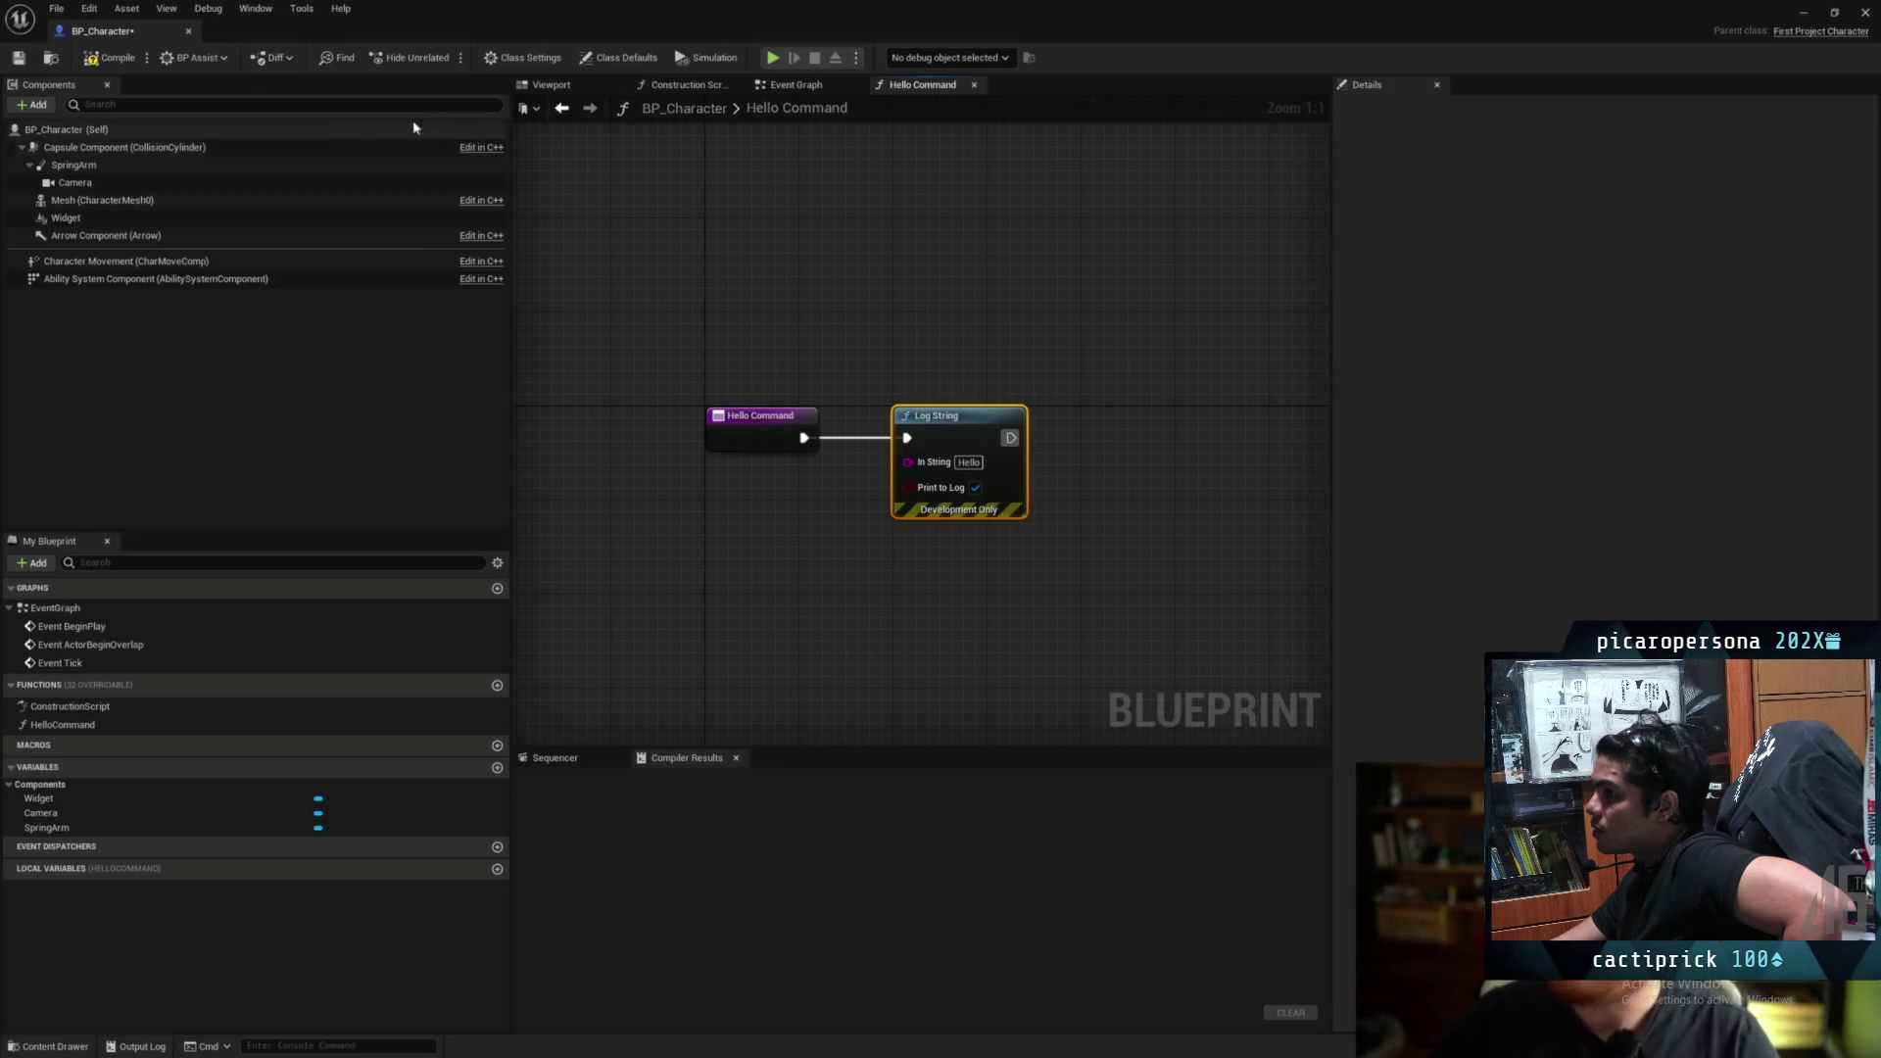
pyautogui.click(114, 60)
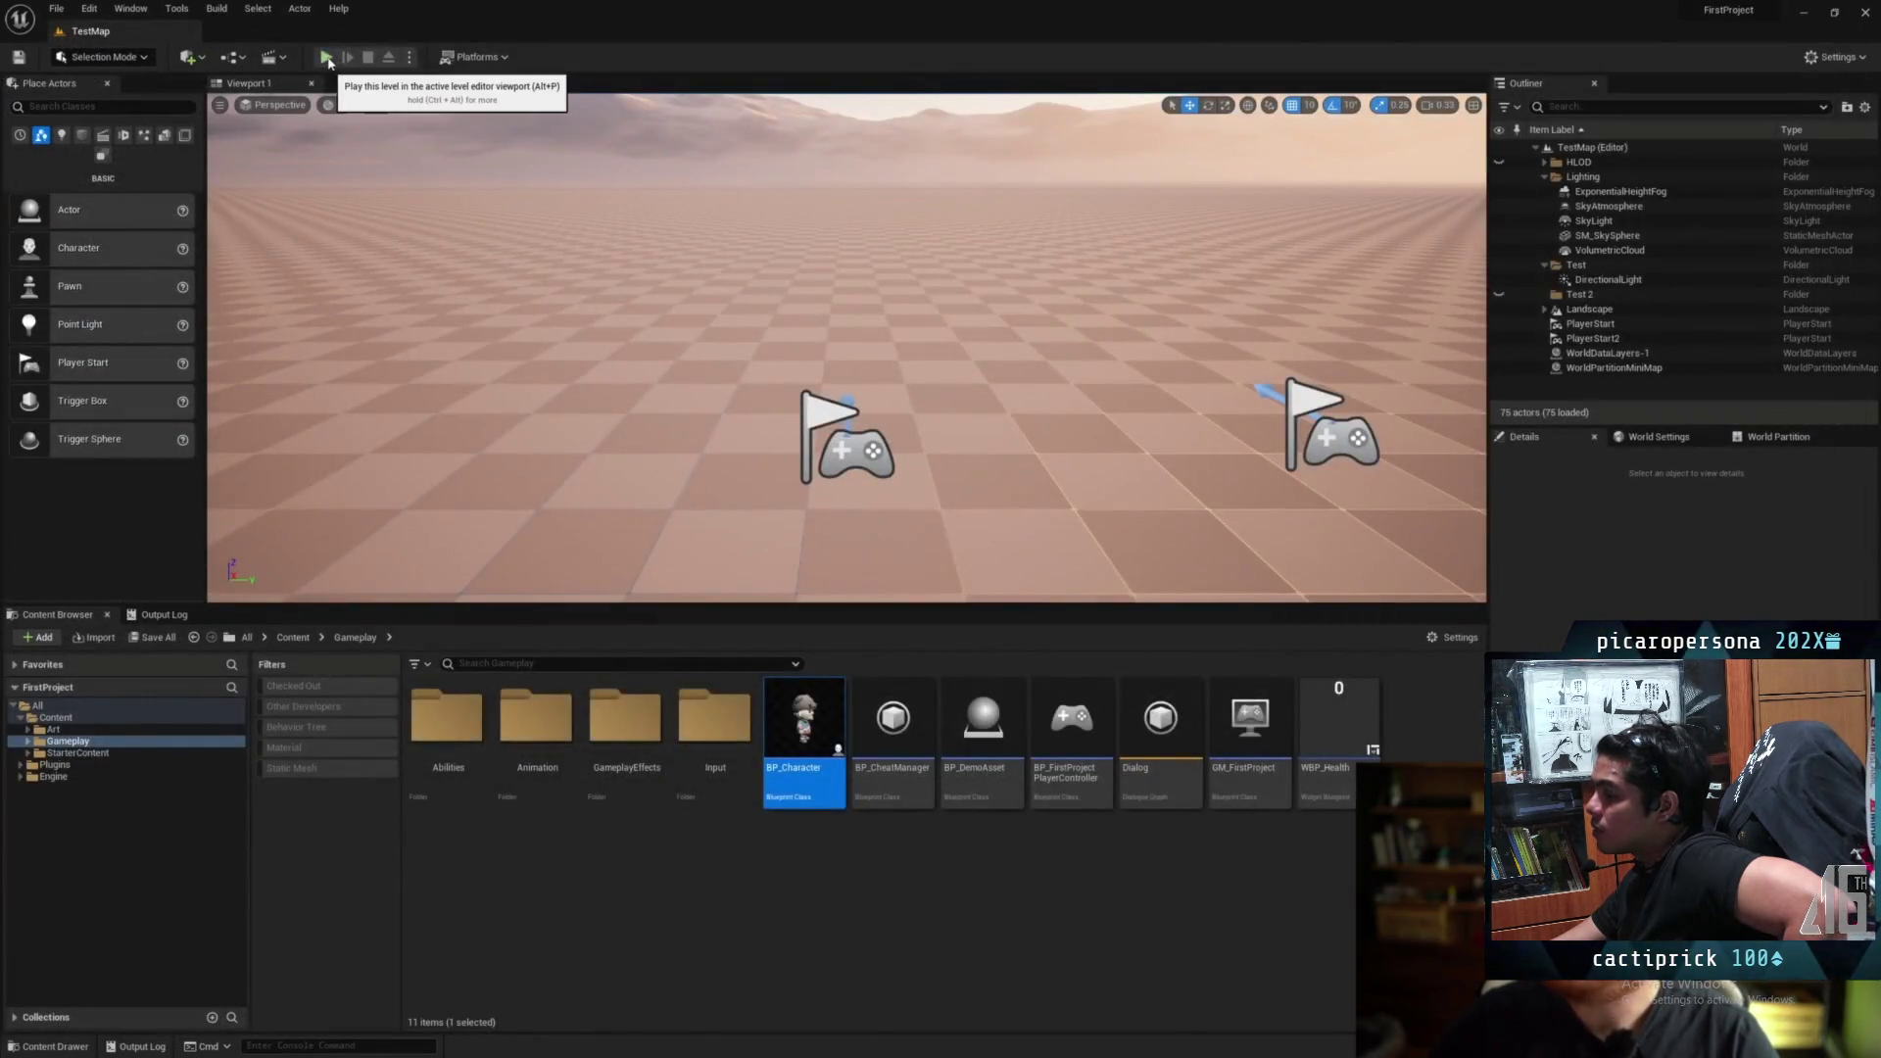
pyautogui.click(328, 57)
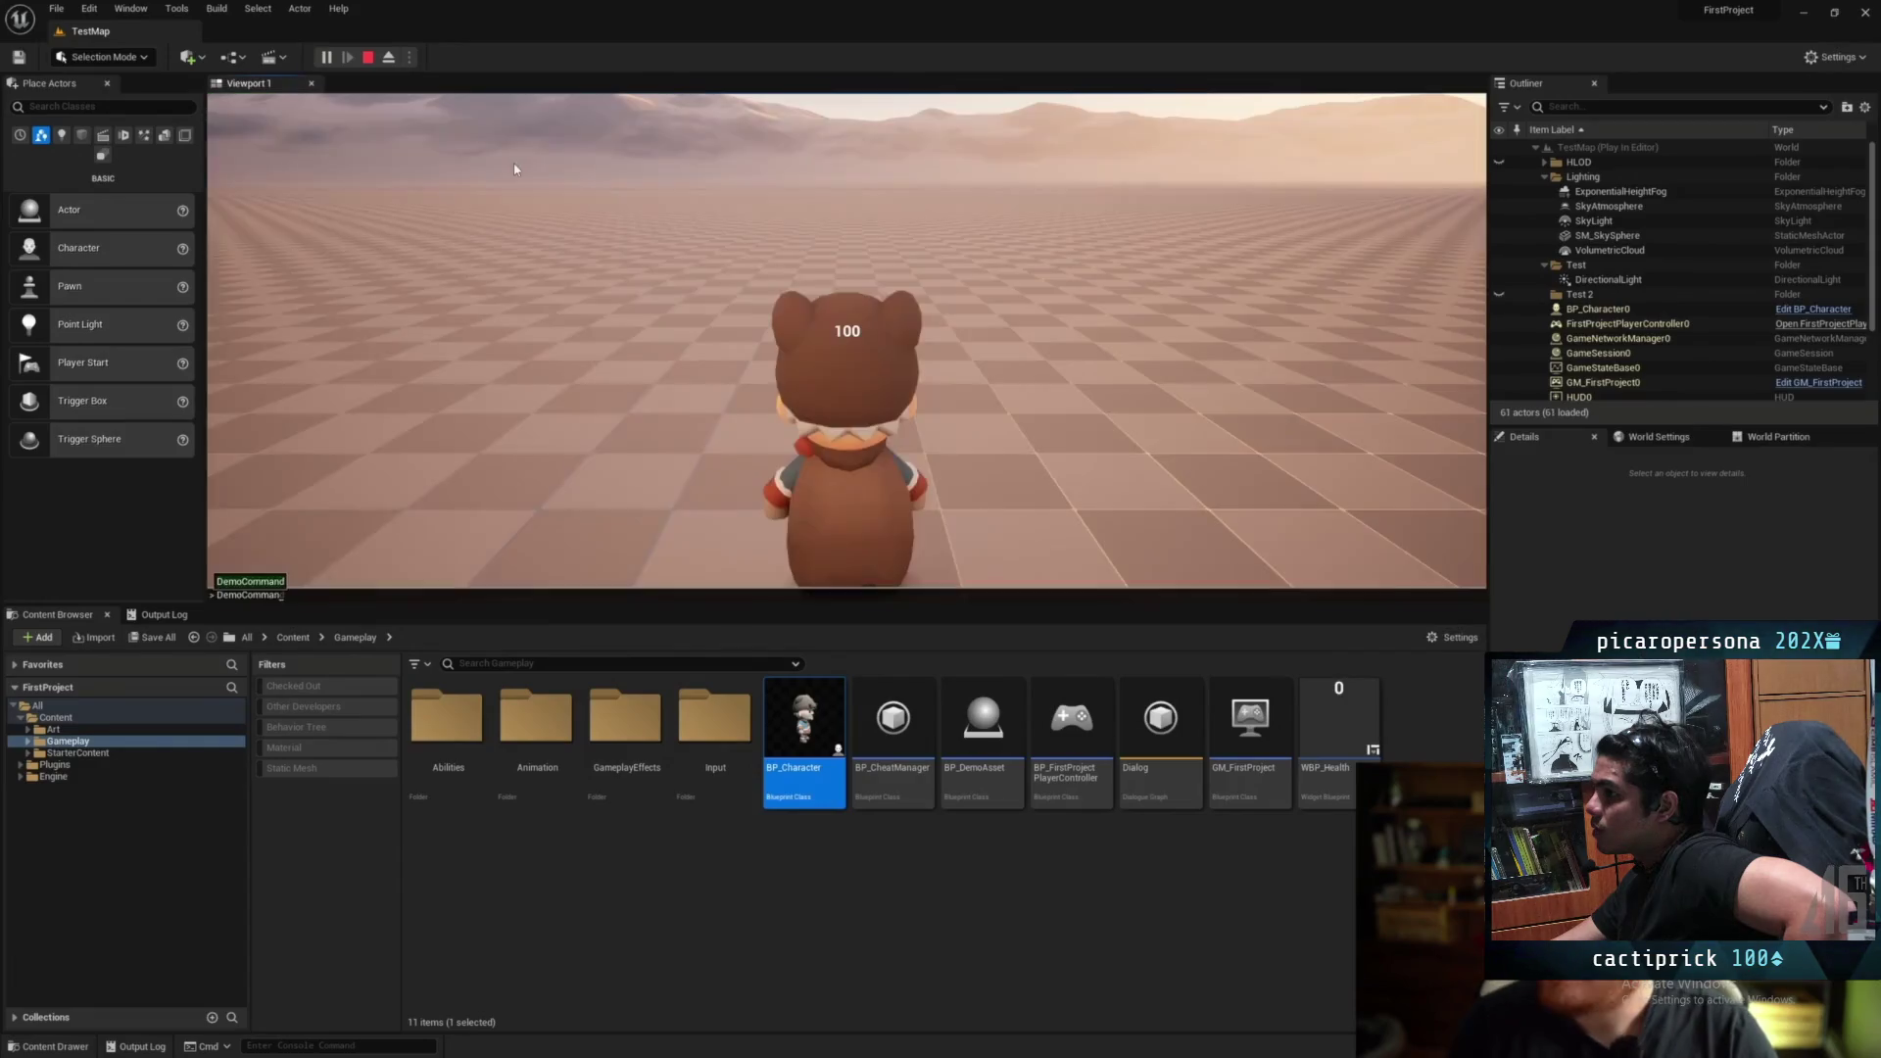
pyautogui.press('BackSpace')
pyautogui.press('BackSpace')
pyautogui.press('BackSpace')
pyautogui.write('hello')
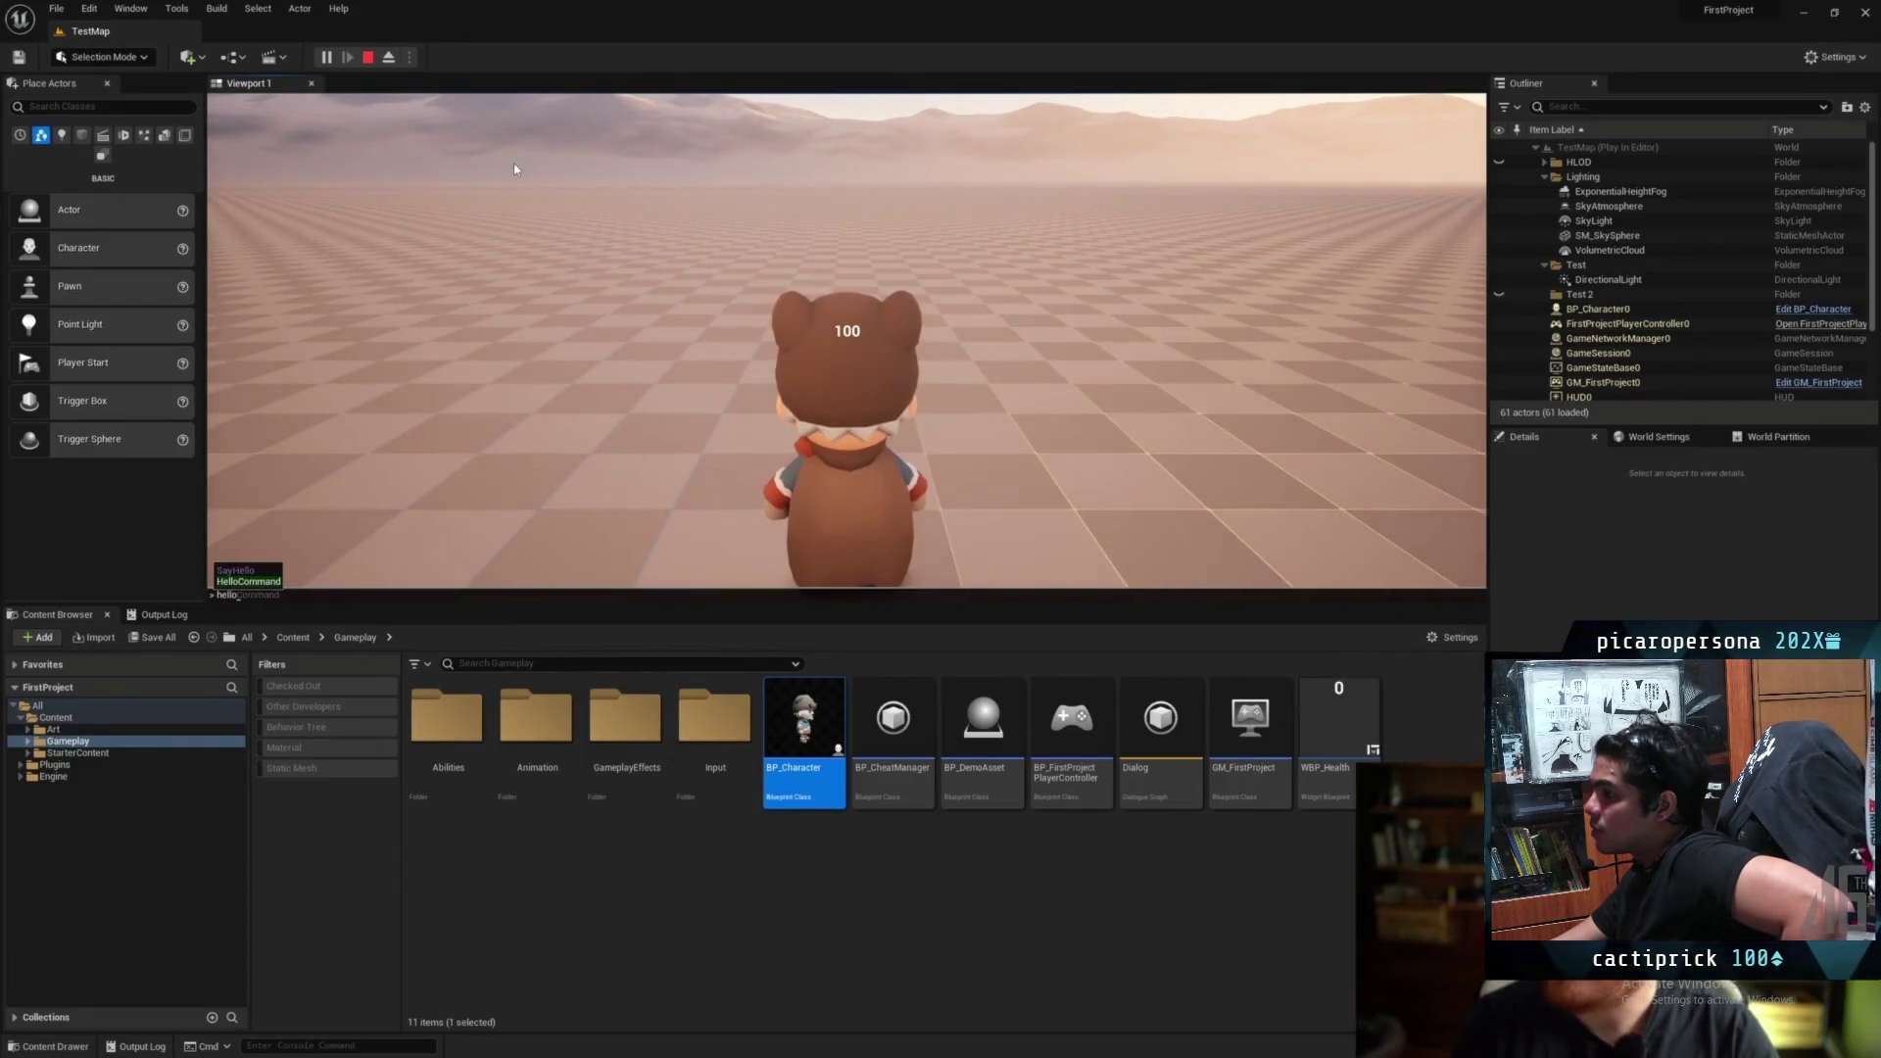
pyautogui.press('Return')
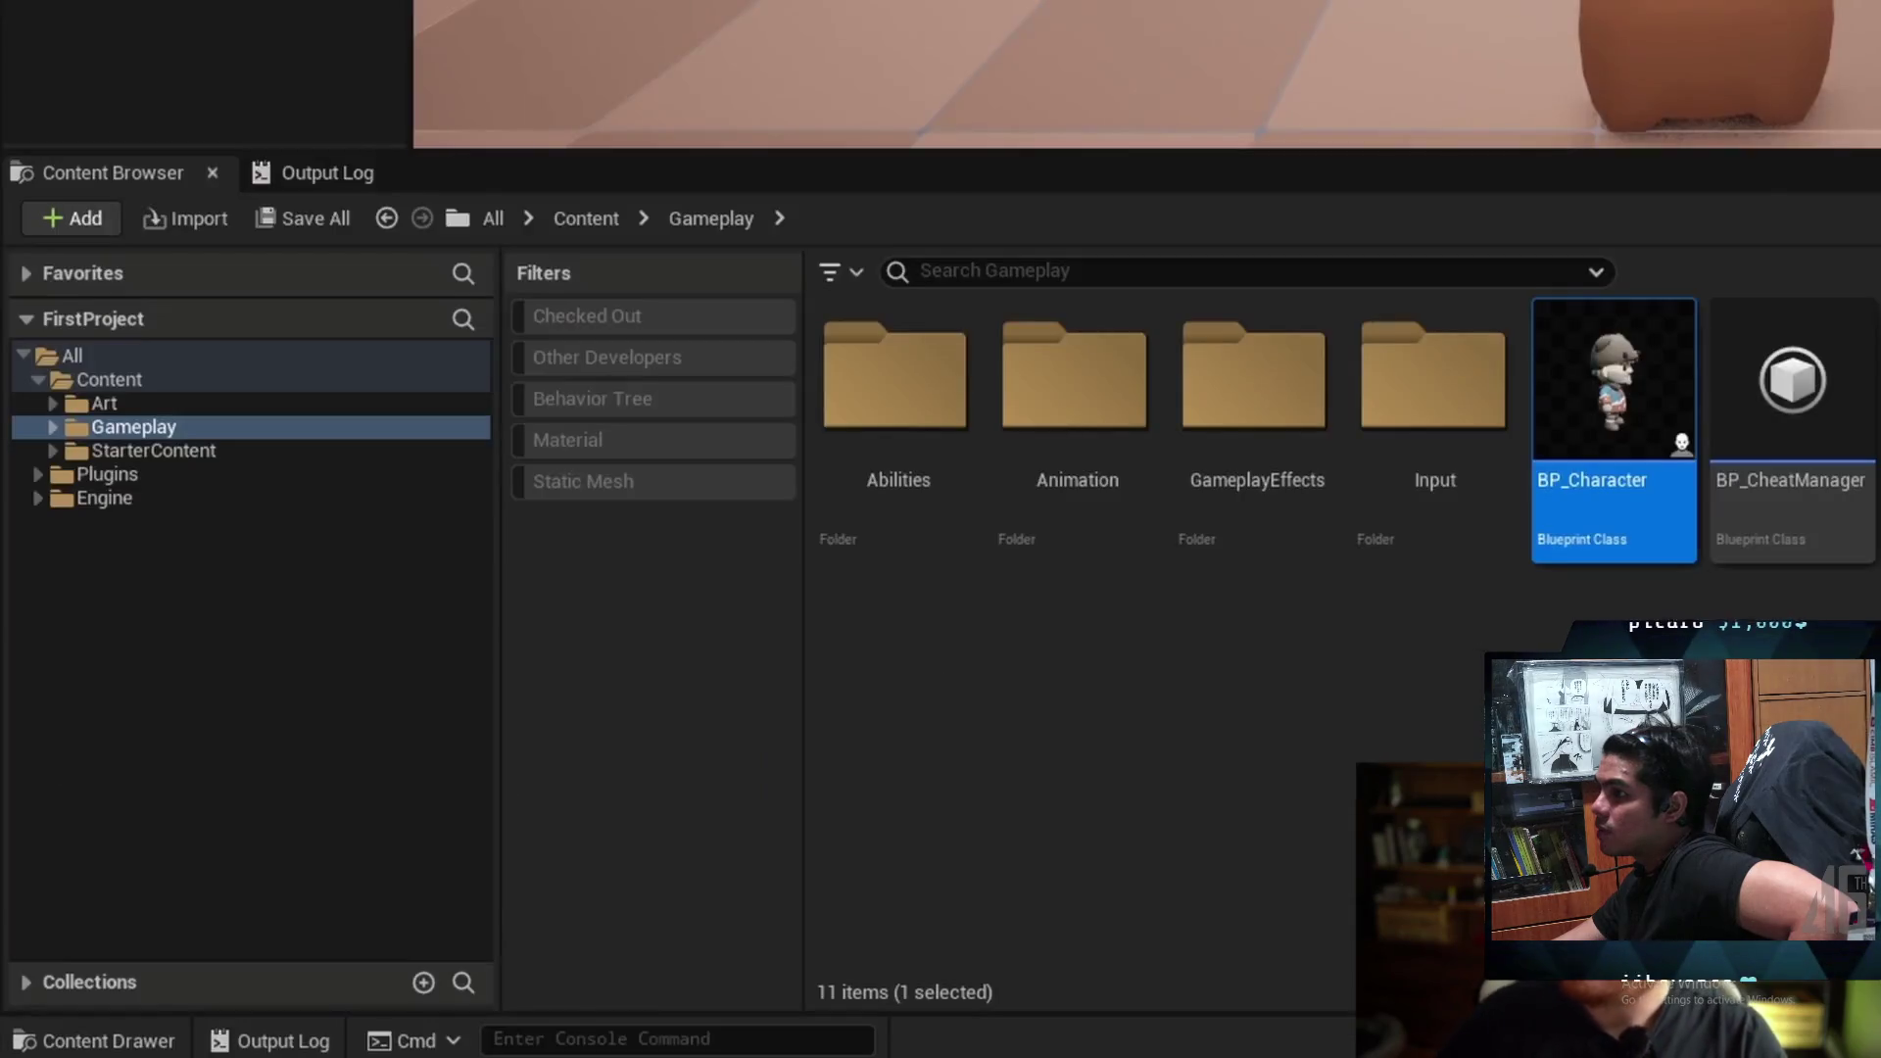
pyautogui.hotkey('shift', 'F1')
pyautogui.click(160, 615)
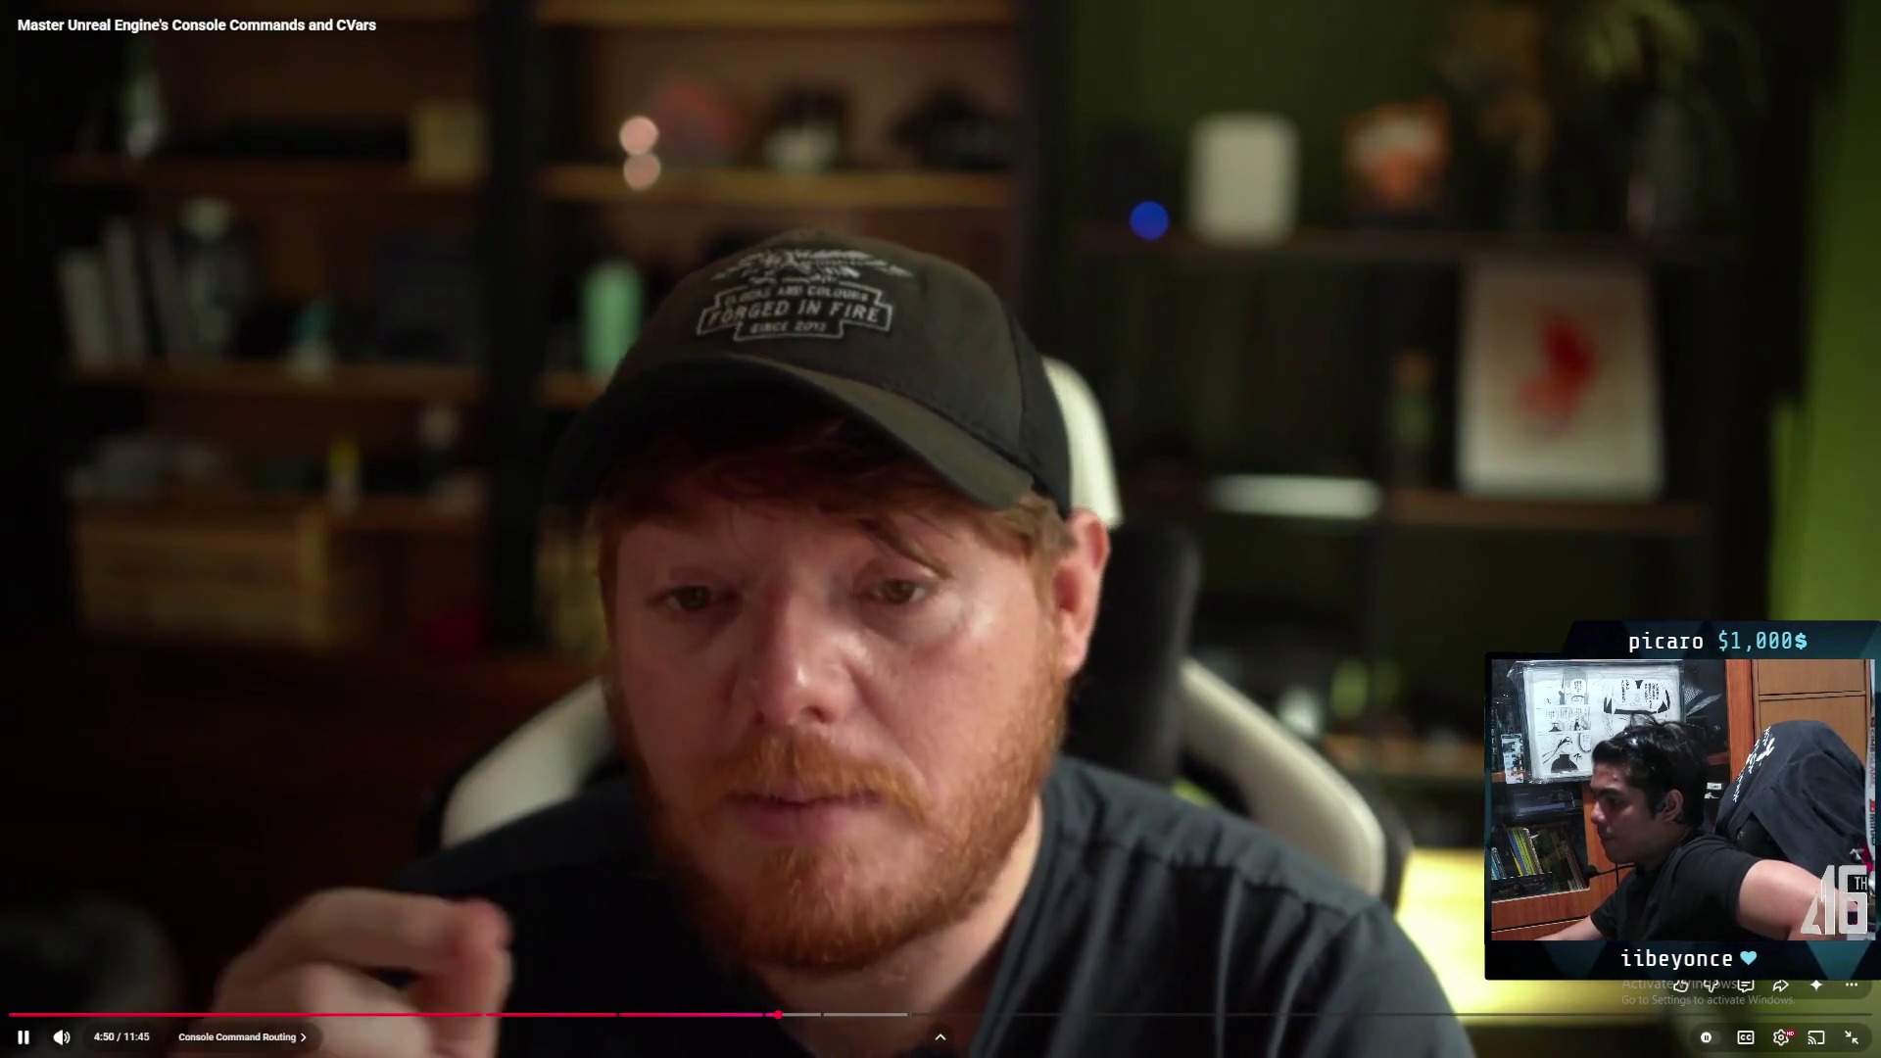
pyautogui.click(1851, 1041)
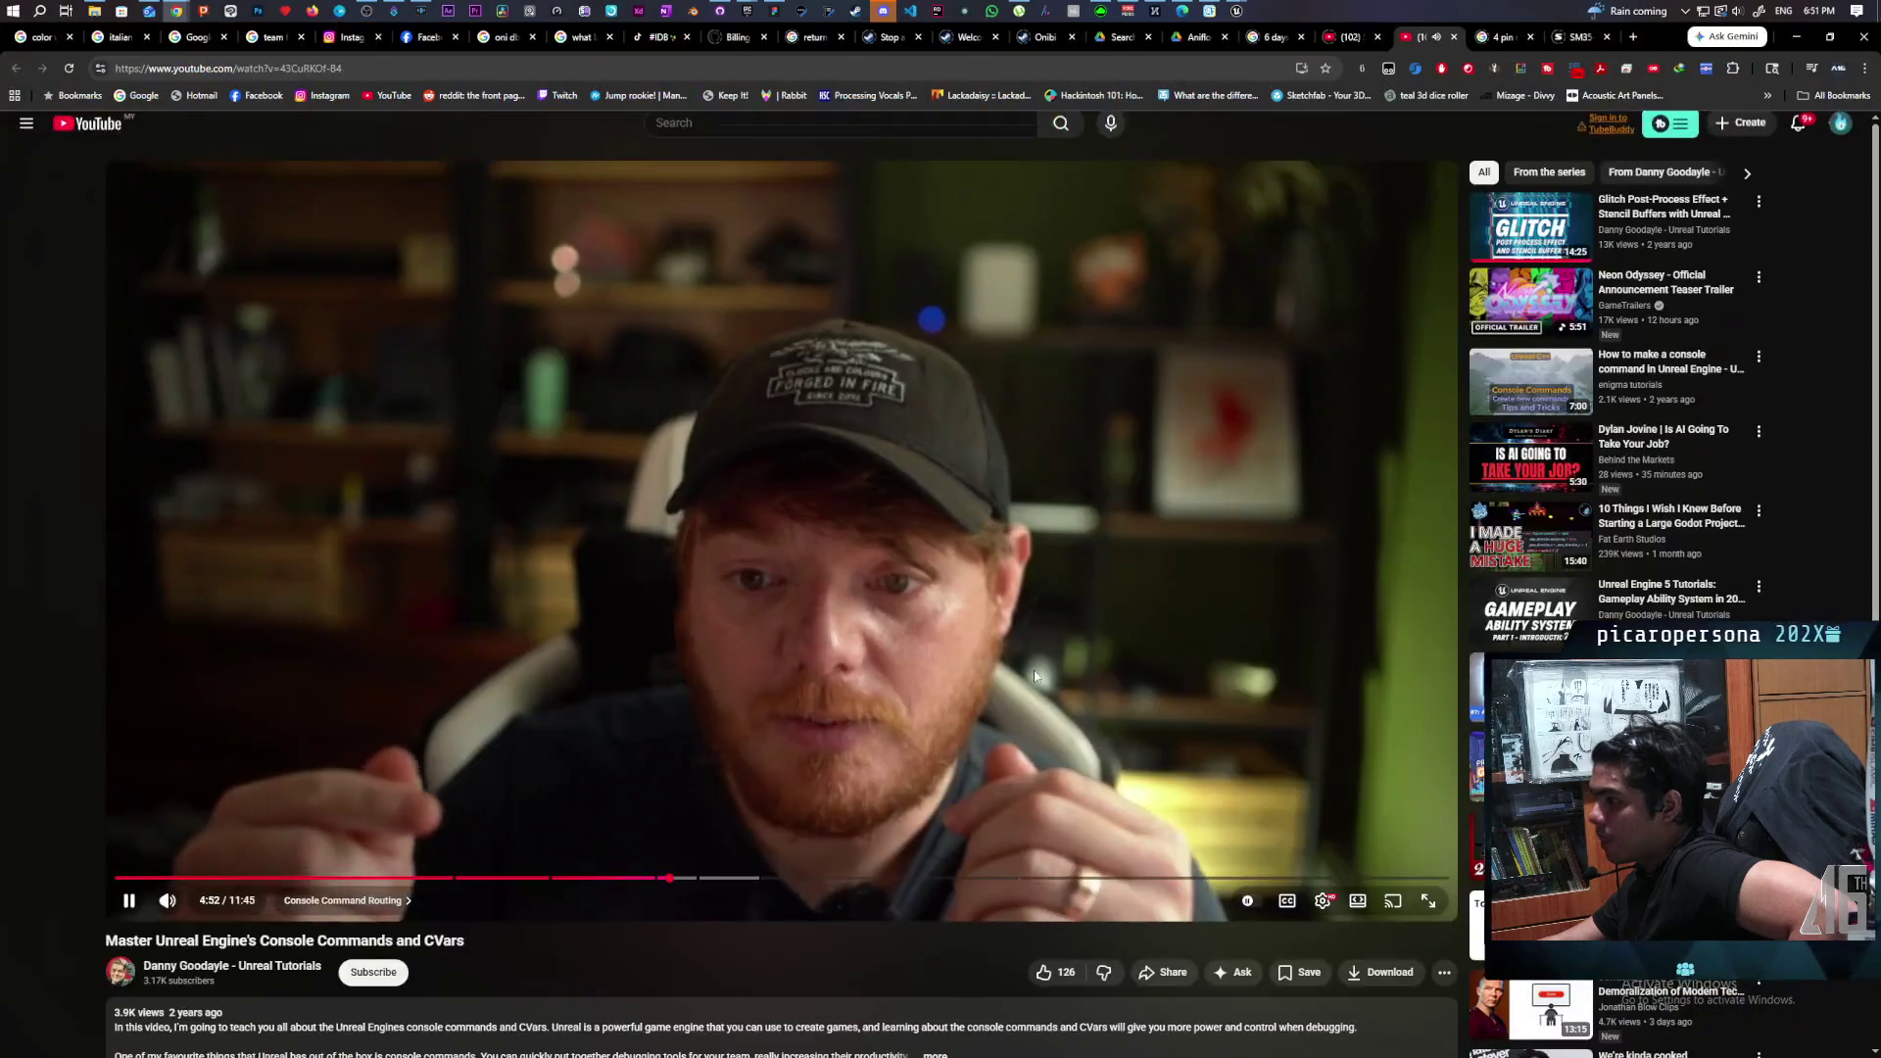
pyautogui.scroll(-5, 410, 760)
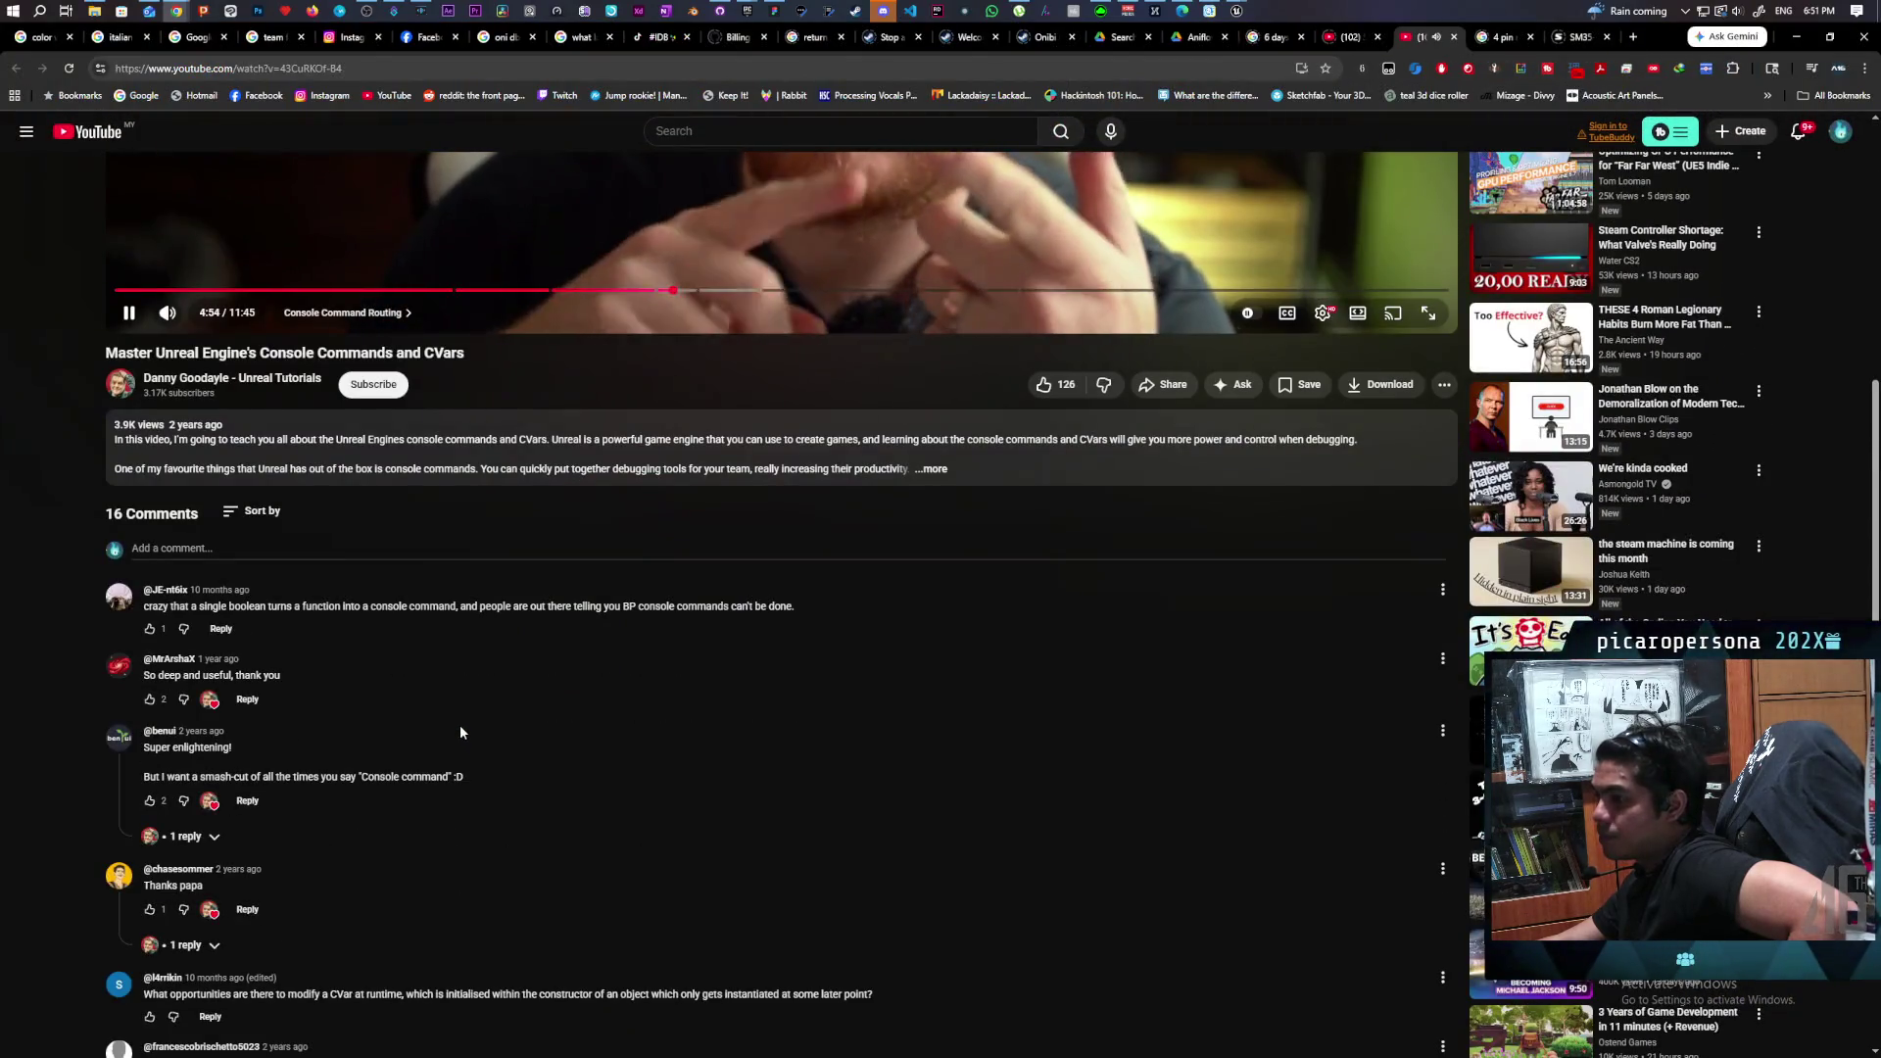
pyautogui.scroll(1, 457, 717)
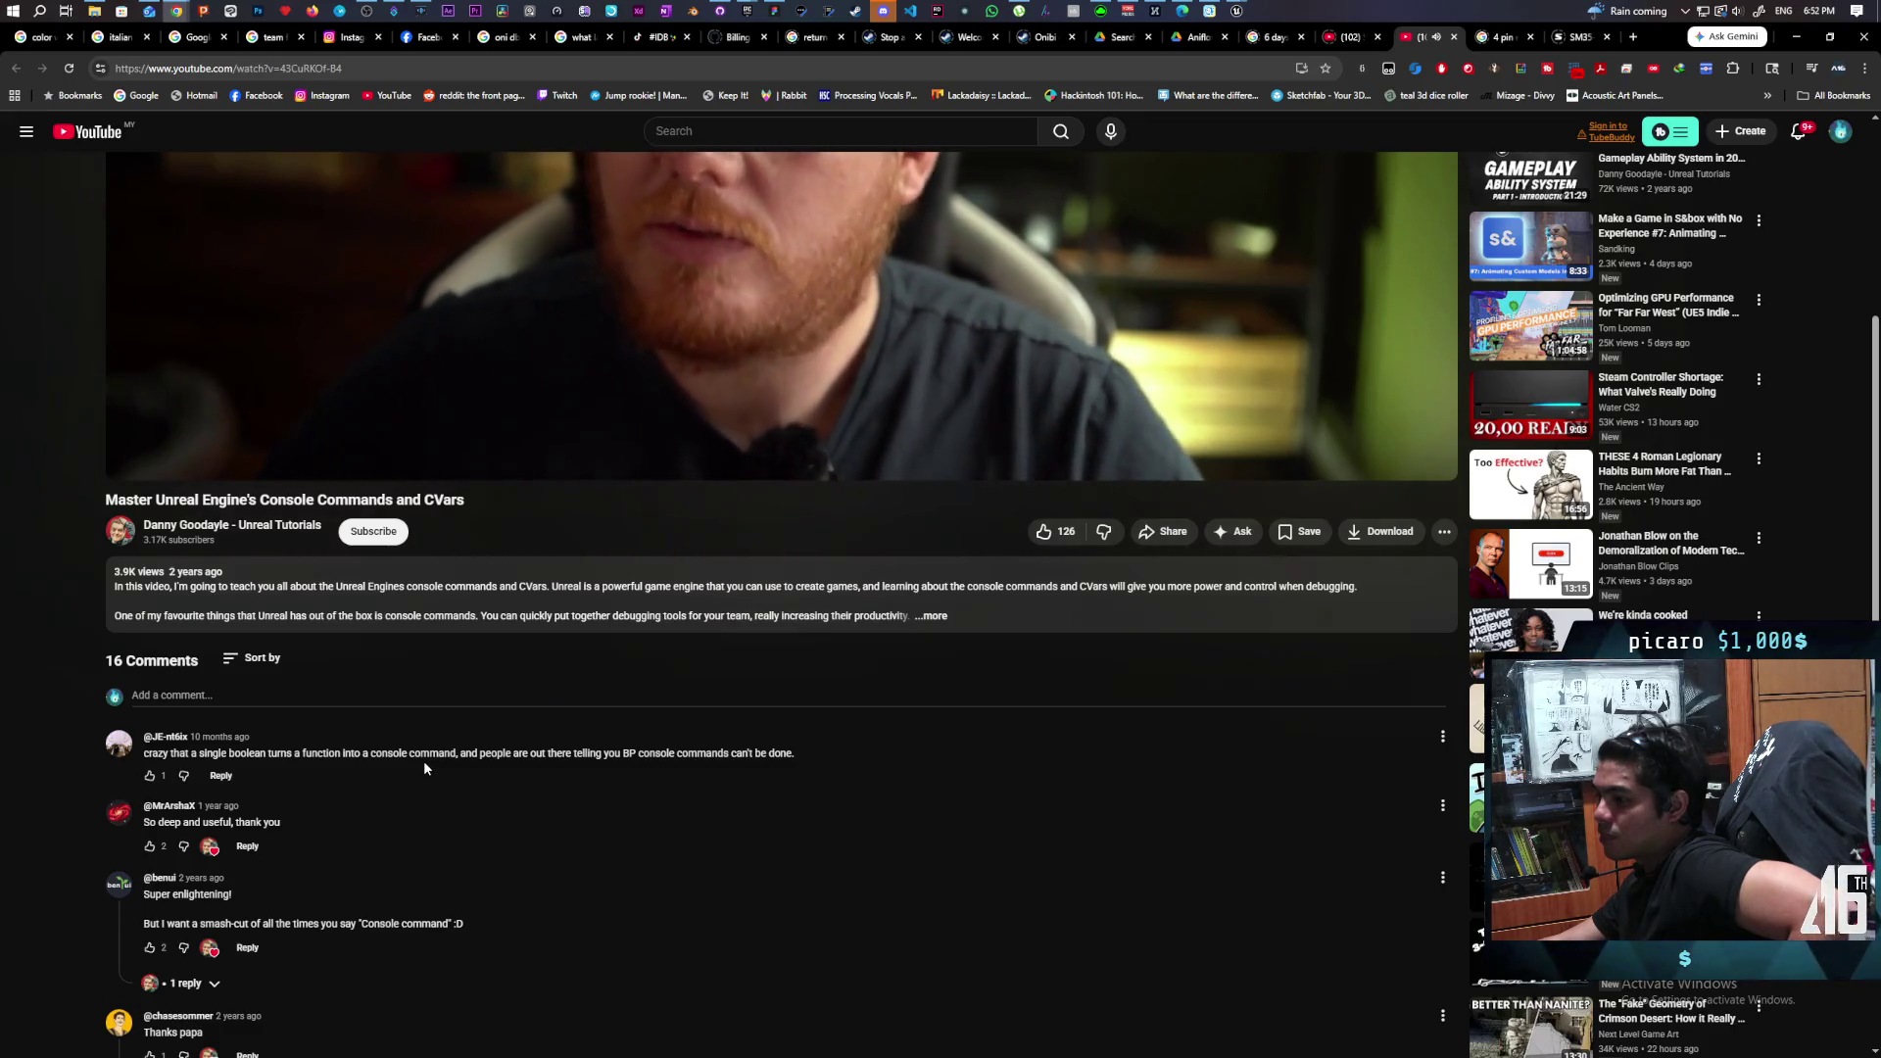
pyautogui.scroll(1, 424, 764)
pyautogui.scroll(3, 423, 767)
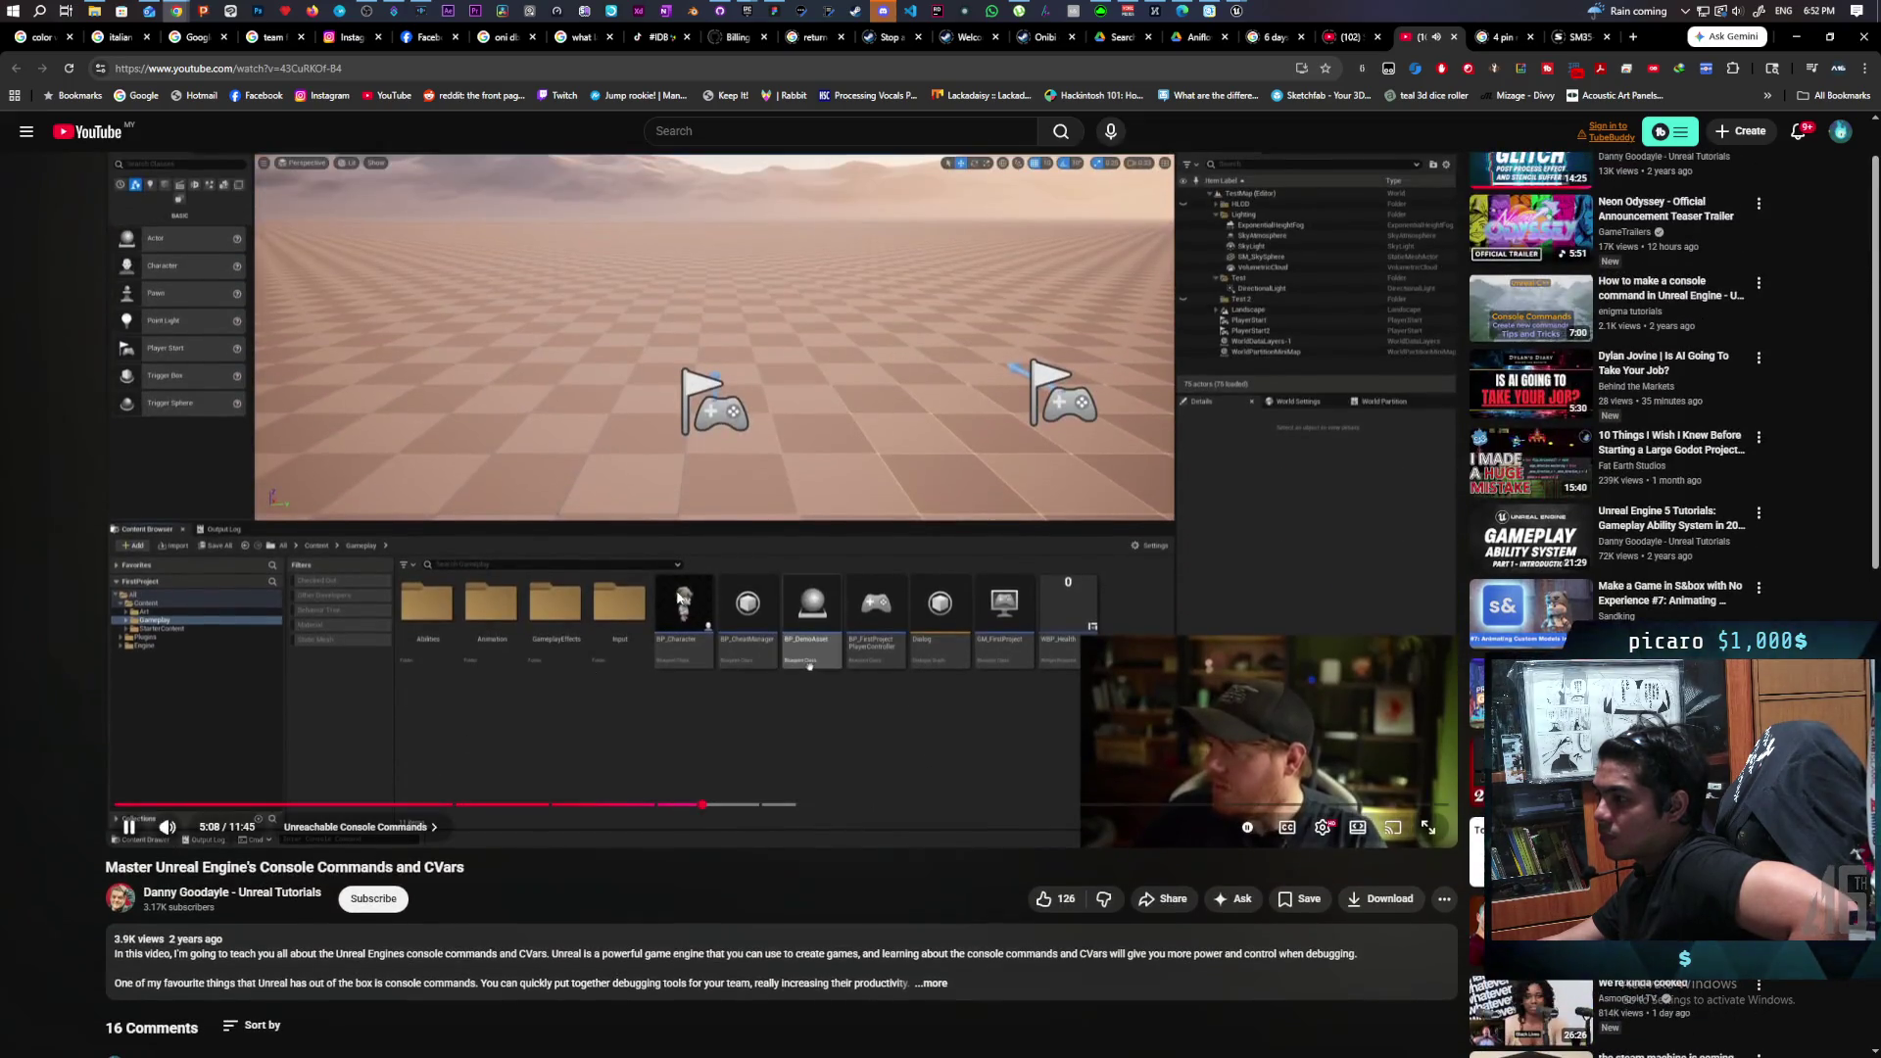
pyautogui.moveTo(1236, 11)
pyautogui.click(1239, 120)
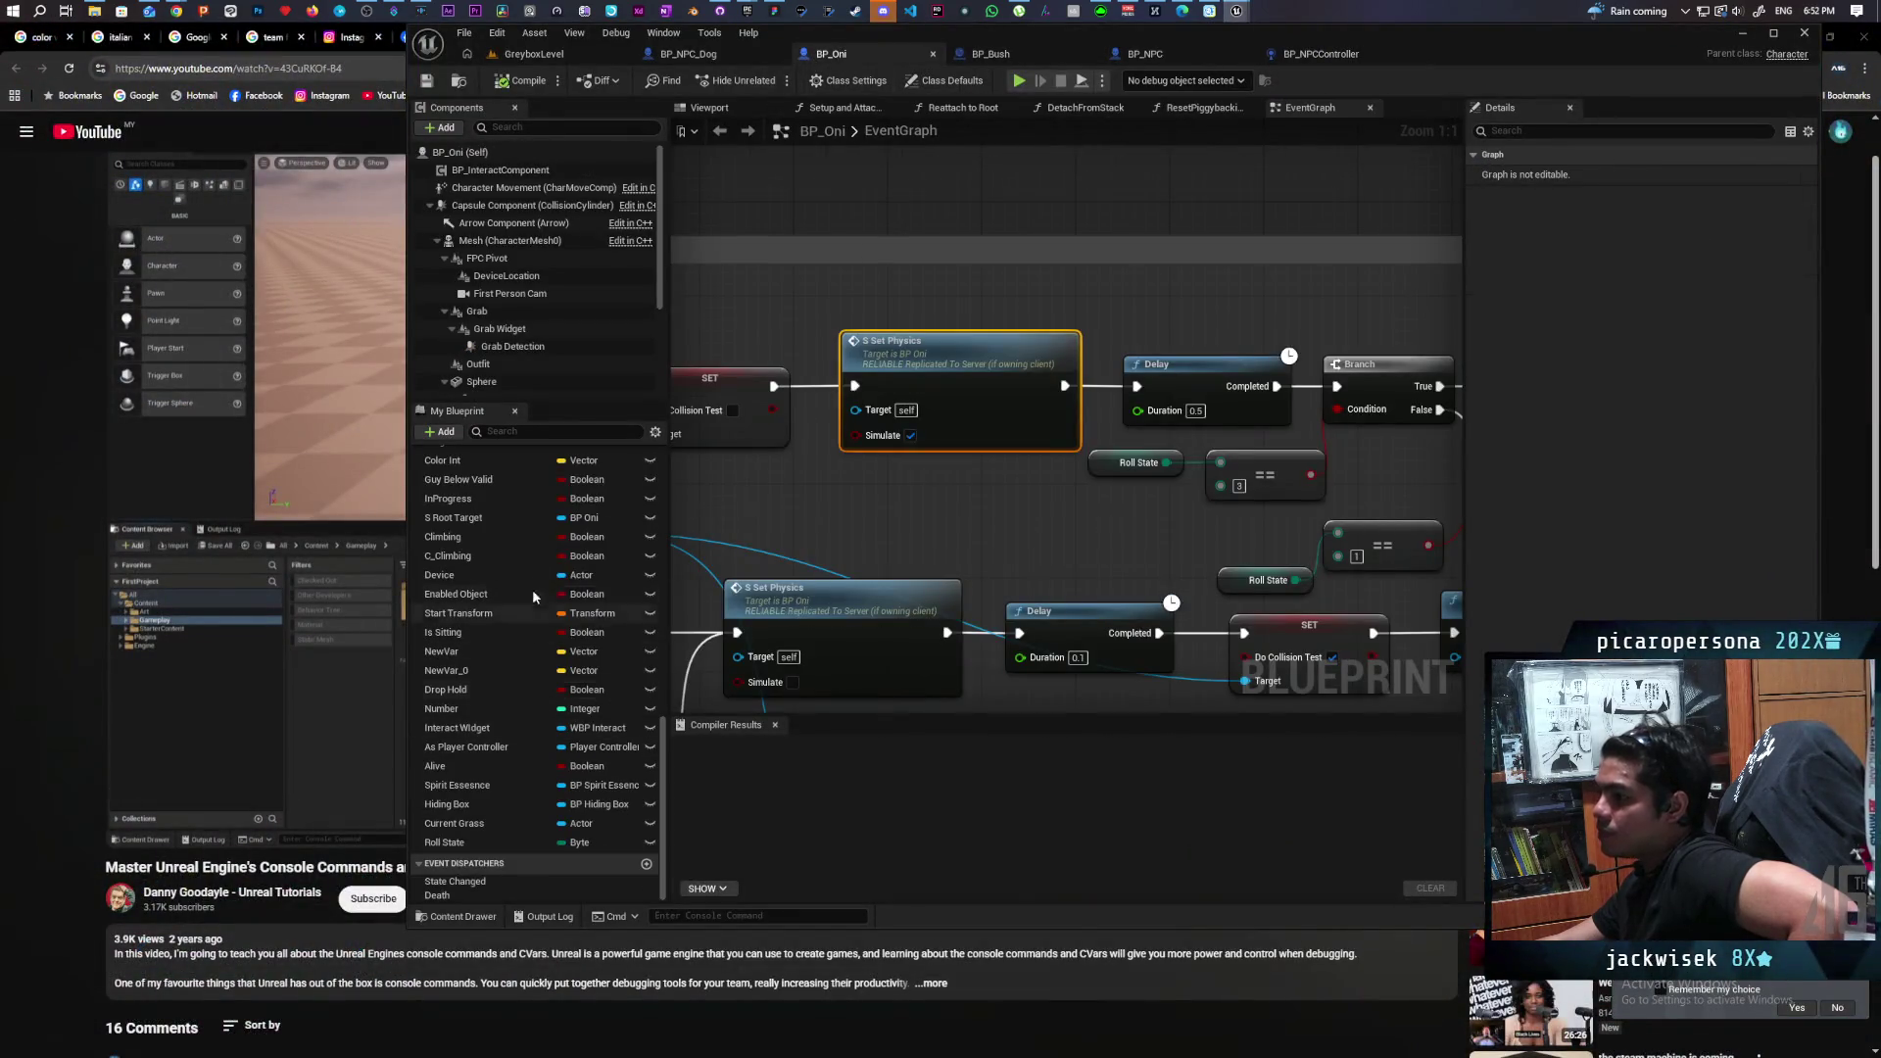
# Add a testexec function to BP_Oni with a Print String node printing 'yea this works'.
pyautogui.scroll(10, 541, 515)
pyautogui.scroll(3, 550, 565)
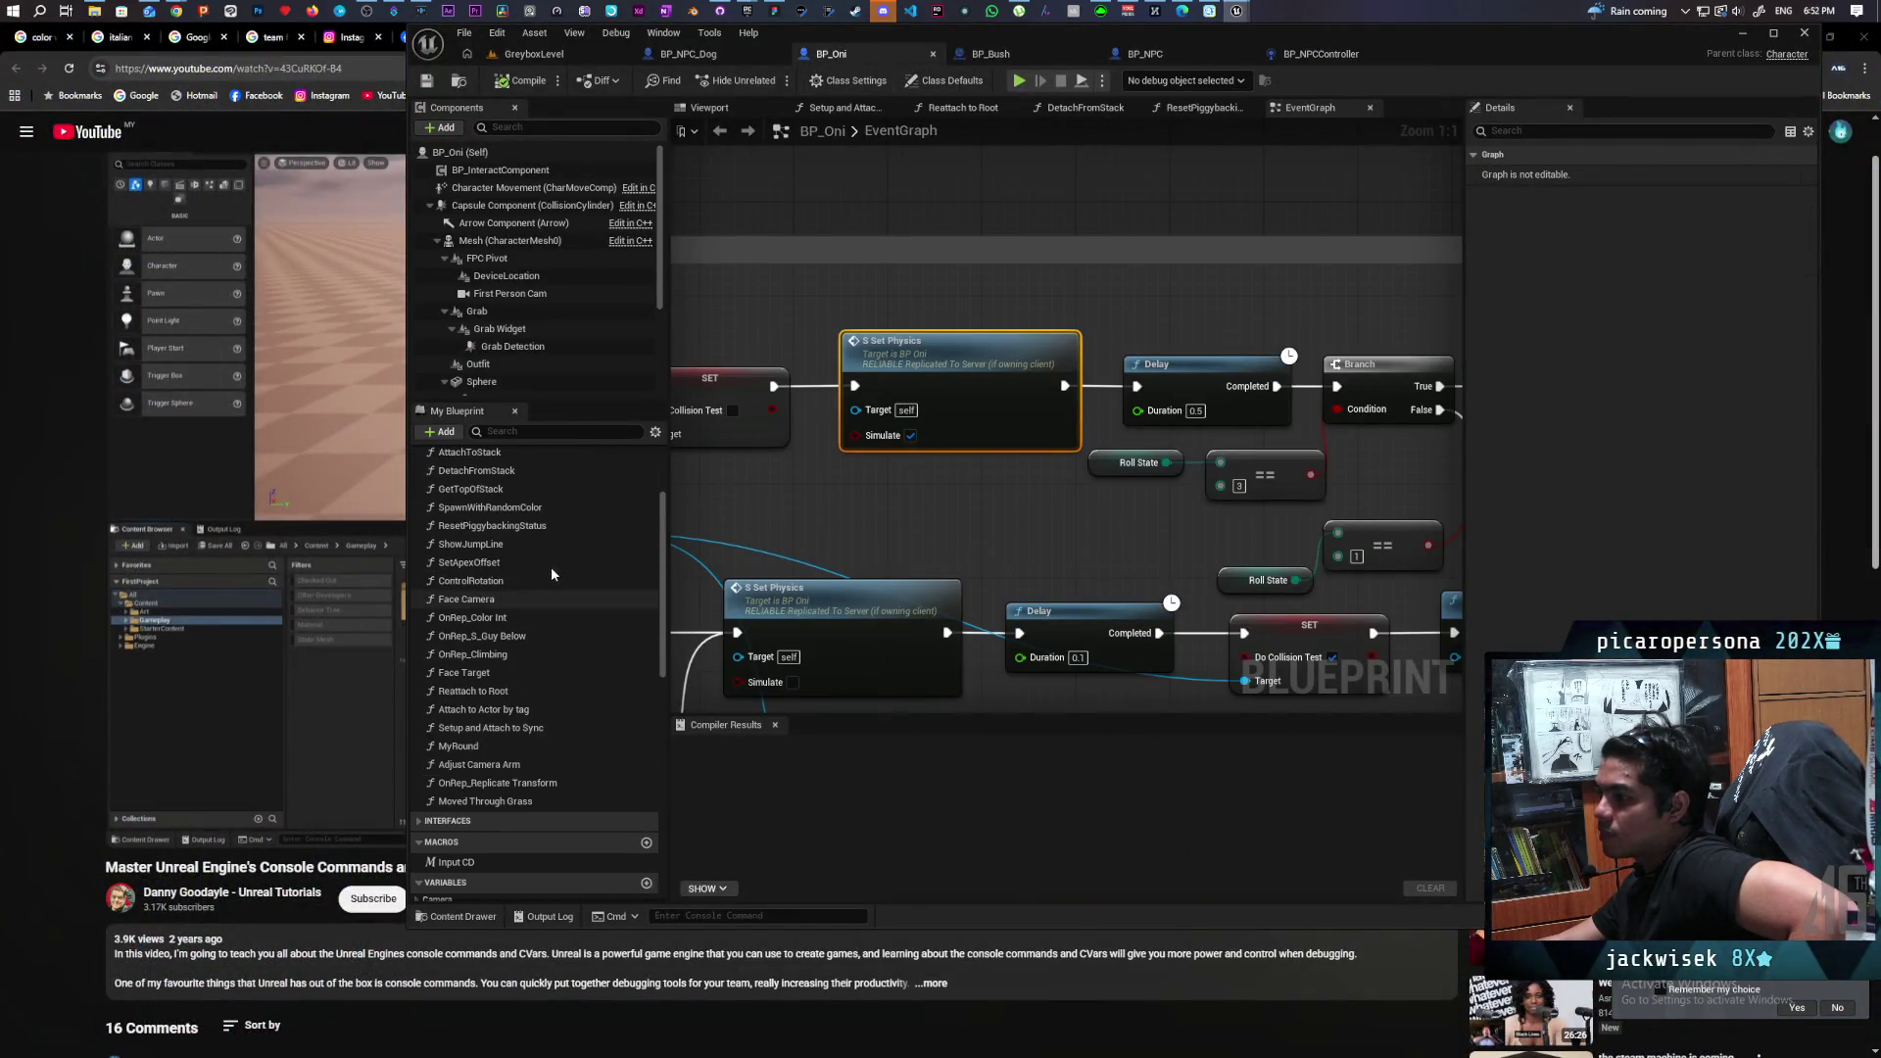
pyautogui.scroll(3, 607, 549)
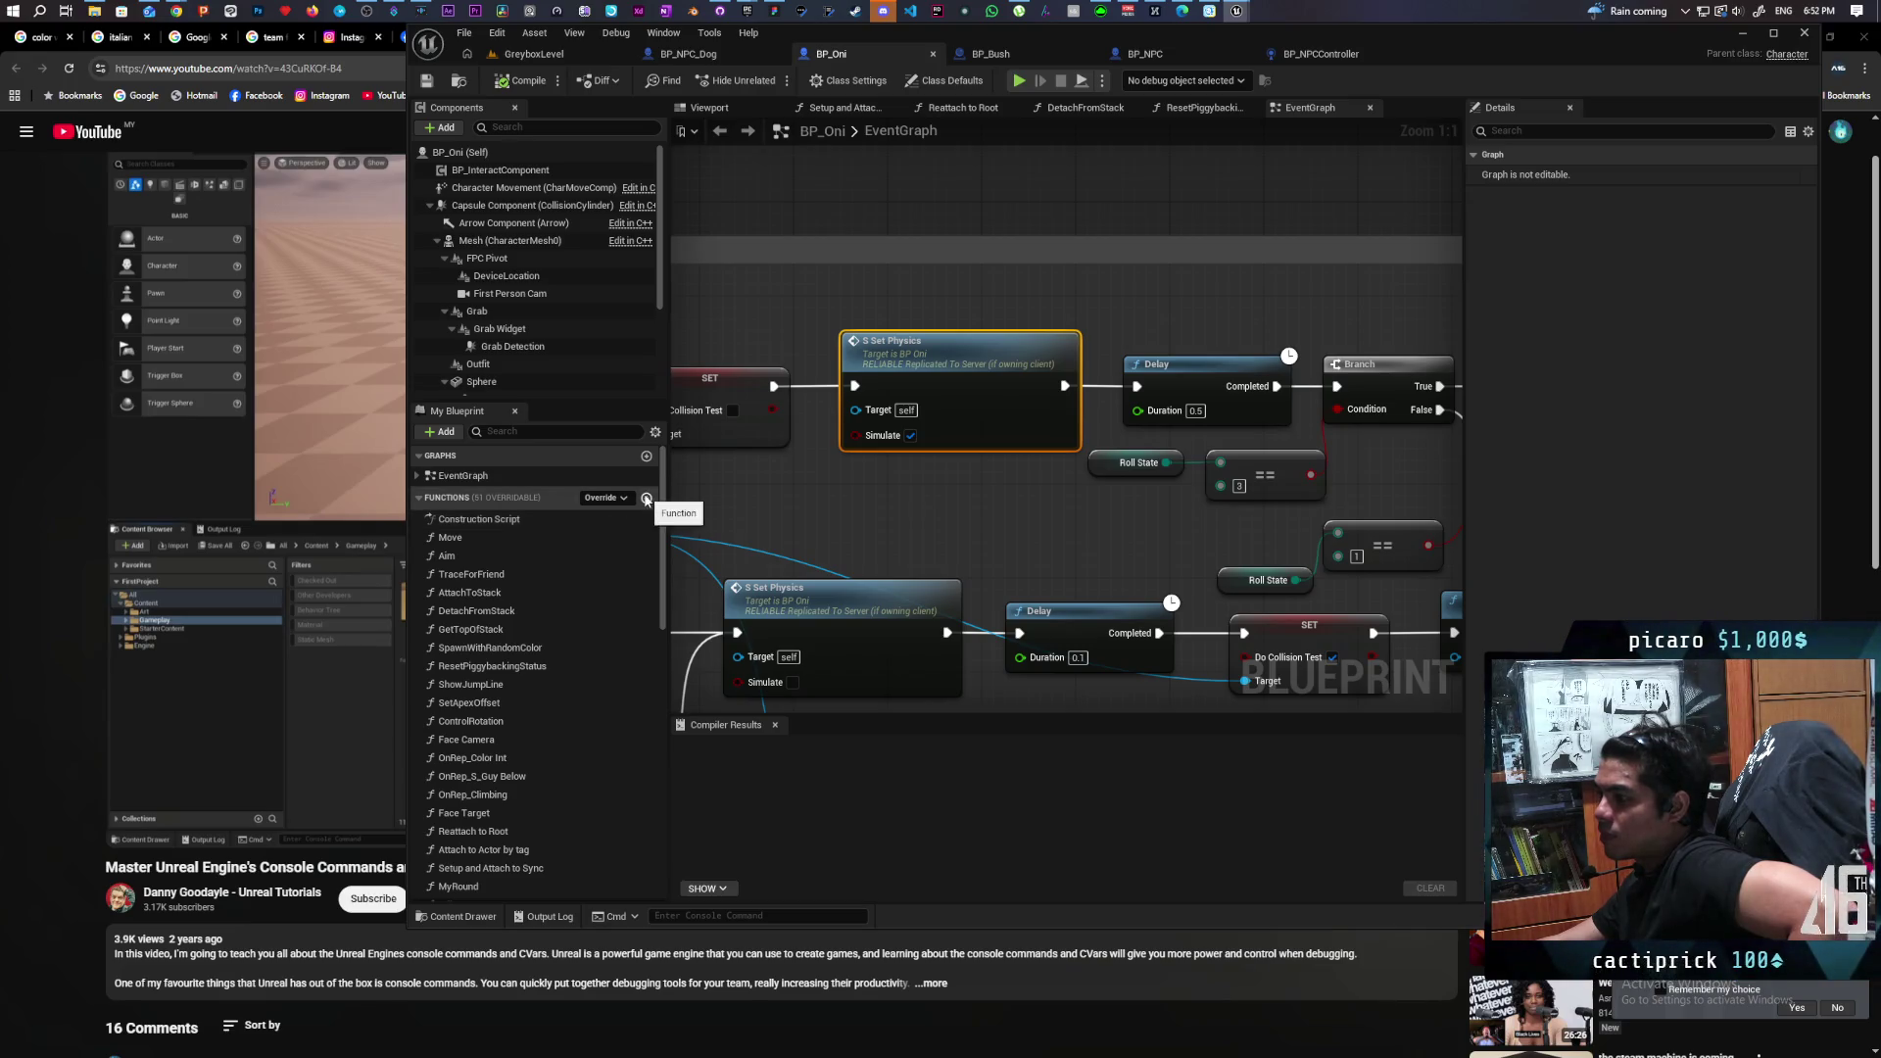
pyautogui.click(646, 500)
pyautogui.write('testexec')
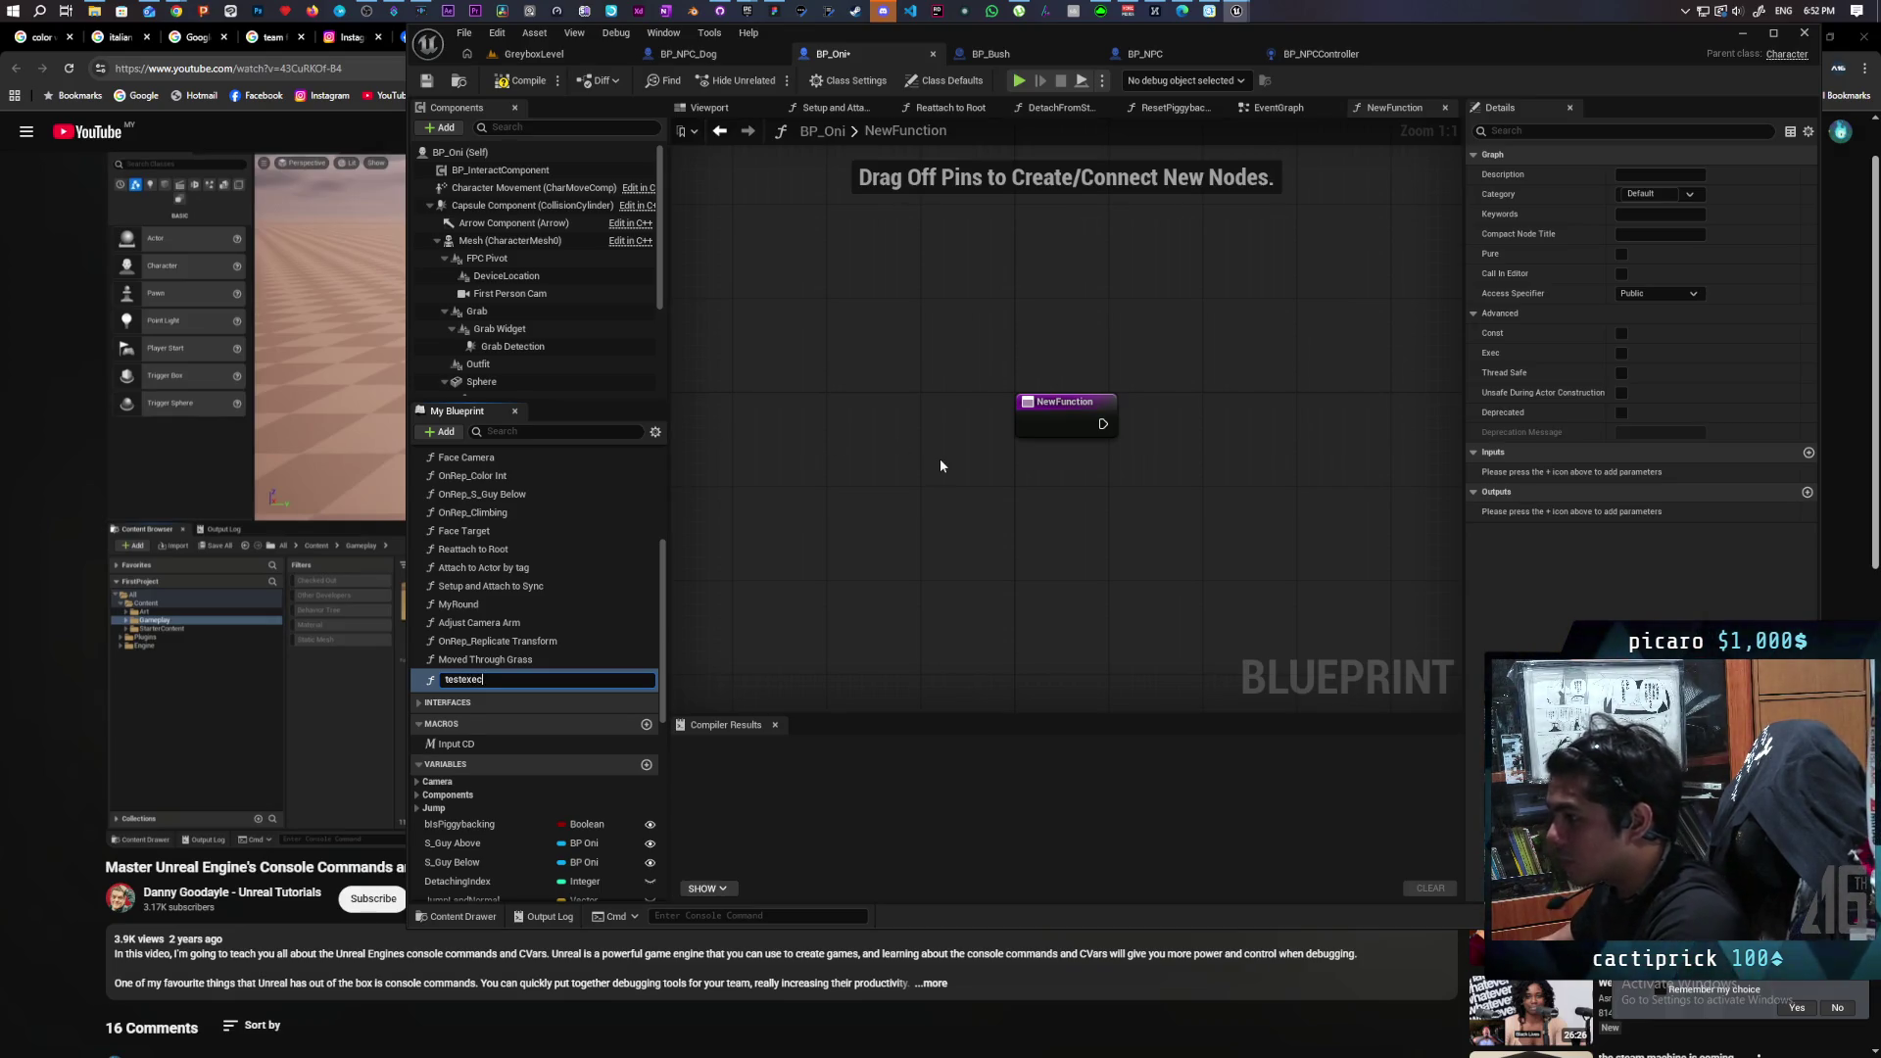
pyautogui.click(938, 459)
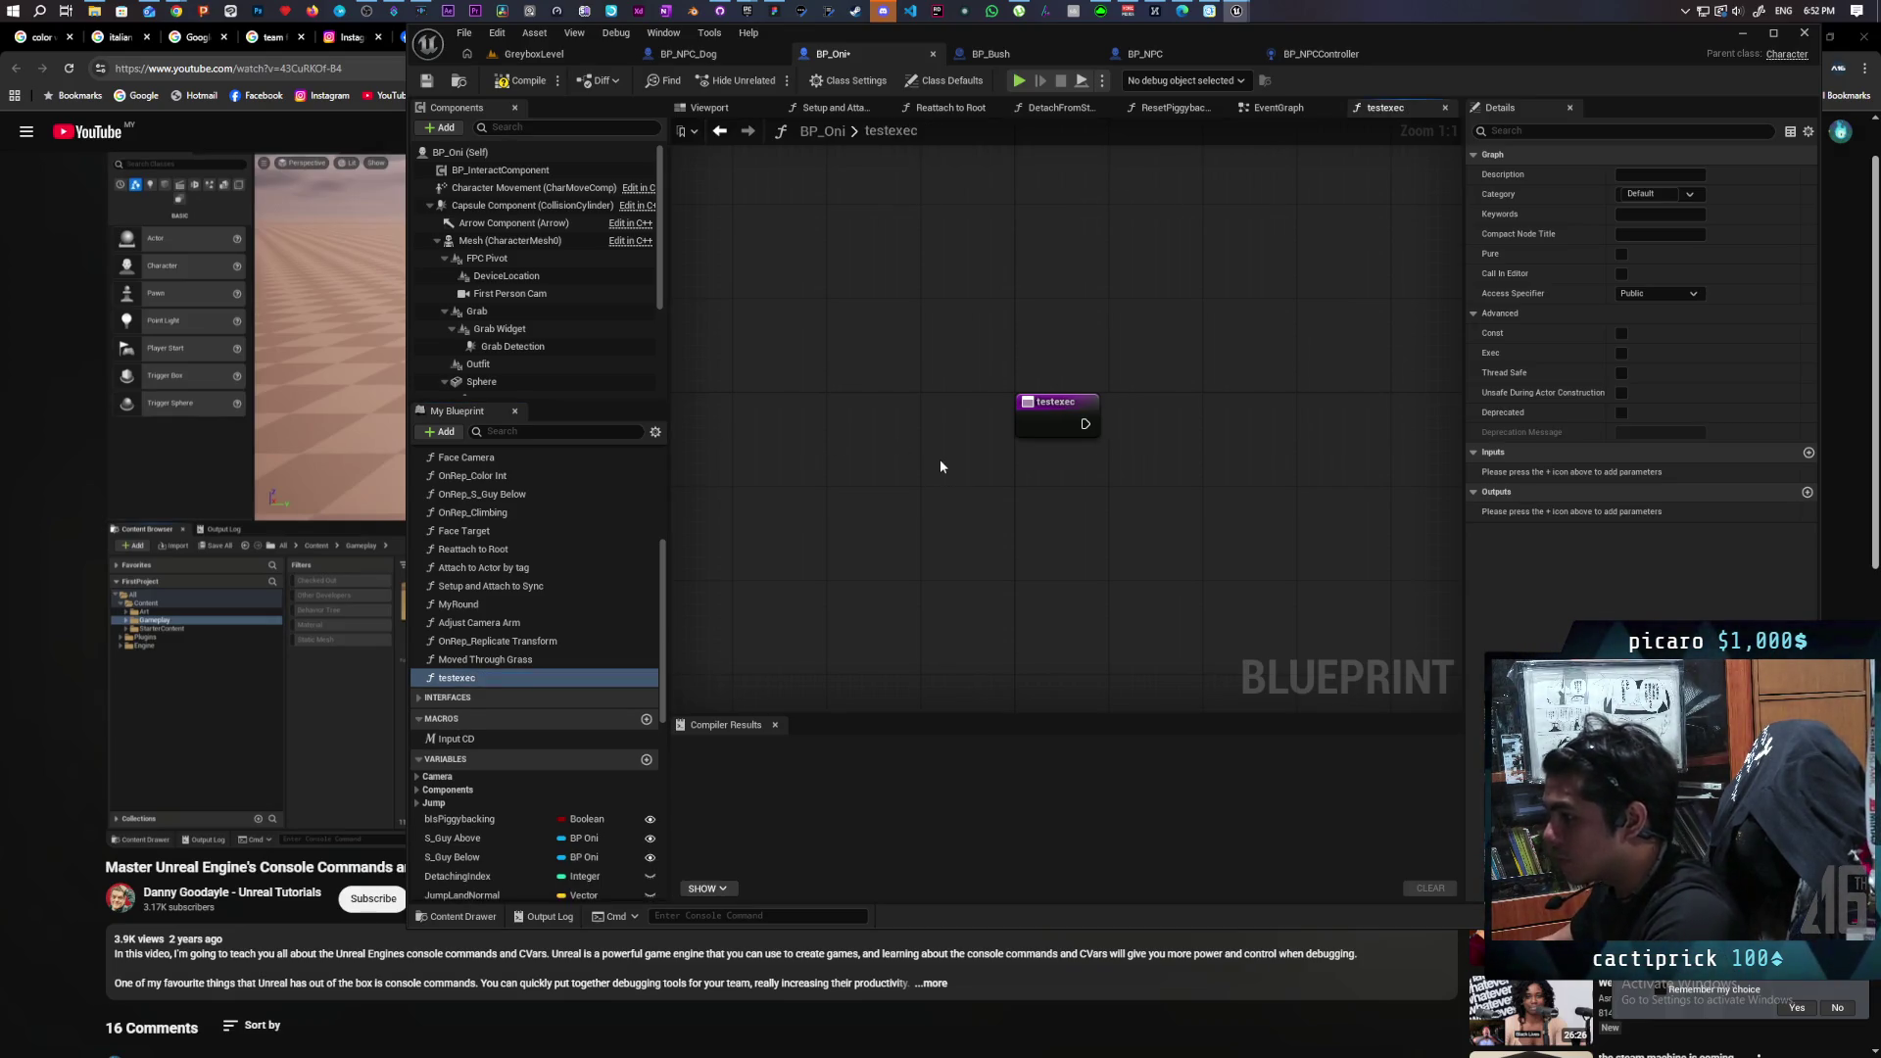
pyautogui.hotkey('ctrl', 'v')
pyautogui.moveTo(1018, 445); pyautogui.dragTo(1124, 459)
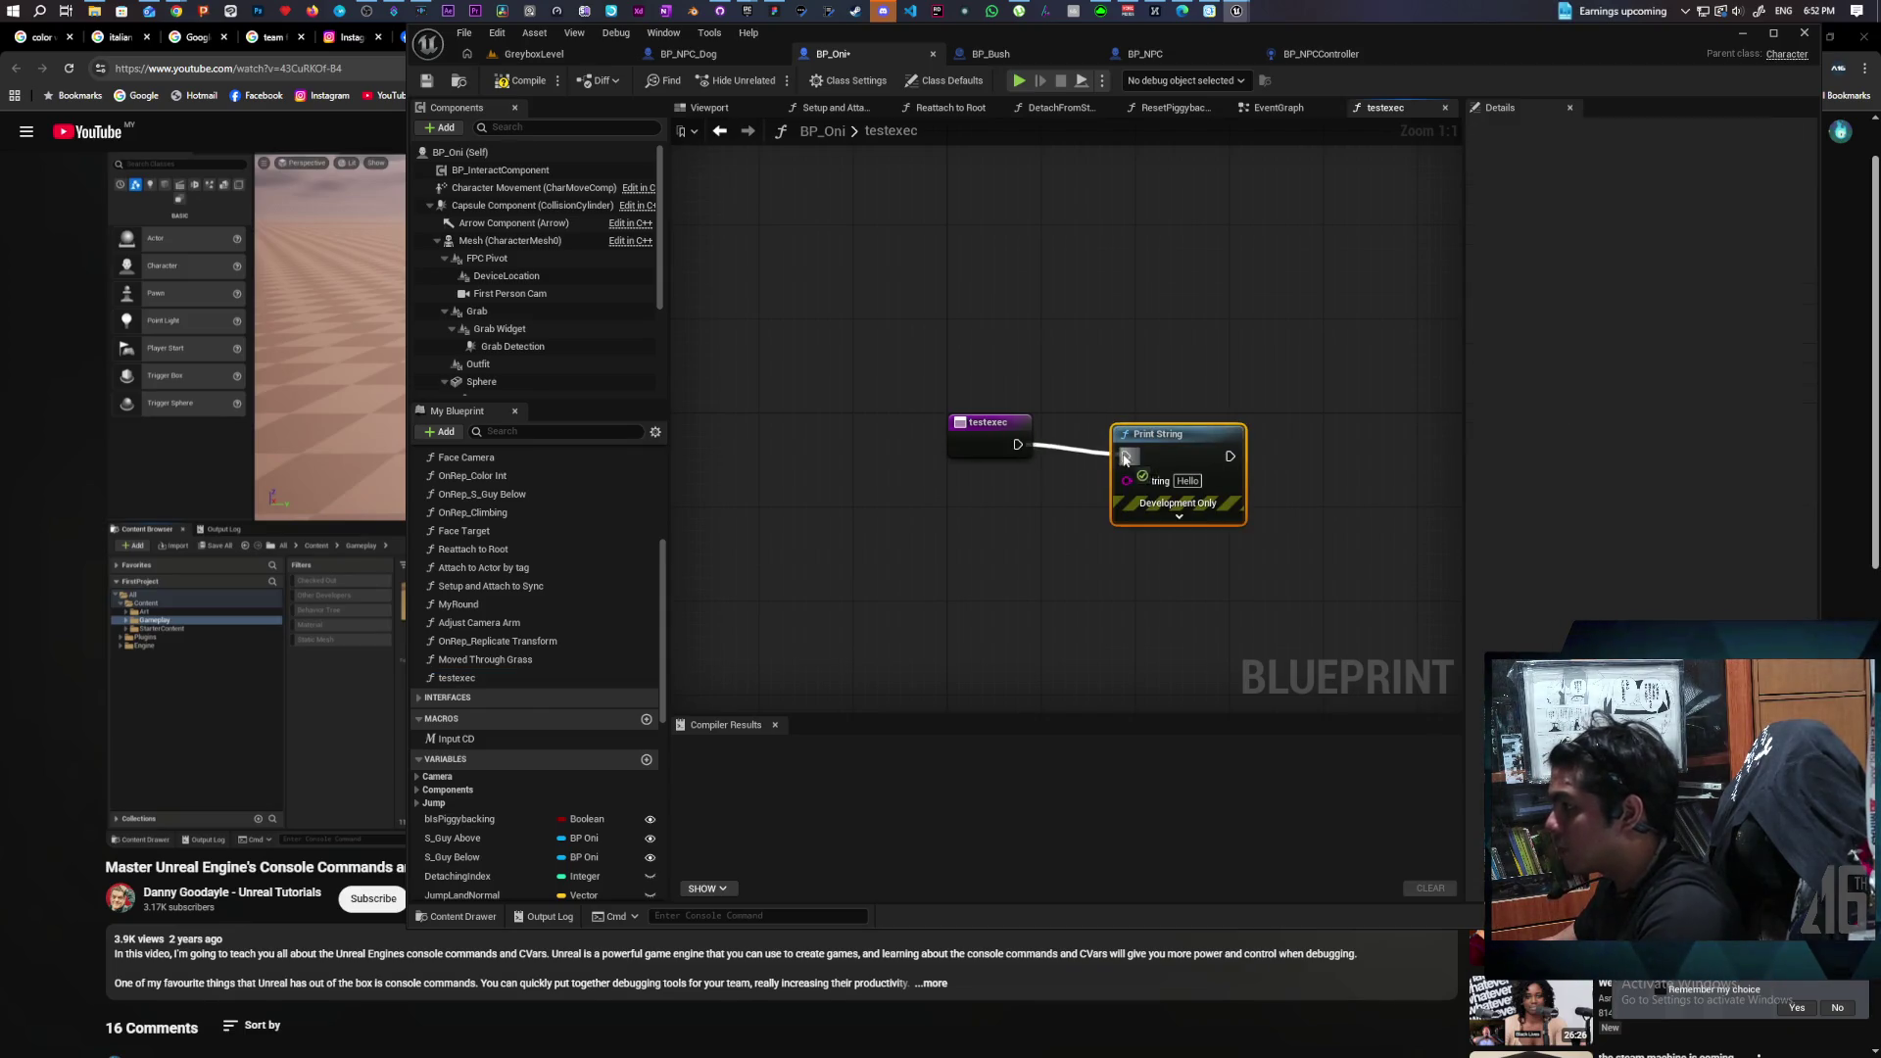
pyautogui.click(1183, 480)
pyautogui.write('yes')
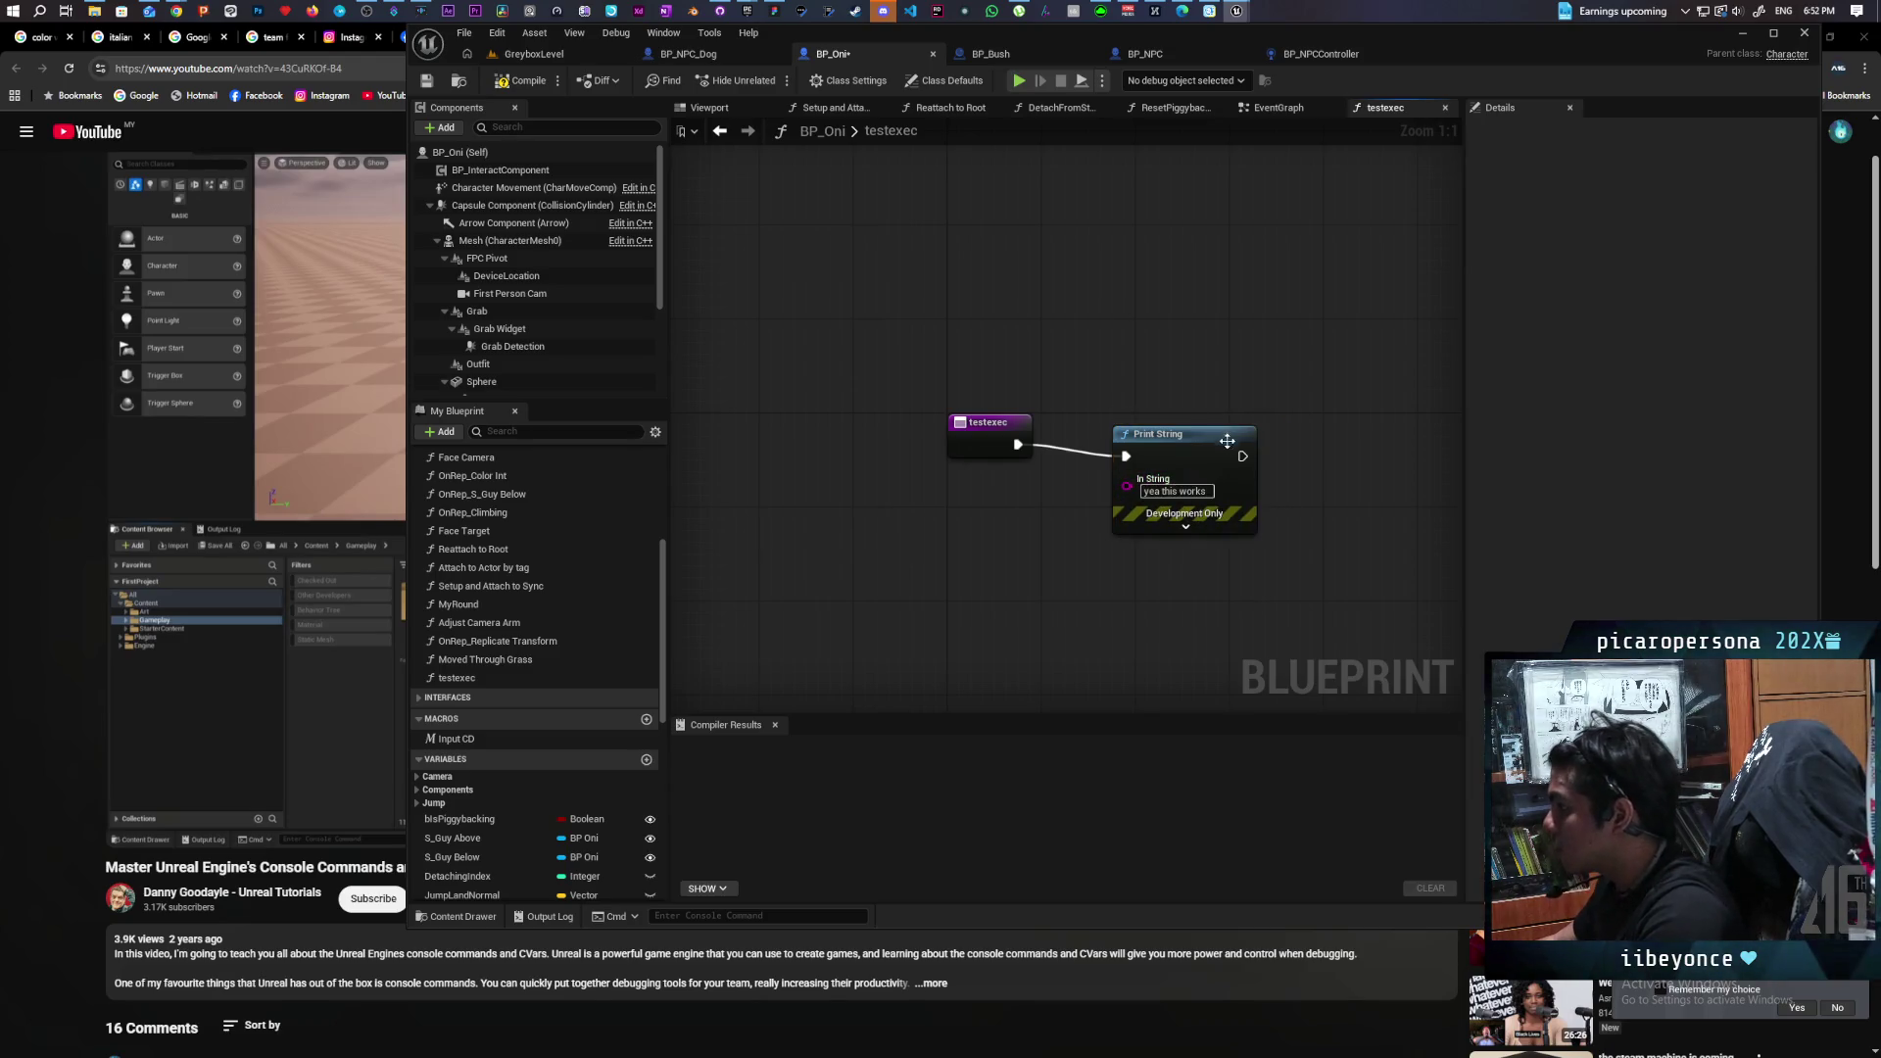
# Flag testexec as Exec, compile BP_Oni, and start play in GreyboxLevel.
pyautogui.click(1015, 423)
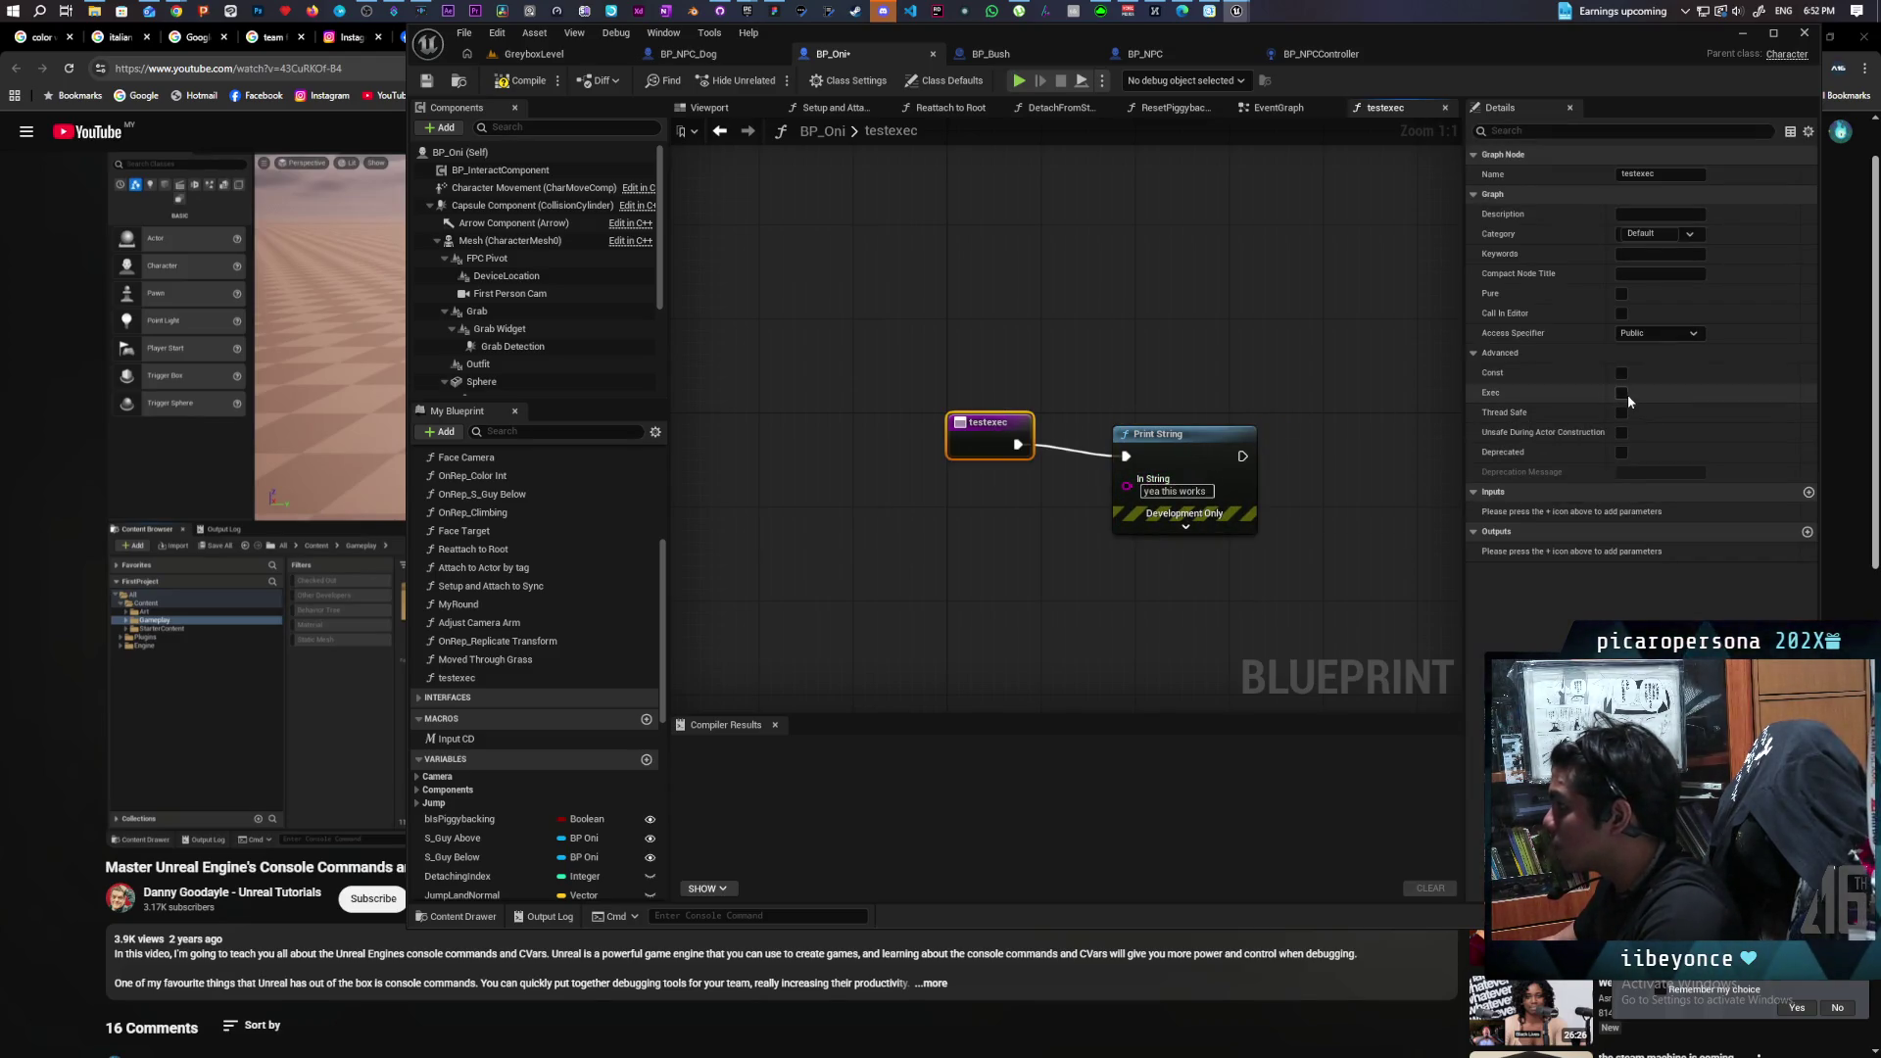
pyautogui.click(1621, 393)
pyautogui.click(522, 78)
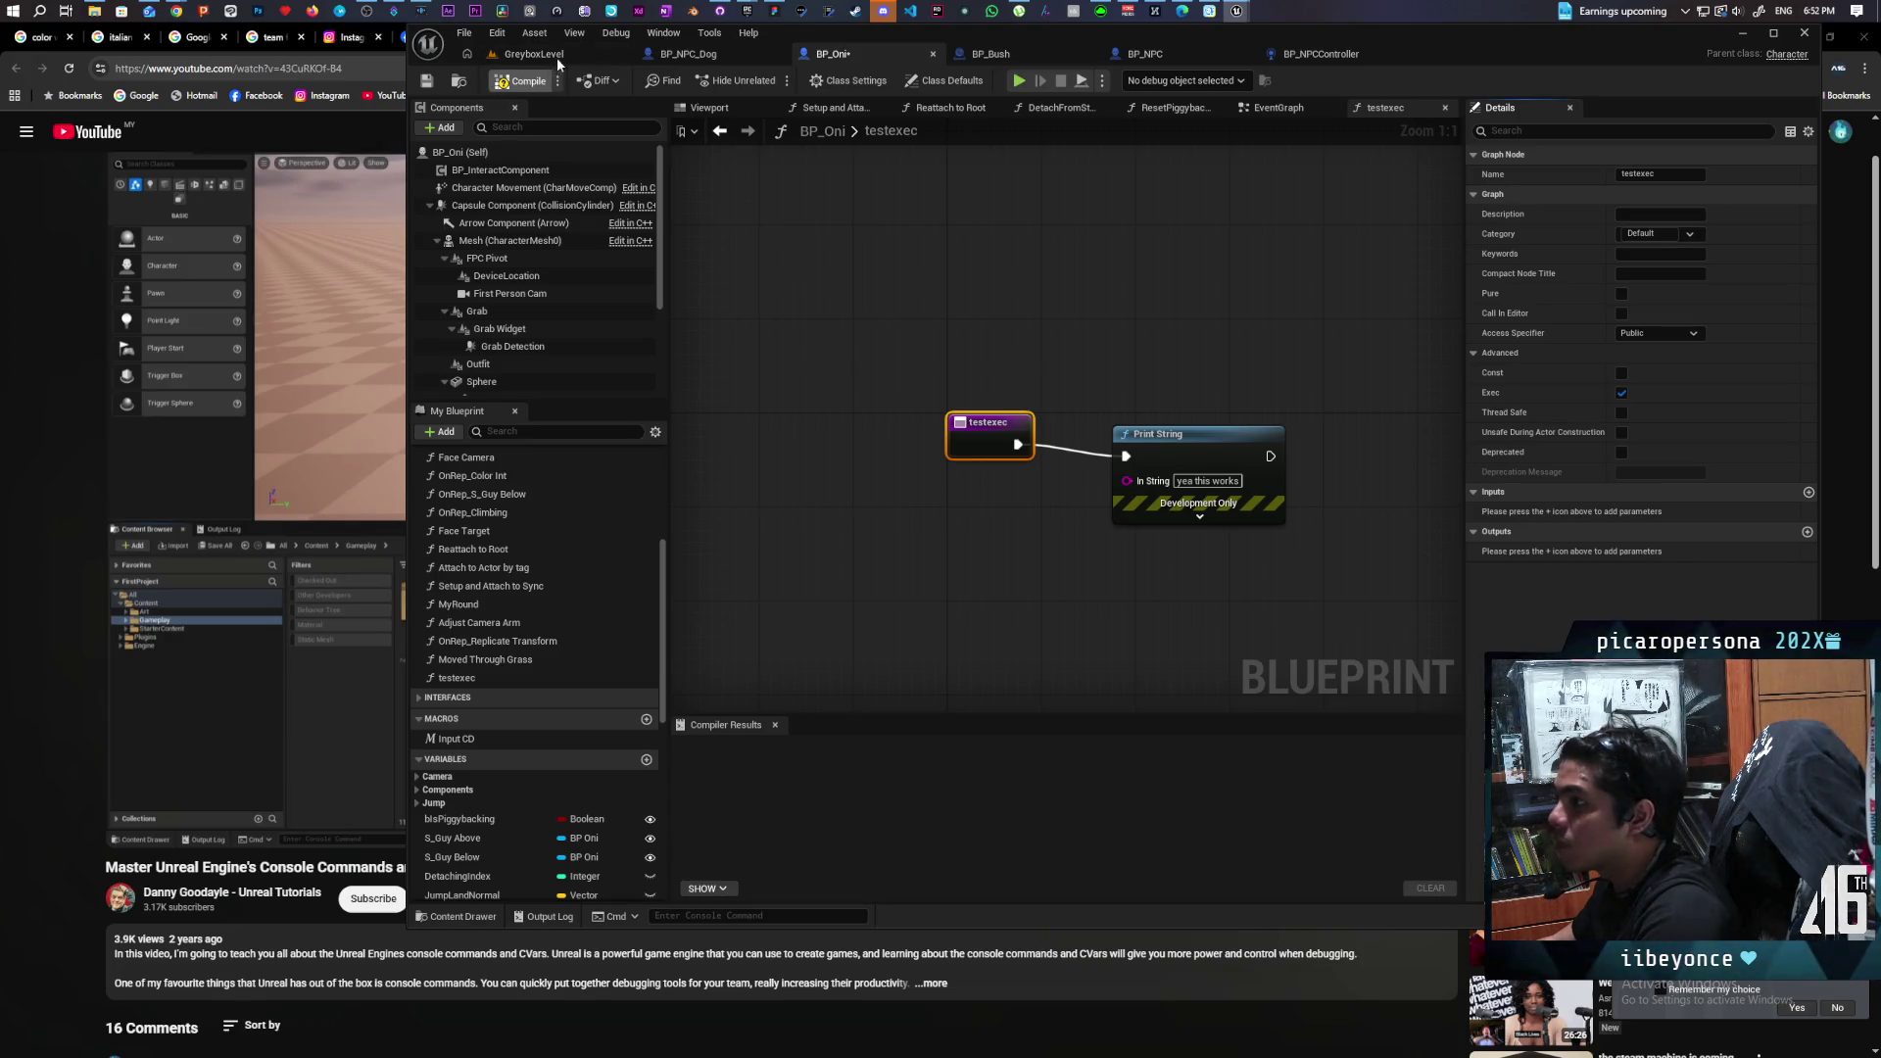
pyautogui.click(559, 56)
pyautogui.click(773, 82)
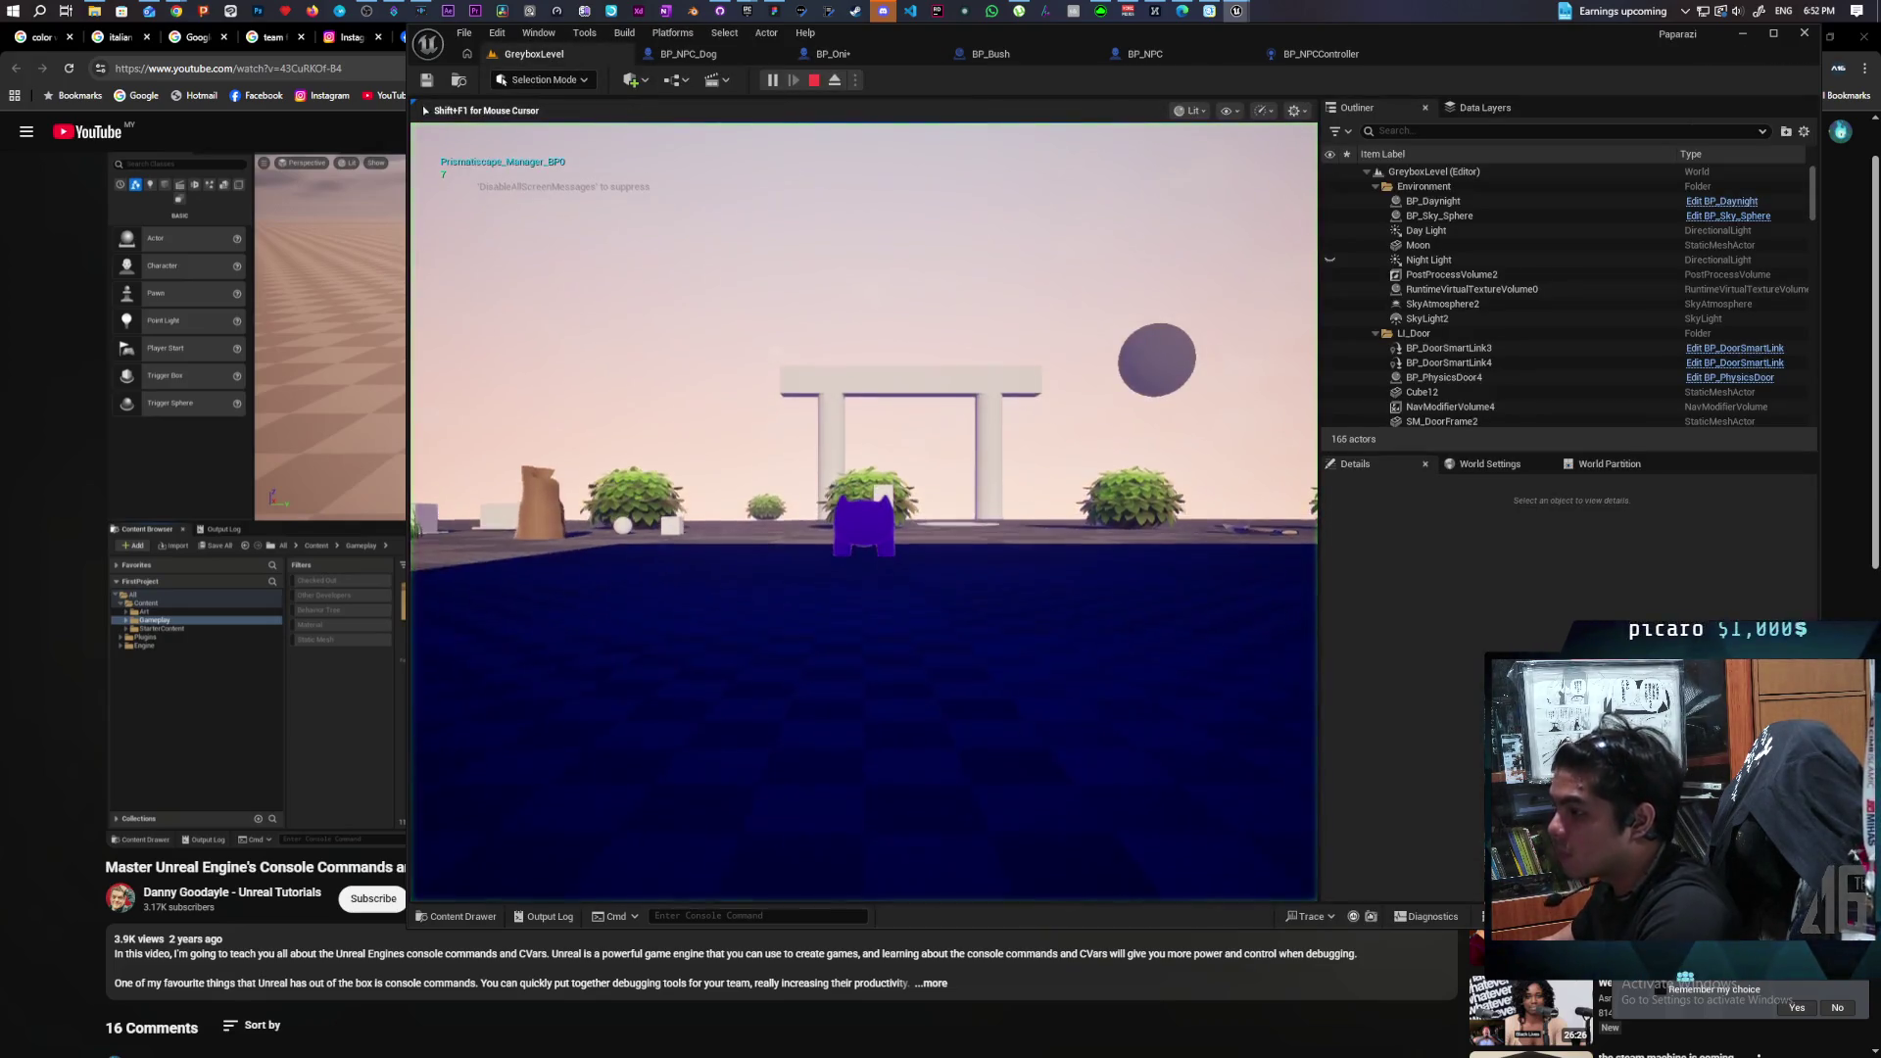
# Run the testexec console command in the play session and close the console.
pyautogui.write('teste')
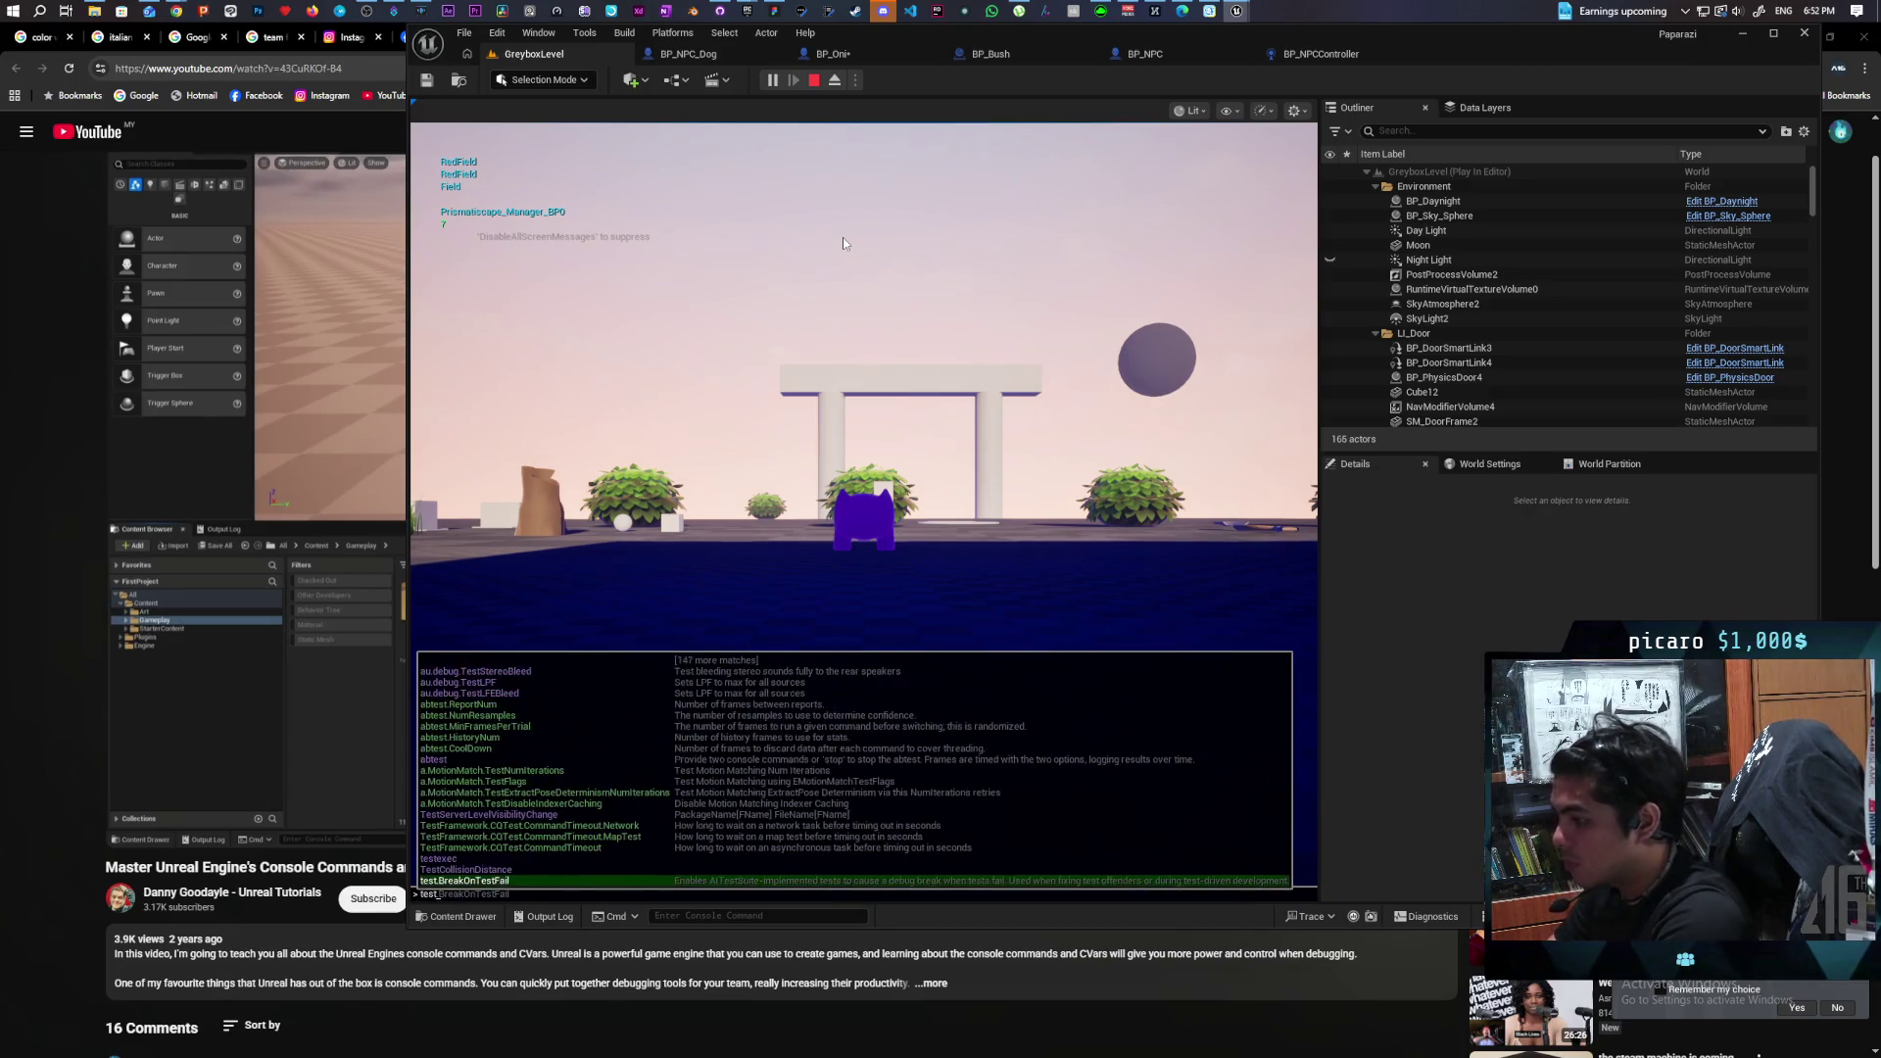
pyautogui.press('Tab')
pyautogui.press('Return')
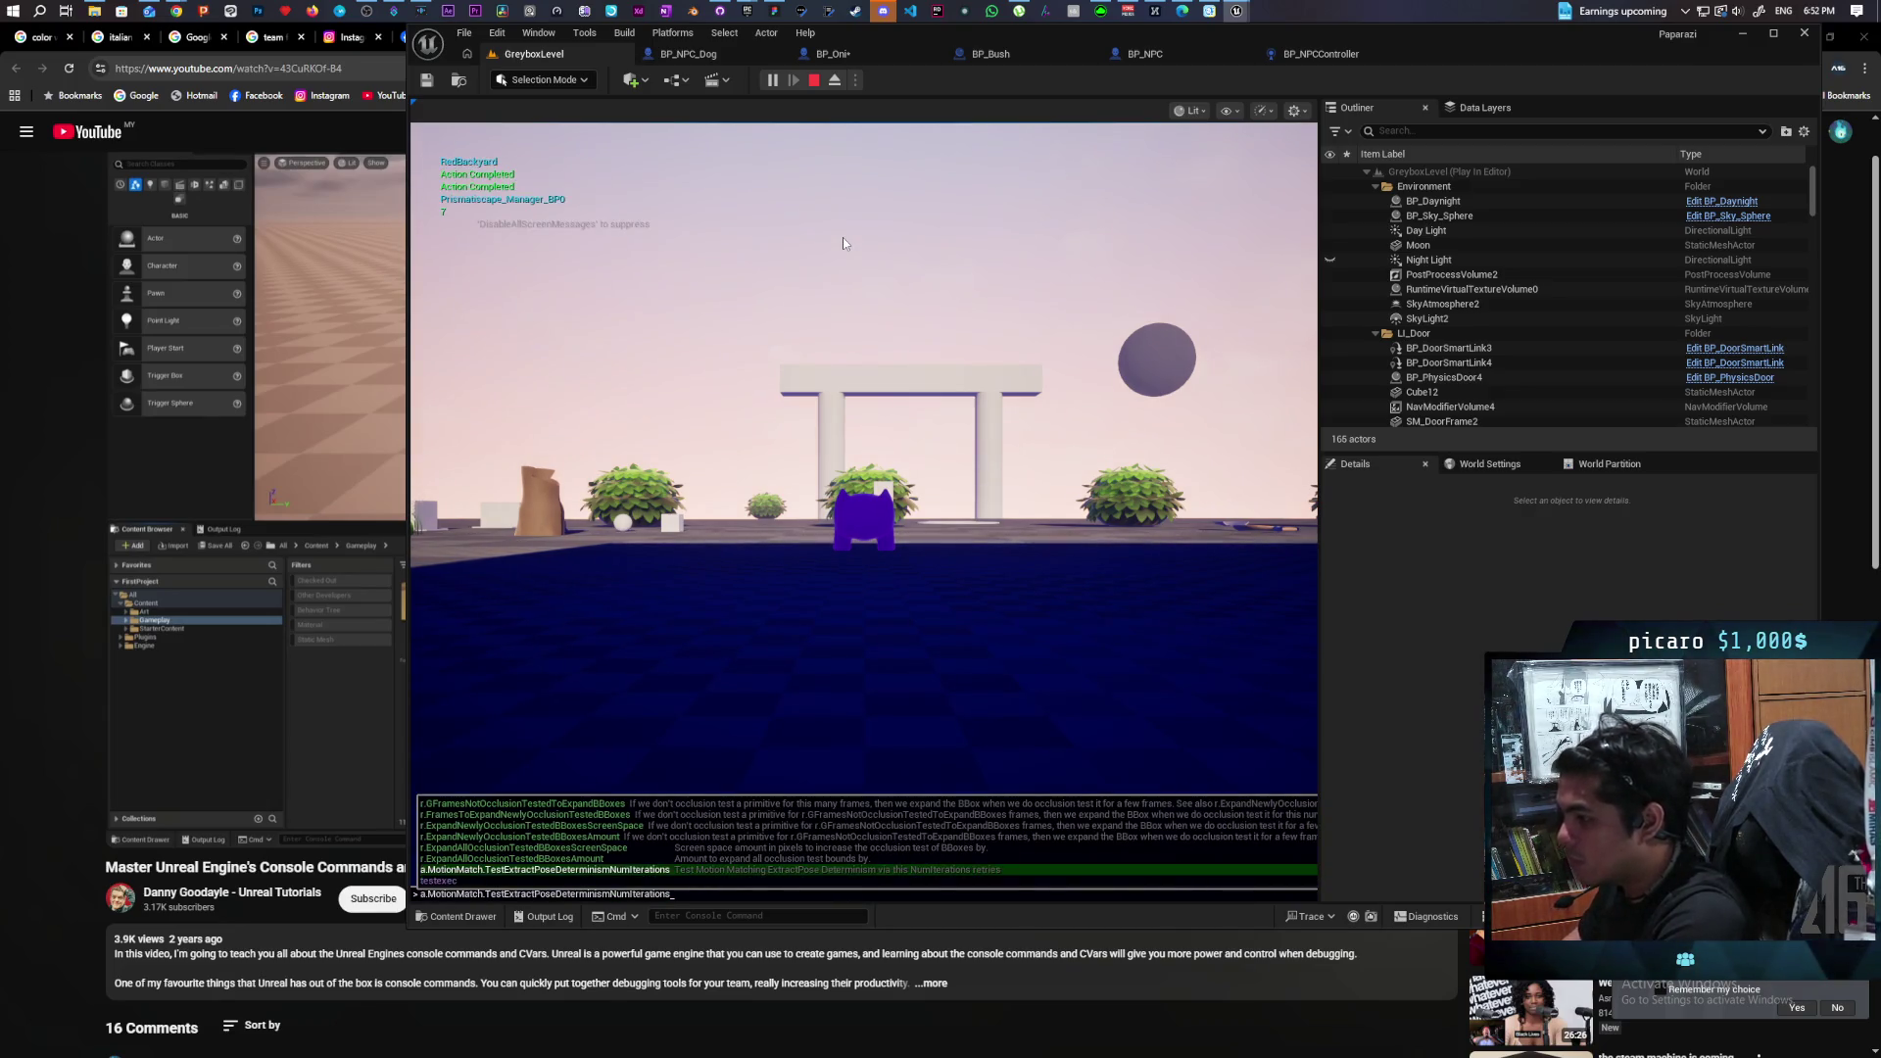
pyautogui.press('Escape')
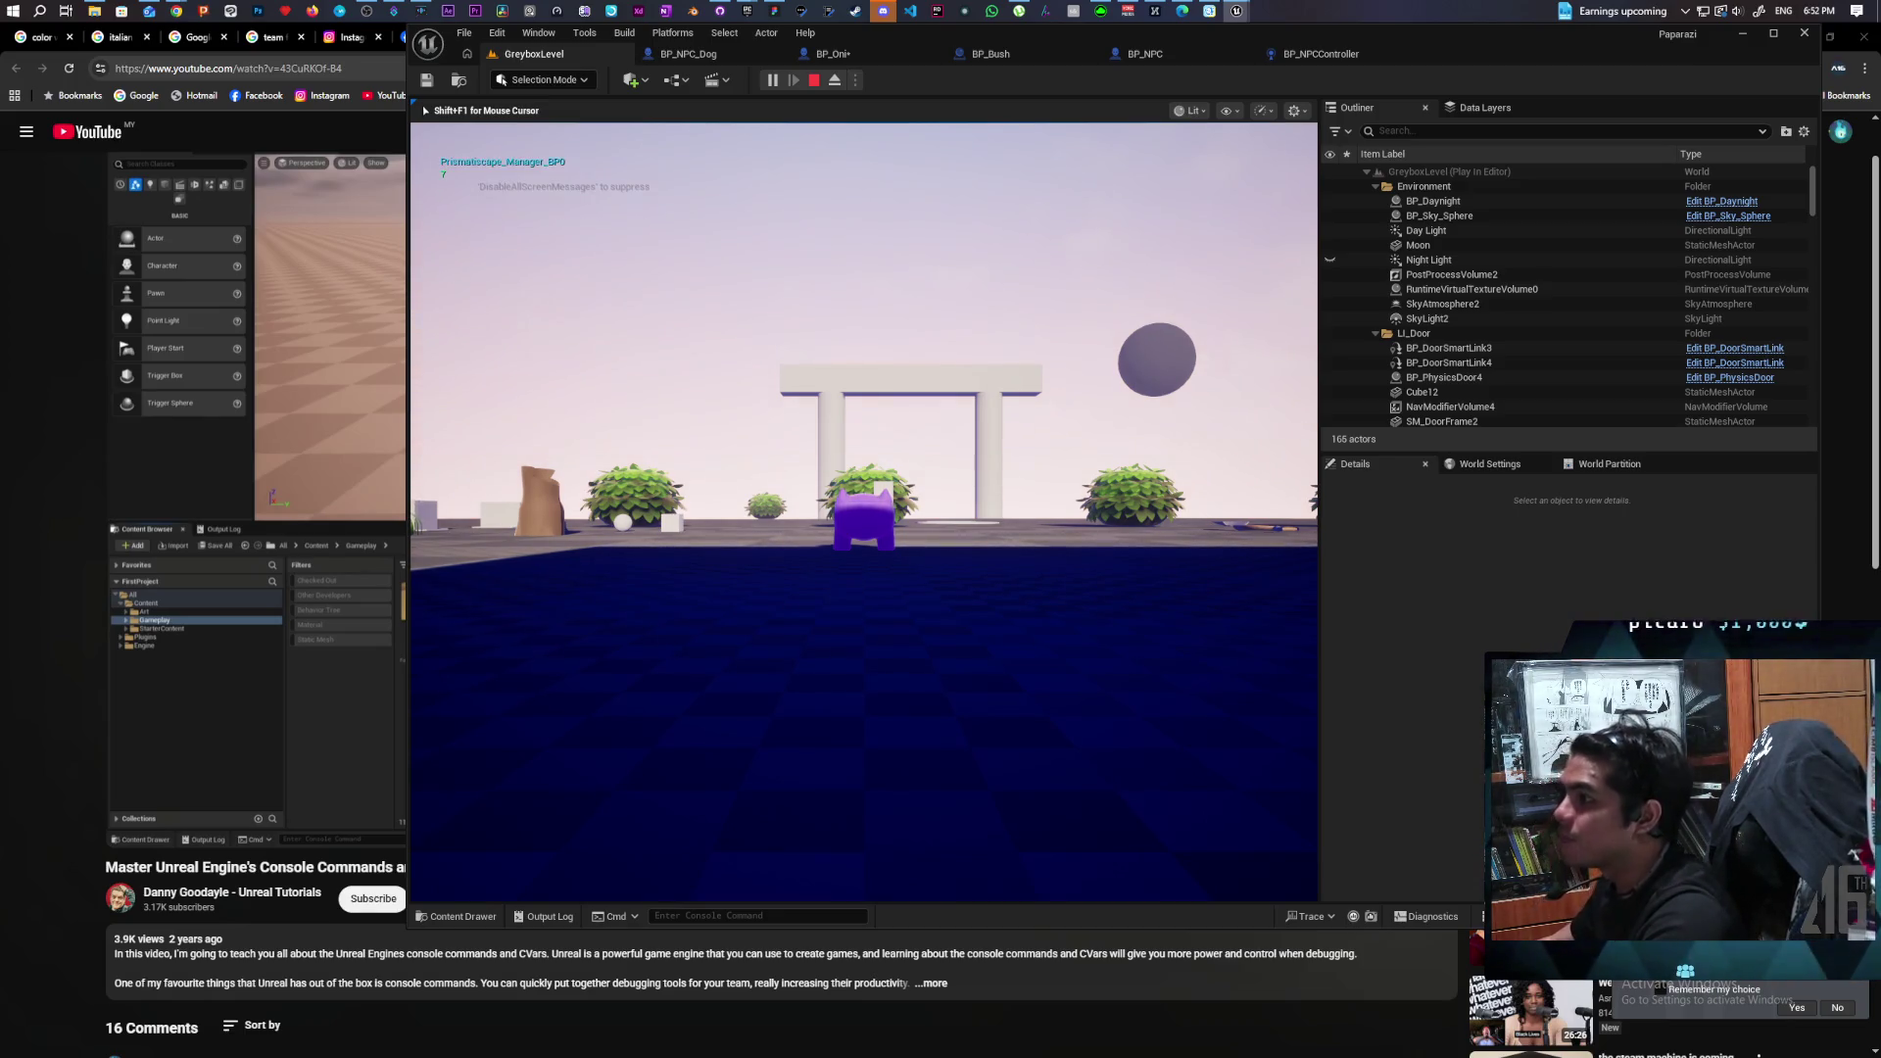
# Release the mouse from the game, recenter BP_Oni's testexec graph, and open BP_NPCController.
pyautogui.hotkey('shift', 'F1')
pyautogui.click(861, 55)
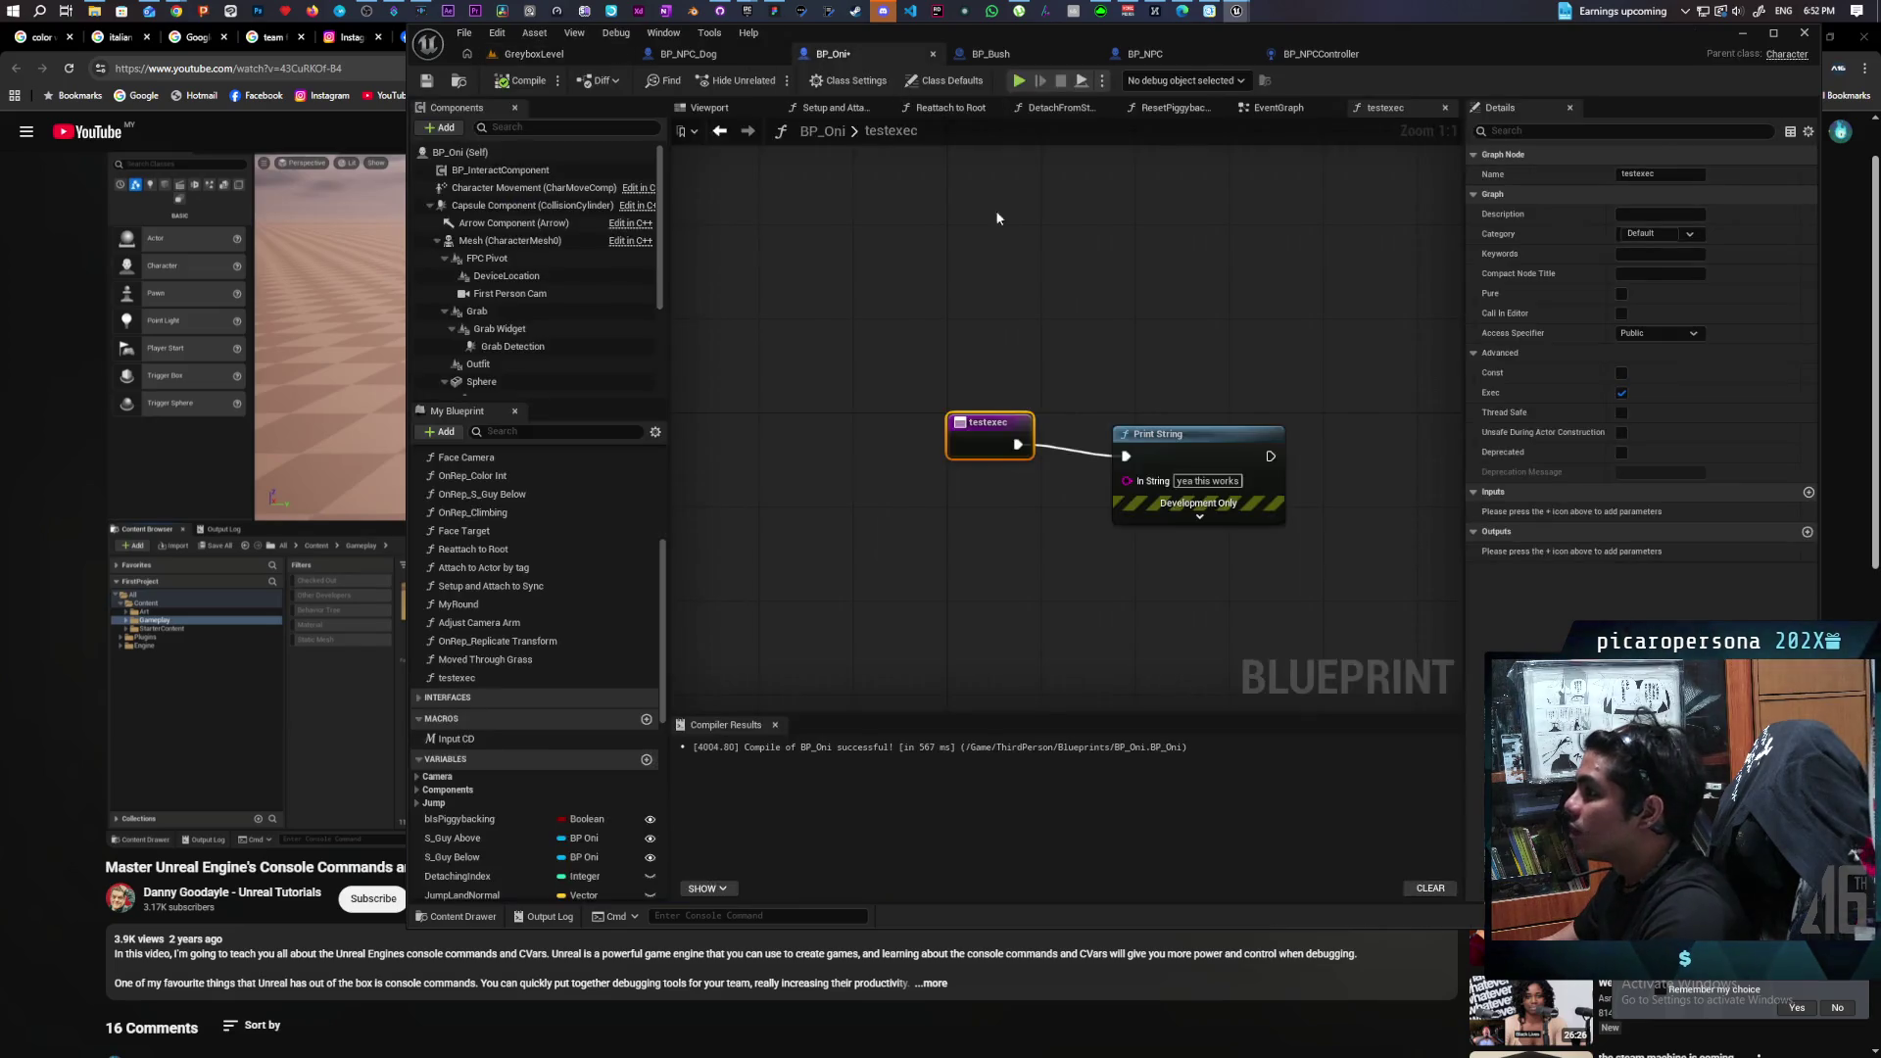
pyautogui.moveTo(1154, 332); pyautogui.dragTo(1058, 336)
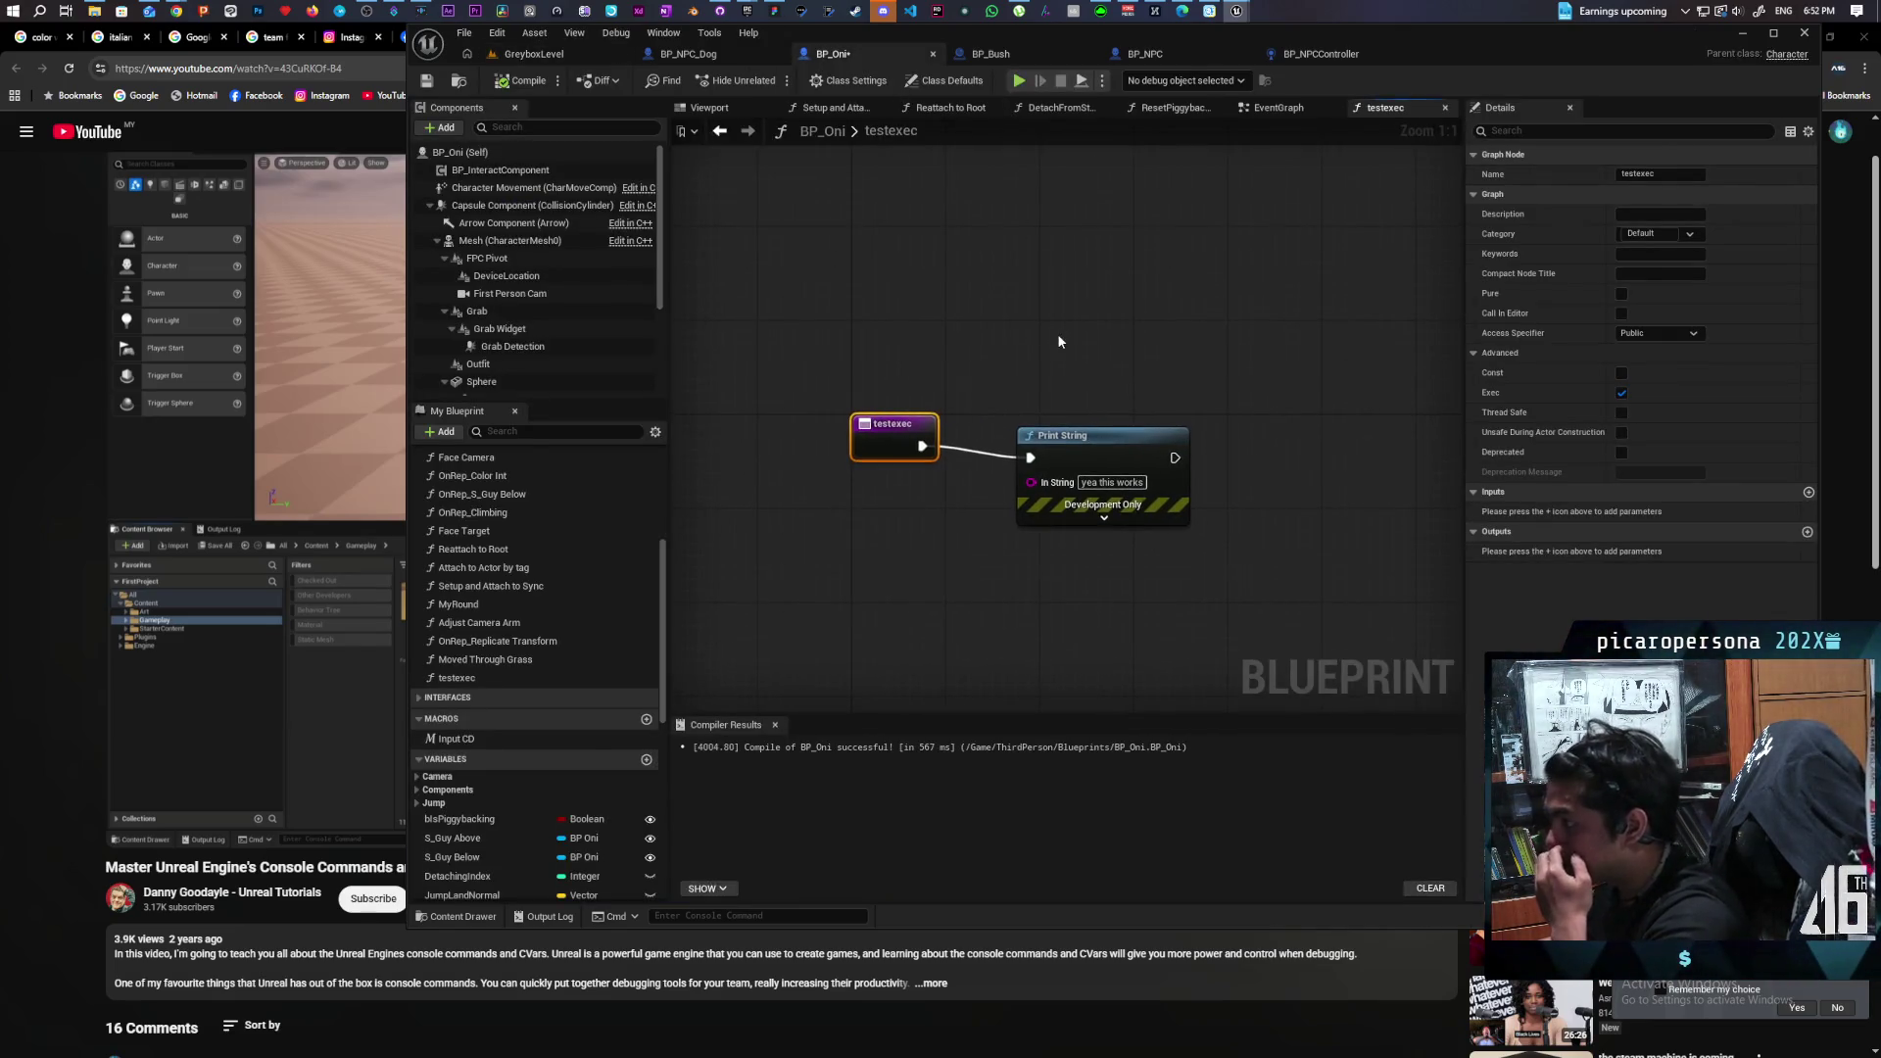
pyautogui.click(1311, 55)
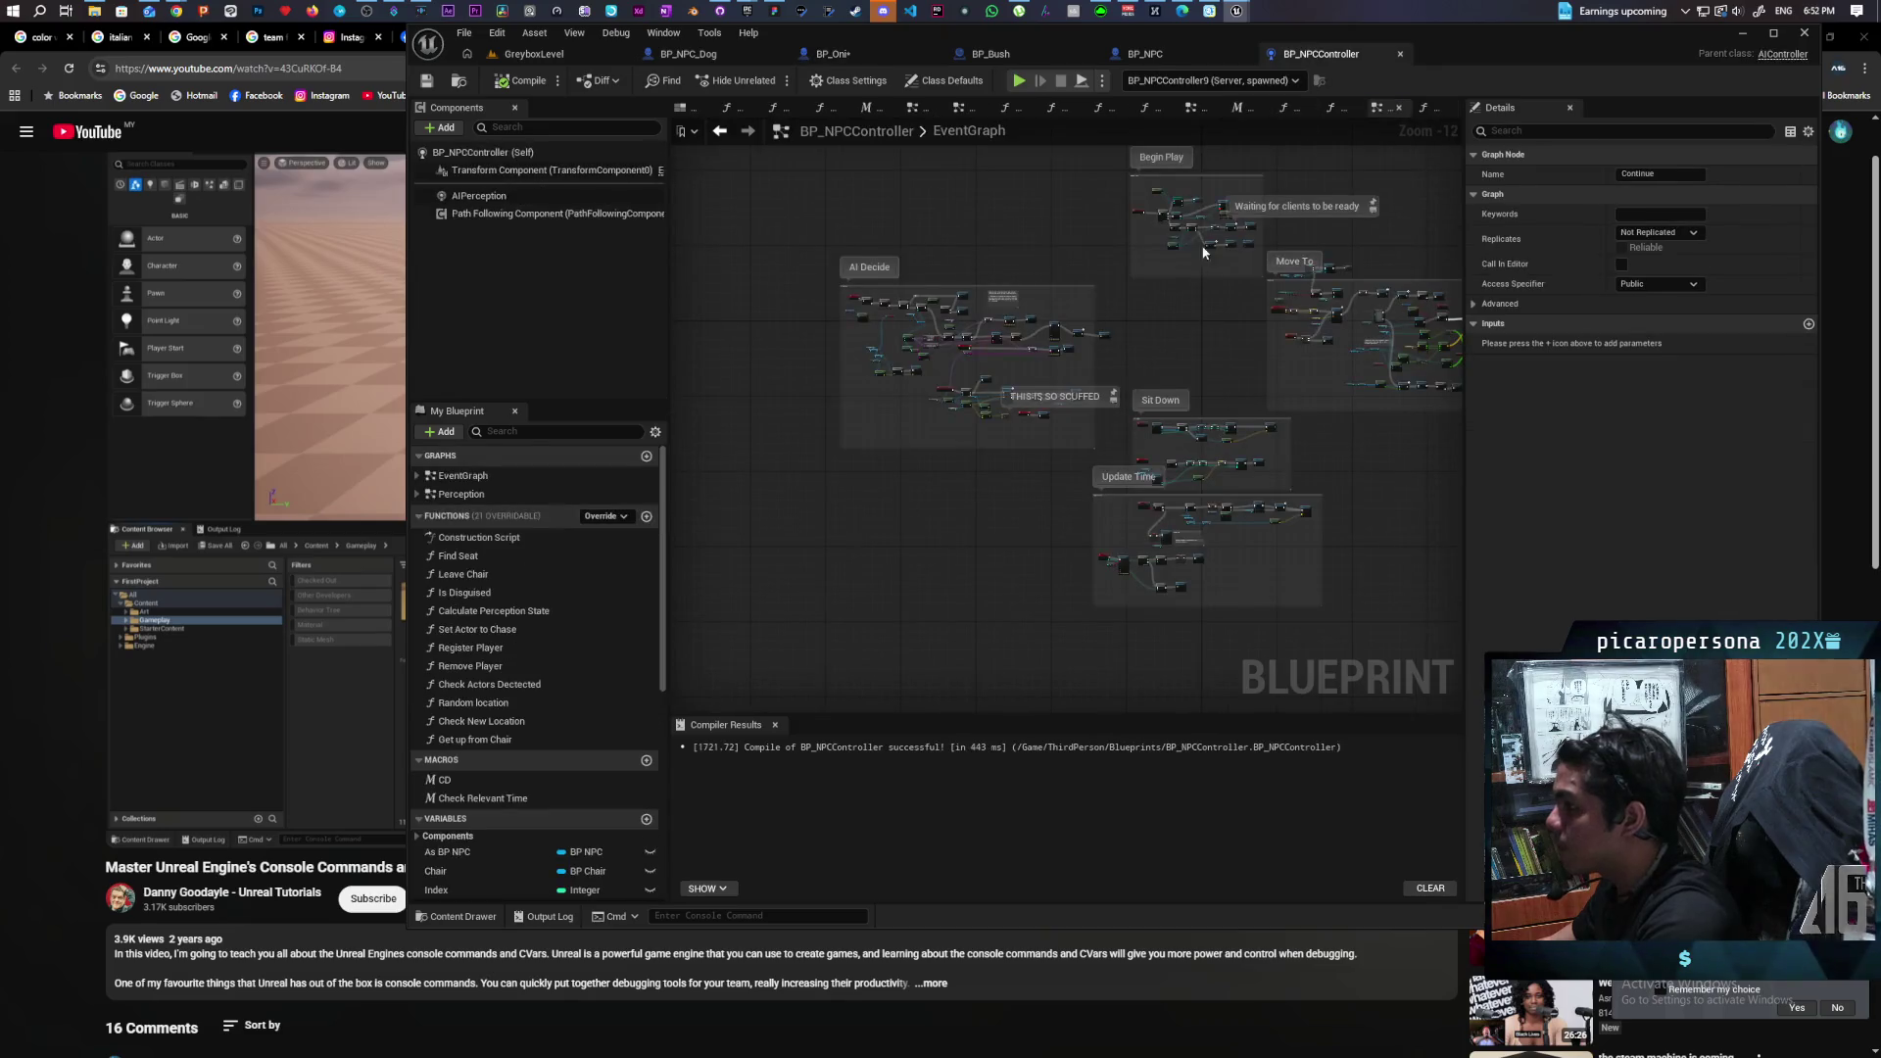
# Delete the Print String, Debug Avoid getter and NOT nodes from BP_NPC's Debug Avoidance, then save all.
pyautogui.click(1208, 64)
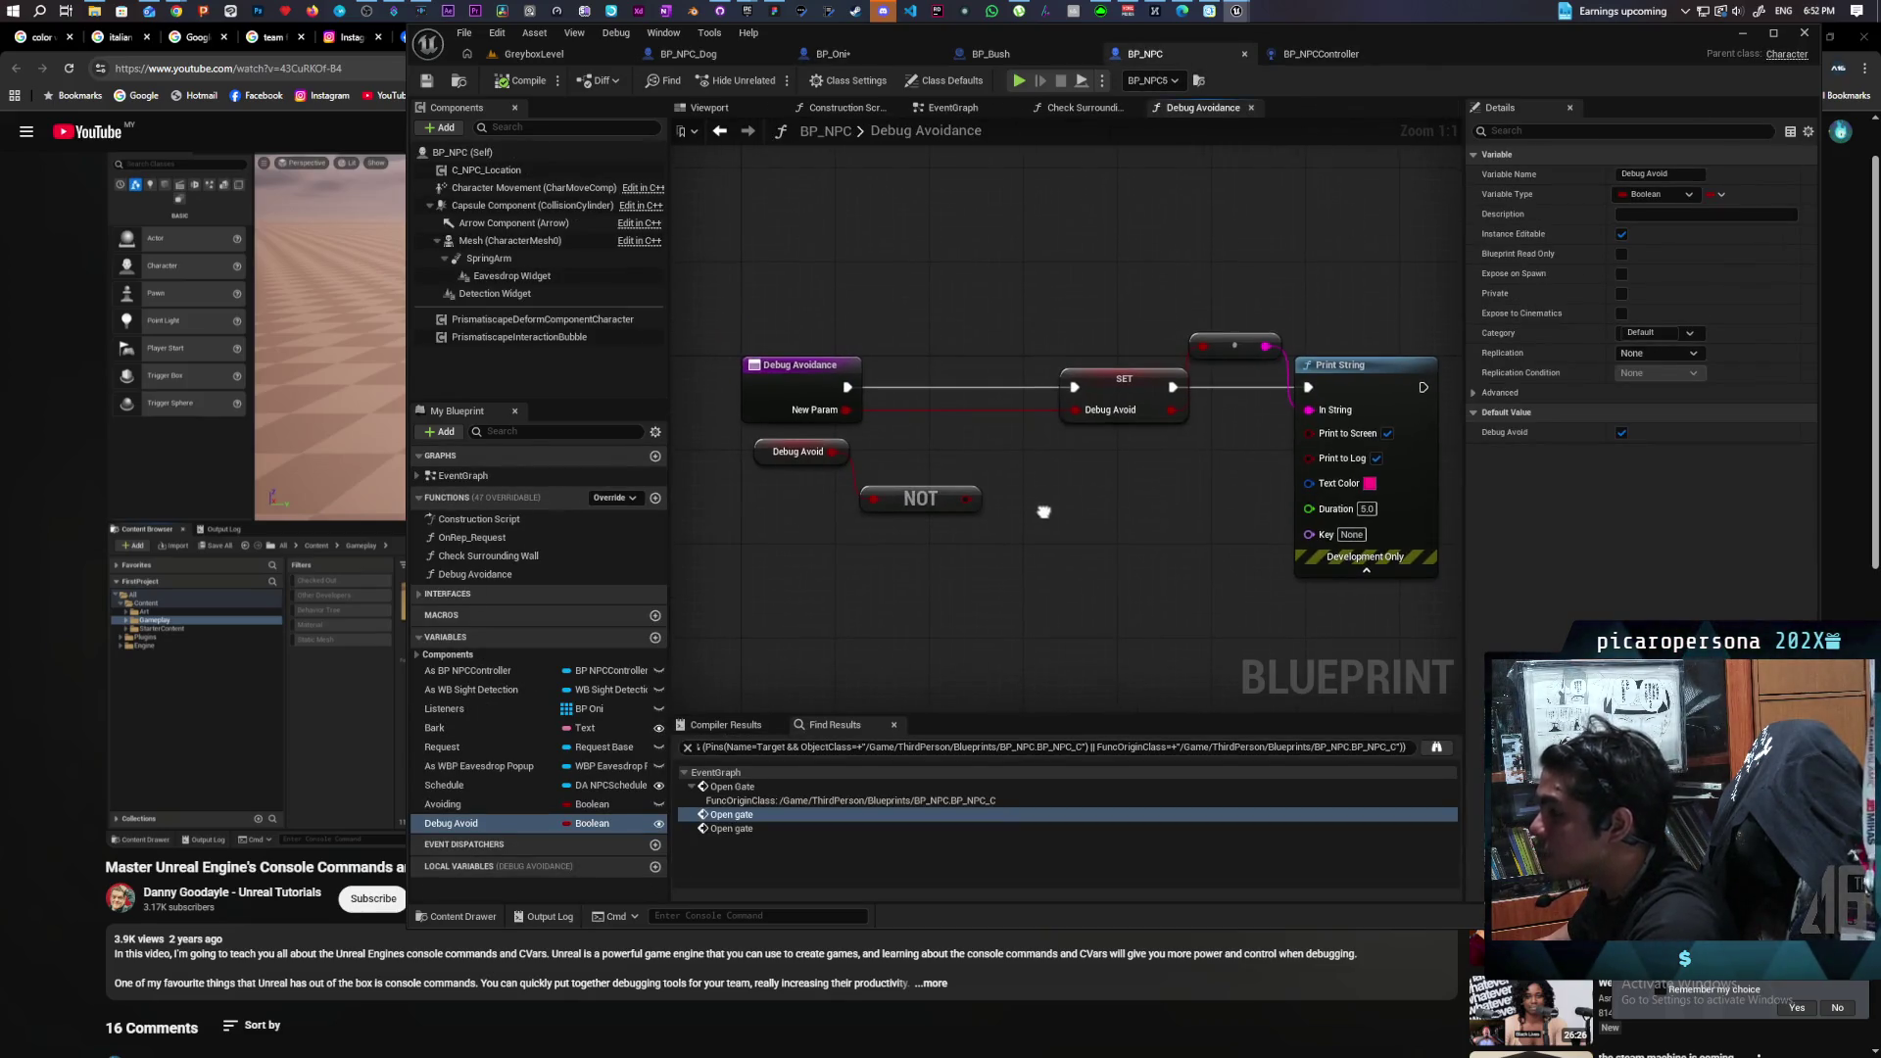
pyautogui.moveTo(1171, 324); pyautogui.dragTo(1450, 588)
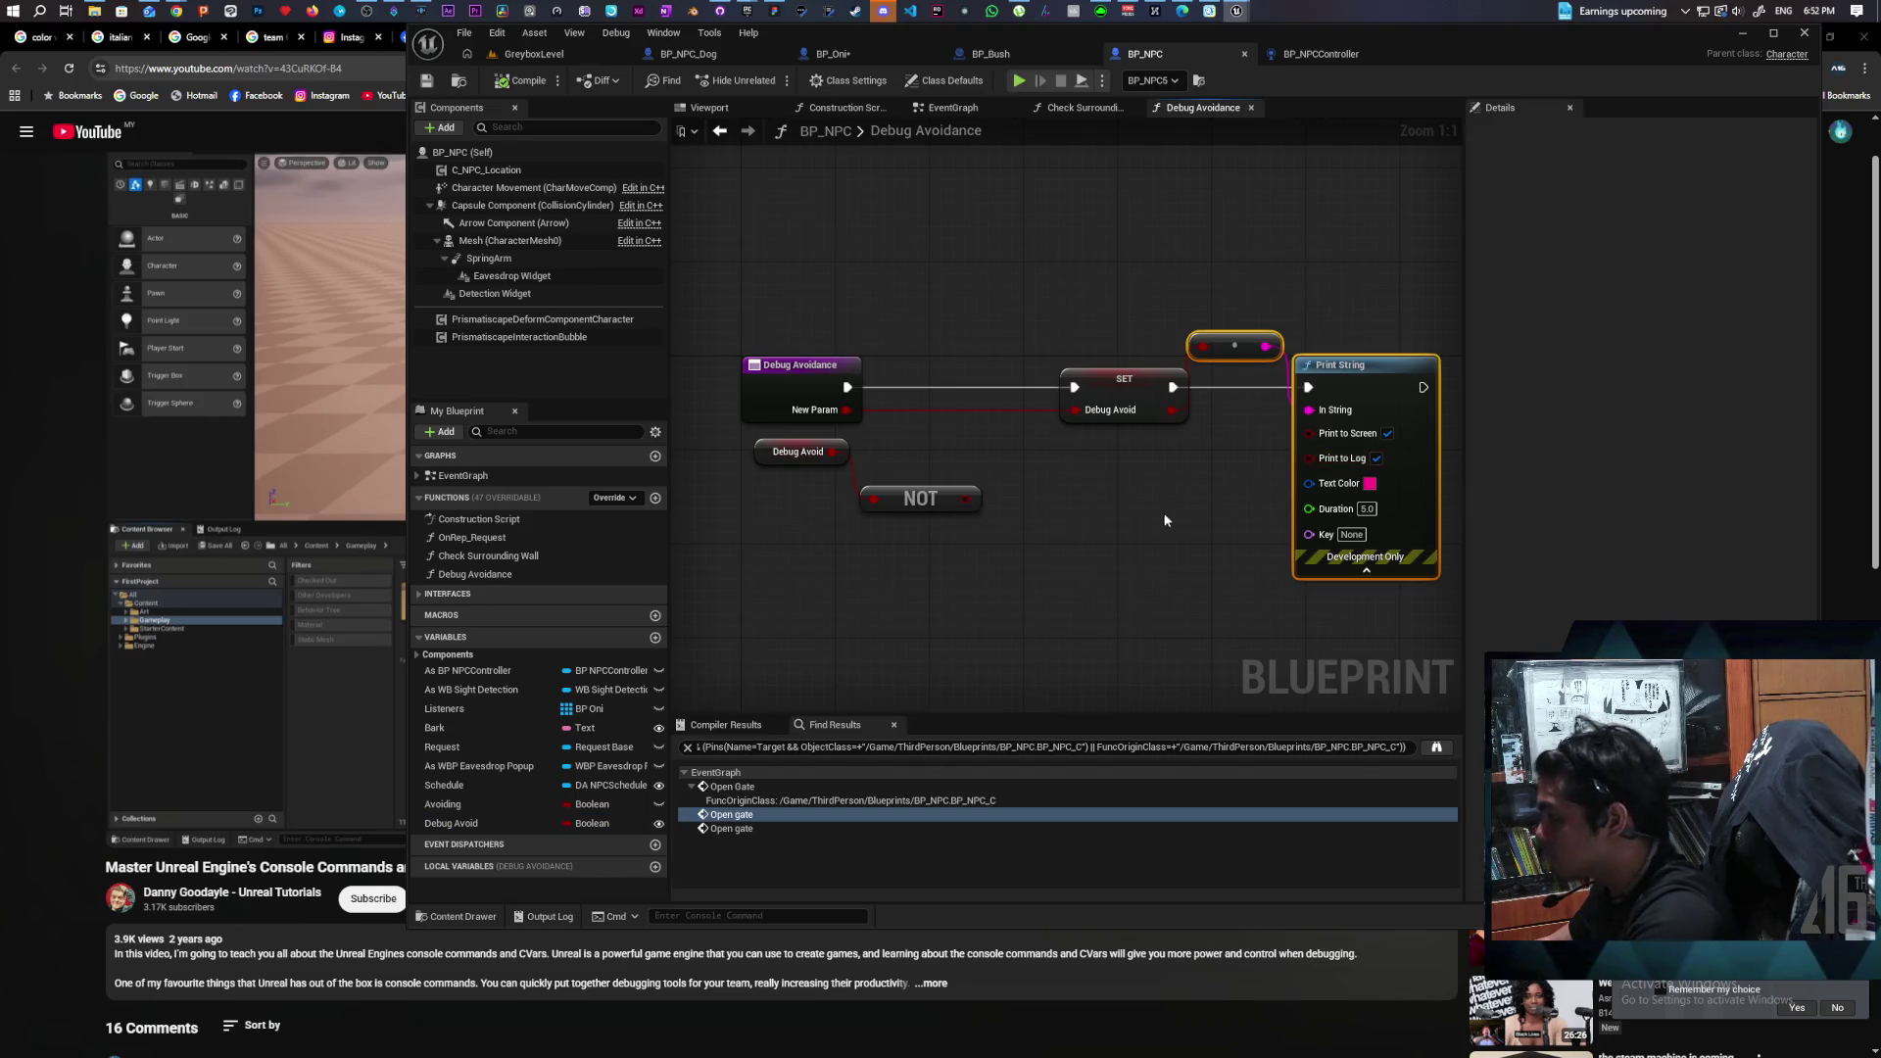
pyautogui.press('Delete')
pyautogui.moveTo(759, 565); pyautogui.dragTo(985, 438)
pyautogui.press('Delete')
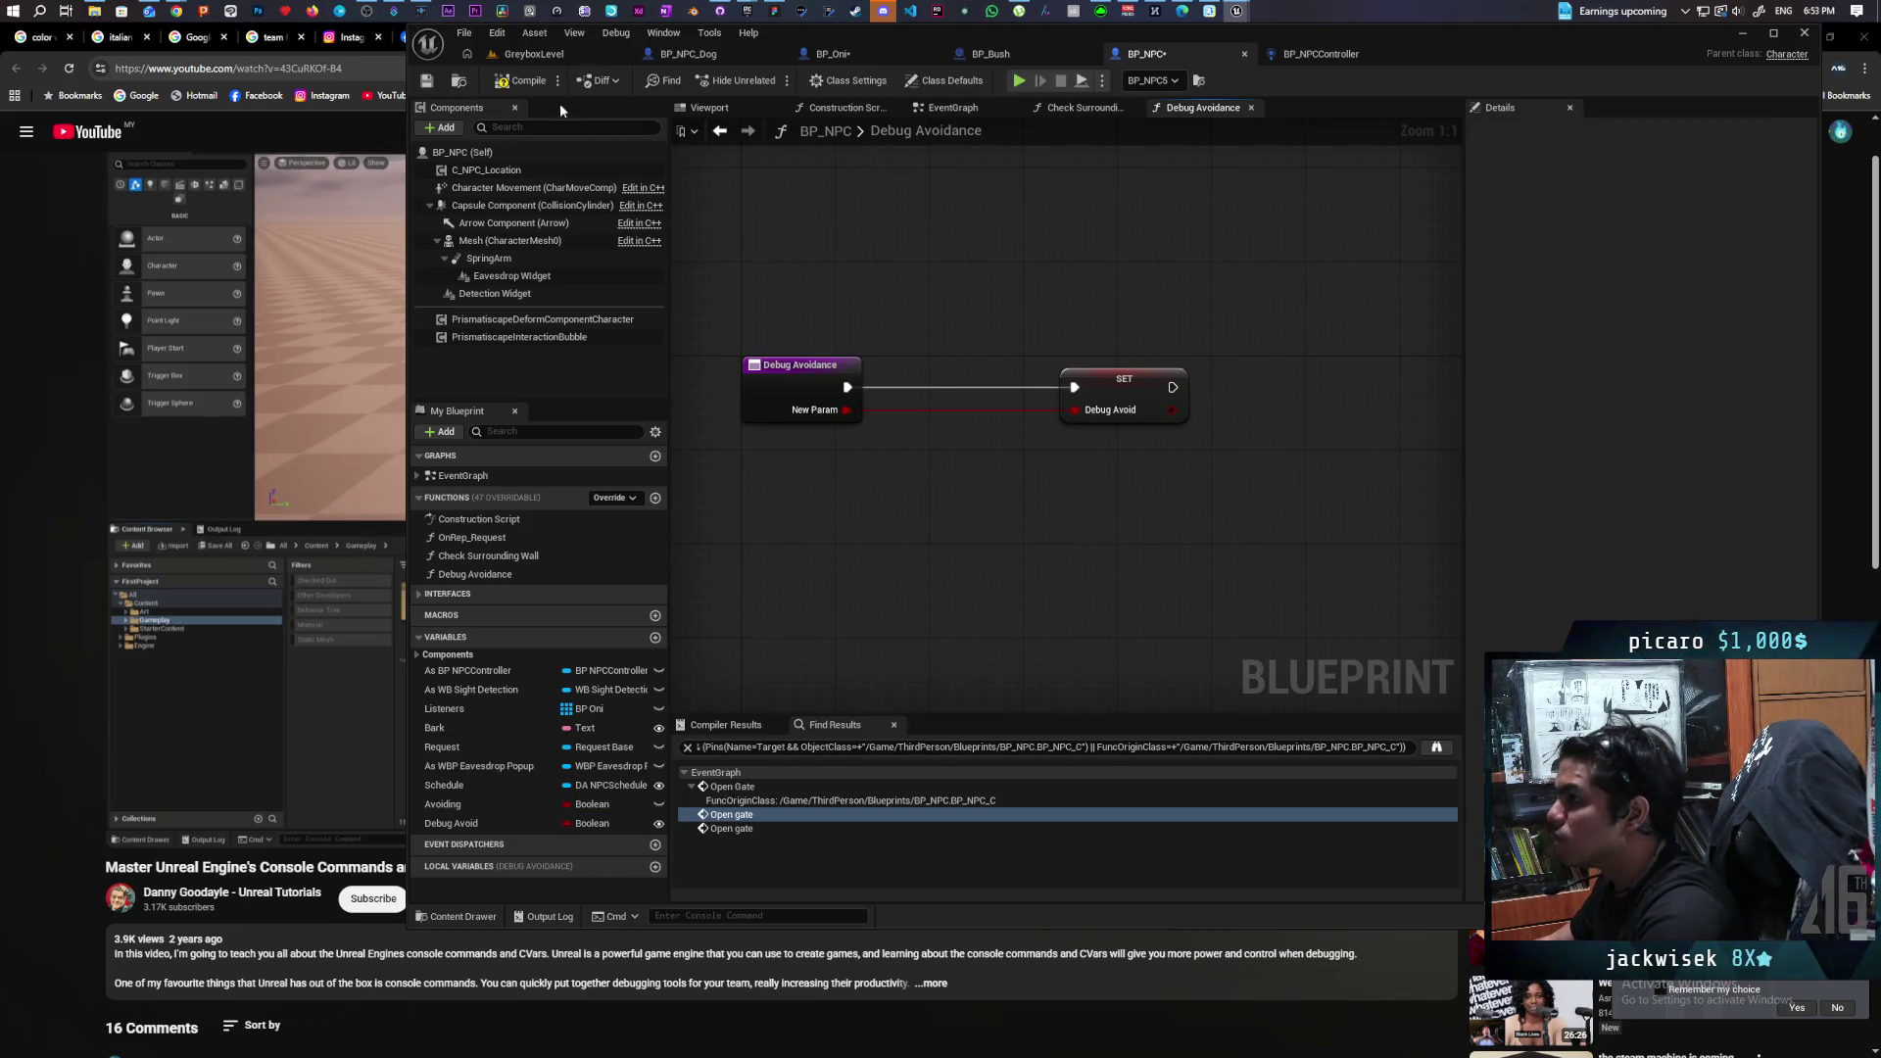
pyautogui.hotkey('ctrl', 'shift', 's')
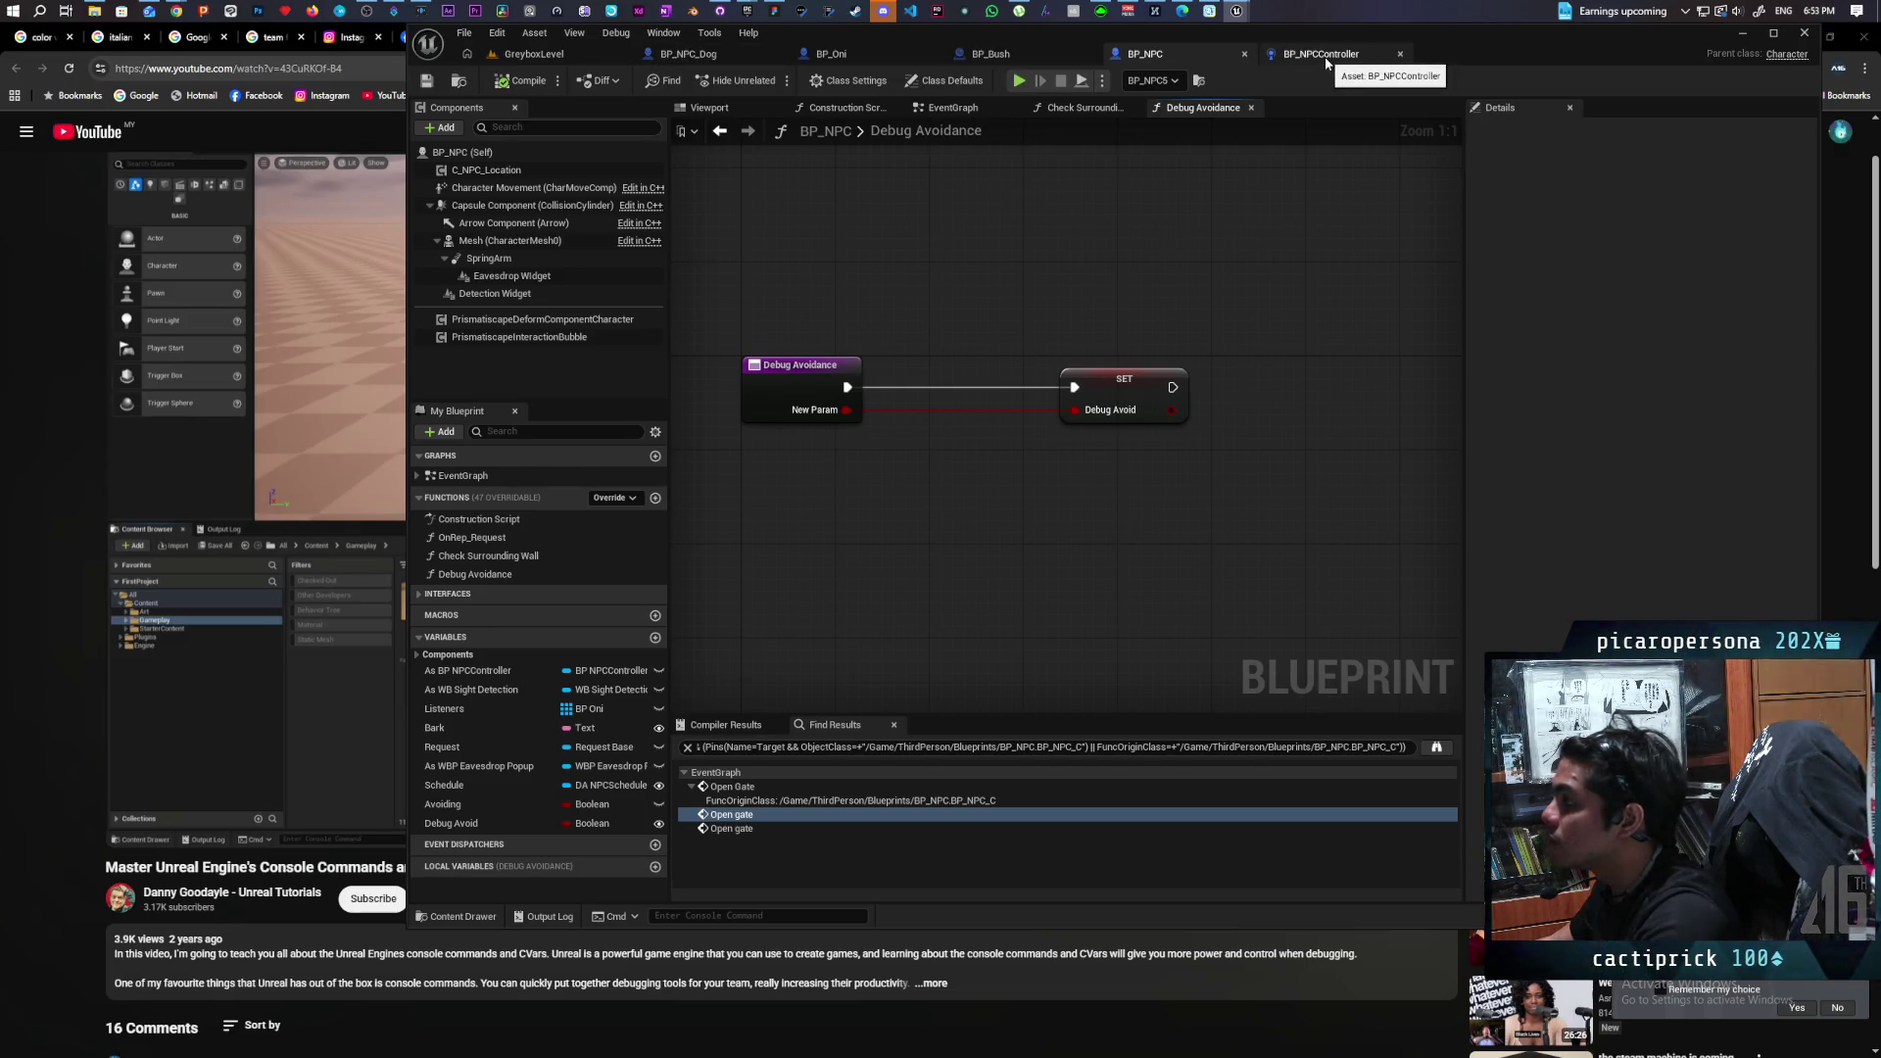
# Delete the Print String node from BP_Oni's testexec graph.
pyautogui.click(866, 59)
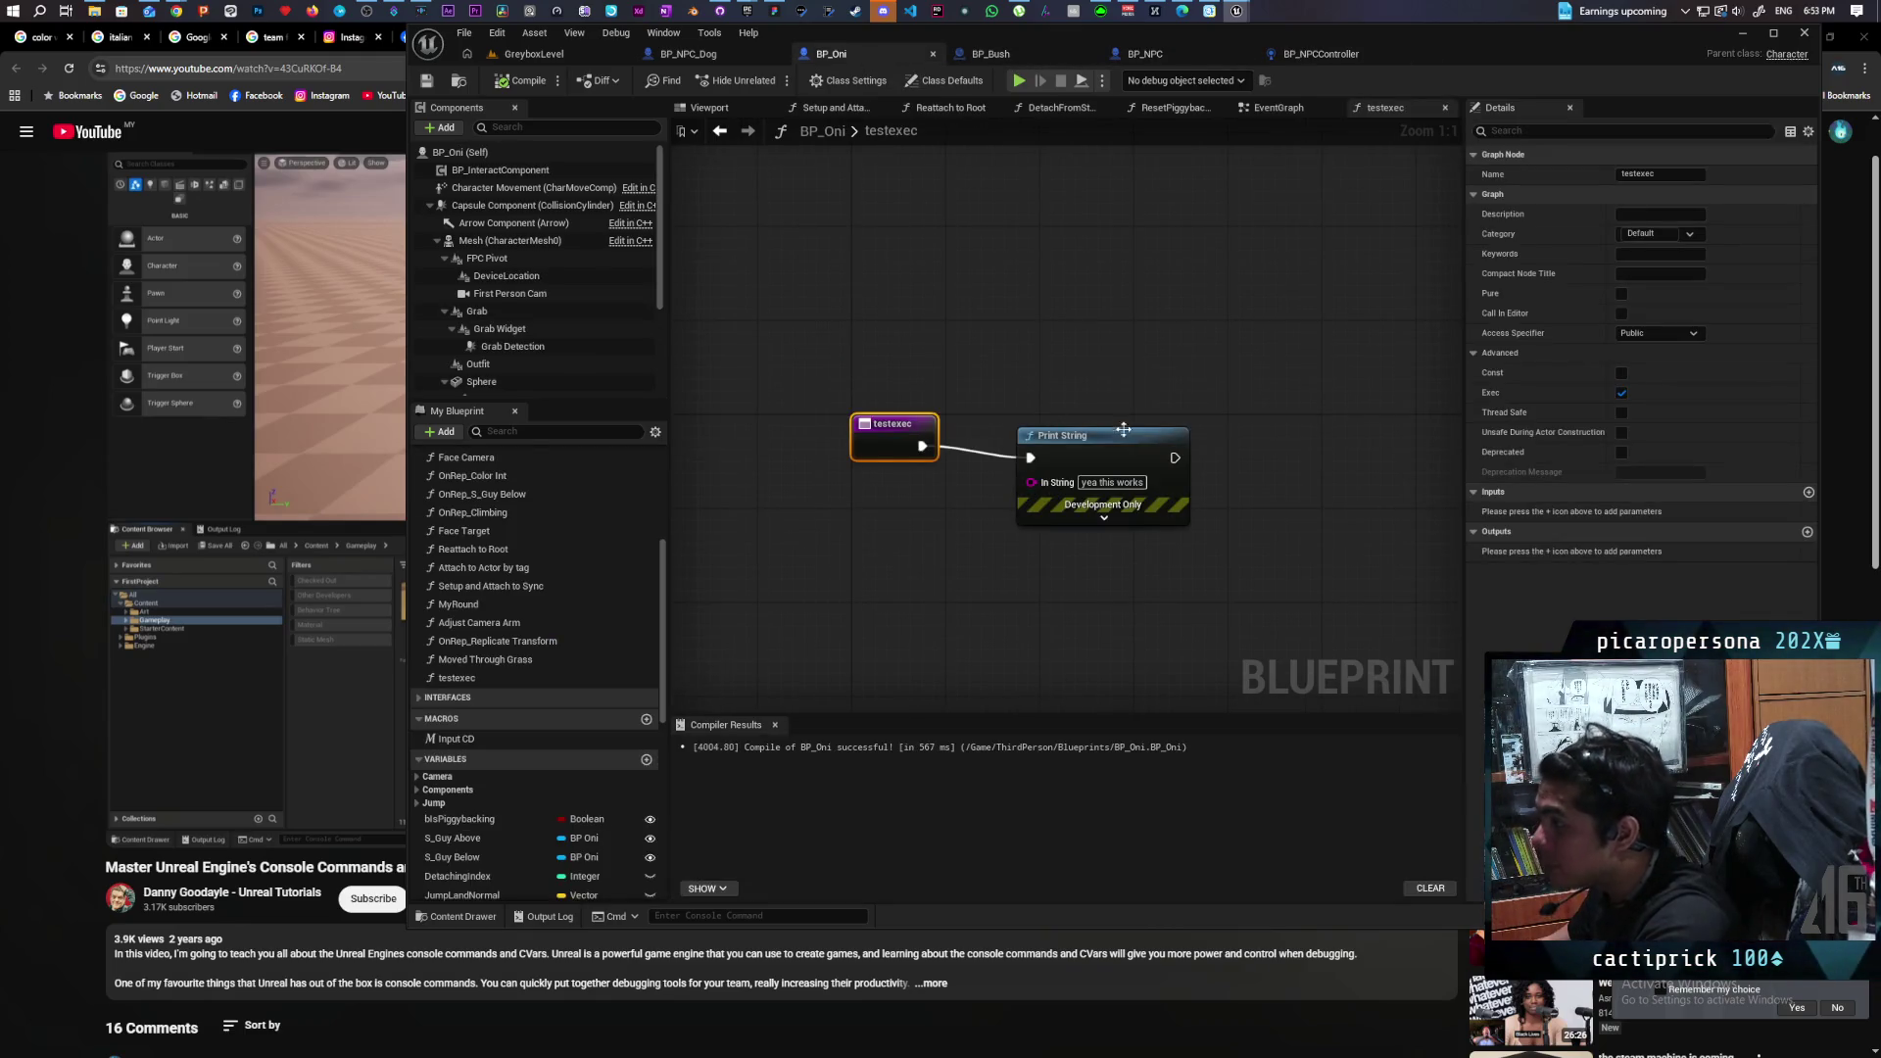
pyautogui.click(1080, 451)
pyautogui.moveTo(1204, 430); pyautogui.dragTo(1003, 437)
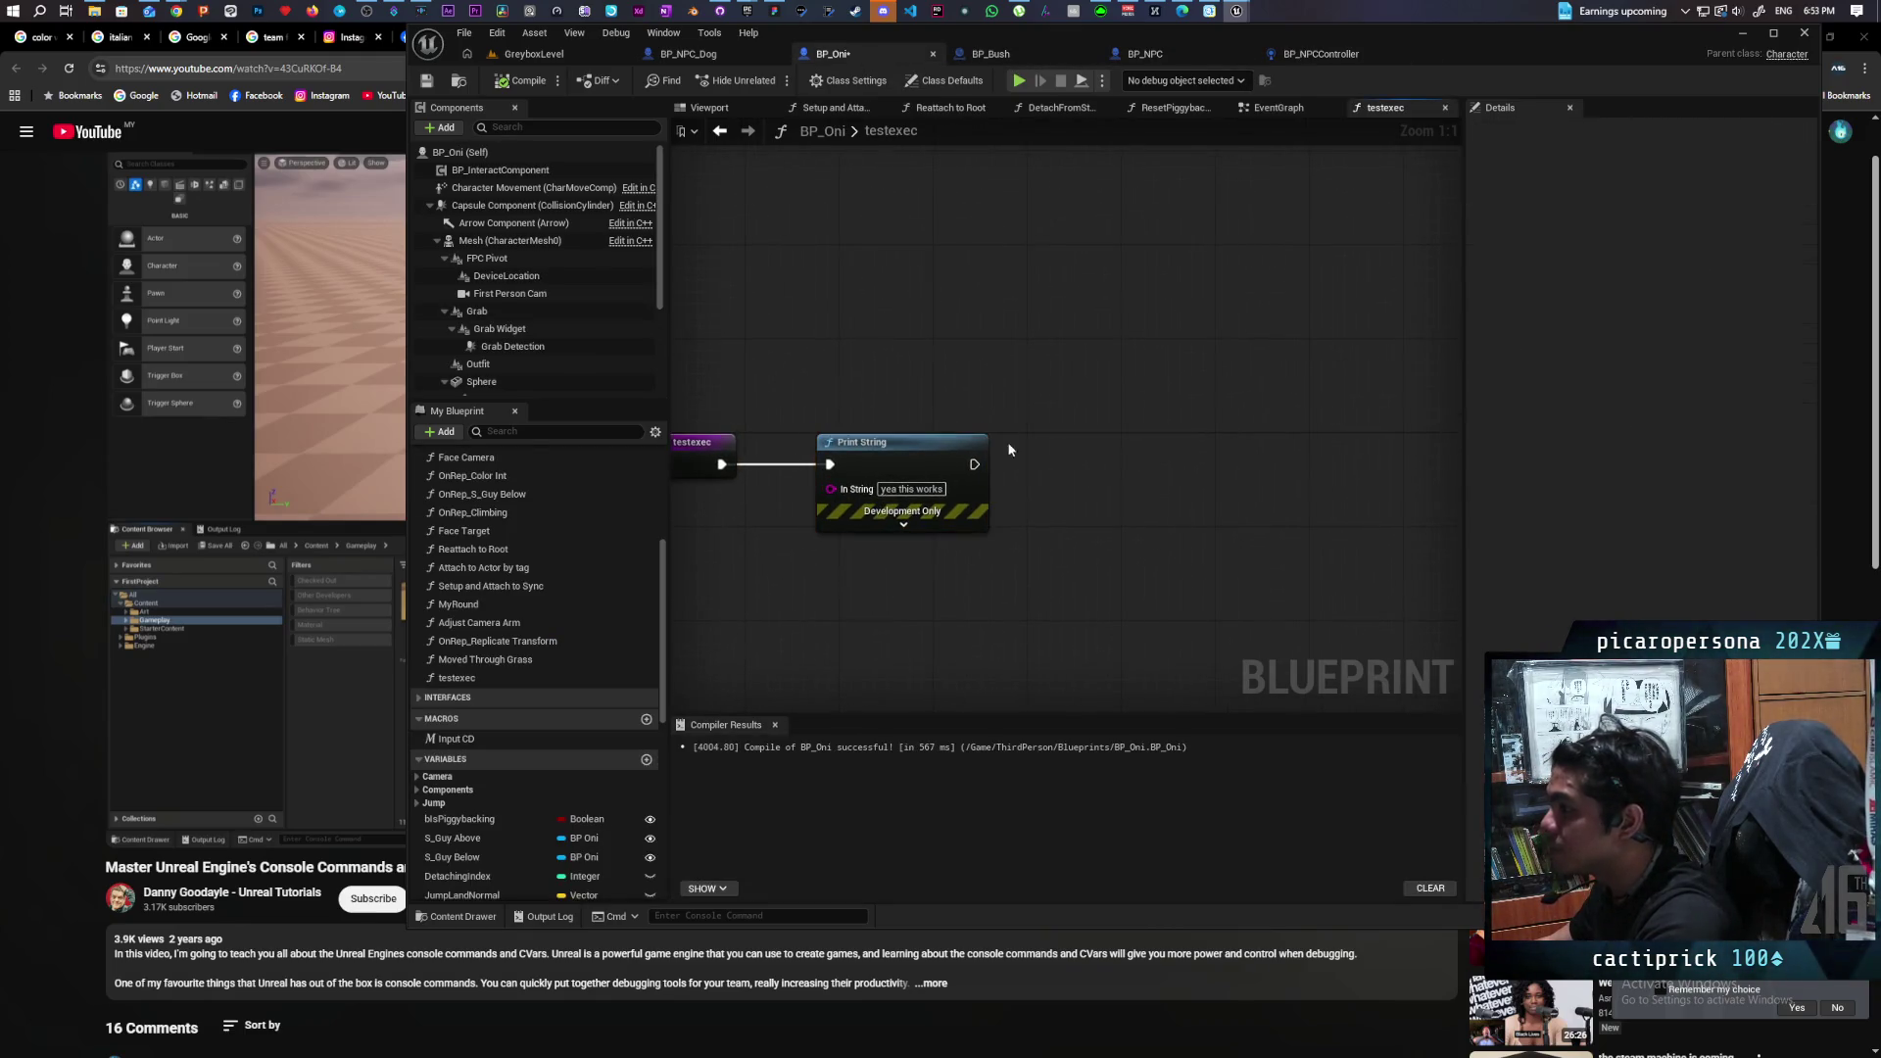
pyautogui.press('Delete')
# Add a Get All Actors Of Class node set to BP NPC beside the testexec event.
pyautogui.rightClick(970, 491)
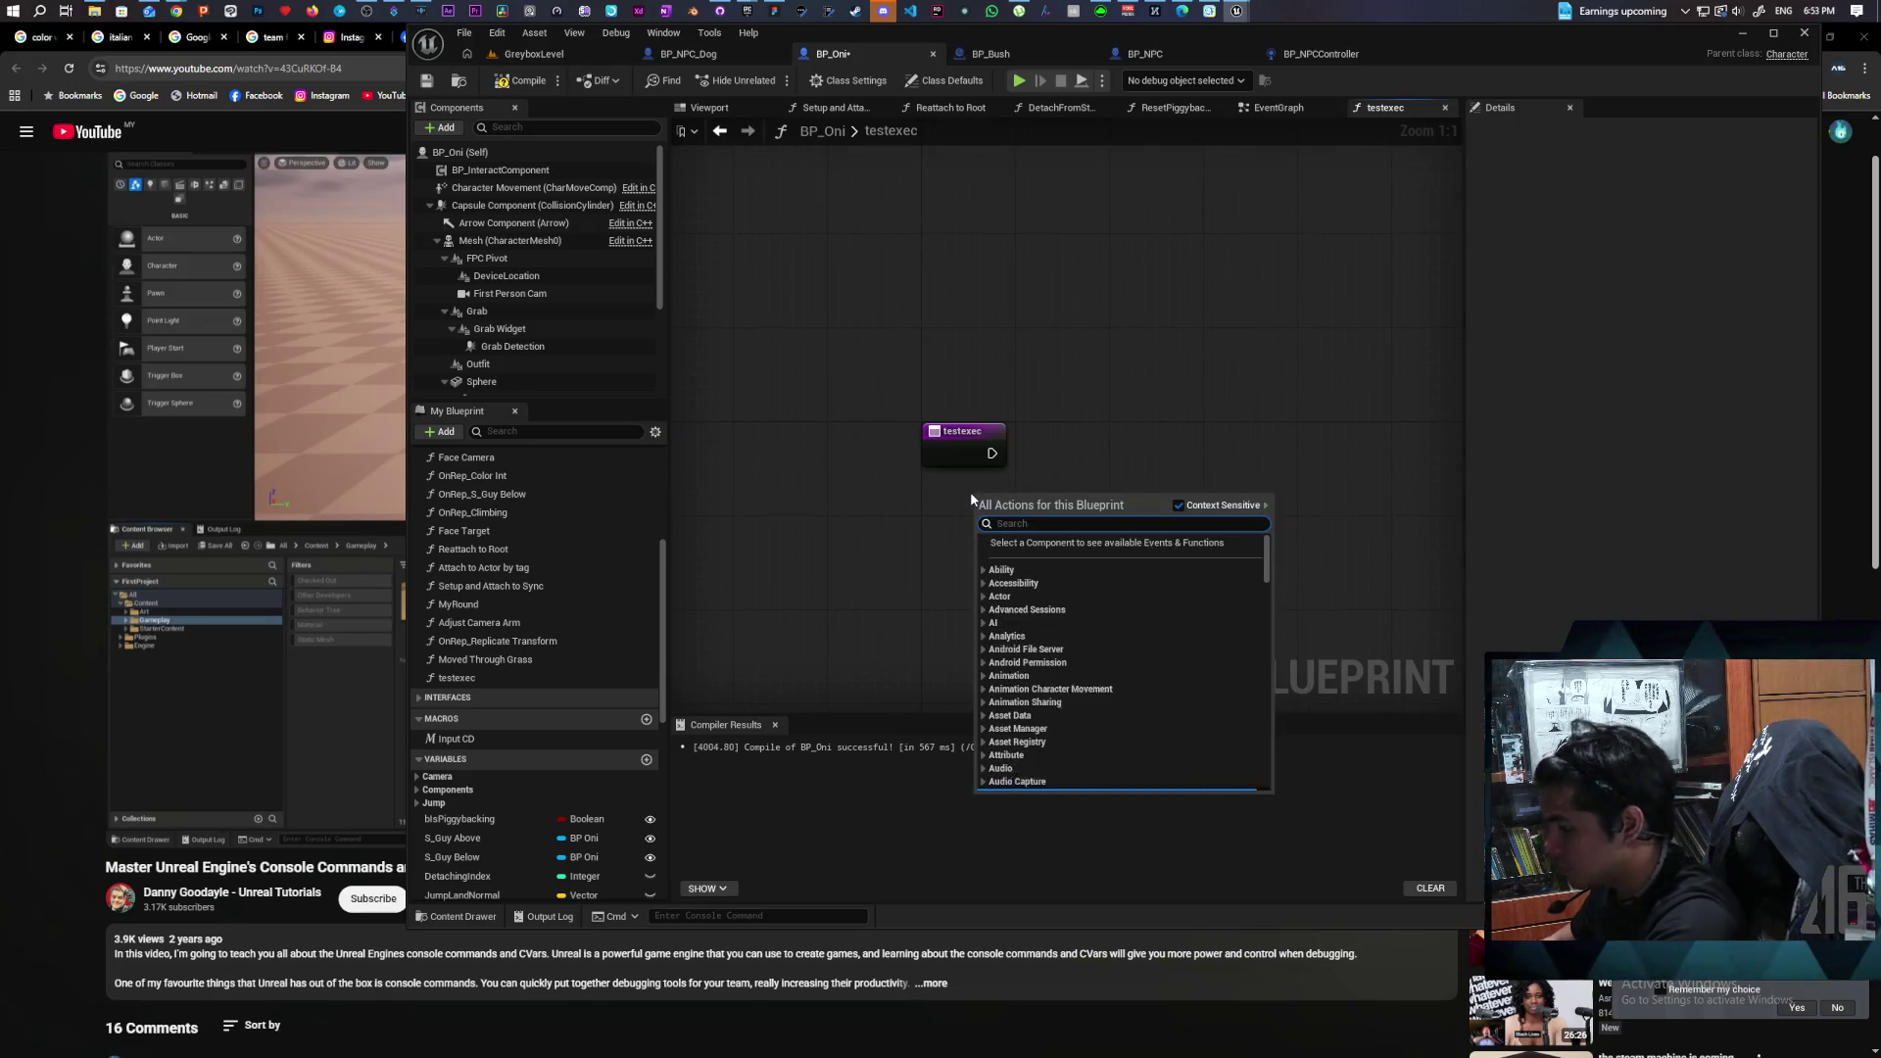
pyautogui.write('get al')
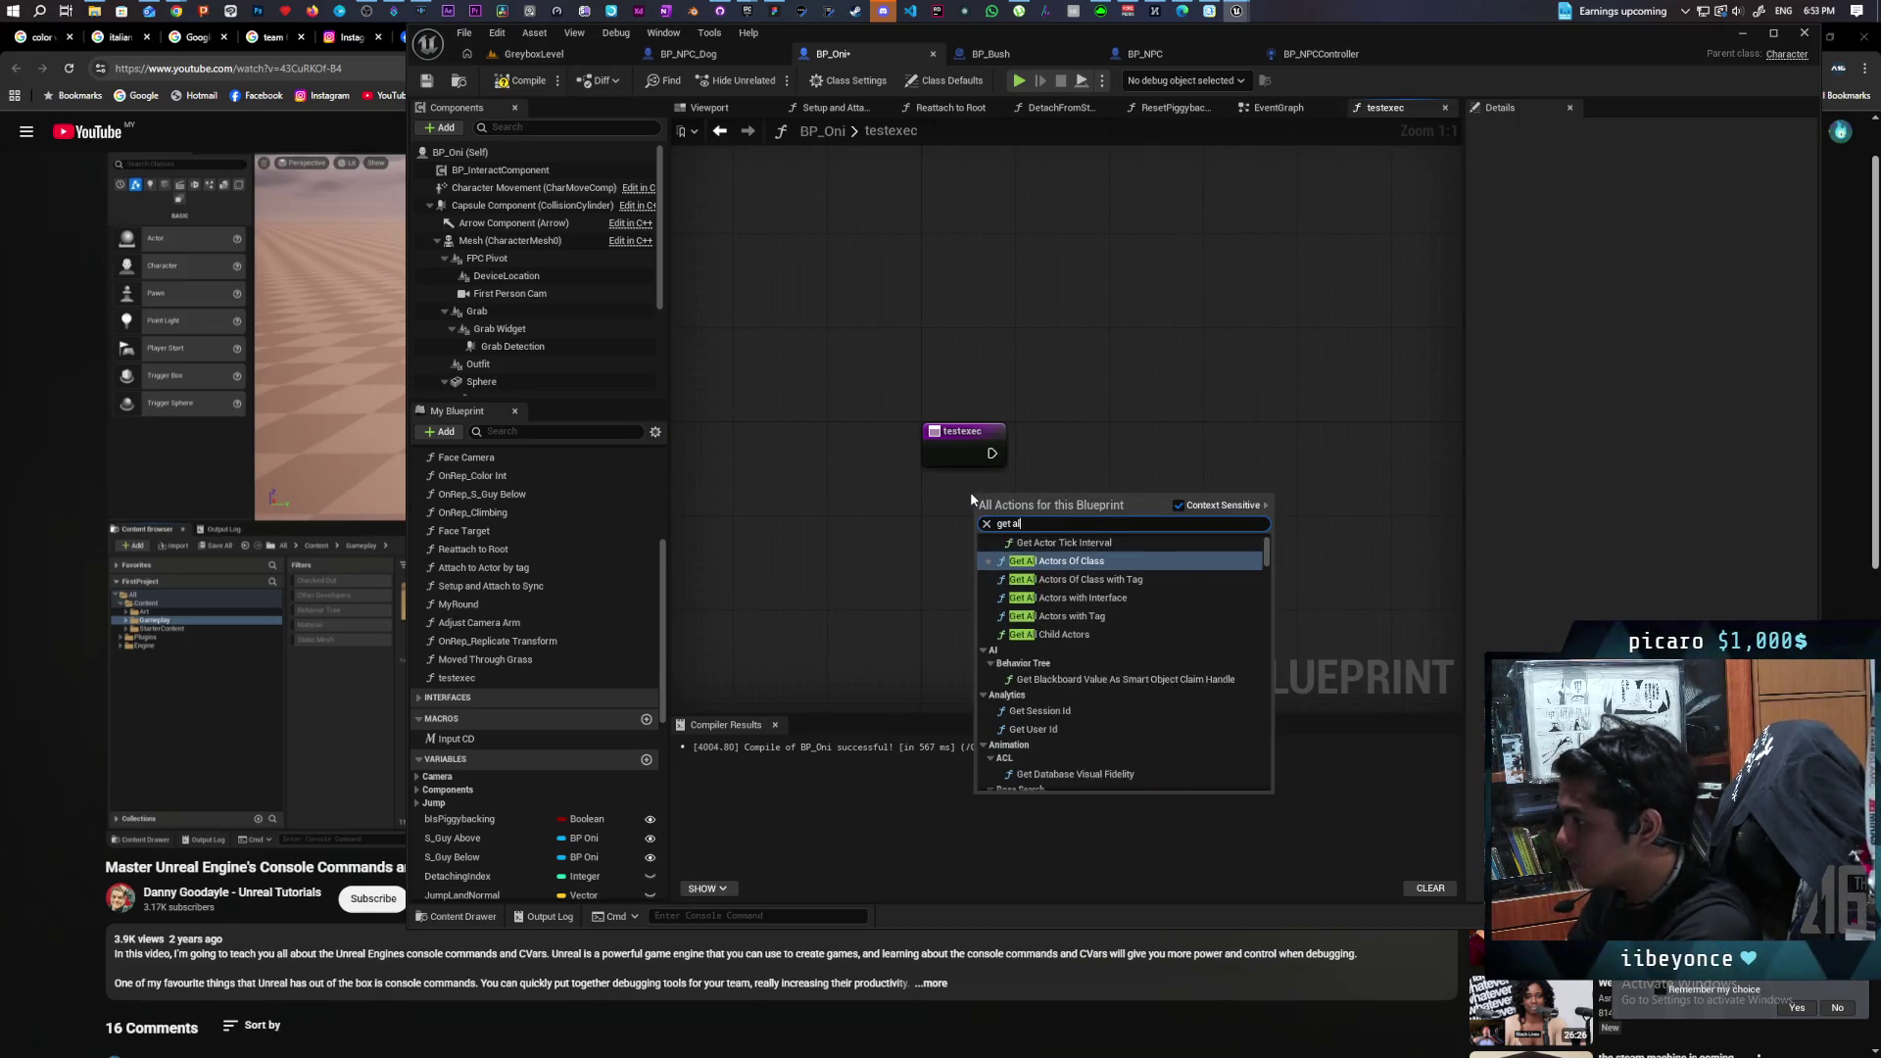
pyautogui.write('l actors ')
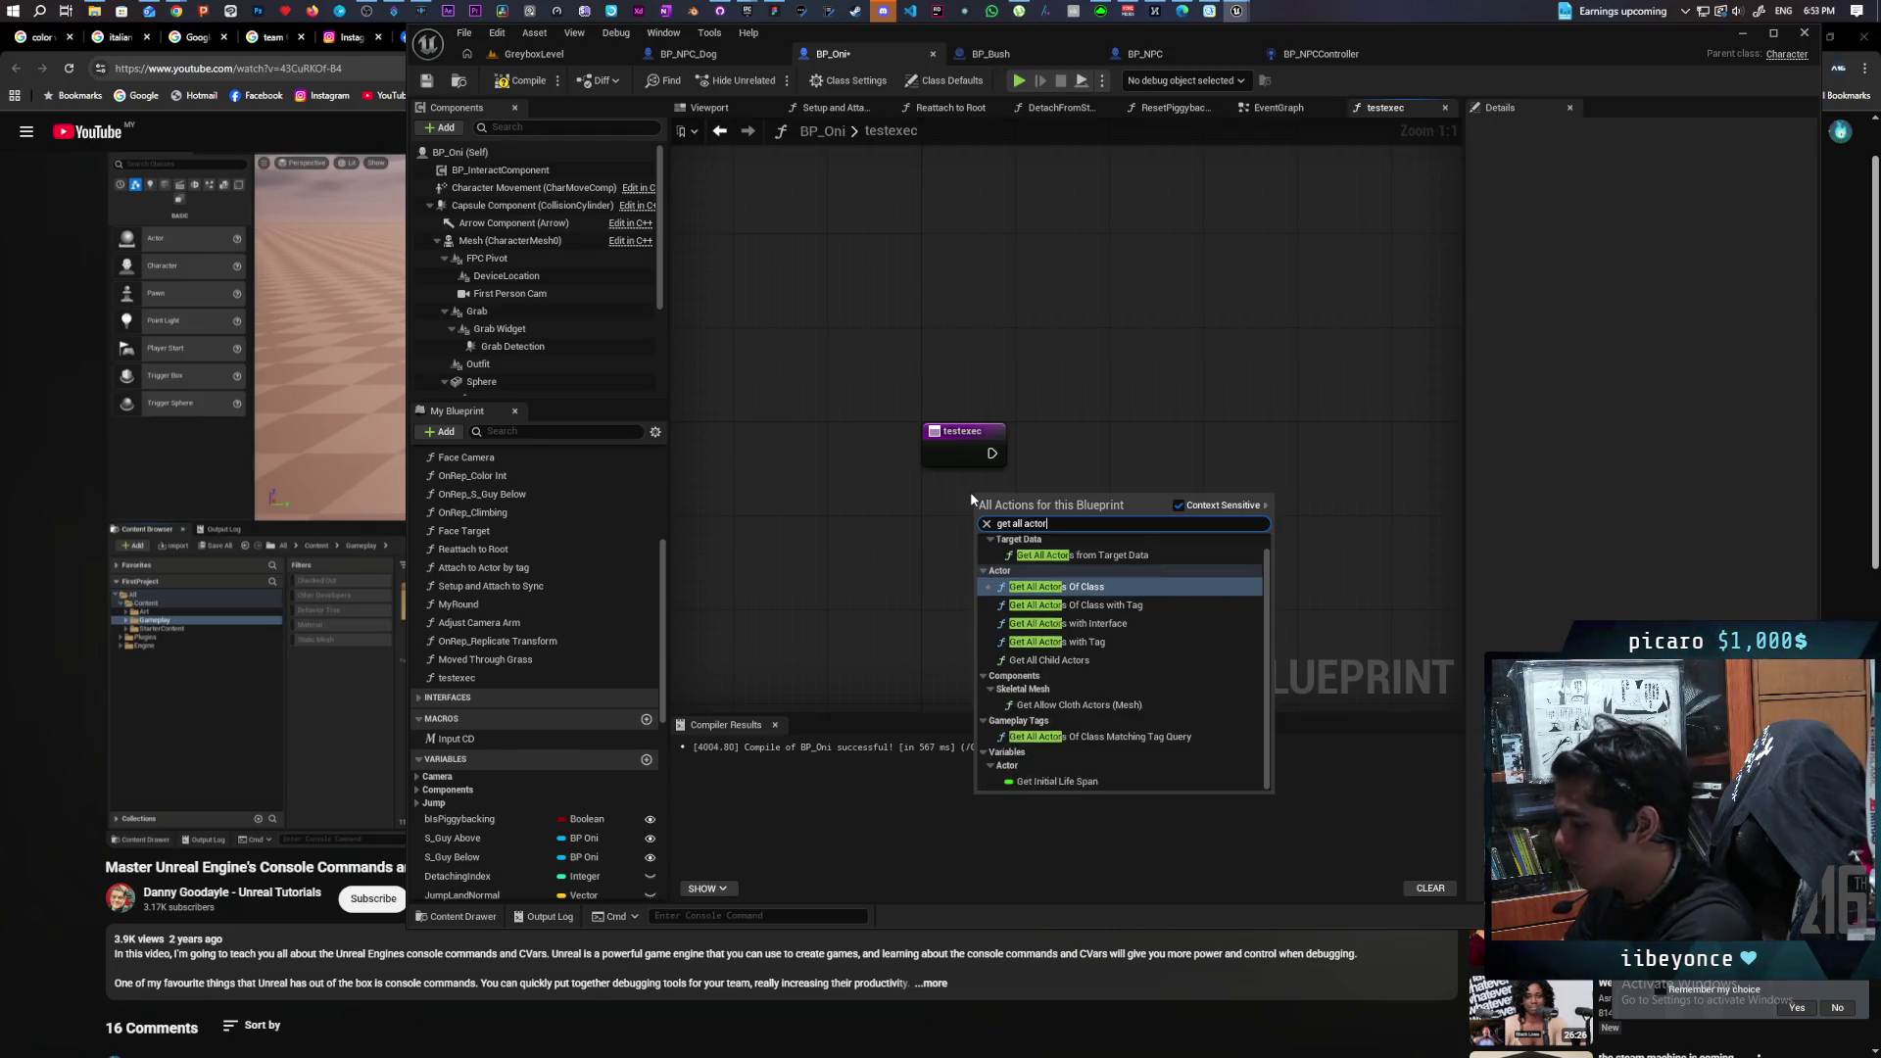
pyautogui.write('o')
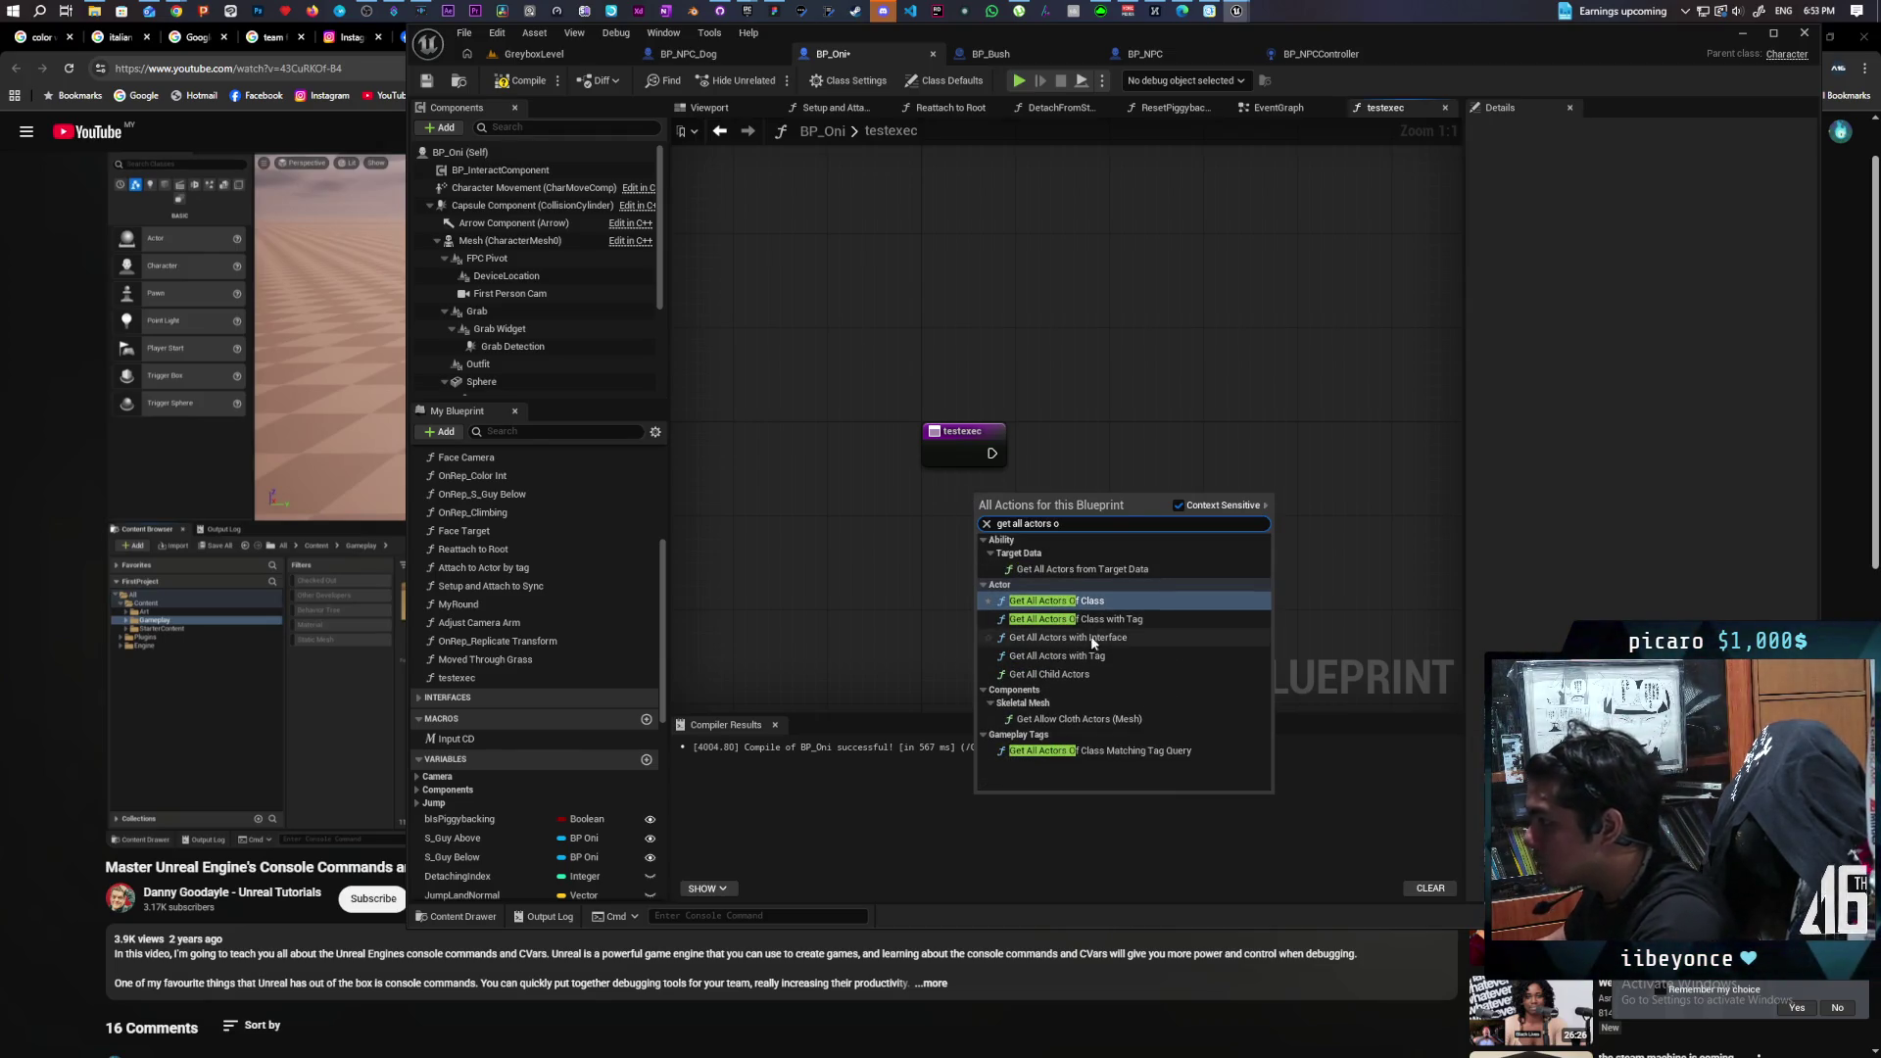
pyautogui.click(1091, 604)
pyautogui.click(1029, 562)
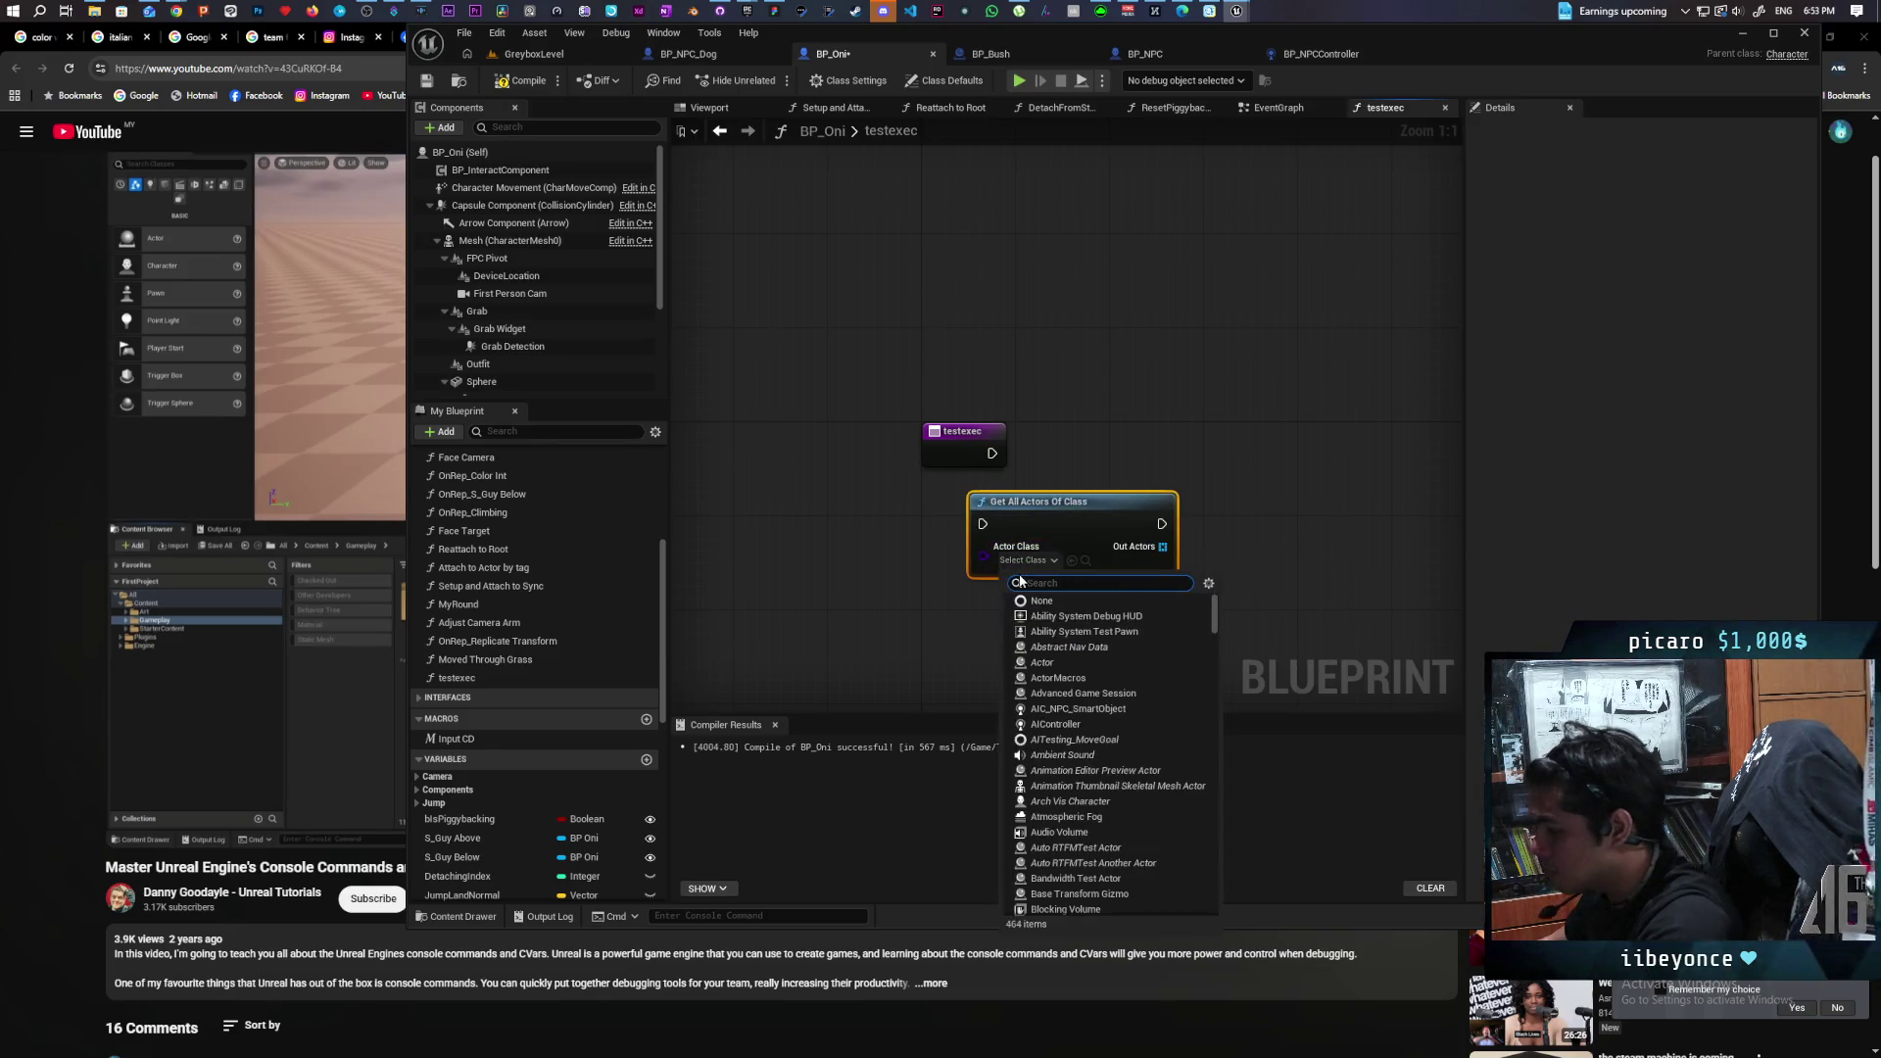
pyautogui.write('lamps')
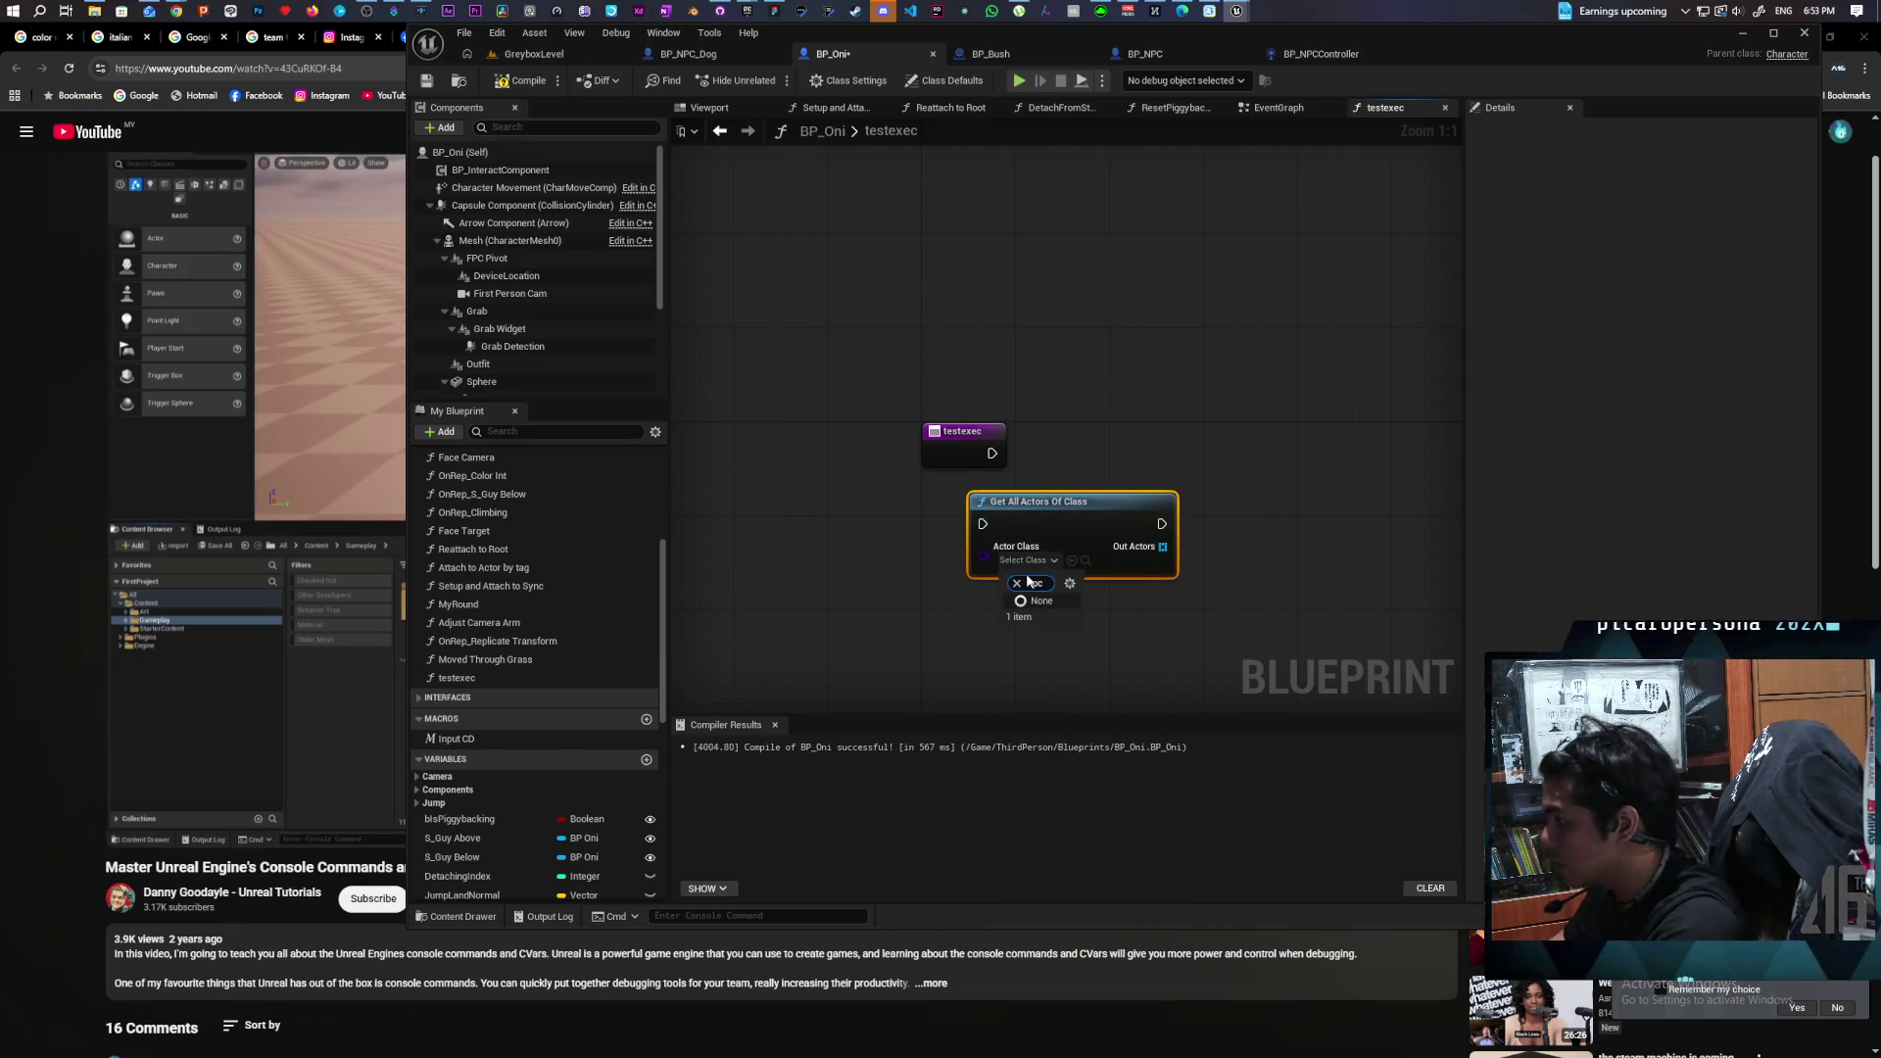
pyautogui.click(1102, 627)
pyautogui.moveTo(961, 546); pyautogui.dragTo(1053, 442)
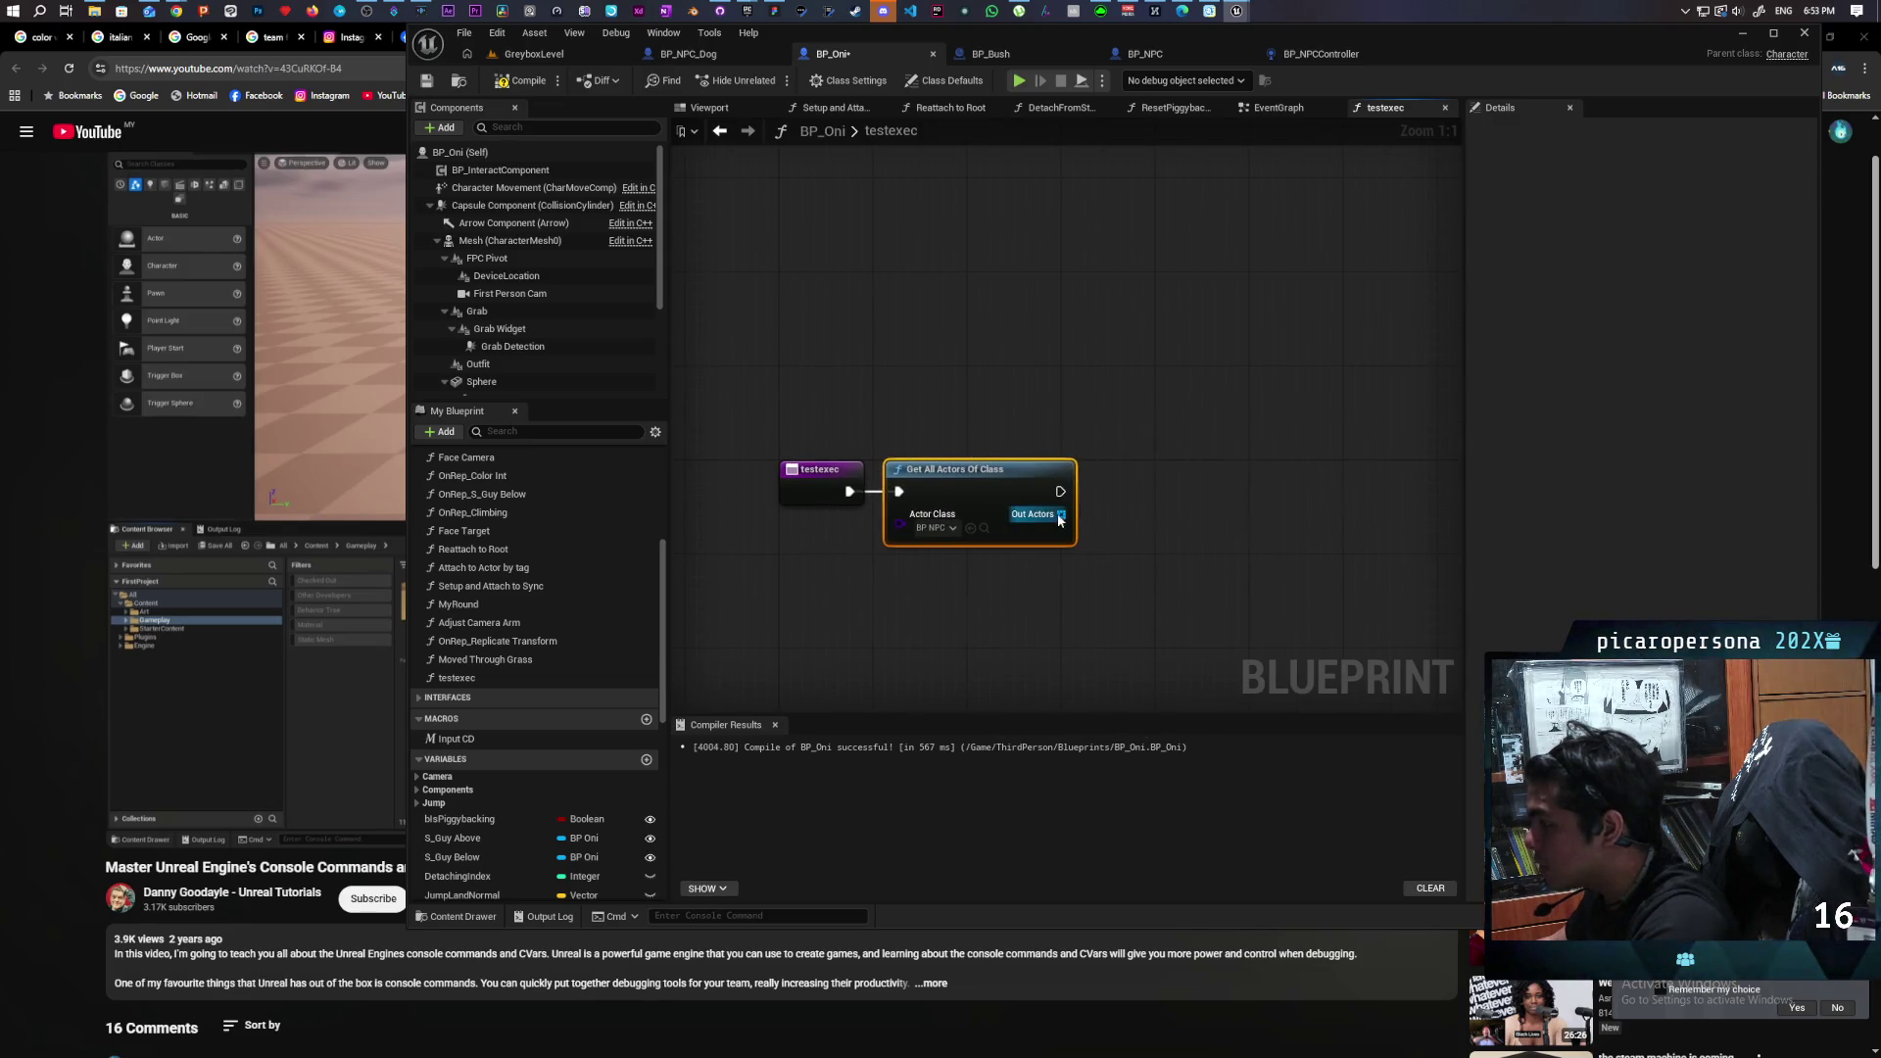
# Feed Out Actors into a For Each Loop that calls Debug Avoidance on each Array Element.
pyautogui.moveTo(1123, 508)
pyautogui.mouseDown()
pyautogui.moveTo(1107, 534)
pyautogui.moveTo(1127, 543)
pyautogui.moveTo(1179, 484)
pyautogui.mouseUp()
pyautogui.write('for each')
pyautogui.press('Return')
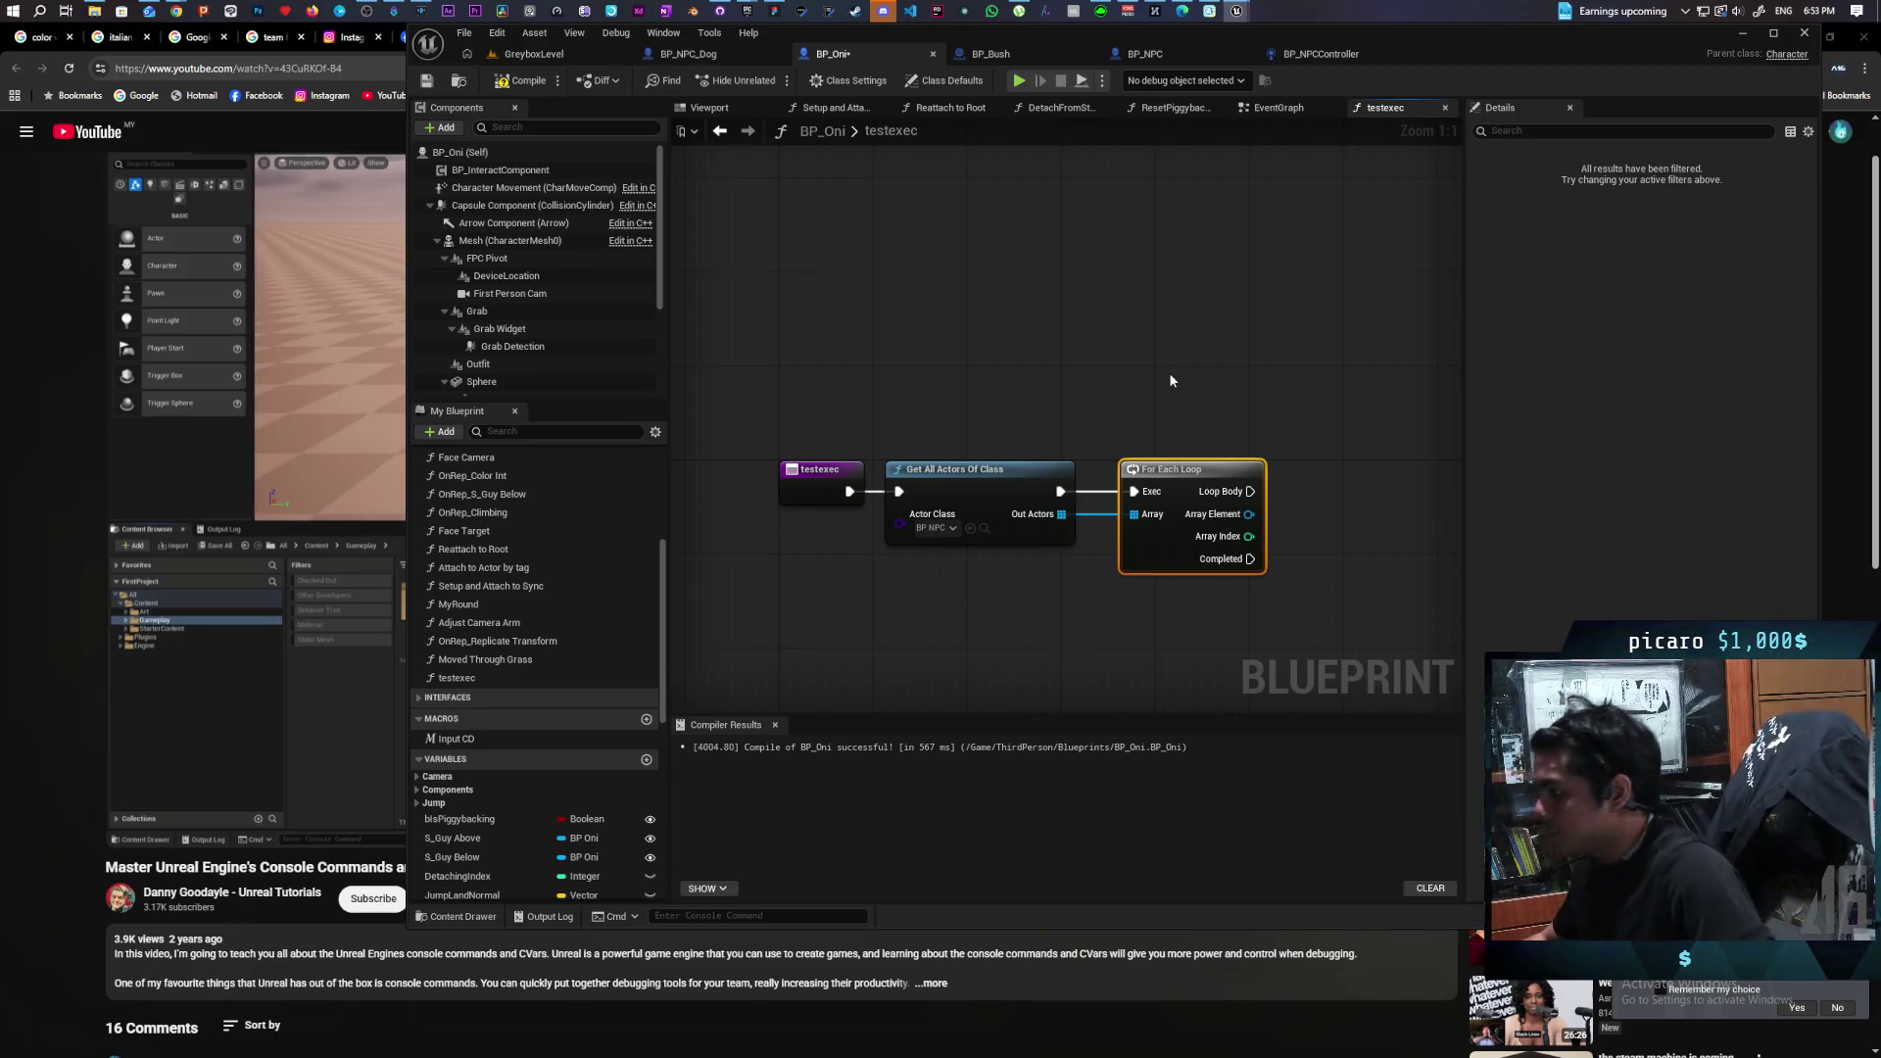
pyautogui.moveTo(1168, 372); pyautogui.dragTo(1091, 335)
pyautogui.moveTo(1173, 476)
pyautogui.mouseDown()
pyautogui.moveTo(1230, 487)
pyautogui.moveTo(1240, 468)
pyautogui.mouseUp()
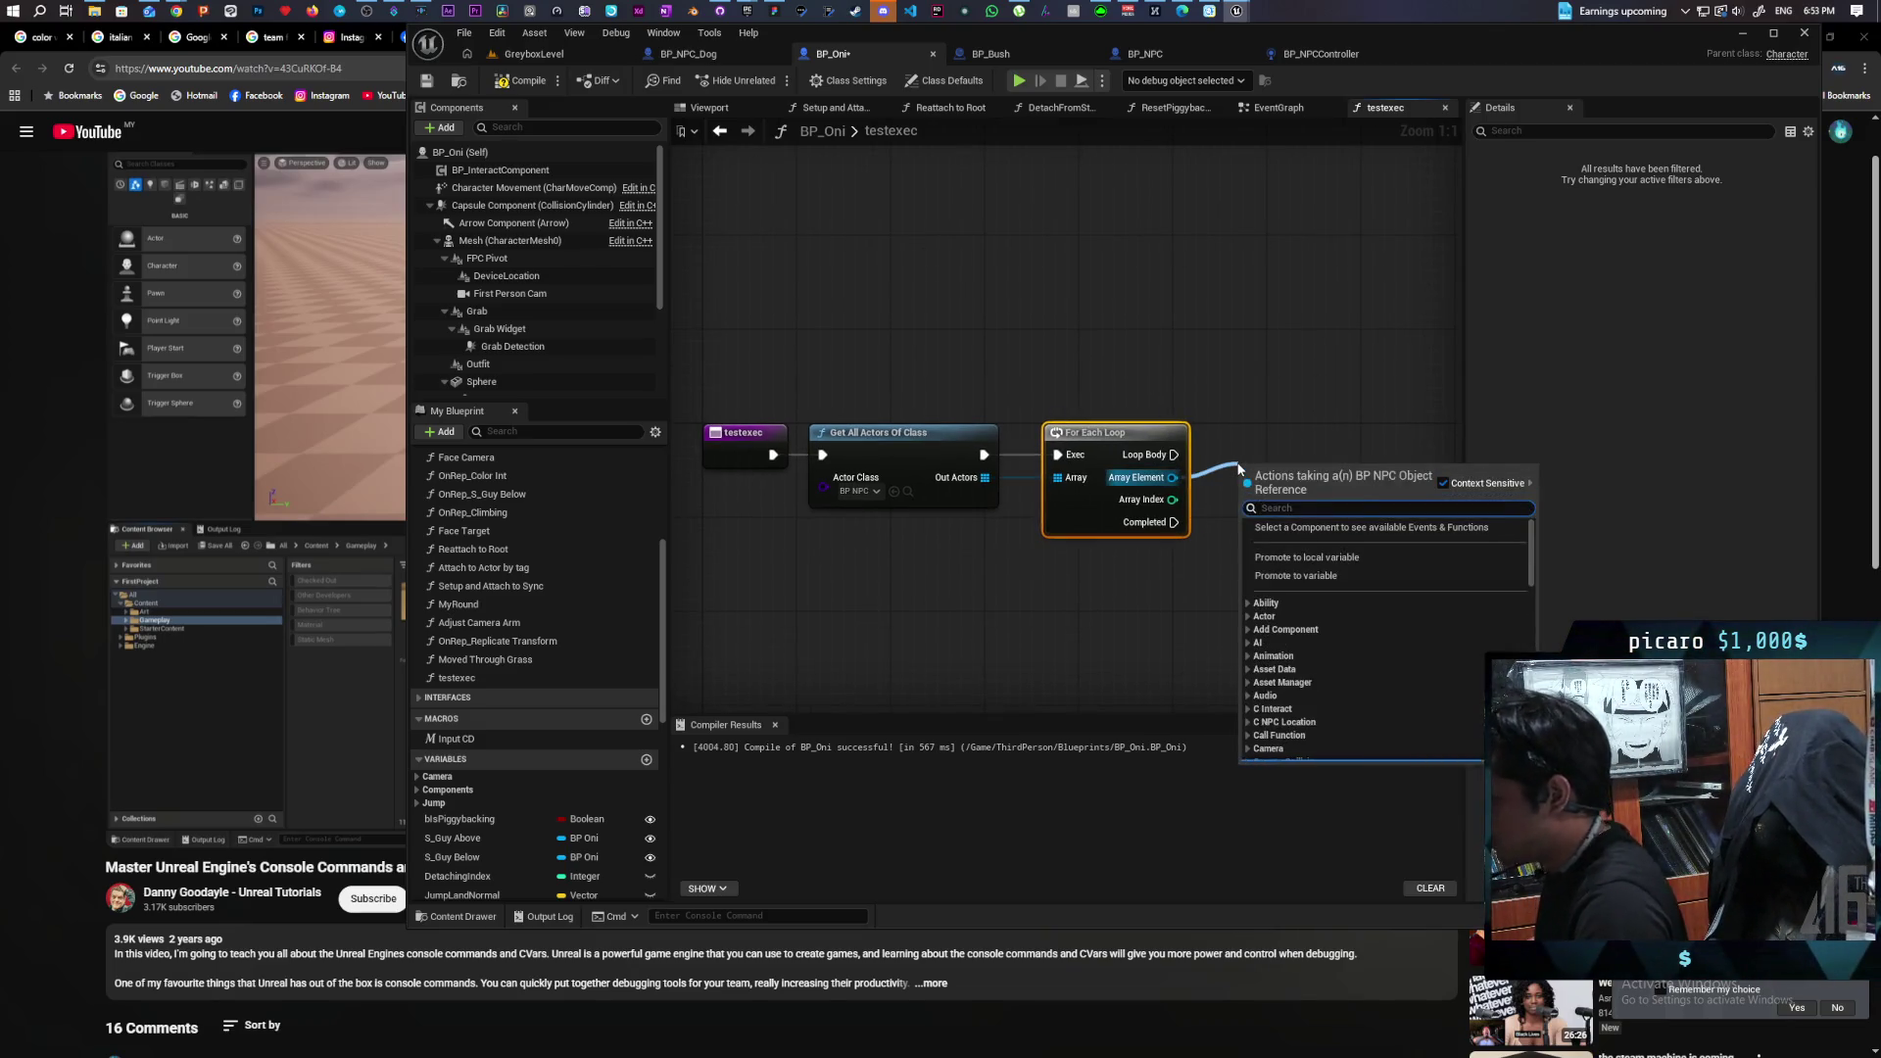
pyautogui.write('avoid')
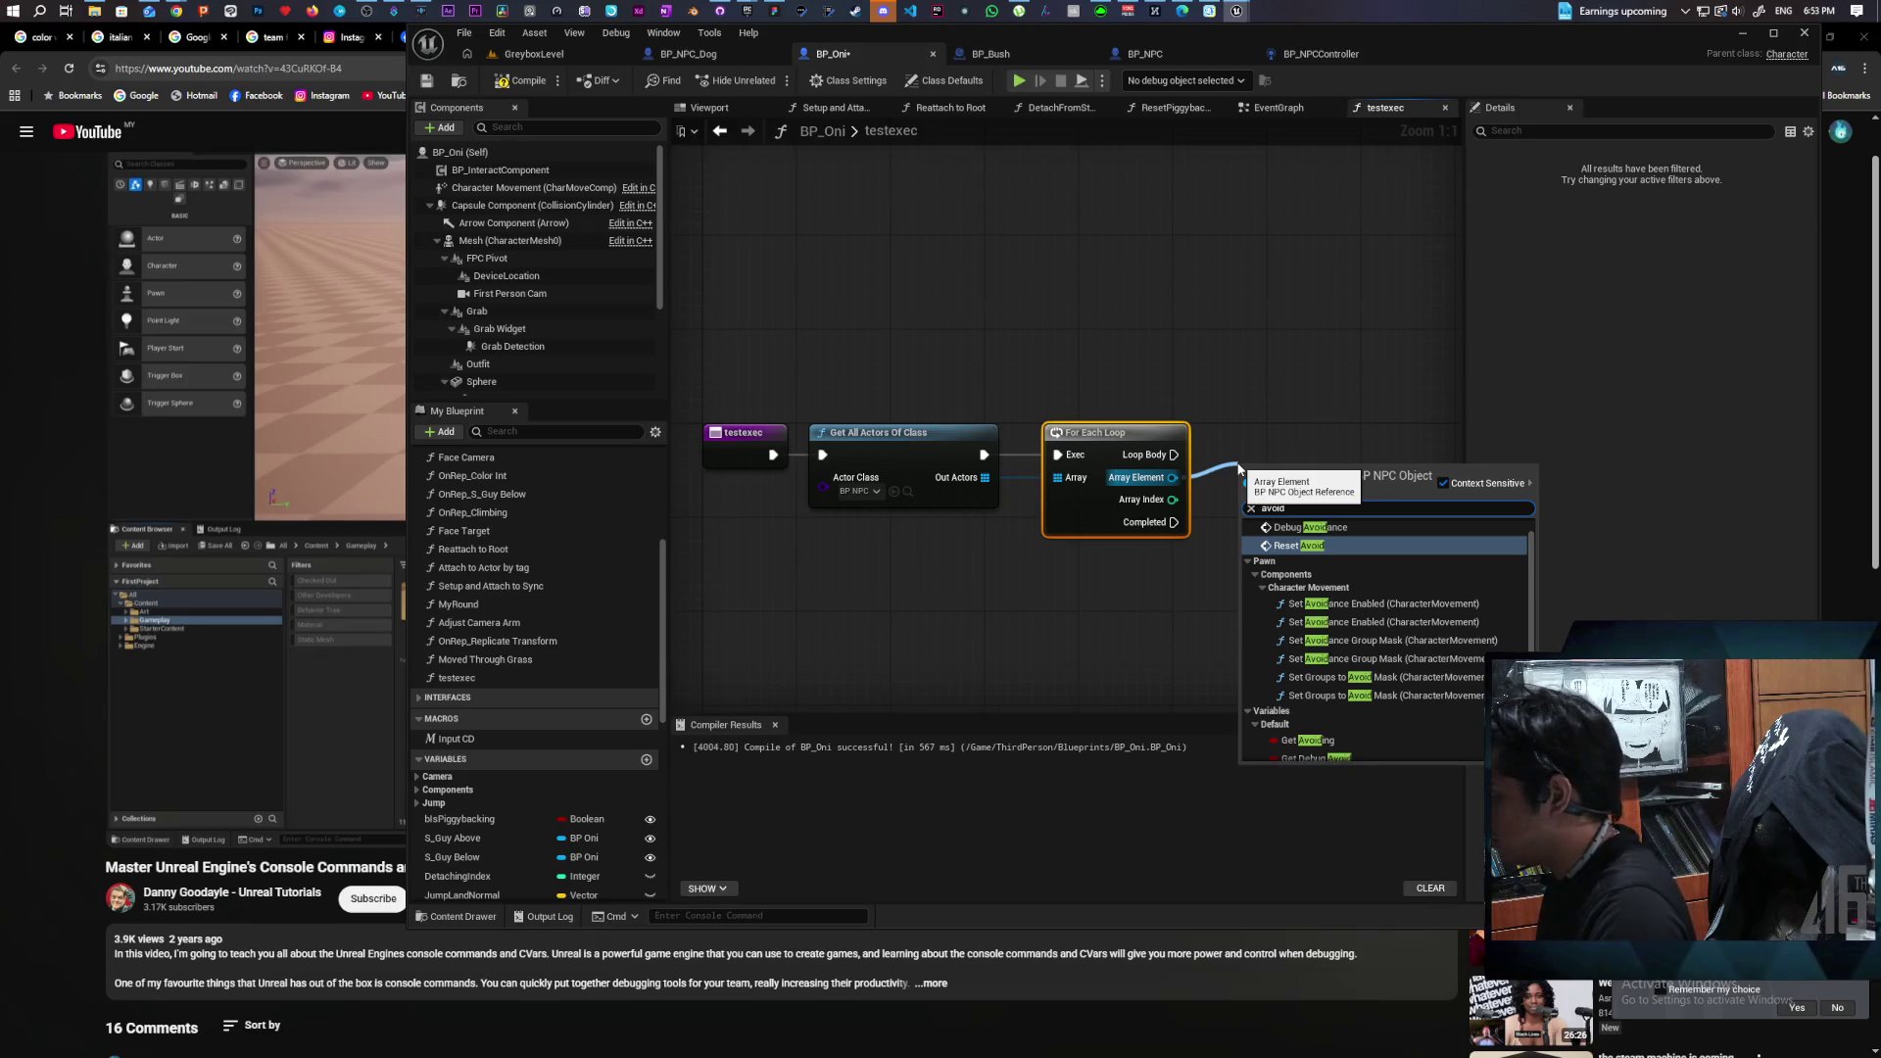
pyautogui.click(1306, 530)
pyautogui.moveTo(1203, 458); pyautogui.dragTo(1246, 455)
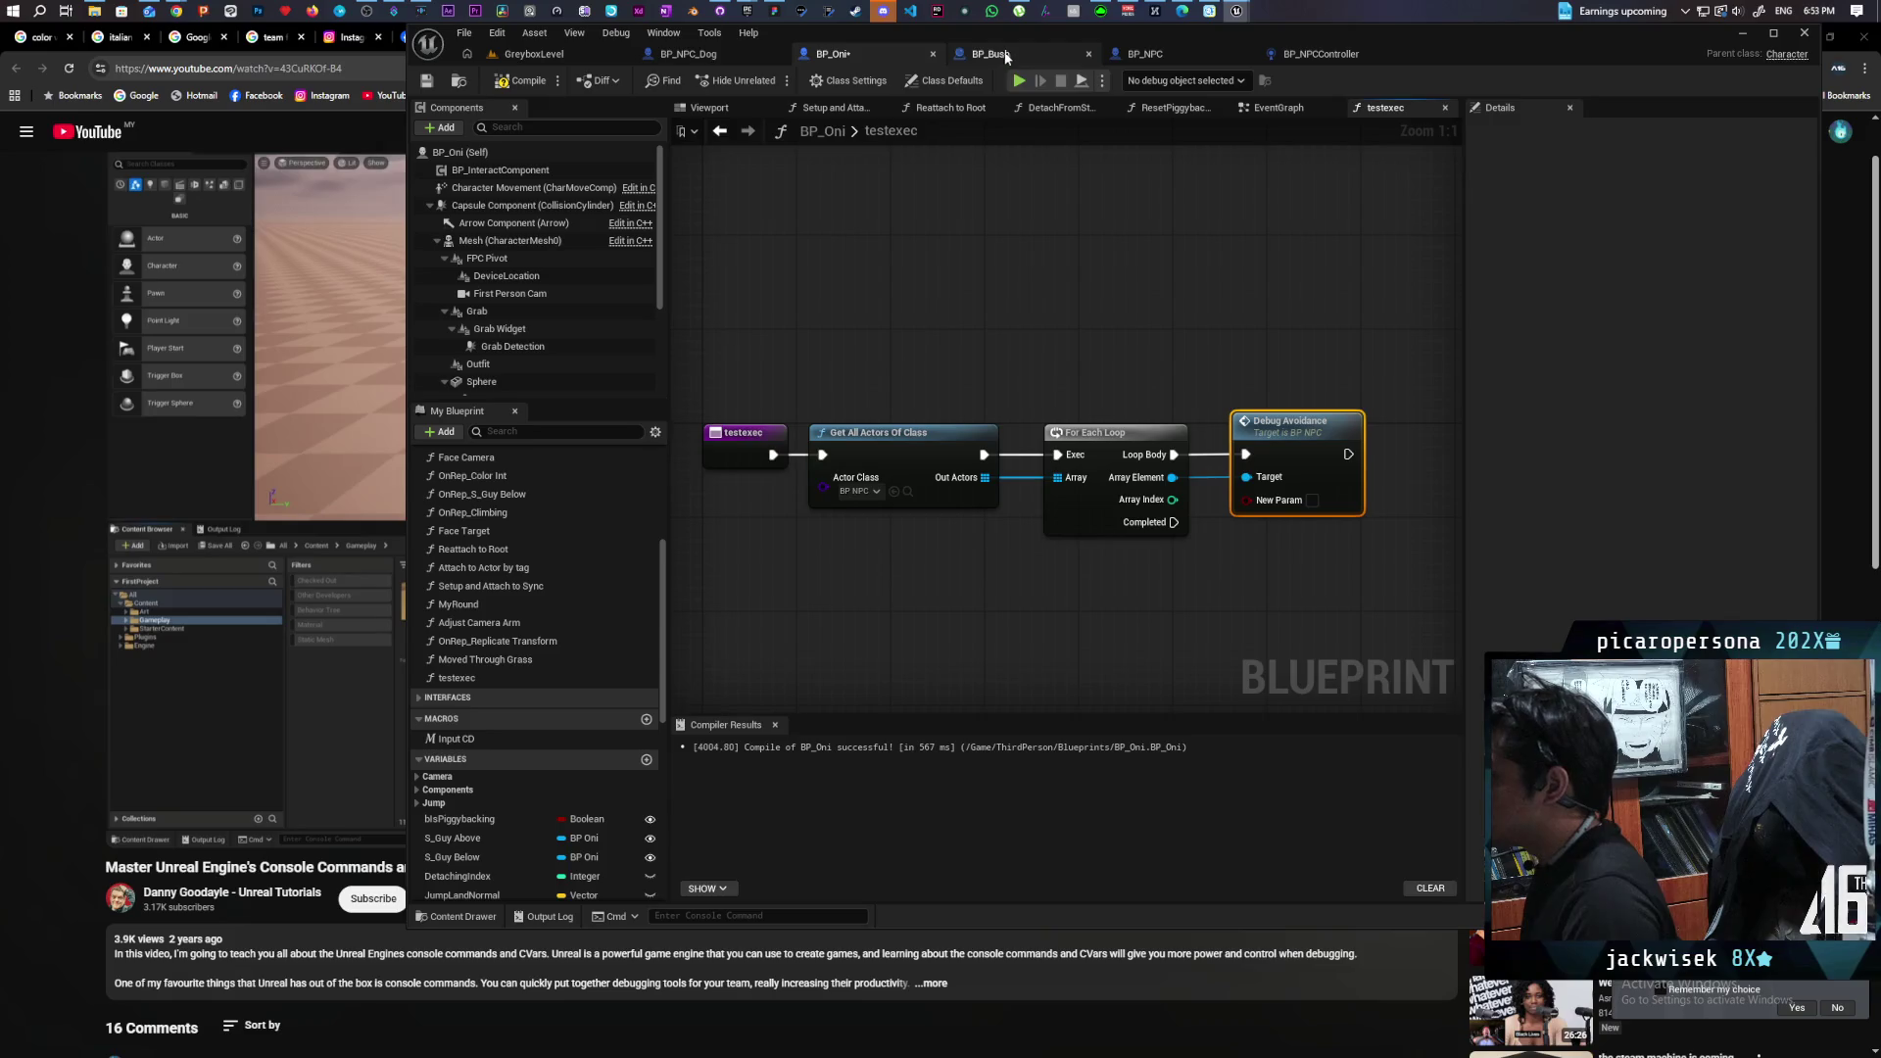
pyautogui.click(1142, 54)
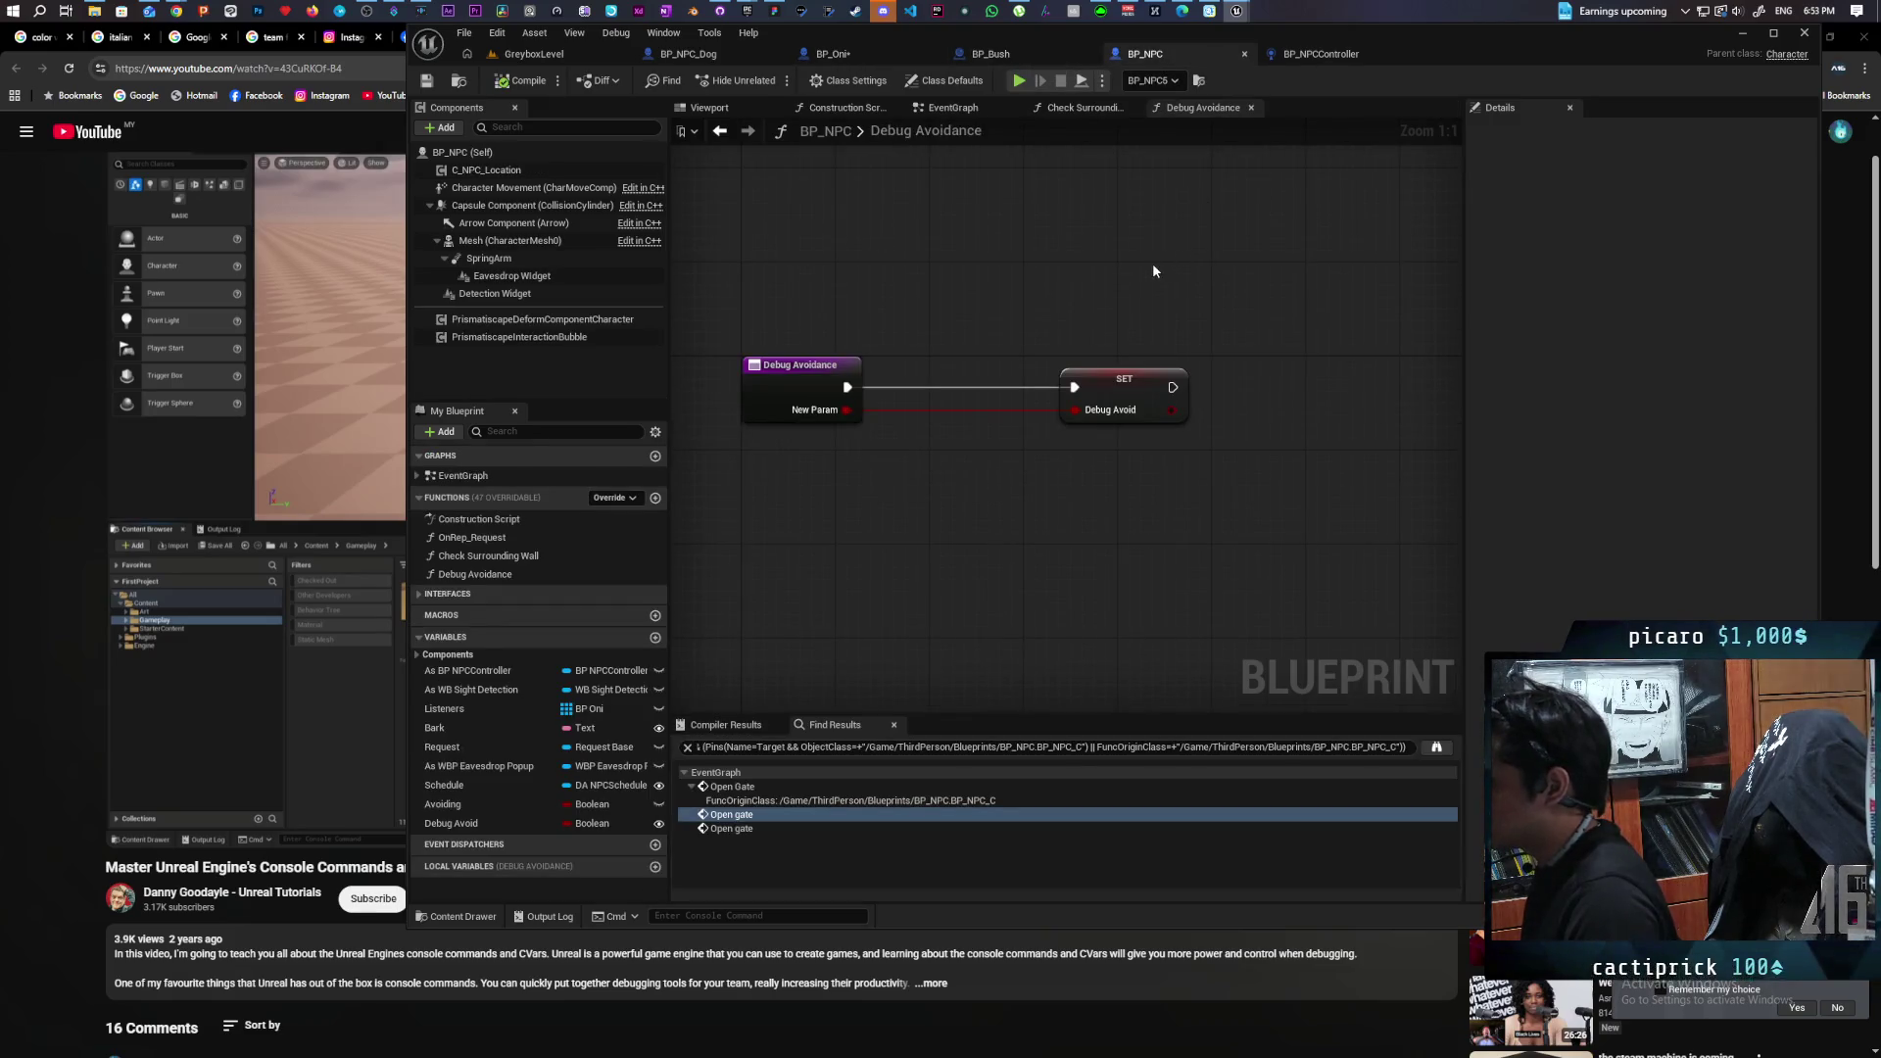
# Give BP_Oni's testexec a Boolean input and rename the function to Debug Avoidance.
pyautogui.hotkey('ctrl', 'Tab')
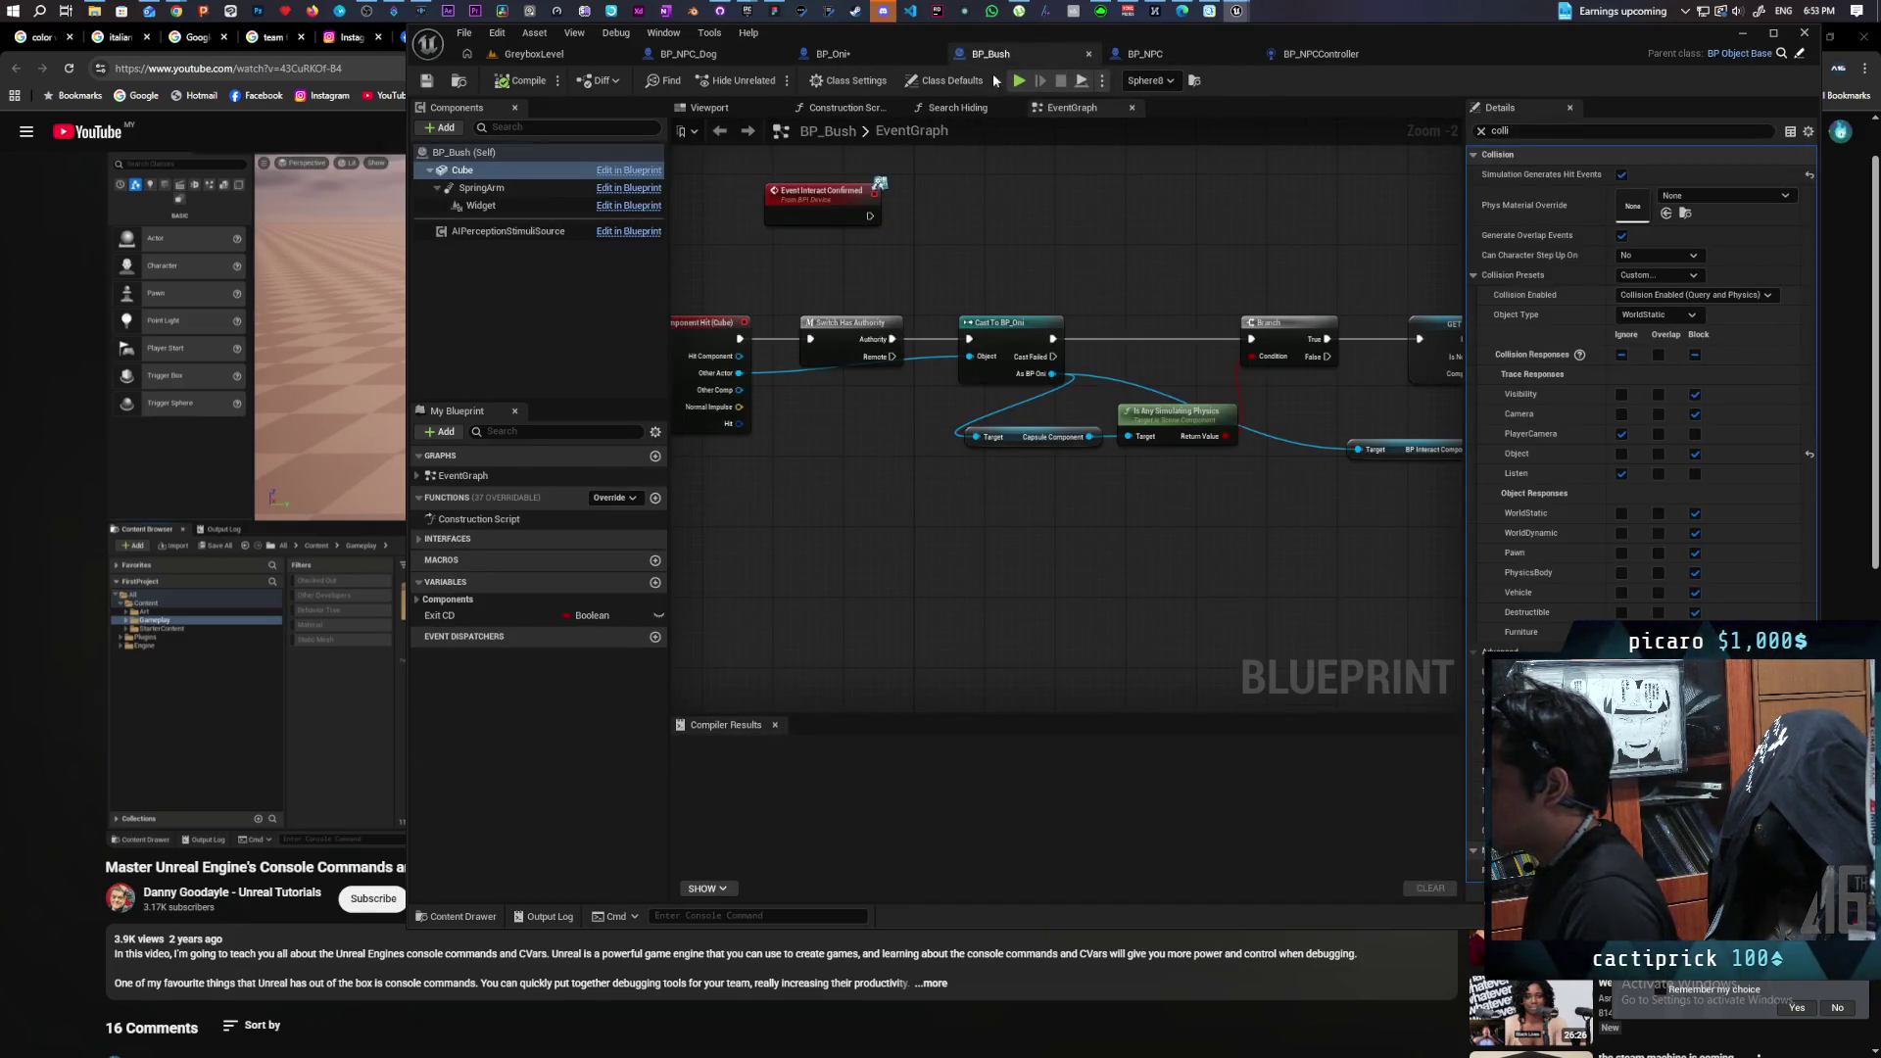
pyautogui.click(867, 49)
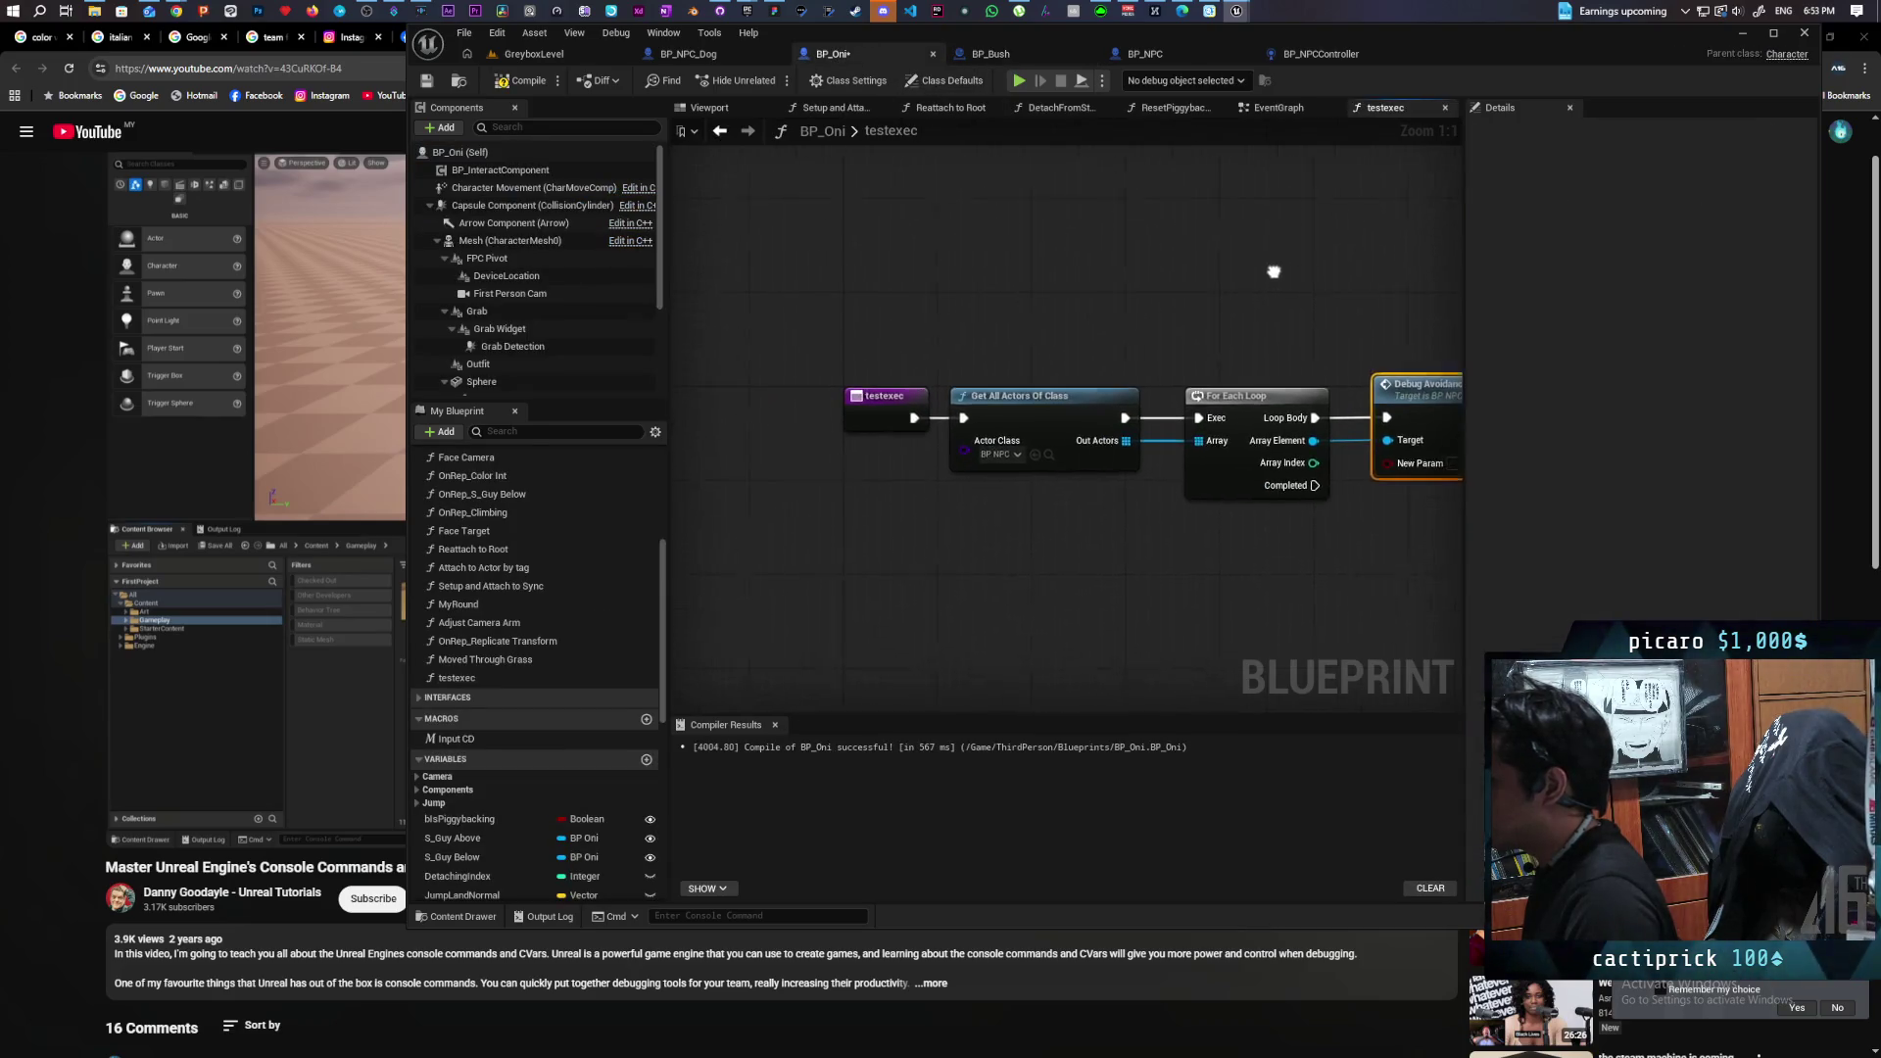
pyautogui.moveTo(1396, 459); pyautogui.dragTo(878, 402)
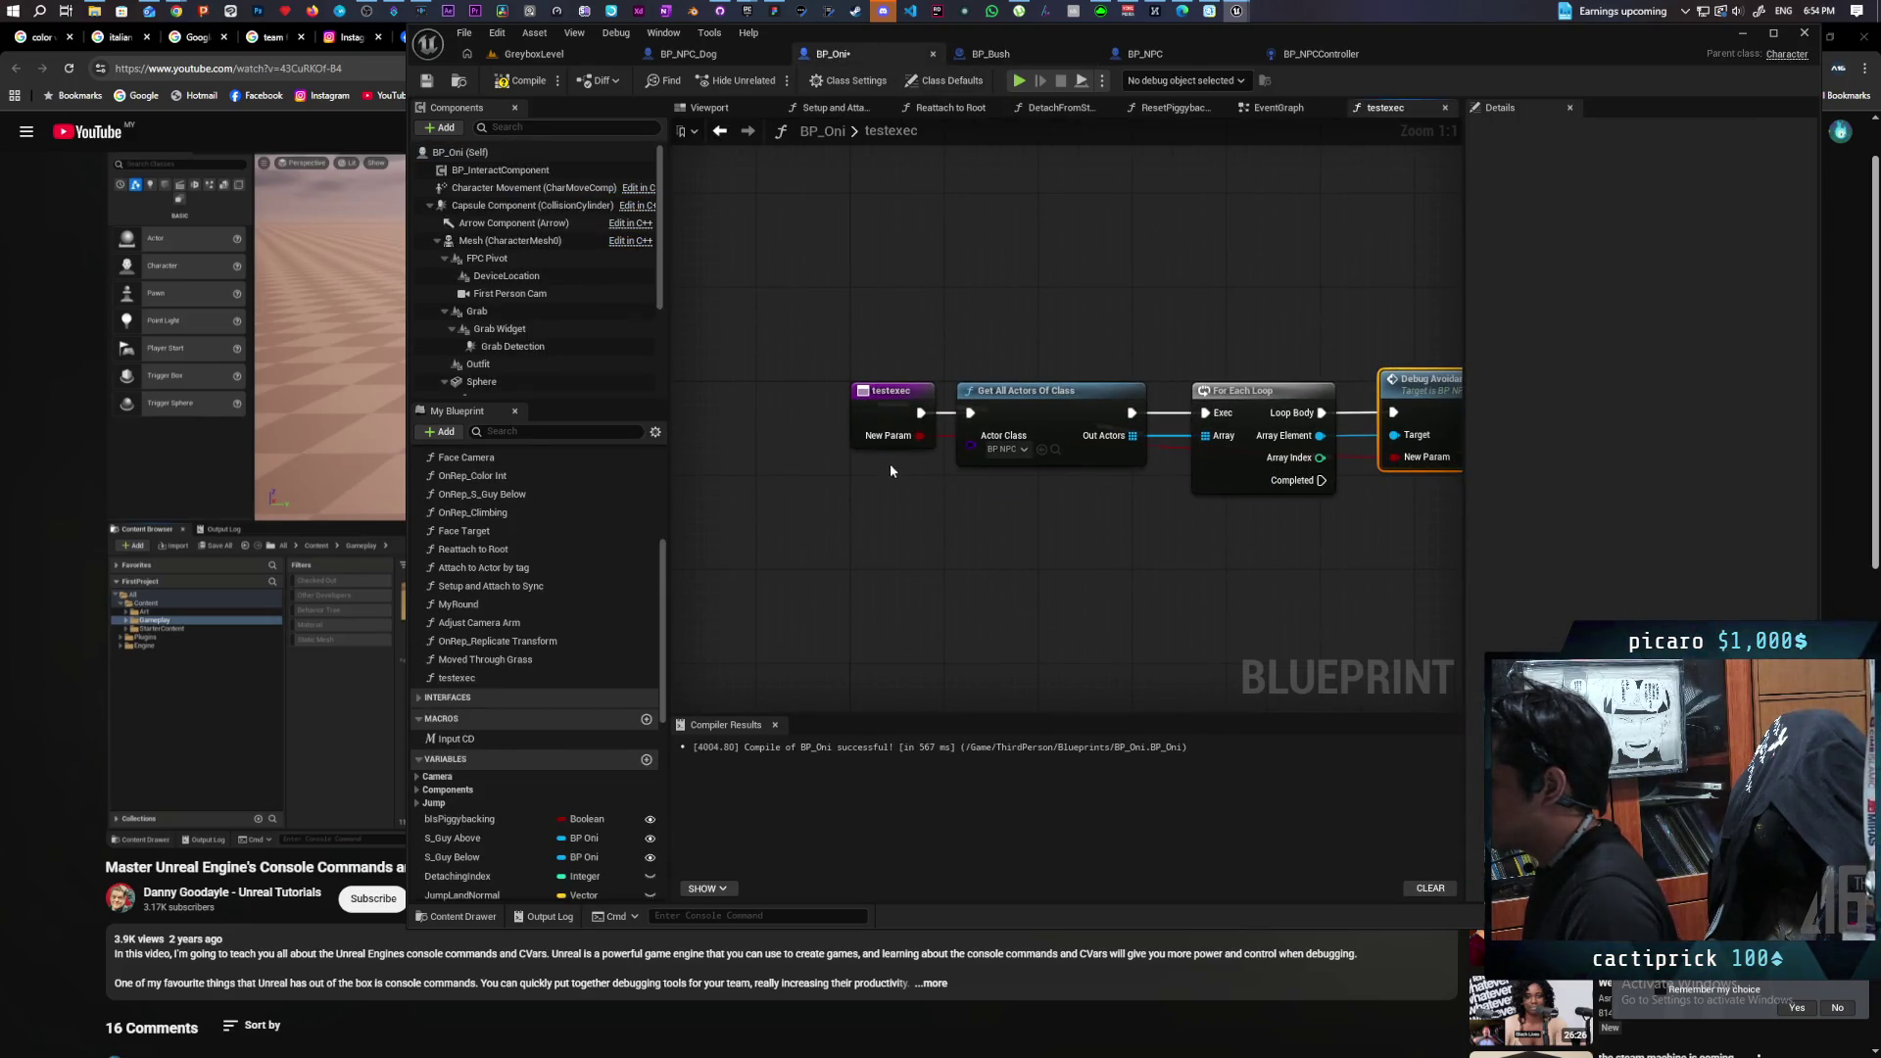
pyautogui.click(884, 409)
pyautogui.click(1658, 174)
pyautogui.write('Debug')
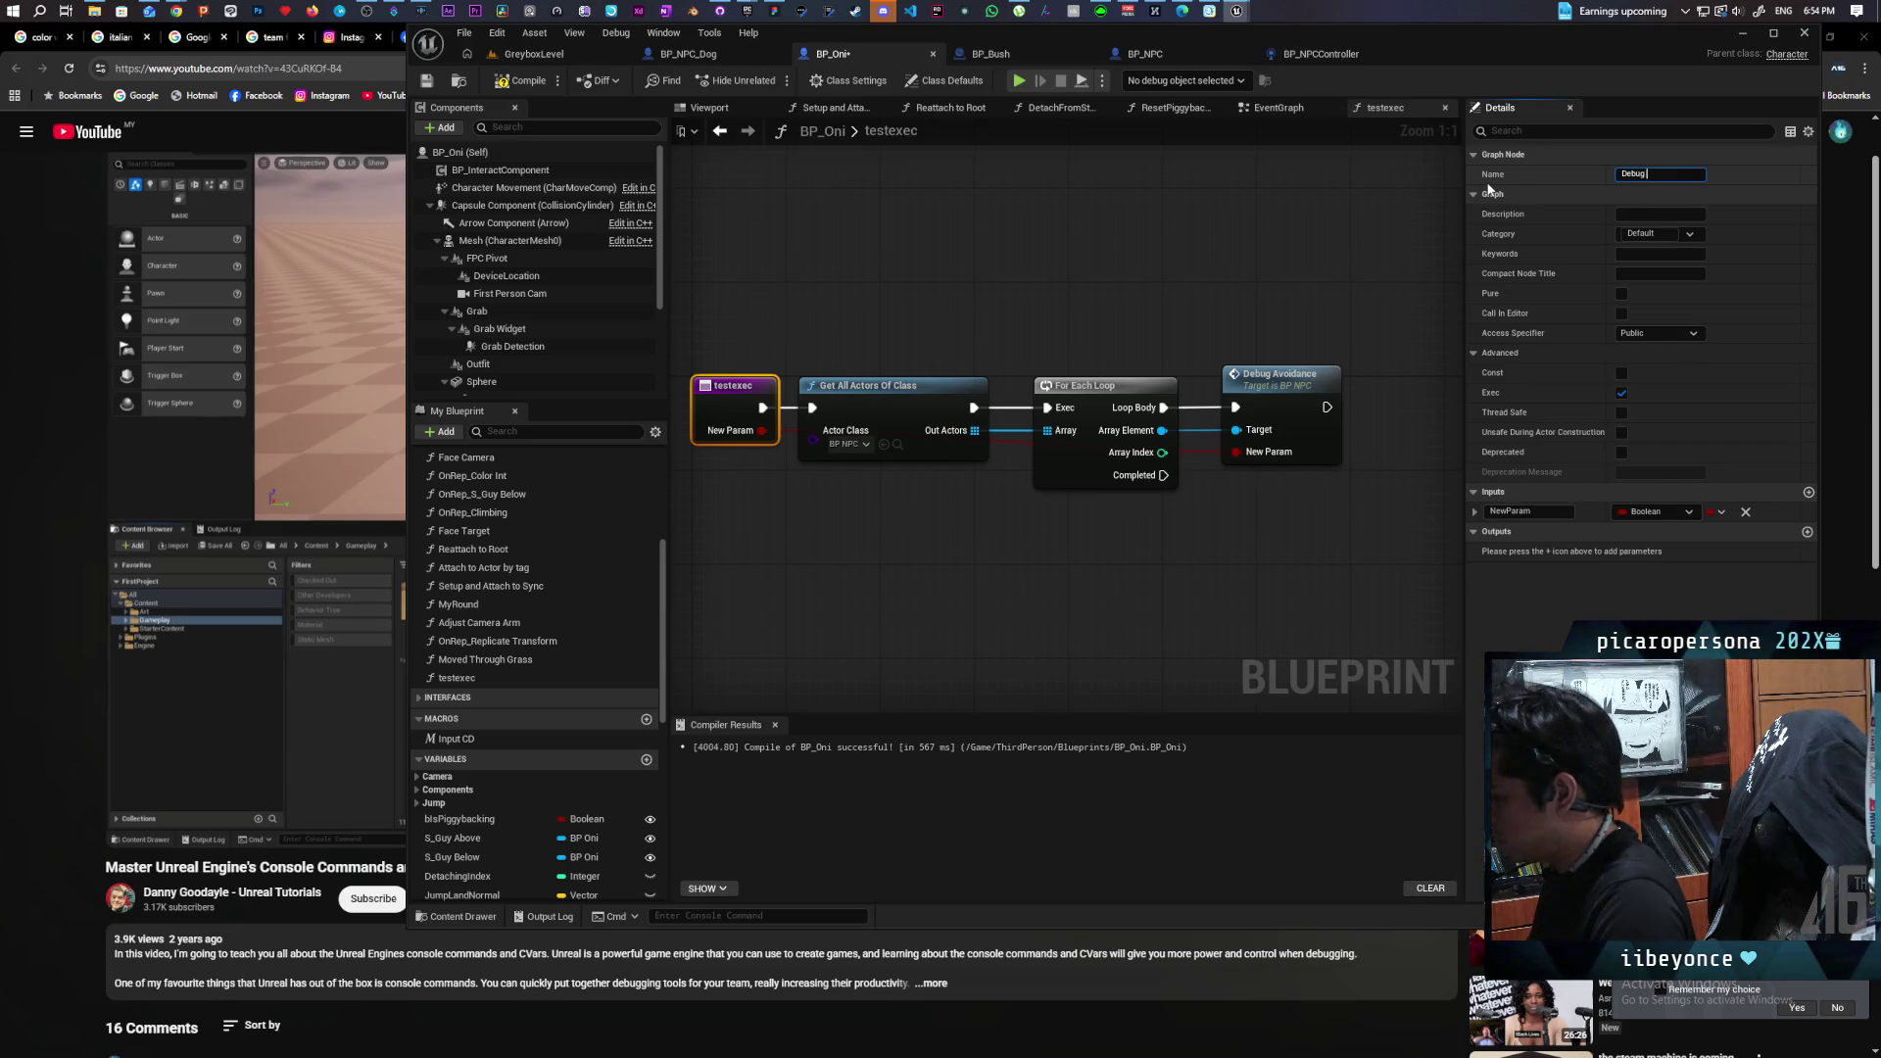
pyautogui.write('Avoidance')
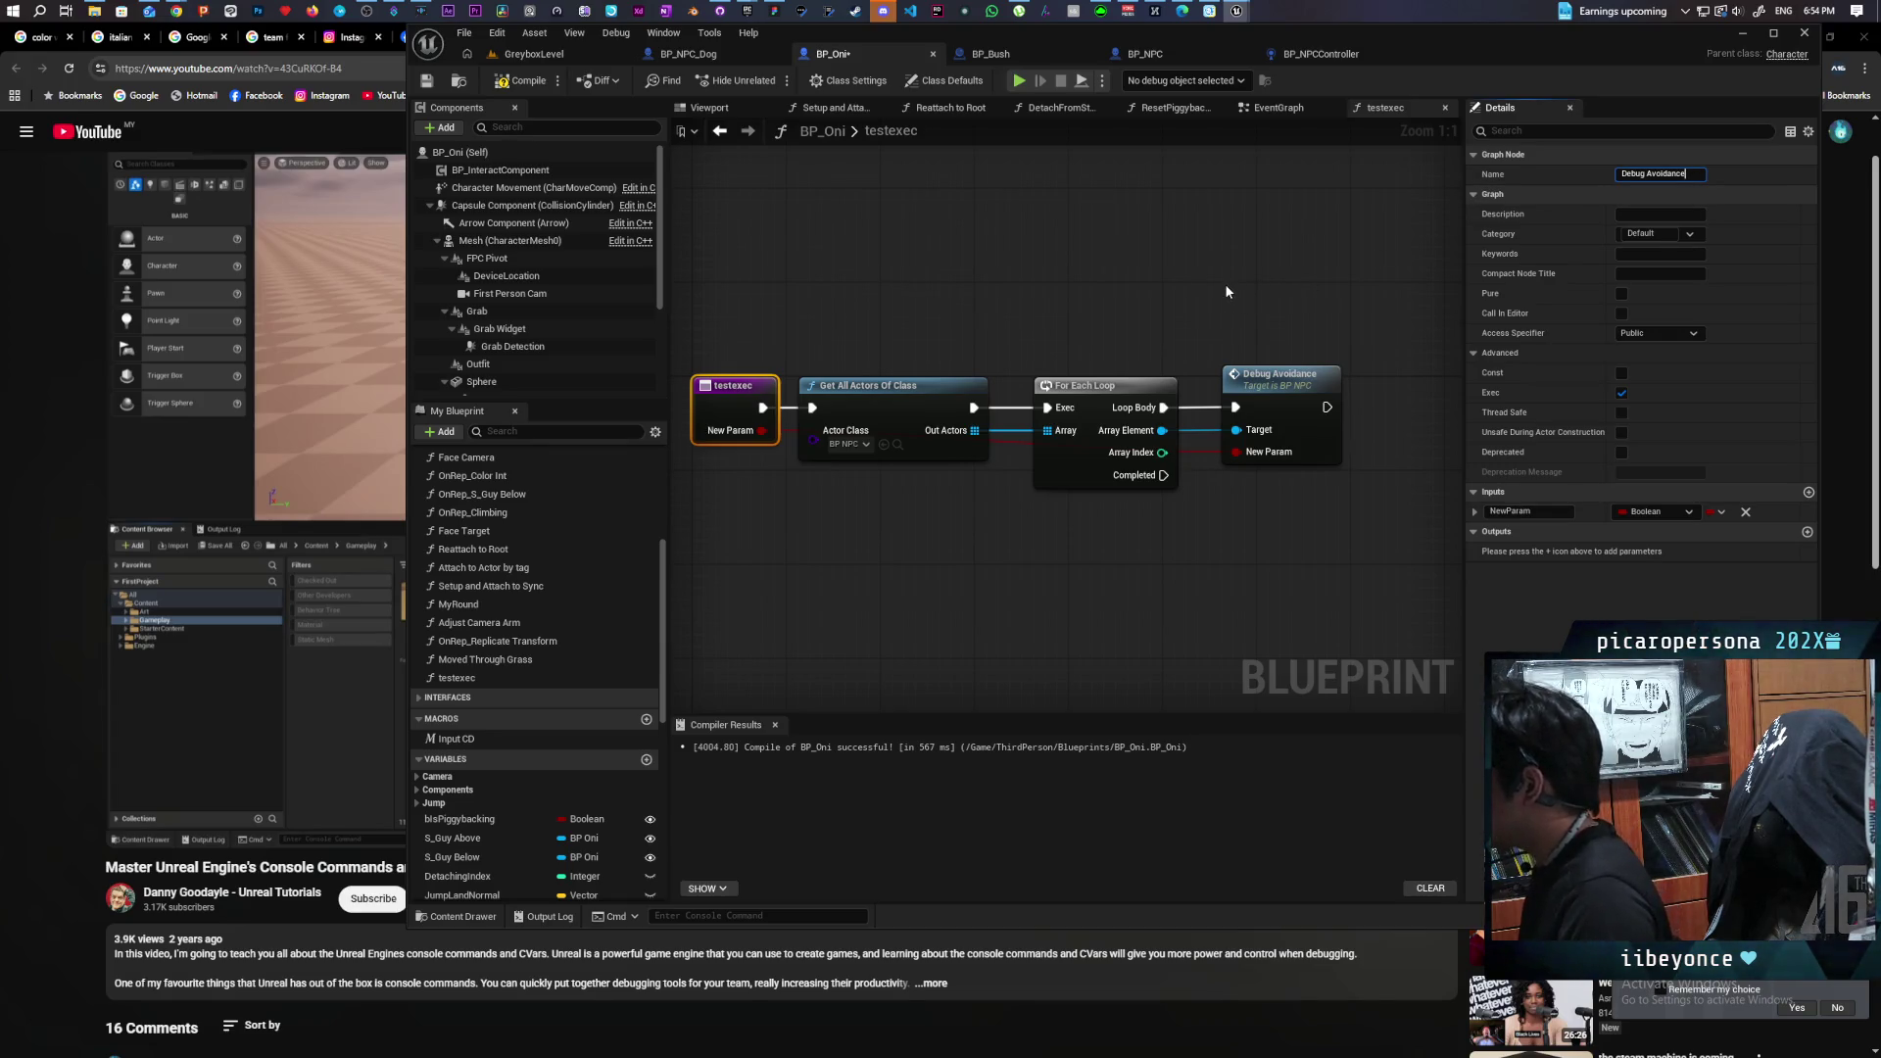
pyautogui.click(1226, 291)
pyautogui.click(798, 408)
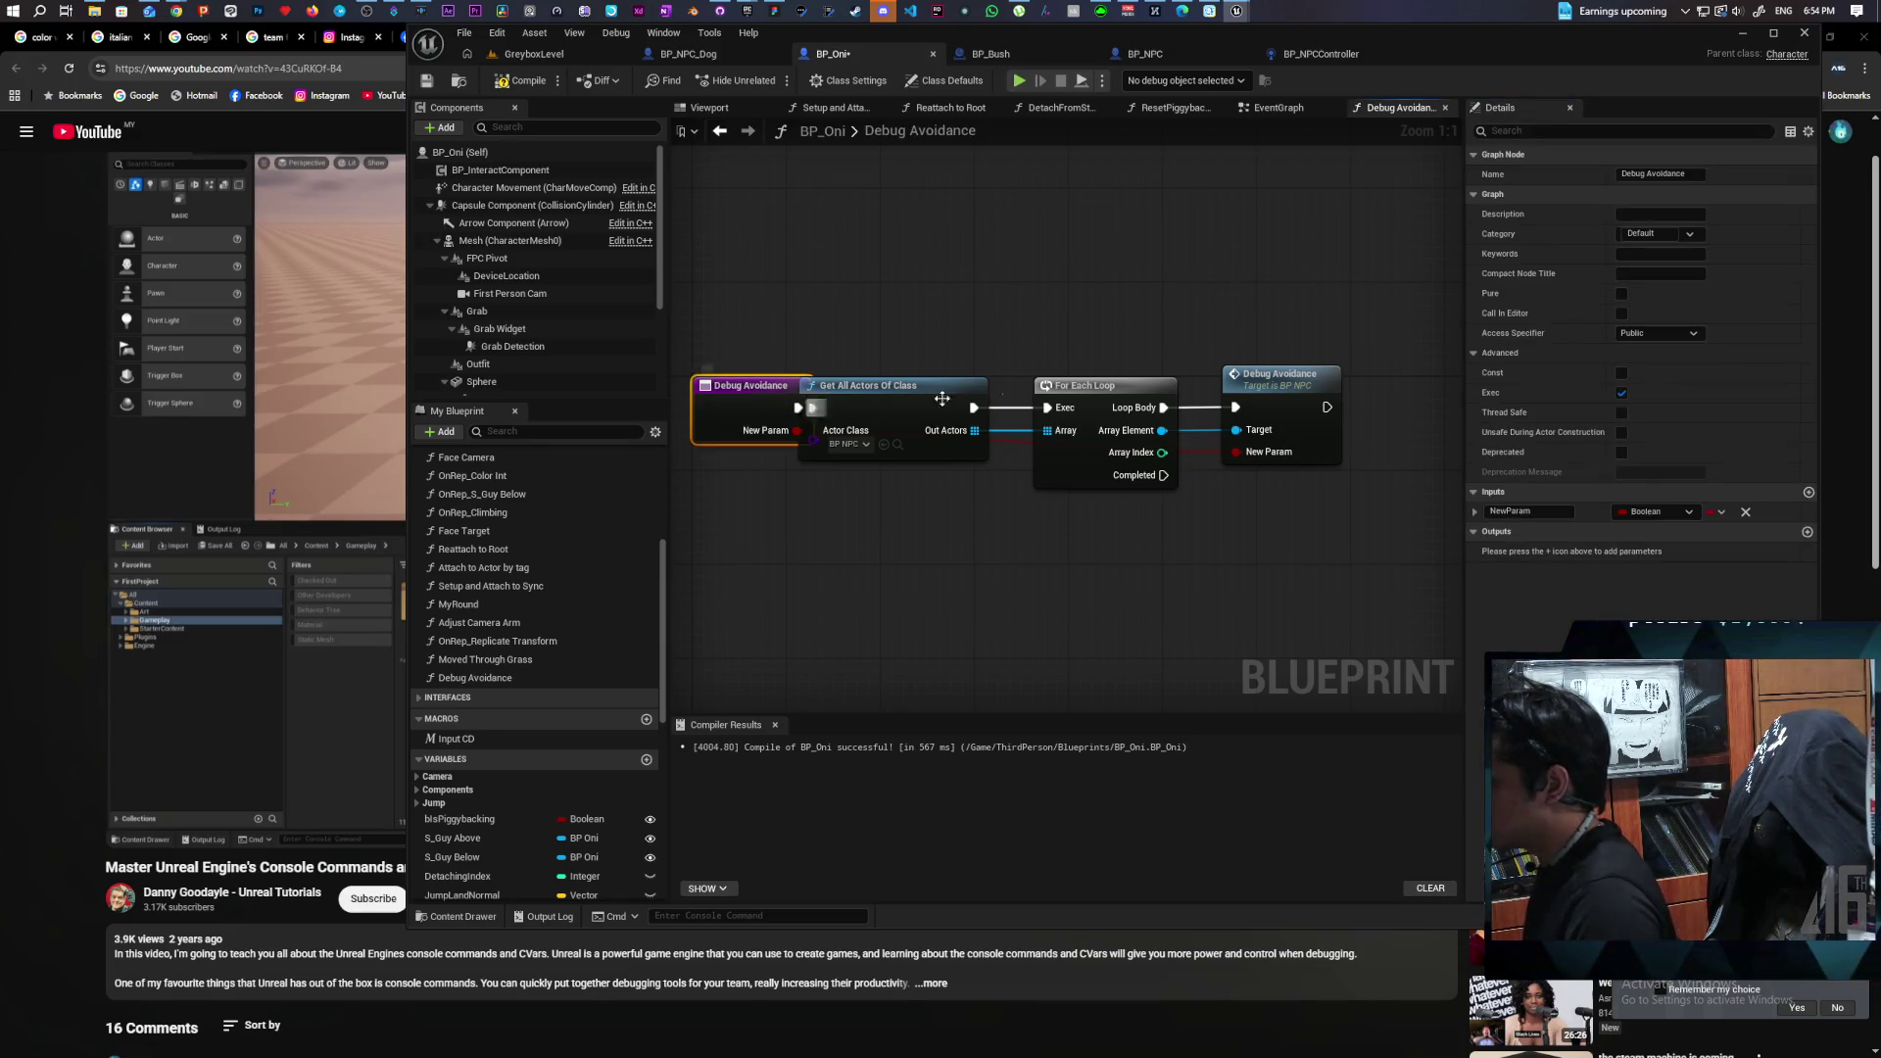
pyautogui.moveTo(921, 358); pyautogui.dragTo(855, 359)
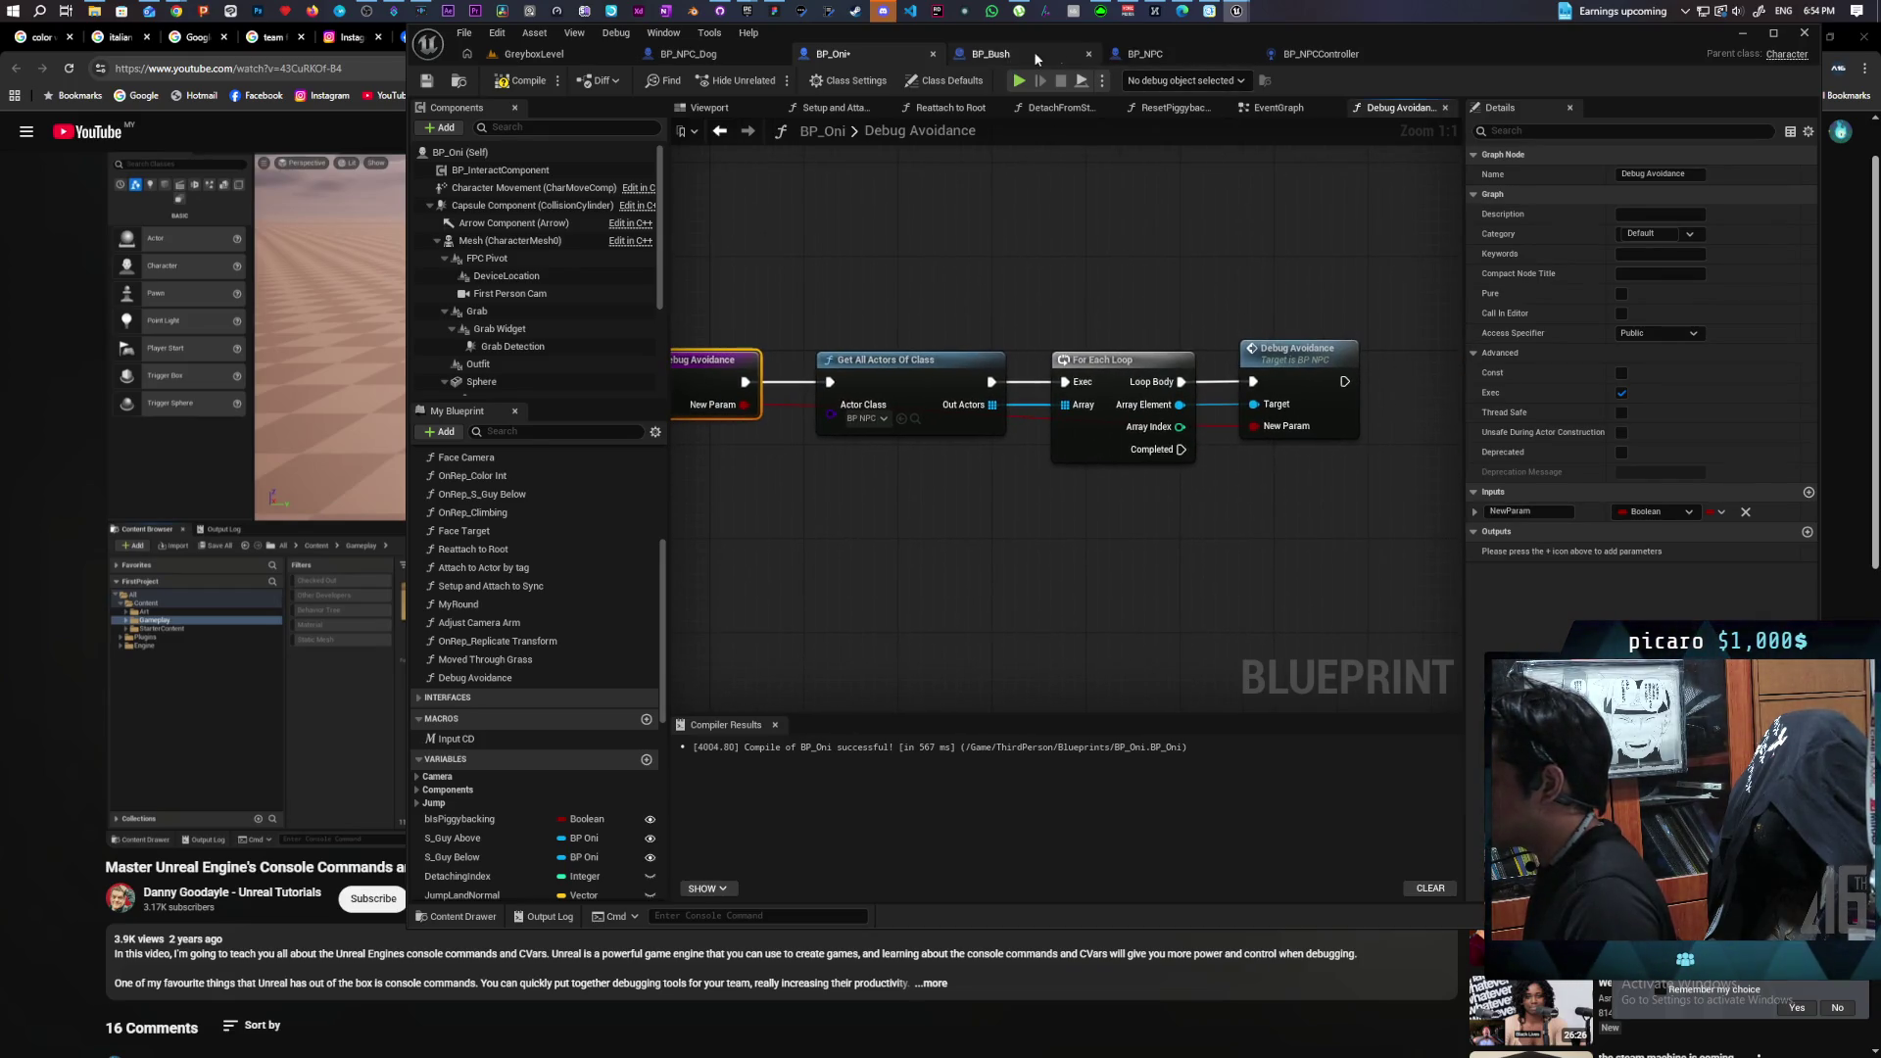
pyautogui.click(1180, 53)
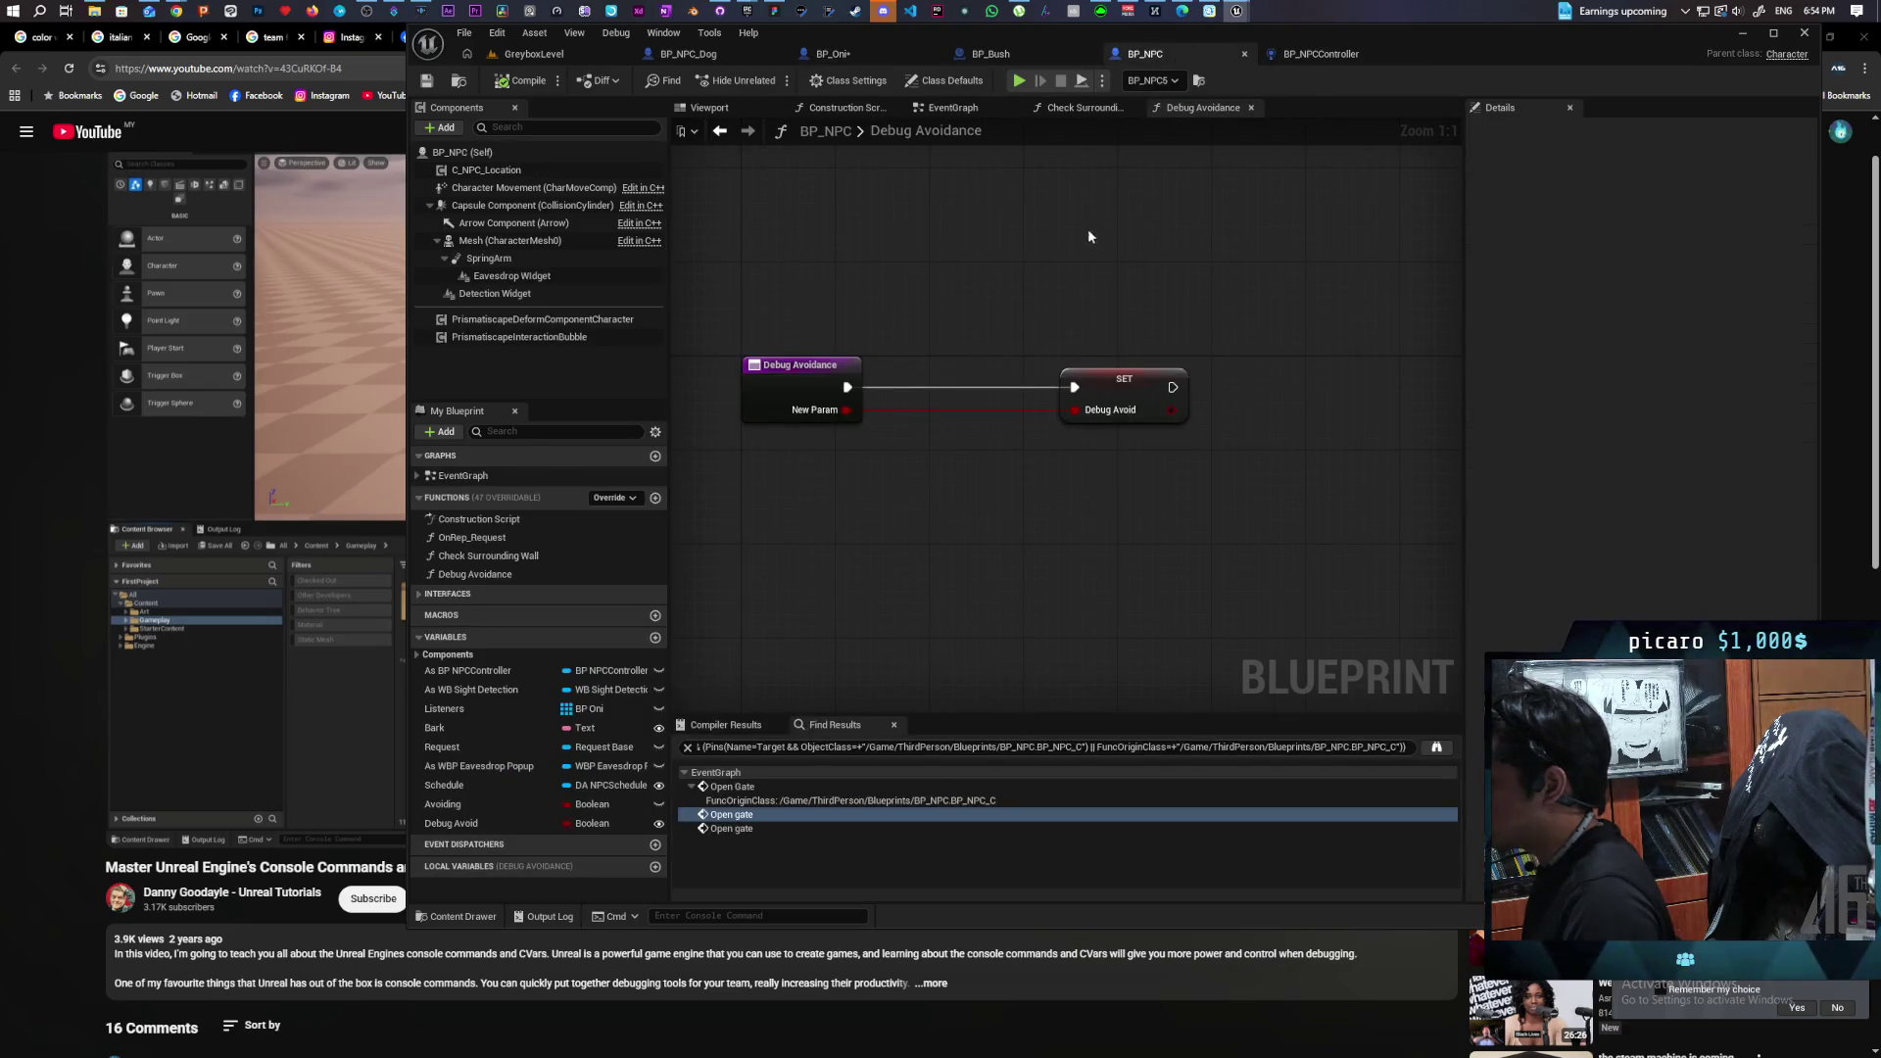
# Rename BP_NPC's Debug Avoidance function to Show, clear its Exec flag, and compile.
pyautogui.click(819, 373)
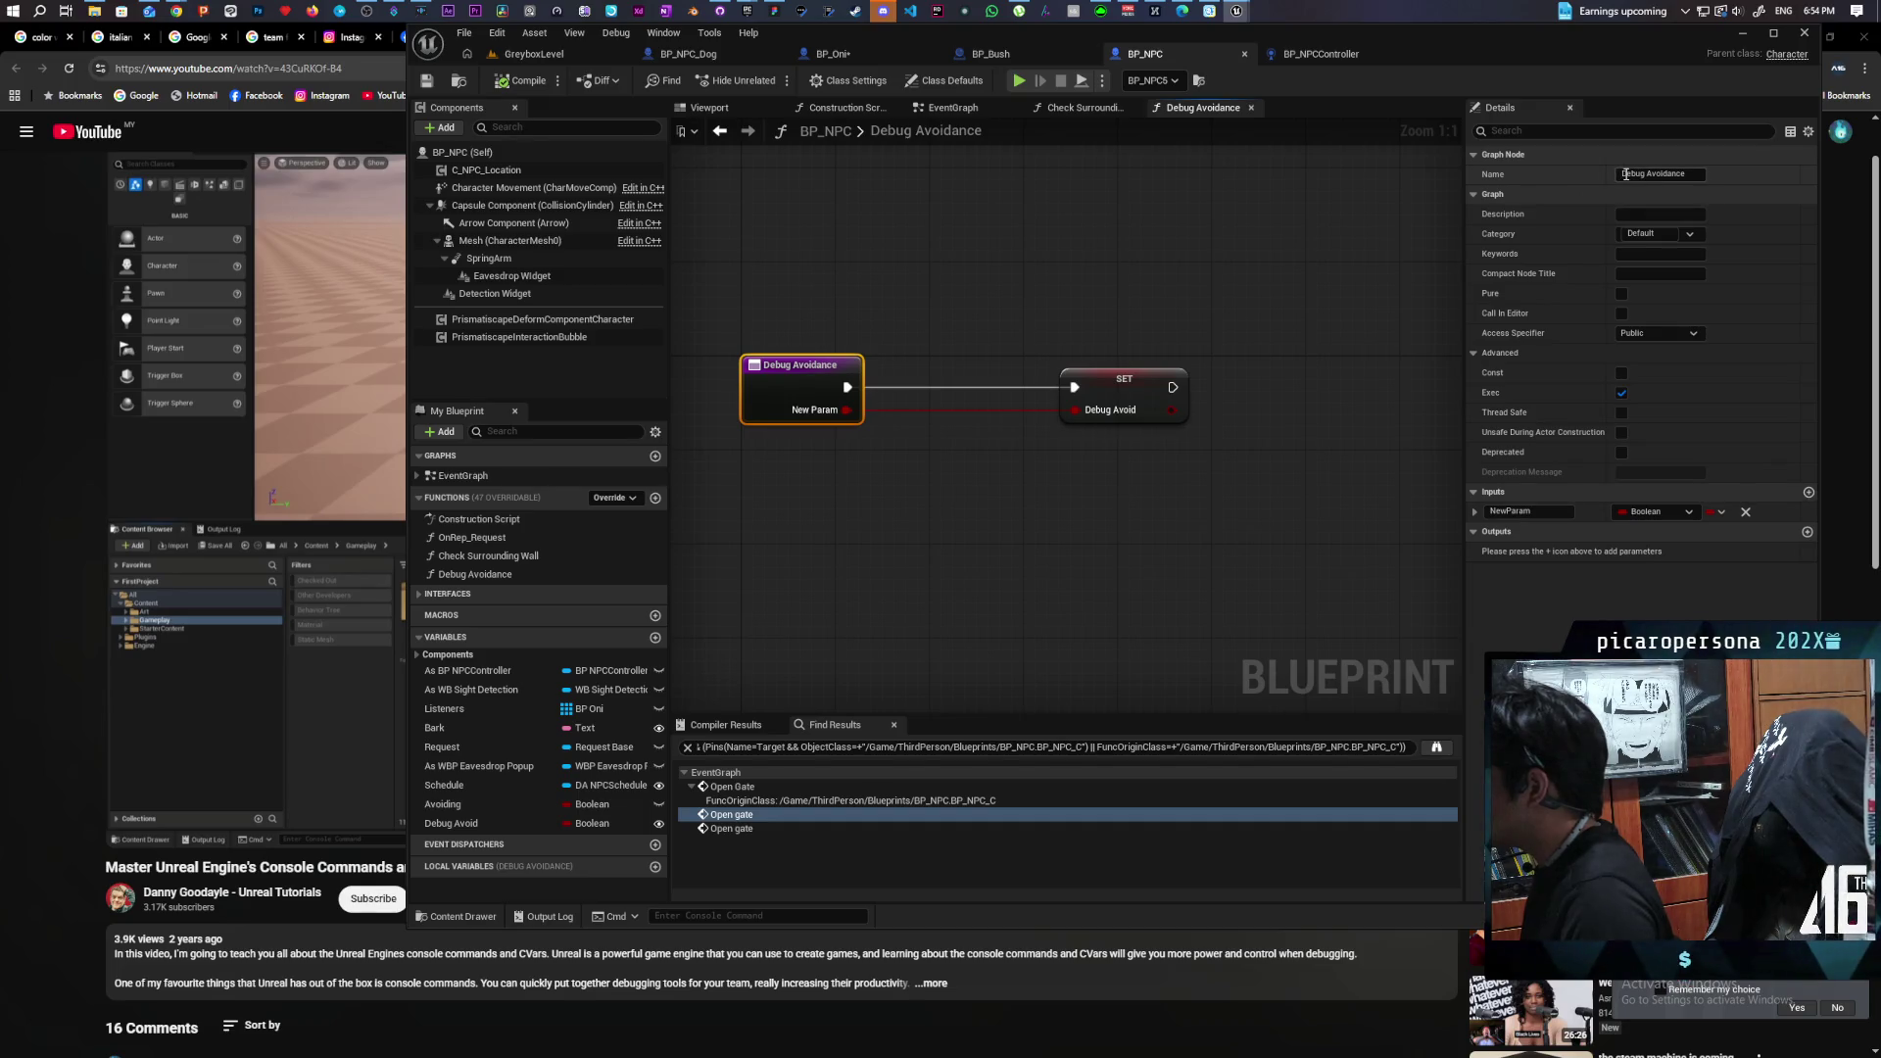
pyautogui.doubleClick(1626, 174)
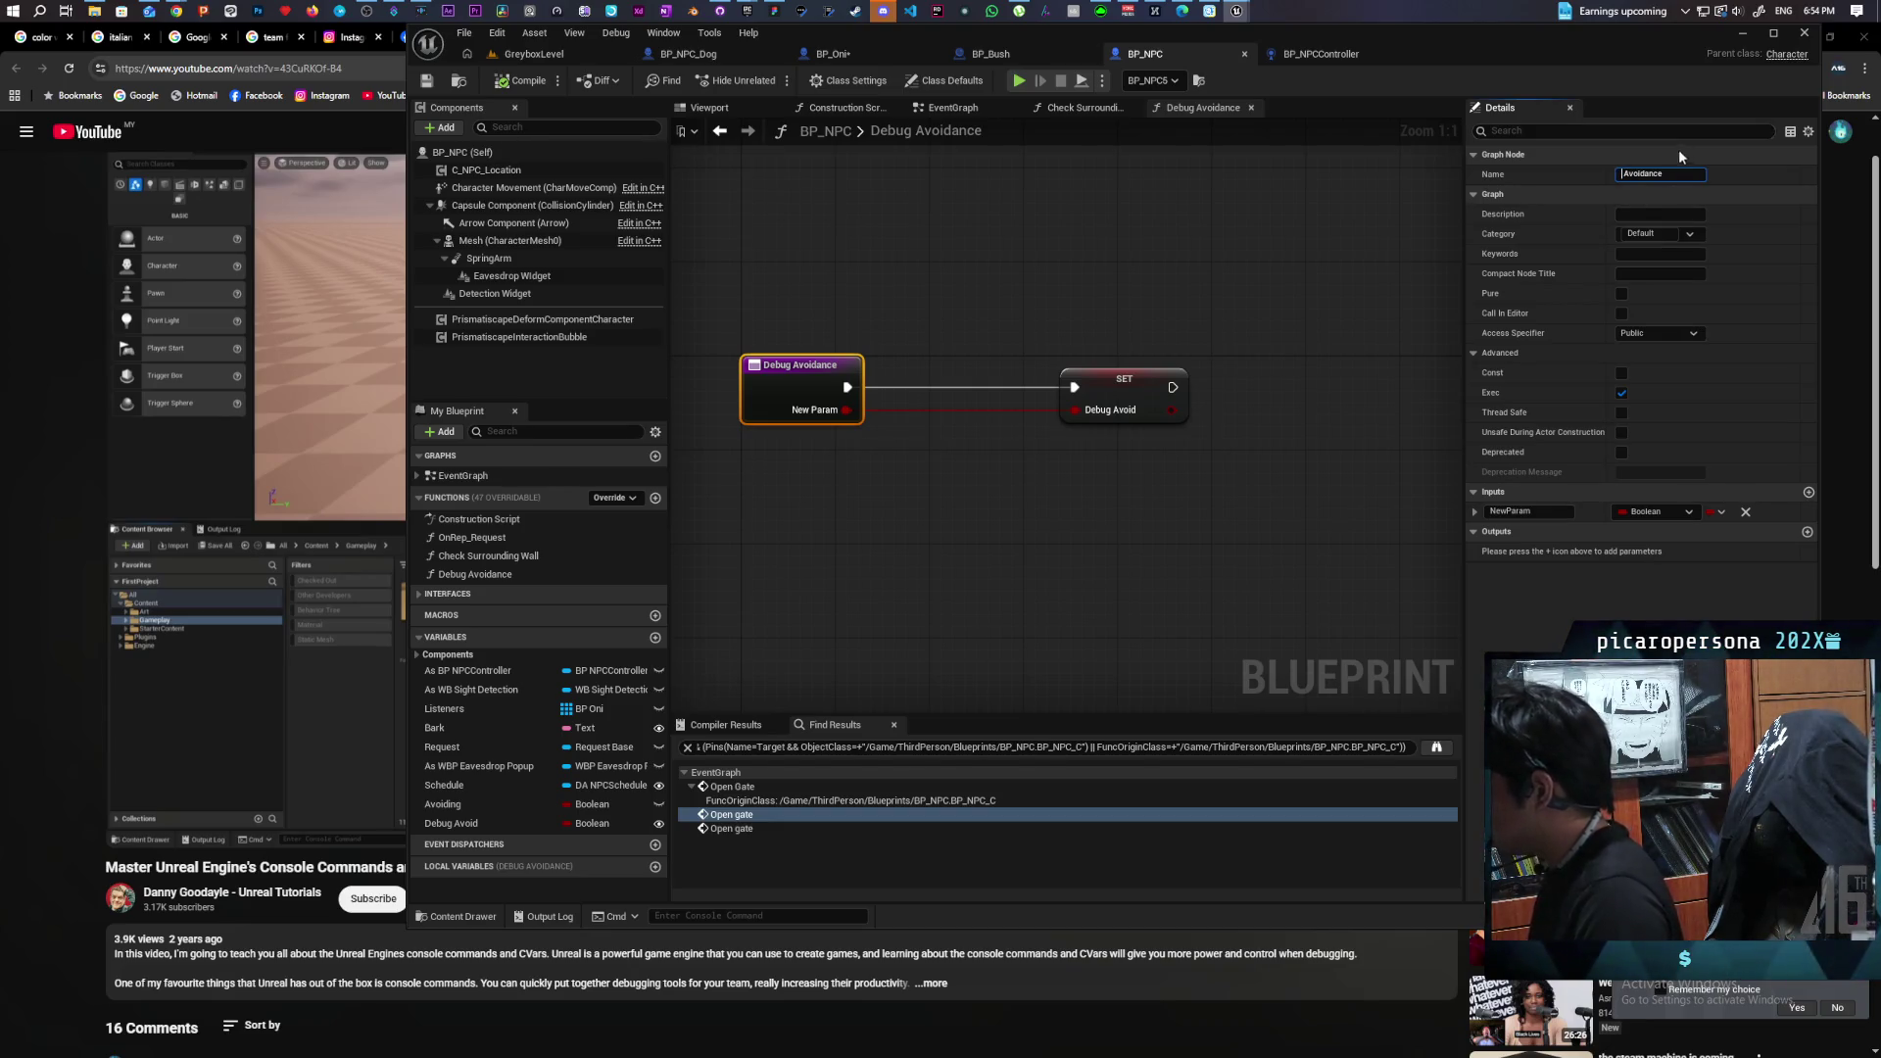
pyautogui.write('SHow')
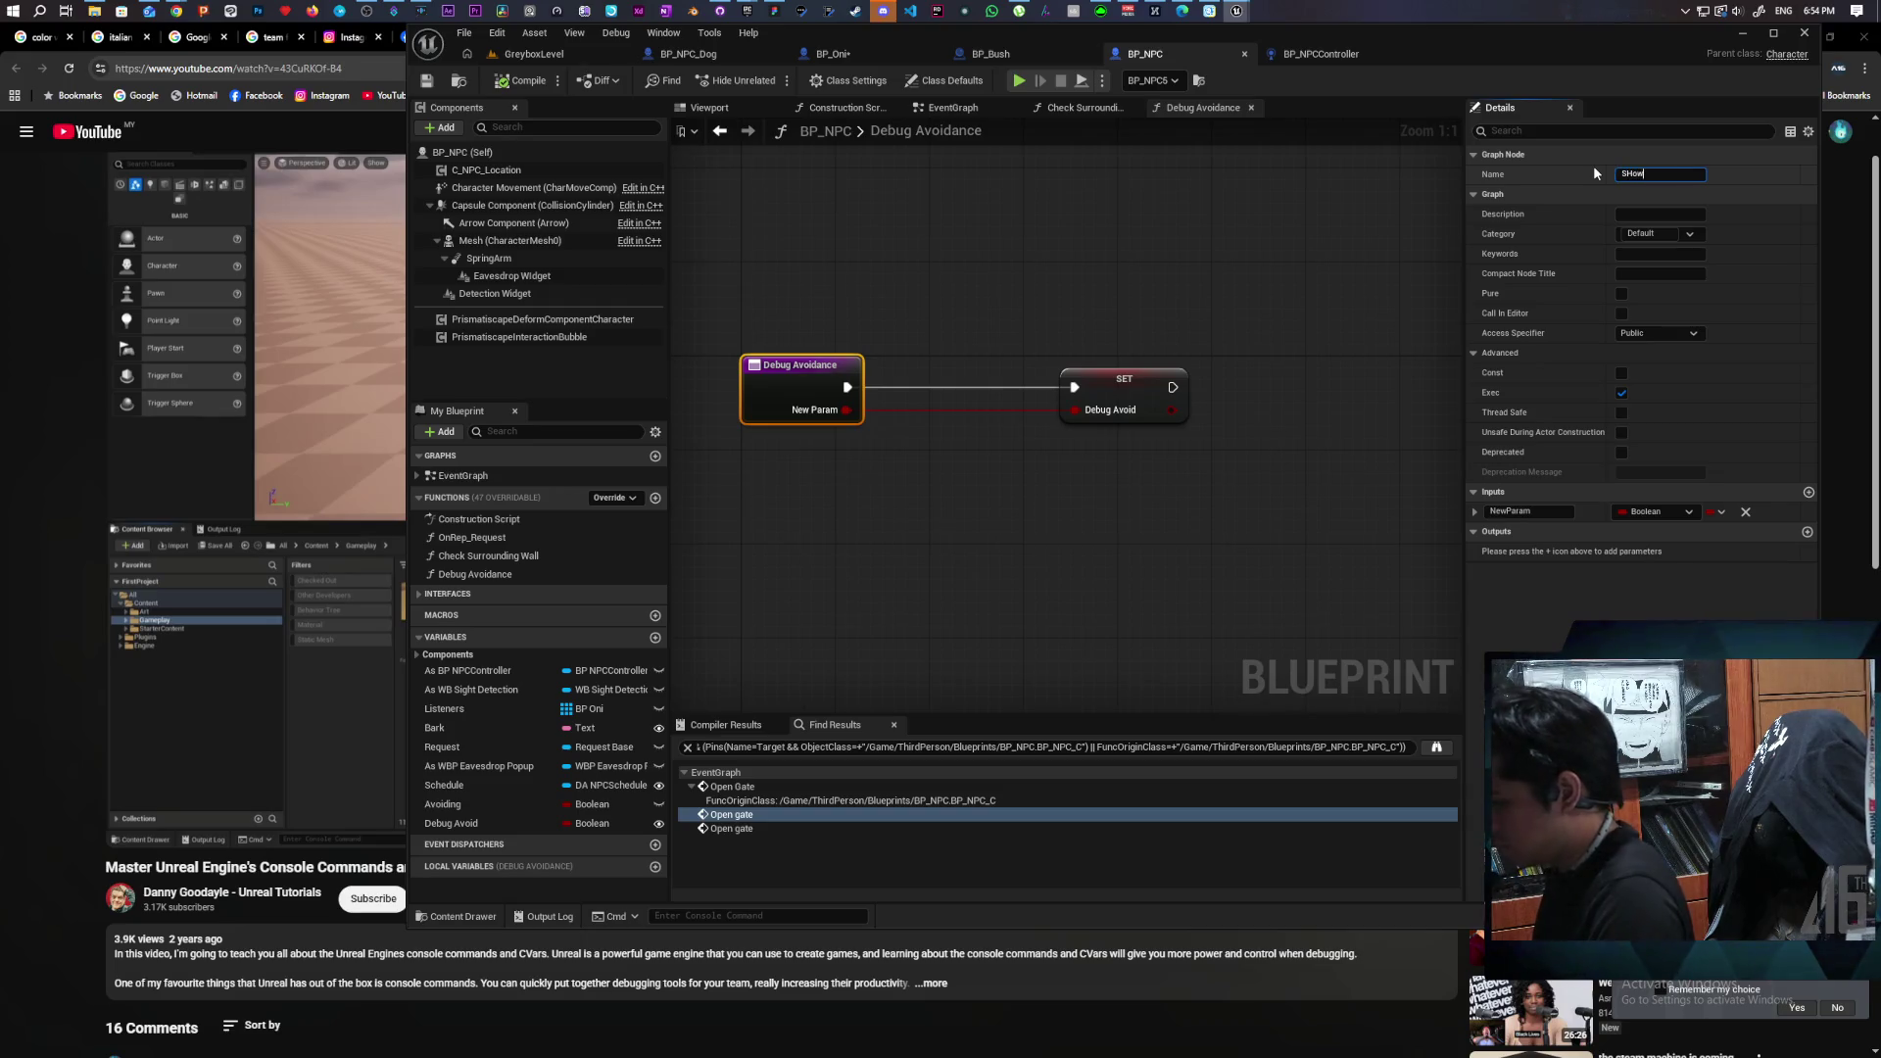
pyautogui.press('BackSpace')
pyautogui.press('BackSpace')
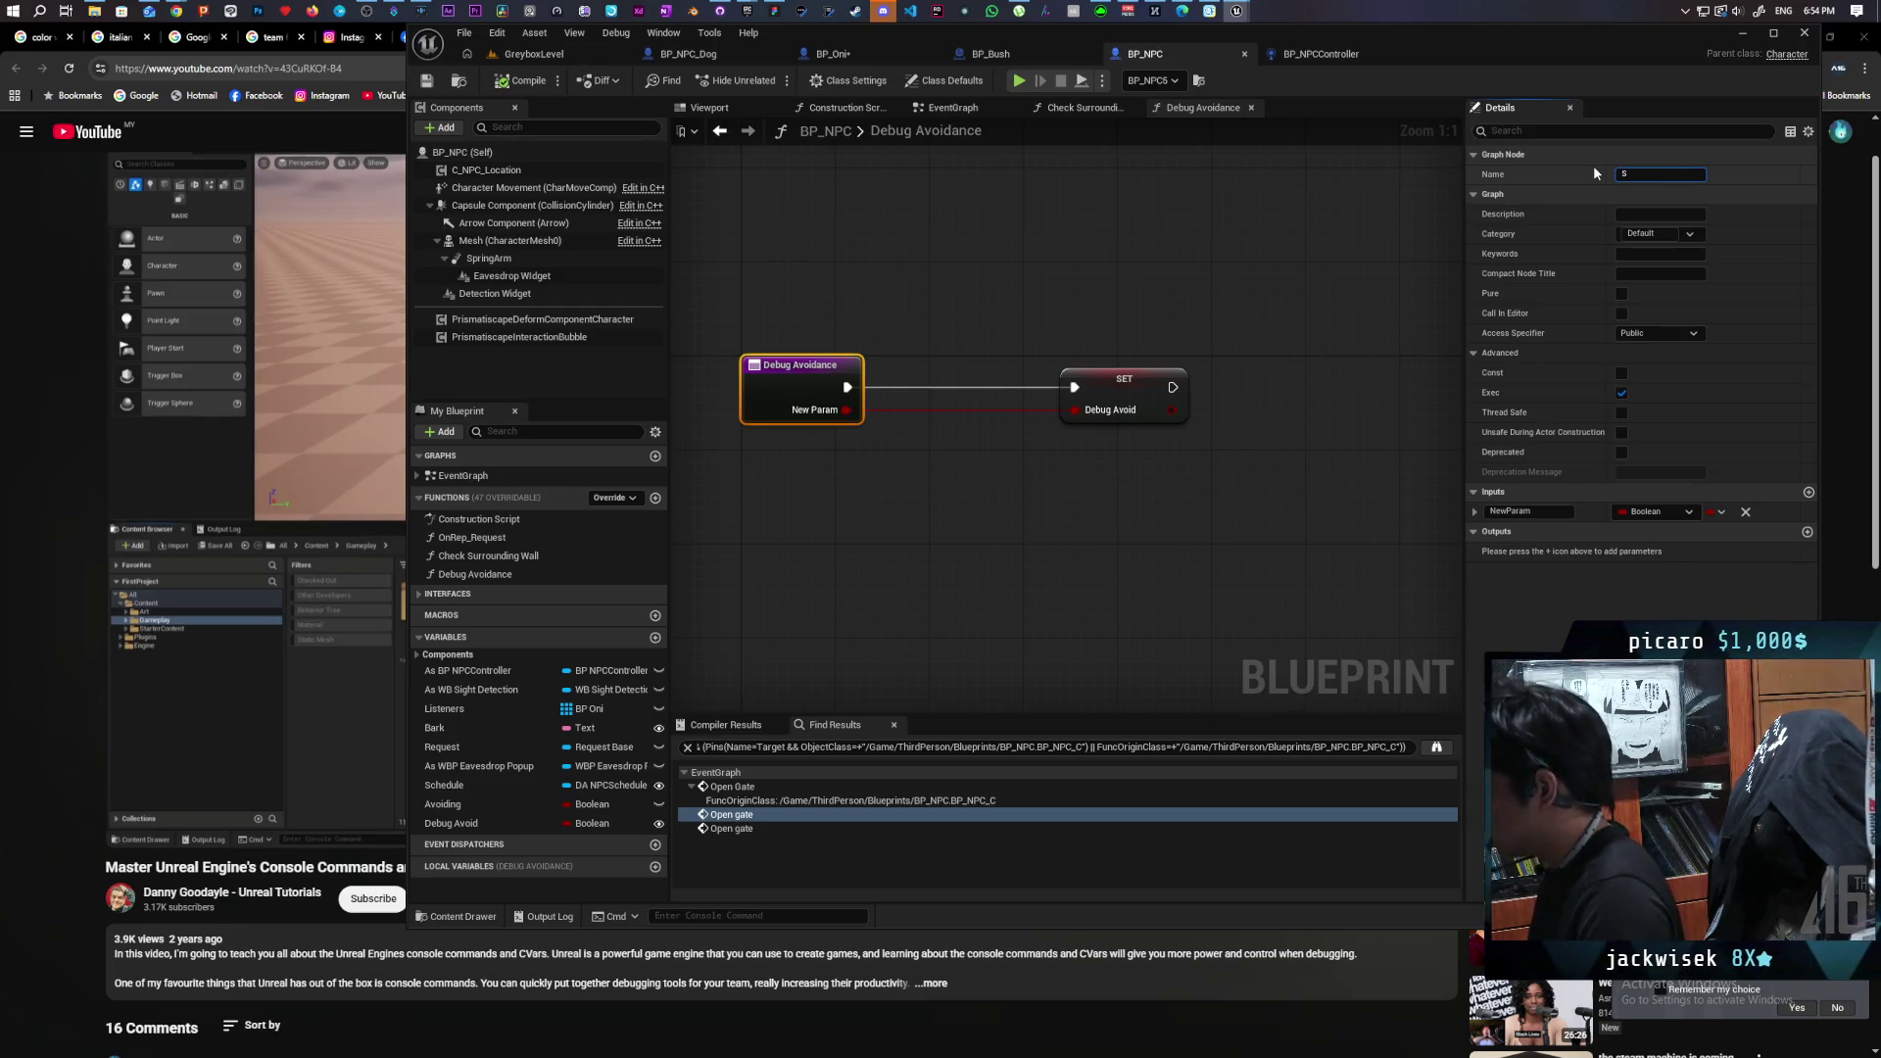
pyautogui.write('how')
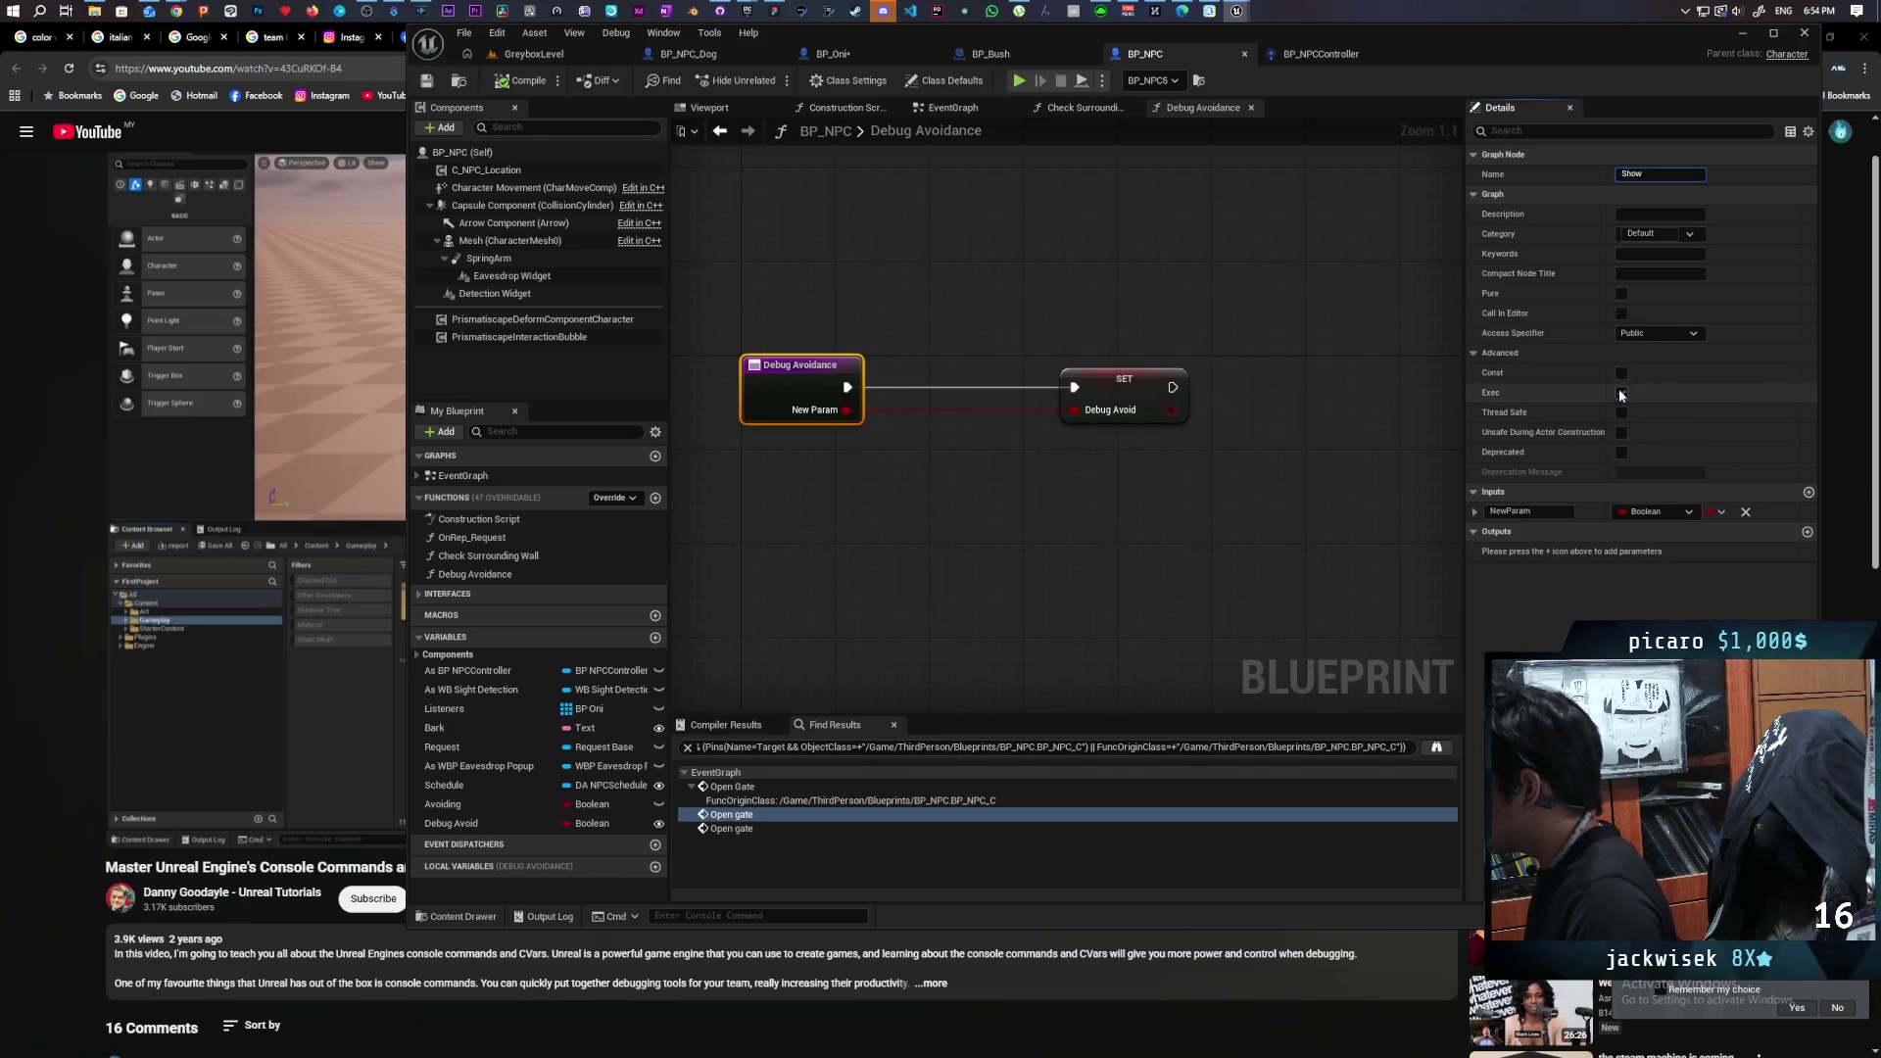
pyautogui.click(1621, 393)
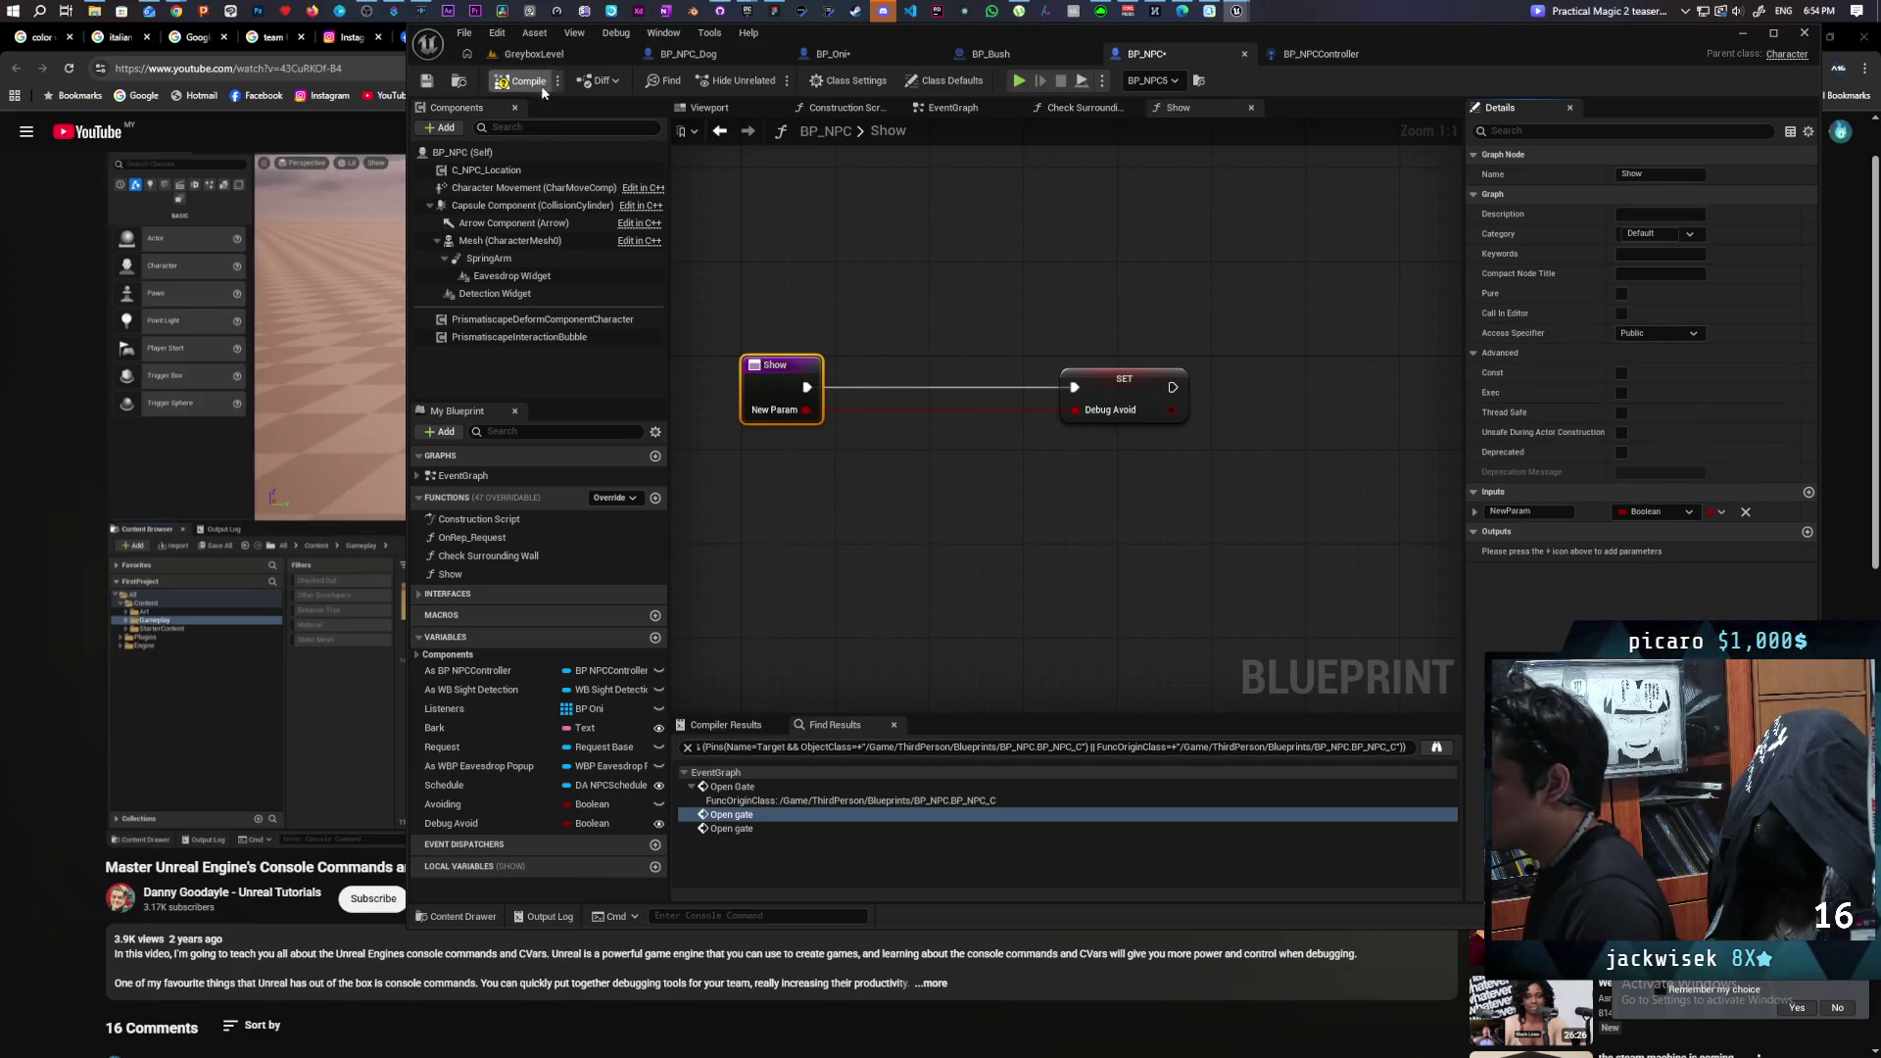
pyautogui.click(549, 54)
pyautogui.click(772, 82)
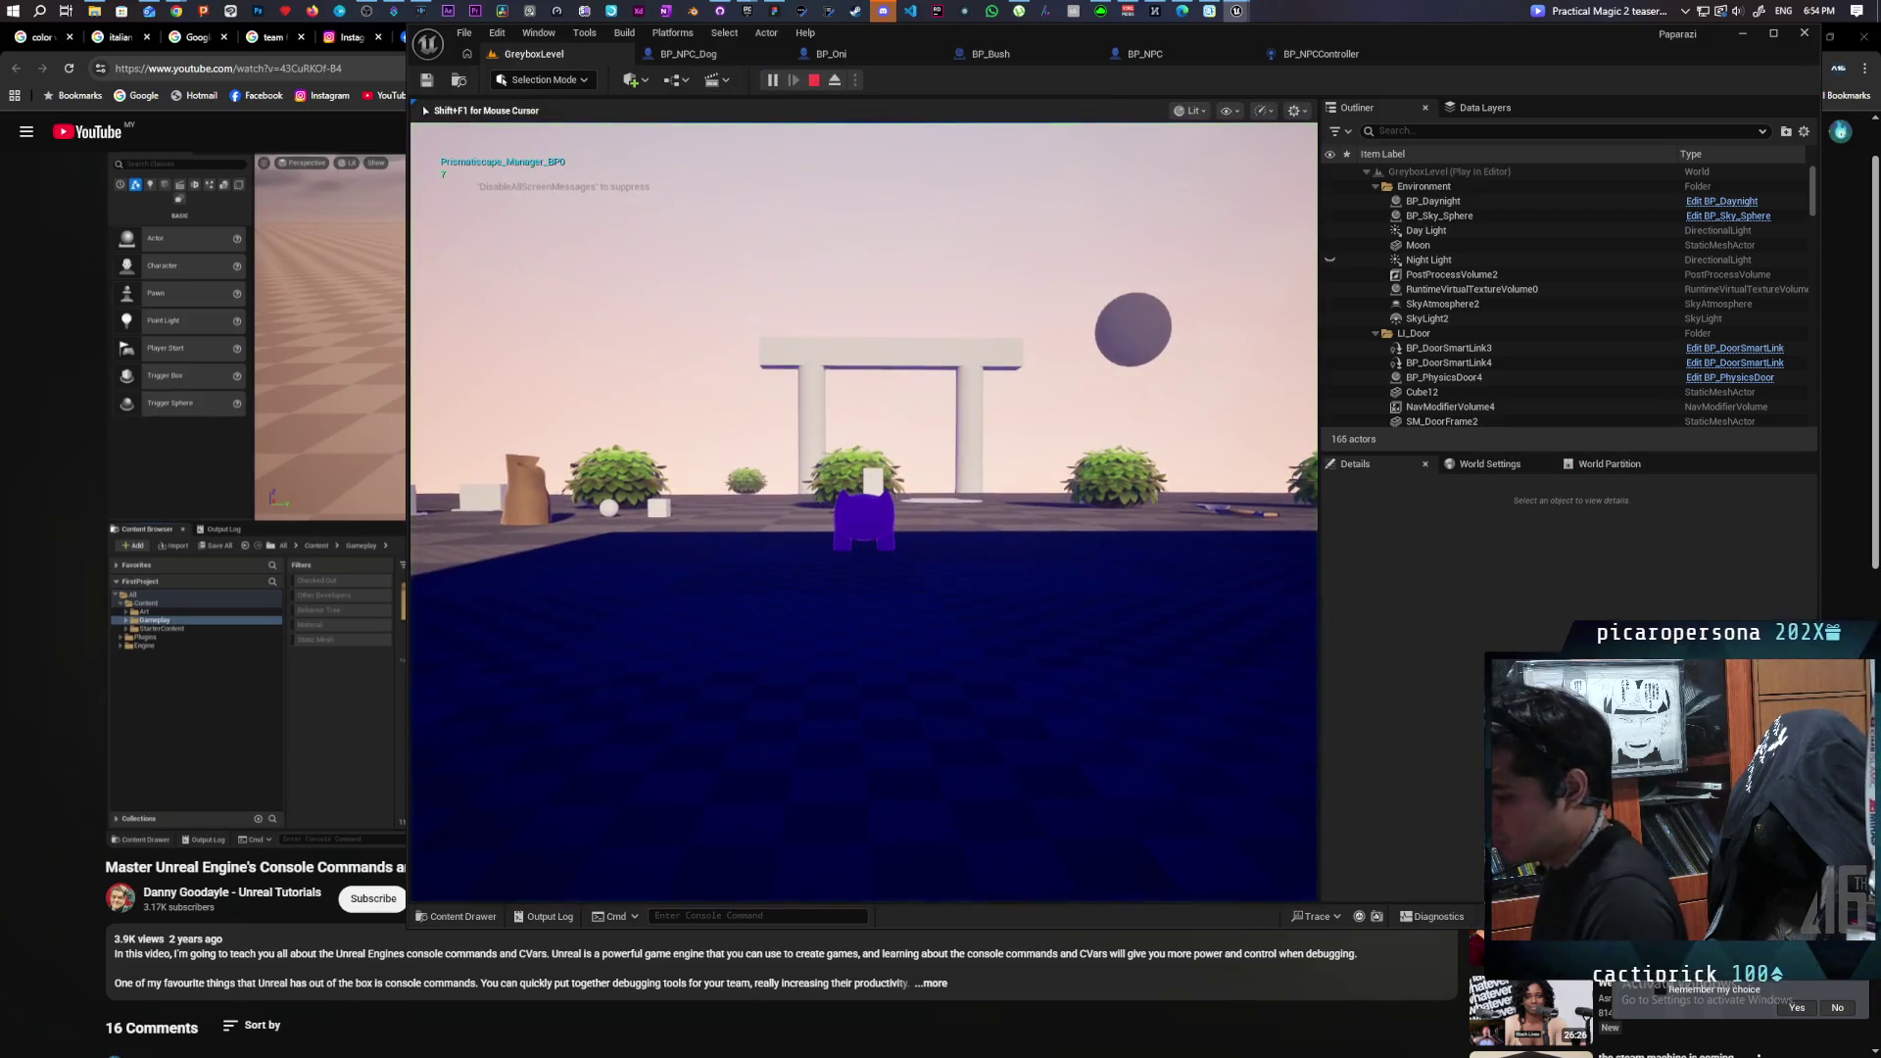
# In play mode, run 'Debug Avoidance 1' from the console and walk the character around.
pyautogui.press('`')
pyautogui.press('Up')
pyautogui.press('Up')
pyautogui.press('Up')
pyautogui.press('Up')
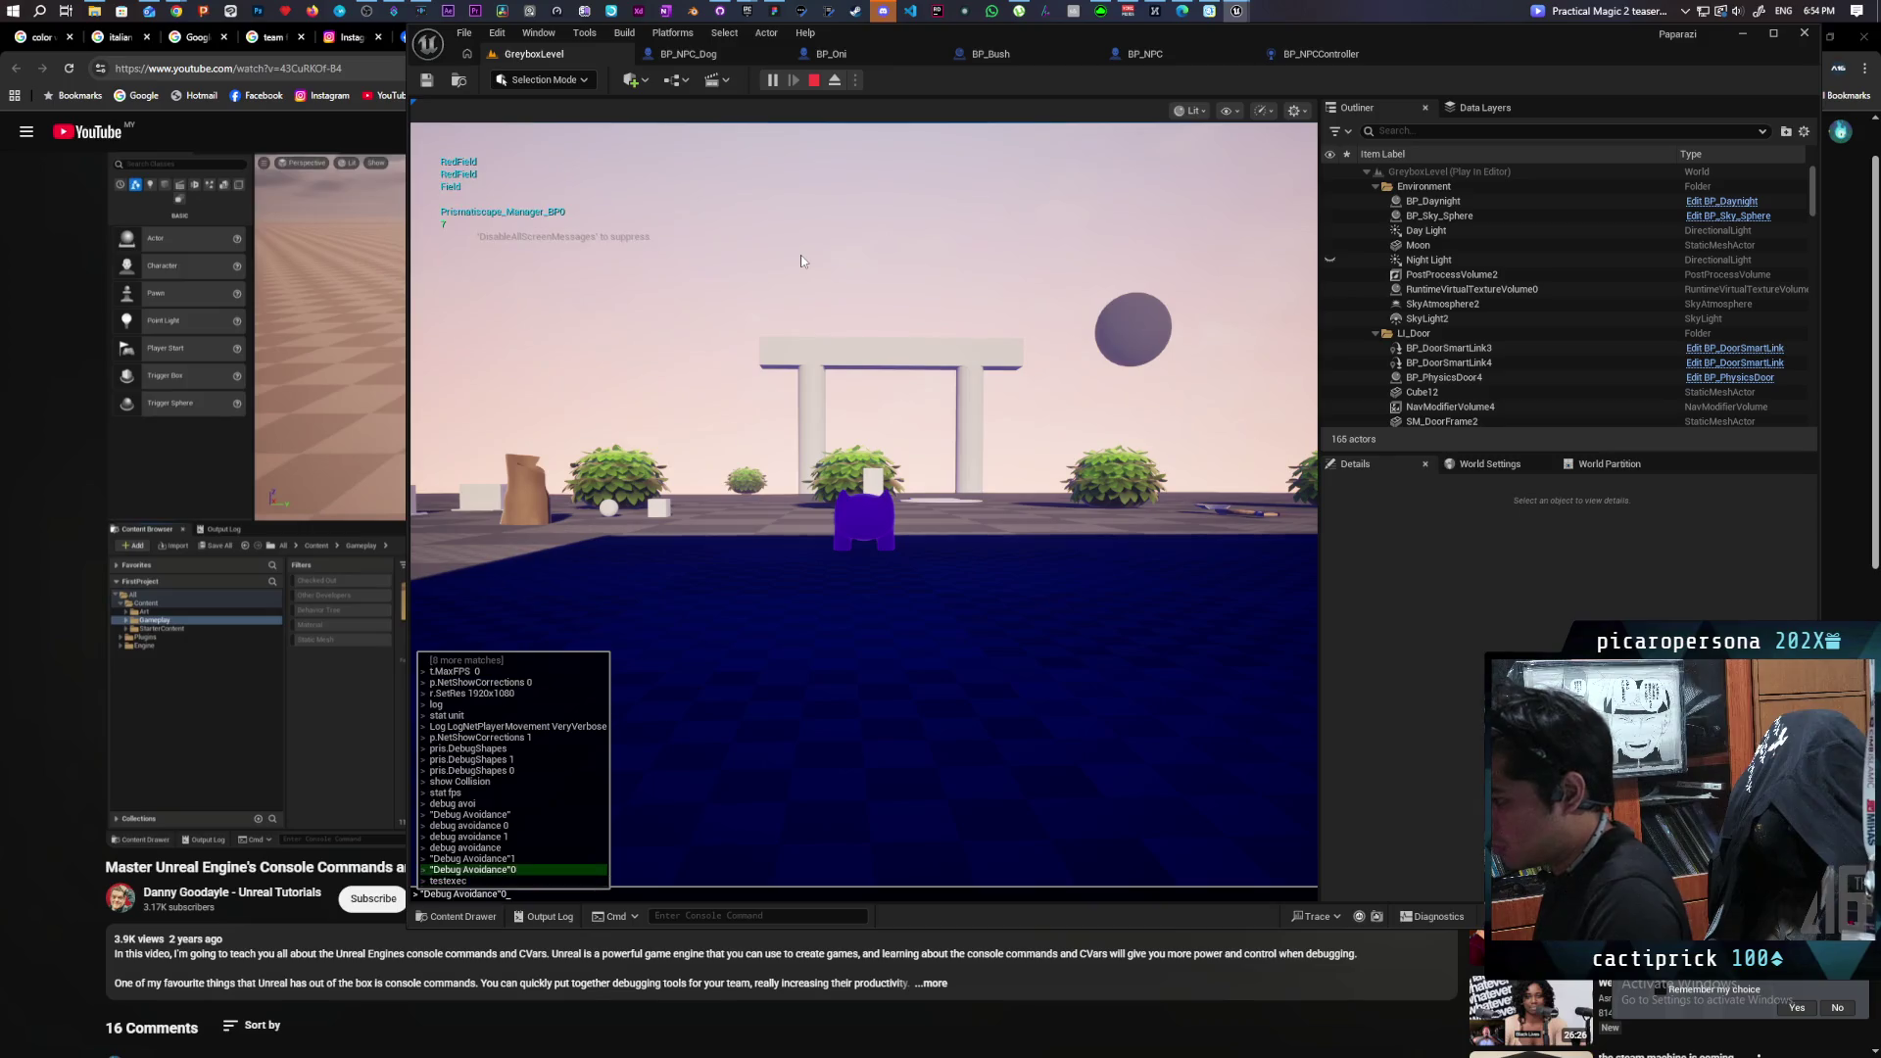
pyautogui.press('Down')
pyautogui.press('Return')
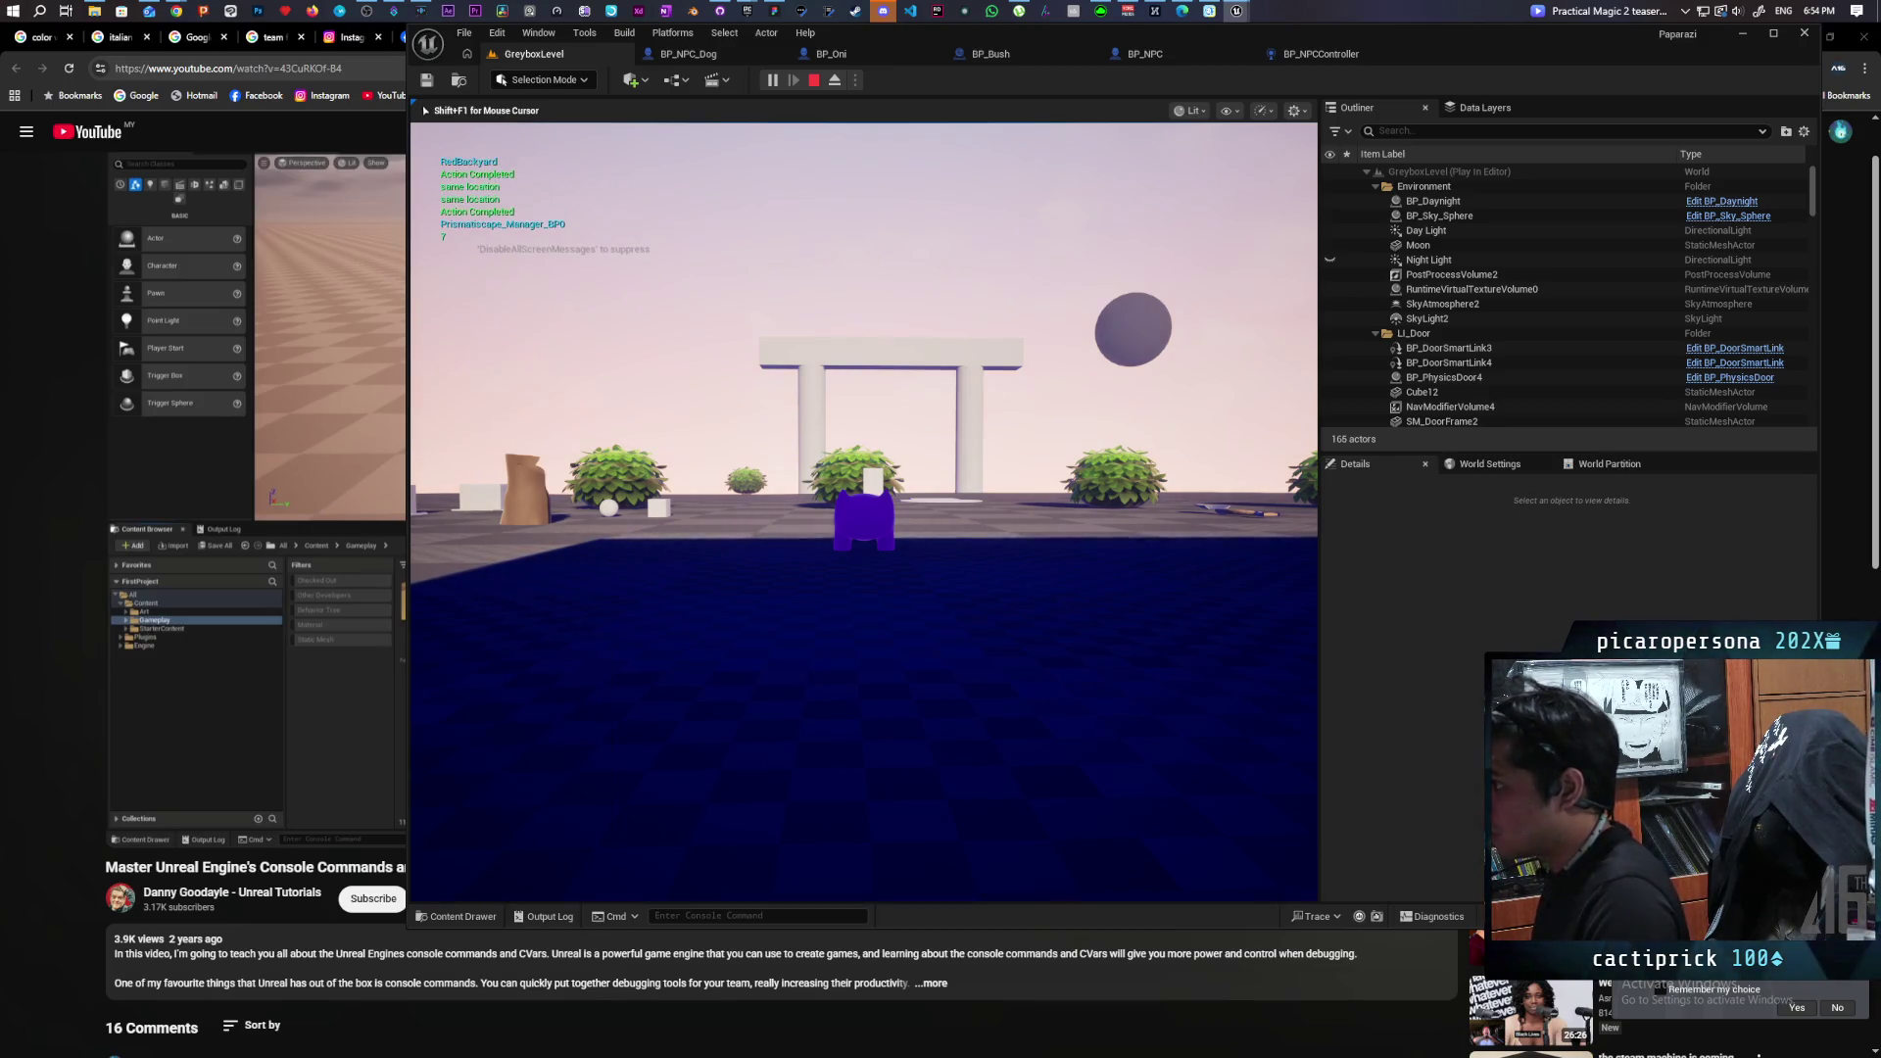
pyautogui.press('w')
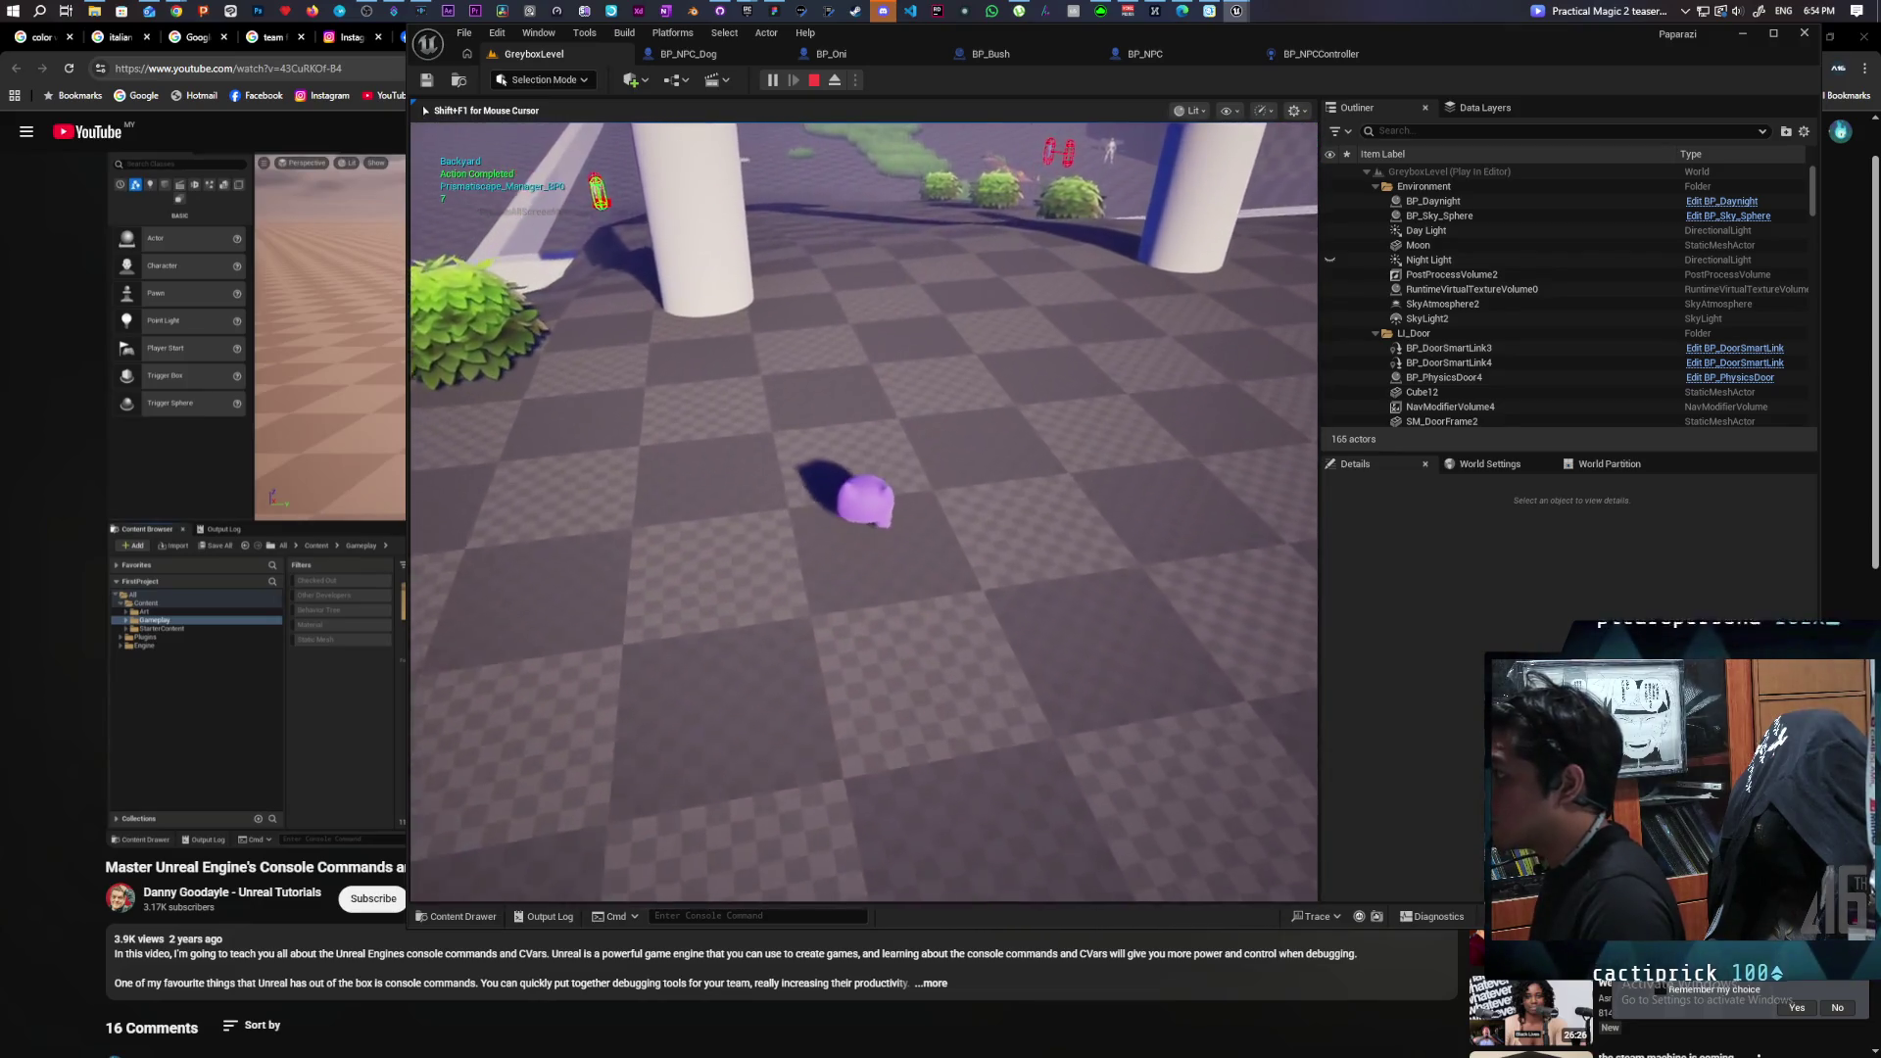
# Run the Debug Avoidance console command again, then end the play session.
pyautogui.press('`')
pyautogui.press('Up')
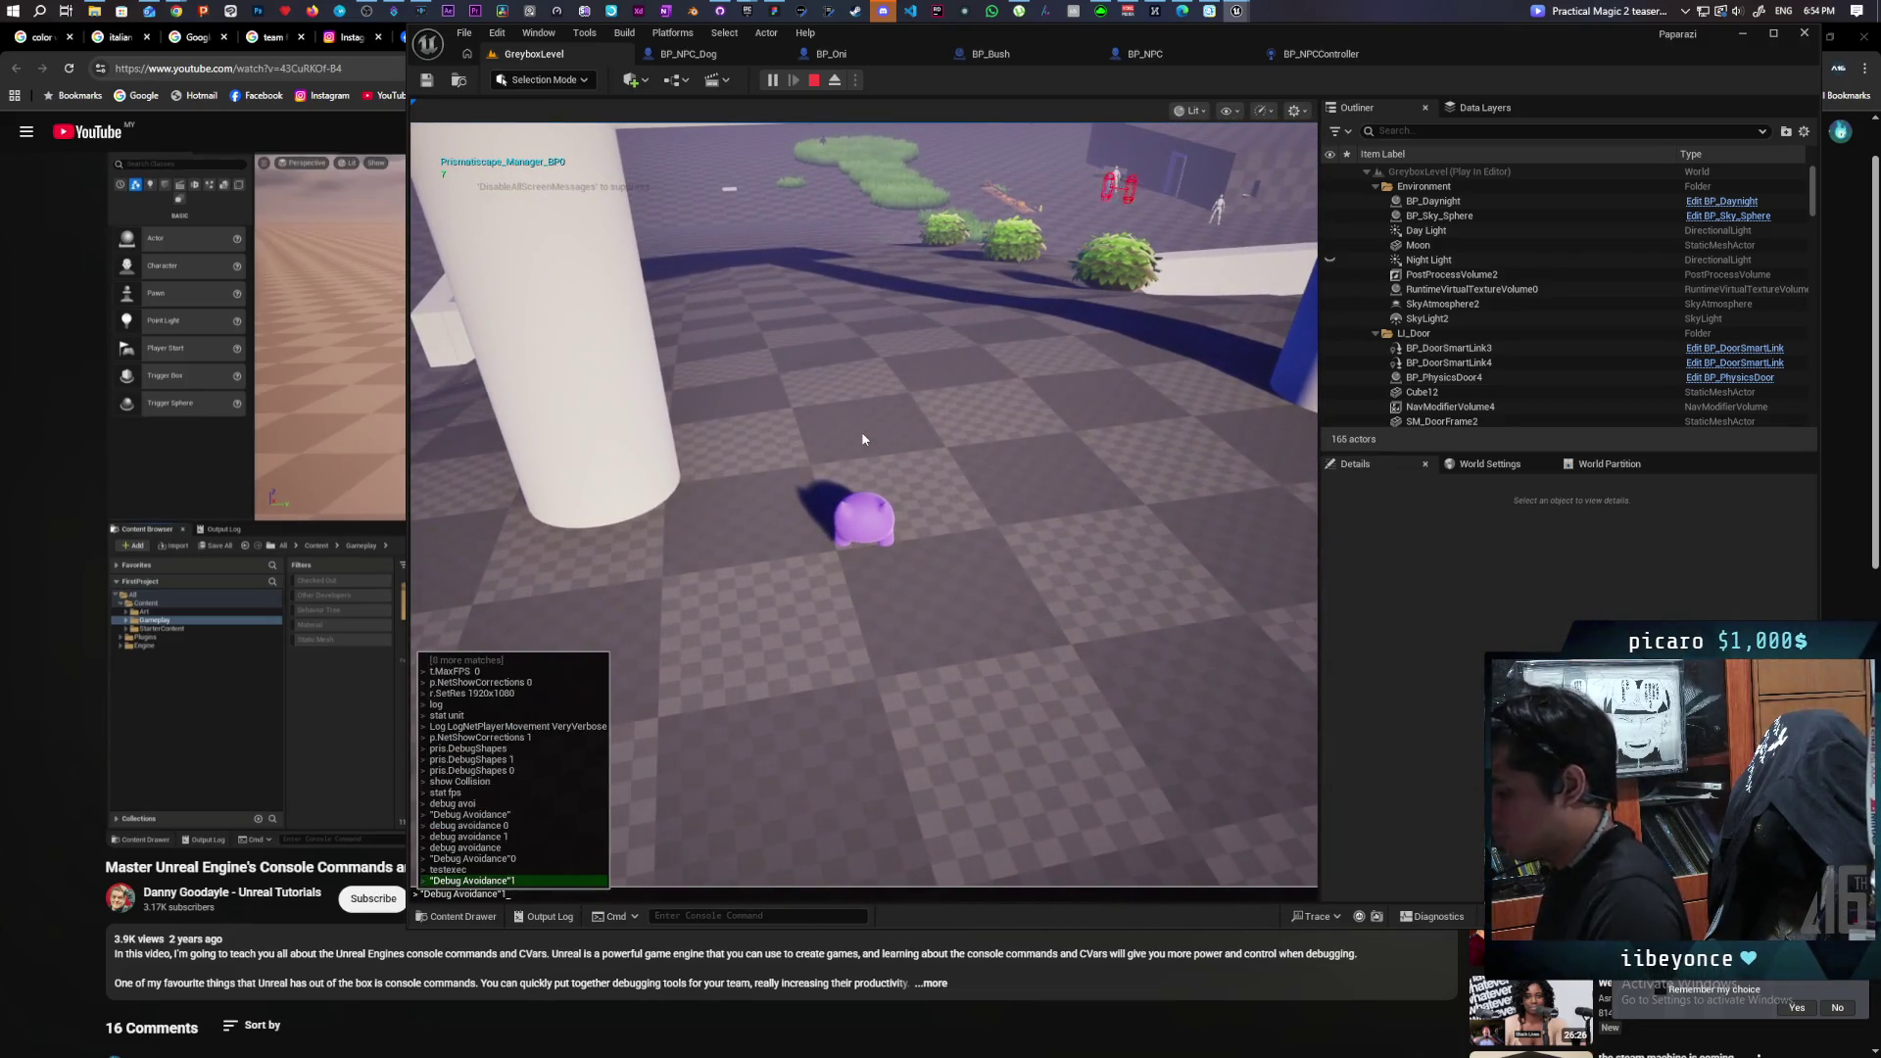
pyautogui.press('Return')
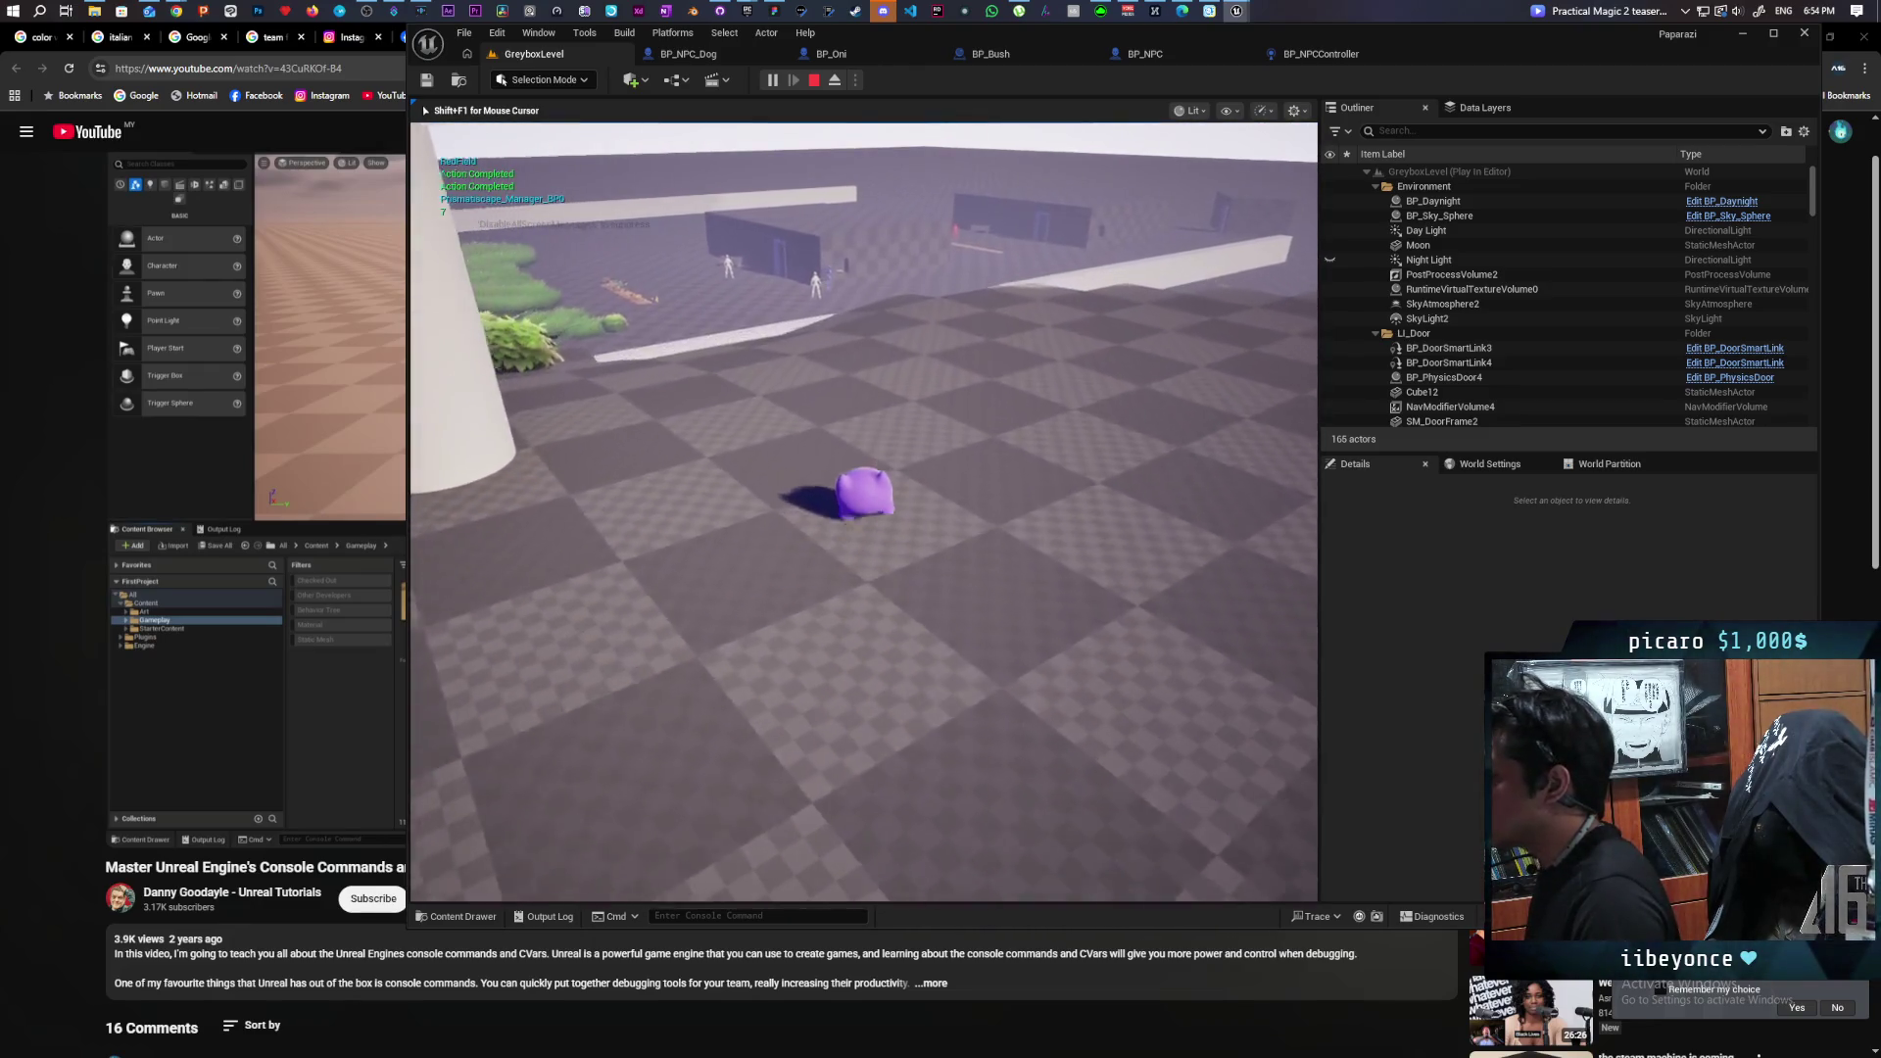
pyautogui.press('Escape')
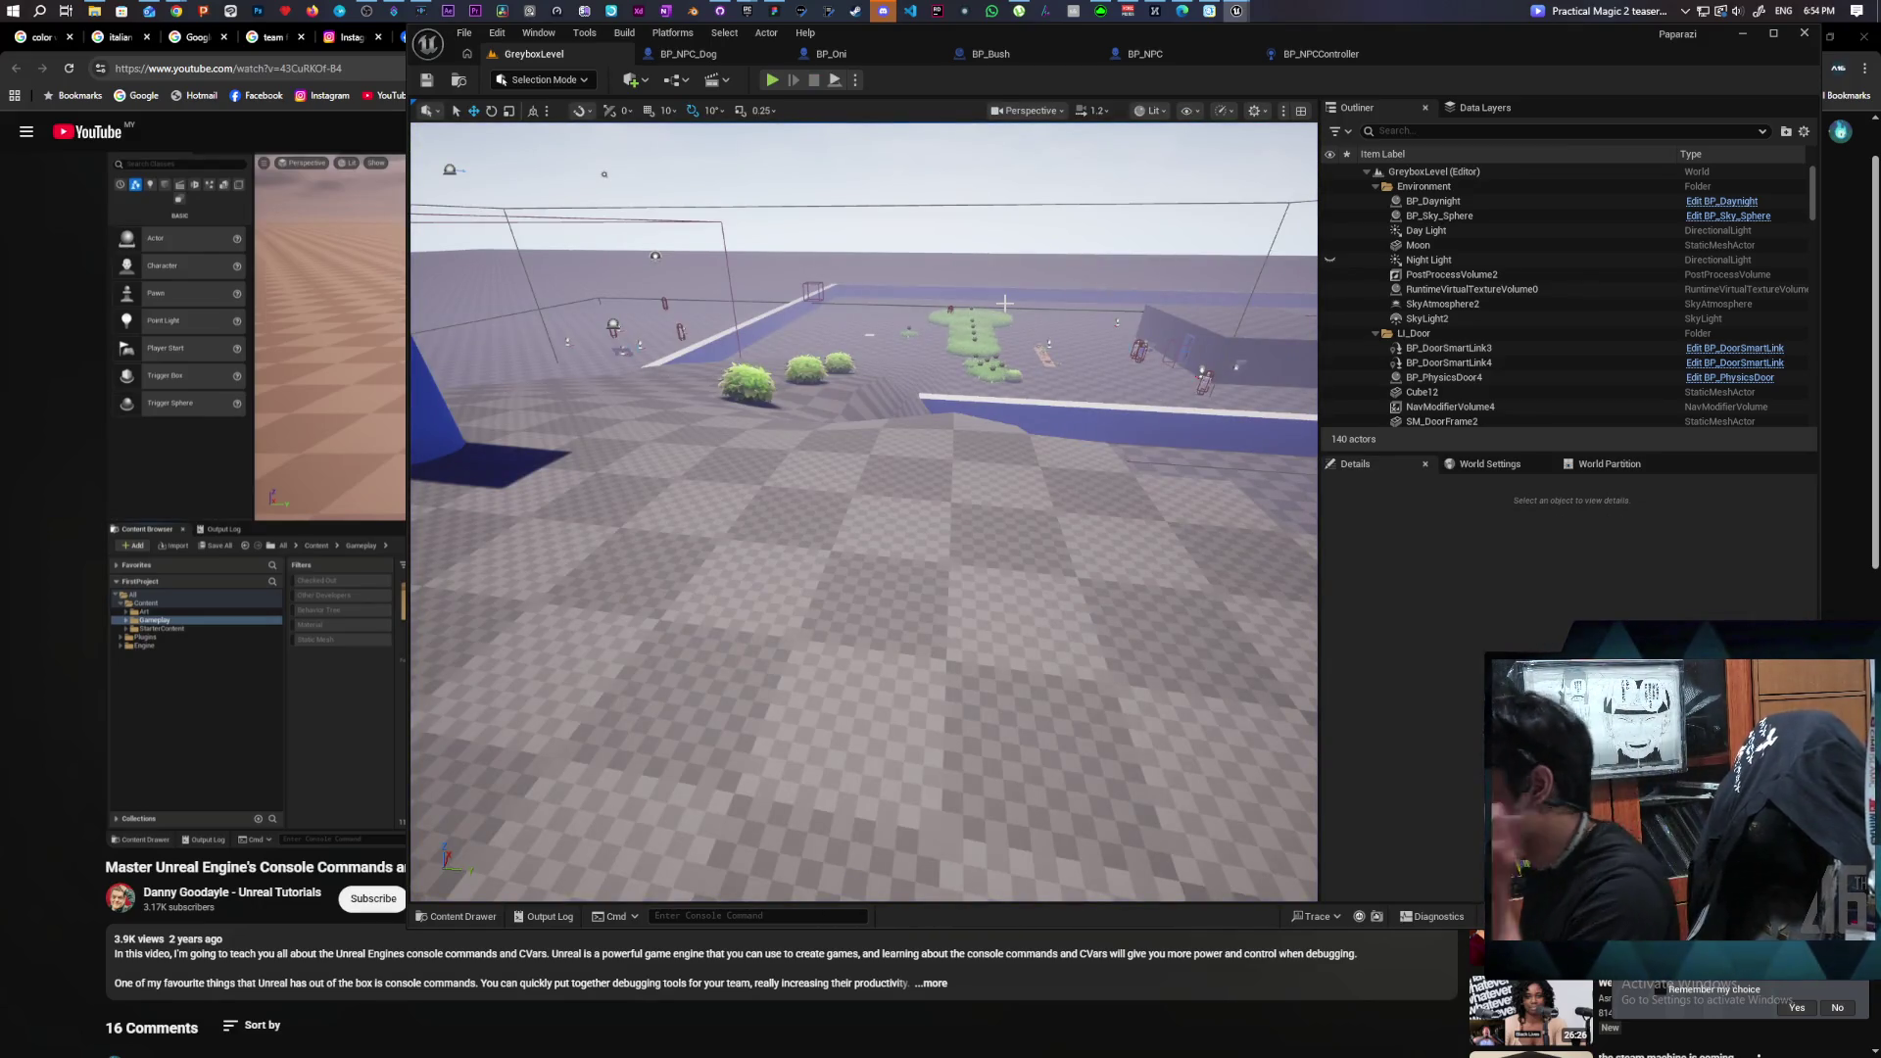
pyautogui.click(1139, 55)
# Describe BP_Oni's Debug Avoidance function as 'turn on NPC avoidance debug' and save all assets.
pyautogui.click(1022, 57)
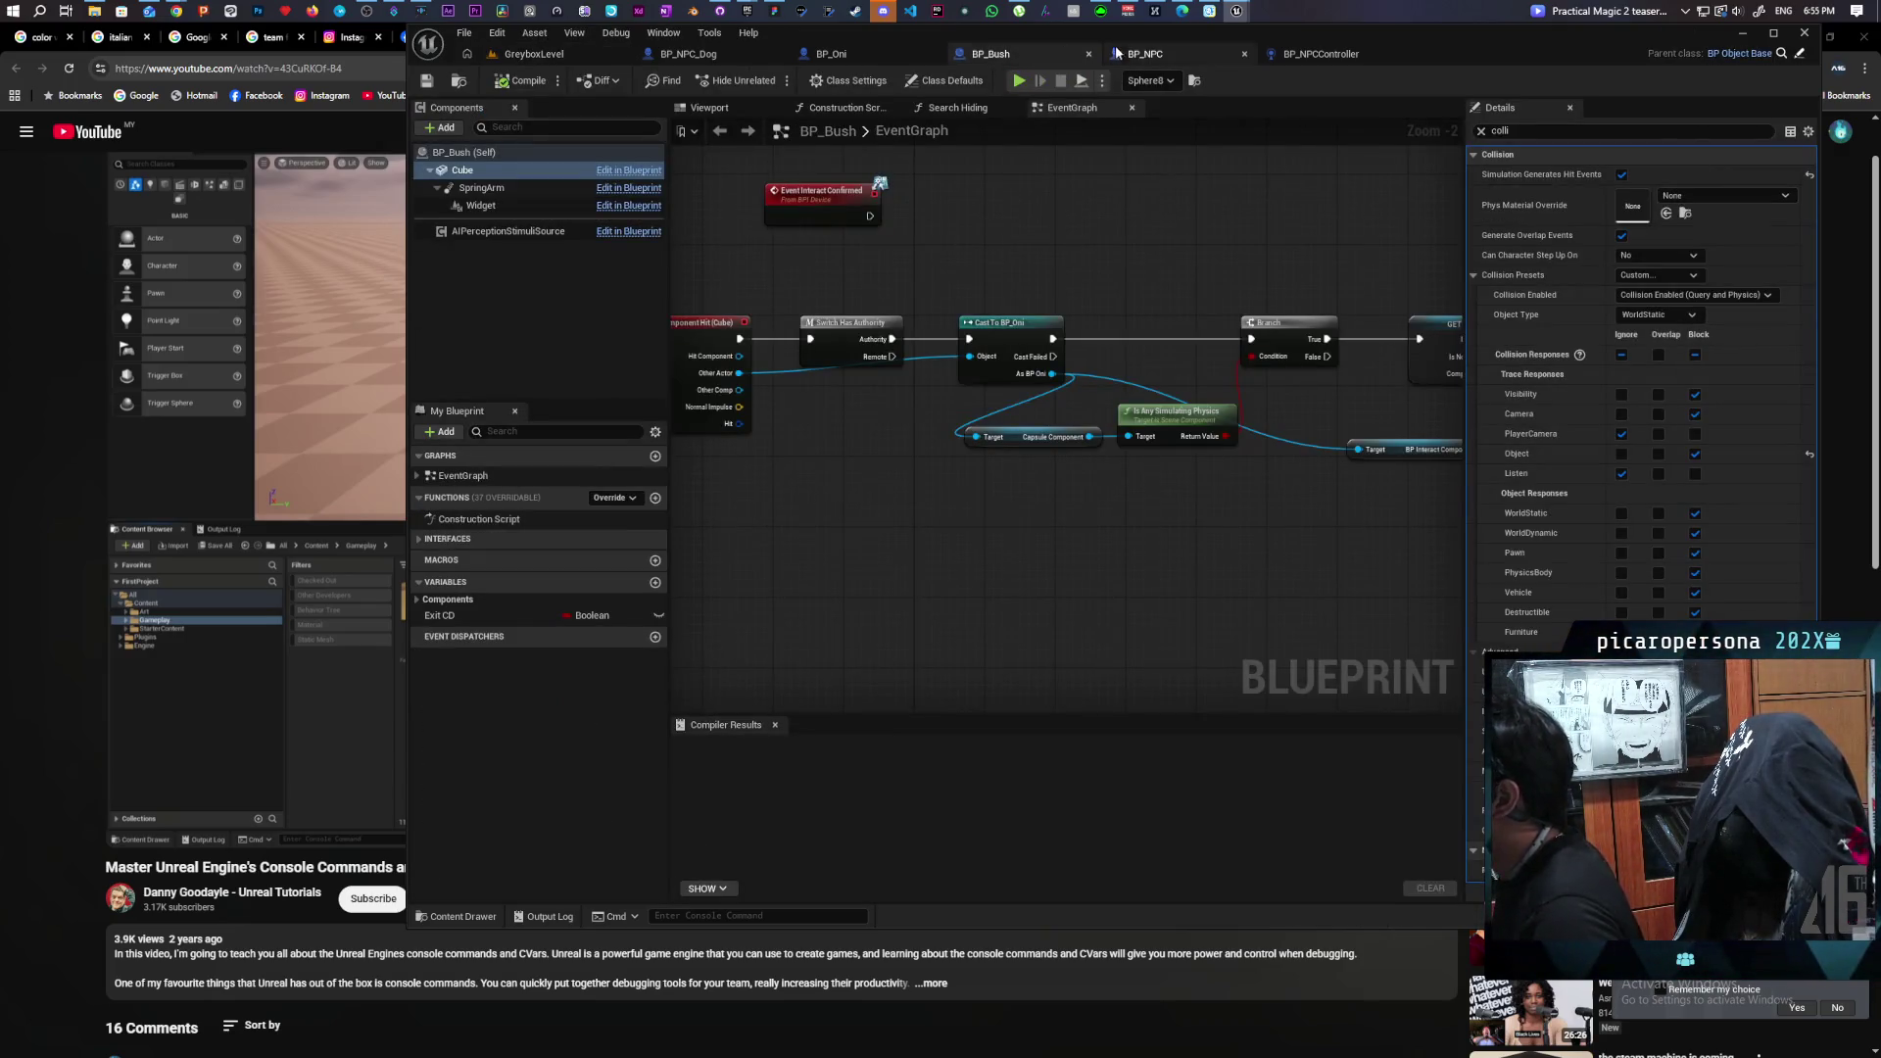
pyautogui.click(852, 57)
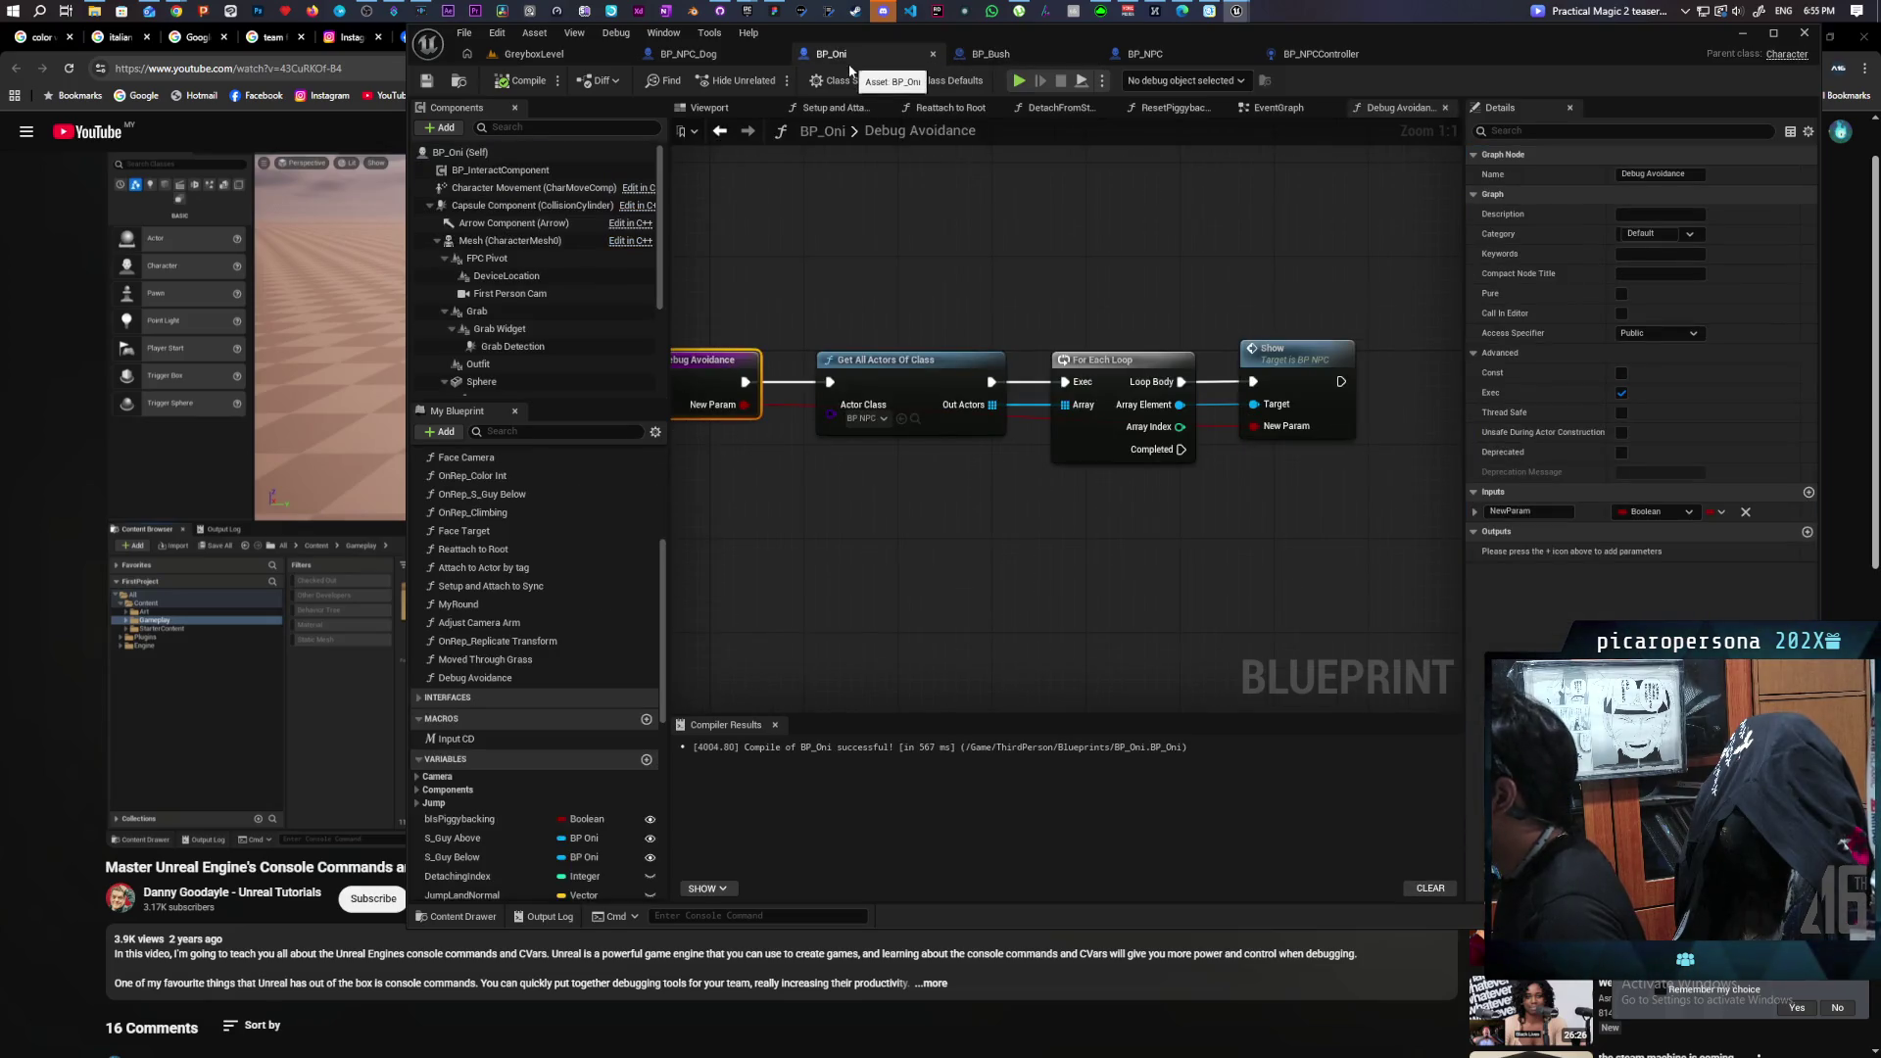
pyautogui.click(1638, 216)
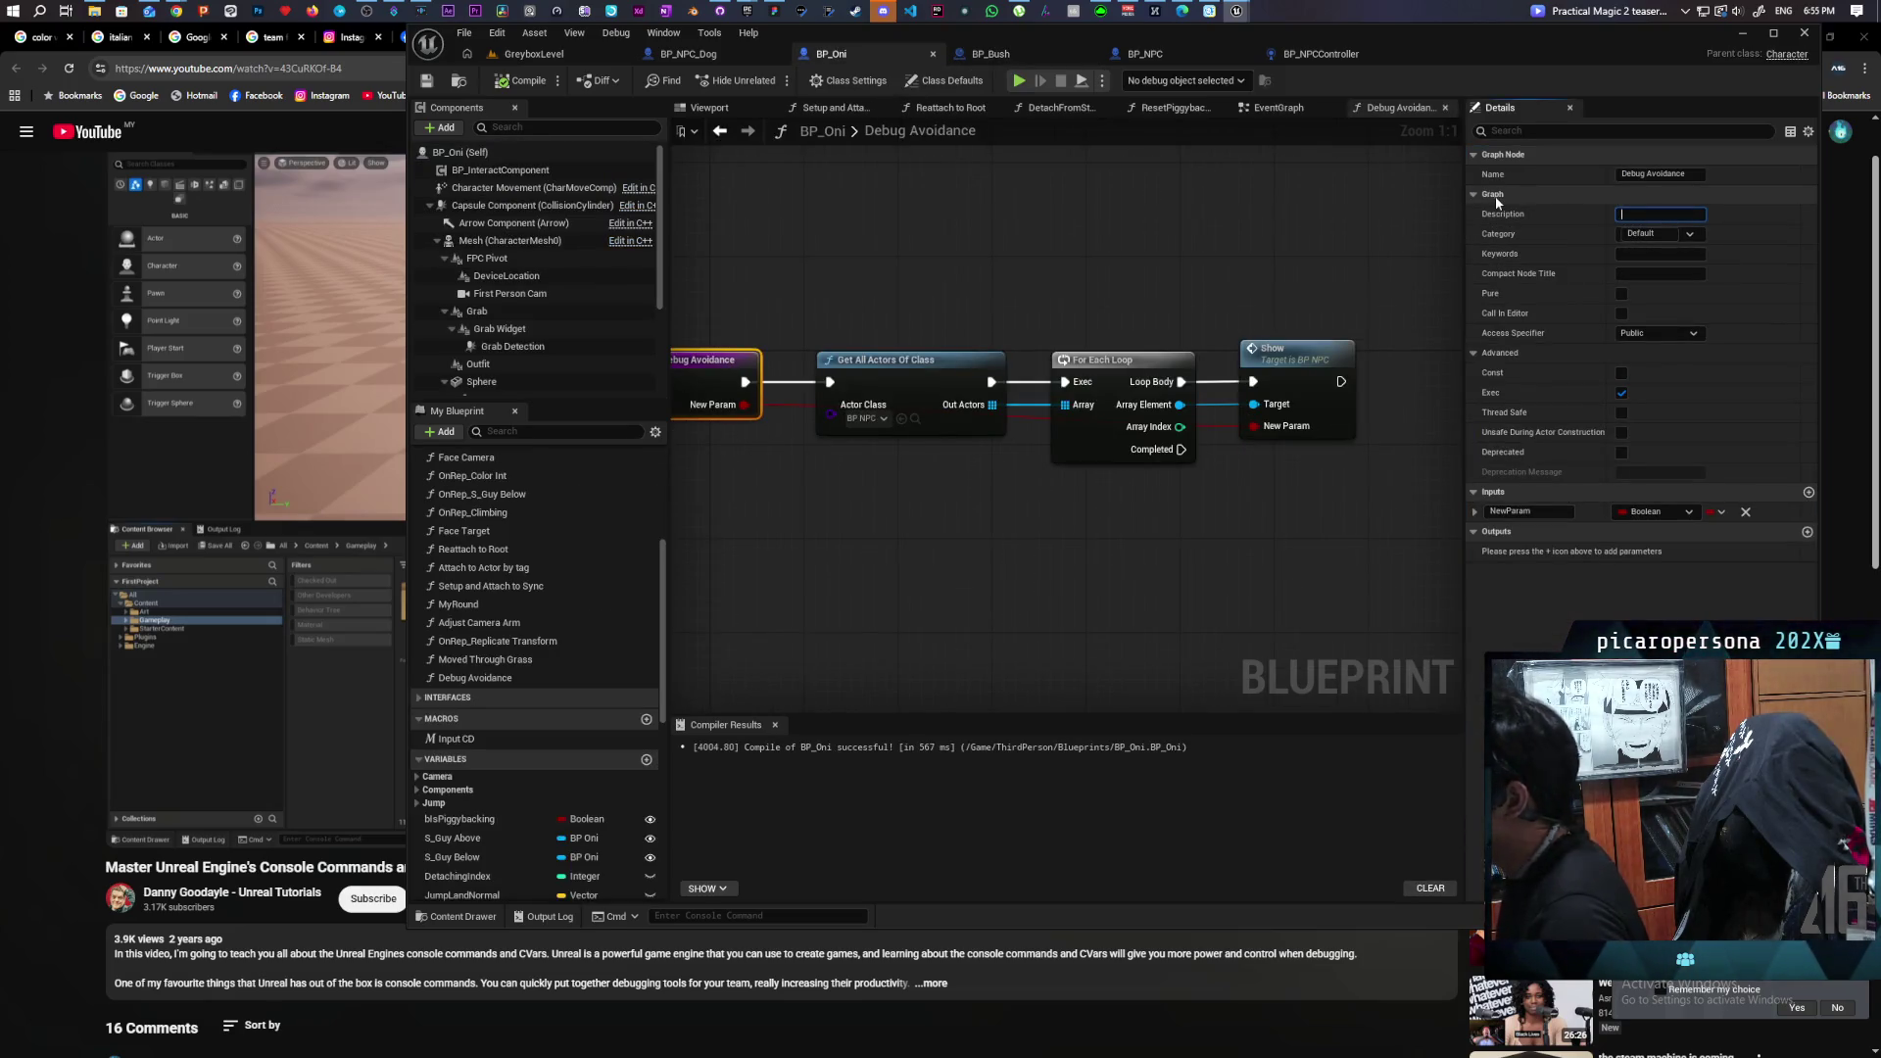
pyautogui.write('turn')
pyautogui.write('NPC avoid')
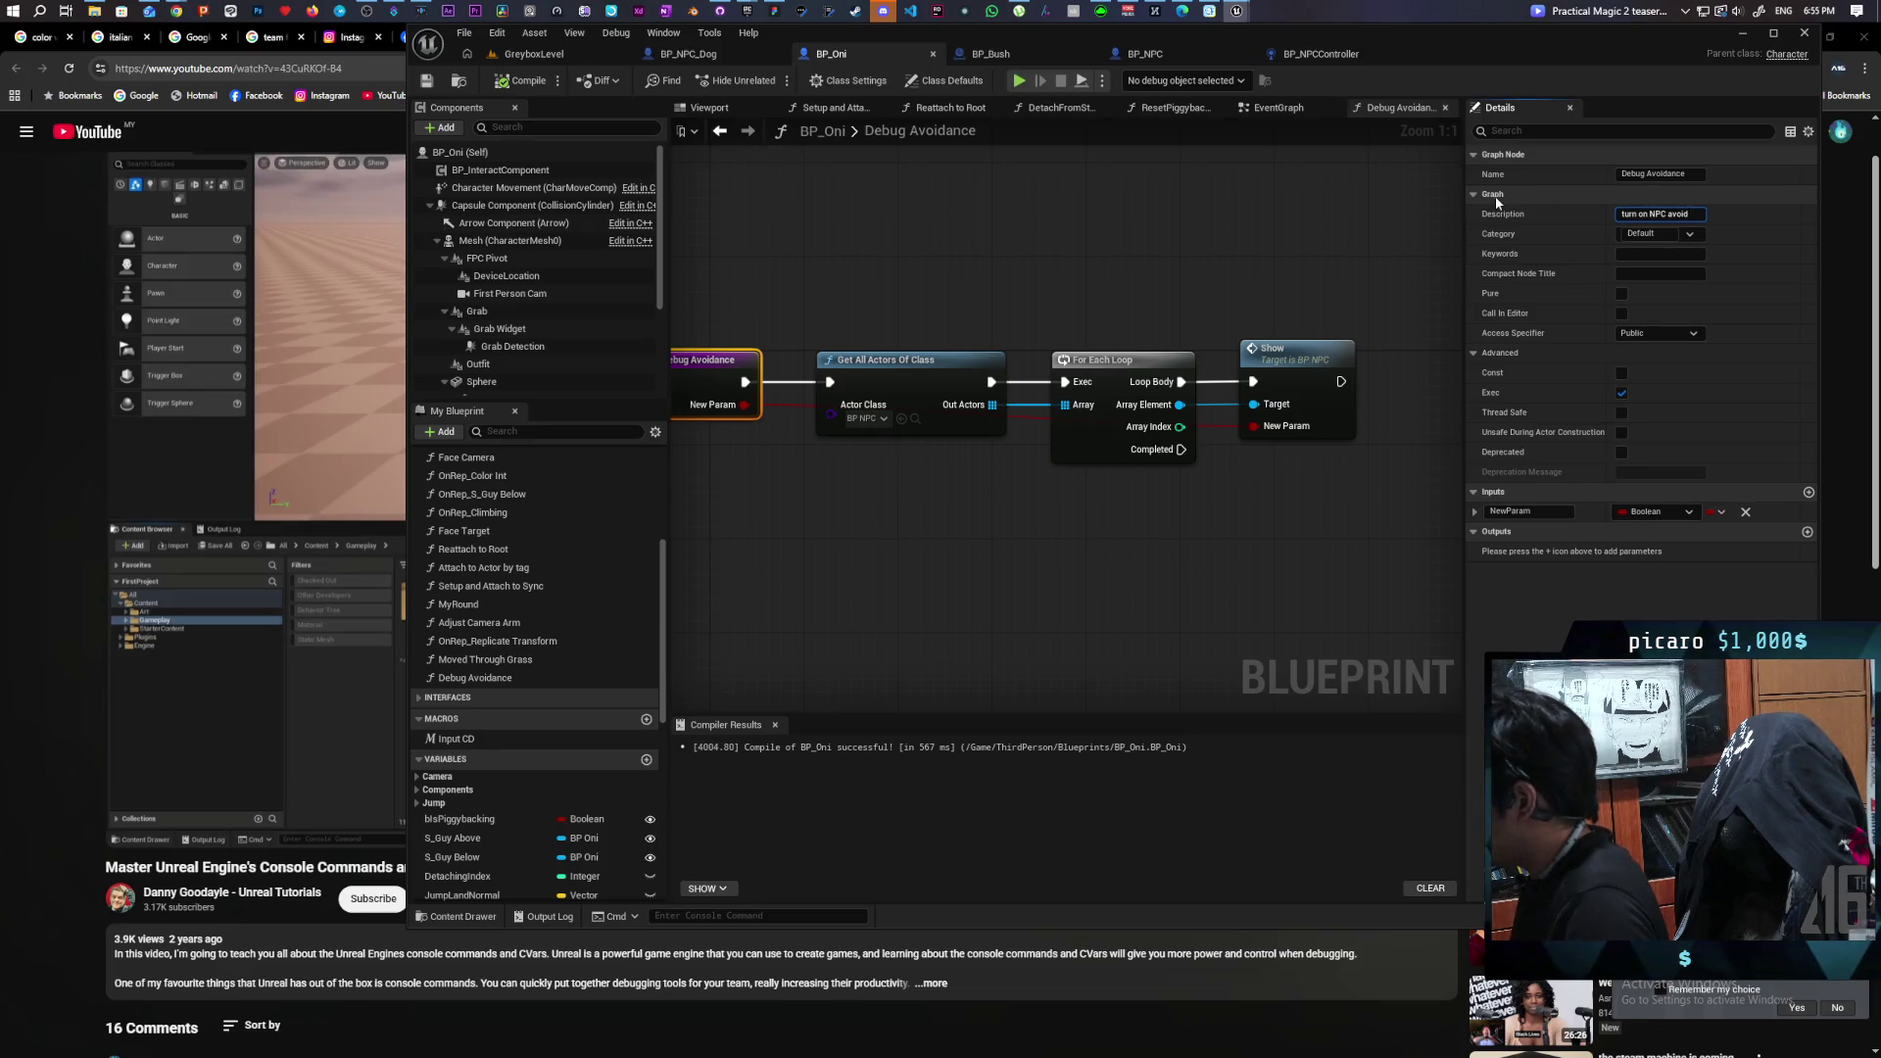
pyautogui.write('ebug')
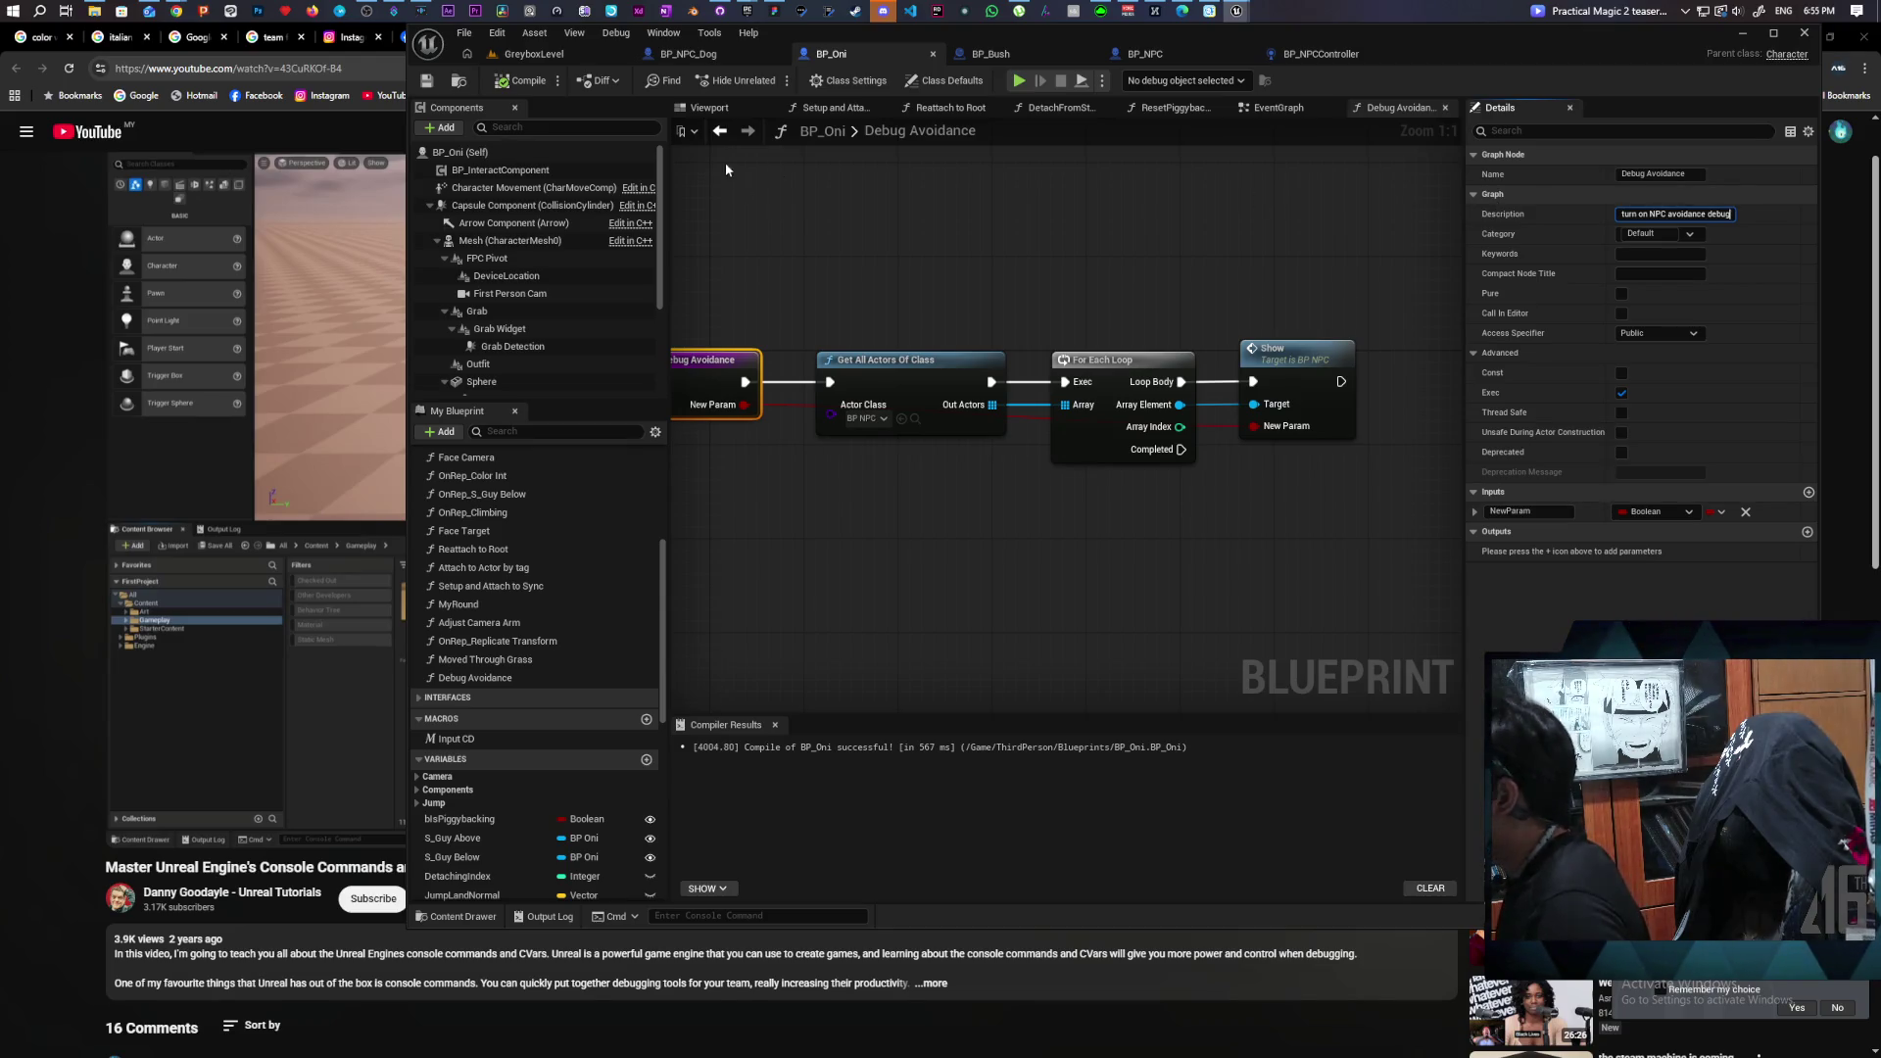
pyautogui.click(429, 81)
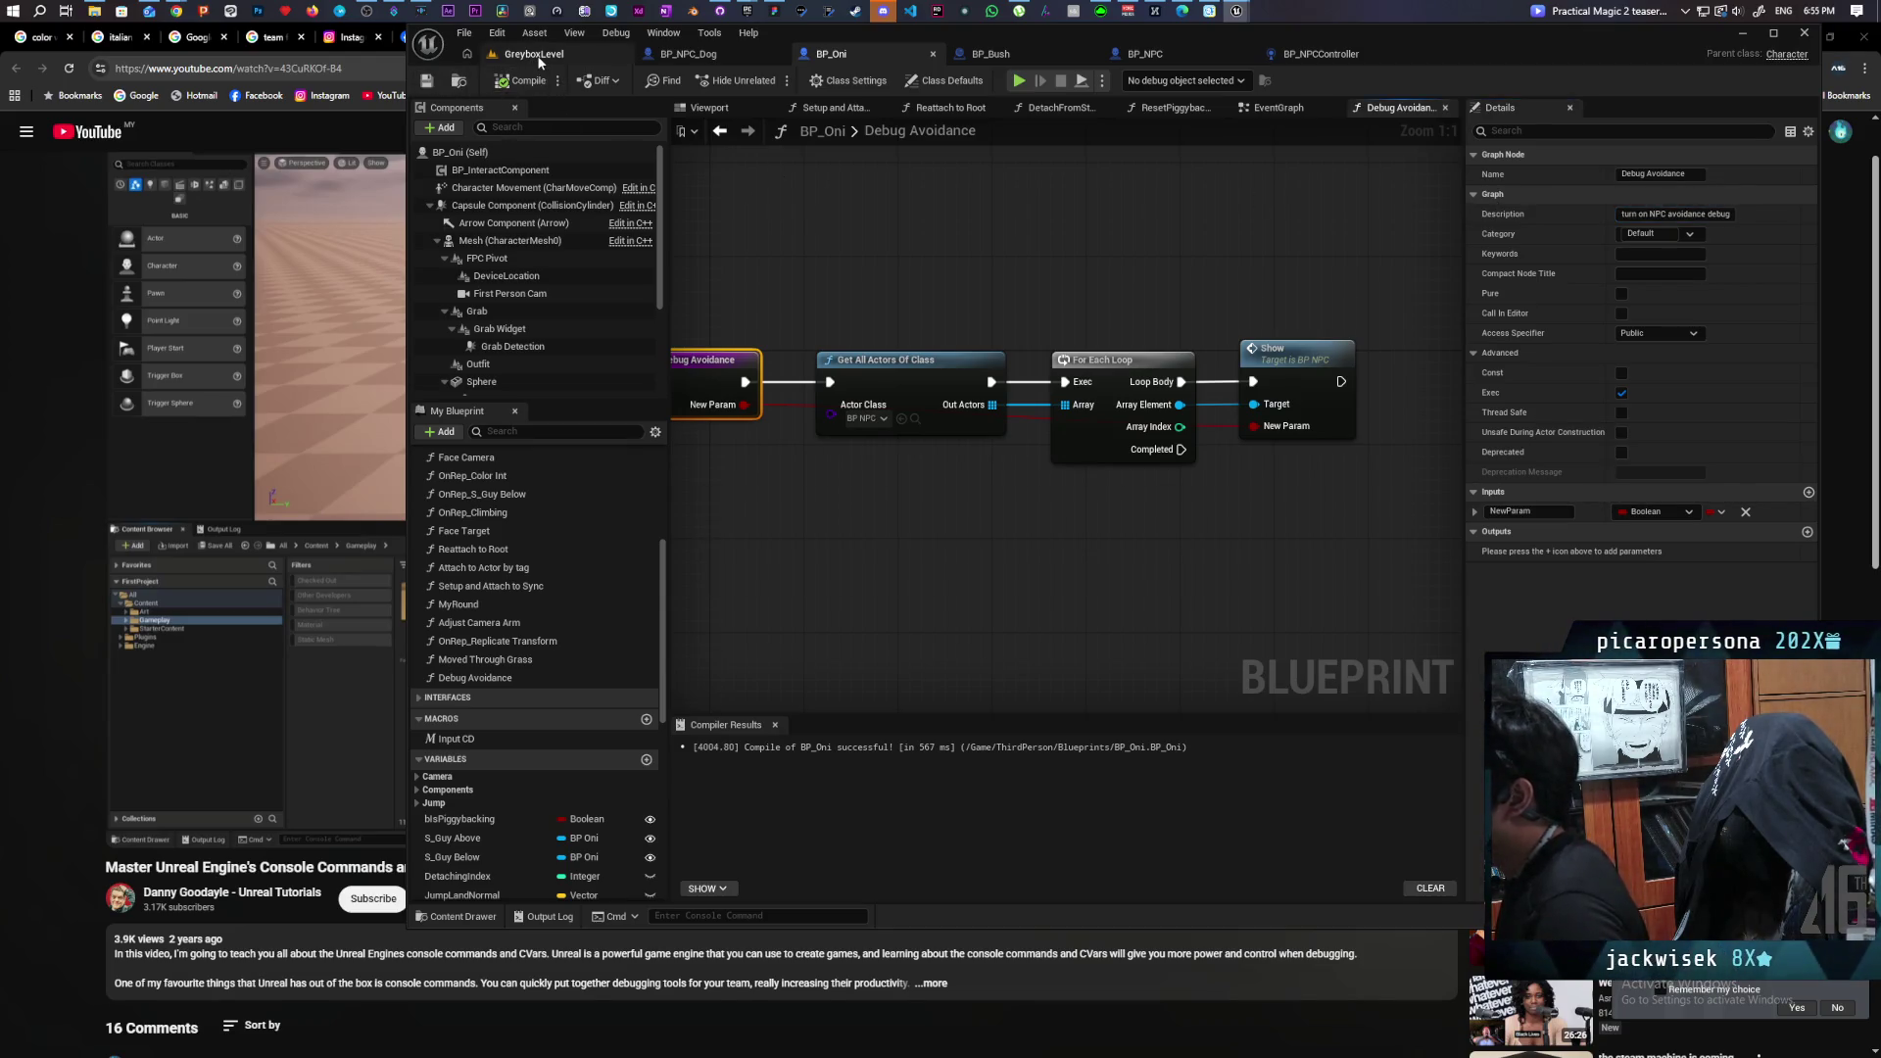
pyautogui.click(537, 56)
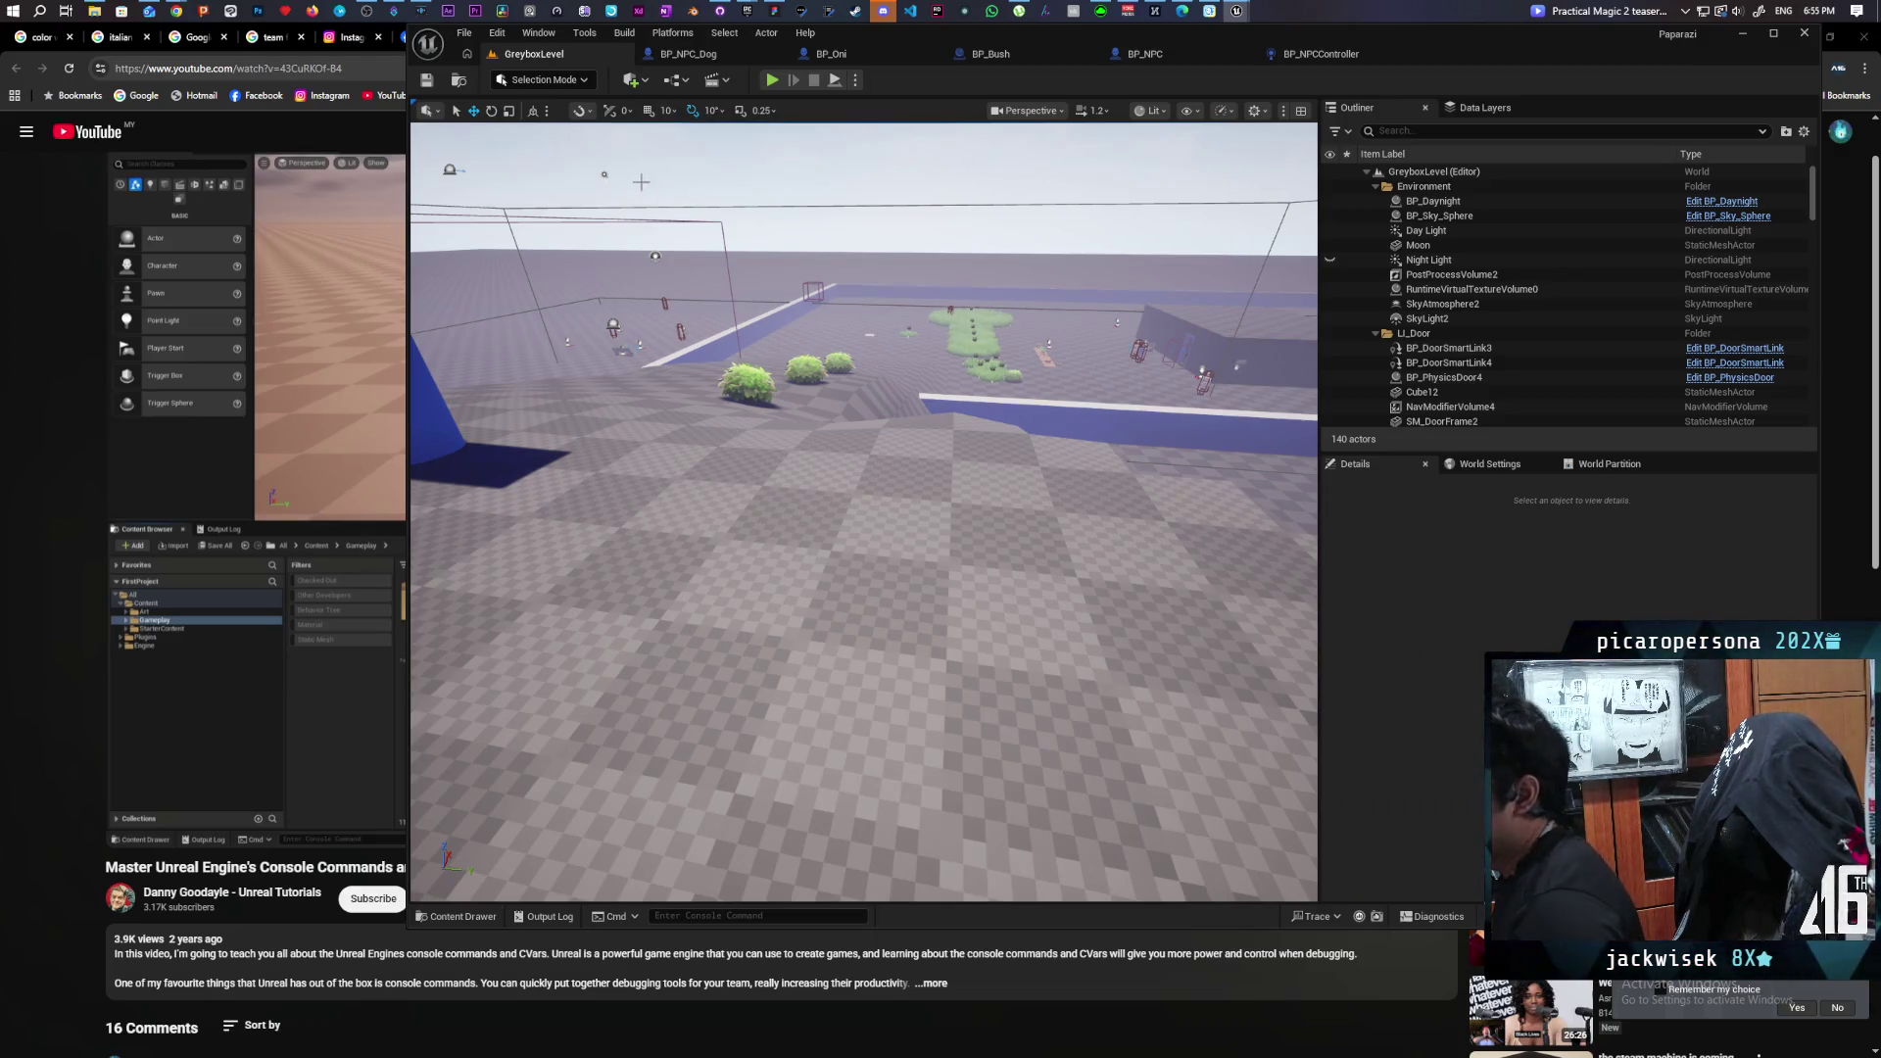
pyautogui.moveTo(828, 341); pyautogui.dragTo(808, 322)
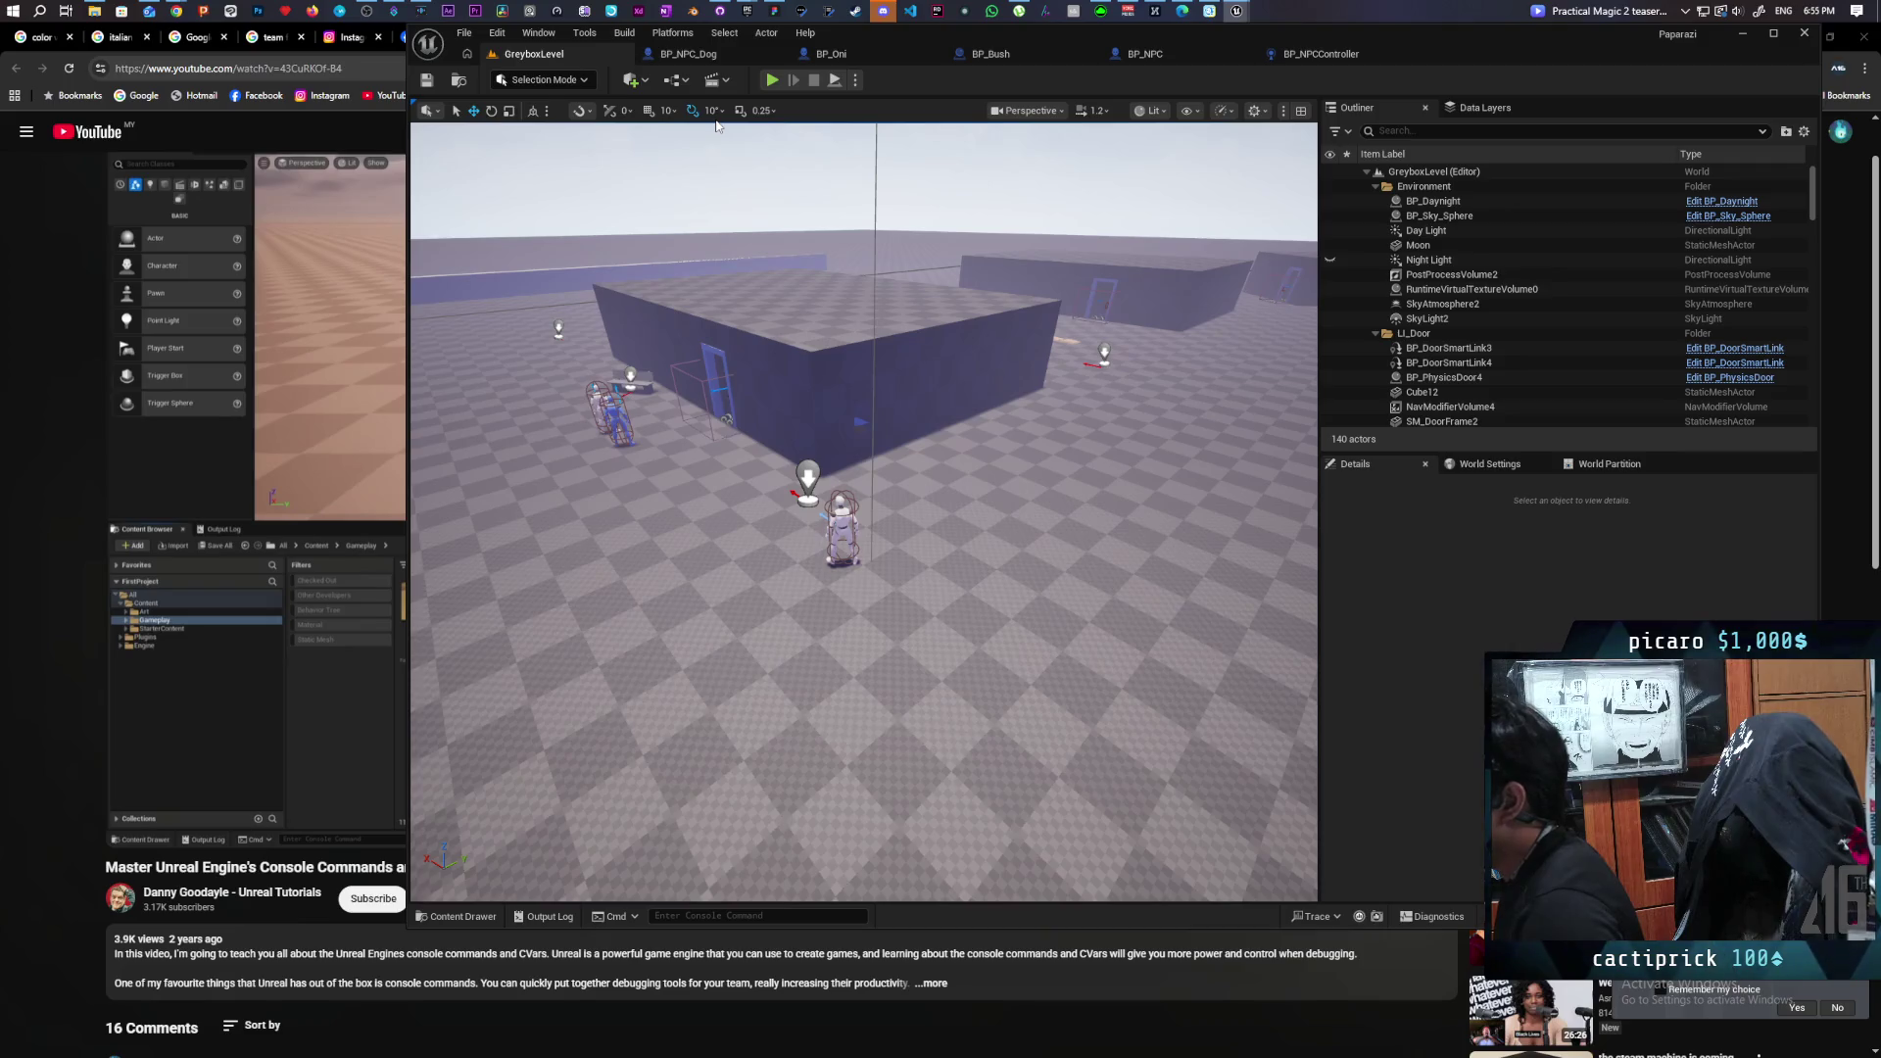
# Commit the four changed files to main as 'added avoidance debug' and push to origin.
pyautogui.click(720, 11)
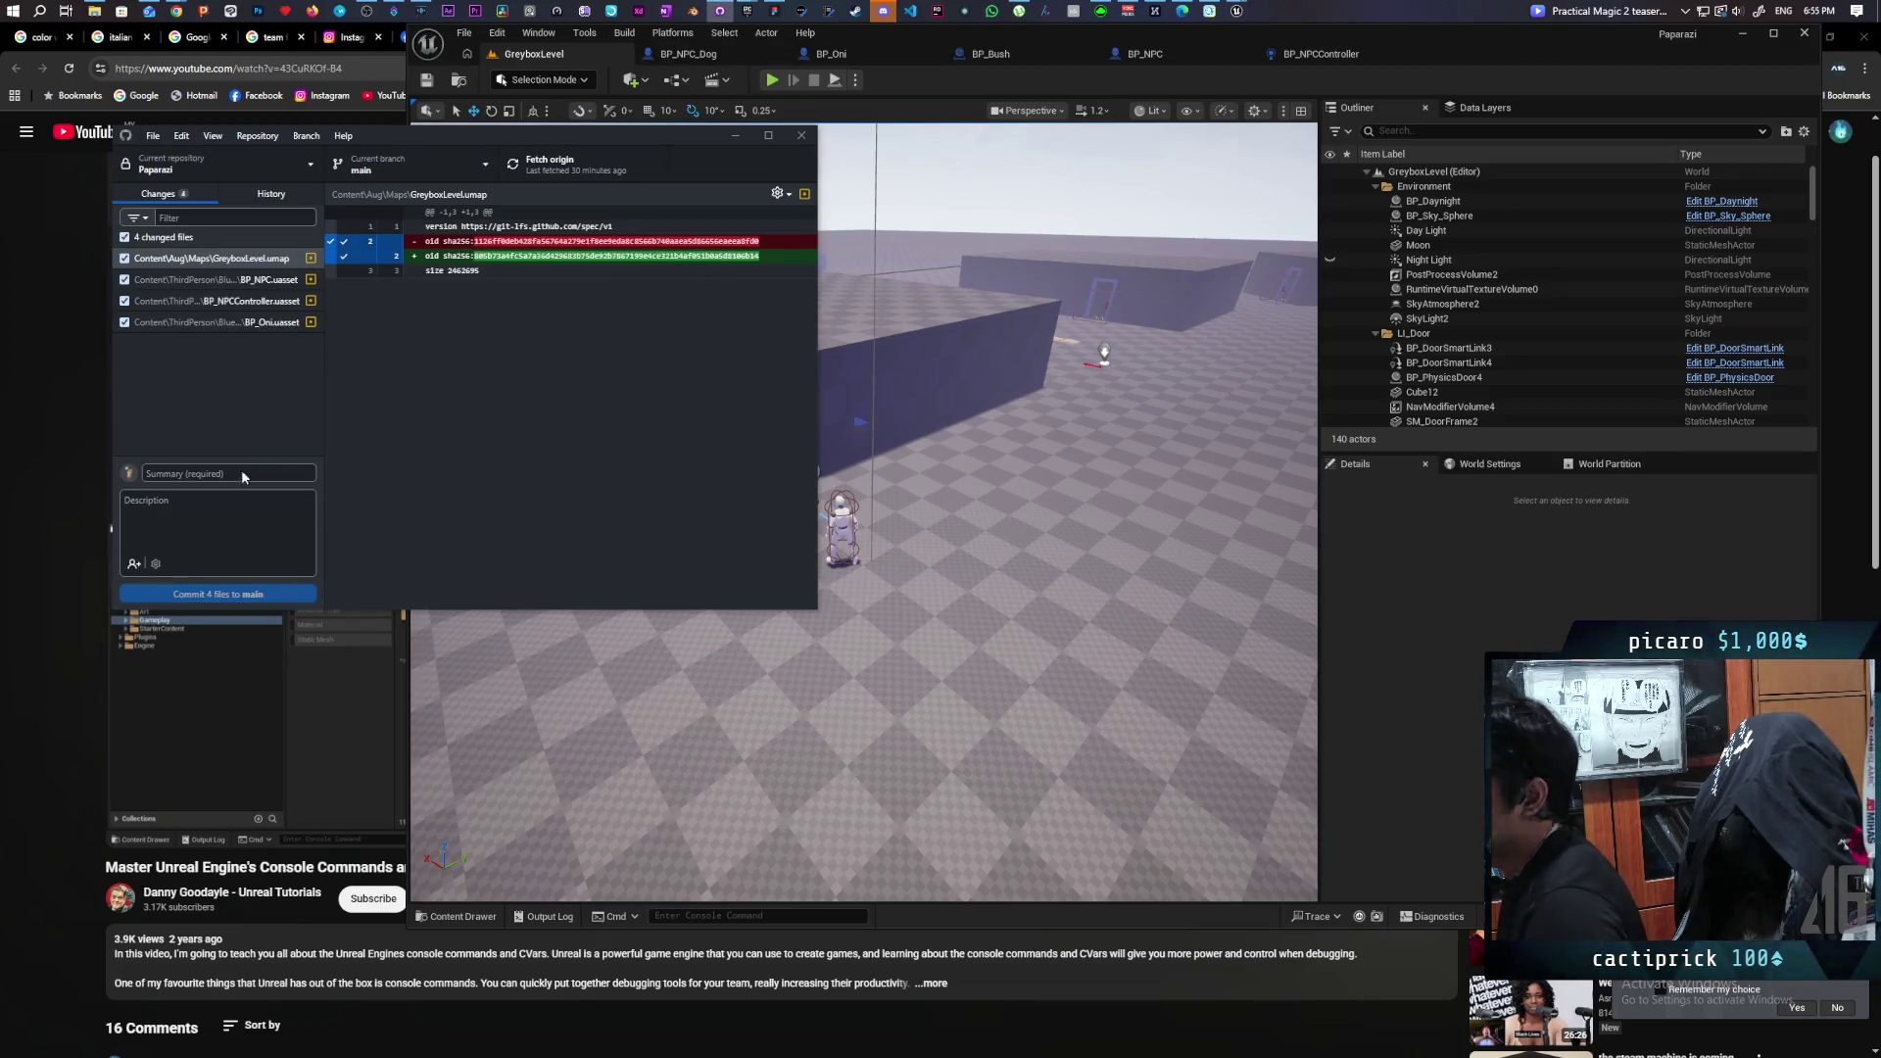
pyautogui.write('added')
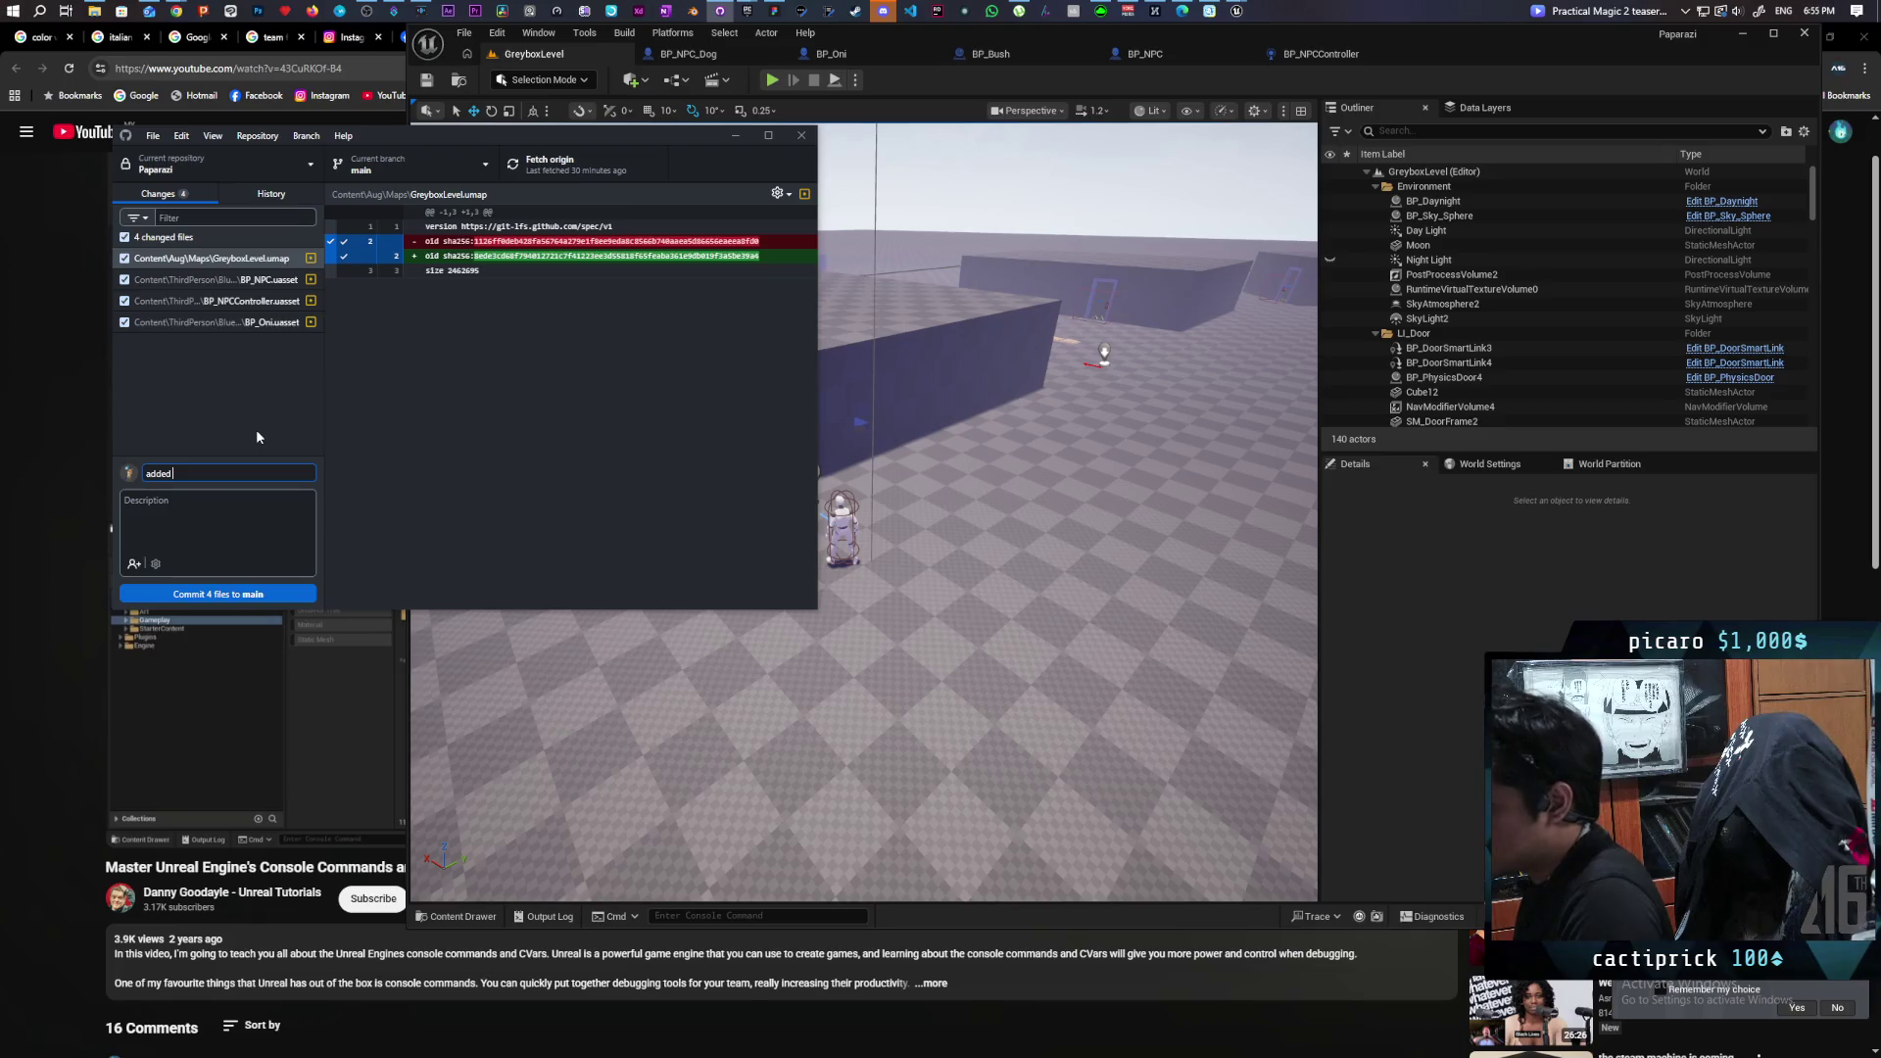
pyautogui.write(' avoidance debug')
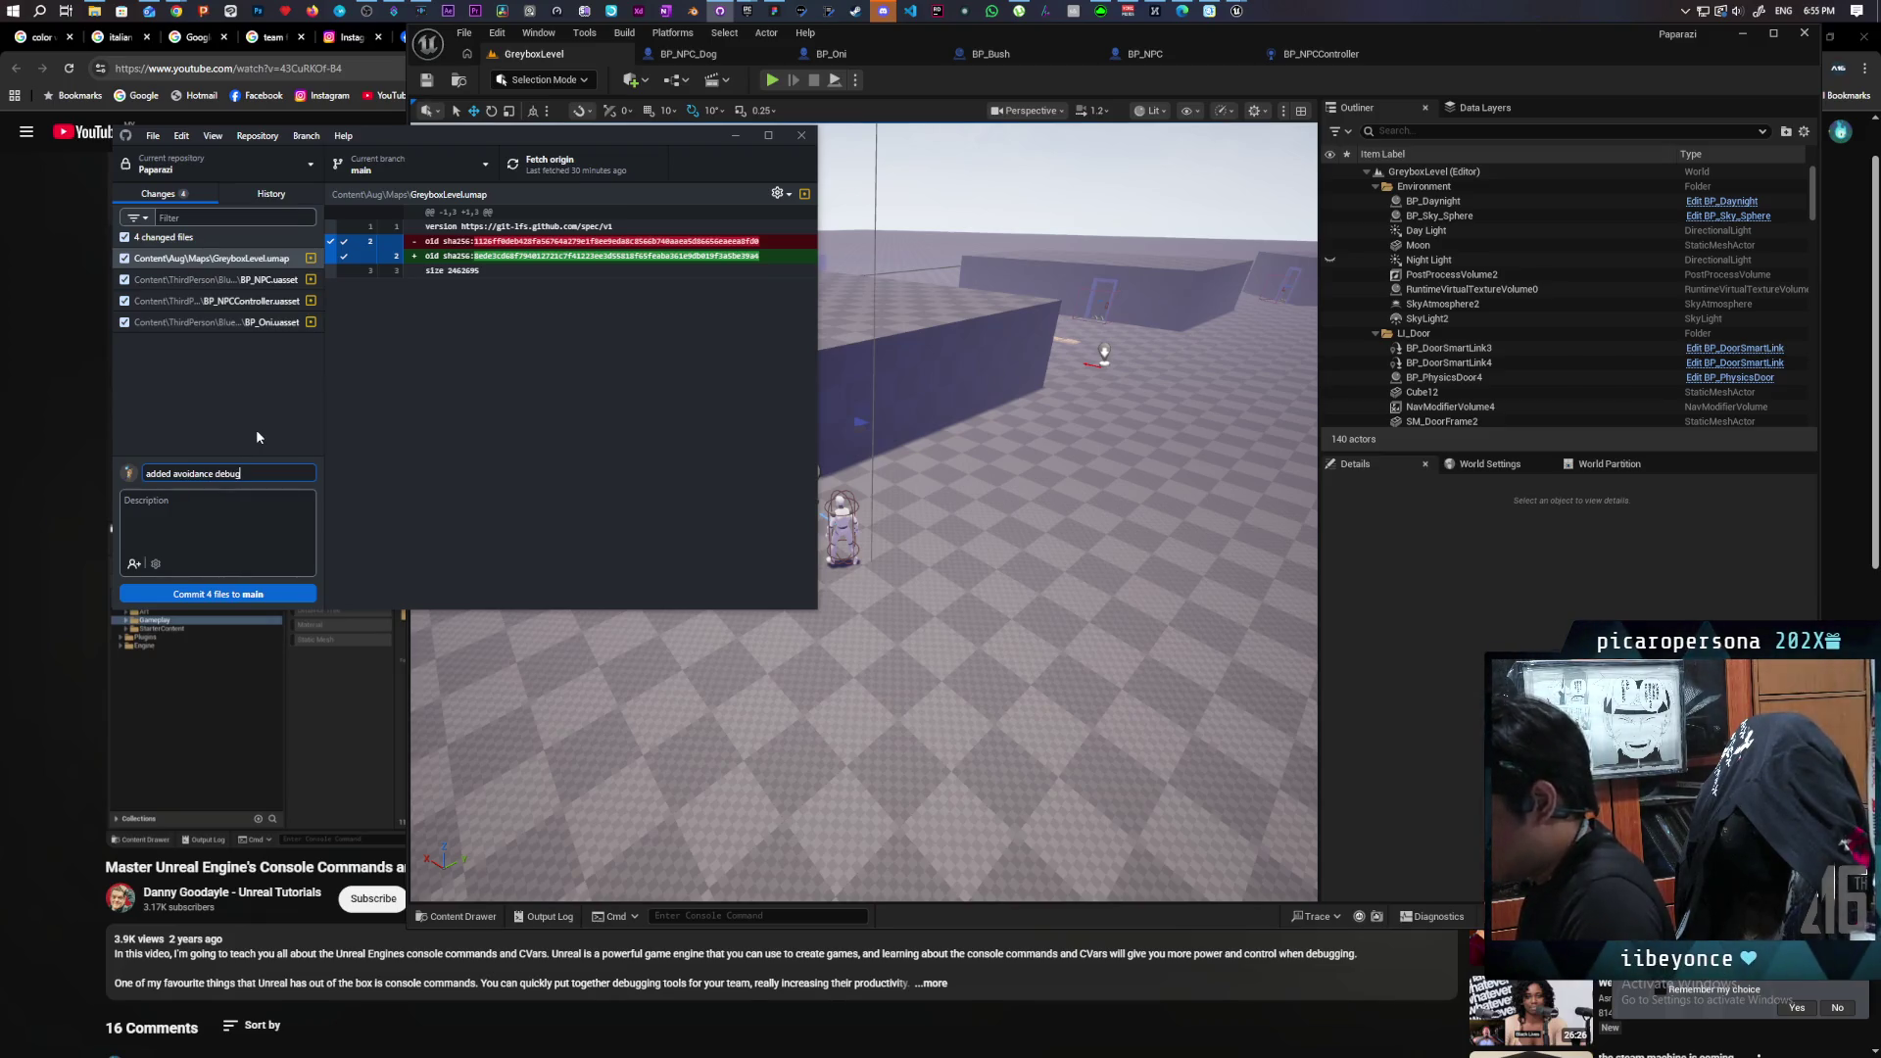
pyautogui.click(250, 593)
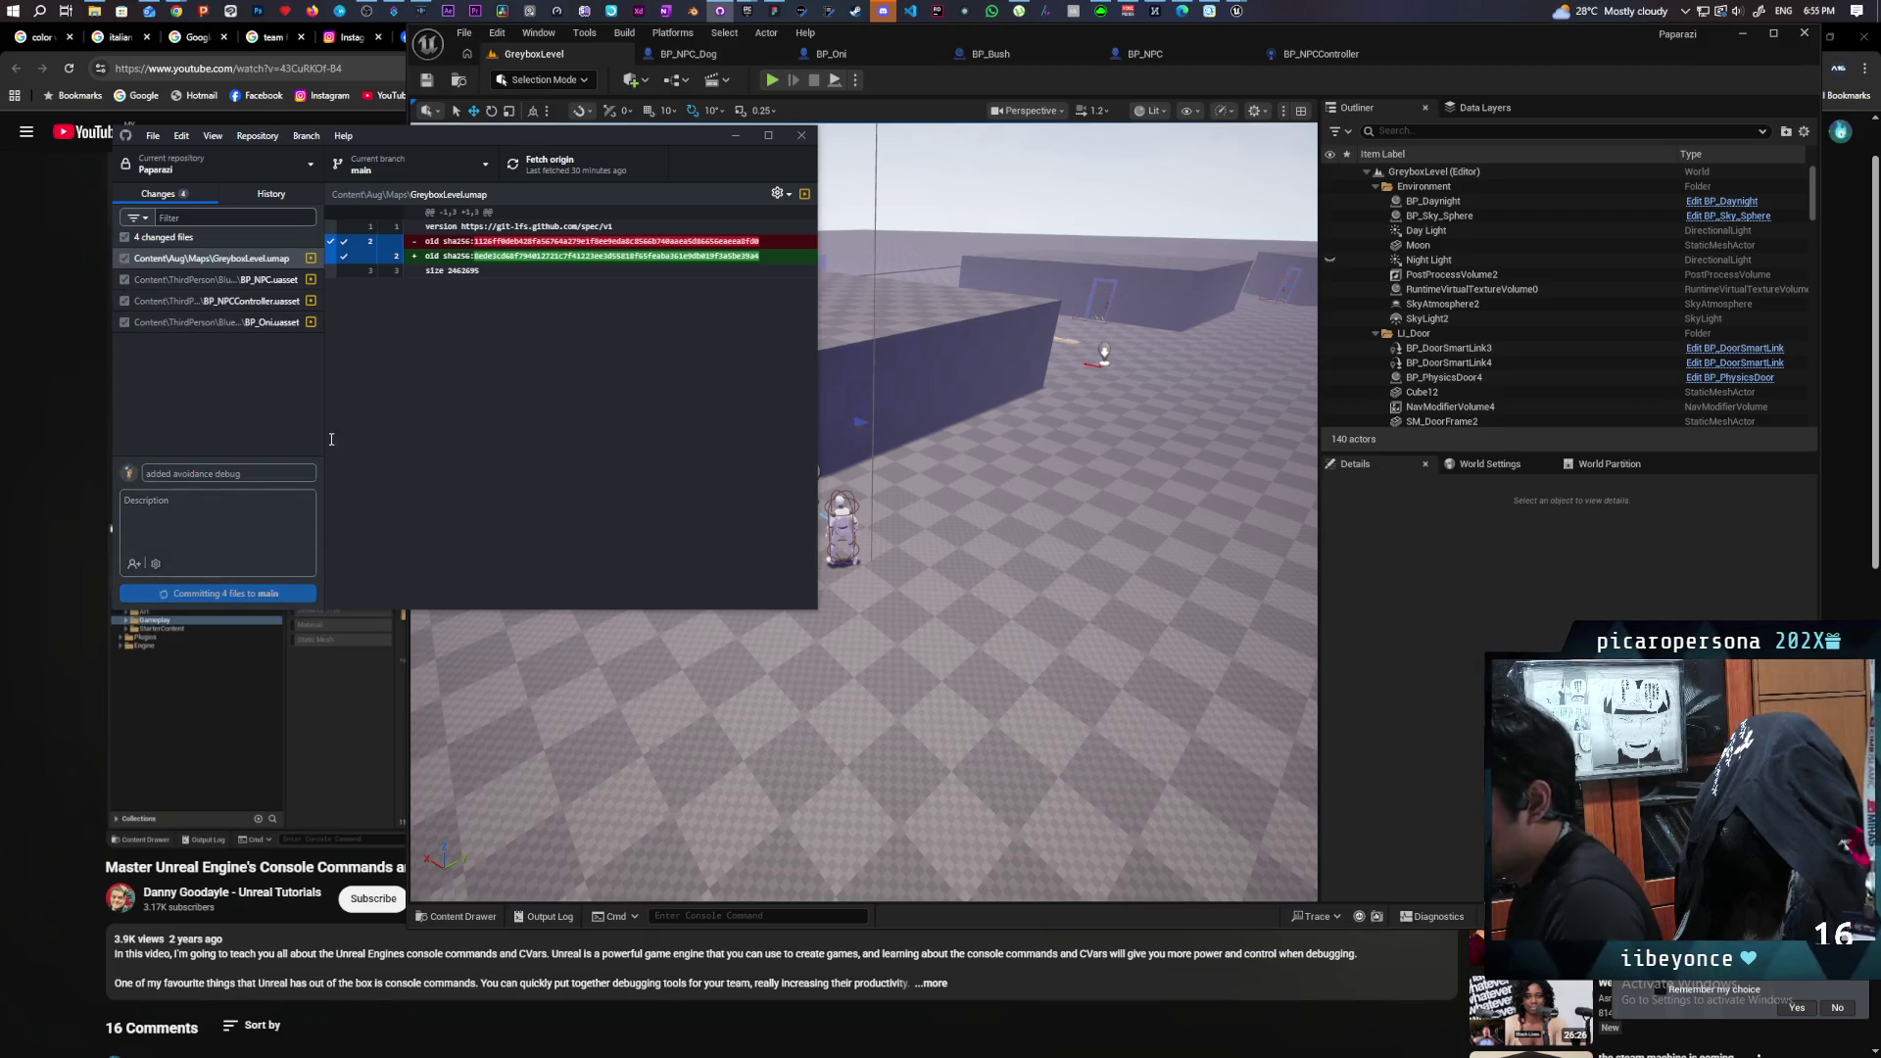
pyautogui.click(617, 165)
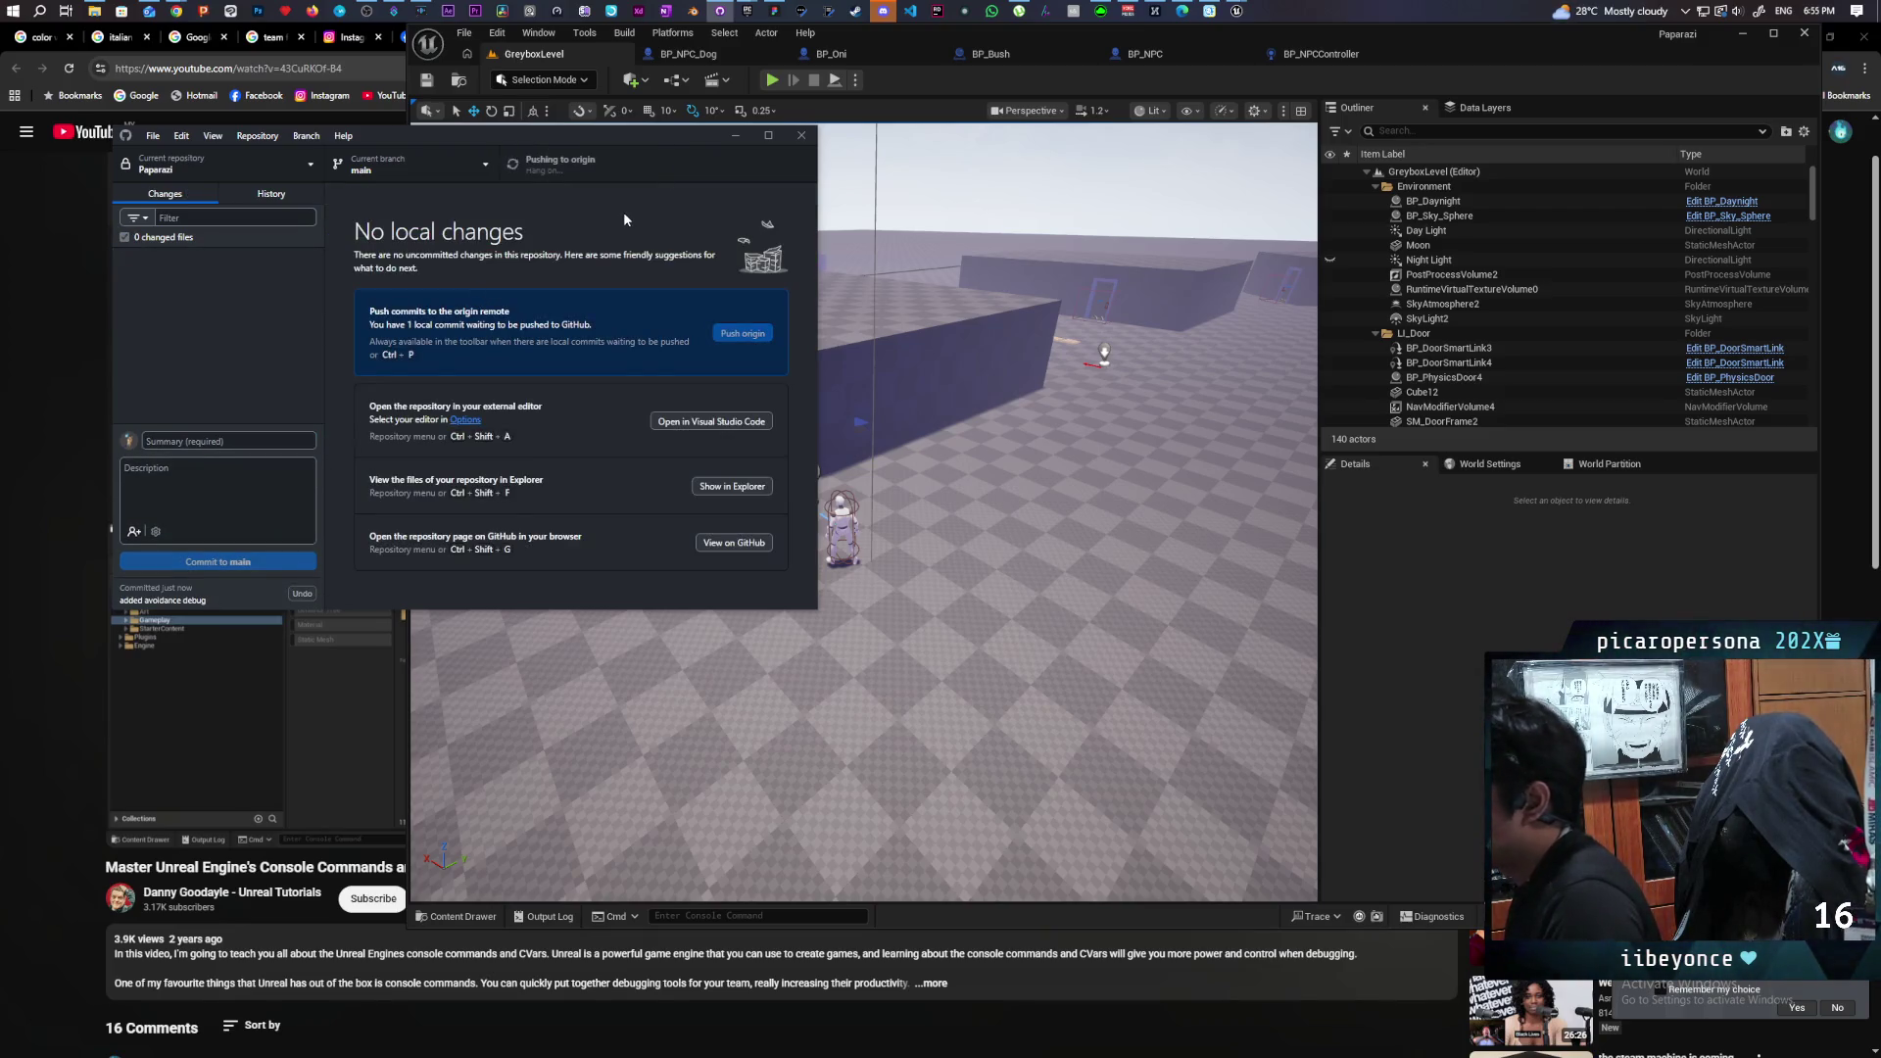